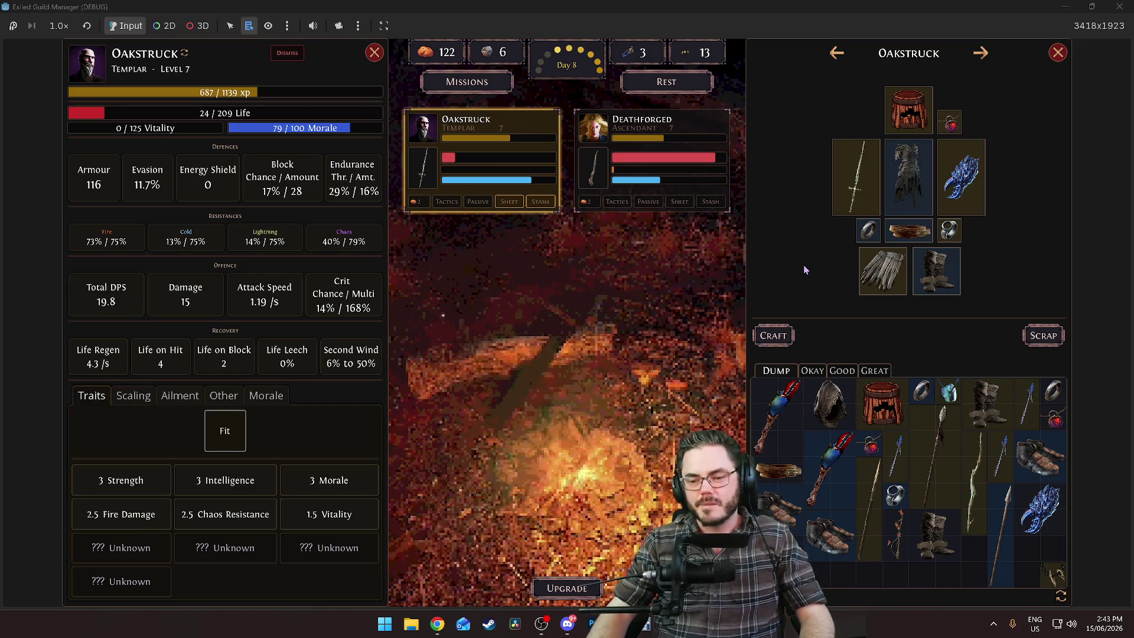
Move the staff and hood into the scrap grid and scrap them for resources
{"action": "left_click", "coordinate": [779, 407]}
{"action": "left_click", "coordinate": [830, 402]}
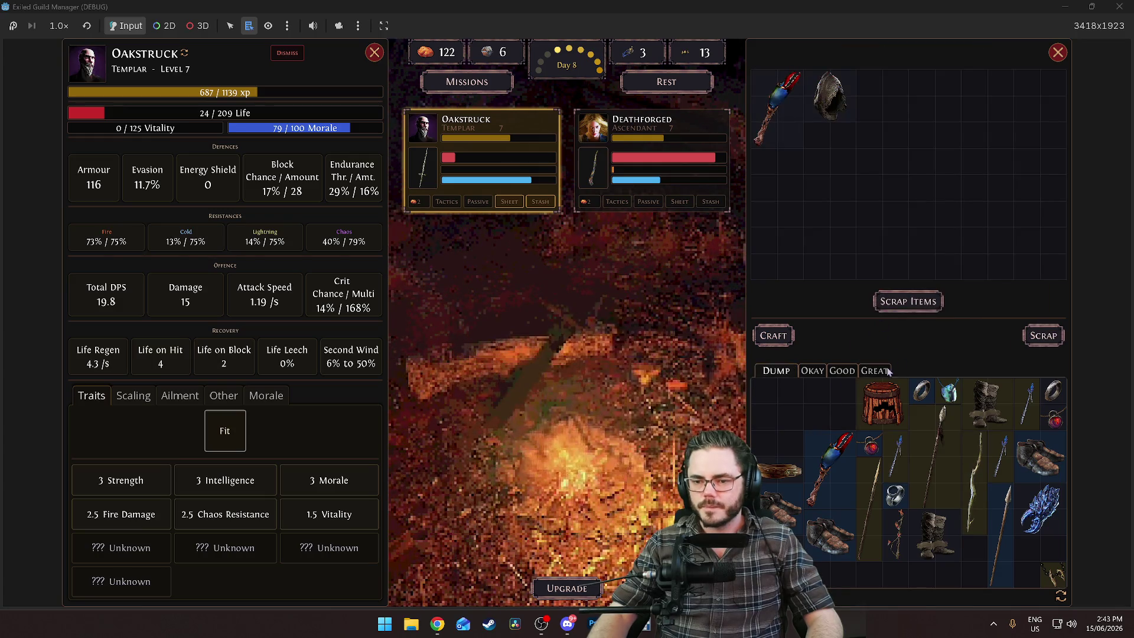
{"action": "left_click", "coordinate": [920, 309]}
{"action": "left_click", "coordinate": [1043, 339]}
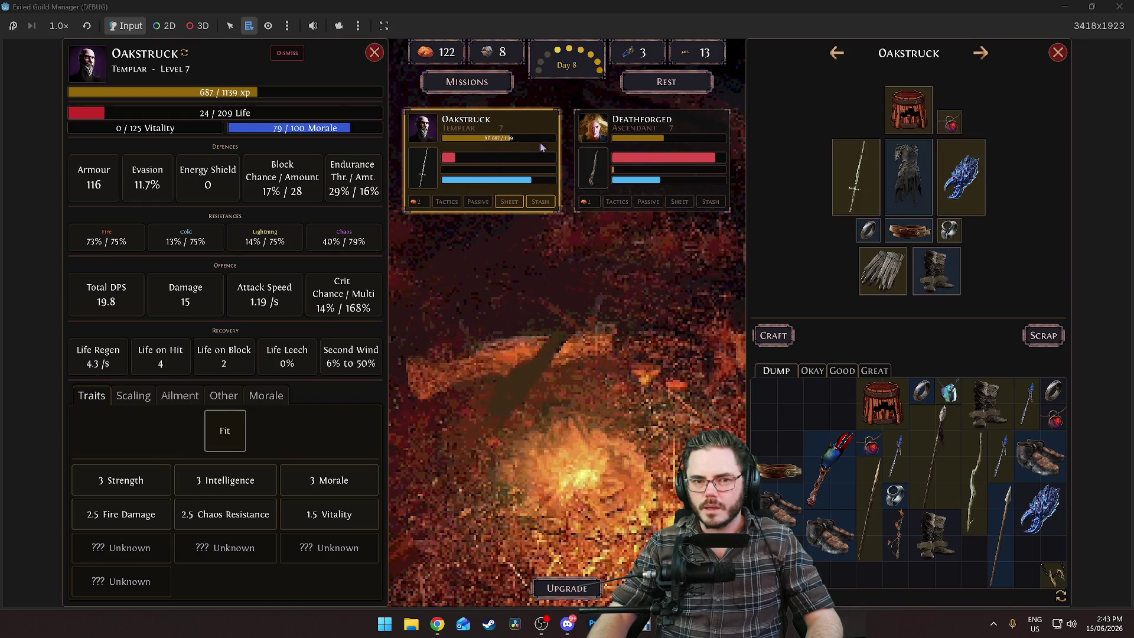
Send Oakstruck to the Recovery Tent, leaving Deathforged, and bring up the Mission Board
{"action": "left_click", "coordinate": [650, 154]}
{"action": "left_click", "coordinate": [650, 271]}
{"action": "left_click_drag", "start_coordinate": [473, 154], "coordinate": [1004, 529]}
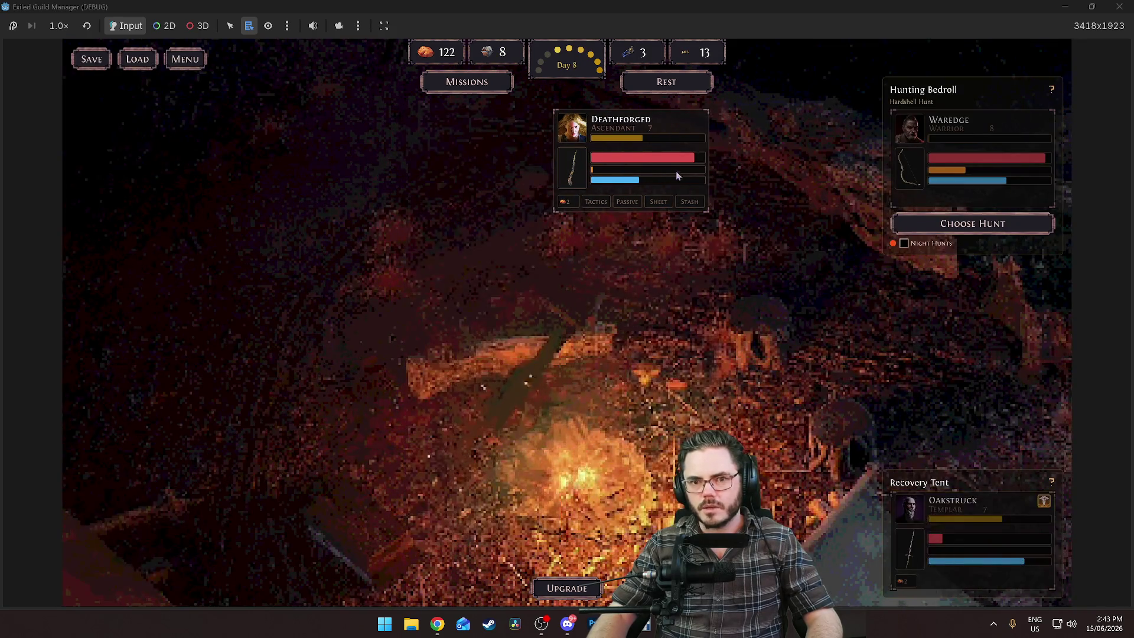
{"action": "left_click", "coordinate": [470, 81]}
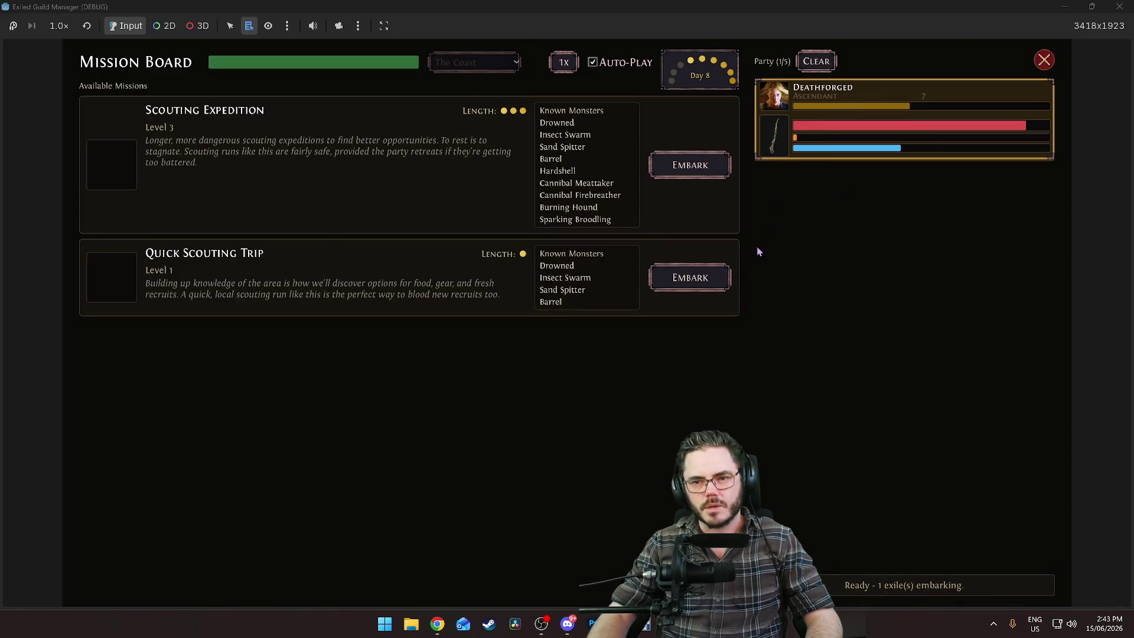
Embark Deathforged on the Quick Scouting Trip, win with 5 kills, and return to camp
{"action": "left_click", "coordinate": [688, 278]}
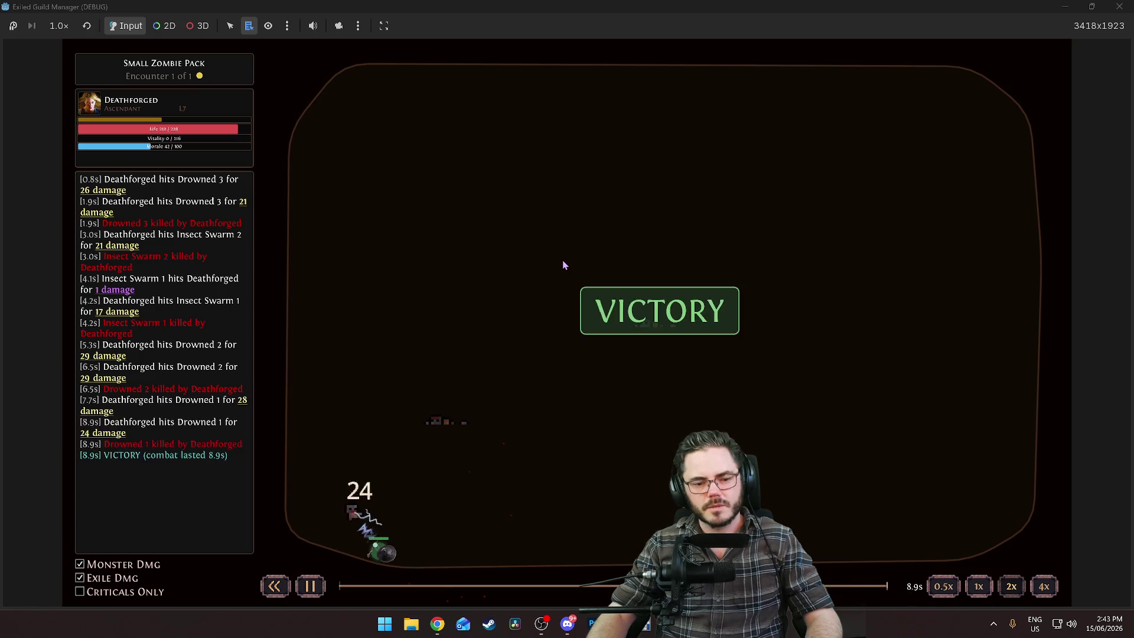
{"action": "left_click", "coordinate": [623, 322]}
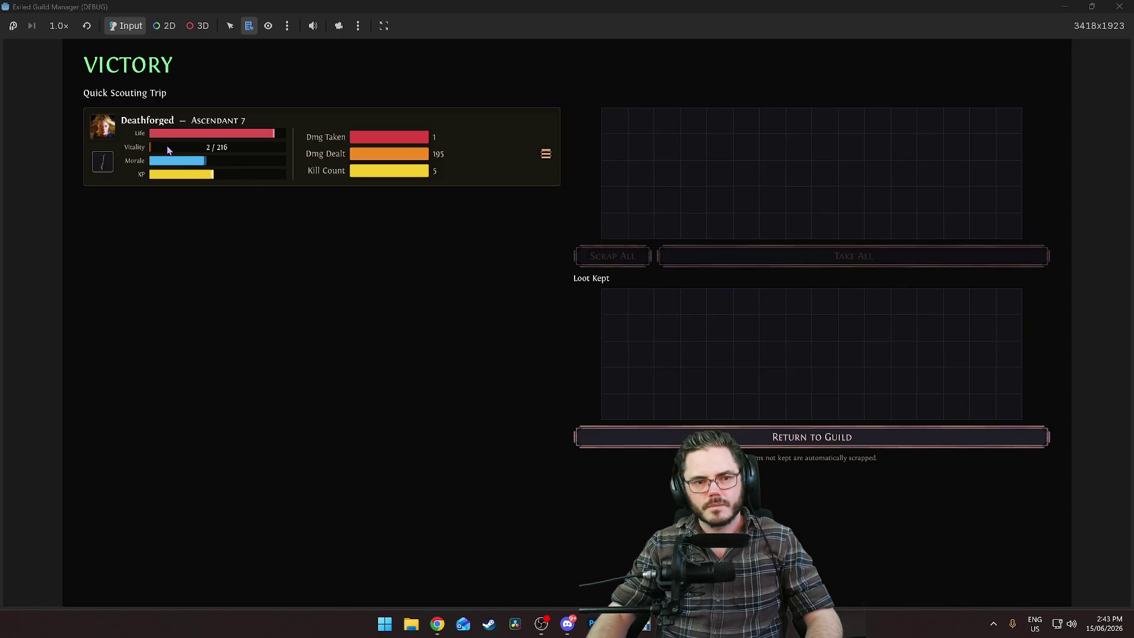
{"action": "left_click", "coordinate": [778, 445]}
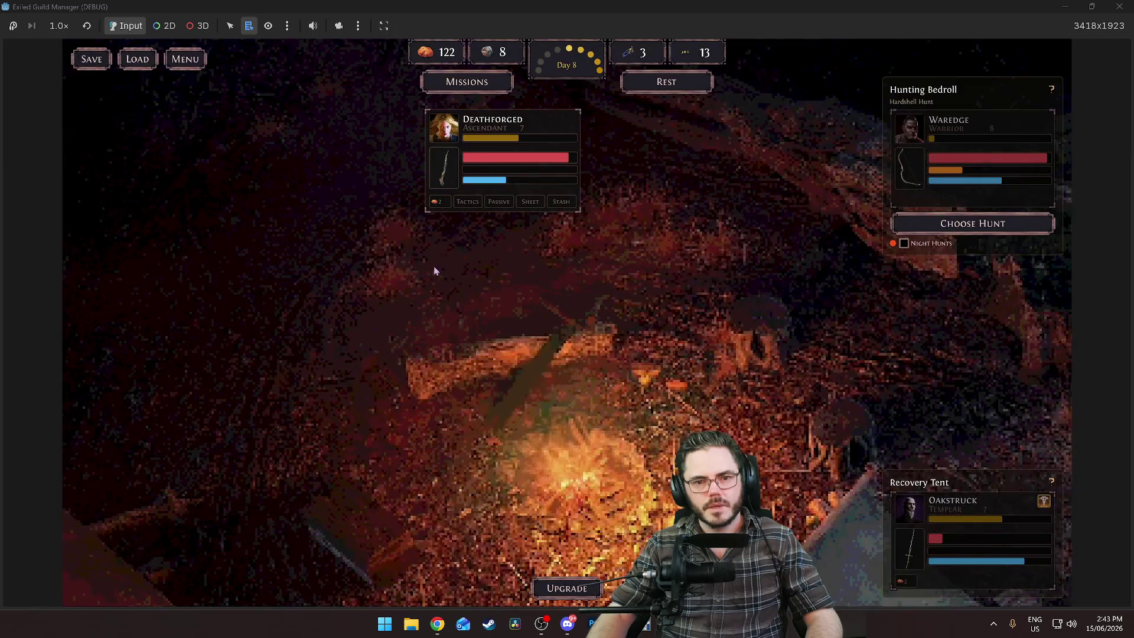
Rest the guild into Day 9 and look over the available hunts
{"action": "left_click", "coordinate": [661, 87]}
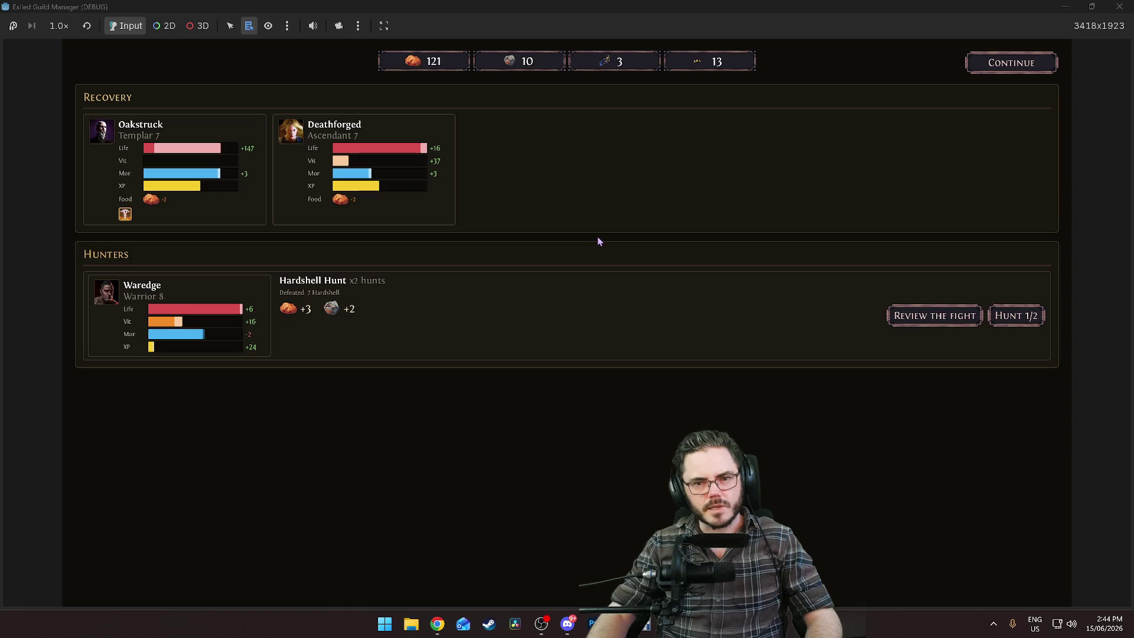
{"action": "left_click", "coordinate": [1005, 65]}
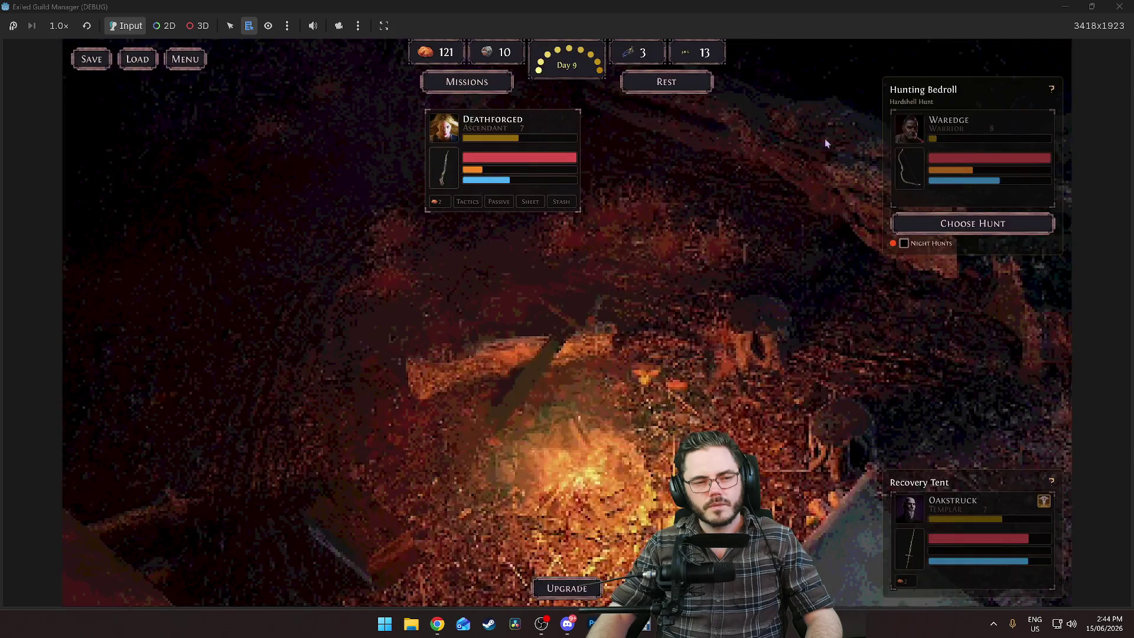
{"action": "left_click", "coordinate": [969, 225]}
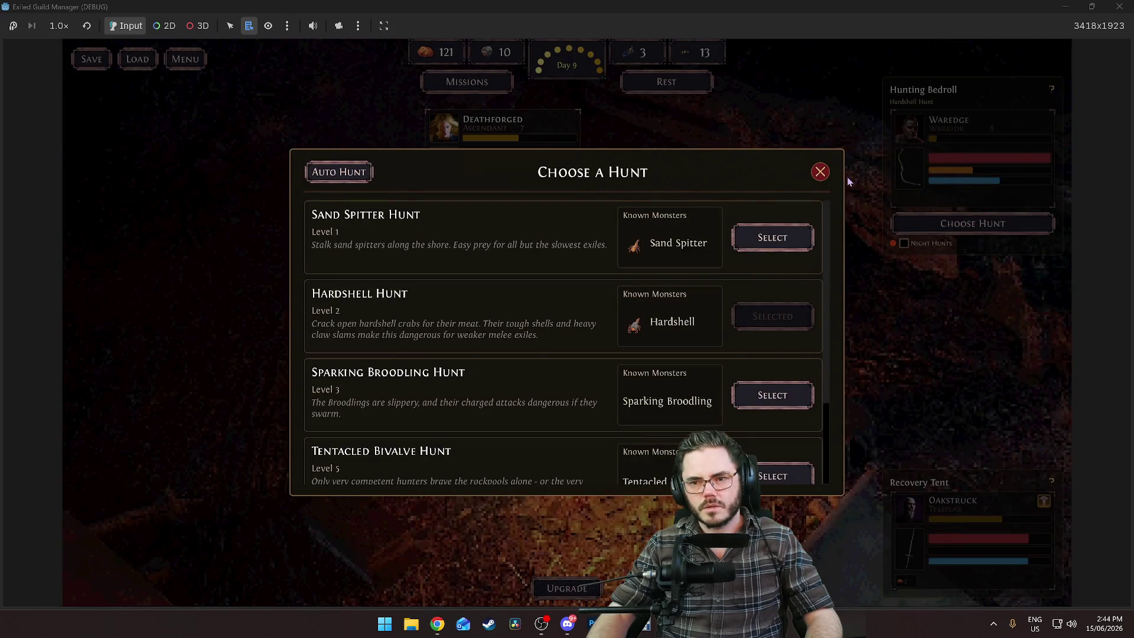
{"action": "left_click", "coordinate": [821, 172]}
Set the Hunting Bedroll to Rhoa Hunt with Night Hunts on, then open the Mission Board
{"action": "left_click", "coordinate": [912, 242]}
{"action": "left_click", "coordinate": [973, 223]}
{"action": "scroll", "coordinate": [413, 331], "scroll_direction": "down", "scroll_amount": 2}
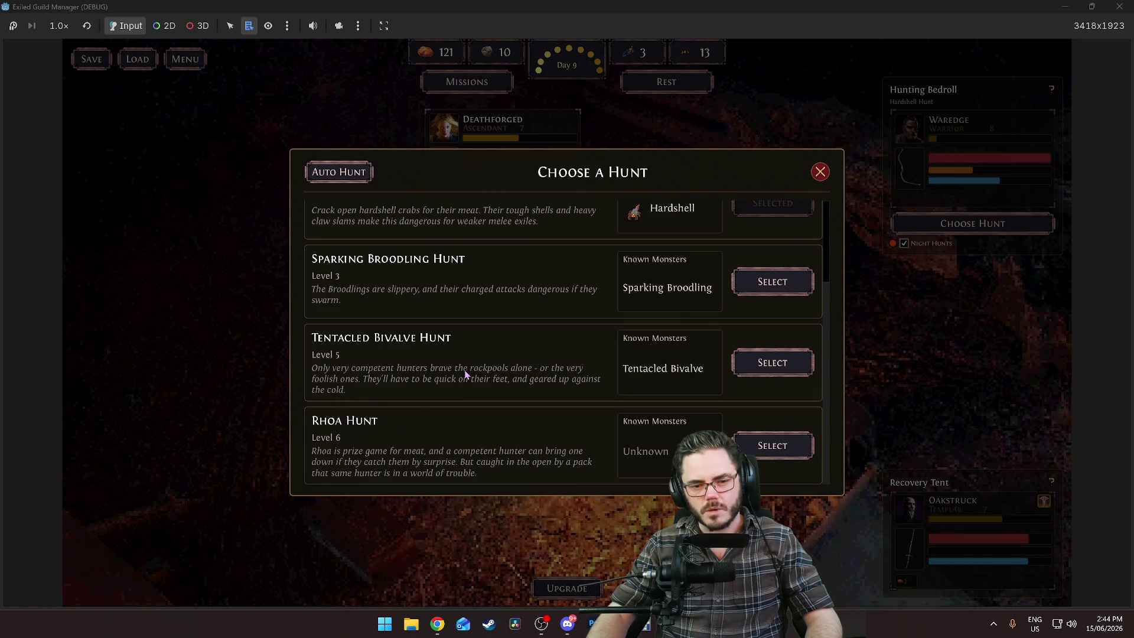
{"action": "left_click", "coordinate": [780, 446]}
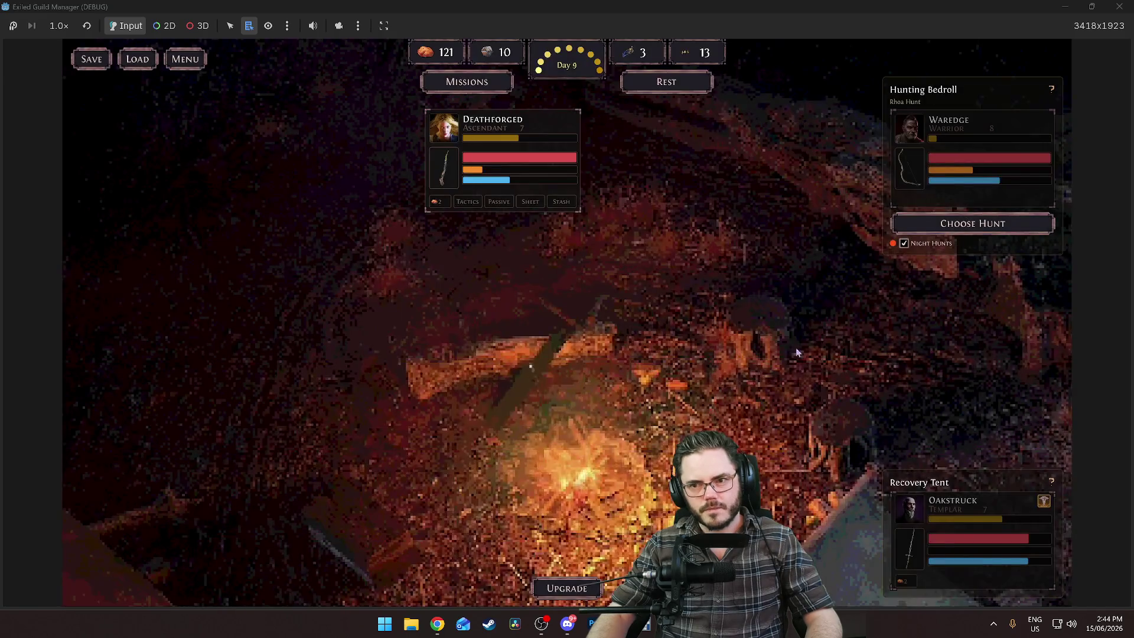
{"action": "left_click_drag", "start_coordinate": [984, 515], "coordinate": [974, 526]}
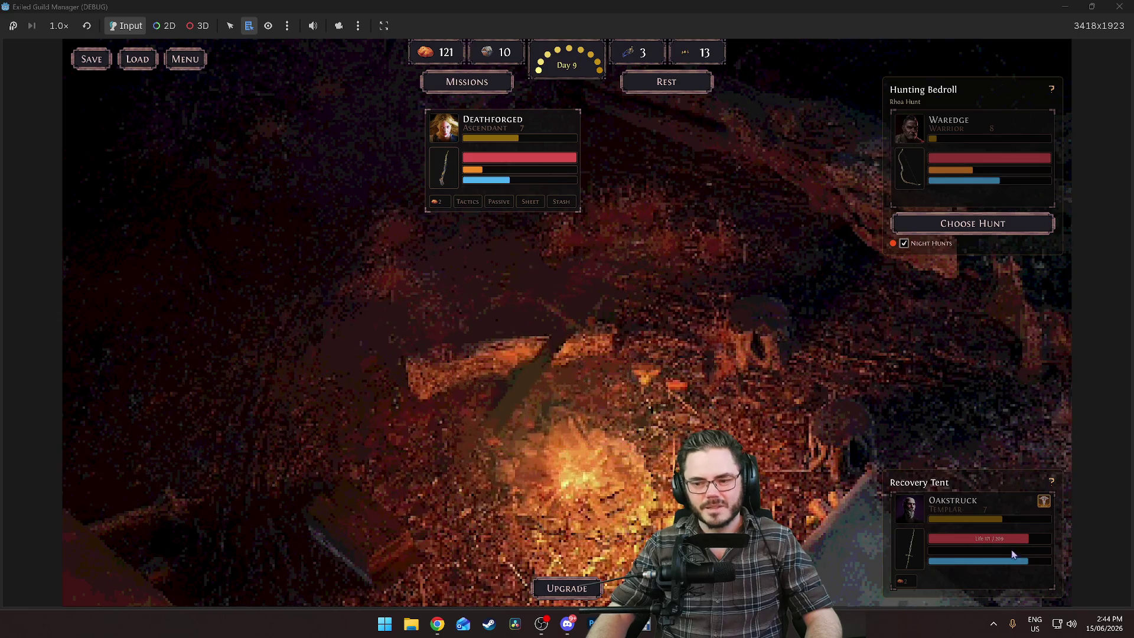
{"action": "left_click", "coordinate": [467, 82]}
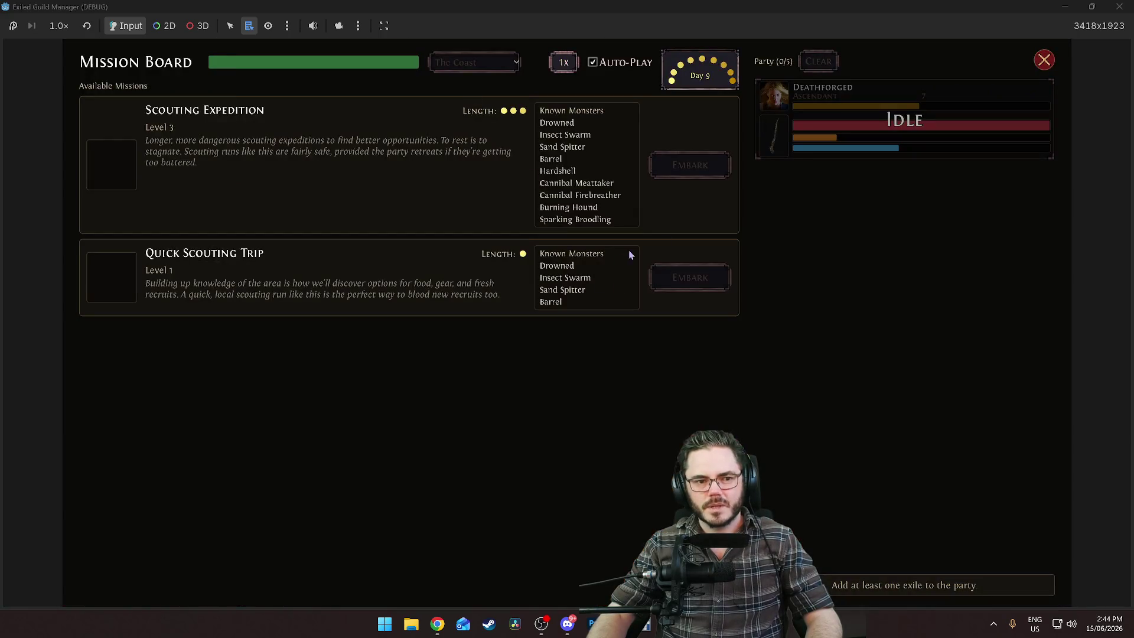
Send Deathforged on the Scouting Expedition and fight through all three encounters
{"action": "left_click", "coordinate": [898, 111]}
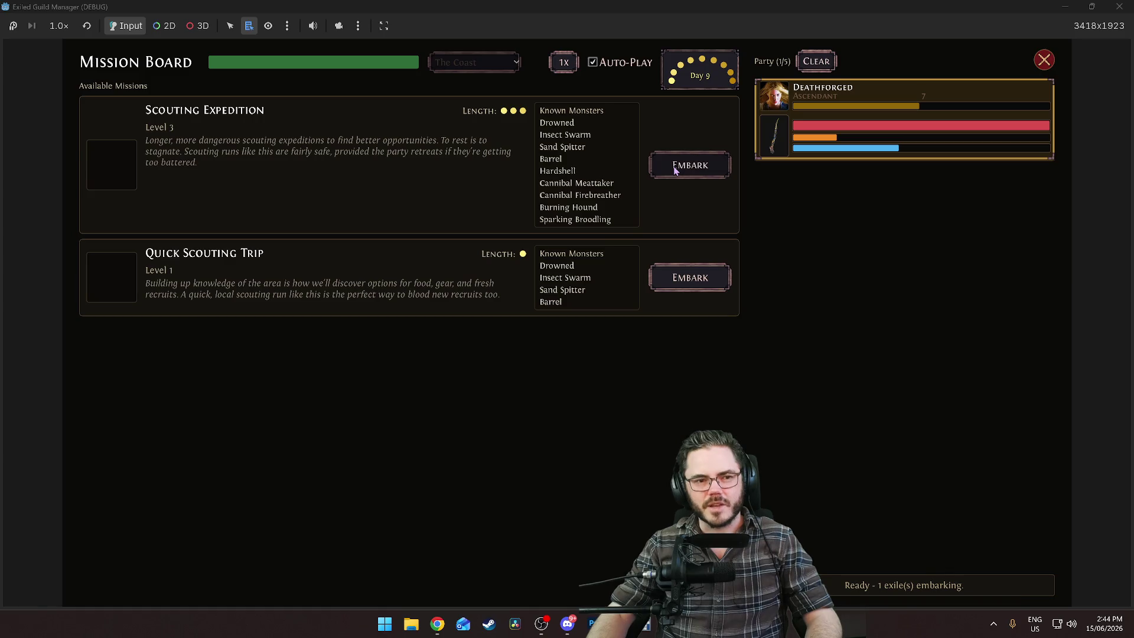
{"action": "left_click", "coordinate": [675, 169]}
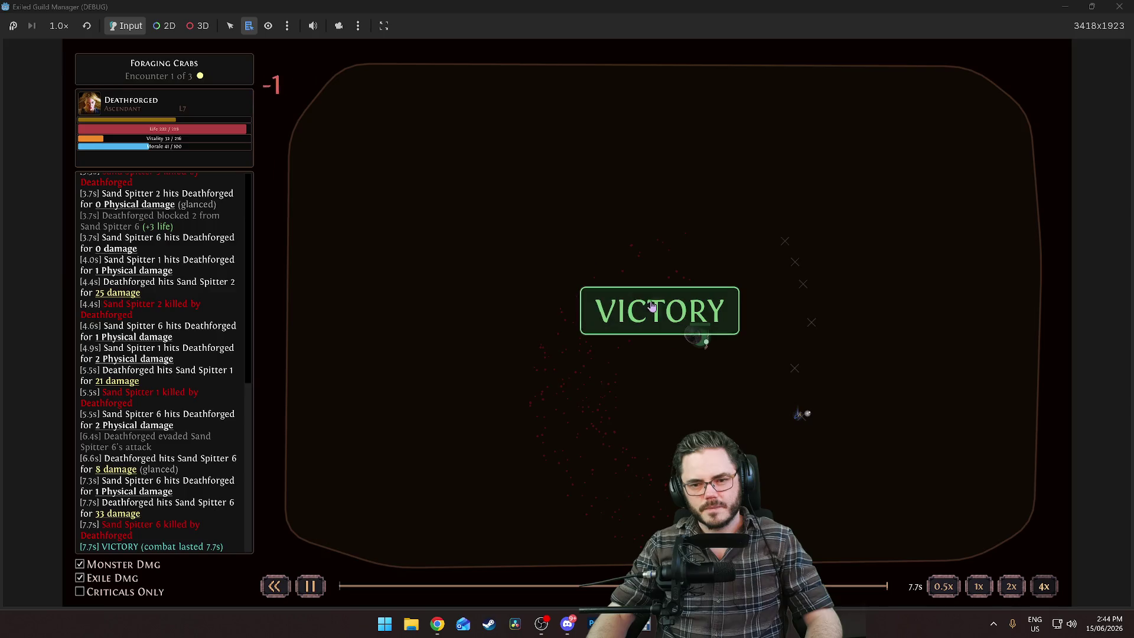
{"action": "left_click", "coordinate": [911, 251]}
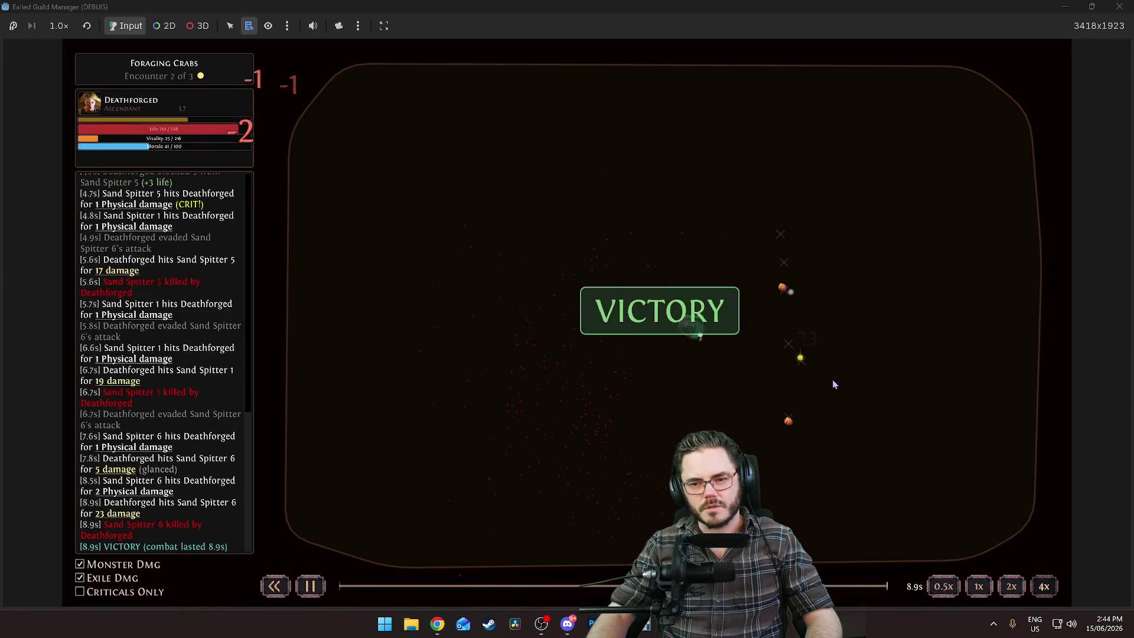
{"action": "left_click", "coordinate": [884, 270]}
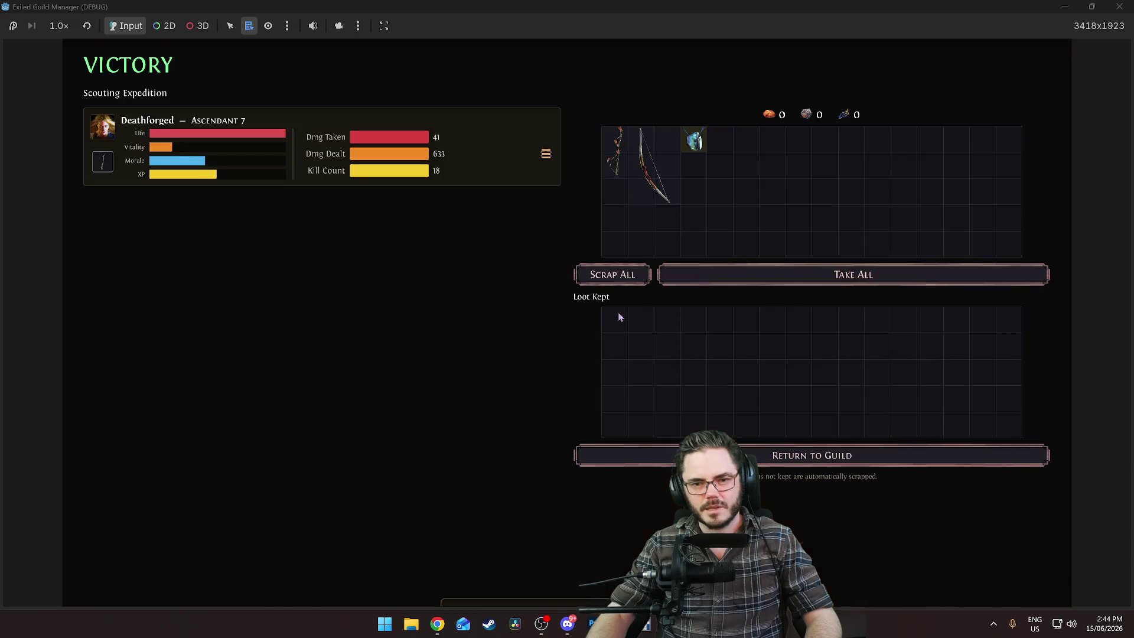
Keep the amulet, scrap the remaining loot, and reopen the Mission Board from camp
{"action": "mouse_move", "coordinate": [671, 181]}
{"action": "left_click", "coordinate": [695, 140]}
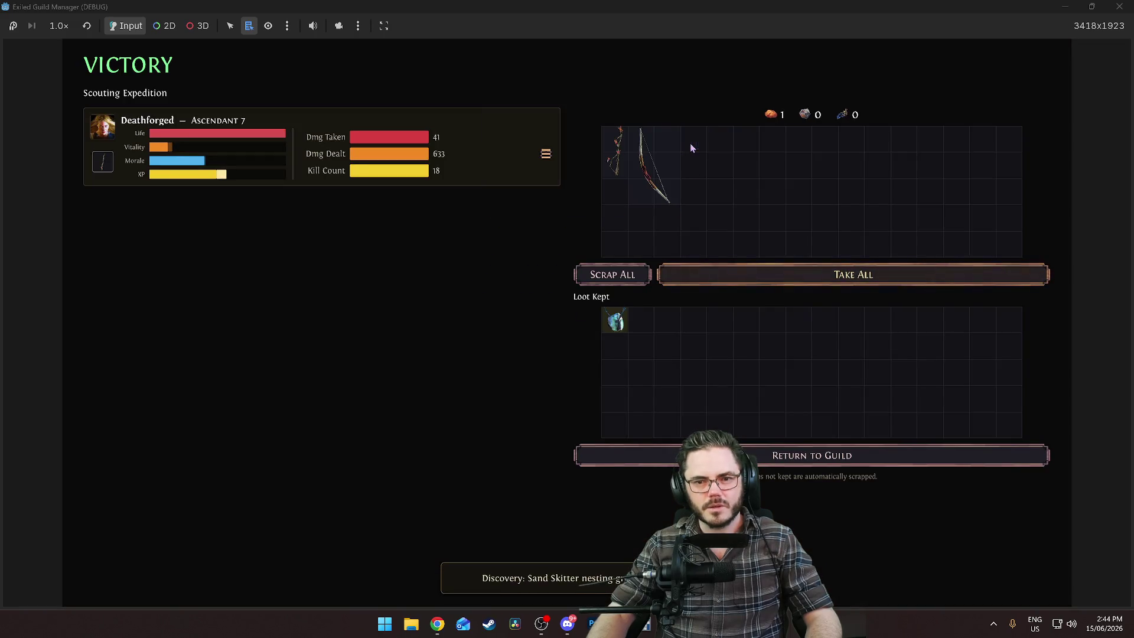
{"action": "left_click", "coordinate": [597, 276]}
{"action": "left_click", "coordinate": [812, 455]}
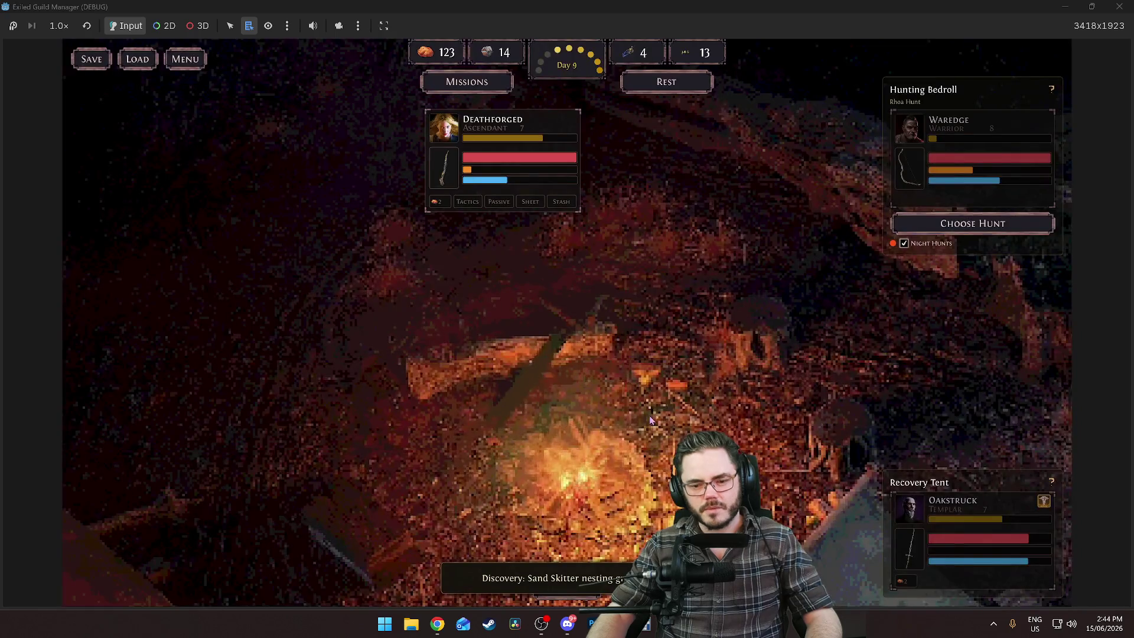
{"action": "left_click", "coordinate": [473, 83]}
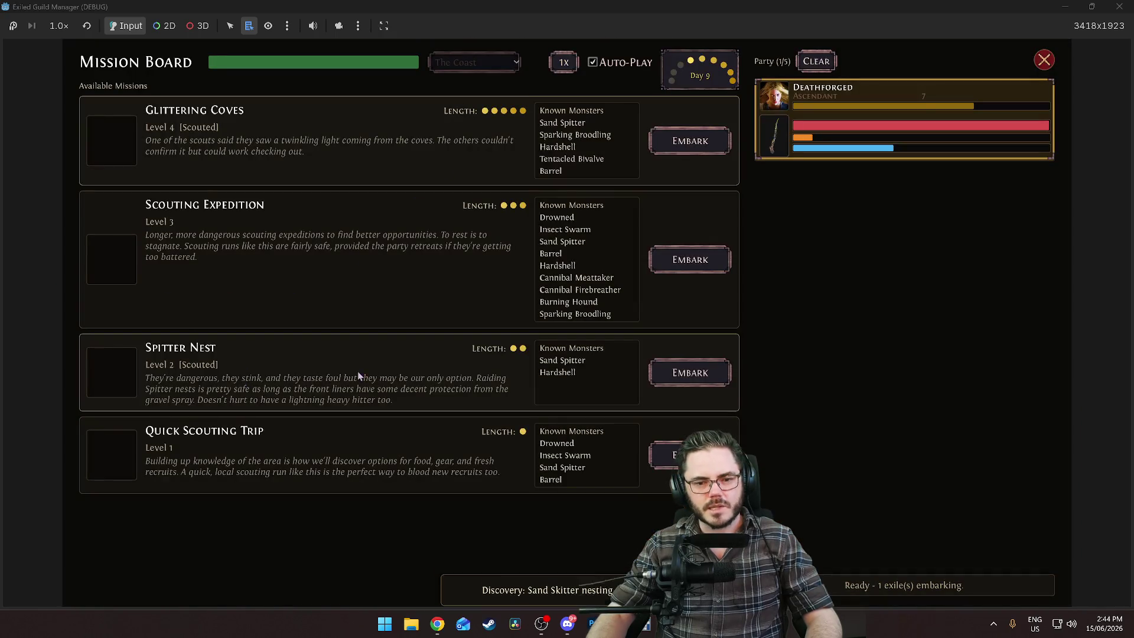
Clear both Spitter Nest encounters with Deathforged, take all the loot, and head back to camp
{"action": "left_click", "coordinate": [692, 382]}
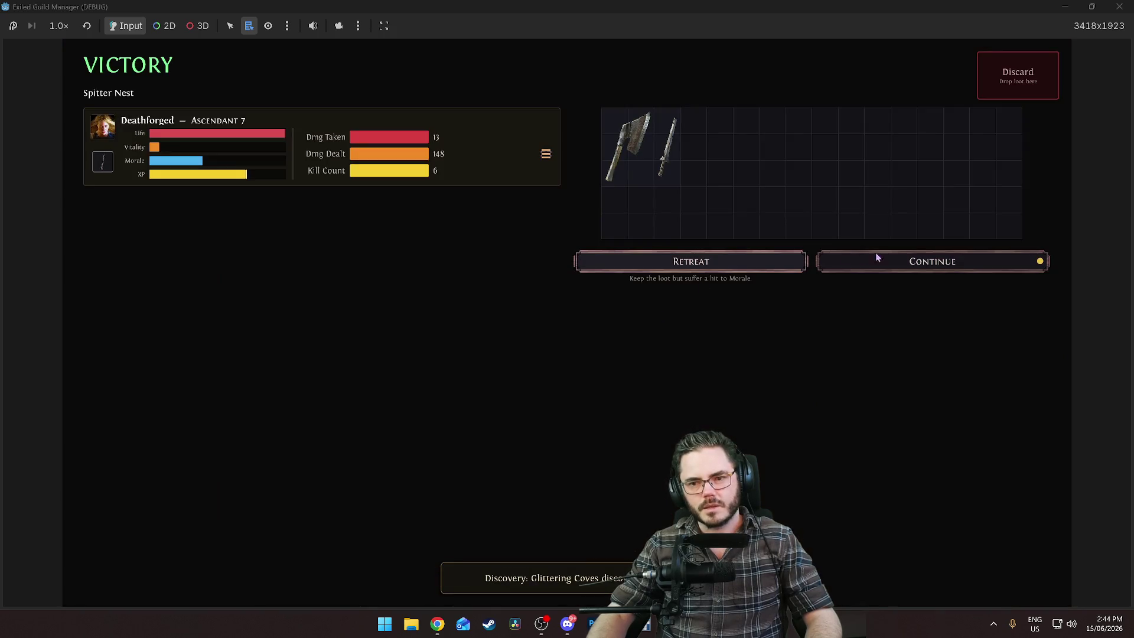
{"action": "left_click", "coordinate": [702, 261]}
{"action": "left_click", "coordinate": [886, 261]}
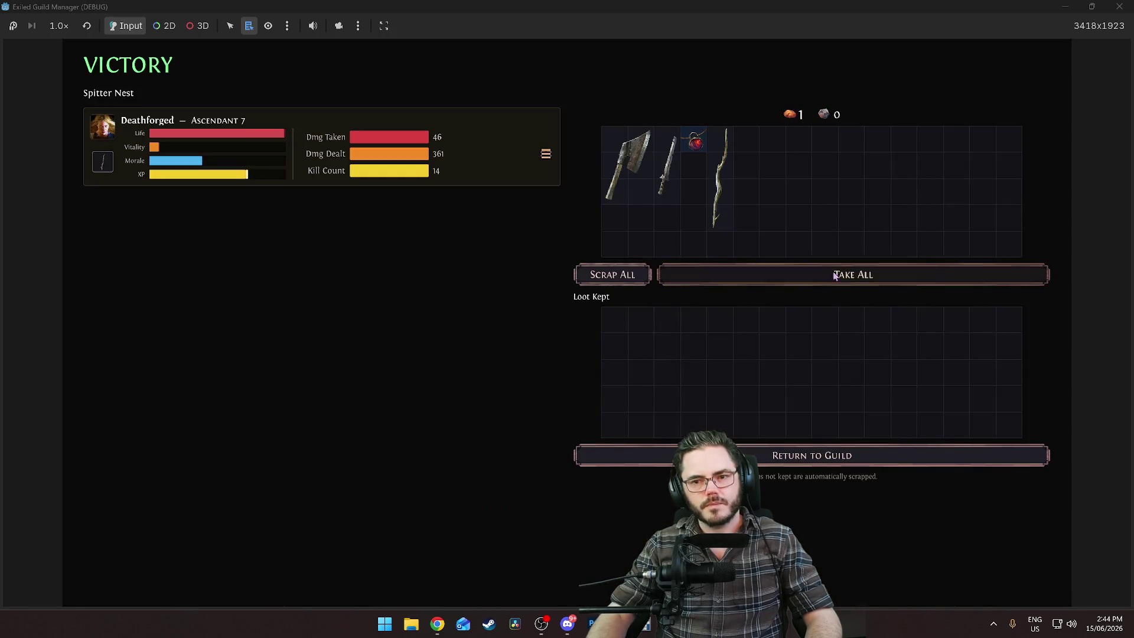
{"action": "left_click", "coordinate": [591, 275]}
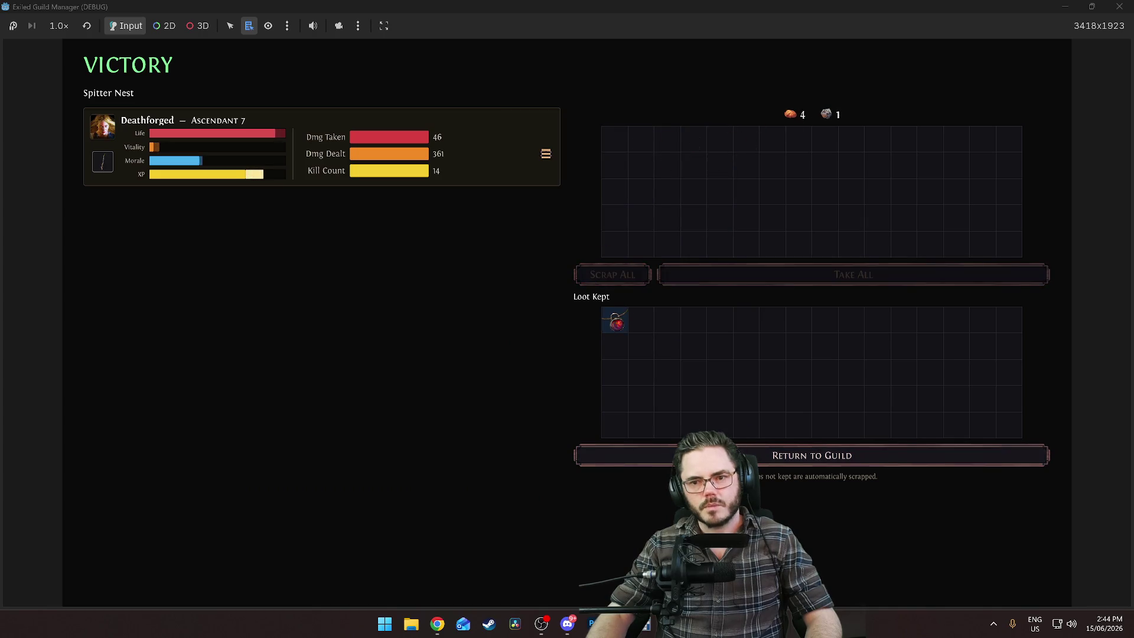
{"action": "left_click", "coordinate": [753, 452]}
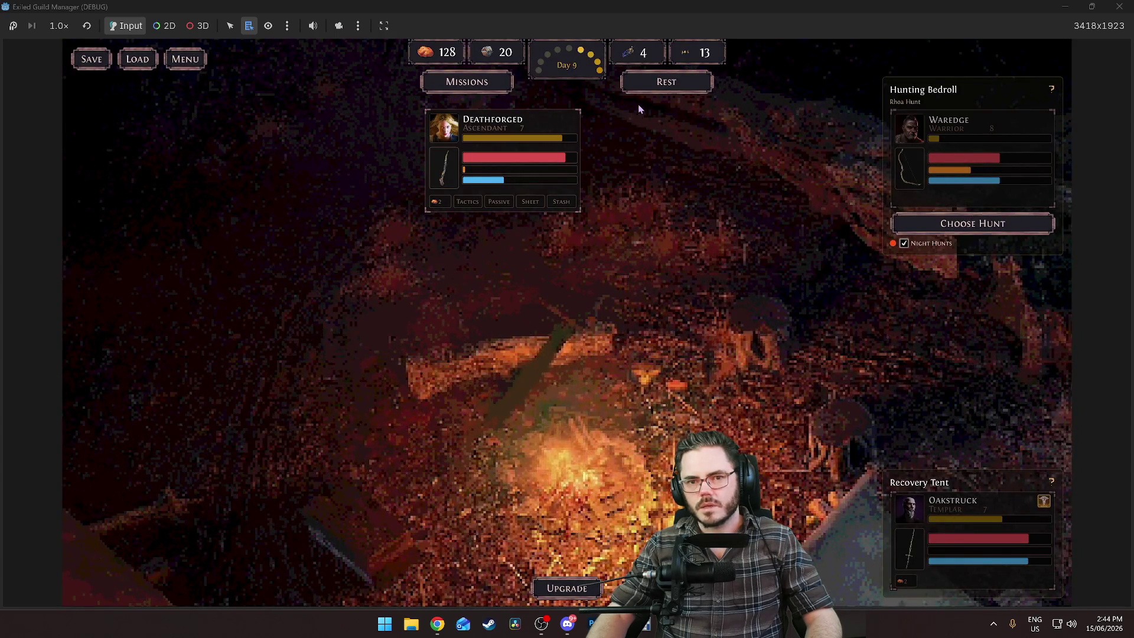
{"action": "mouse_move", "coordinate": [978, 159]}
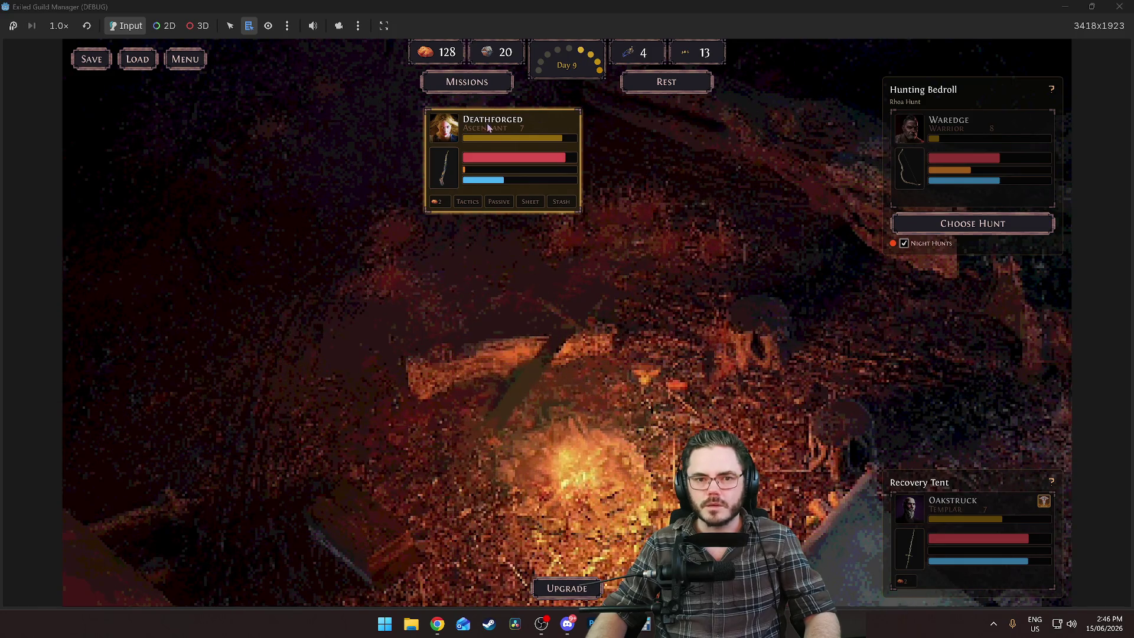
{"action": "left_click", "coordinate": [466, 84]}
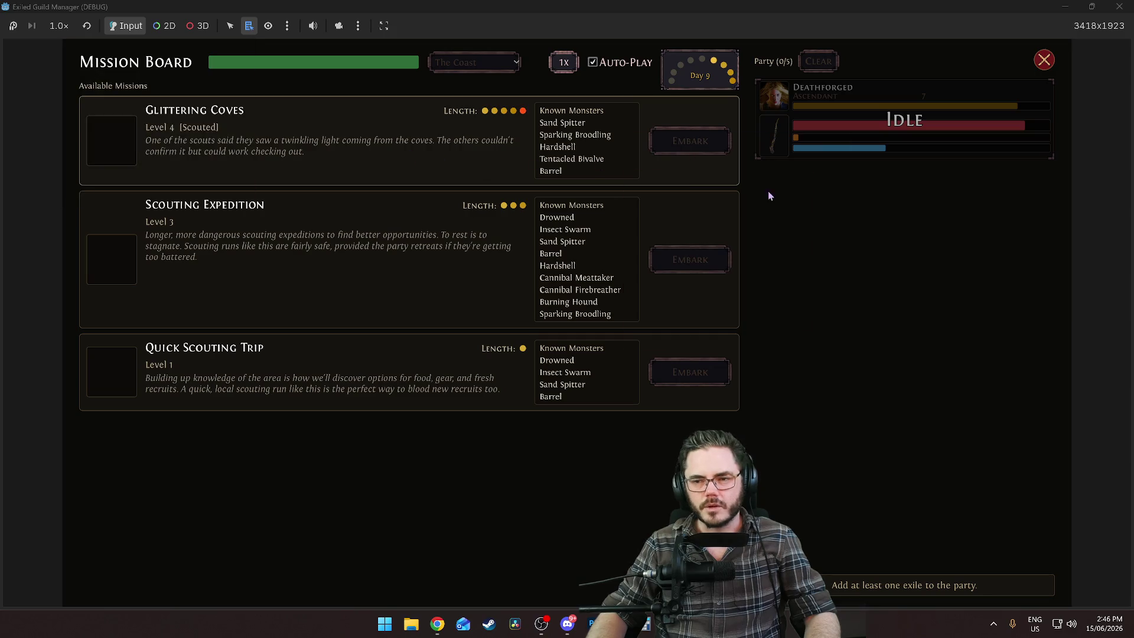
Rest into Day 10, watch both Rhoa Hunt fight replays, and continue to the camp
{"action": "key", "text": "Escape"}
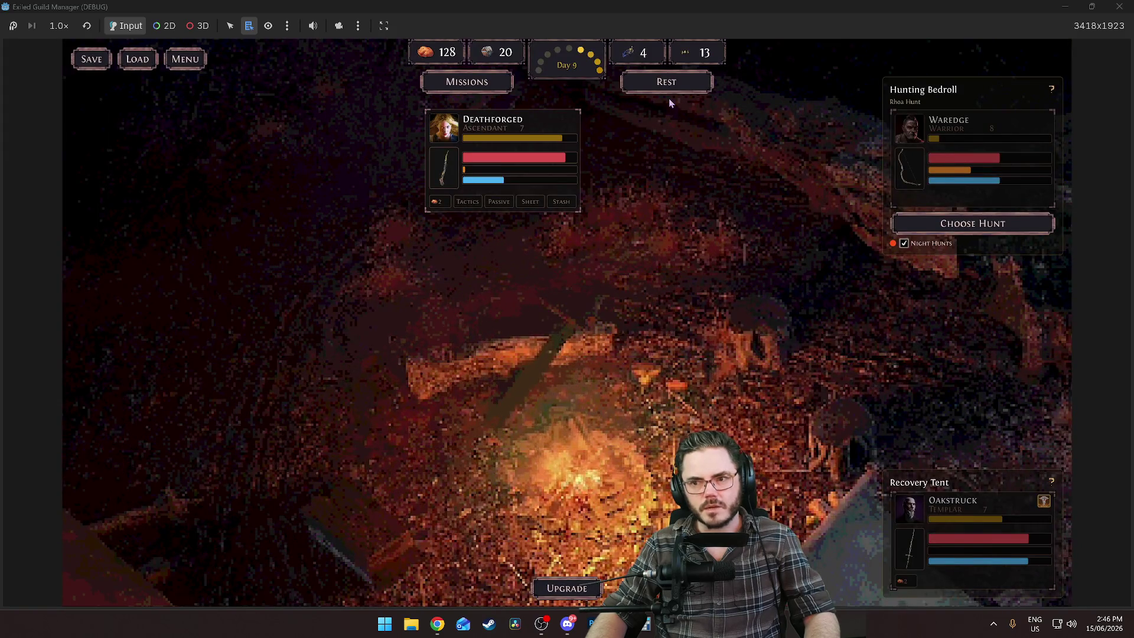
{"action": "left_click", "coordinate": [664, 86]}
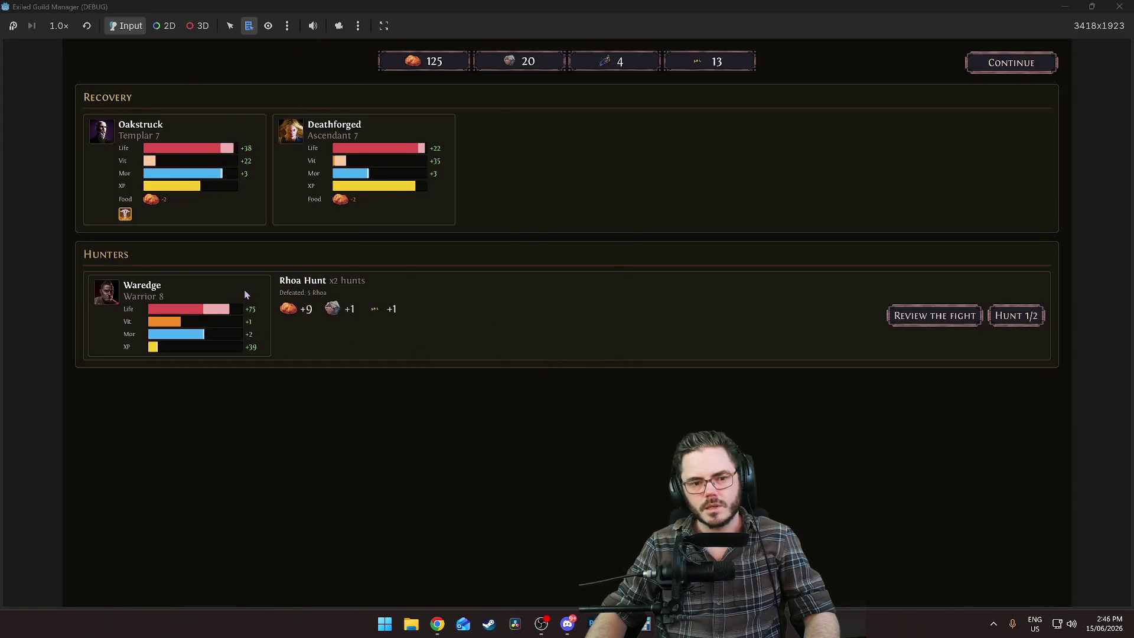
{"action": "left_click", "coordinate": [937, 318]}
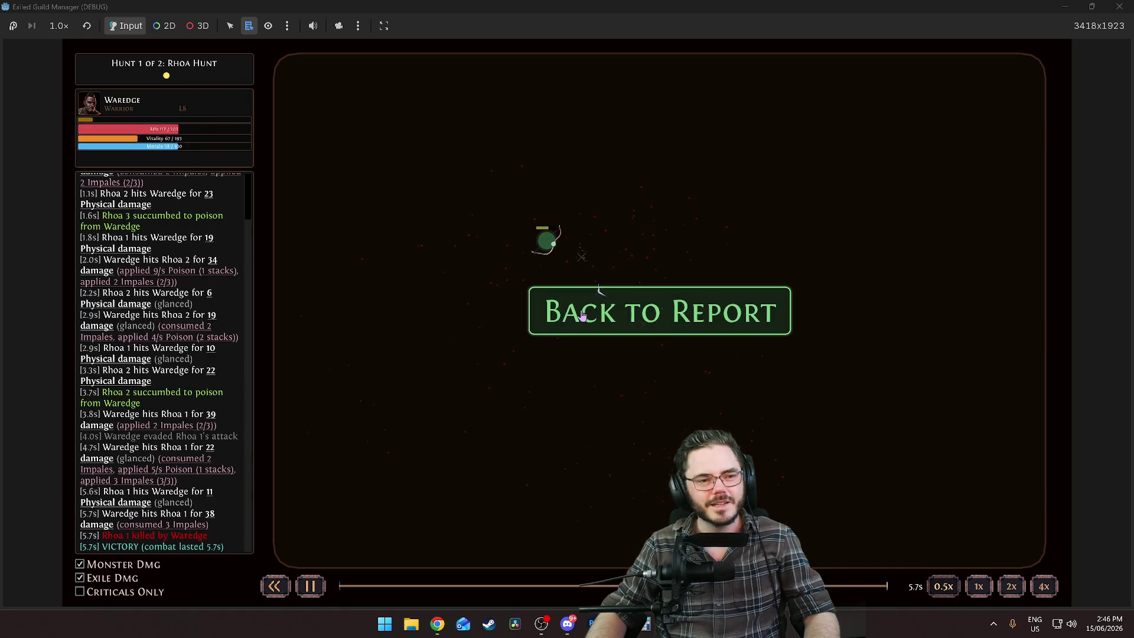
{"action": "left_click", "coordinate": [585, 317]}
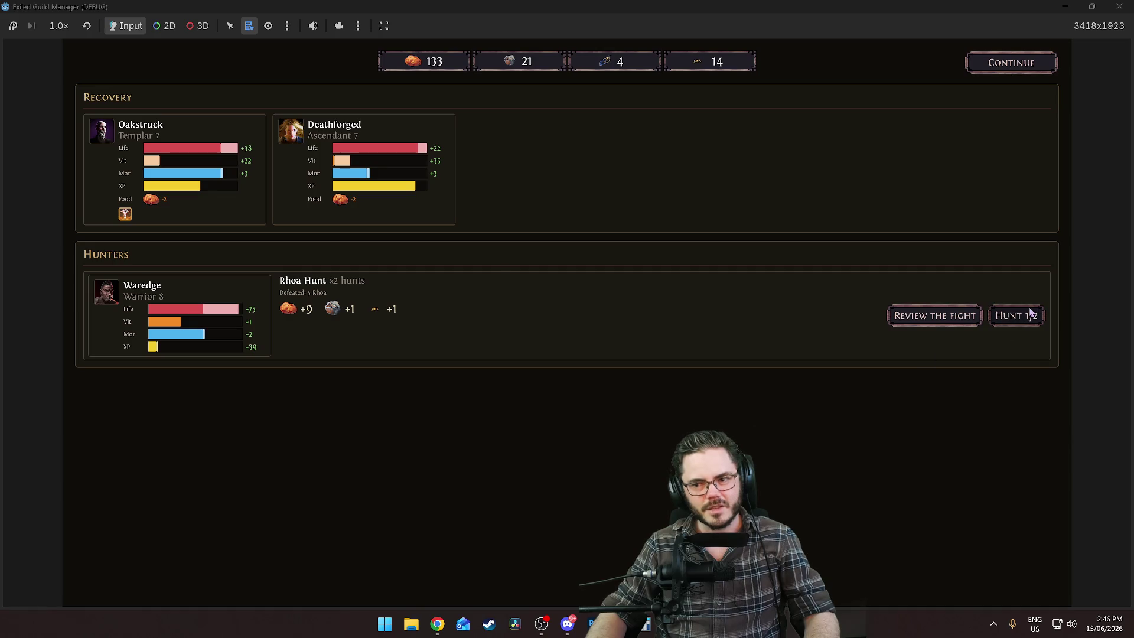
{"action": "left_click", "coordinate": [1016, 315]}
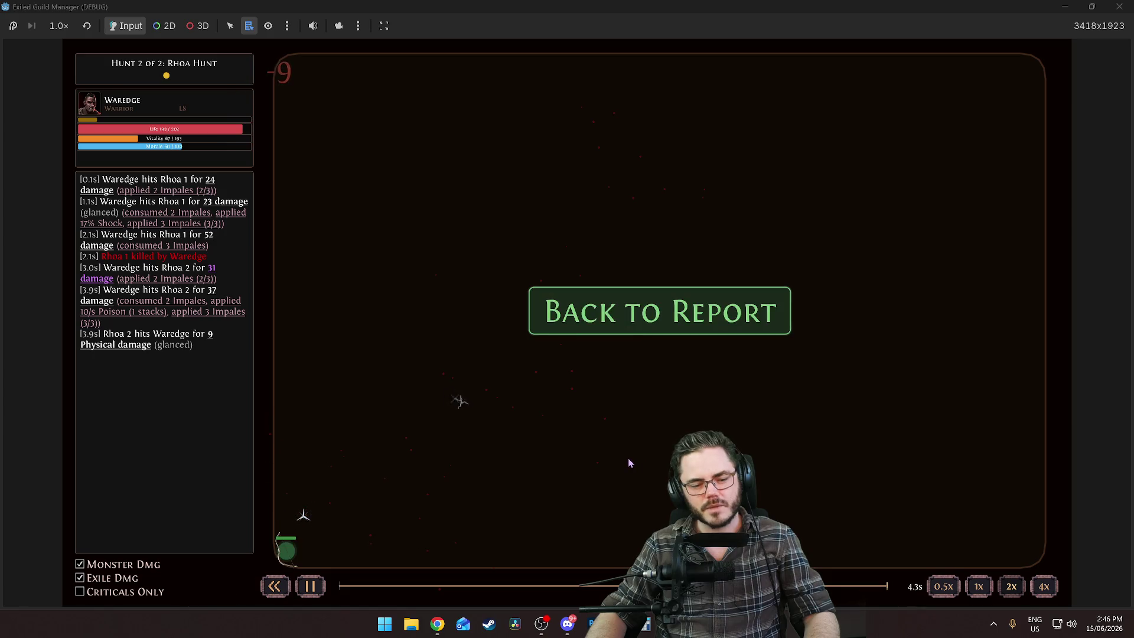
{"action": "left_click", "coordinate": [544, 330]}
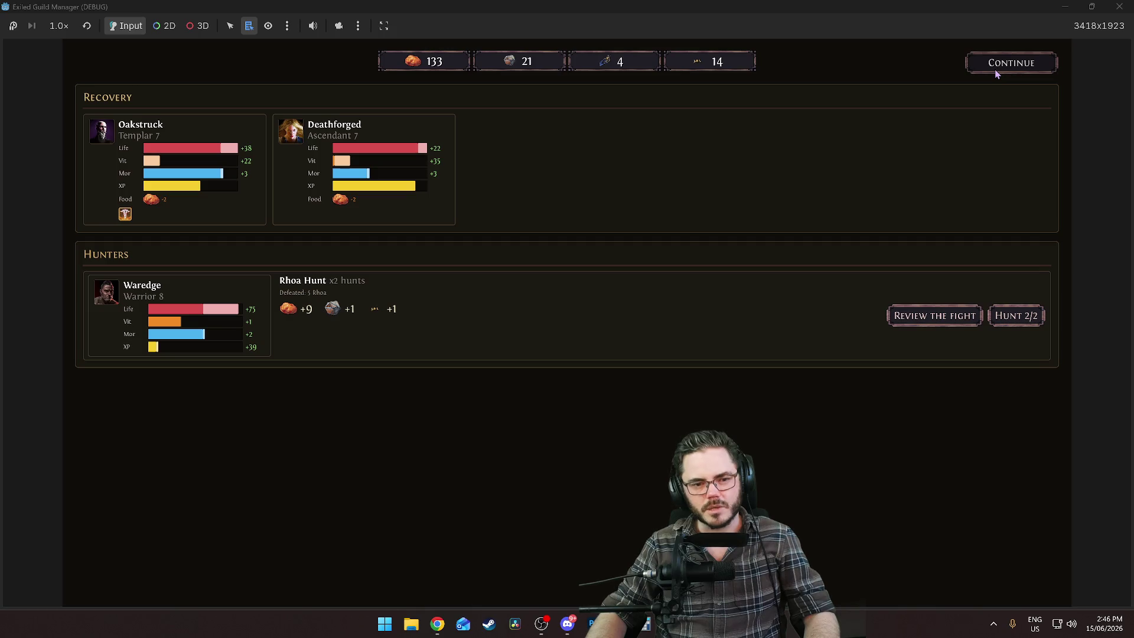
{"action": "left_click", "coordinate": [1011, 63]}
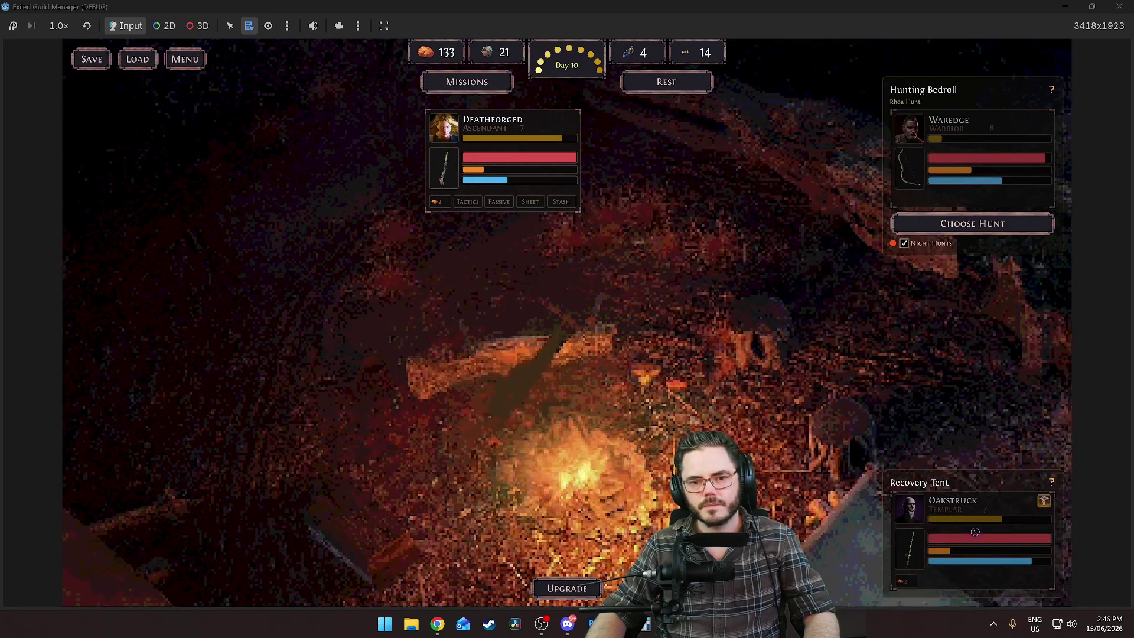
Return Oakstruck from the Recovery Tent and Waredge from the Hunting Bedroll to the roster, then open Missions
{"action": "left_click_drag", "start_coordinate": [980, 494], "coordinate": [620, 169]}
{"action": "left_click_drag", "start_coordinate": [967, 147], "coordinate": [473, 272]}
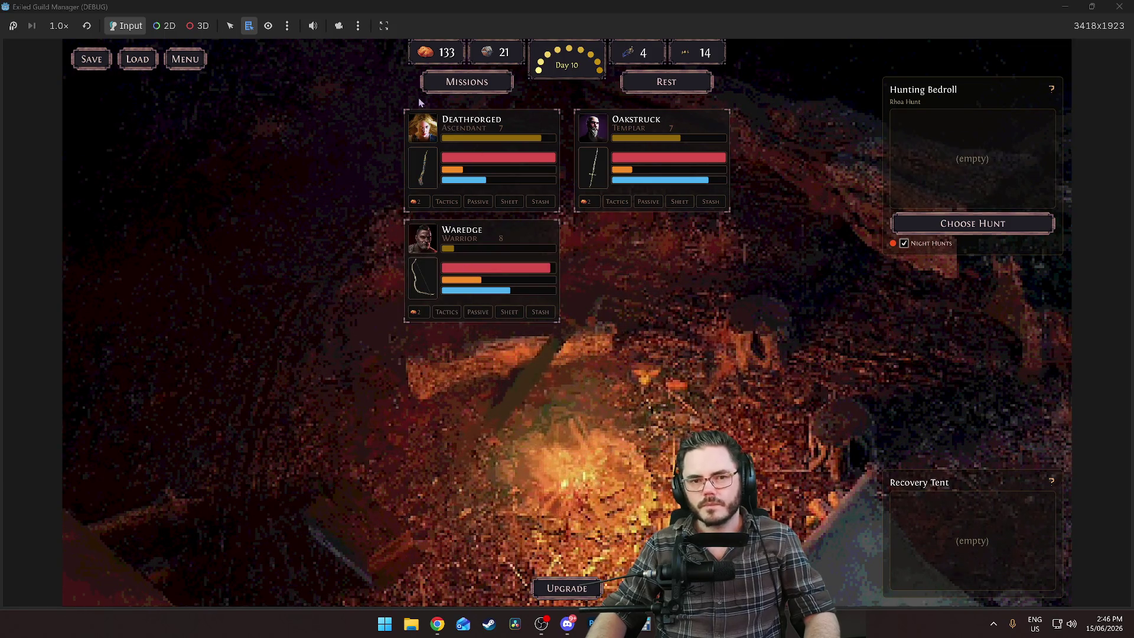
{"action": "left_click", "coordinate": [452, 80]}
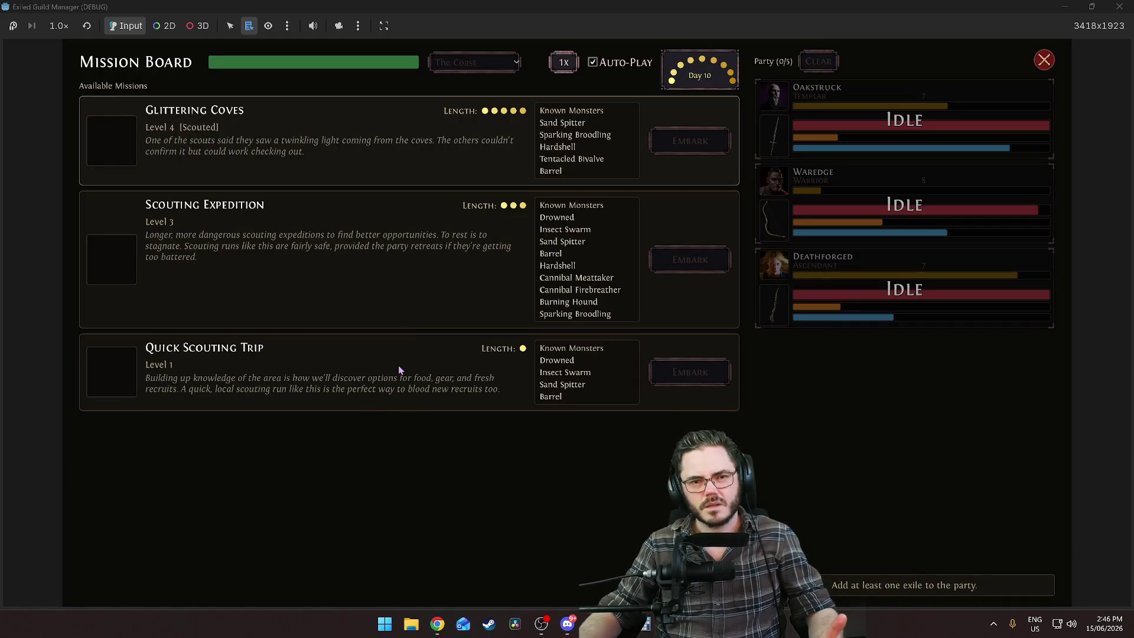
Switch over to the Godot editor and select the old FileSystem filter text
{"action": "key", "text": "alt+Tab"}
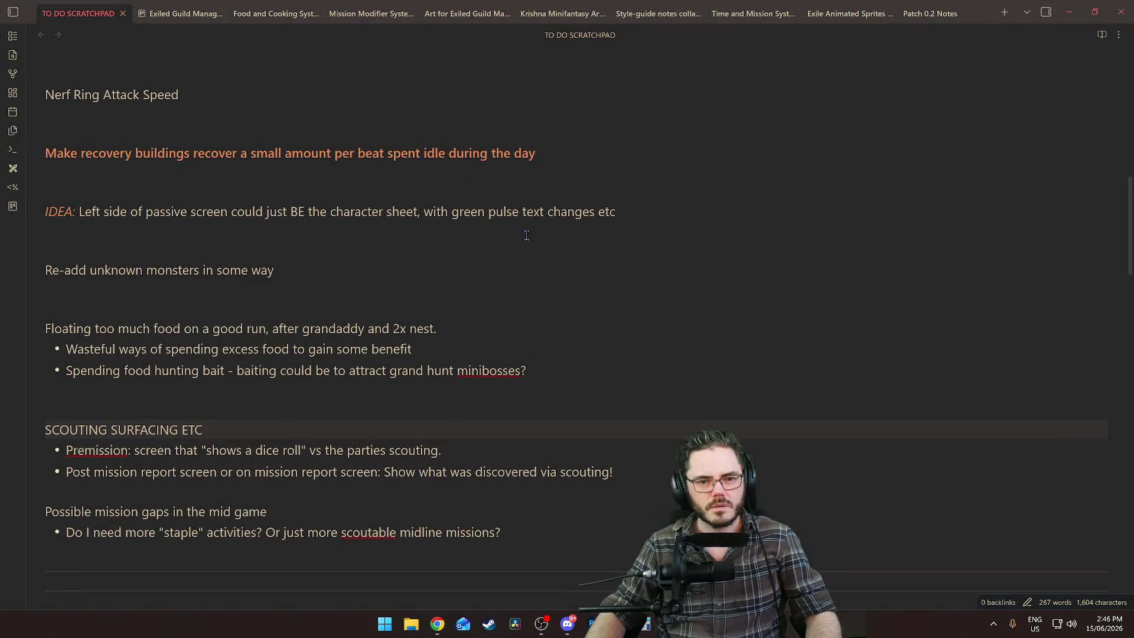
{"action": "key", "text": "alt+Tab"}
{"action": "key", "text": "alt+Tab"}
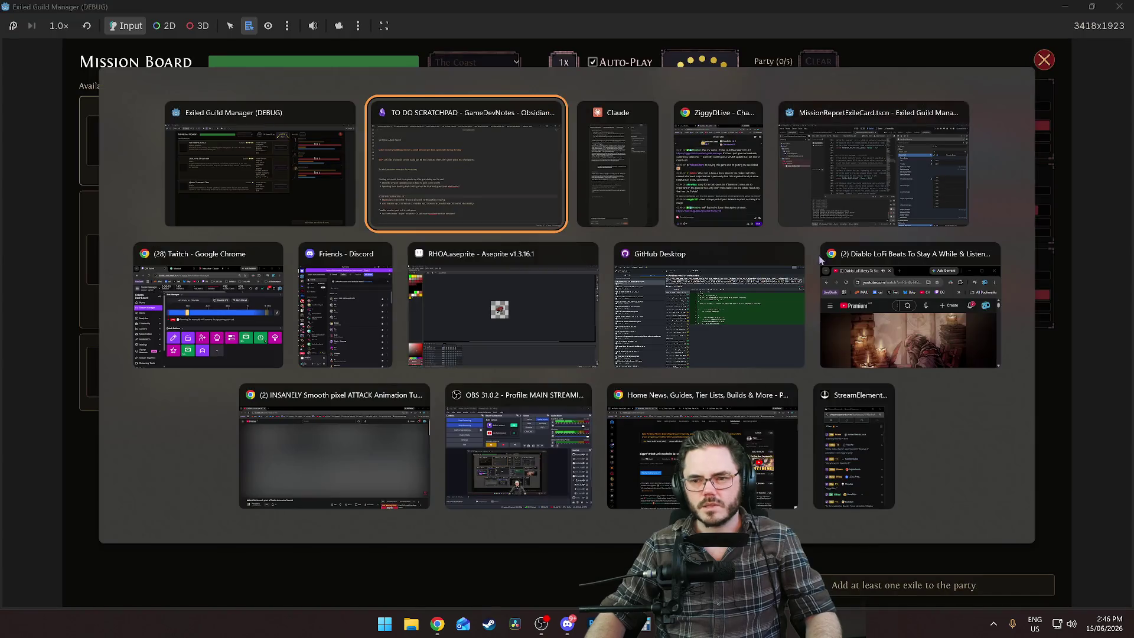
{"action": "left_click", "coordinate": [838, 178]}
{"action": "key", "text": "ctrl+a"}
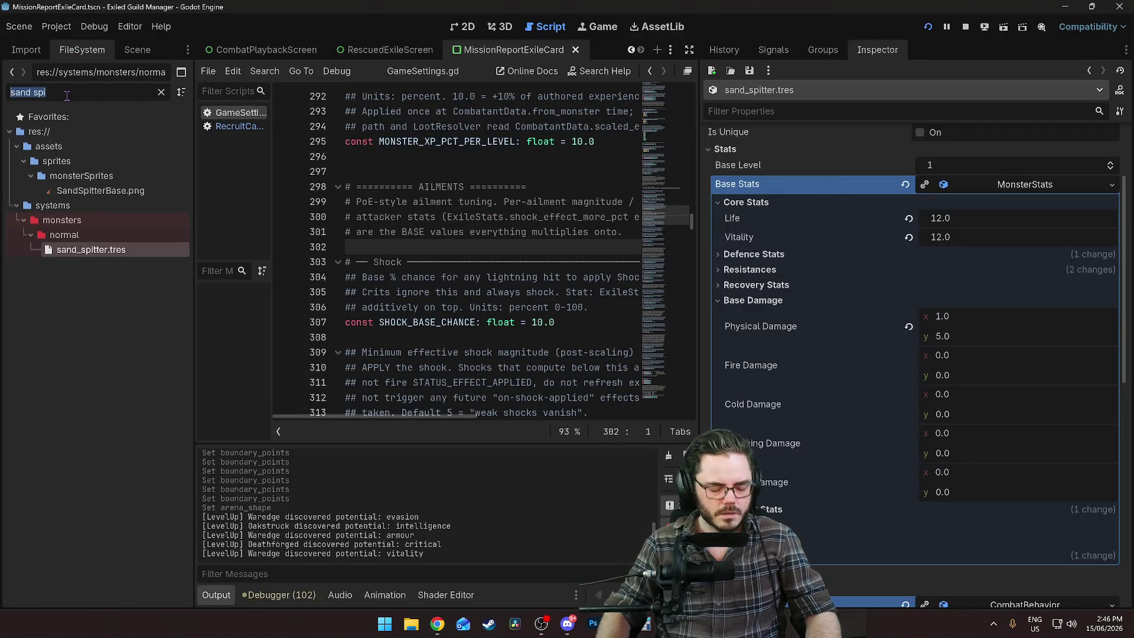
Filter FileSystem for 'camp', open cannibal_camp.tres, and expand both prerequisite entries
{"action": "type", "text": "camp"}
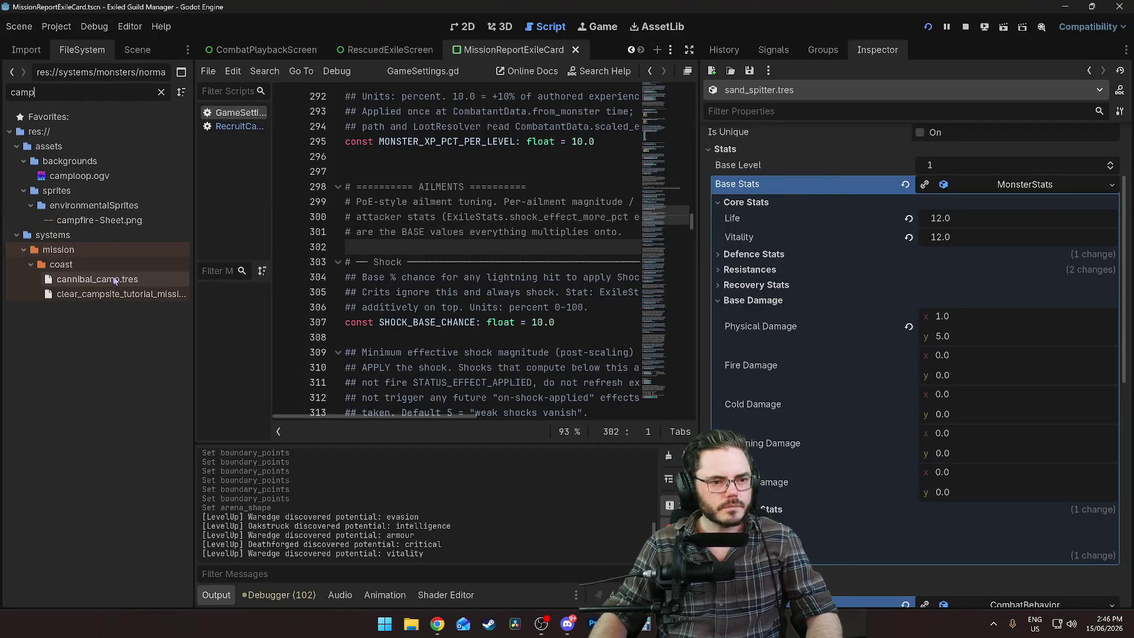
{"action": "left_click", "coordinate": [98, 279]}
{"action": "scroll", "coordinate": [780, 285], "scroll_direction": "down", "scroll_amount": 3}
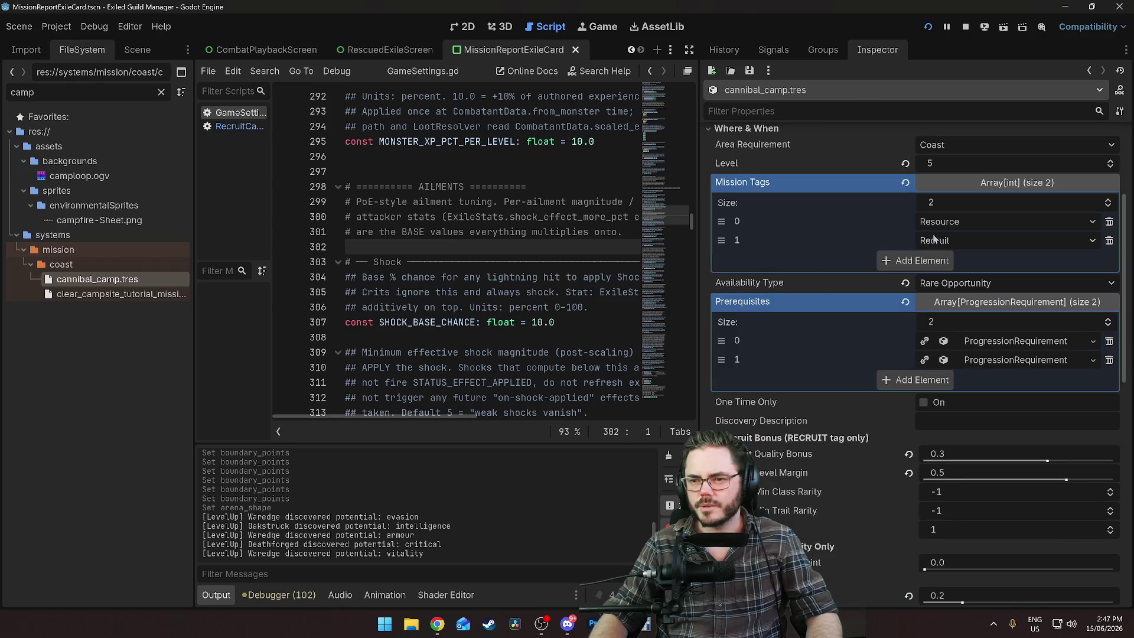
{"action": "left_click", "coordinate": [992, 343]}
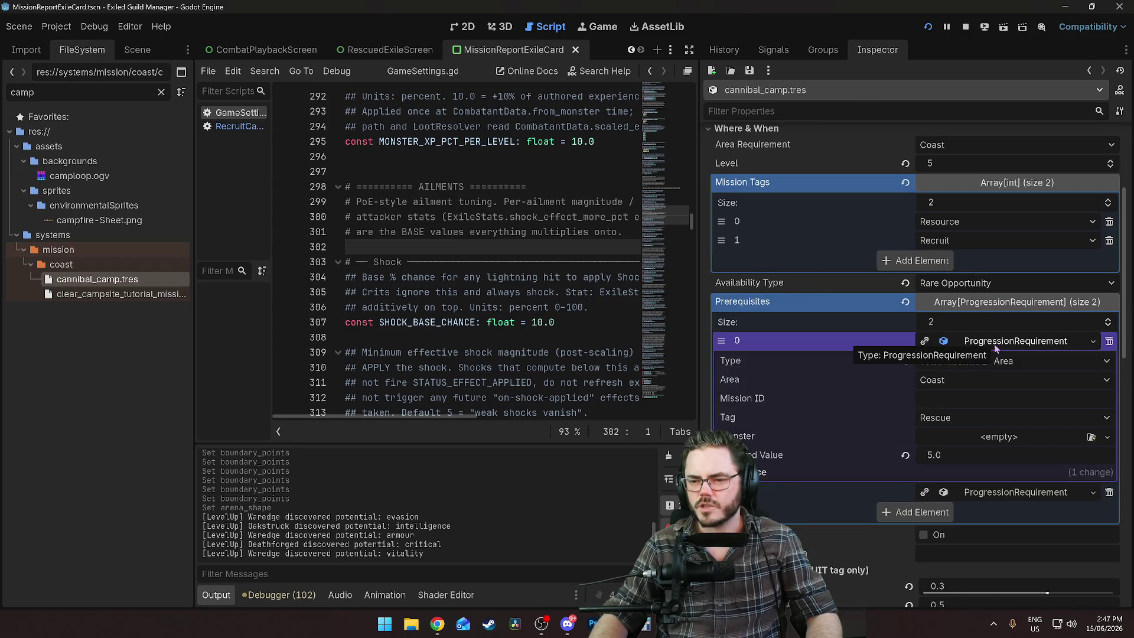
{"action": "scroll", "coordinate": [913, 418], "scroll_direction": "down", "scroll_amount": 2}
{"action": "left_click", "coordinate": [1004, 373]}
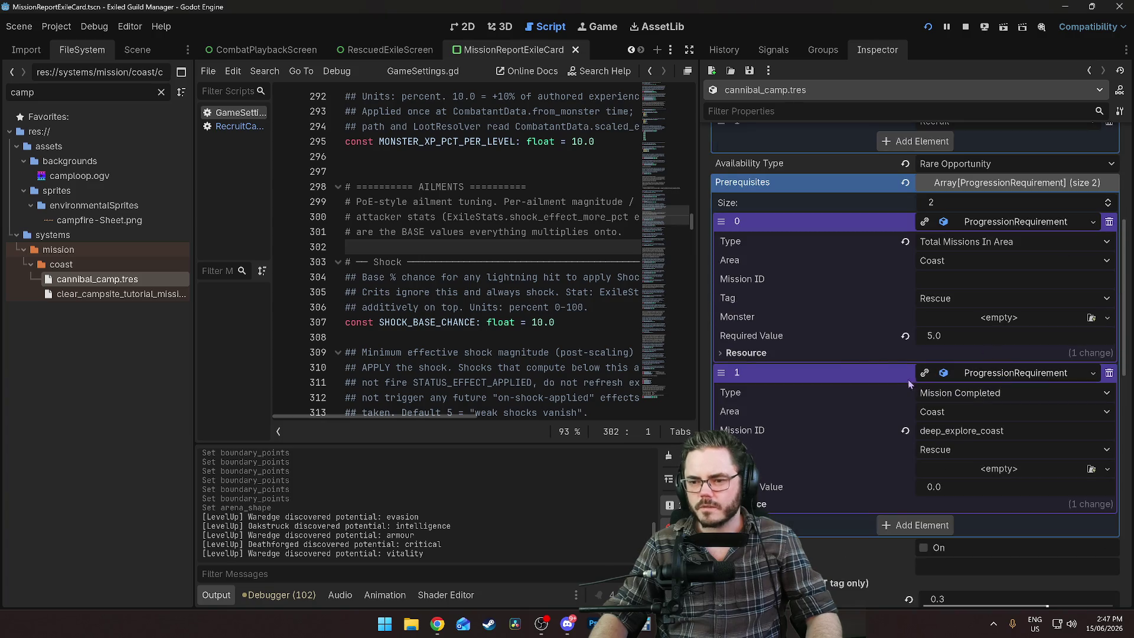
Collapse the prerequisites, check the 0.2 Chance per Day, and return to the running game
{"action": "scroll", "coordinate": [834, 363], "scroll_direction": "down", "scroll_amount": 2}
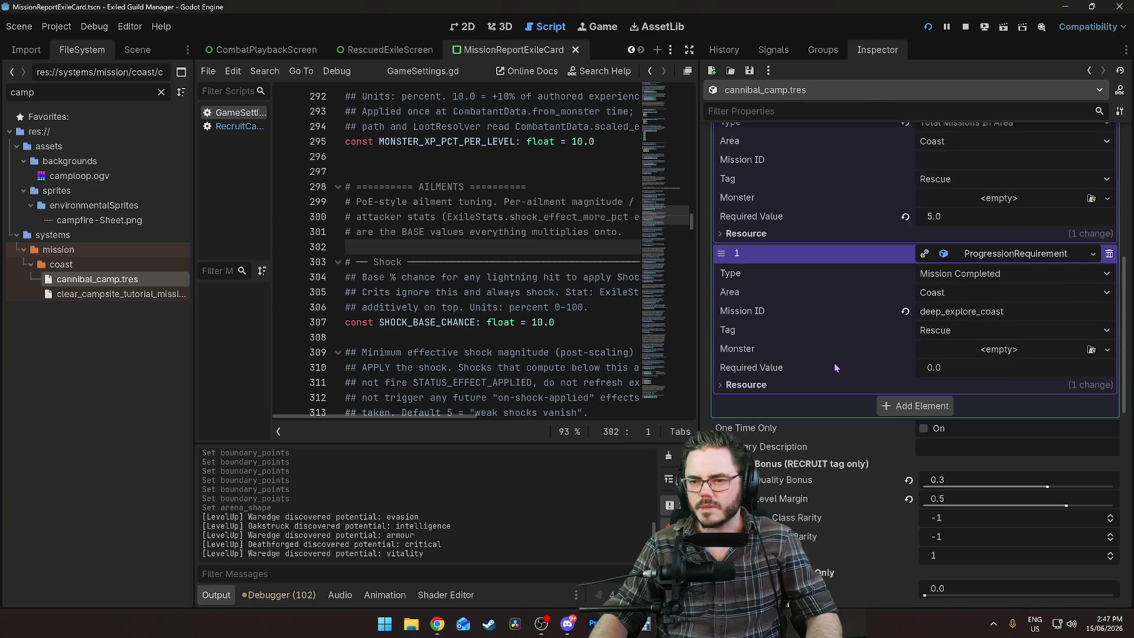
{"action": "scroll", "coordinate": [838, 360], "scroll_direction": "up", "scroll_amount": 3}
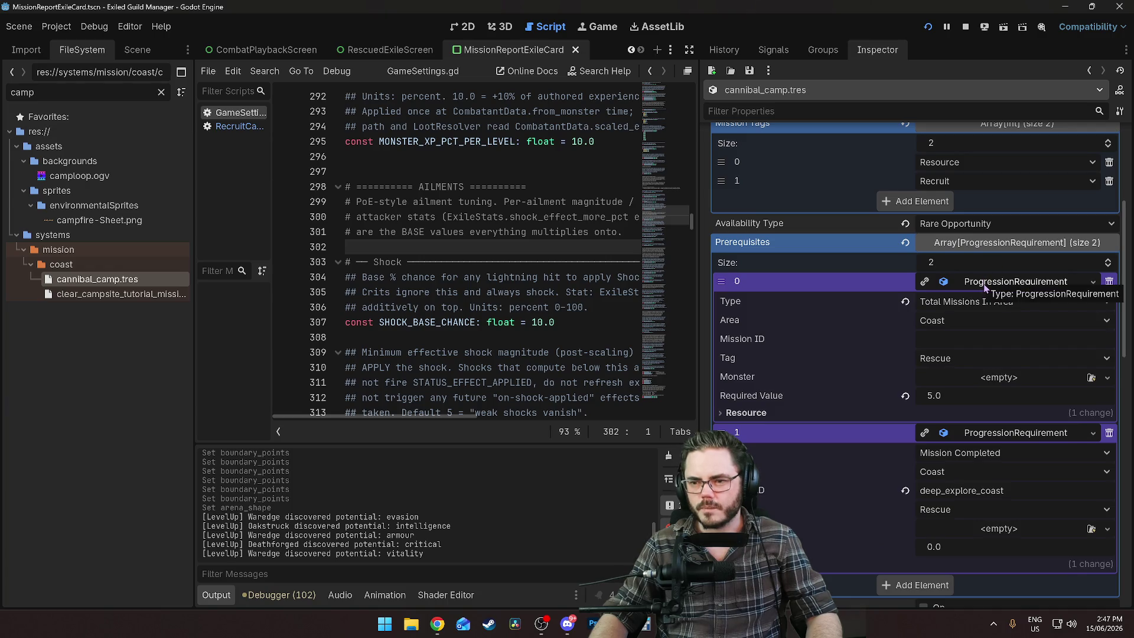
{"action": "left_click", "coordinate": [983, 284]}
{"action": "left_click", "coordinate": [992, 303]}
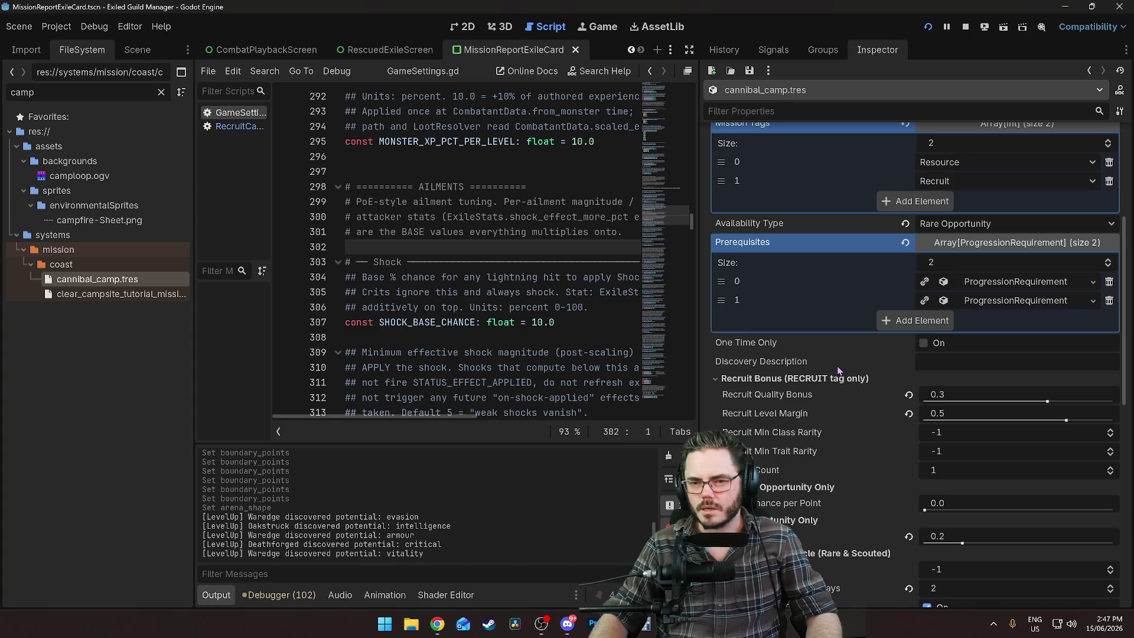
{"action": "scroll", "coordinate": [796, 391], "scroll_direction": "down", "scroll_amount": 1}
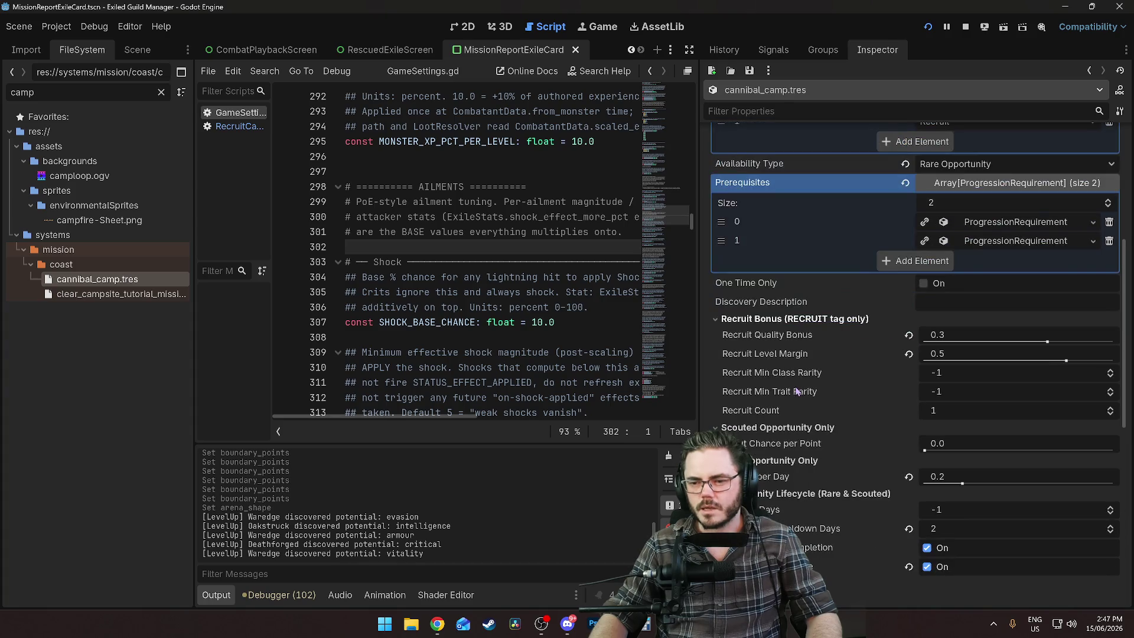
{"action": "scroll", "coordinate": [789, 391], "scroll_direction": "down", "scroll_amount": 2}
{"action": "scroll", "coordinate": [785, 395], "scroll_direction": "up", "scroll_amount": 1}
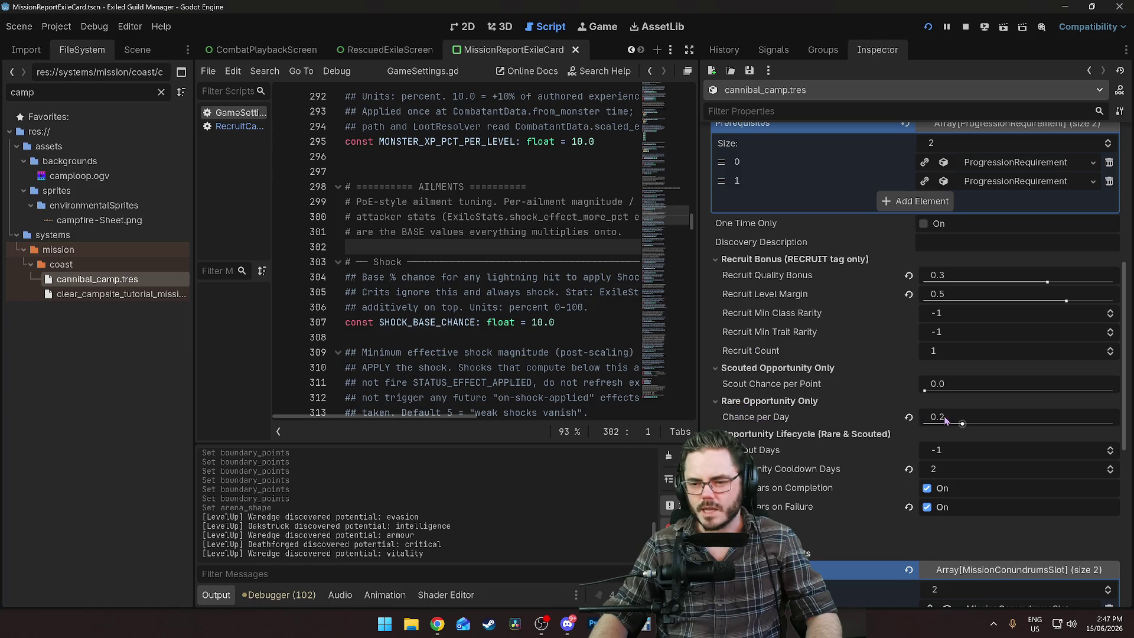
{"action": "mouse_move", "coordinate": [757, 418]}
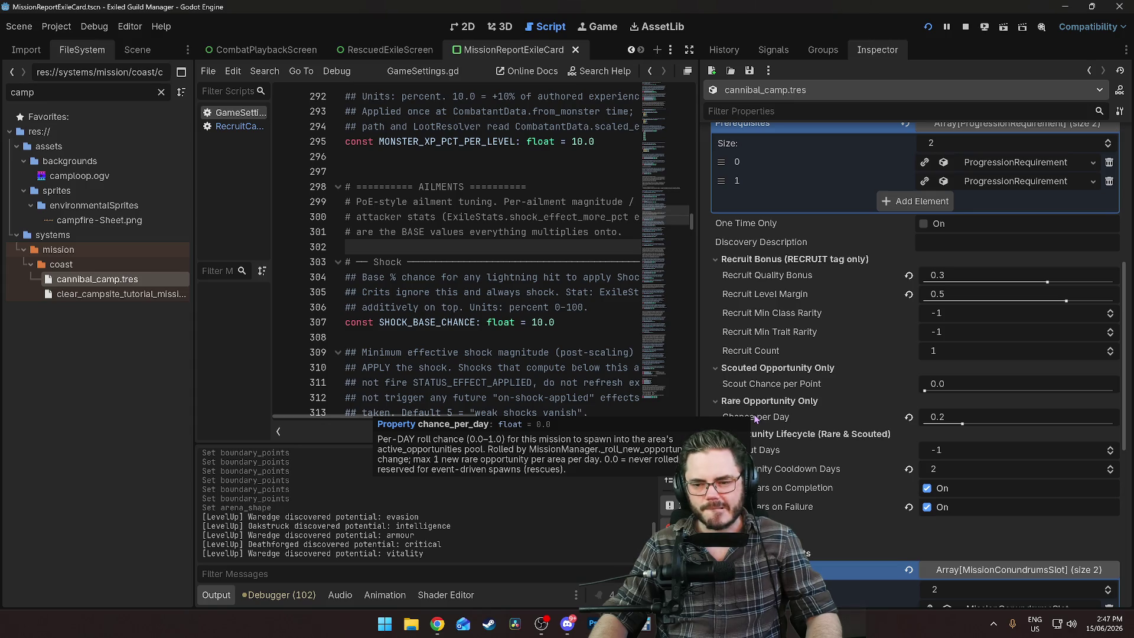
{"action": "key", "text": "alt+Tab"}
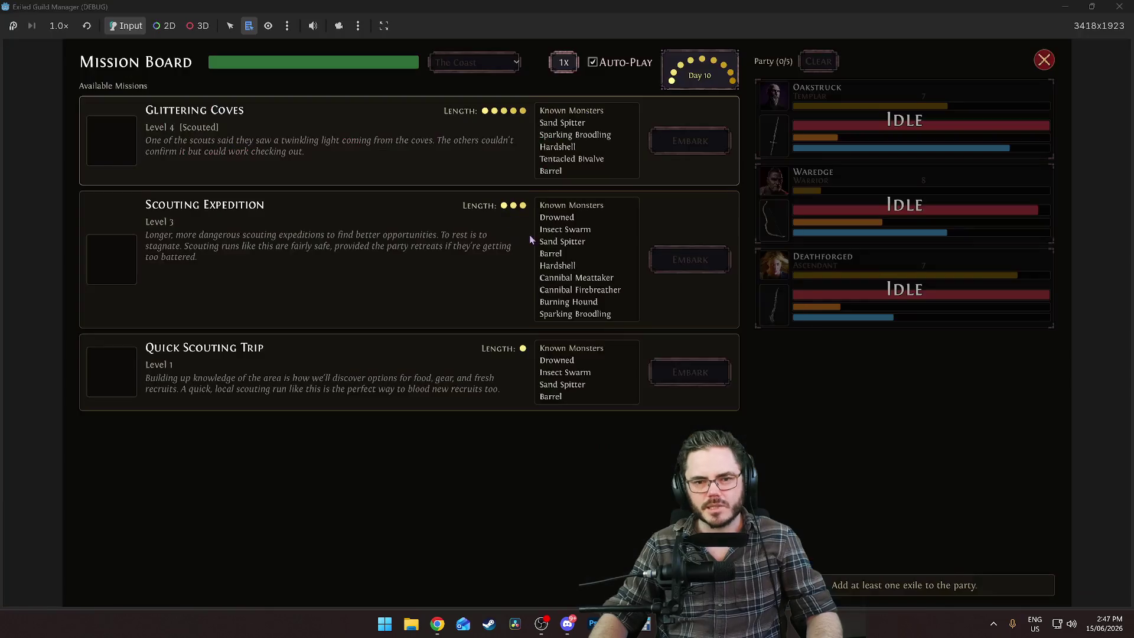
Close and reopen the Day 10 Mission Board, then return to the Godot editor
{"action": "key", "text": "Escape"}
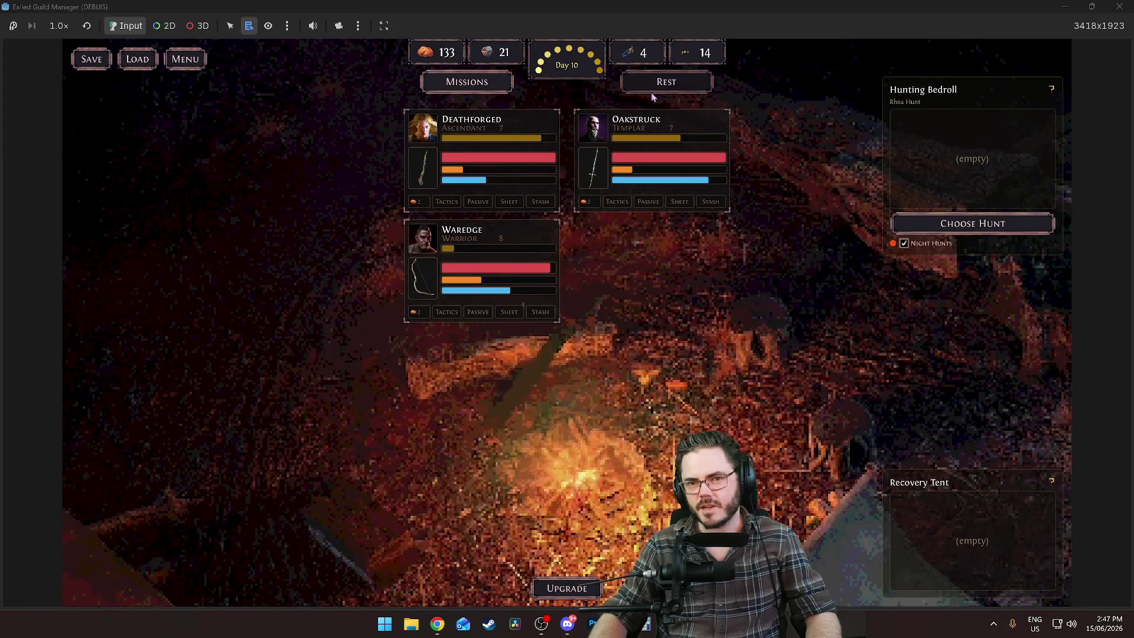
{"action": "mouse_move", "coordinate": [651, 93]}
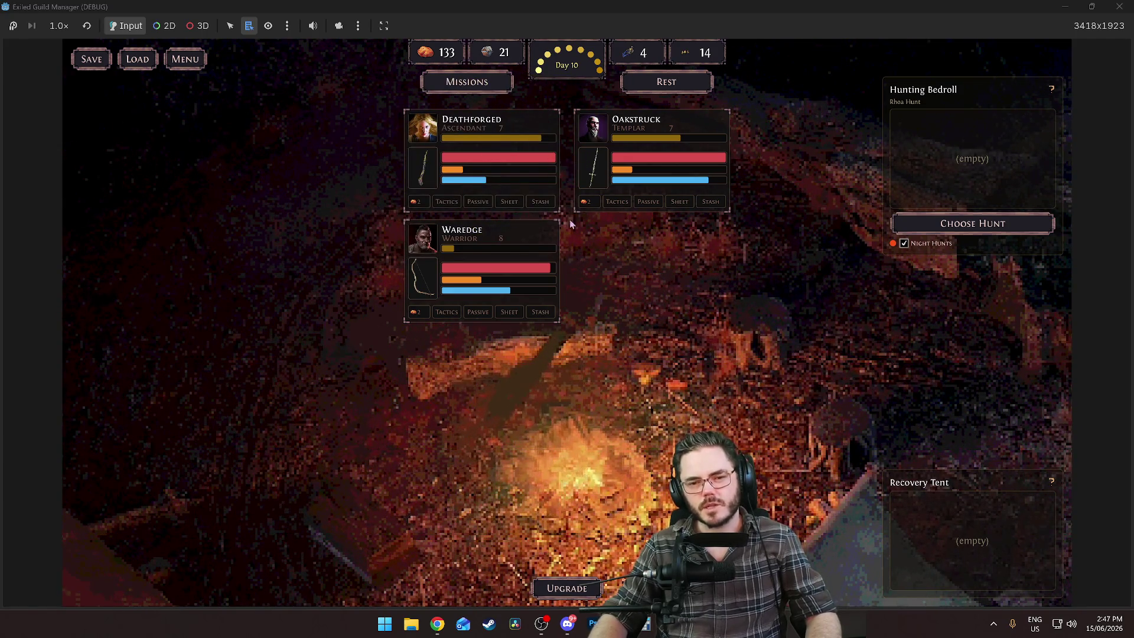
{"action": "left_click", "coordinate": [472, 86]}
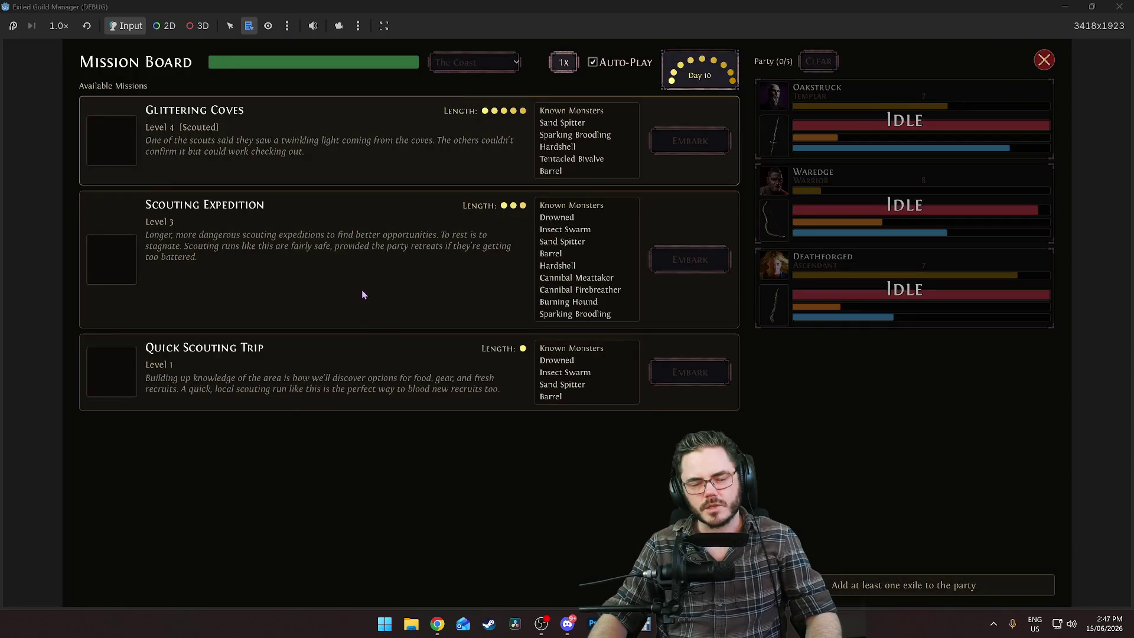
{"action": "key", "text": "alt+Tab"}
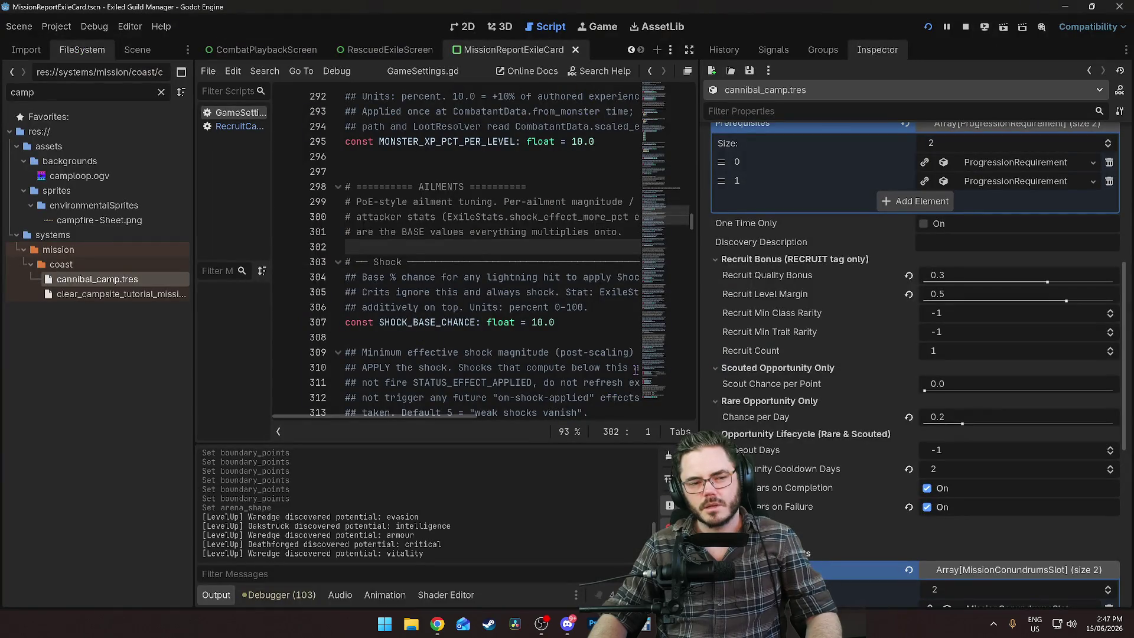
Change cannibal_camp's Availability Type from Rare Opportunity to Scouted Opportunity
{"action": "scroll", "coordinate": [831, 398], "scroll_direction": "down", "scroll_amount": 5}
{"action": "scroll", "coordinate": [801, 449], "scroll_direction": "up", "scroll_amount": 3}
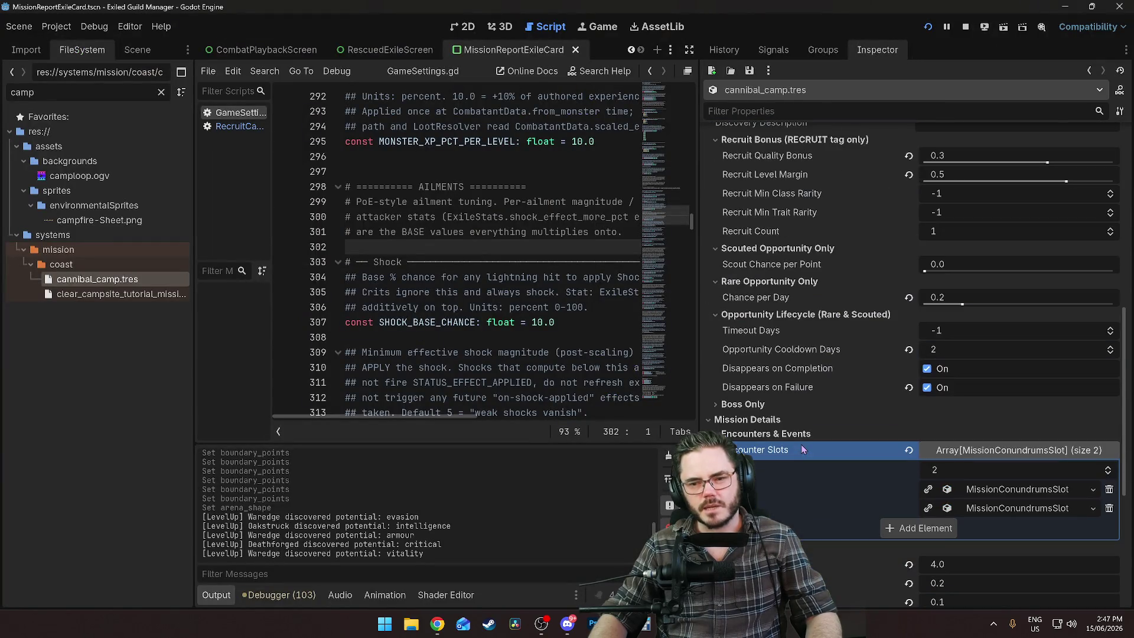
{"action": "scroll", "coordinate": [802, 444], "scroll_direction": "down", "scroll_amount": 4}
{"action": "scroll", "coordinate": [802, 444], "scroll_direction": "up", "scroll_amount": 5}
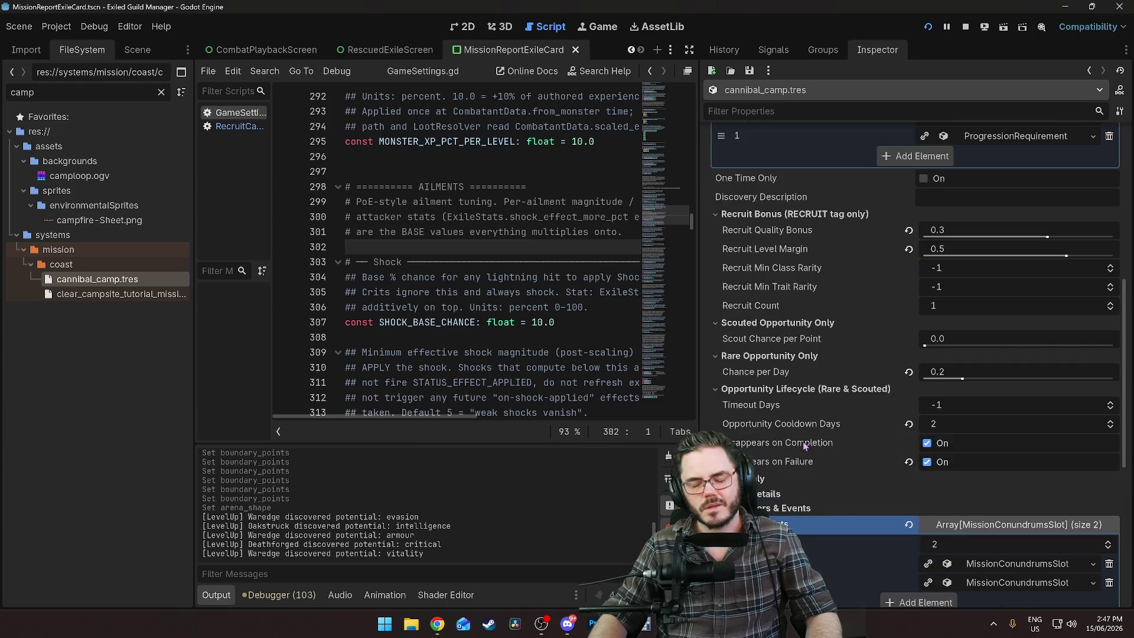
{"action": "scroll", "coordinate": [801, 440], "scroll_direction": "up", "scroll_amount": 5}
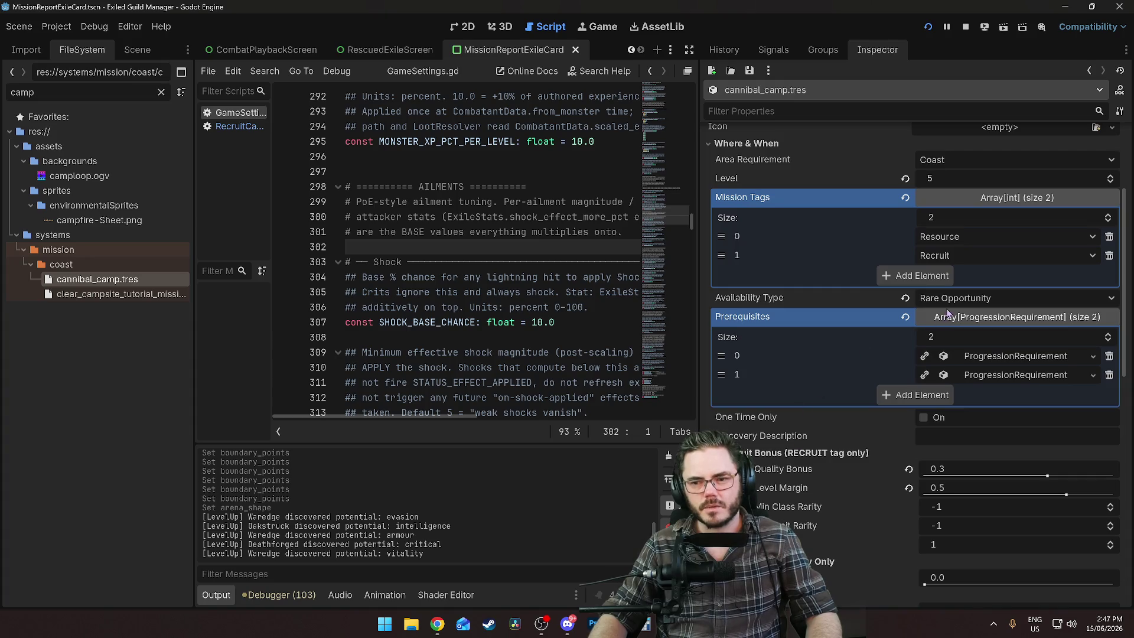
{"action": "left_click", "coordinate": [963, 298]}
{"action": "left_click", "coordinate": [967, 299]}
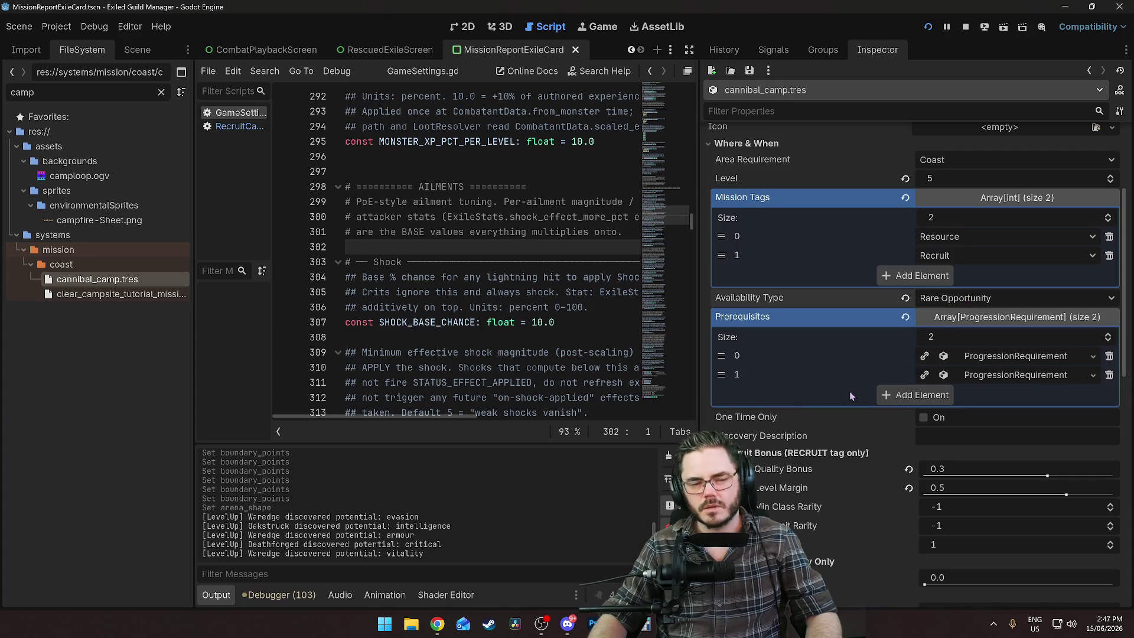
{"action": "left_click", "coordinate": [962, 298]}
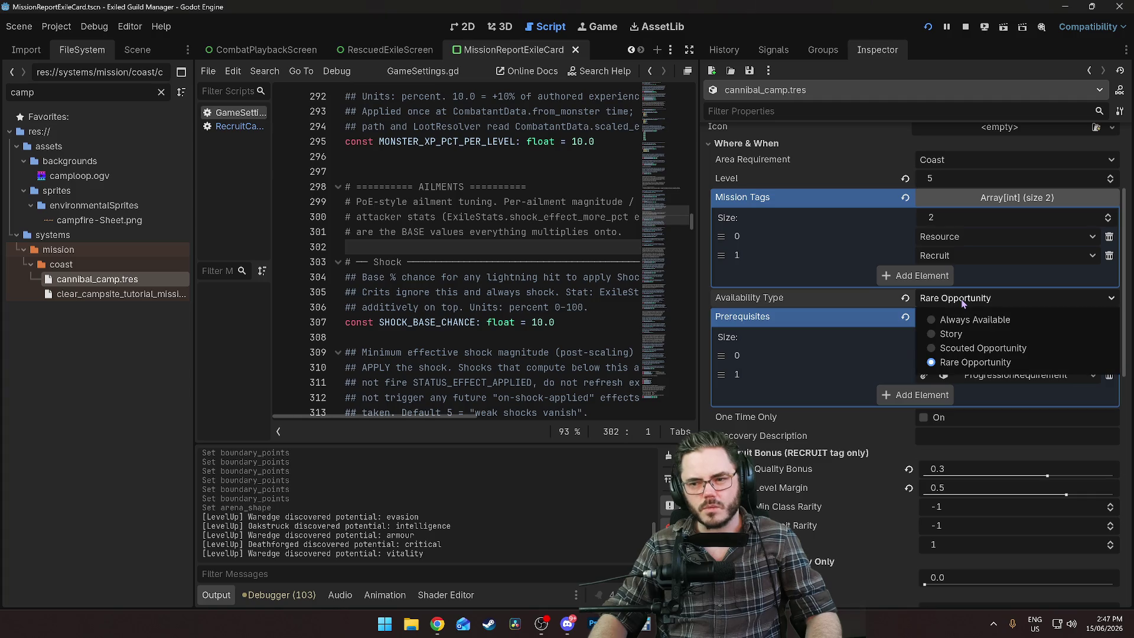
{"action": "left_click", "coordinate": [963, 302]}
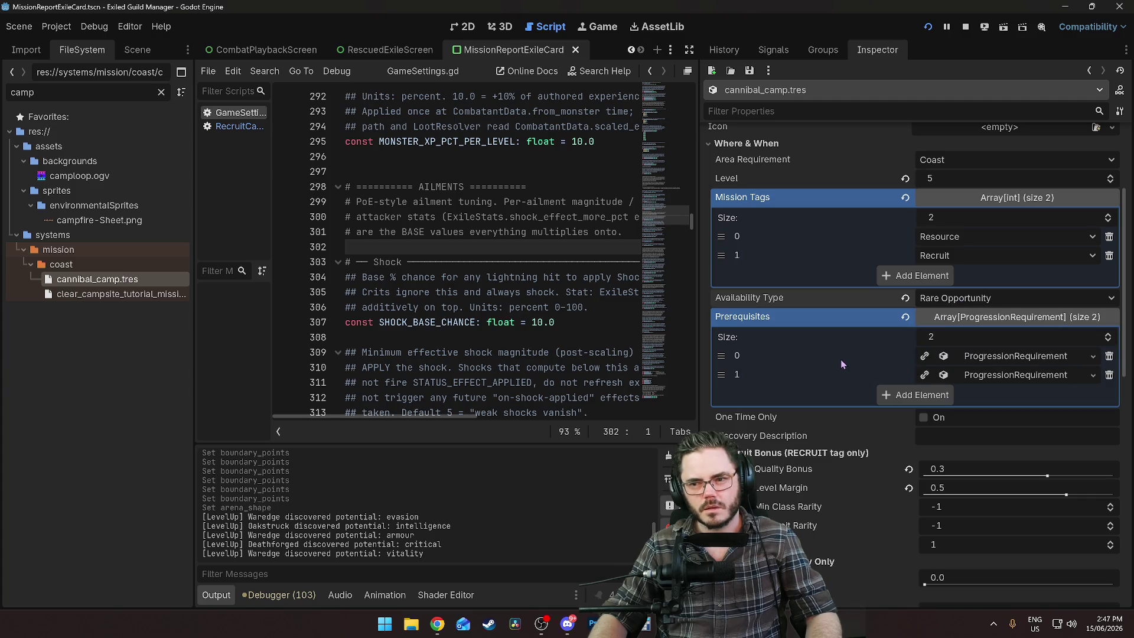
{"action": "left_click", "coordinate": [964, 300]}
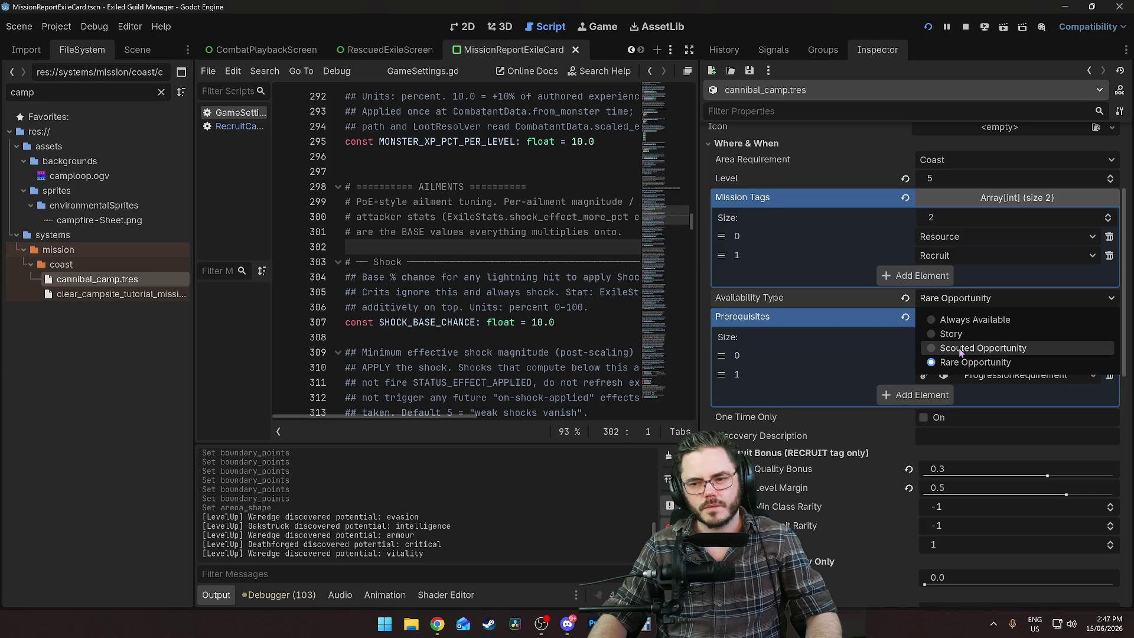
{"action": "left_click", "coordinate": [961, 350]}
Revert Chance per Day from 0.2 to 0.0 and switch to the running game
{"action": "scroll", "coordinate": [774, 342], "scroll_direction": "down", "scroll_amount": 3}
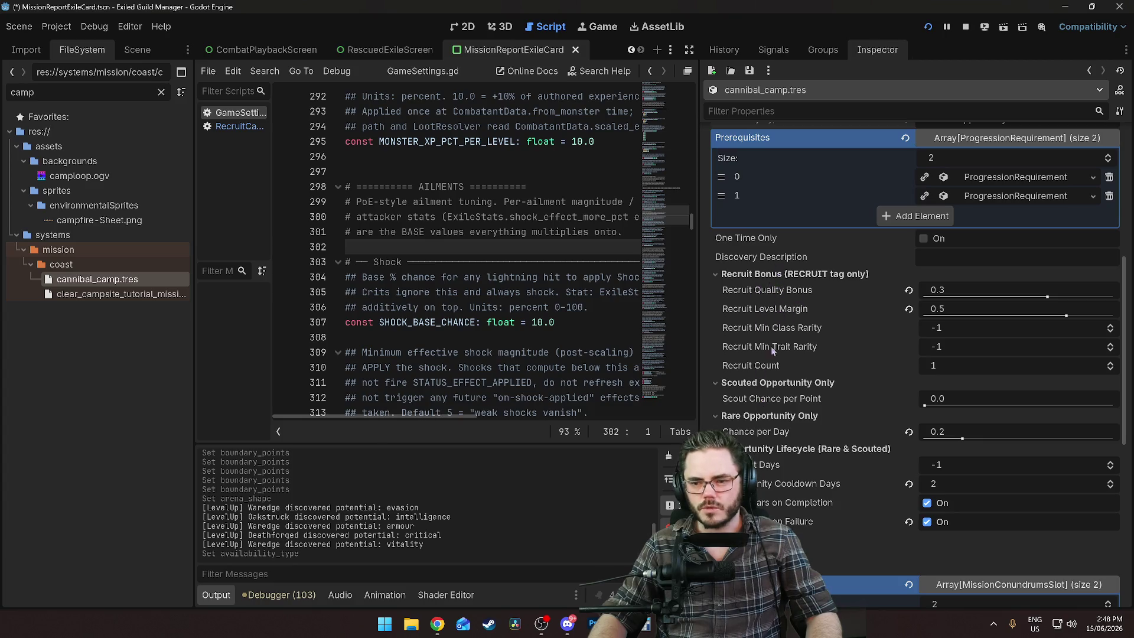
{"action": "left_click", "coordinate": [911, 434]}
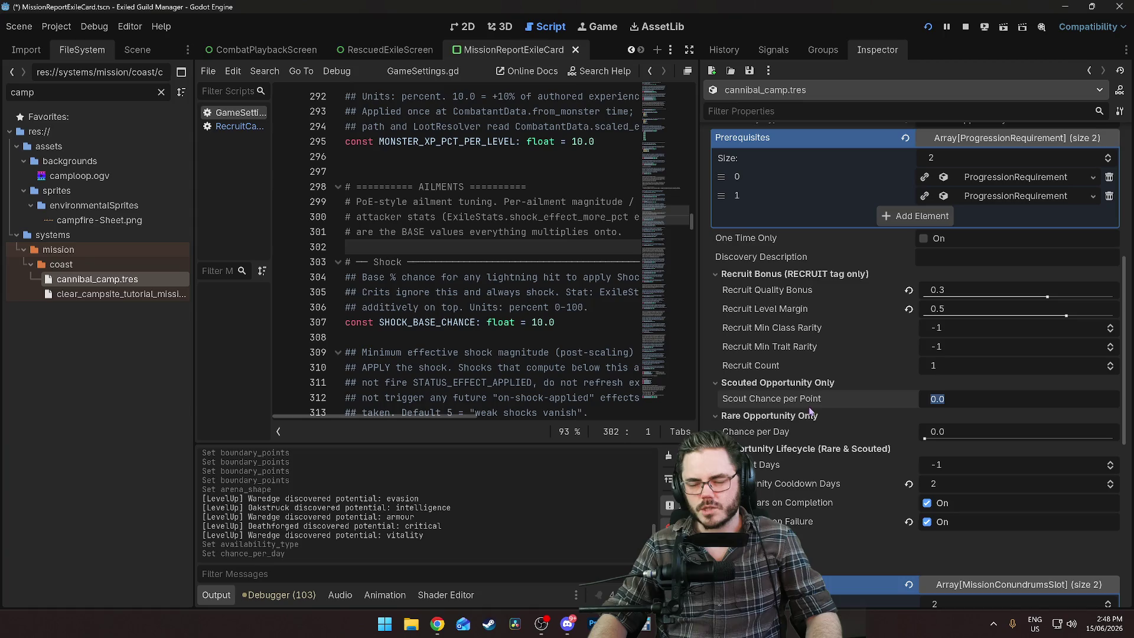
{"action": "mouse_move", "coordinate": [809, 407]}
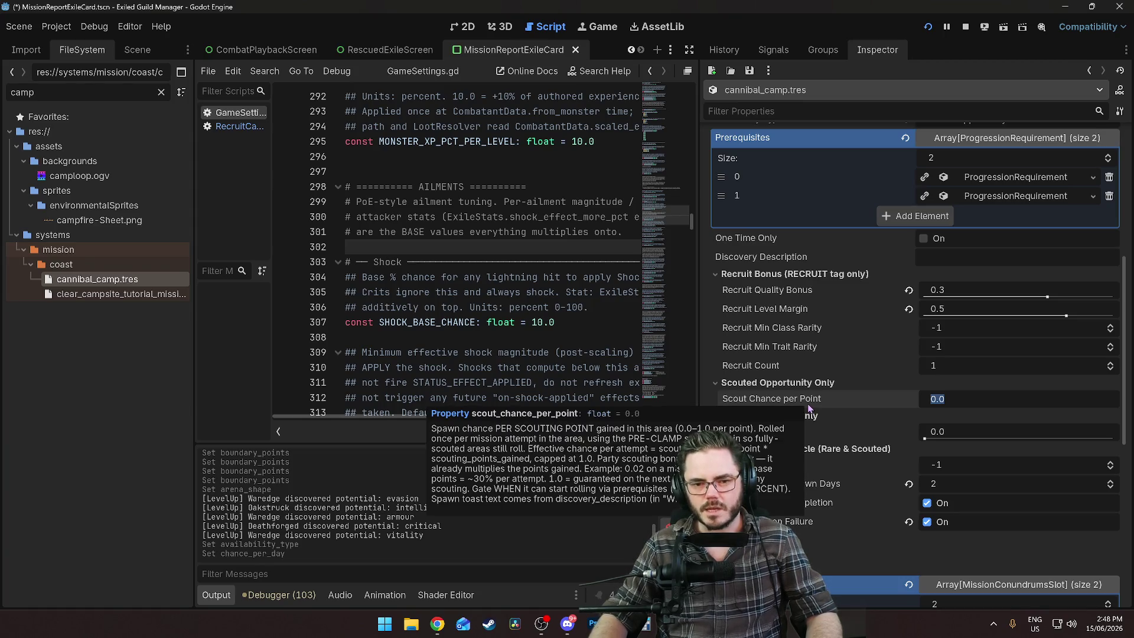
{"action": "key", "text": "alt+Tab"}
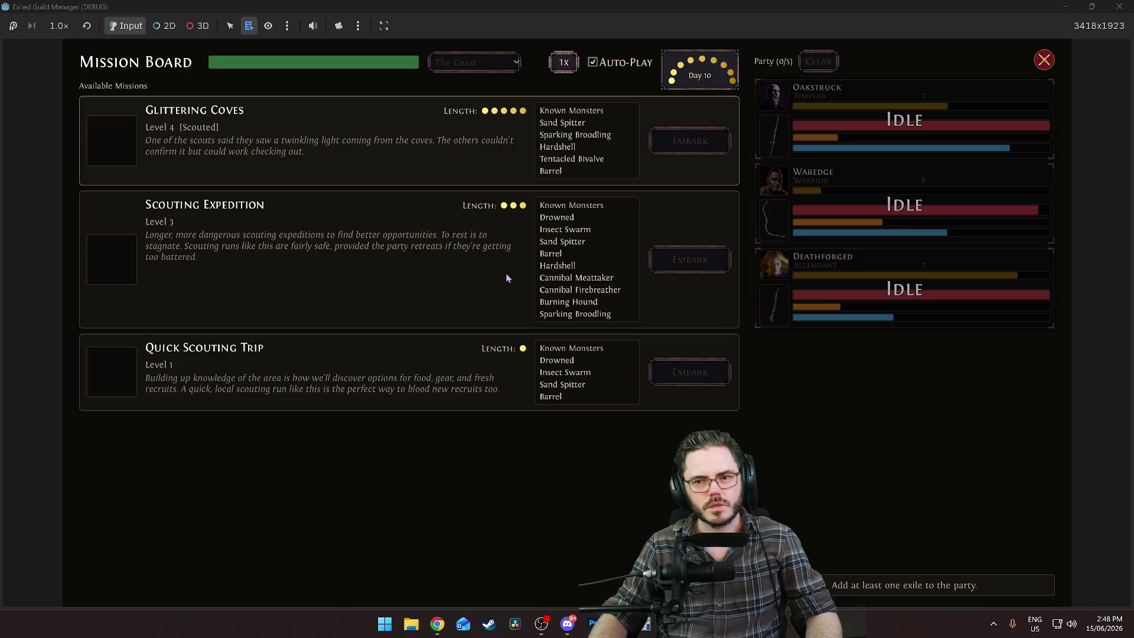
Send Oakstruck, Waredge and Deathforged on the Scouting Expedition and fight through its encounters
{"action": "left_click", "coordinate": [839, 128]}
{"action": "left_click", "coordinate": [856, 189]}
{"action": "left_click", "coordinate": [851, 278]}
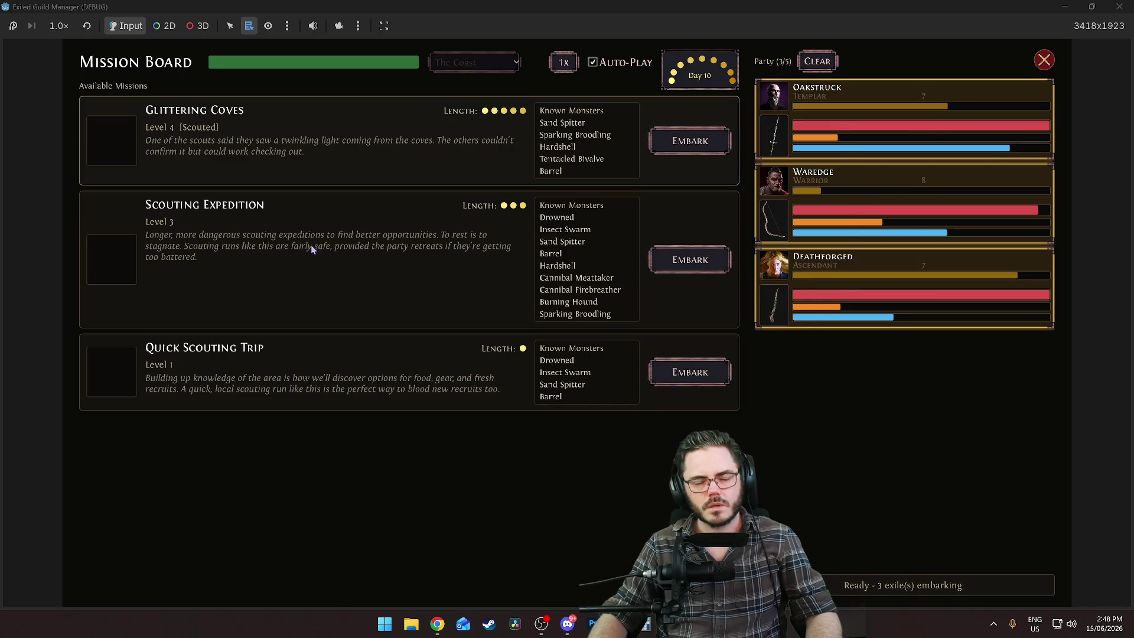
{"action": "left_click", "coordinate": [674, 263]}
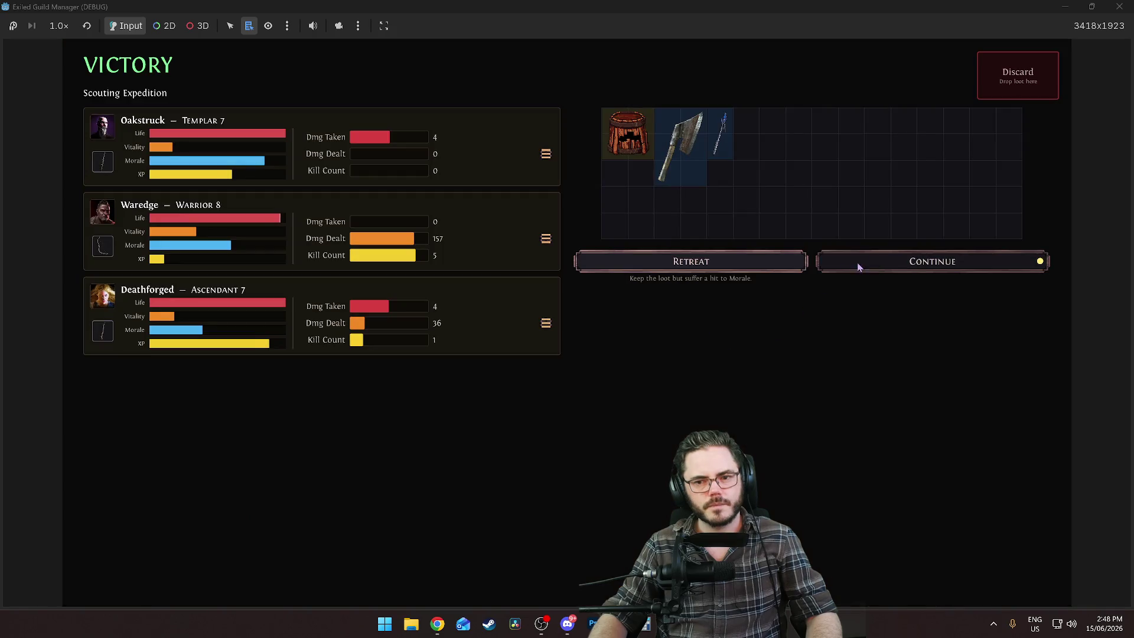
{"action": "left_click", "coordinate": [856, 263]}
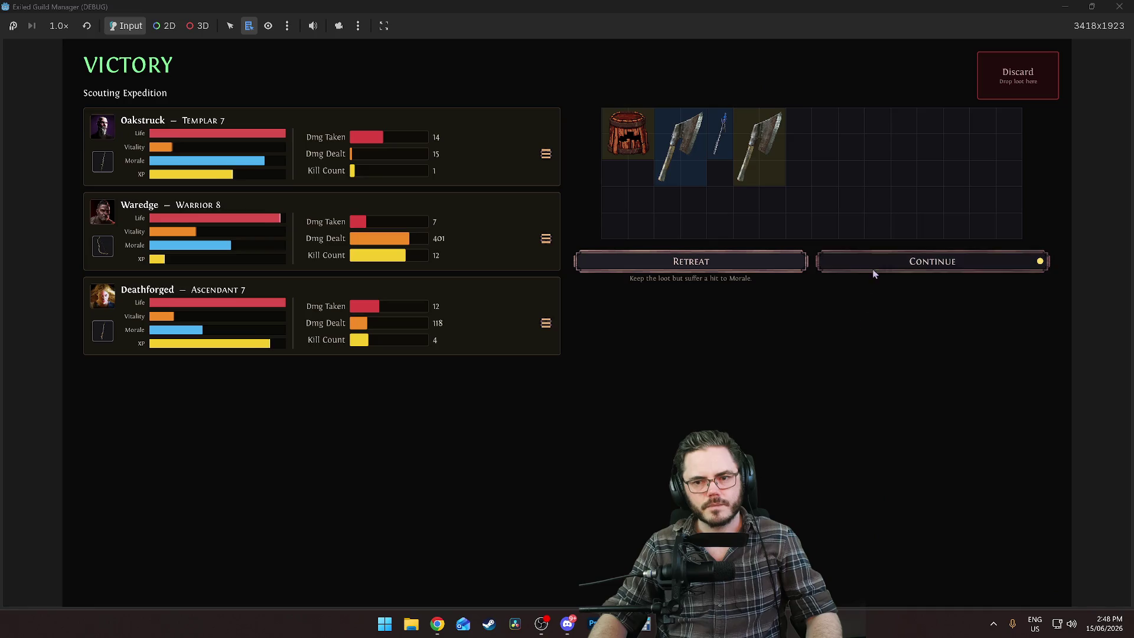
{"action": "left_click", "coordinate": [869, 269]}
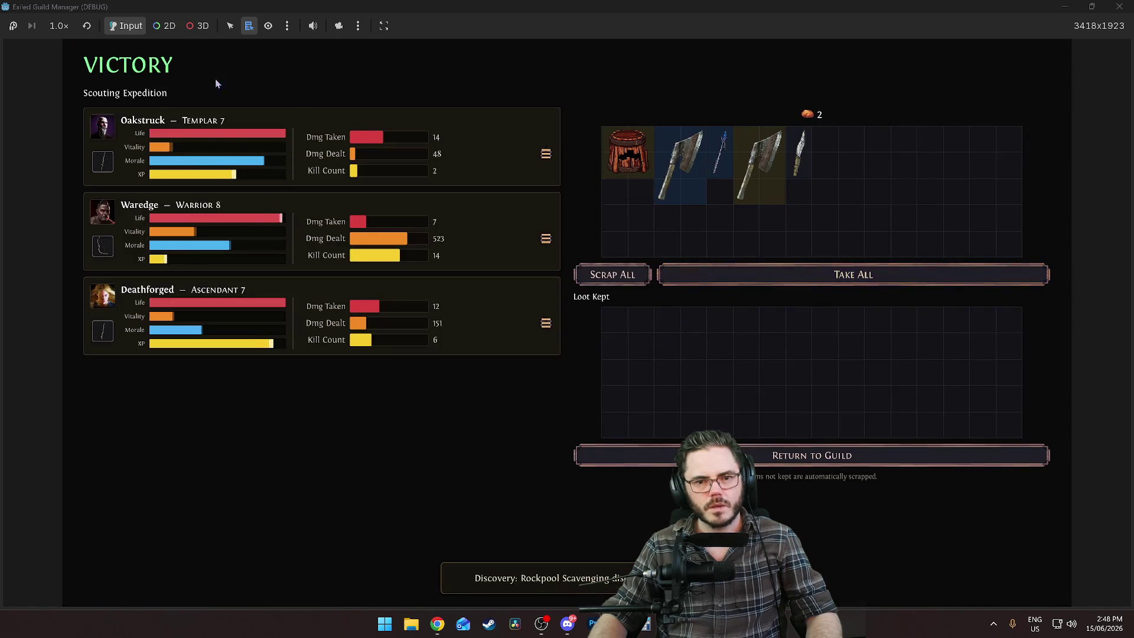
Review Oakstruck's mission stats, scrap all the loot, and go back to Godot
{"action": "left_click", "coordinate": [543, 156]}
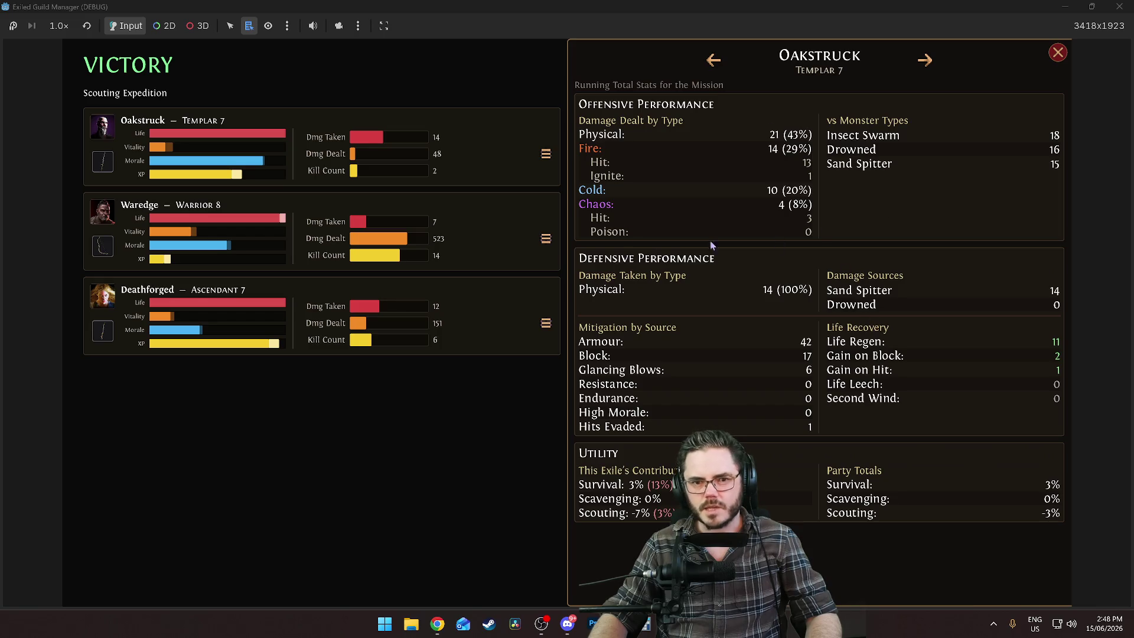
{"action": "left_click", "coordinate": [448, 154]}
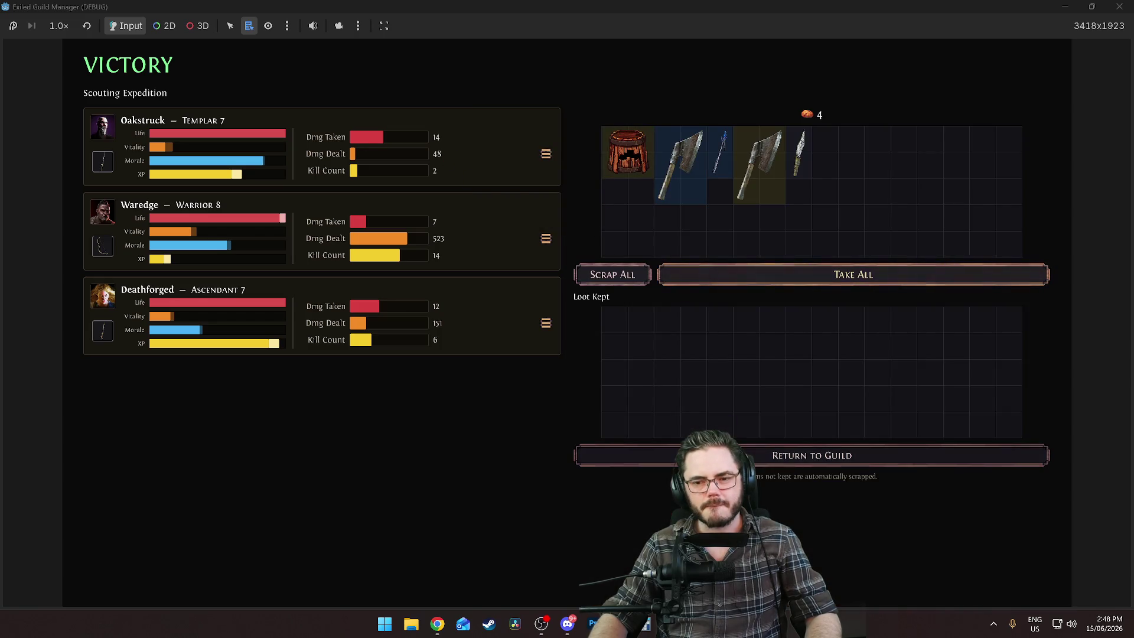
{"action": "left_click", "coordinate": [611, 275]}
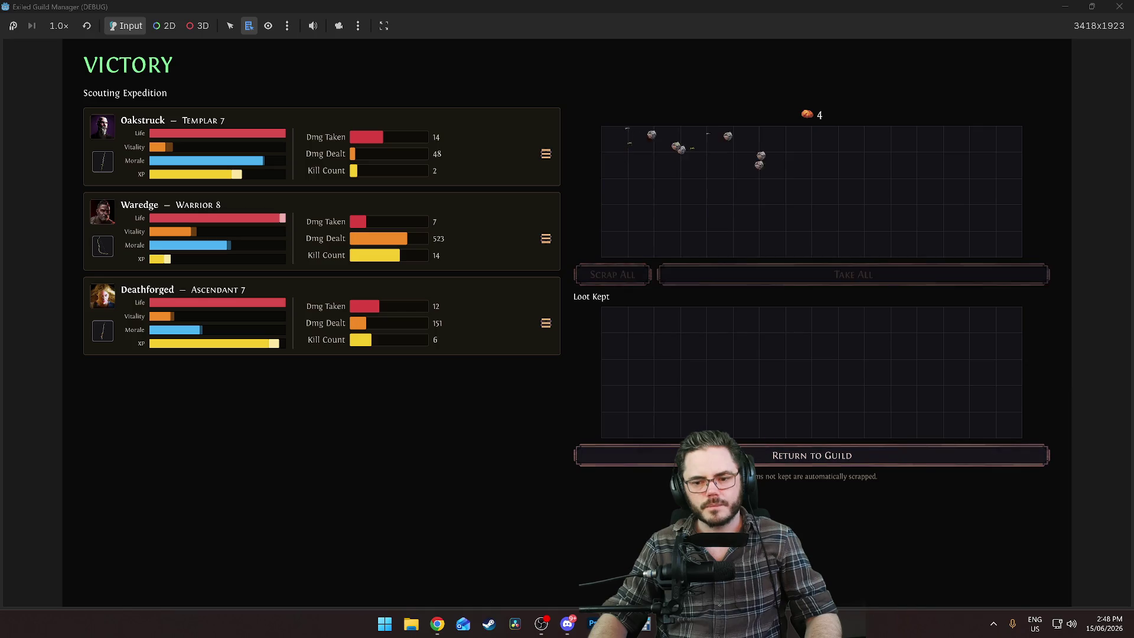
{"action": "key", "text": "alt+Tab"}
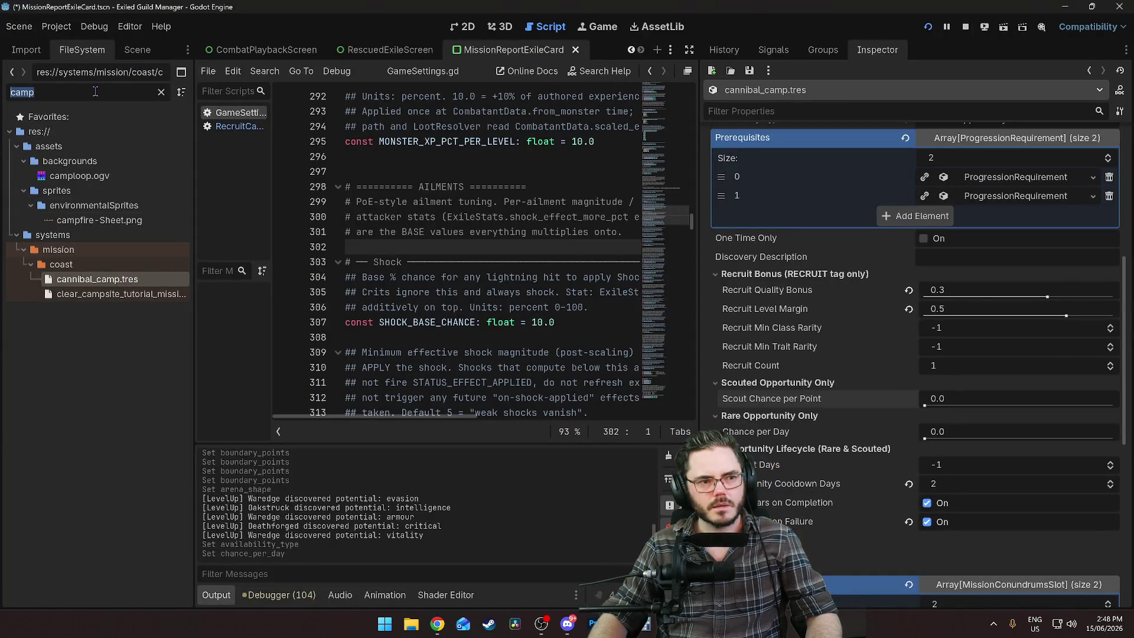
Filter the FileSystem dock down to 'explor' to find the expedition mission file
{"action": "type", "text": "sex"}
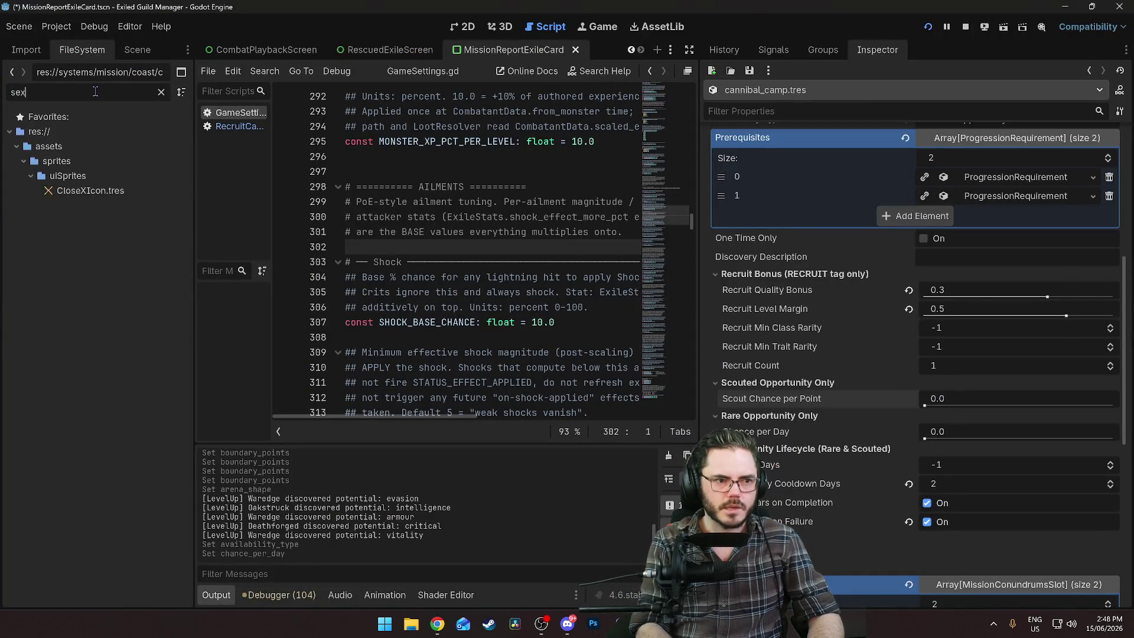
{"action": "key", "text": "BackSpace"}
{"action": "key", "text": "BackSpace"}
{"action": "key", "text": "BackSpace"}
{"action": "type", "text": "exped"}
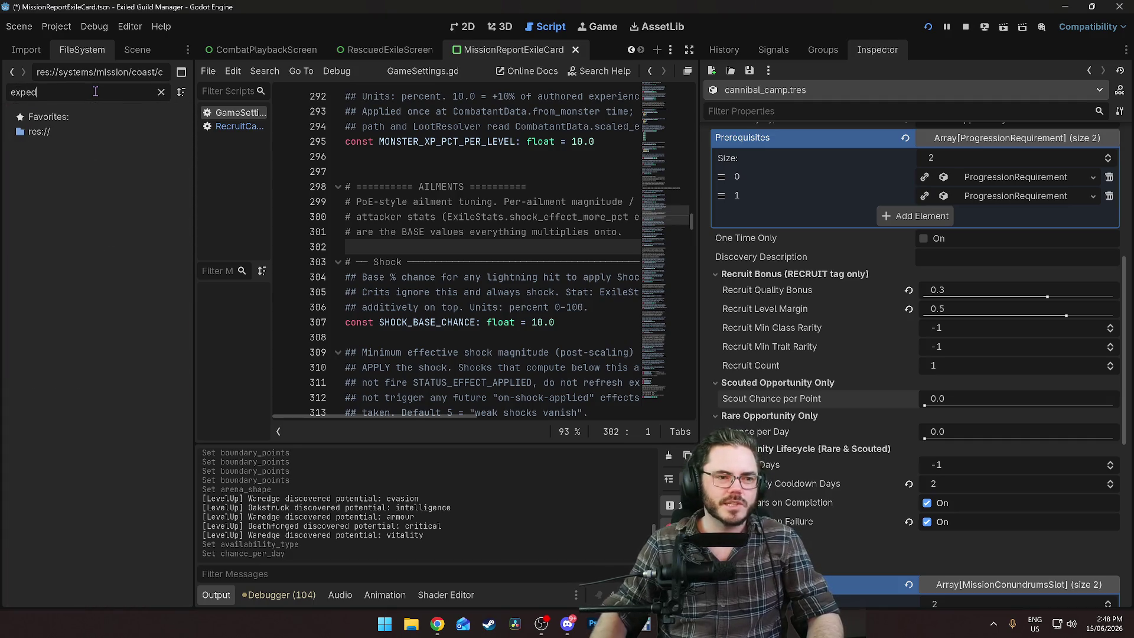
{"action": "key", "text": "BackSpace"}
{"action": "key", "text": "BackSpace"}
{"action": "key", "text": "BackSpace"}
{"action": "key", "text": "BackSpace"}
{"action": "type", "text": "scouting"}
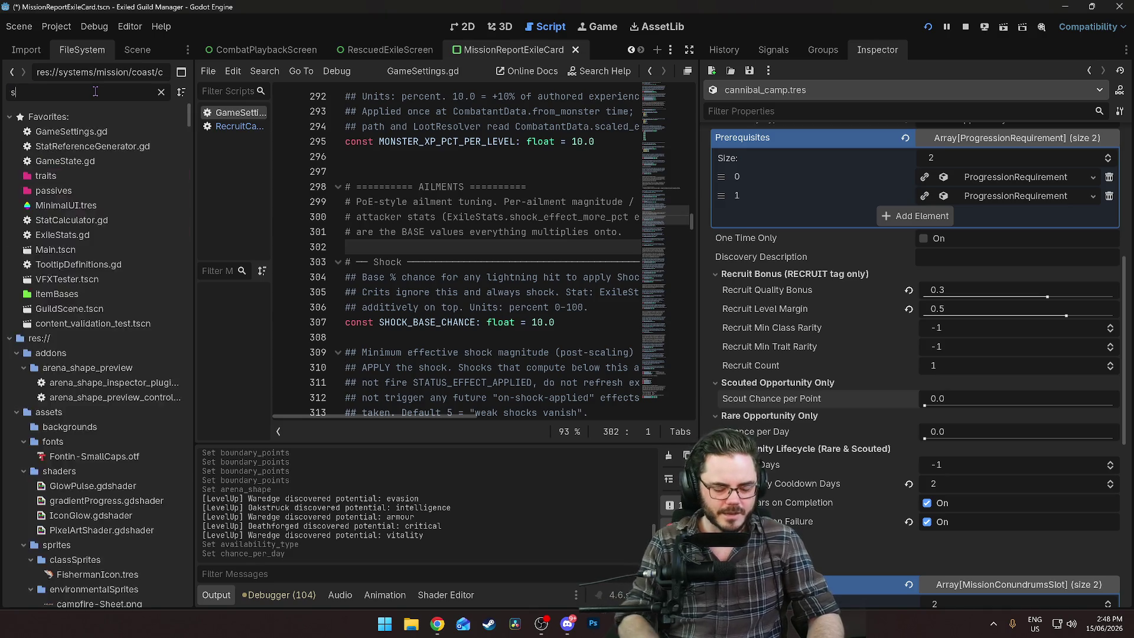
{"action": "type", "text": "explor"}
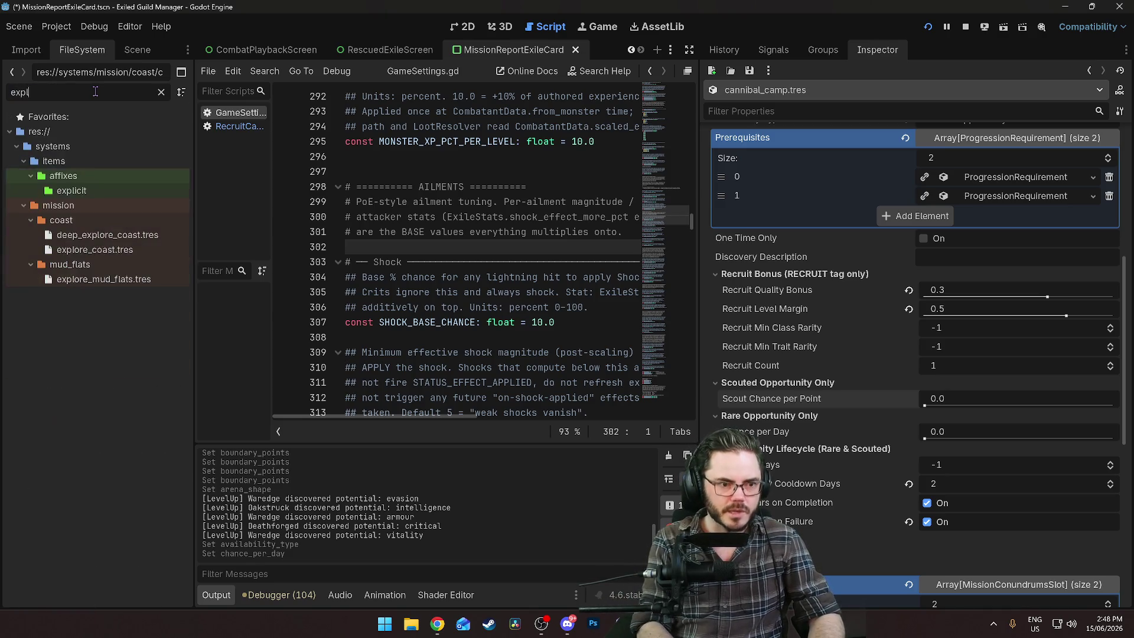
Inspect deep_explore_coast.tres: three encounter slots and a Scouting Reward of 8.0
{"action": "left_click", "coordinate": [103, 191]}
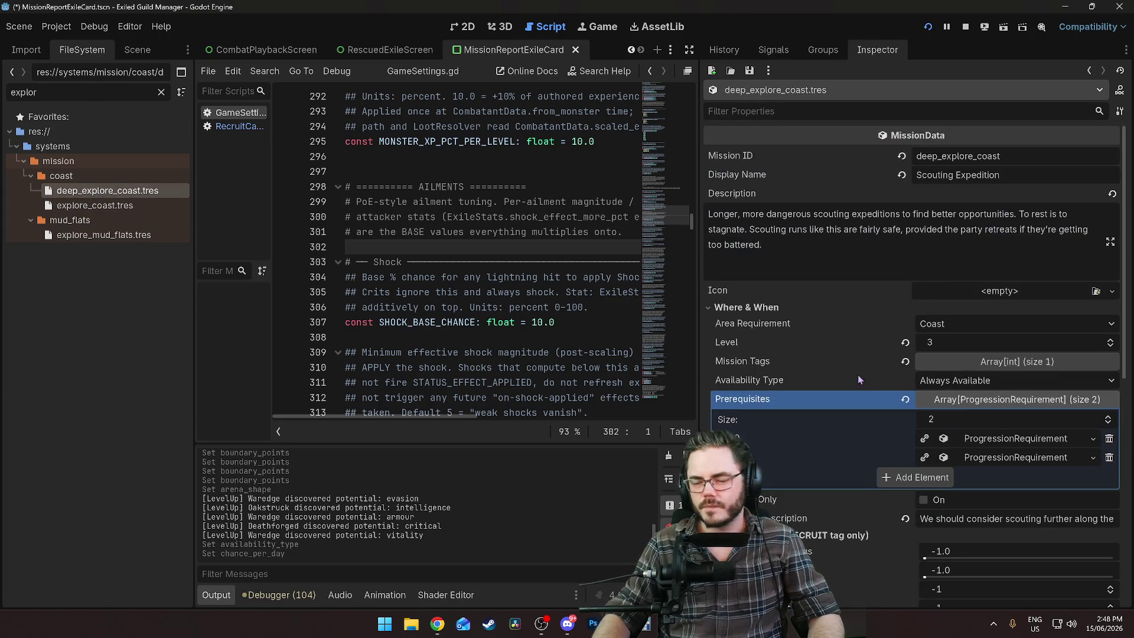
{"action": "scroll", "coordinate": [851, 354], "scroll_direction": "down", "scroll_amount": 6}
{"action": "scroll", "coordinate": [846, 329], "scroll_direction": "up", "scroll_amount": 3}
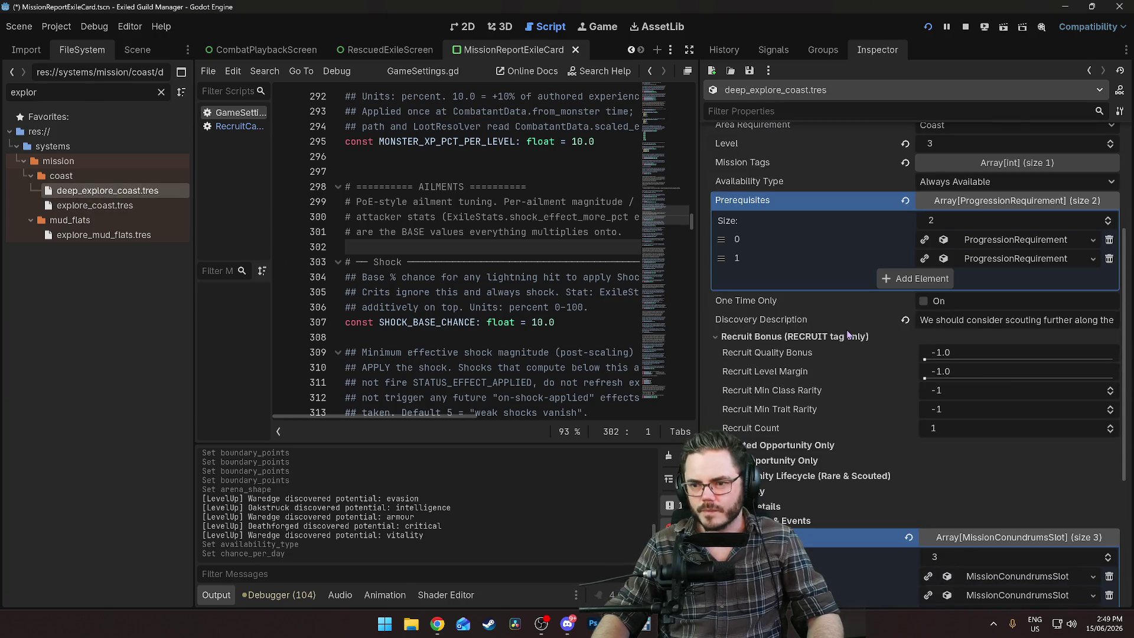
{"action": "scroll", "coordinate": [845, 331], "scroll_direction": "down", "scroll_amount": 5}
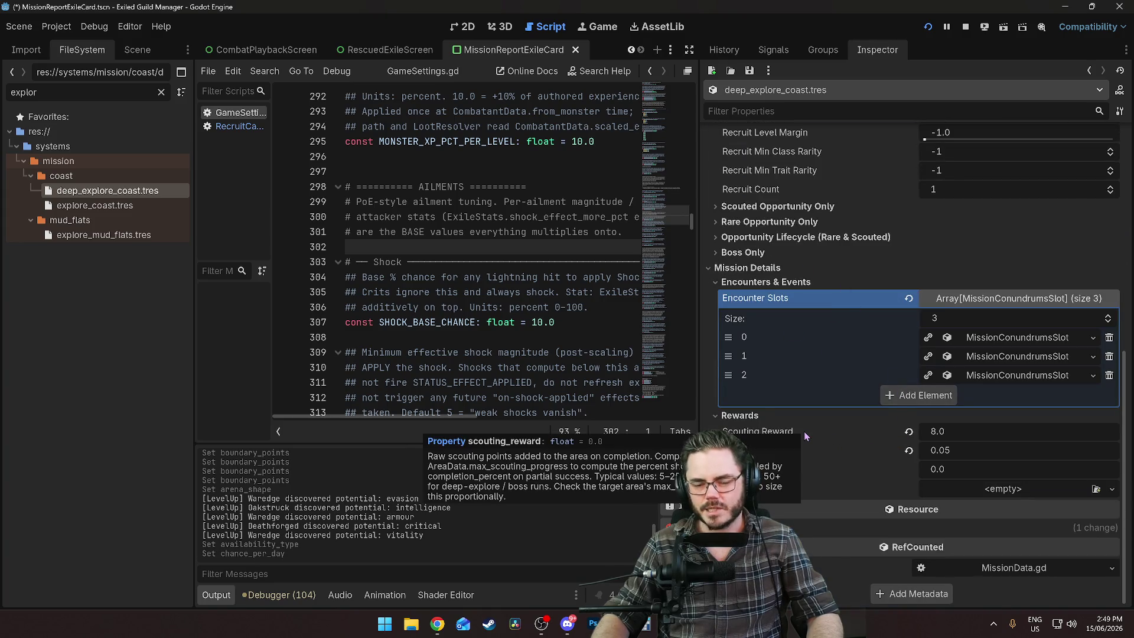
{"action": "key", "text": "F5"}
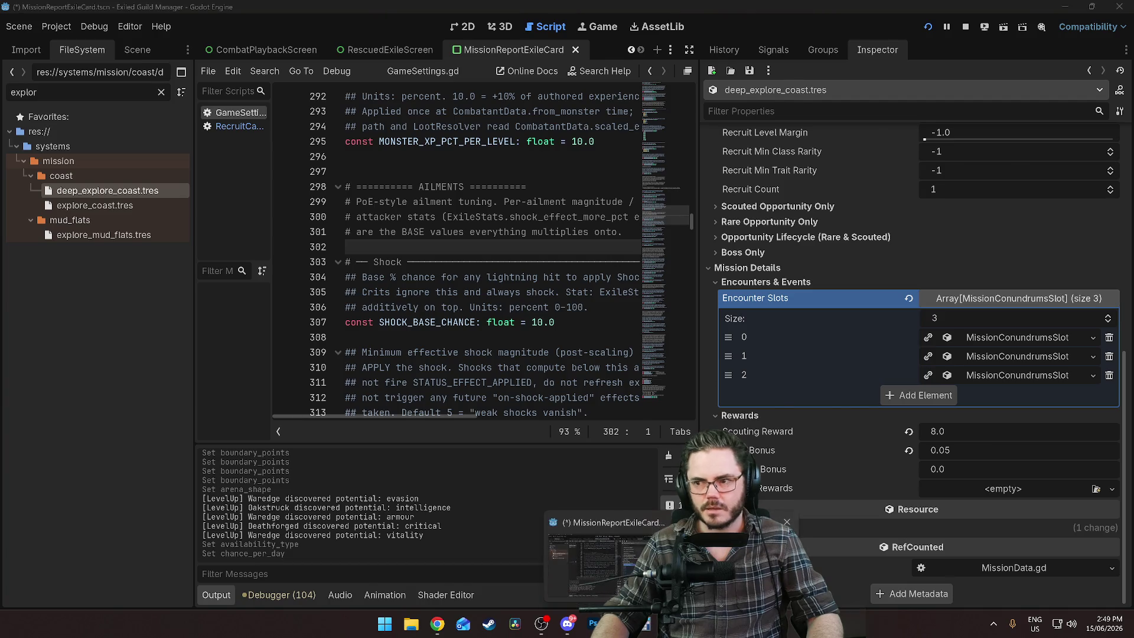
Review Deathforged's Morale and Other stats tabs, then Oakstruck's and Waredge's character sheets
{"action": "left_click", "coordinate": [482, 154]}
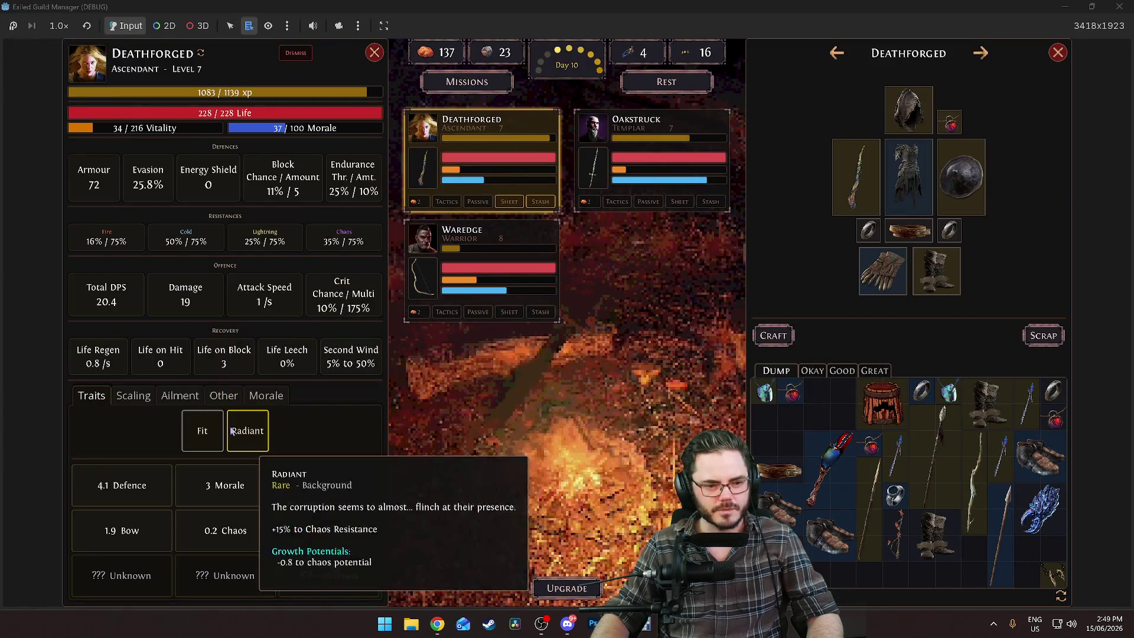
{"action": "left_click", "coordinate": [267, 396]}
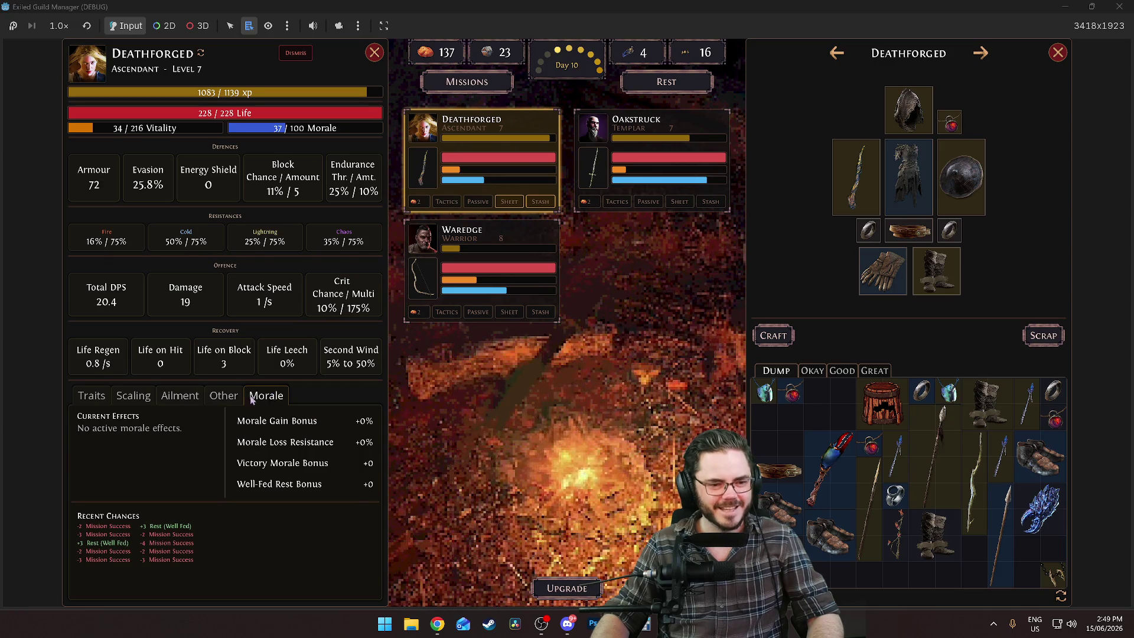
{"action": "left_click", "coordinate": [224, 396]}
{"action": "left_click", "coordinate": [650, 160]}
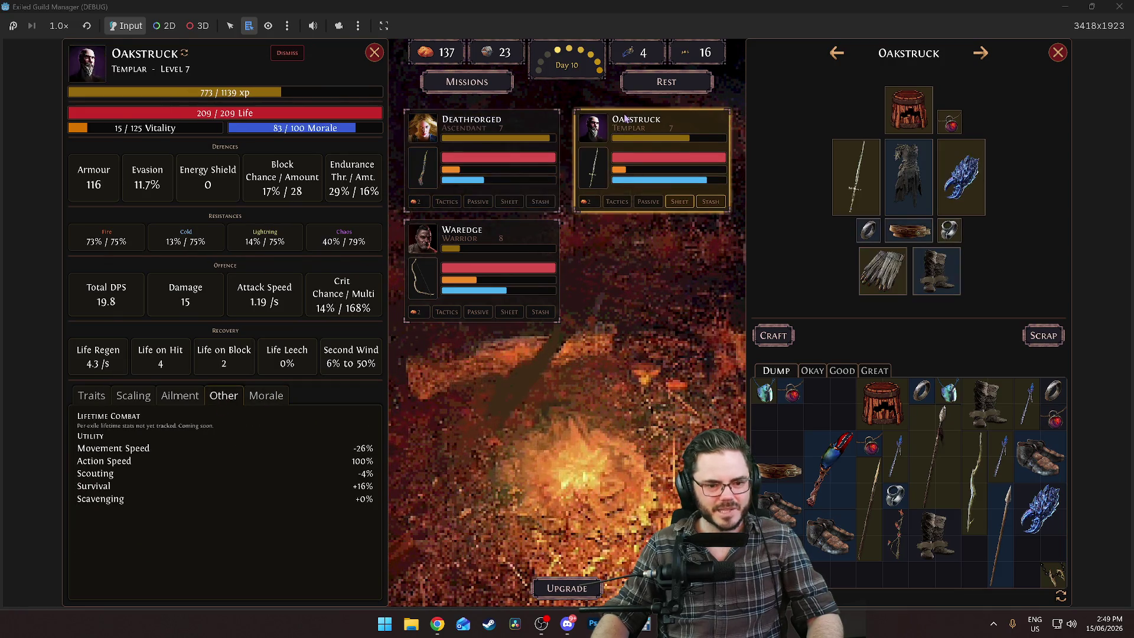
{"action": "left_click", "coordinate": [481, 249]}
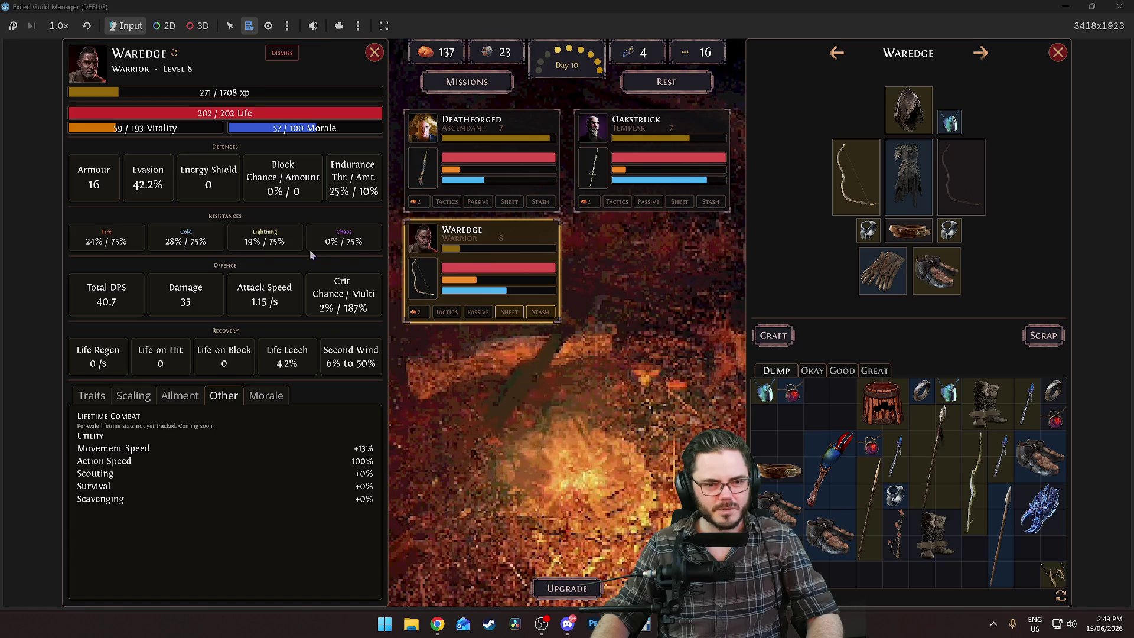
{"action": "key", "text": "alt+Tab"}
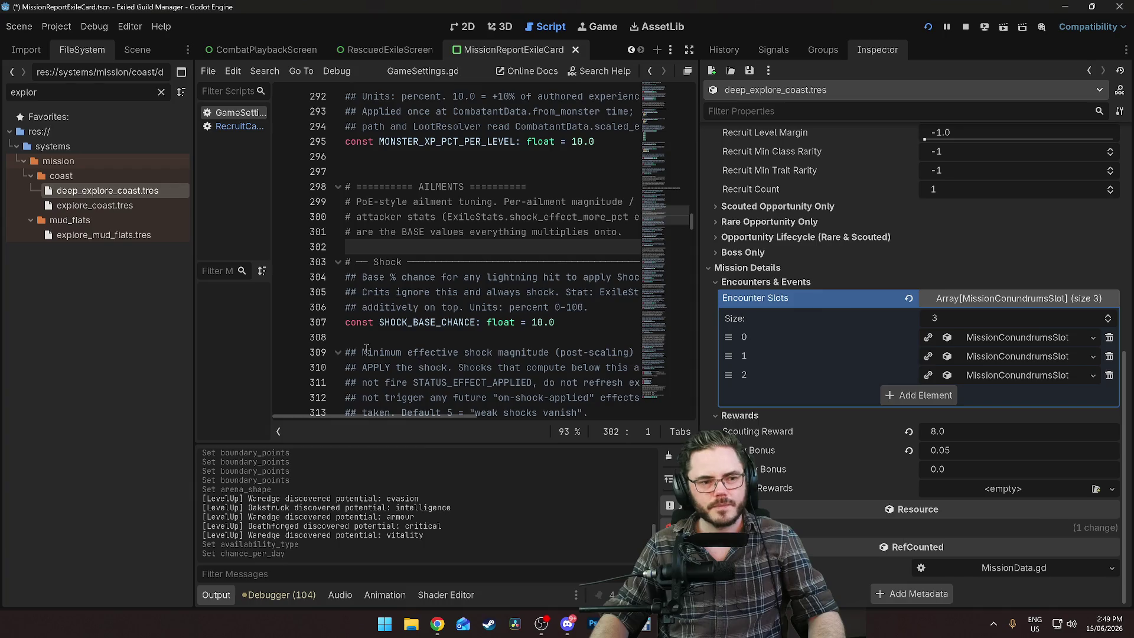
Filter FileSystem for 'canni', open cannibal_camp.tres, and select its Scout Chance per Point field
{"action": "key", "text": "alt+Tab"}
{"action": "left_click", "coordinate": [452, 190]}
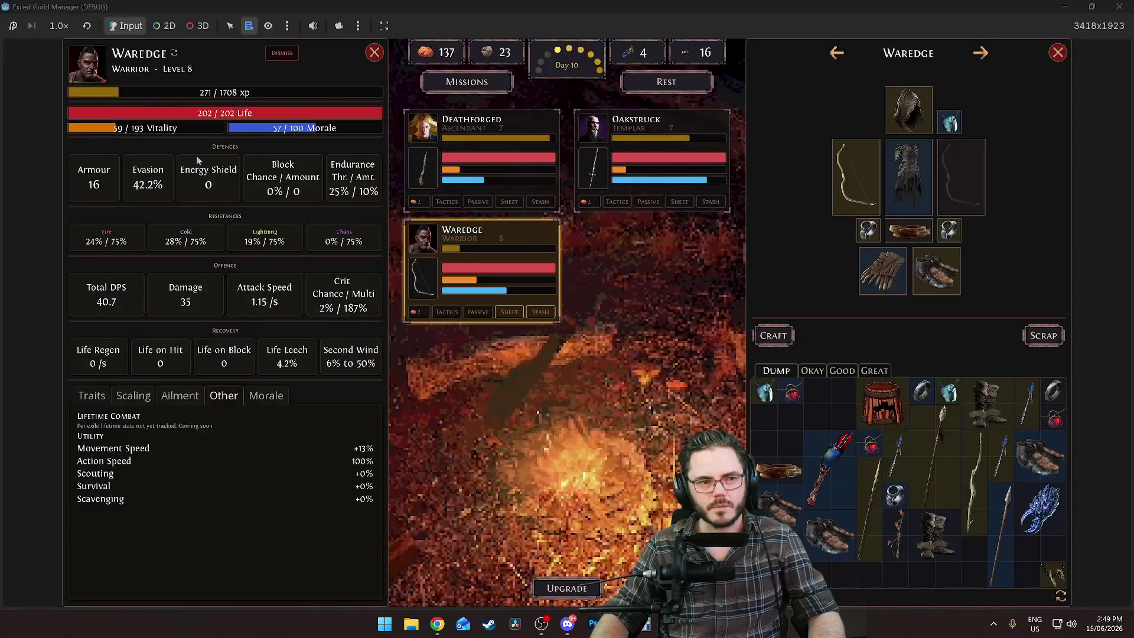
{"action": "key", "text": "alt+Tab"}
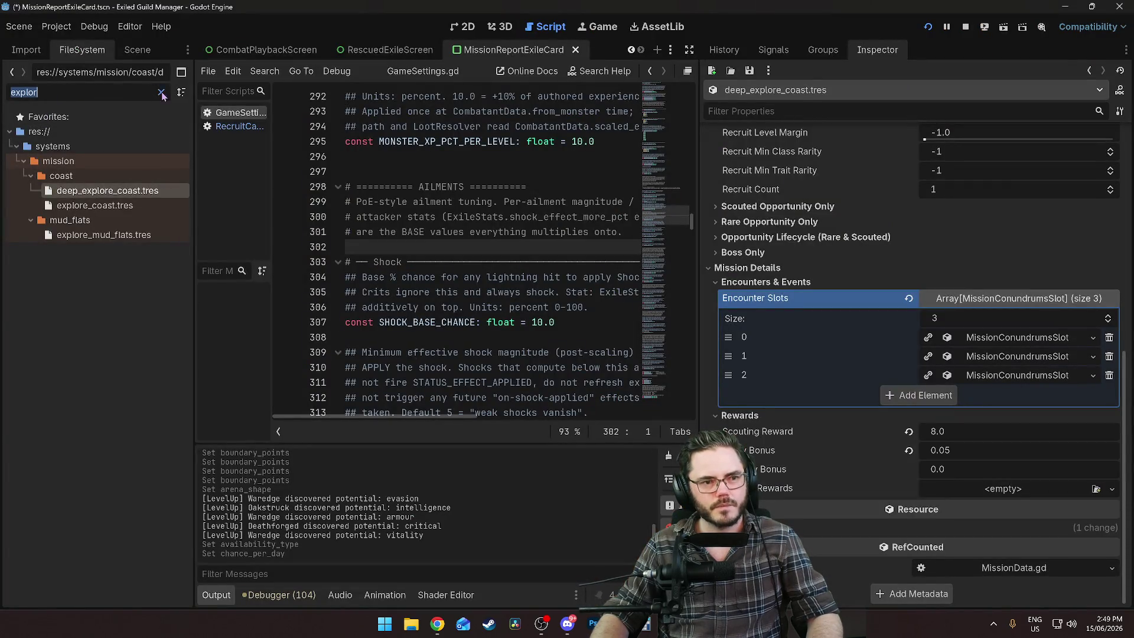
{"action": "left_click", "coordinate": [161, 93]}
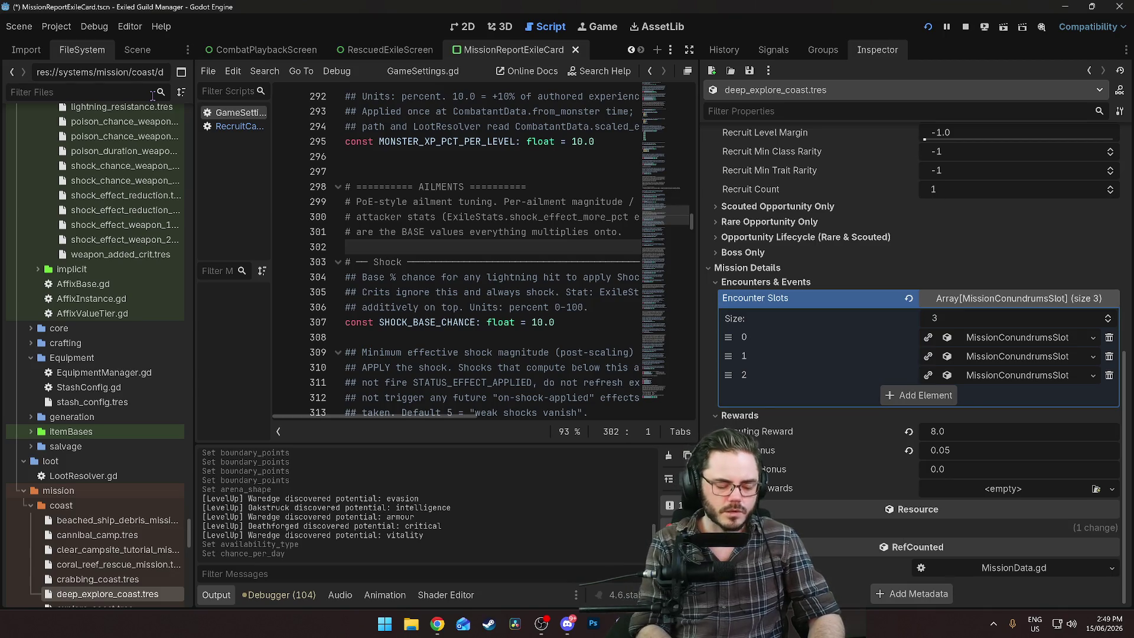
{"action": "type", "text": "canni"}
{"action": "left_click", "coordinate": [97, 278]}
{"action": "scroll", "coordinate": [852, 289], "scroll_direction": "down", "scroll_amount": 10}
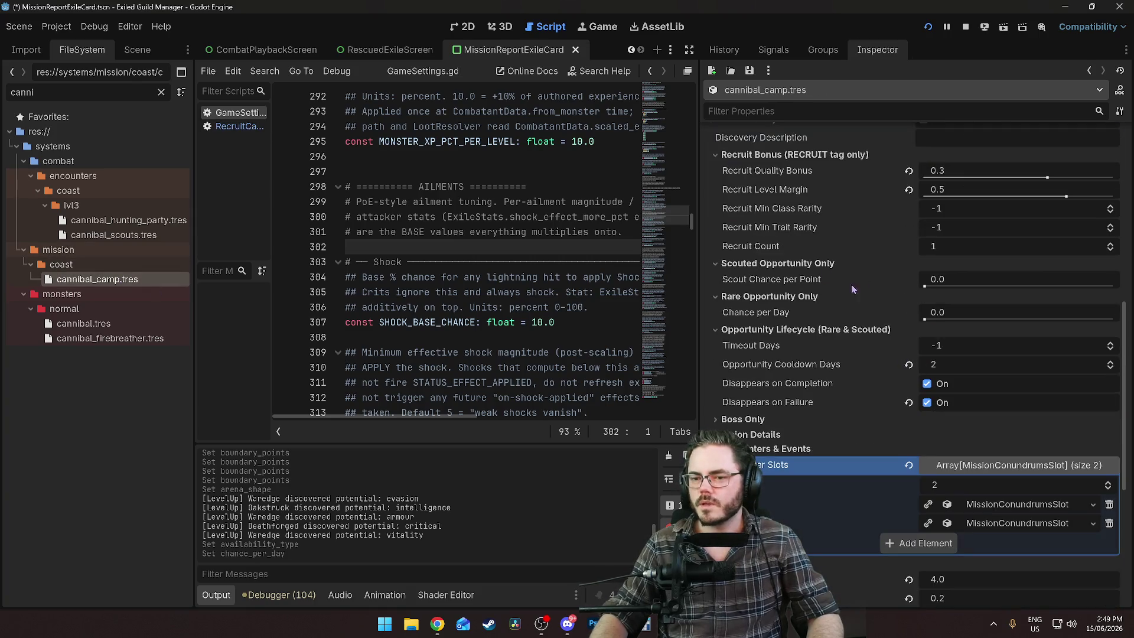
{"action": "left_click", "coordinate": [958, 273]}
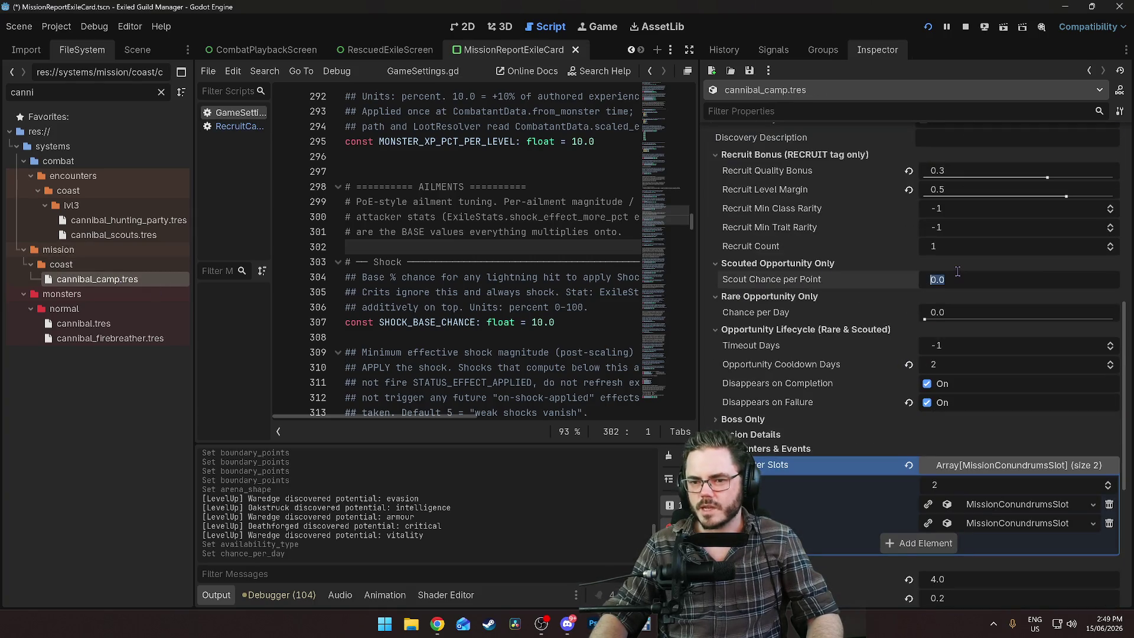
Enter 0.05 as Scout Chance per Point and check the figure in a calculator
{"action": "mouse_move", "coordinate": [887, 281]}
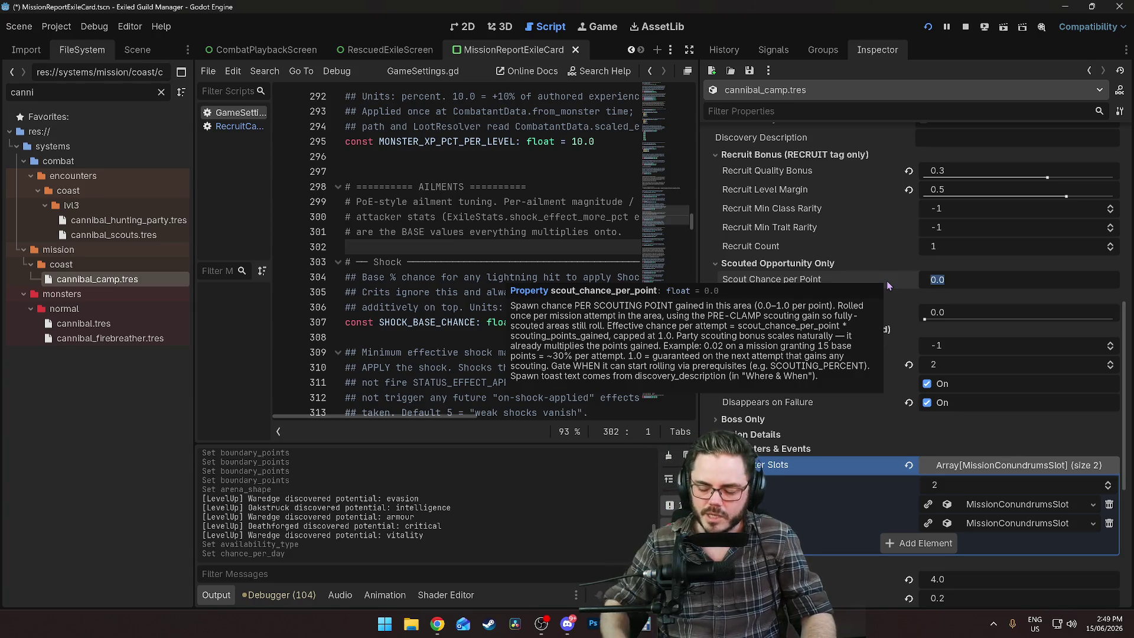
{"action": "type", "text": "0."}
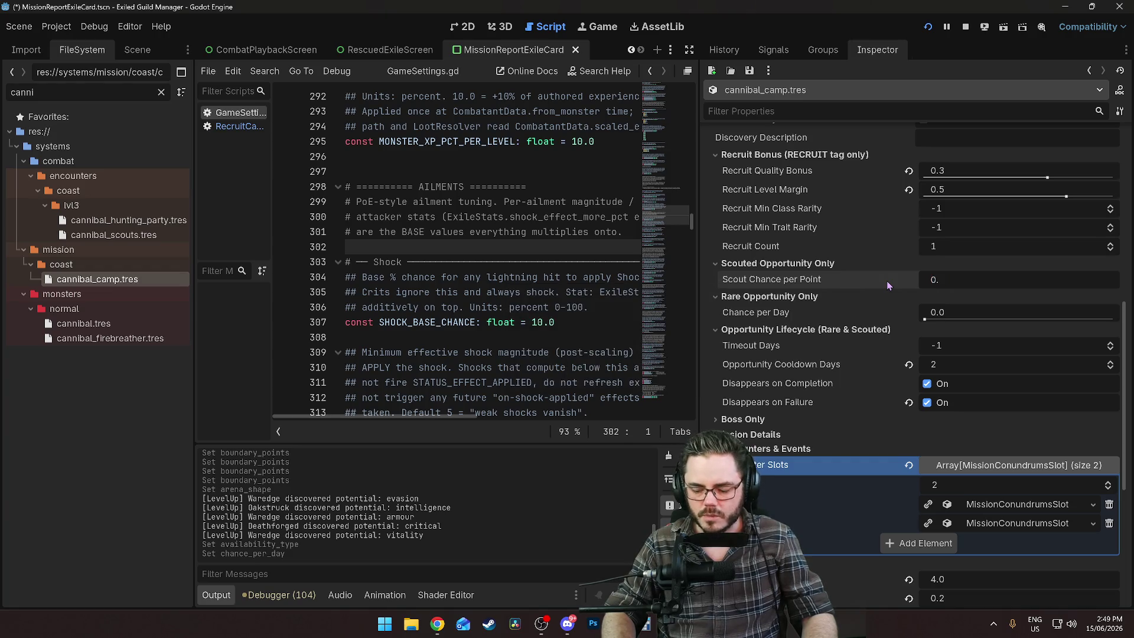
{"action": "type", "text": "05"}
{"action": "key", "text": "Return"}
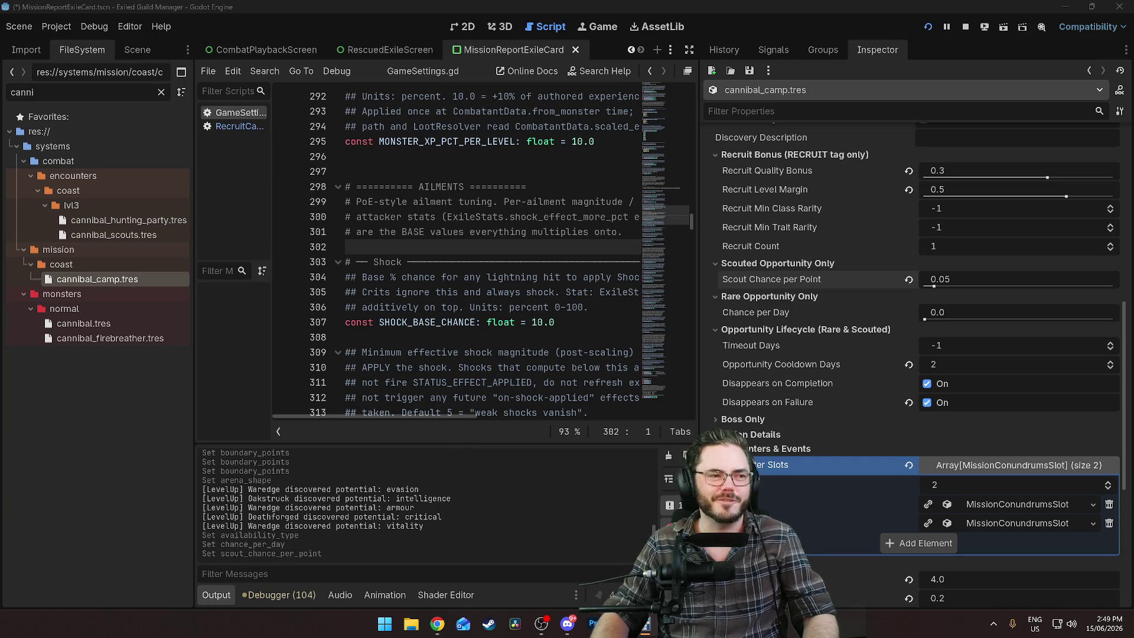
{"action": "key", "text": "alt+Tab"}
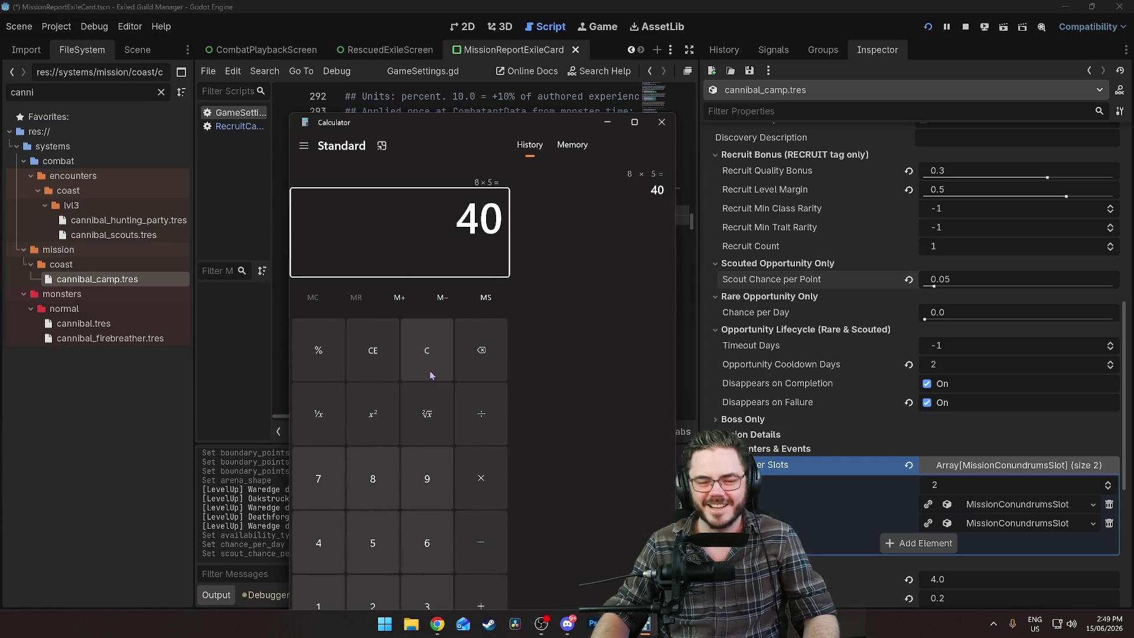
{"action": "left_click", "coordinate": [662, 123]}
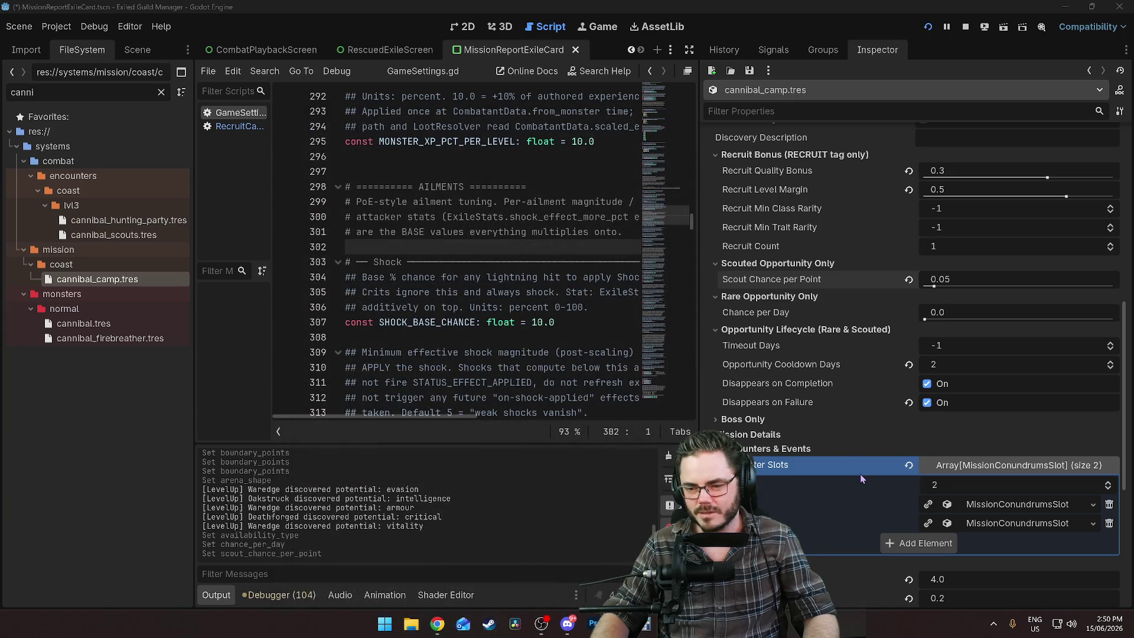
Correct Scout Chance per Point to 0.04 and save cannibal_camp.tres
{"action": "scroll", "coordinate": [860, 473], "scroll_direction": "down", "scroll_amount": 2}
{"action": "mouse_move", "coordinate": [834, 459]}
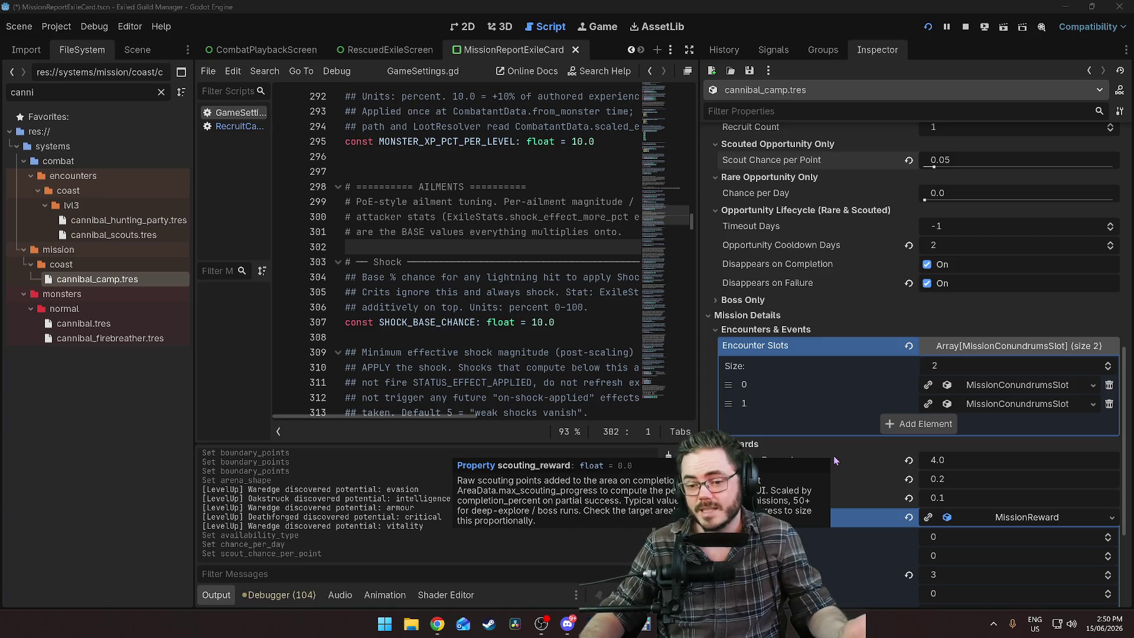
{"action": "scroll", "coordinate": [797, 437], "scroll_direction": "down", "scroll_amount": 4}
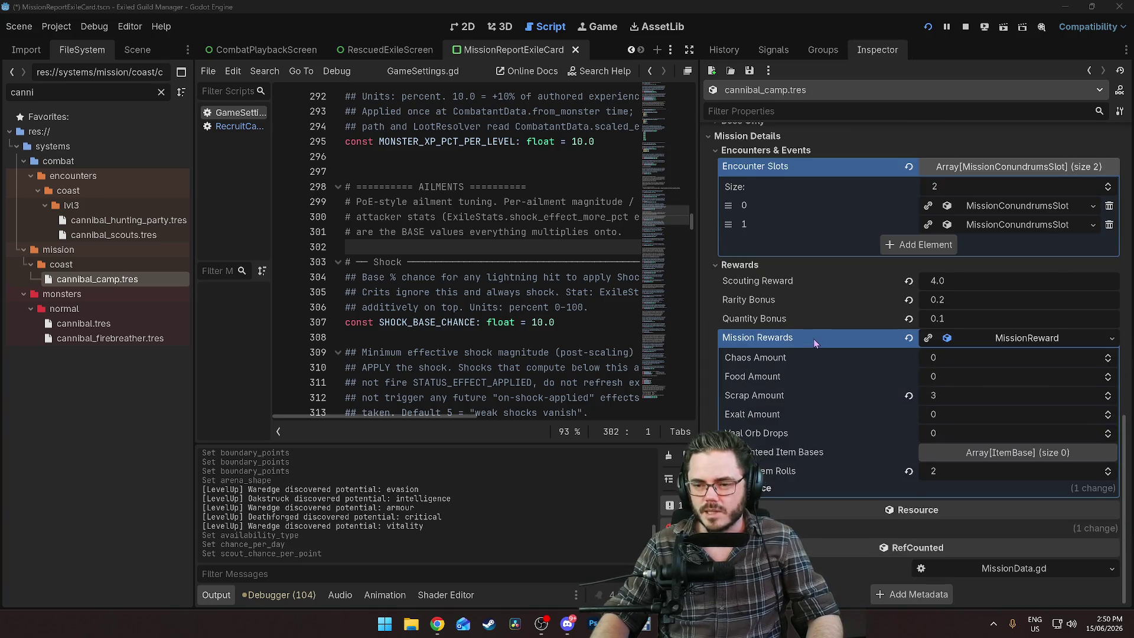
{"action": "scroll", "coordinate": [814, 338], "scroll_direction": "up", "scroll_amount": 6}
{"action": "scroll", "coordinate": [814, 337], "scroll_direction": "up", "scroll_amount": 2}
{"action": "left_click", "coordinate": [964, 397]}
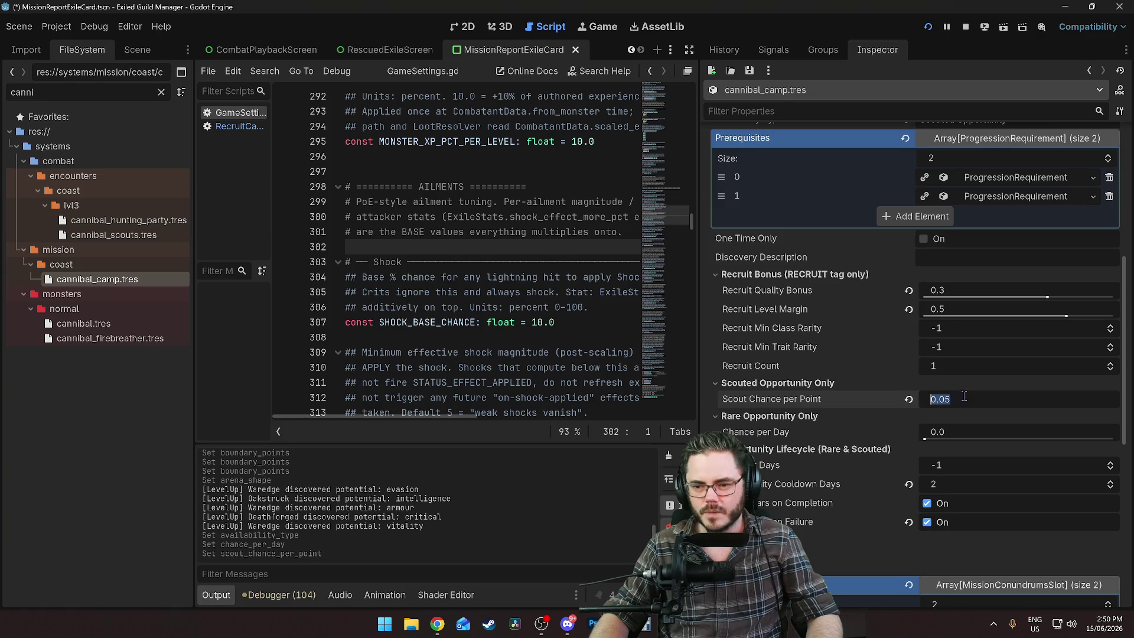
{"action": "key", "text": "BackSpace"}
{"action": "type", "text": "4"}
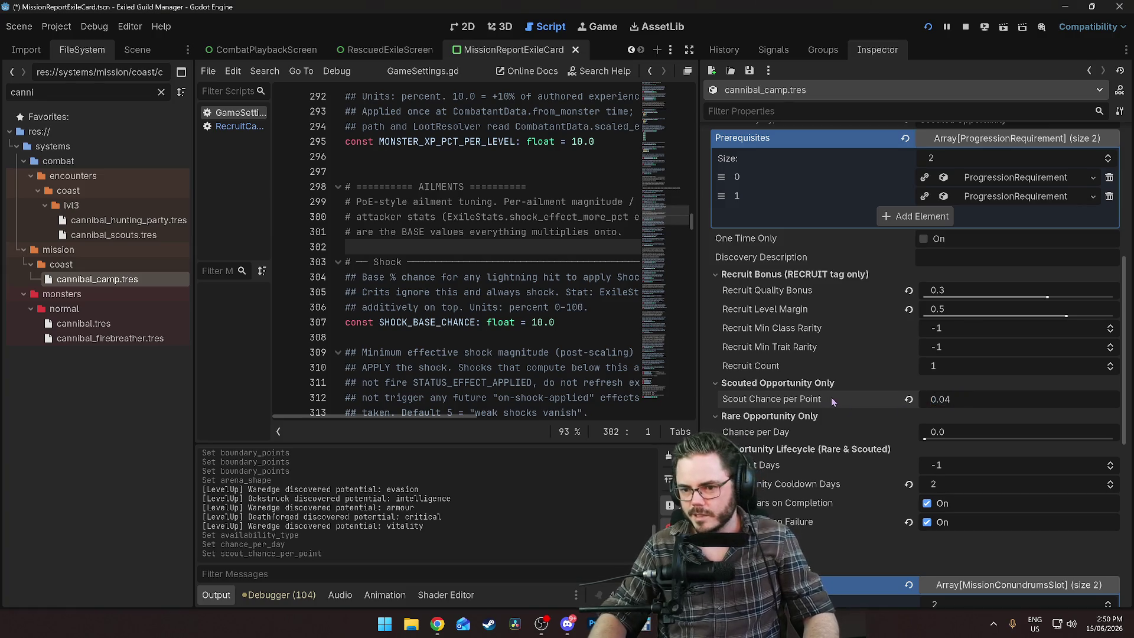
{"action": "key", "text": "Return"}
{"action": "key", "text": "ctrl+s"}
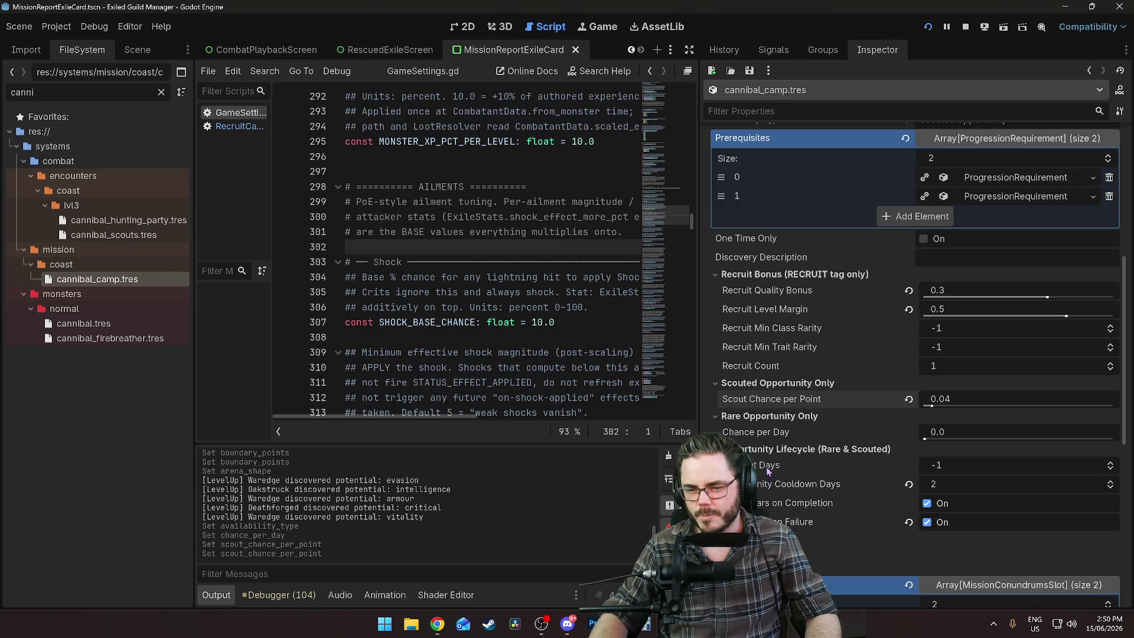
{"action": "mouse_move", "coordinate": [768, 471]}
{"action": "scroll", "coordinate": [798, 487], "scroll_direction": "down", "scroll_amount": 1}
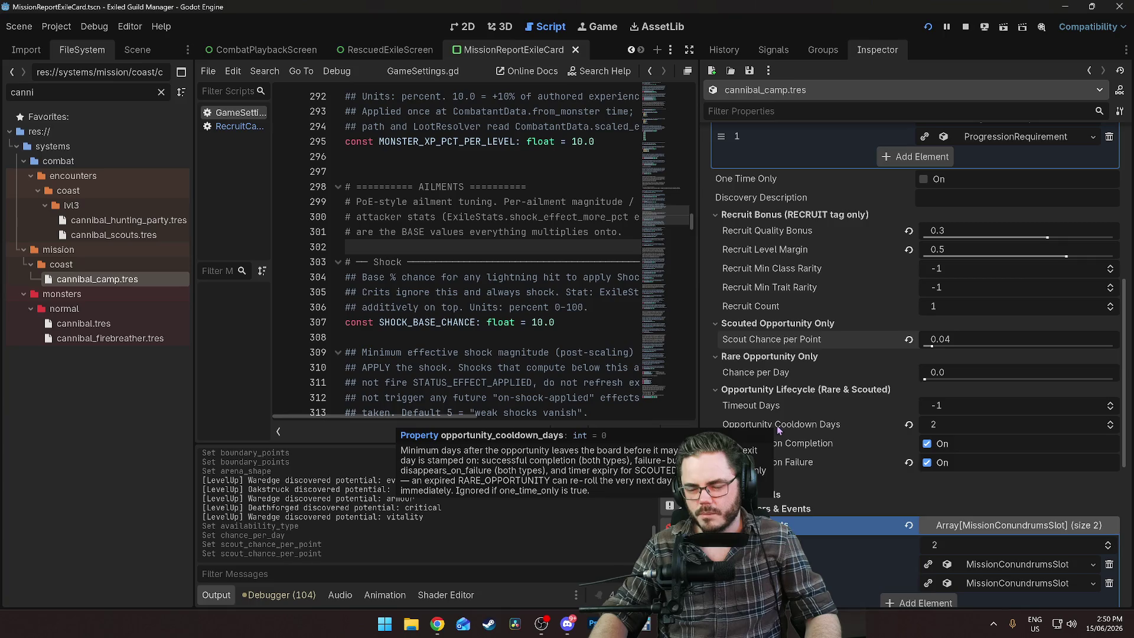
Set cannibal_camp.tres Opportunity Cooldown Days to 7, save, and return to the game
{"action": "left_click", "coordinate": [946, 422]}
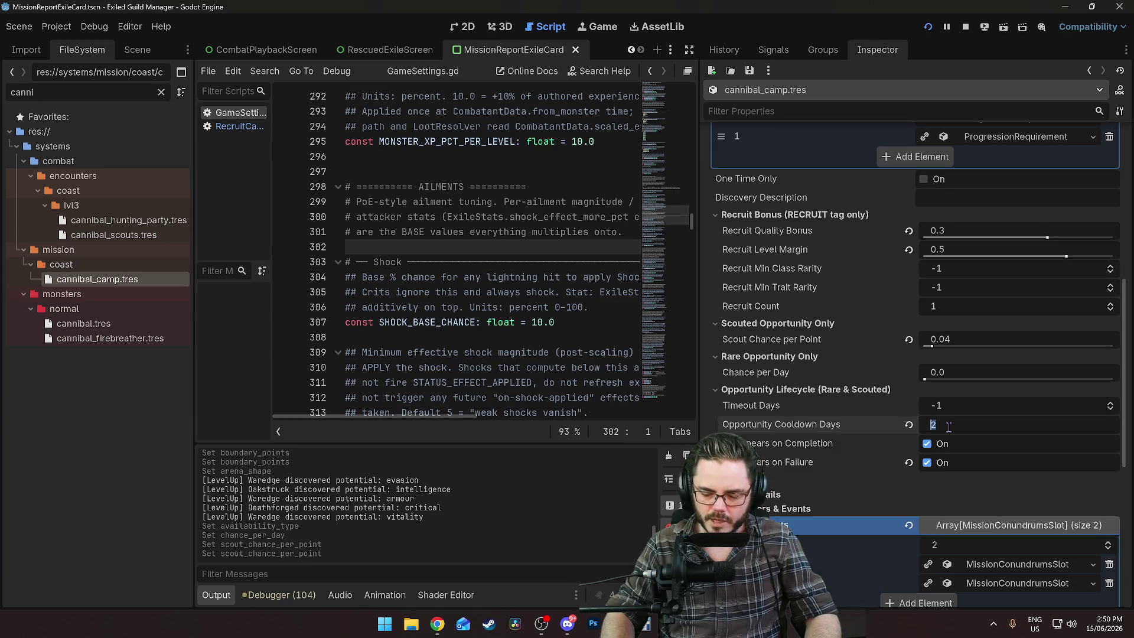
{"action": "type", "text": "7"}
{"action": "key", "text": "Return"}
{"action": "key", "text": "ctrl+s"}
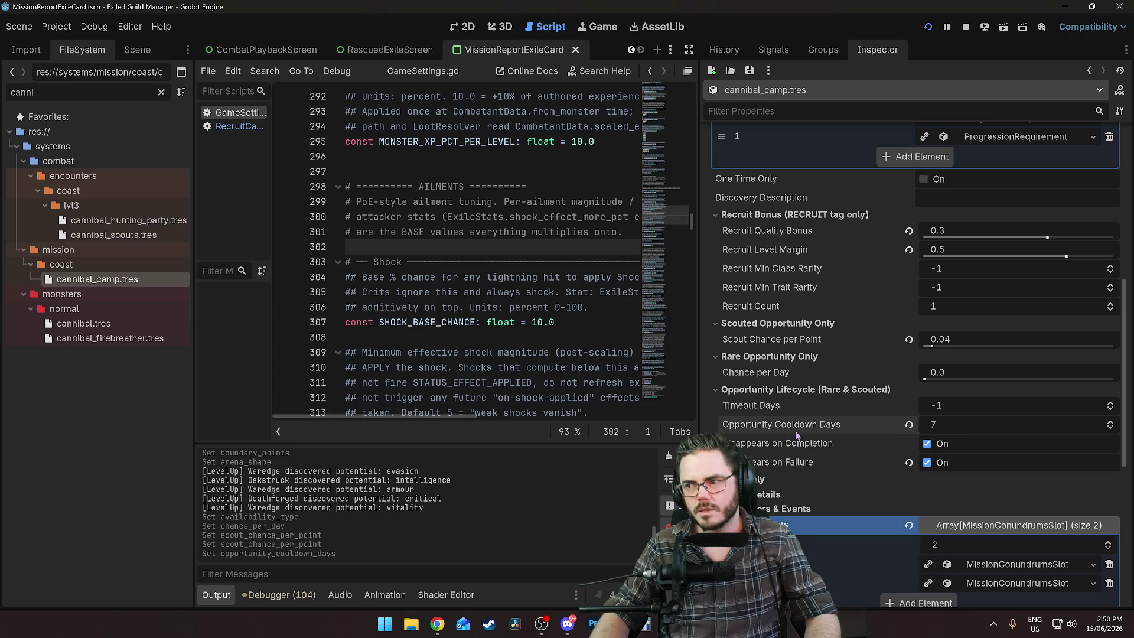
{"action": "mouse_move", "coordinate": [797, 430]}
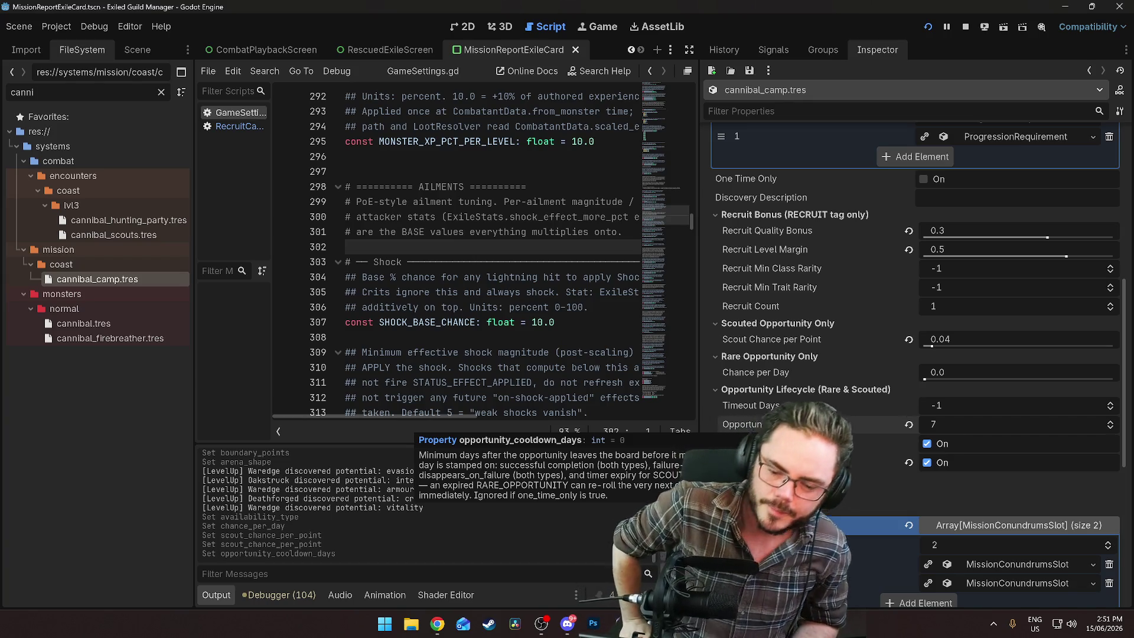
{"action": "key", "text": "alt+Tab"}
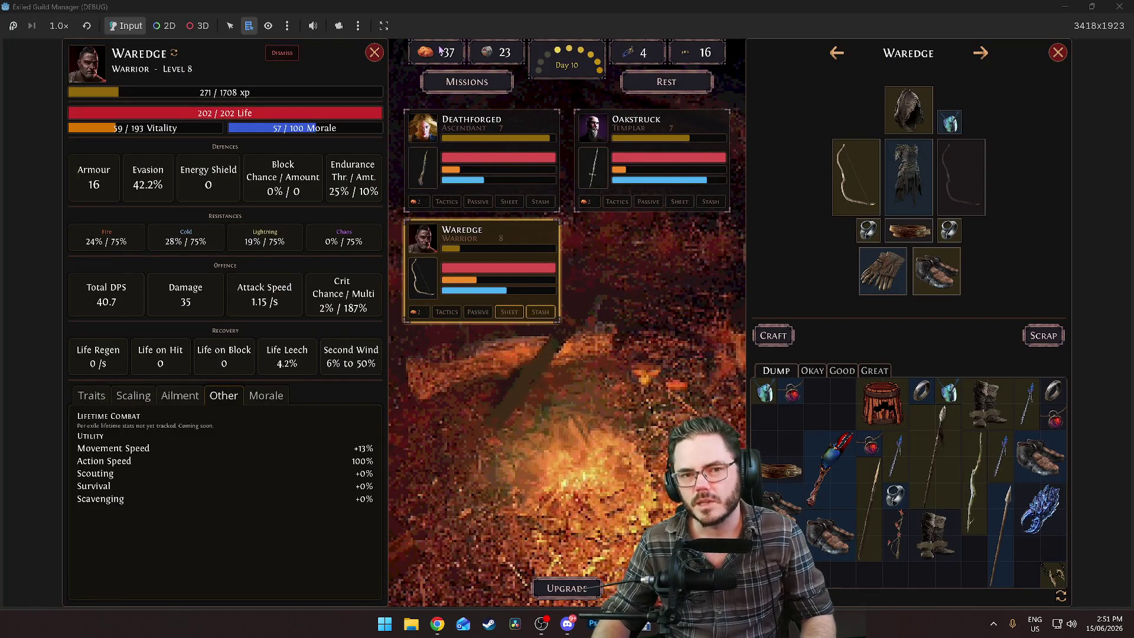
Save the game, relaunch it from Godot, load the Day 10 save, and open Missions
{"action": "key", "text": "Escape"}
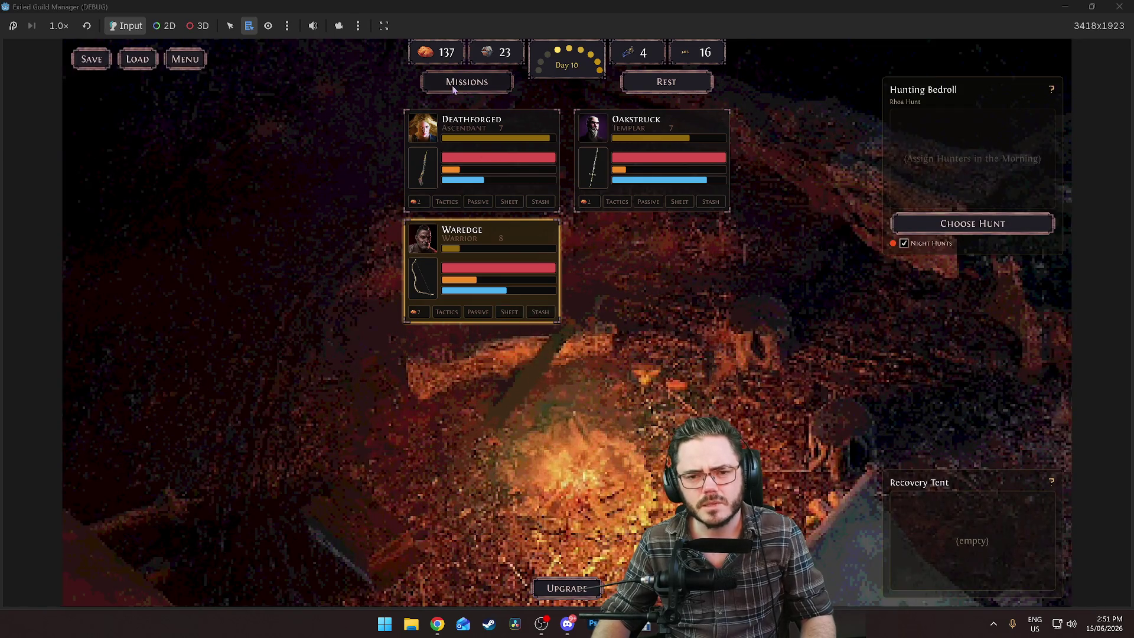
{"action": "left_click", "coordinate": [453, 83]}
{"action": "key", "text": "Escape"}
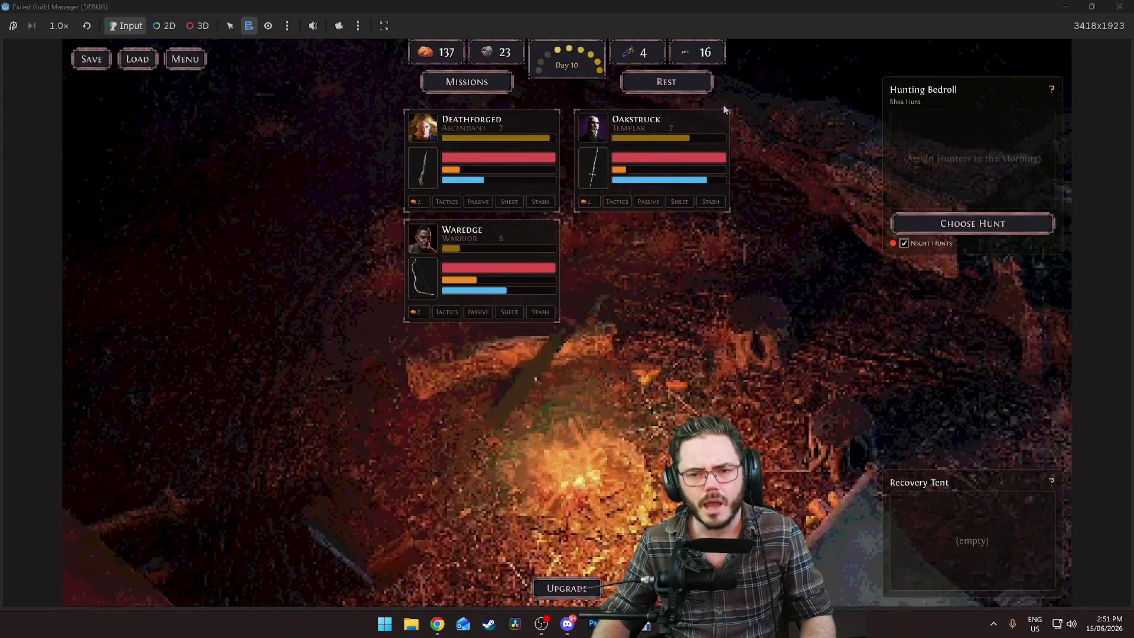
{"action": "left_click", "coordinate": [92, 60]}
{"action": "left_click", "coordinate": [1125, 10]}
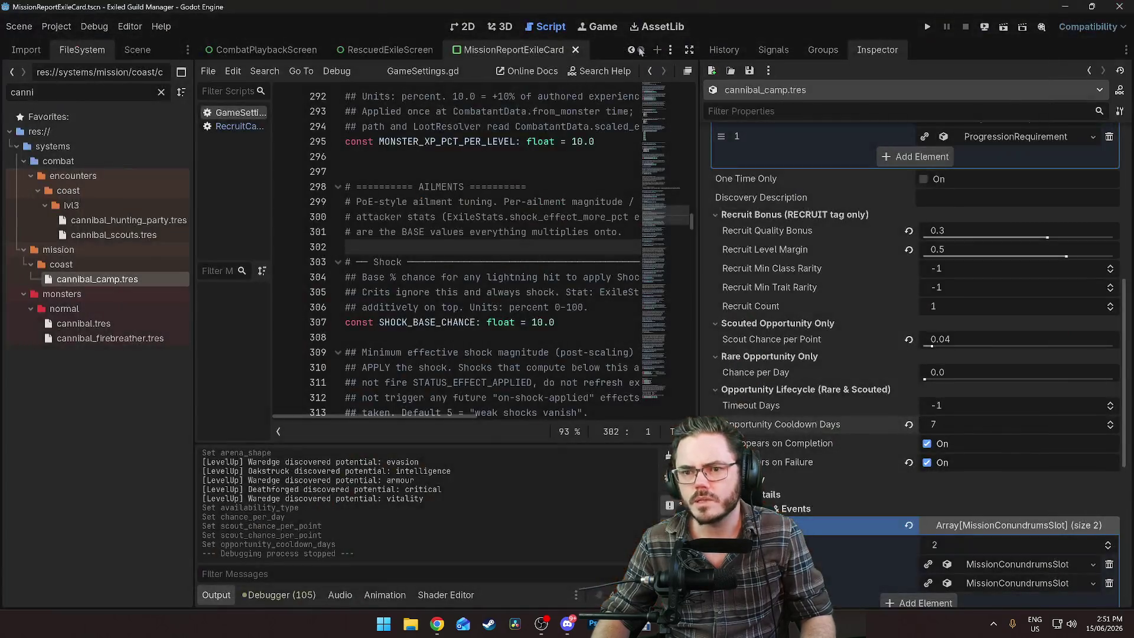
{"action": "left_click", "coordinate": [941, 27]}
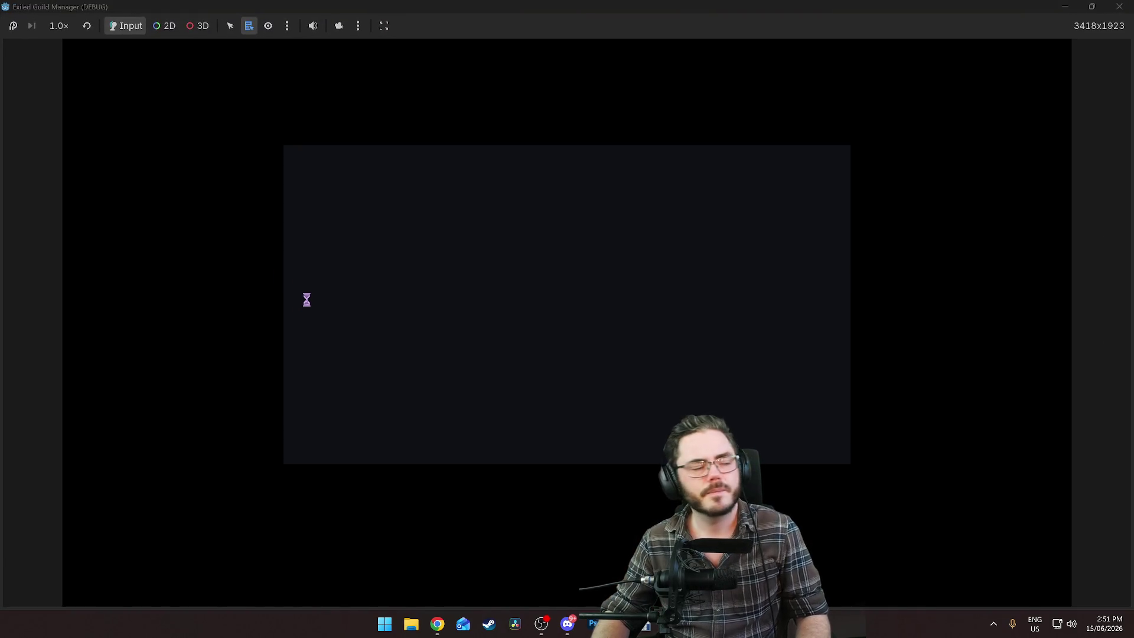
{"action": "left_click", "coordinate": [541, 363]}
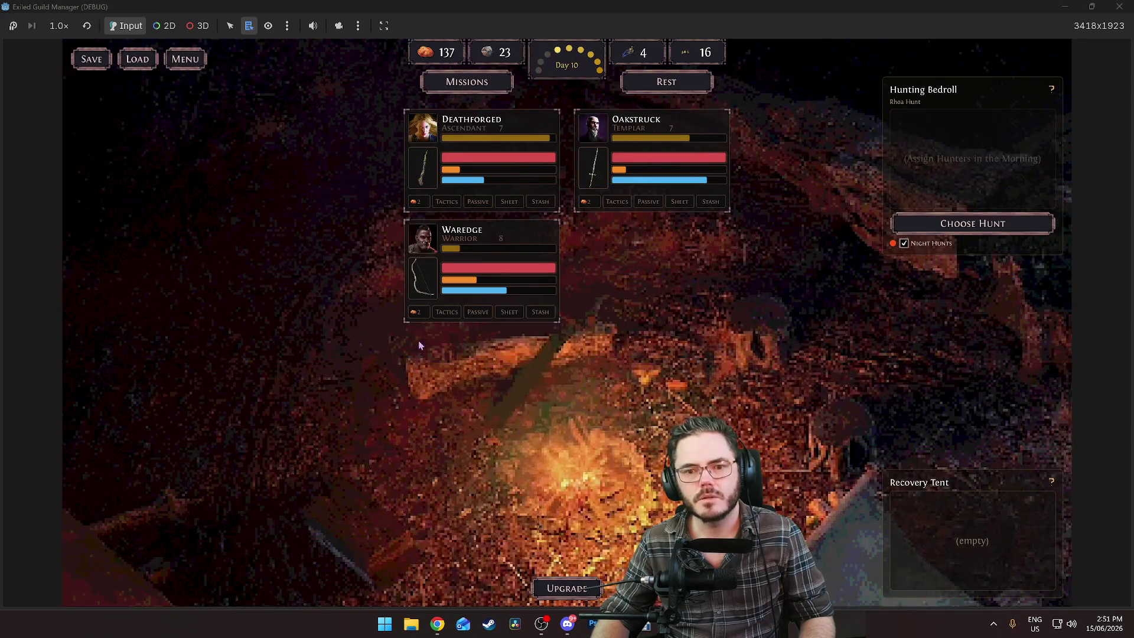
{"action": "left_click", "coordinate": [495, 81]}
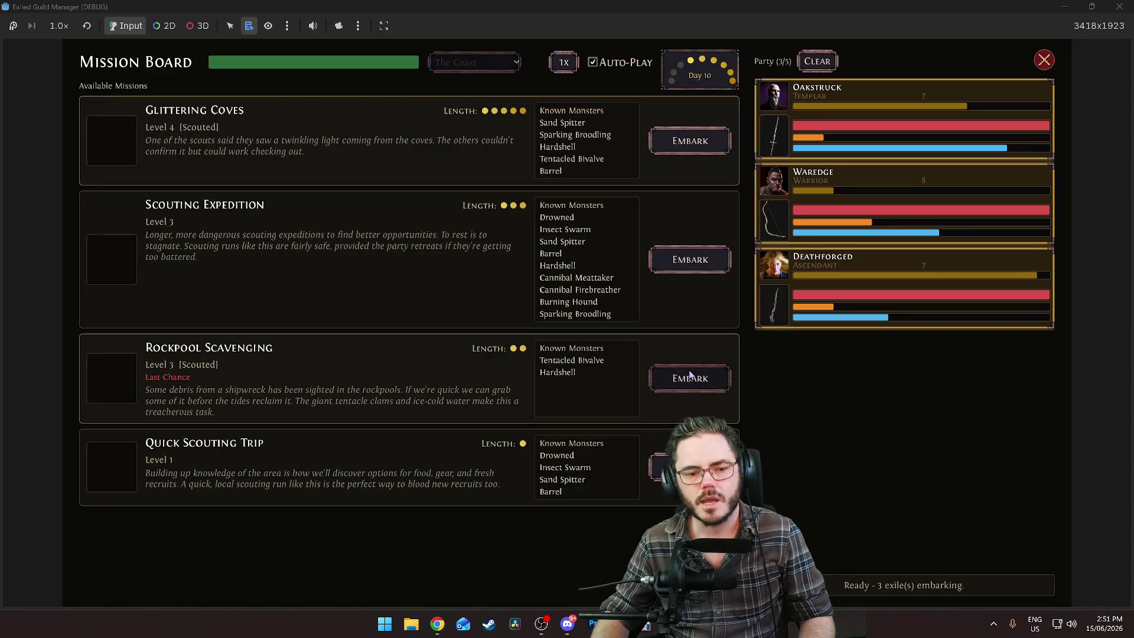
Win all three expedition encounters, keep the leather belt, scrap the rest, return to camp
{"action": "left_click", "coordinate": [690, 259]}
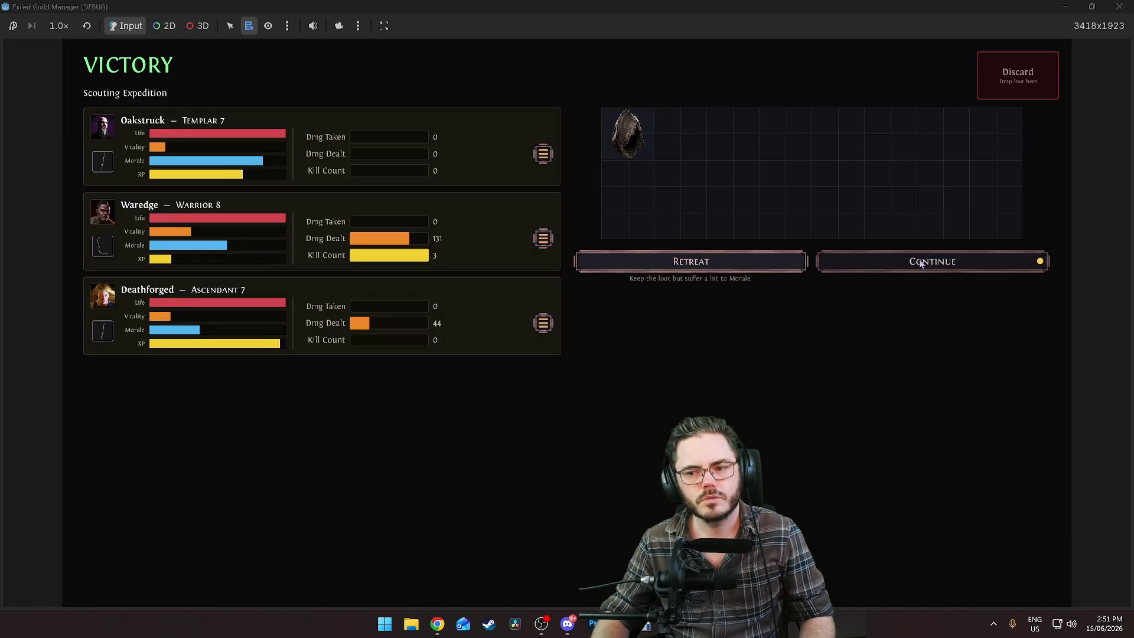
{"action": "left_click", "coordinate": [919, 259]}
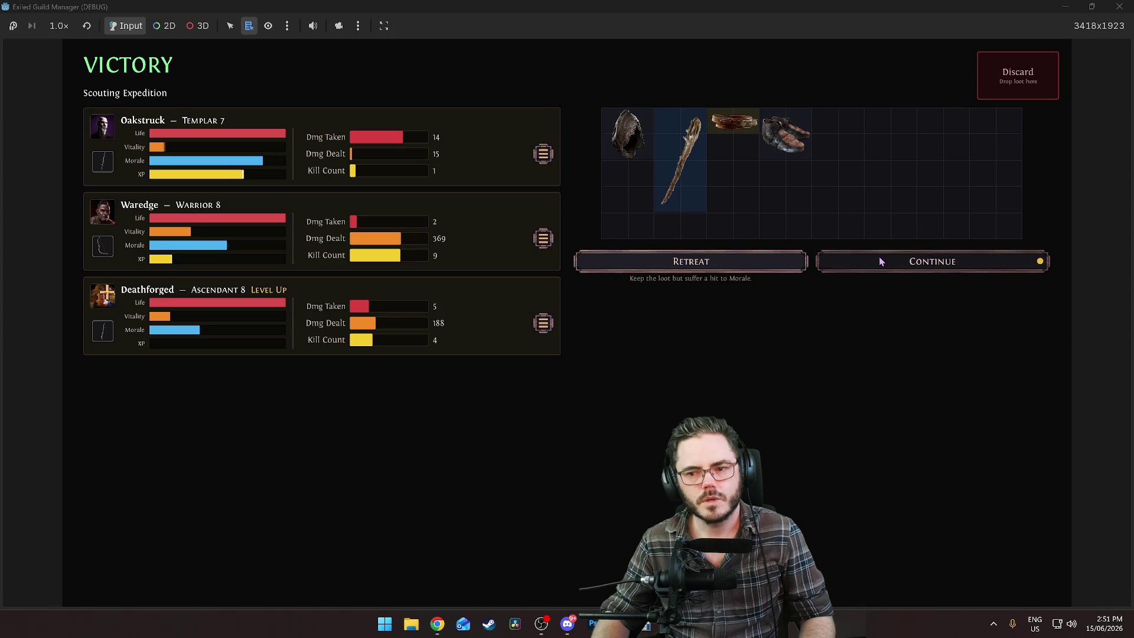
{"action": "mouse_move", "coordinate": [729, 121]}
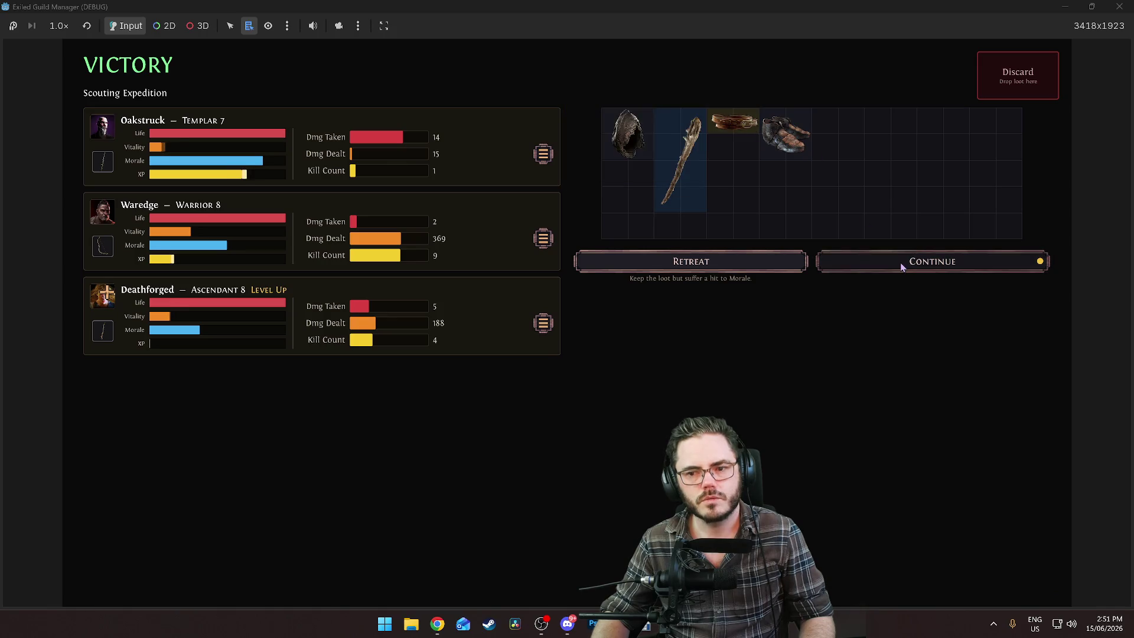
{"action": "left_click", "coordinate": [901, 261]}
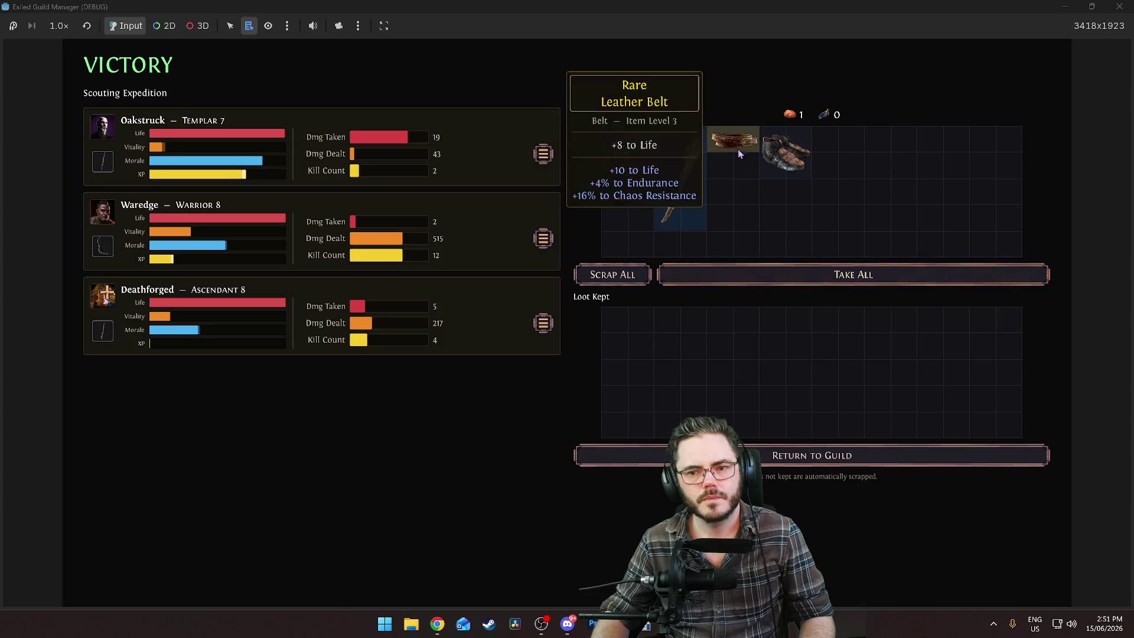
{"action": "left_click", "coordinate": [738, 153]}
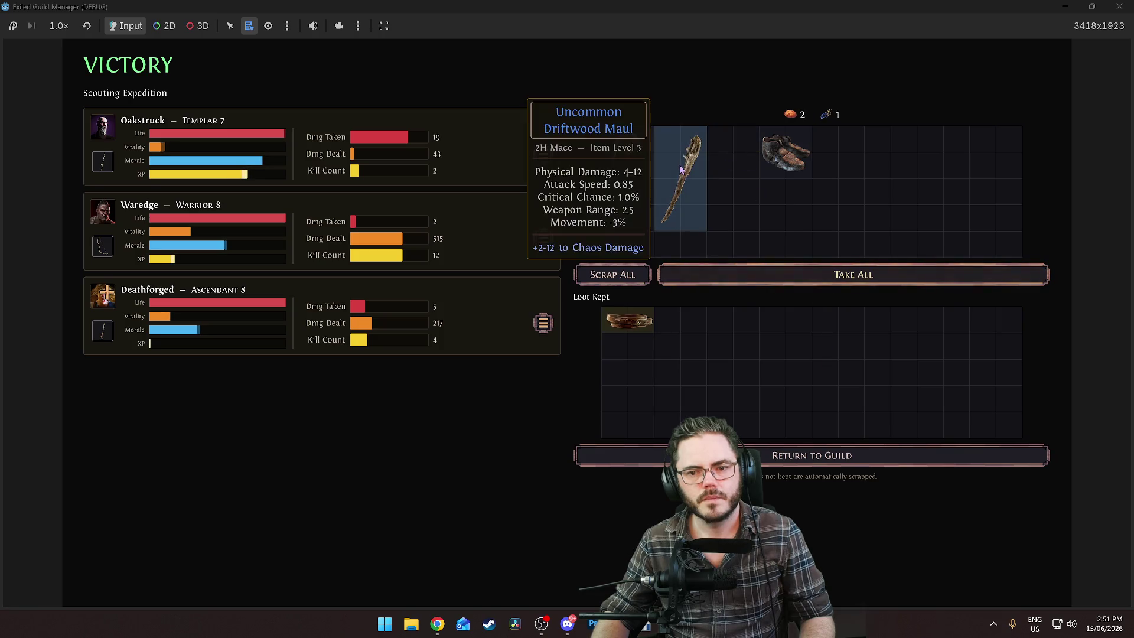
{"action": "left_click", "coordinate": [589, 277]}
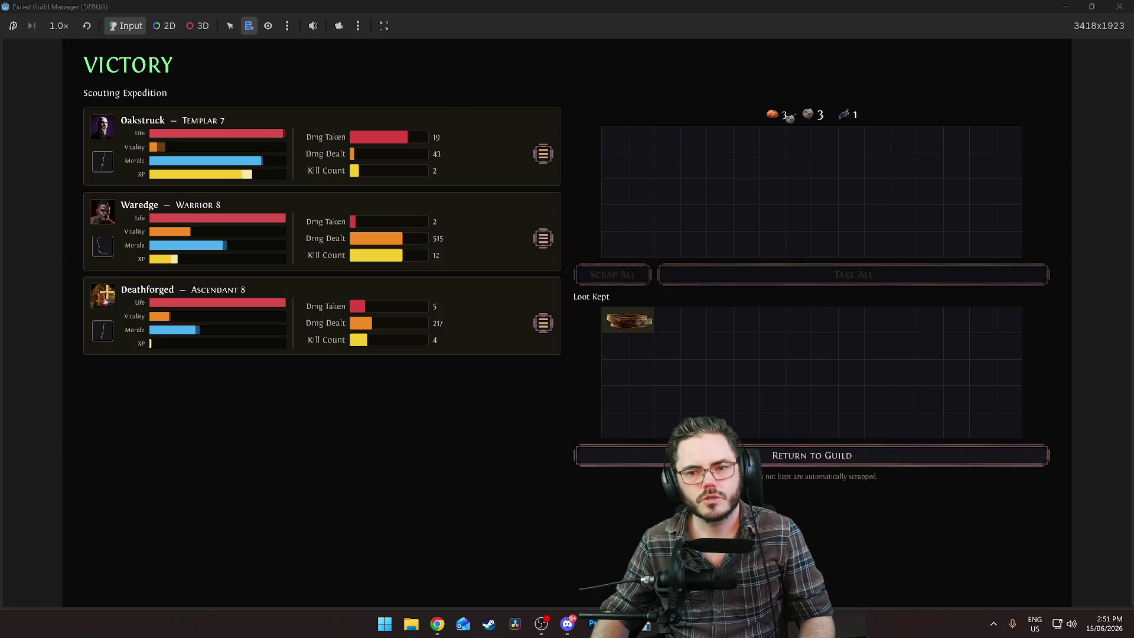
{"action": "left_click", "coordinate": [764, 455]}
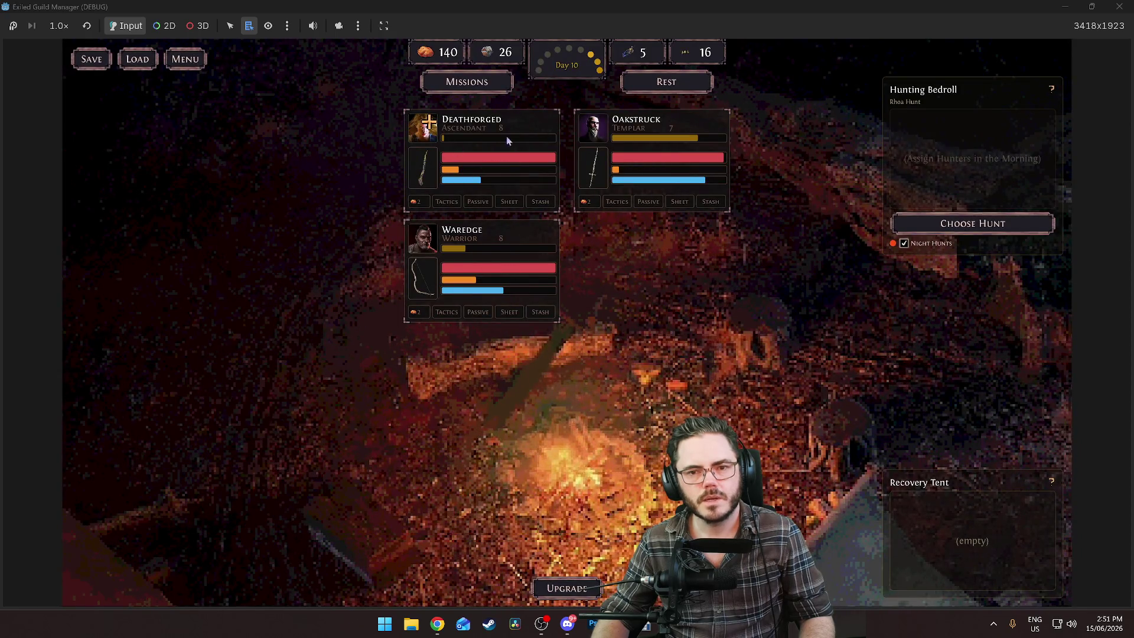
Give Deathforged the Endure passive and equip the stash boots and rare Leather Belt
{"action": "left_click", "coordinate": [440, 122]}
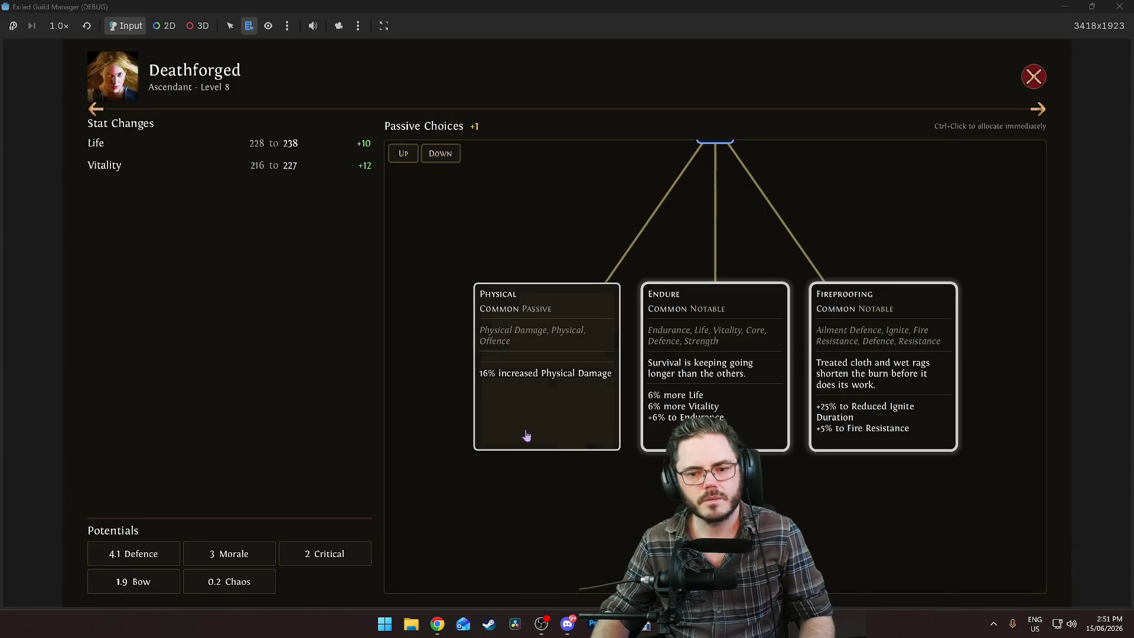
{"action": "left_click", "coordinate": [742, 416]}
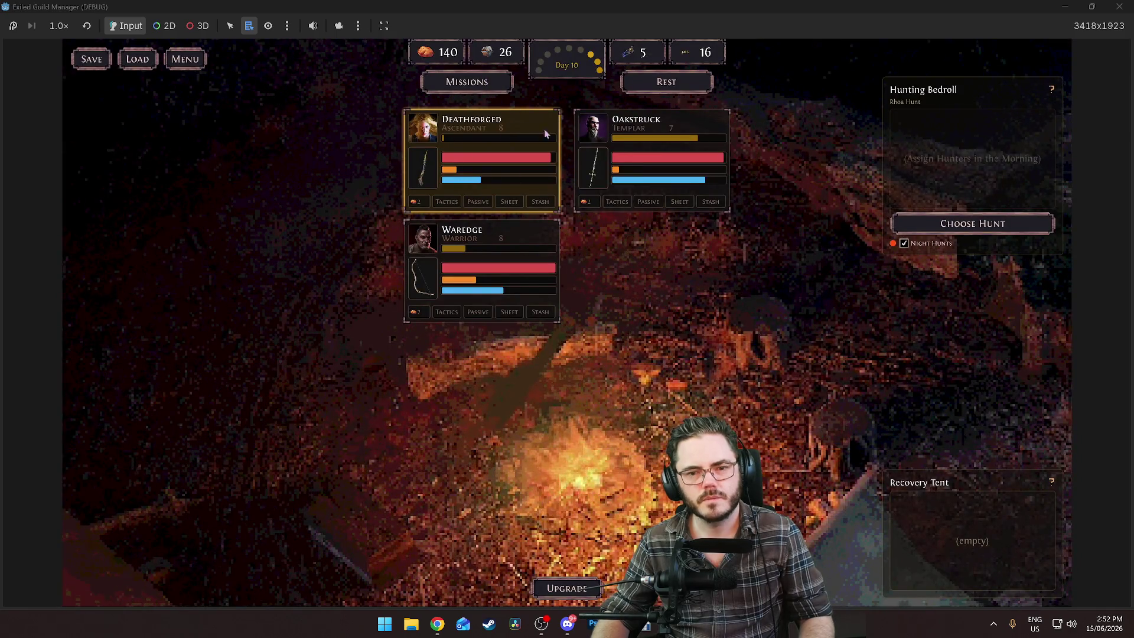
{"action": "left_click", "coordinate": [629, 140]}
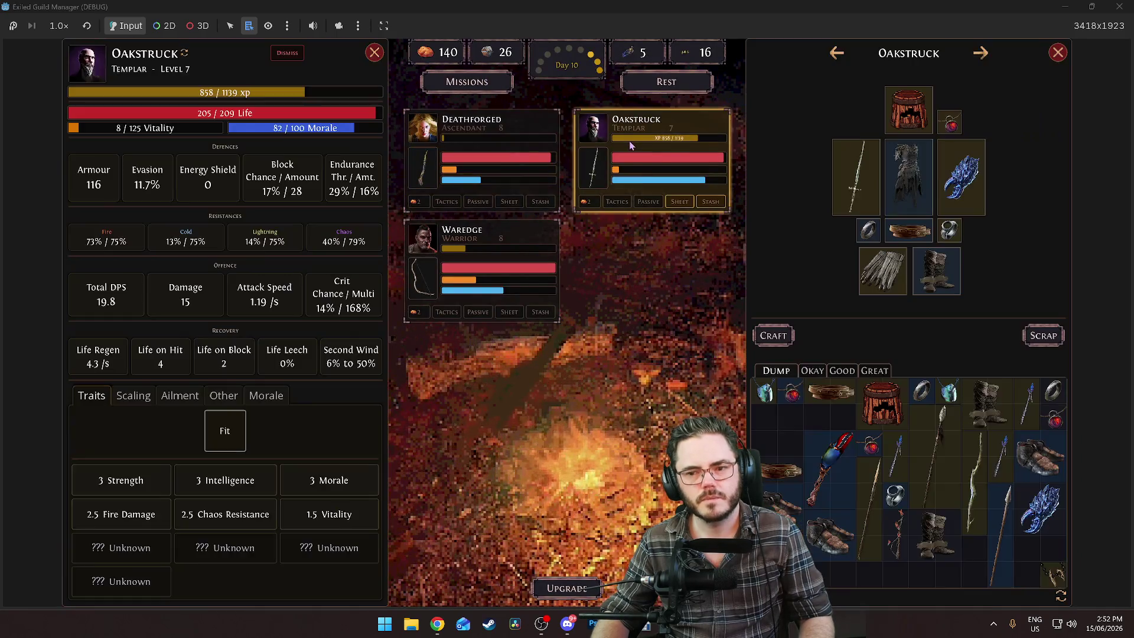
{"action": "left_click", "coordinate": [513, 174]}
{"action": "left_click", "coordinate": [650, 165]}
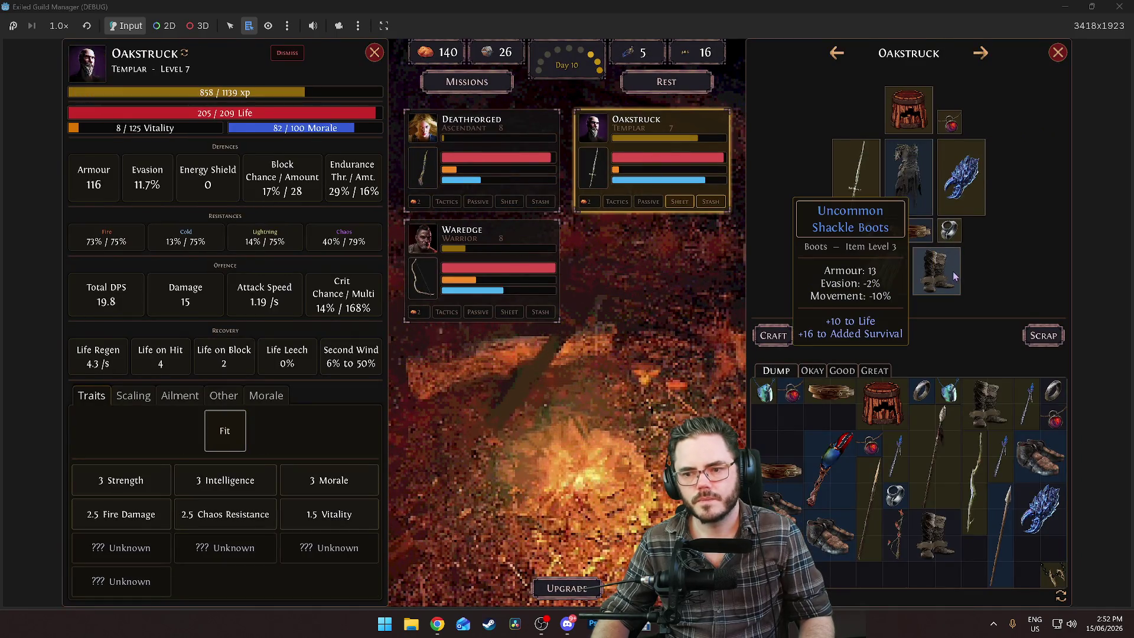
{"action": "left_click", "coordinate": [936, 533]}
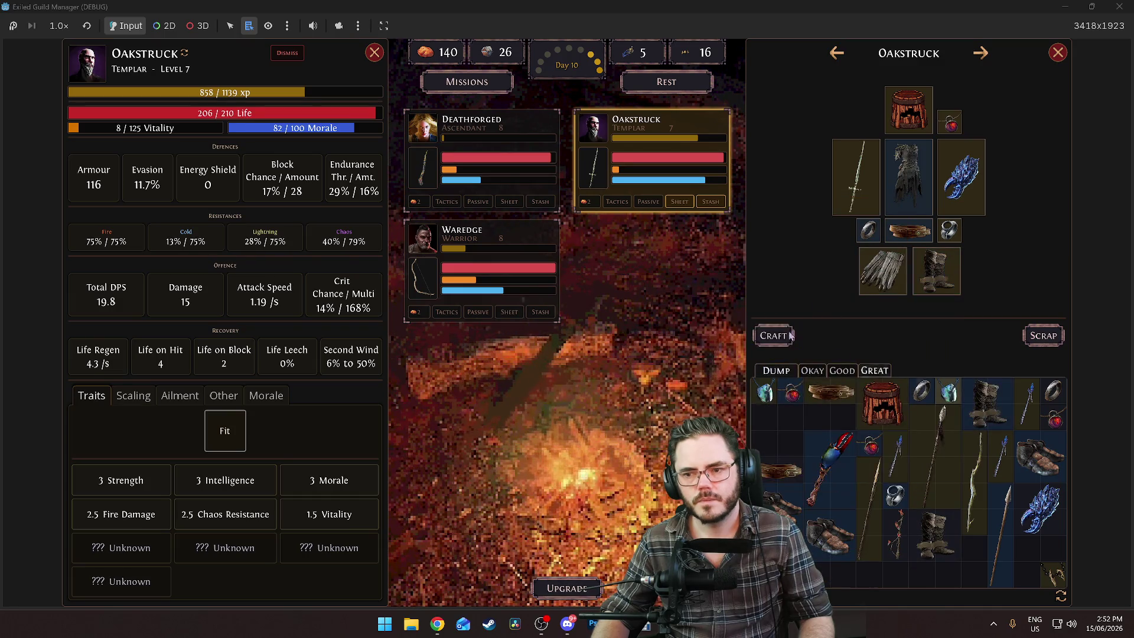
{"action": "mouse_move", "coordinate": [819, 385]}
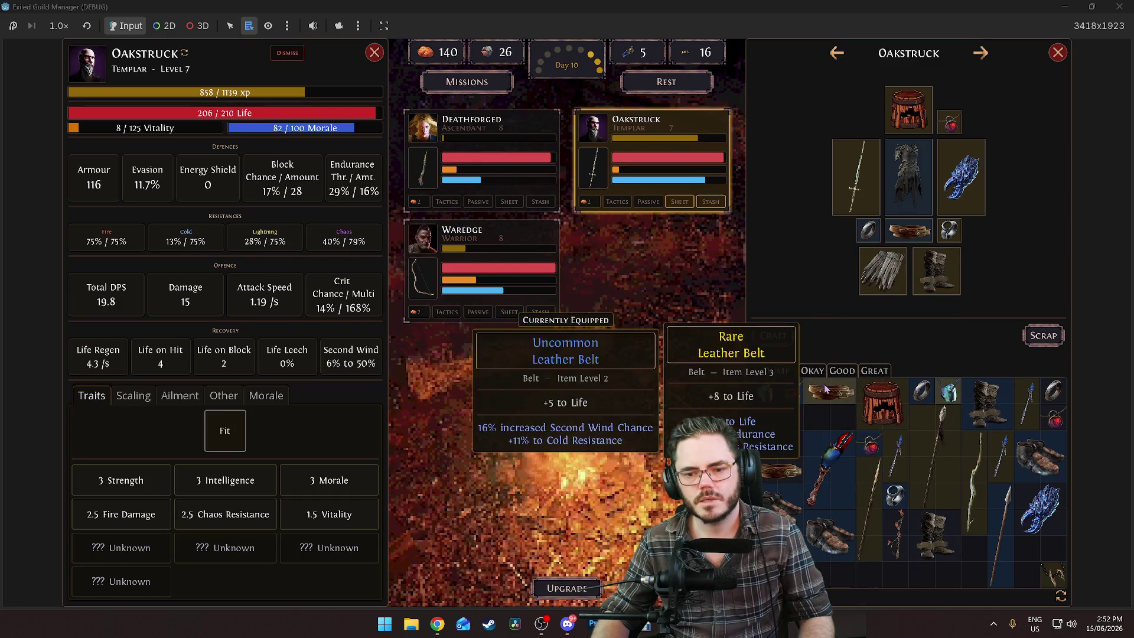
{"action": "left_click", "coordinate": [463, 254]}
{"action": "left_click", "coordinate": [827, 393]}
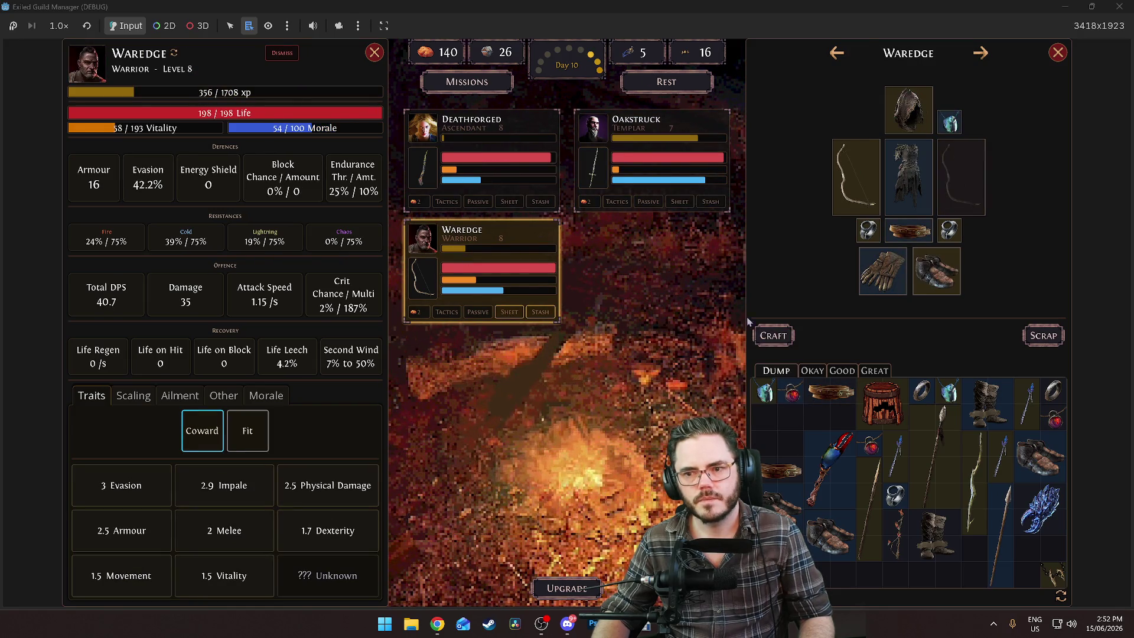
{"action": "left_click", "coordinate": [490, 150]}
{"action": "left_click", "coordinate": [666, 148]}
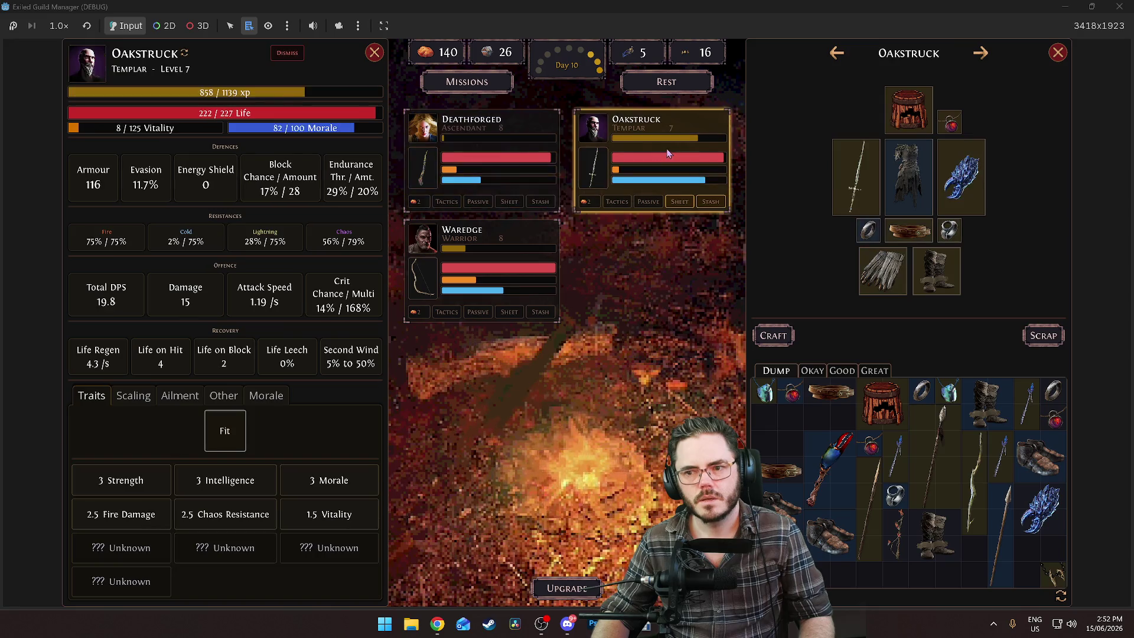
{"action": "left_click", "coordinate": [477, 136]}
Exalt an Iron Ring for +2-4 Cold Damage on the Crafting Bench and equip it on Deathforged
{"action": "left_click", "coordinate": [773, 336]}
{"action": "left_click_drag", "start_coordinate": [868, 231], "coordinate": [668, 292]}
{"action": "left_click", "coordinate": [260, 122]}
{"action": "left_click", "coordinate": [420, 459]}
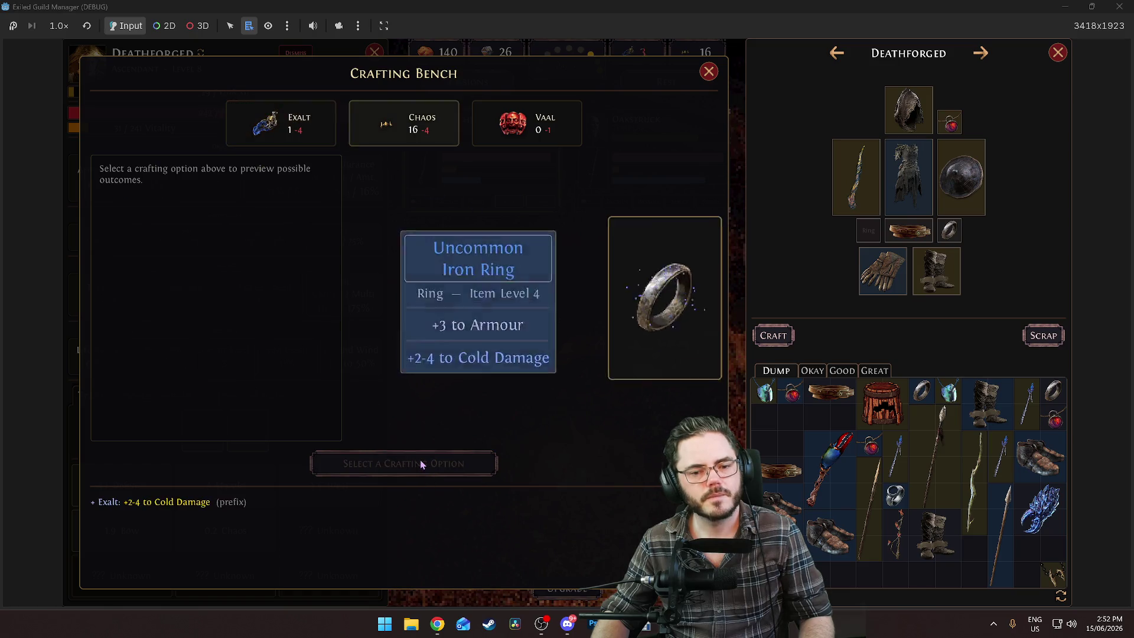
{"action": "mouse_move", "coordinate": [626, 306]}
{"action": "left_mouse_down"}
{"action": "mouse_move", "coordinate": [873, 251]}
{"action": "mouse_move", "coordinate": [869, 232]}
{"action": "left_mouse_up"}
{"action": "key", "text": "Escape"}
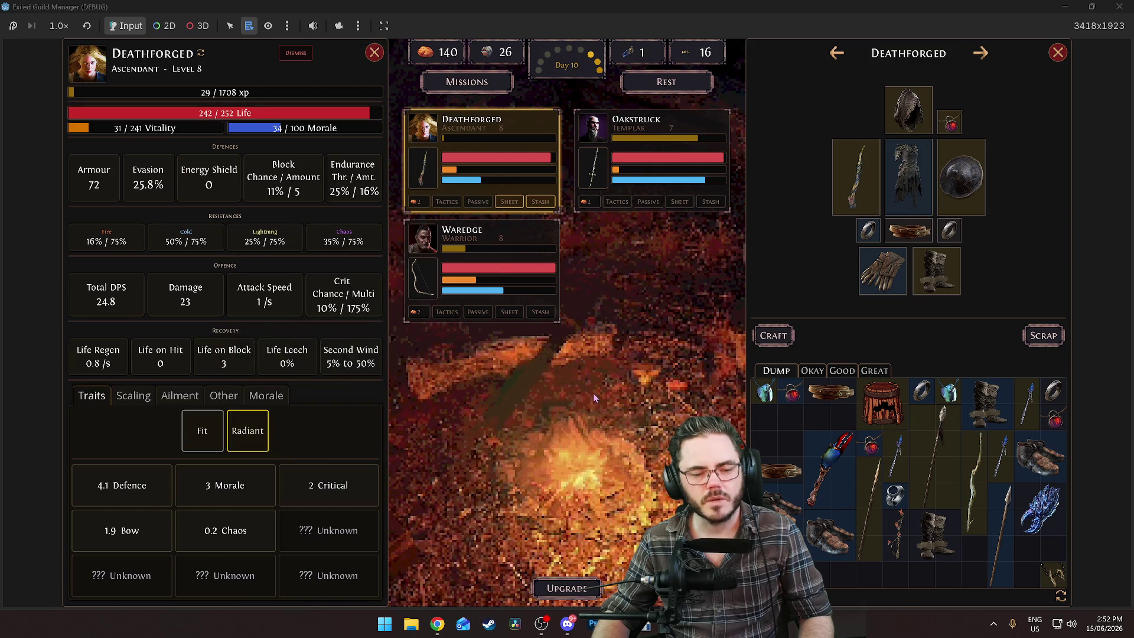
{"action": "left_click", "coordinate": [467, 82]}
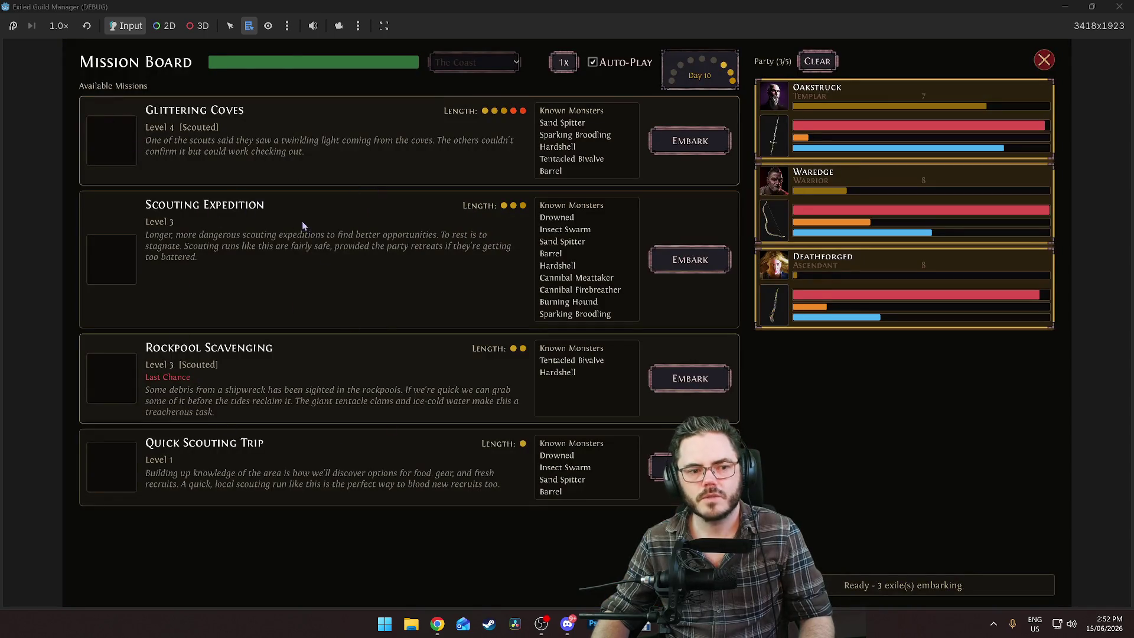
Win the Scouting Expedition, keep the belt and amulet, and scrap the spear
{"action": "left_click", "coordinate": [690, 259]}
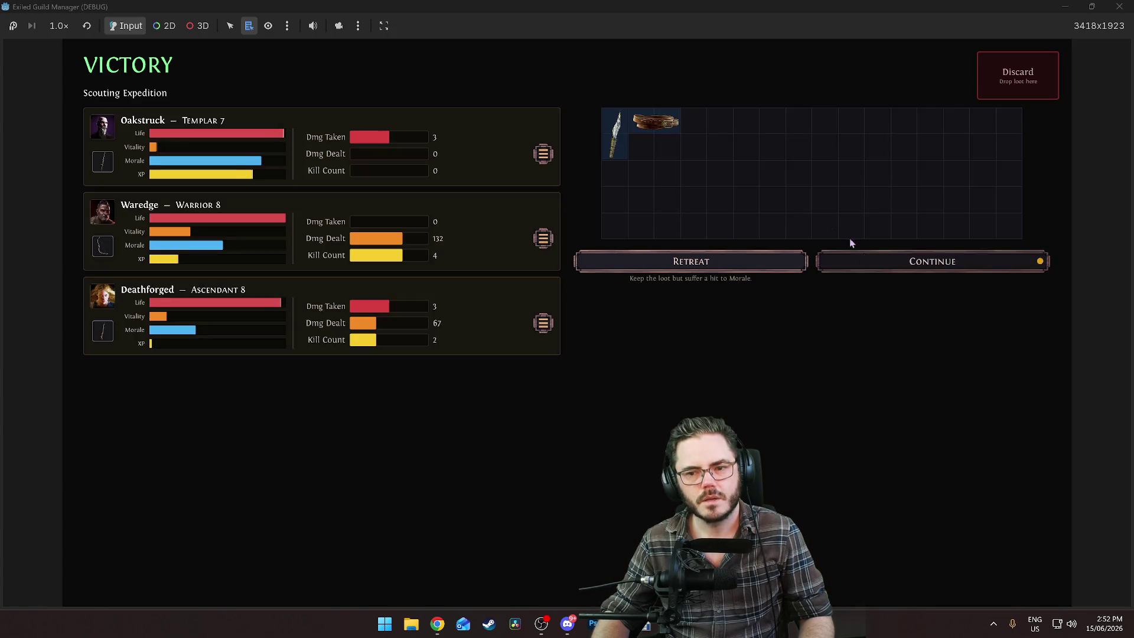
{"action": "left_click", "coordinate": [853, 258]}
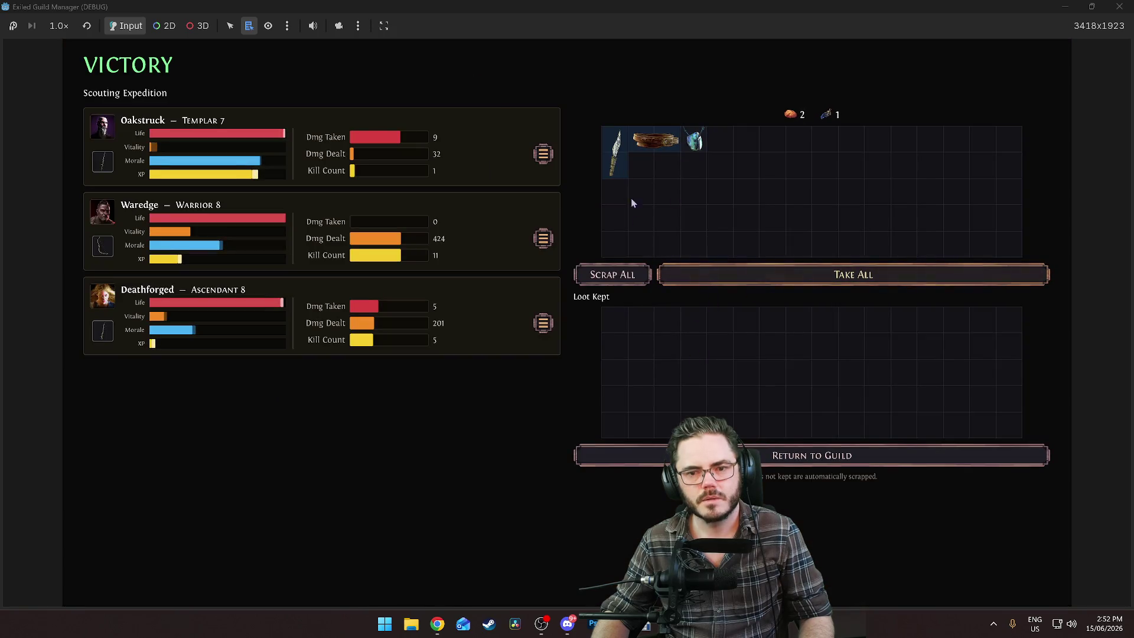
{"action": "left_click", "coordinate": [661, 147]}
{"action": "left_click", "coordinate": [694, 141]}
{"action": "left_click", "coordinate": [623, 273]}
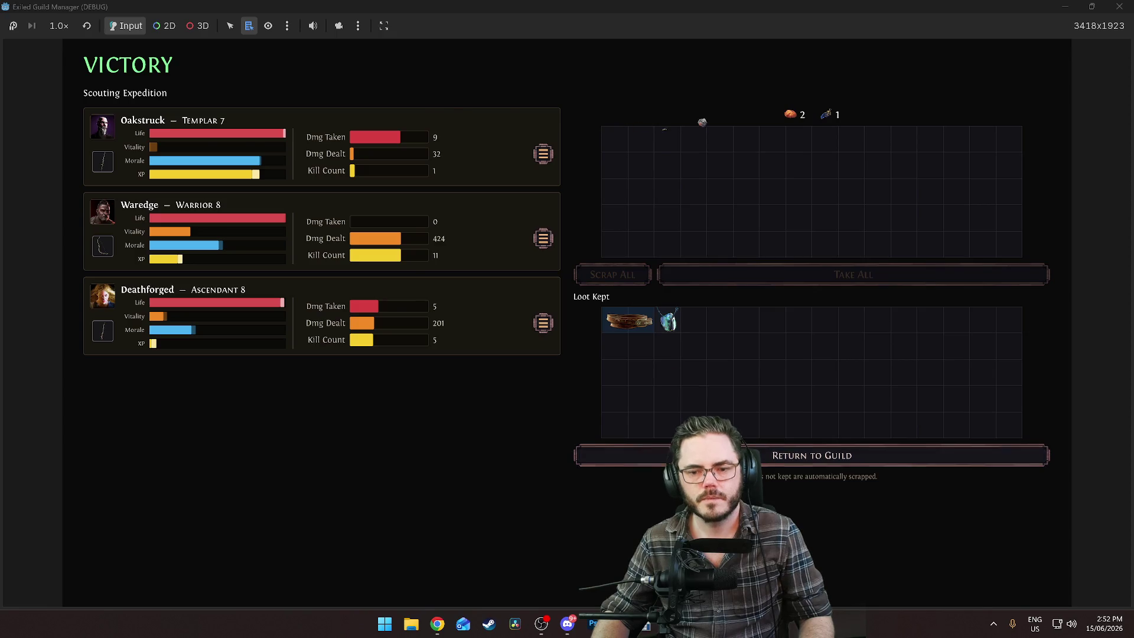
{"action": "left_click", "coordinate": [626, 456]}
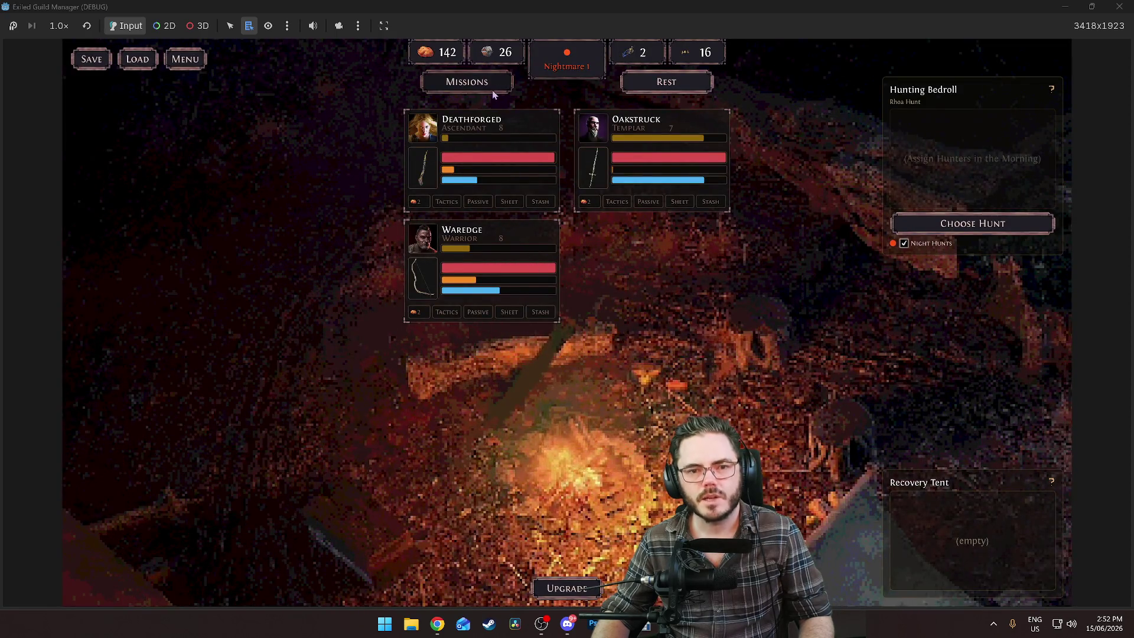
{"action": "left_click", "coordinate": [491, 88]}
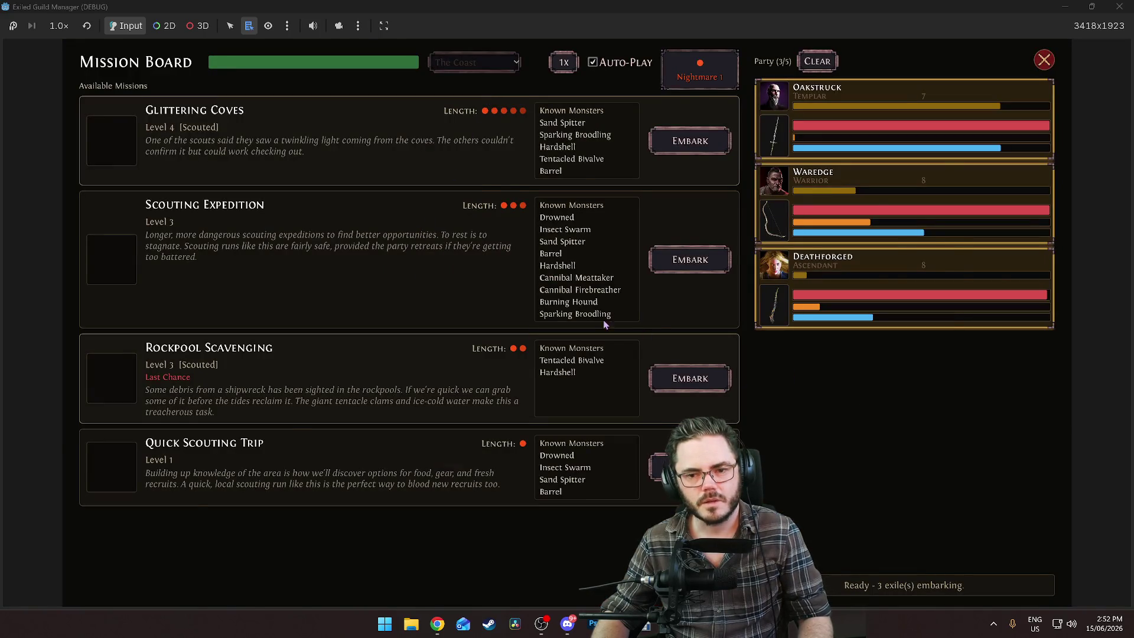
{"action": "key", "text": "Escape"}
Rest Oakstruck in the Recovery Tent until Day 11, then switch to the TO DO SCRATCHPAD note
{"action": "left_click_drag", "start_coordinate": [649, 153], "coordinate": [972, 537]}
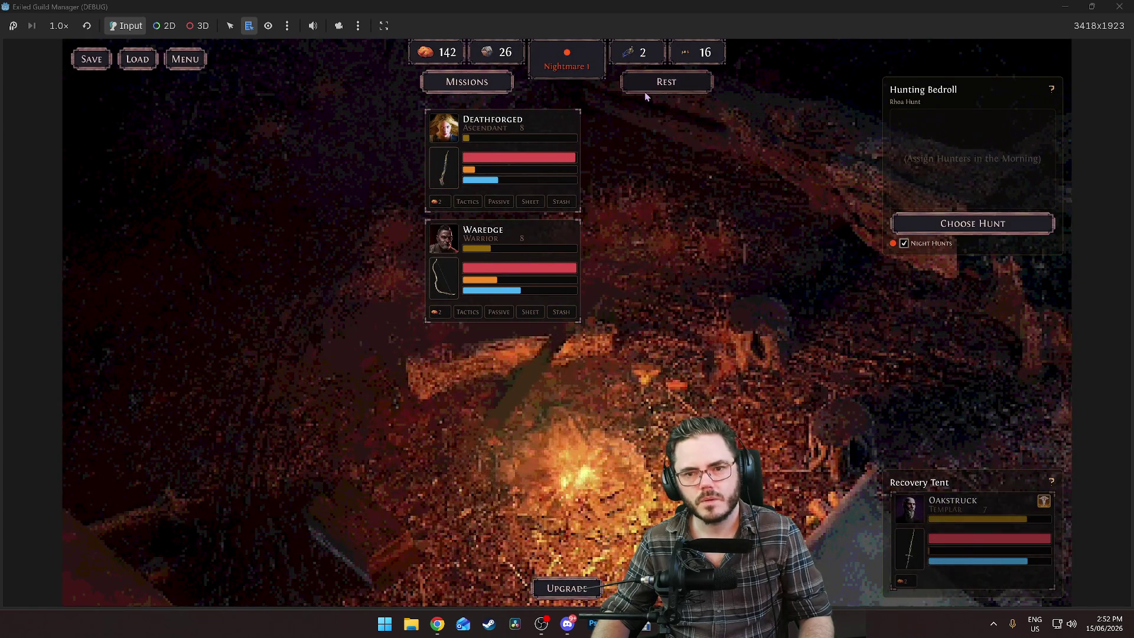
{"action": "left_click", "coordinate": [658, 85]}
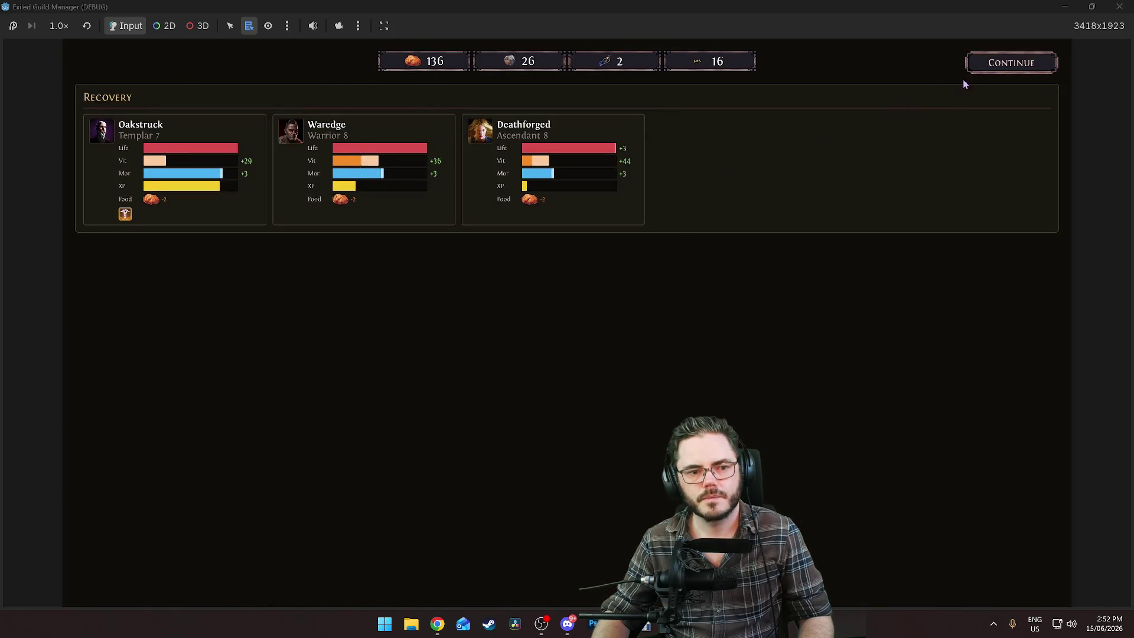
{"action": "left_click", "coordinate": [998, 66]}
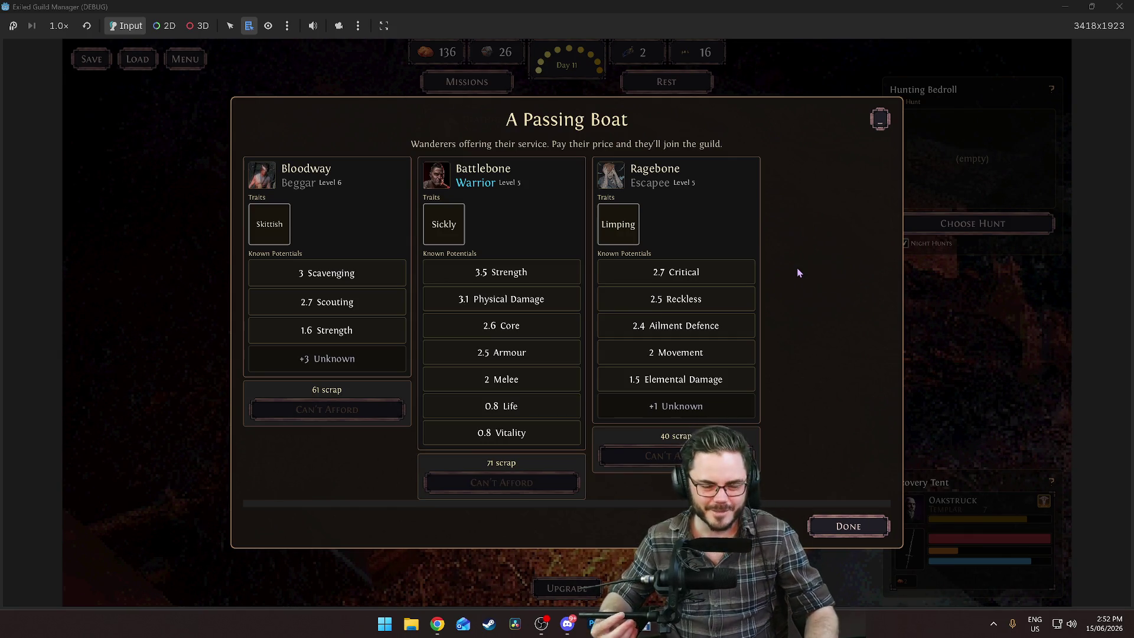
{"action": "left_click", "coordinate": [882, 118]}
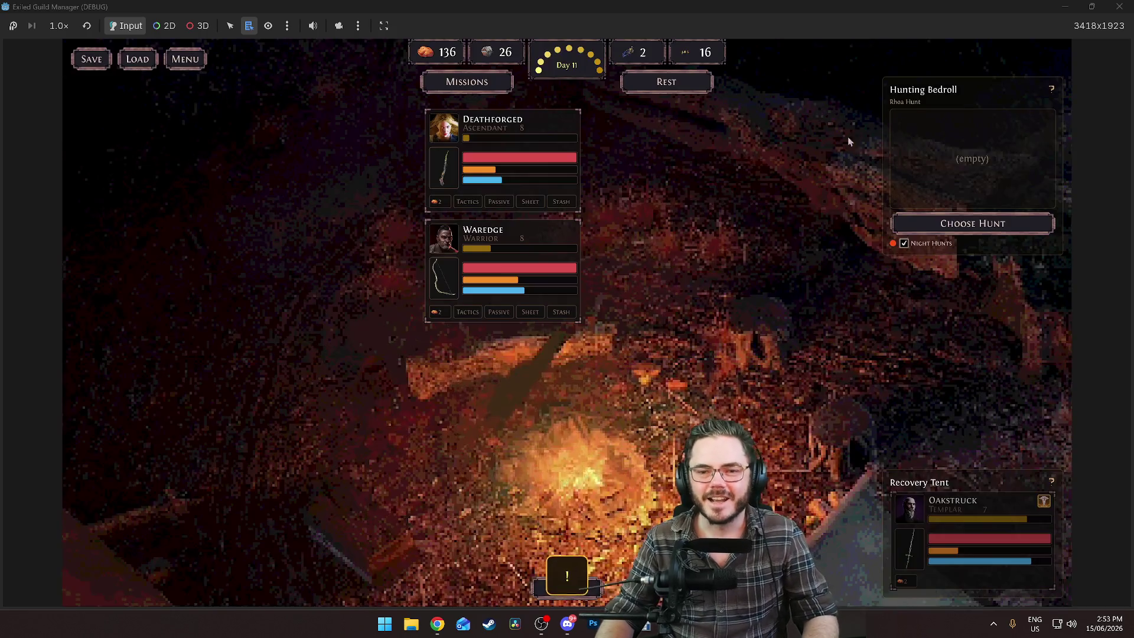
{"action": "left_click", "coordinate": [512, 135]}
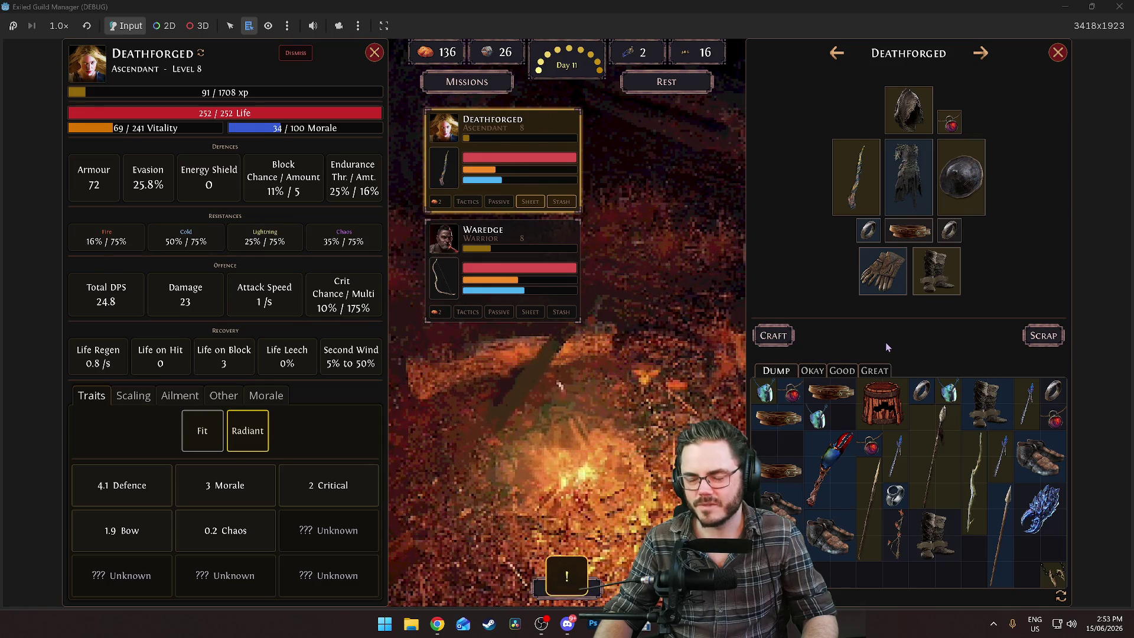
{"action": "key", "text": "alt+Tab"}
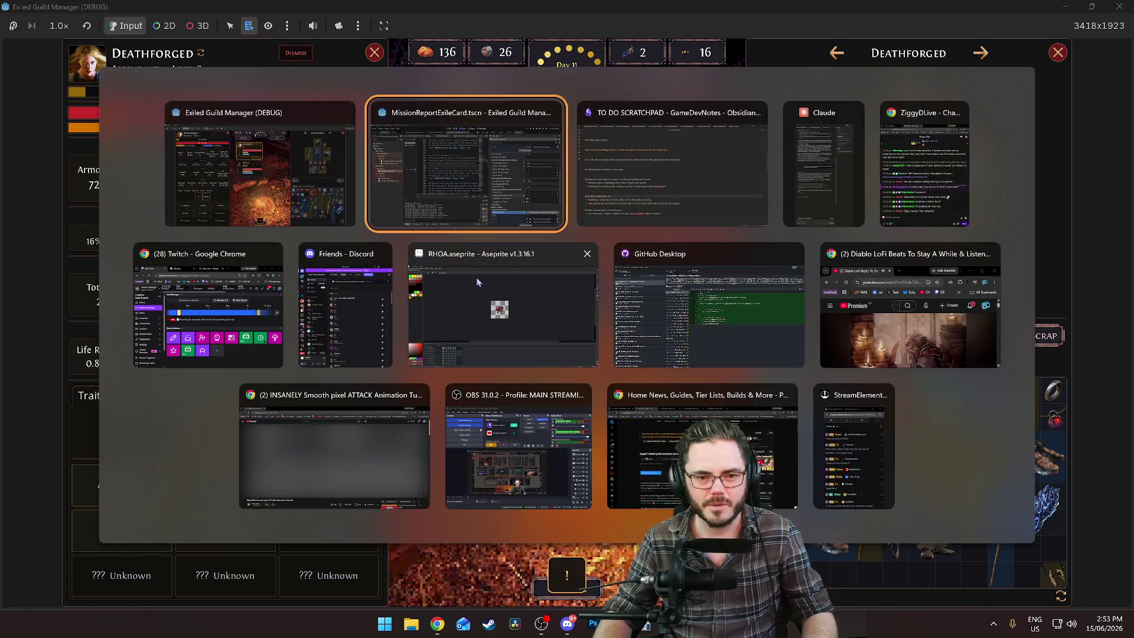
{"action": "left_click", "coordinate": [617, 183]}
Add 'Make Recruits lower level on average' as a new line below the scratchpad list, then return to Godot
{"action": "scroll", "coordinate": [217, 310], "scroll_direction": "down", "scroll_amount": 5}
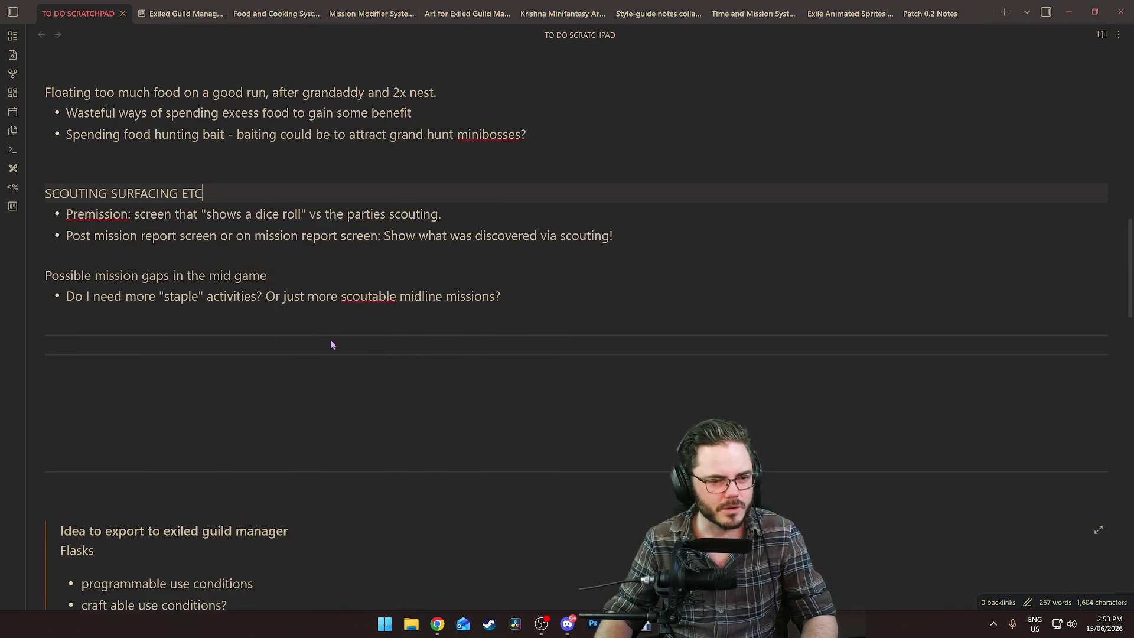
{"action": "scroll", "coordinate": [331, 343], "scroll_direction": "up", "scroll_amount": 3}
{"action": "left_click", "coordinate": [529, 413]}
{"action": "key", "text": "Return"}
{"action": "key", "text": "Return"}
{"action": "key", "text": "Return"}
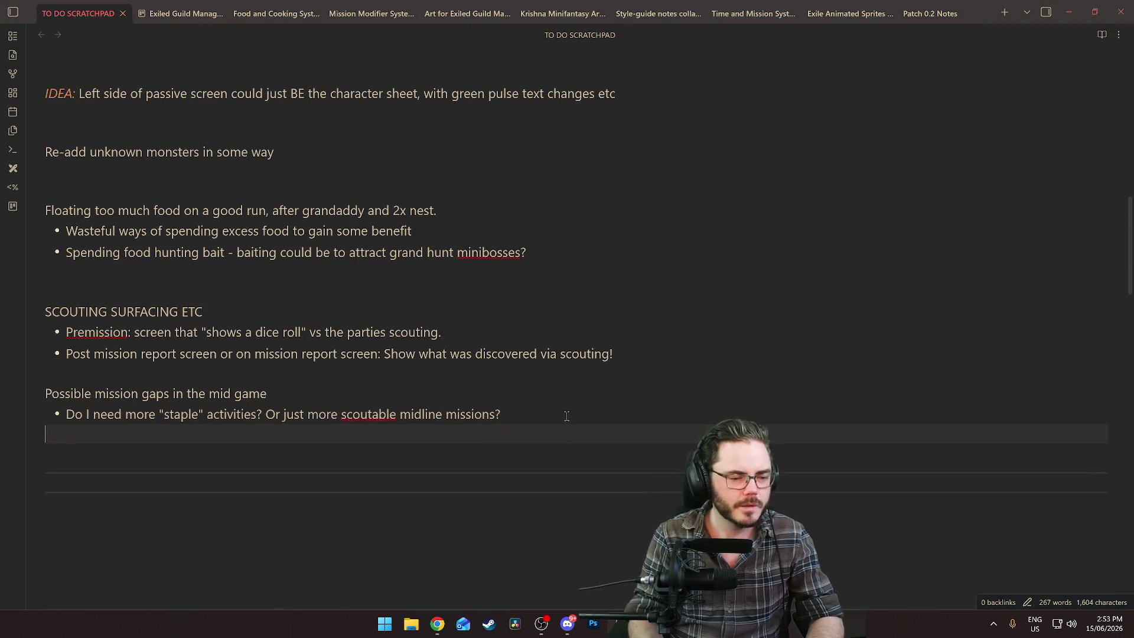
{"action": "type", "text": "Make "}
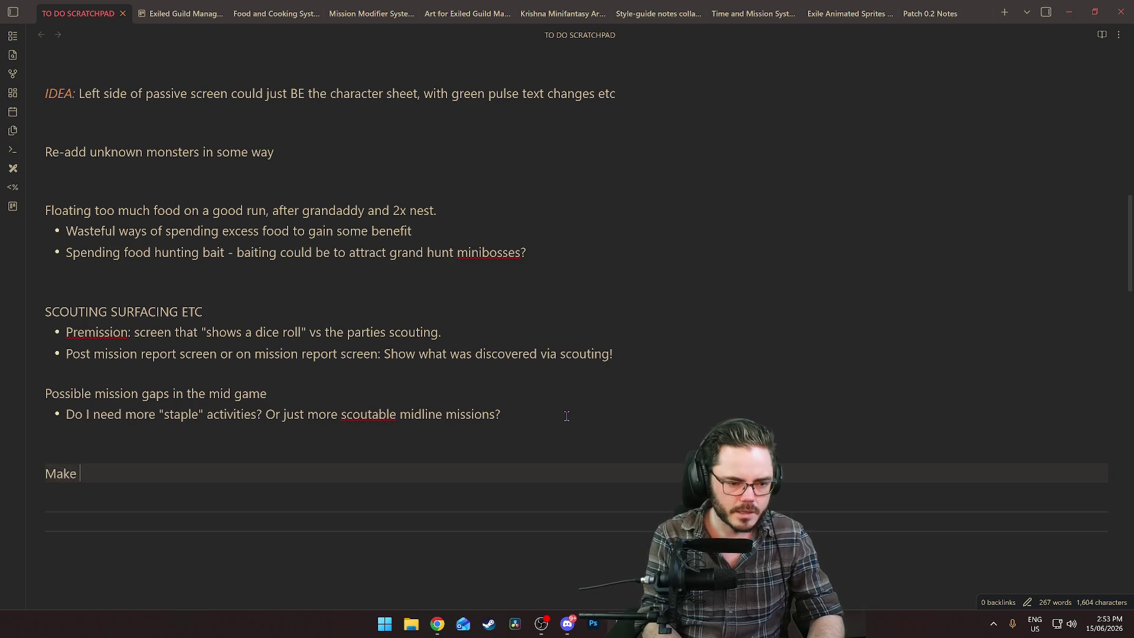
{"action": "type", "text": "Recruits low"}
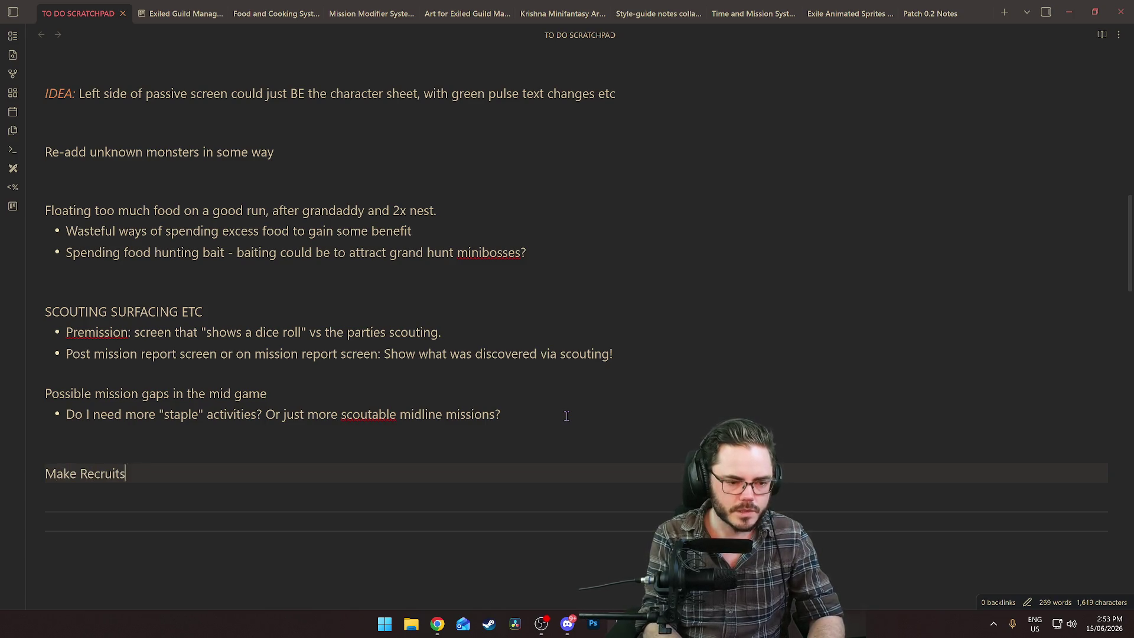
{"action": "key", "text": "BackSpace"}
{"action": "type", "text": "er level on"}
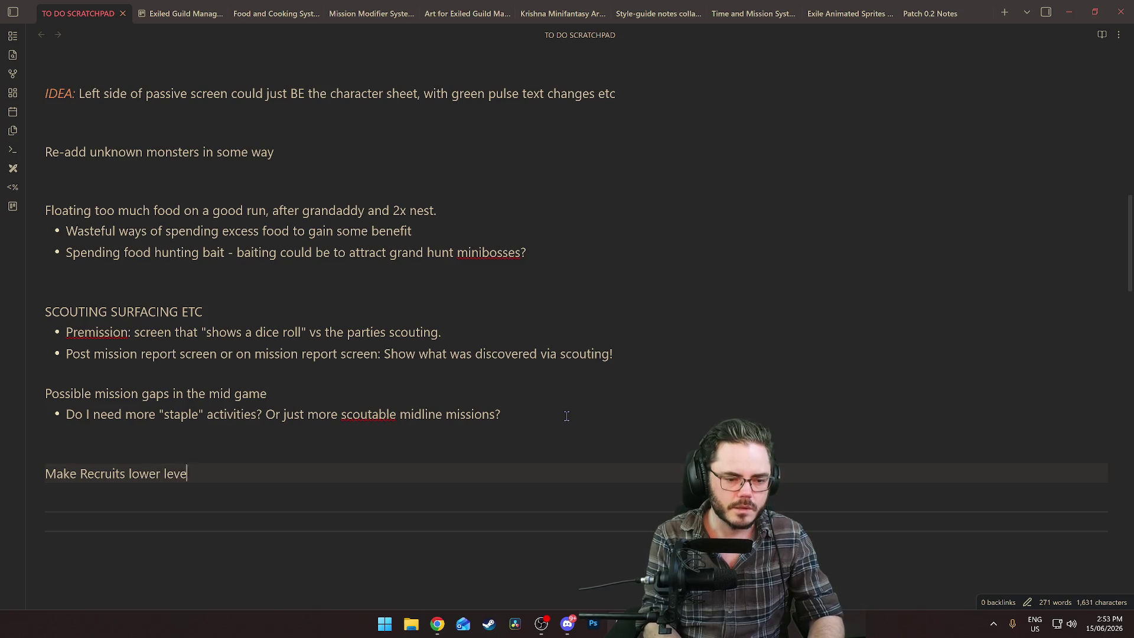
{"action": "key", "text": "BackSpace"}
{"action": "key", "text": "BackSpace"}
{"action": "key", "text": "BackSpace"}
{"action": "type", "text": "l on average"}
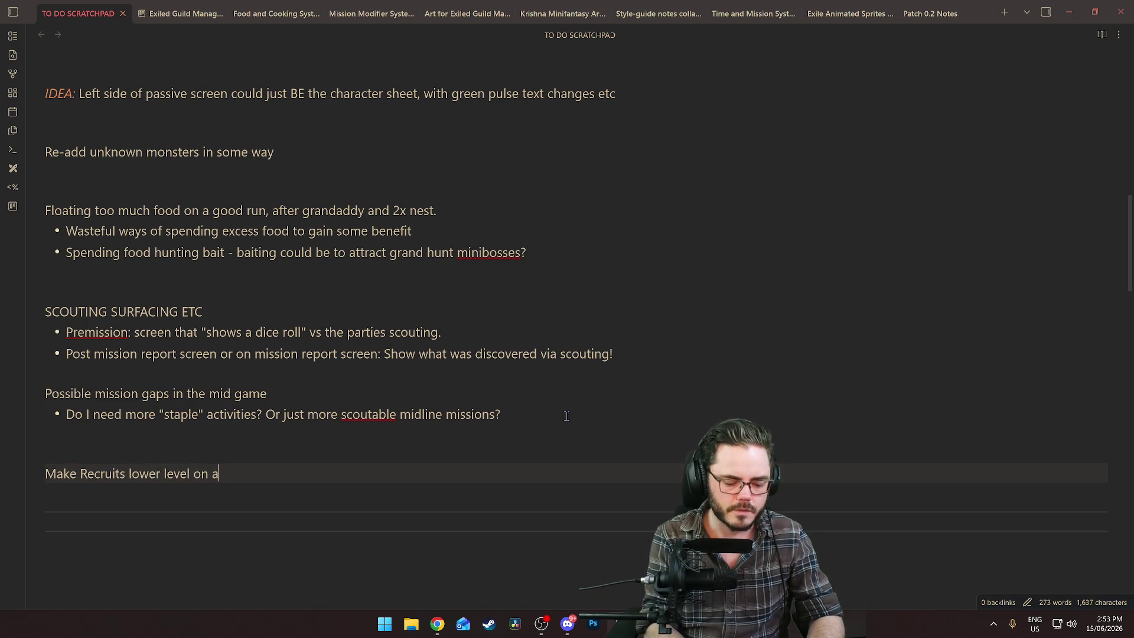
{"action": "key", "text": "alt+Tab"}
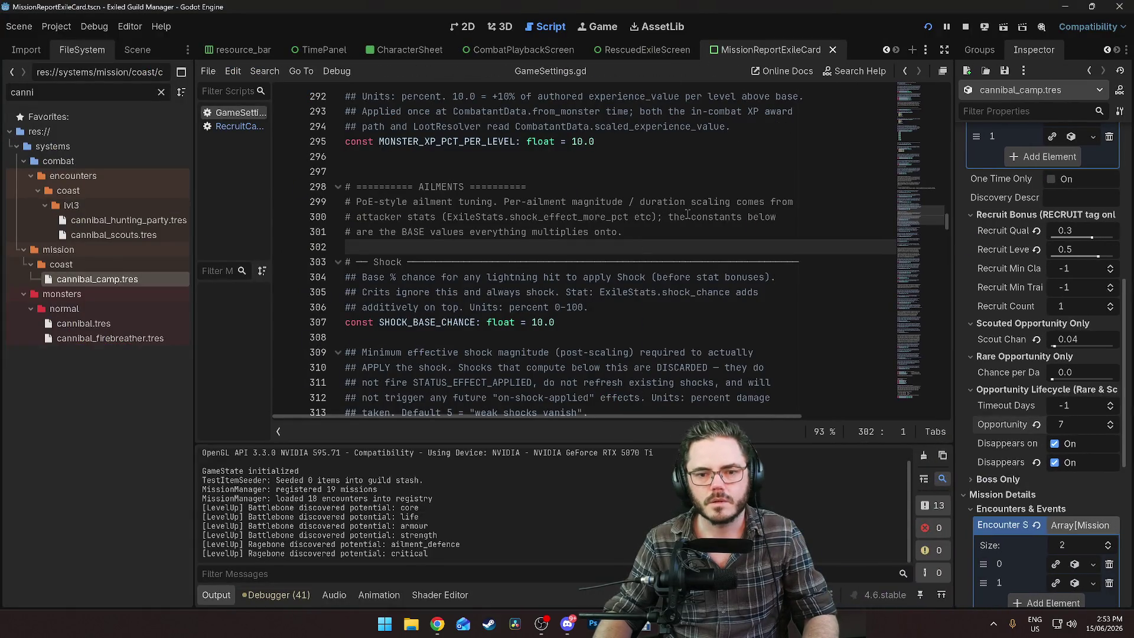
Search GameSettings.gd for 'recruit' to find the recruitment constants
{"action": "left_click", "coordinate": [596, 216]}
{"action": "key", "text": "ctrl+f"}
{"action": "type", "text": "recruit"}
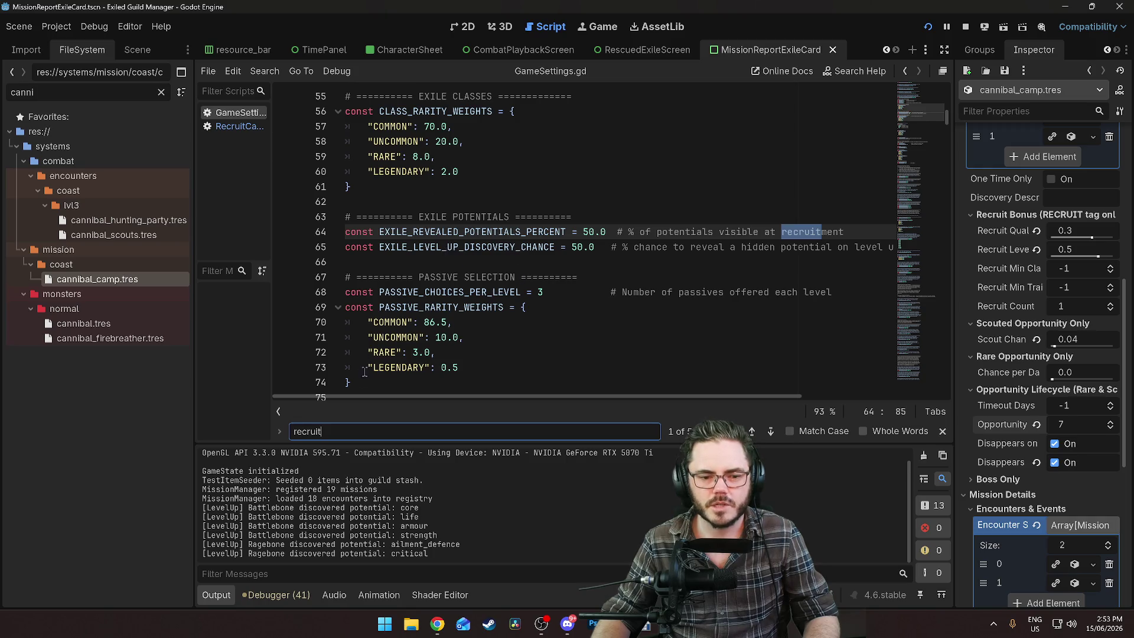
{"action": "left_click", "coordinate": [771, 431]}
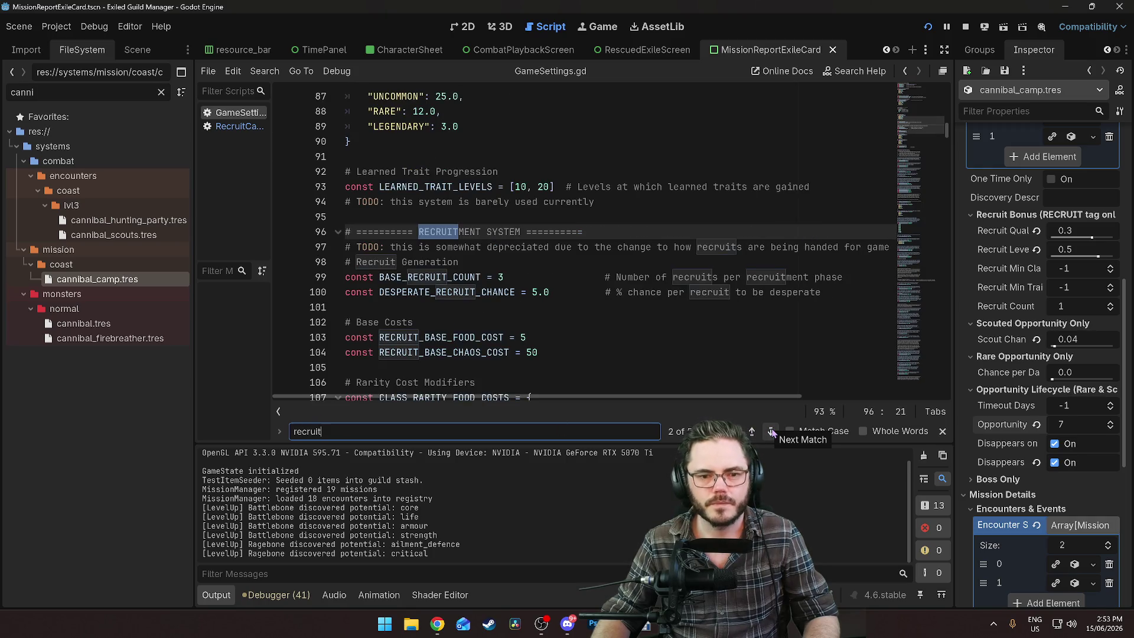
{"action": "scroll", "coordinate": [426, 221], "scroll_direction": "down", "scroll_amount": 1}
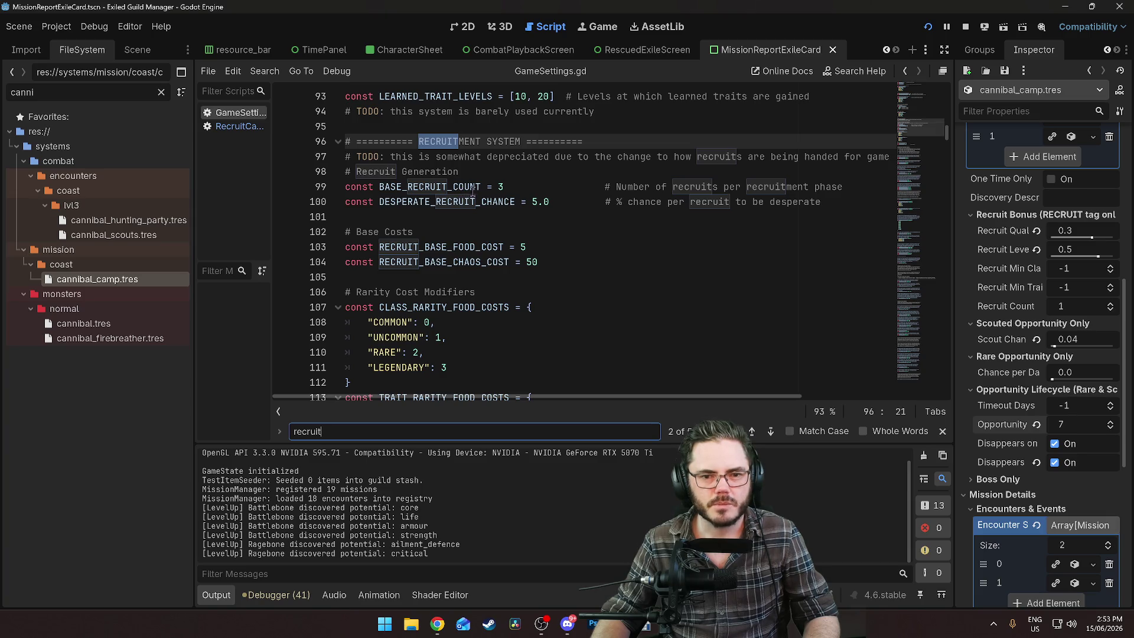
Append '#TODO: Currently Unusued' to the desperate recruit chance on line 100
{"action": "left_click", "coordinate": [821, 211]}
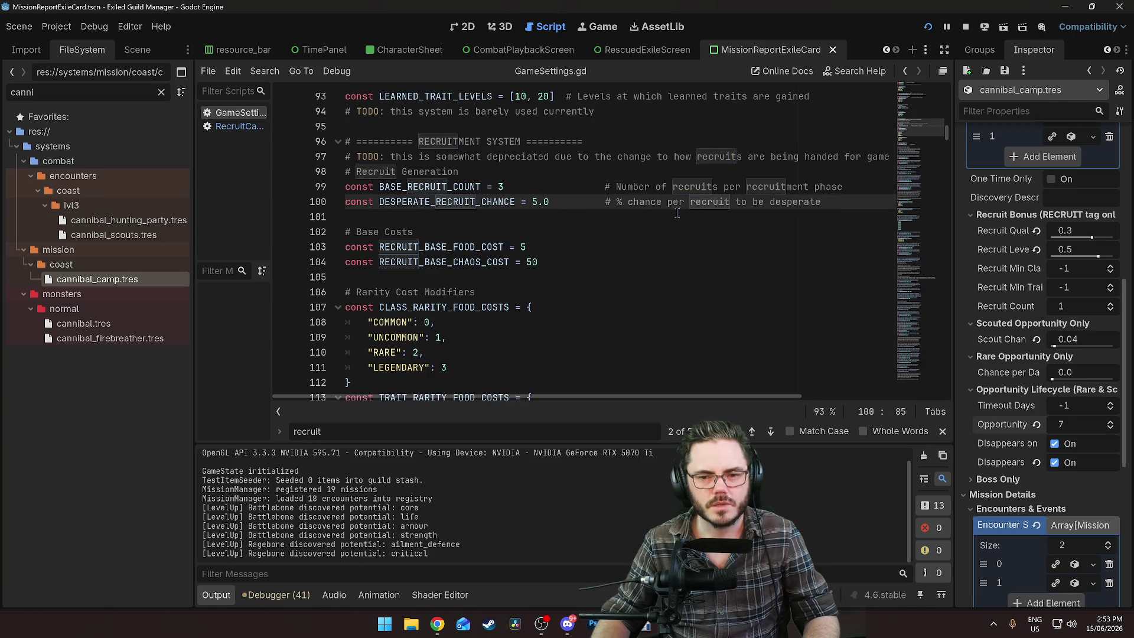
{"action": "type", "text": "#C"}
{"action": "key", "text": "BackSpace"}
{"action": "key", "text": "BackSpace"}
{"action": "key", "text": "BackSpace"}
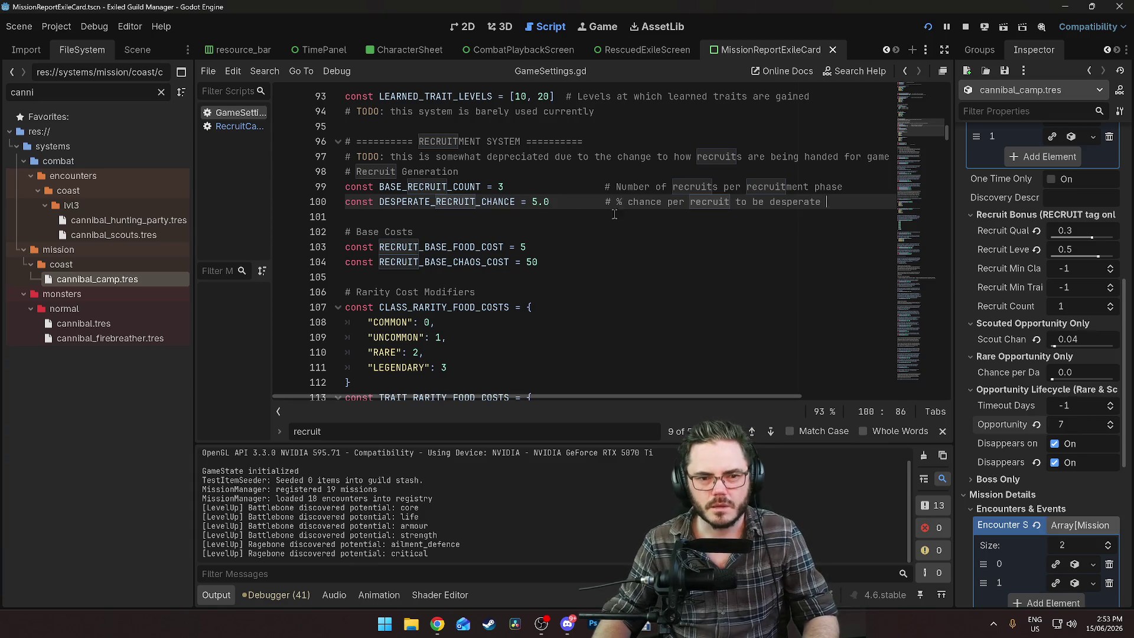
{"action": "left_click", "coordinate": [859, 202]}
{"action": "type", "text": "#"}
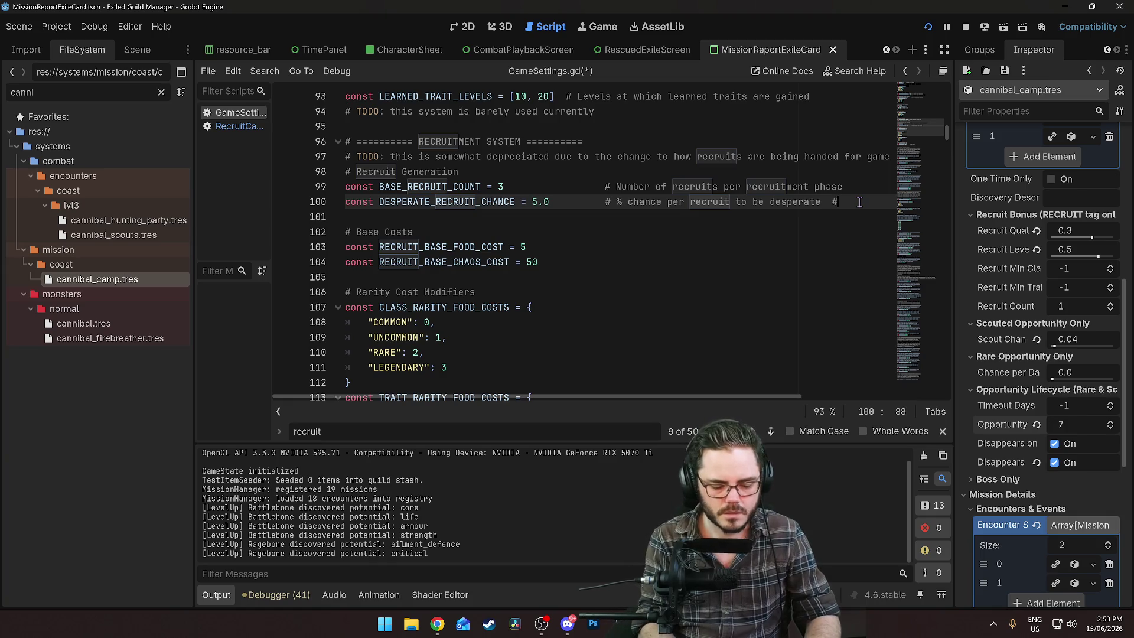
{"action": "type", "text": "Current"}
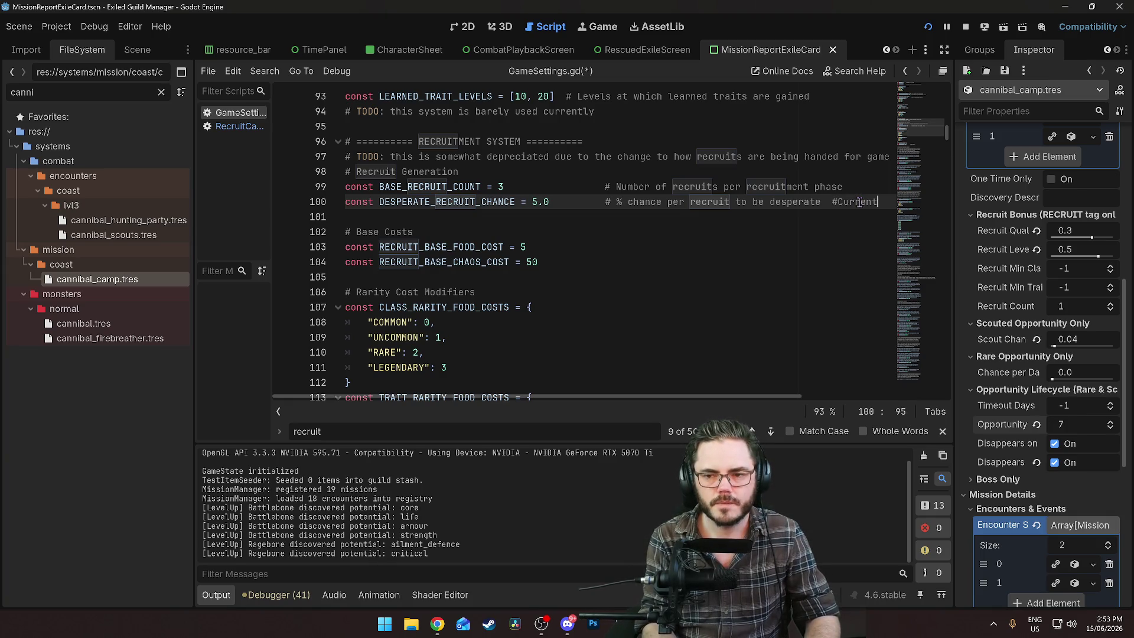
{"action": "type", "text": "ly U"}
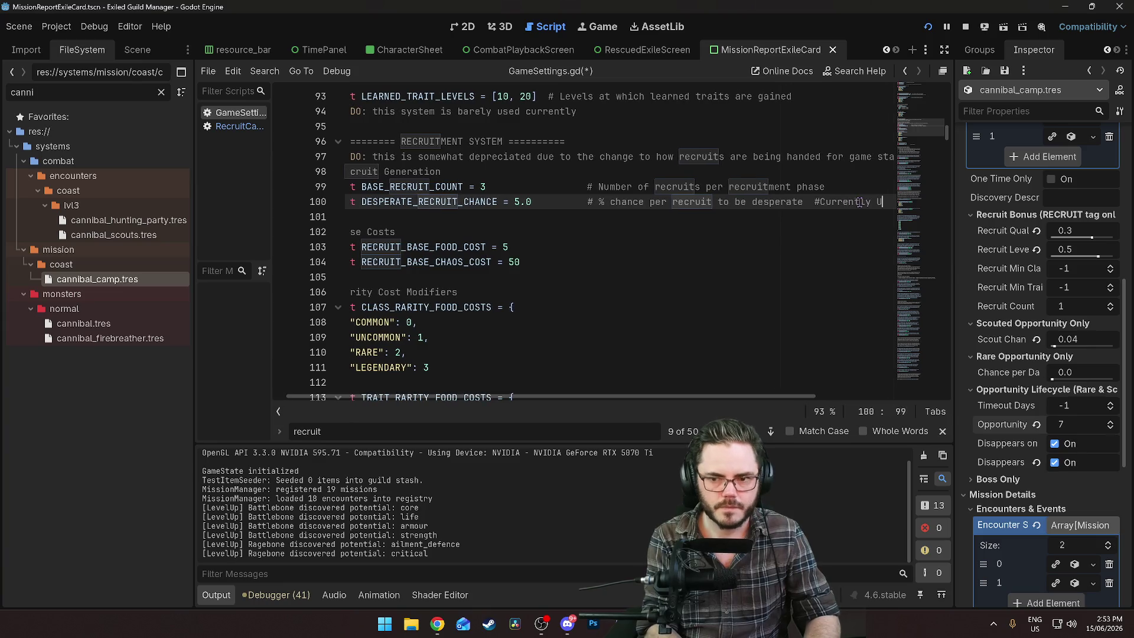
{"action": "type", "text": "nusued"}
{"action": "left_click", "coordinate": [788, 202]}
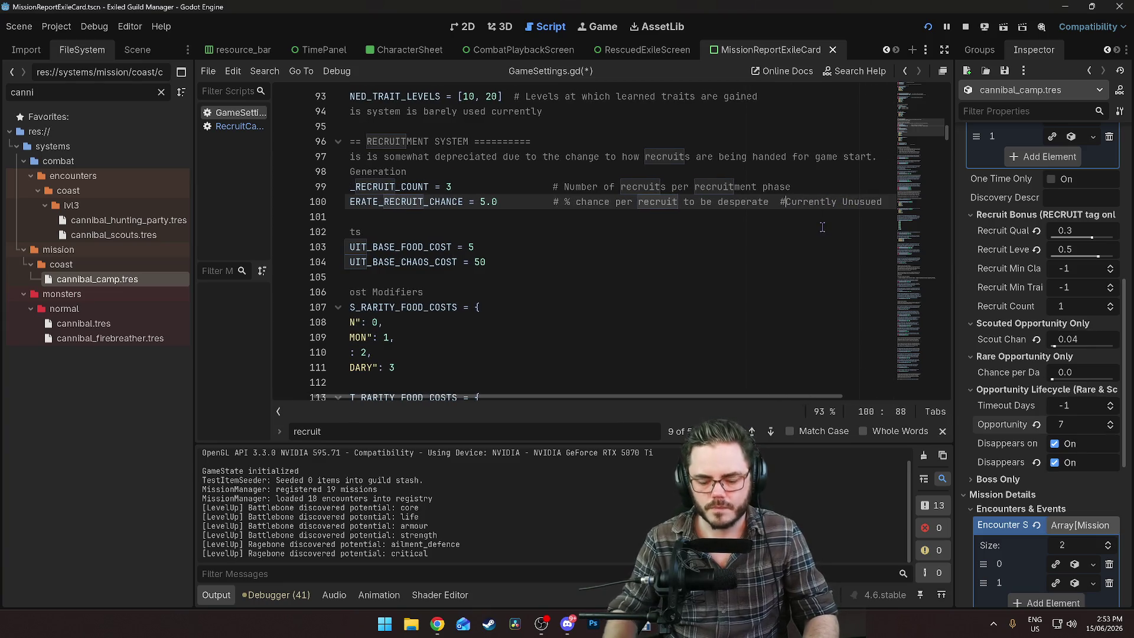
{"action": "type", "text": "ROD"}
{"action": "key", "text": "BackSpace"}
{"action": "key", "text": "BackSpace"}
{"action": "key", "text": "BackSpace"}
{"action": "type", "text": "TODO"}
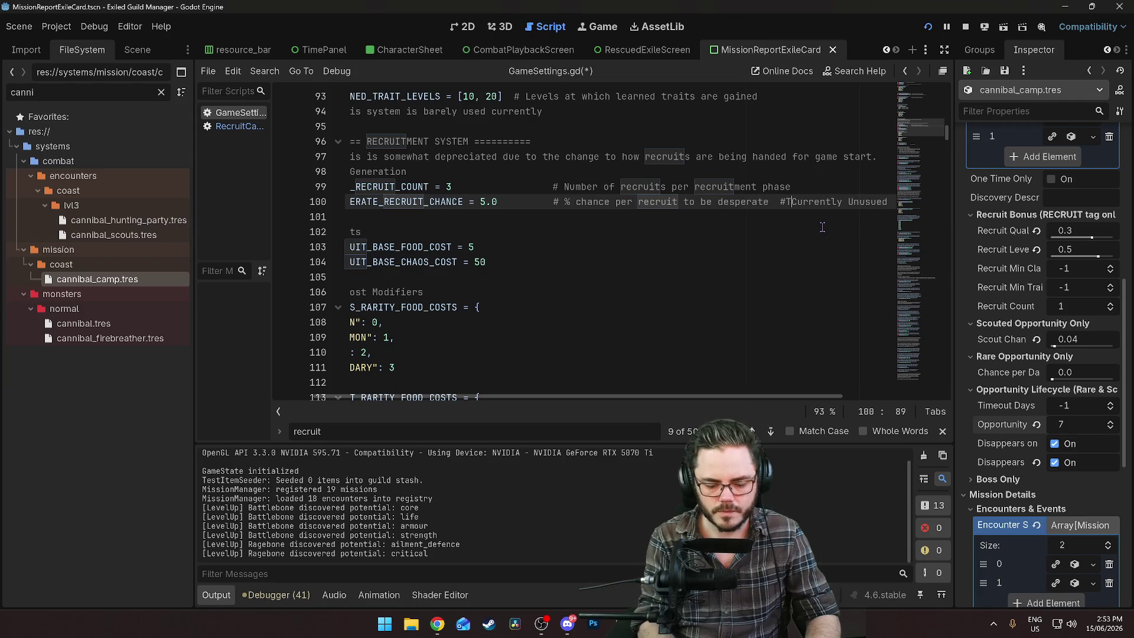
{"action": "type", "text": ":"}
{"action": "left_click", "coordinate": [712, 219]}
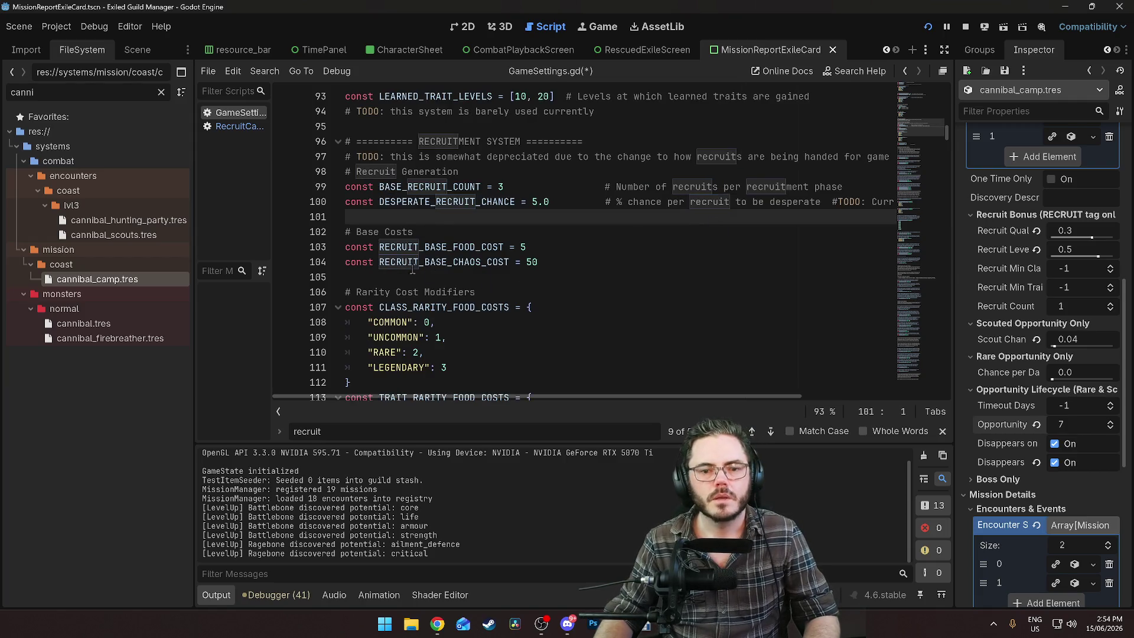
Add 'TODO: check if this is being used? ay be safe to delete' after RECRUIT_BASE_FOOD_COST
{"action": "scroll", "coordinate": [449, 224], "scroll_direction": "down", "scroll_amount": 2}
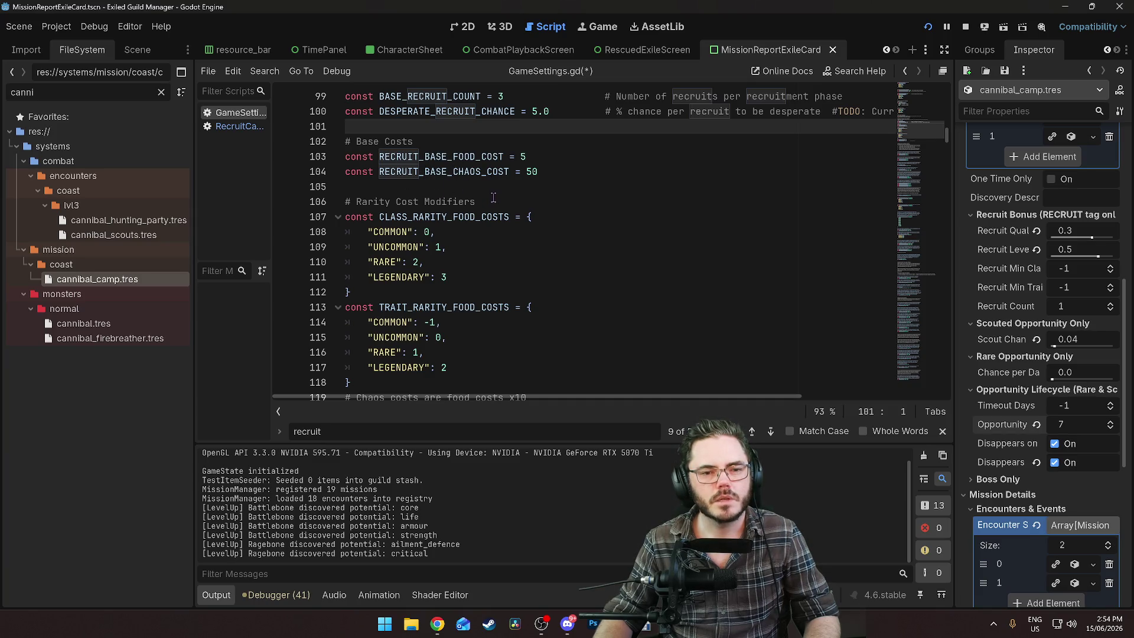
{"action": "scroll", "coordinate": [493, 198], "scroll_direction": "up", "scroll_amount": 3}
{"action": "scroll", "coordinate": [623, 217], "scroll_direction": "down", "scroll_amount": 2}
{"action": "left_click", "coordinate": [634, 192]}
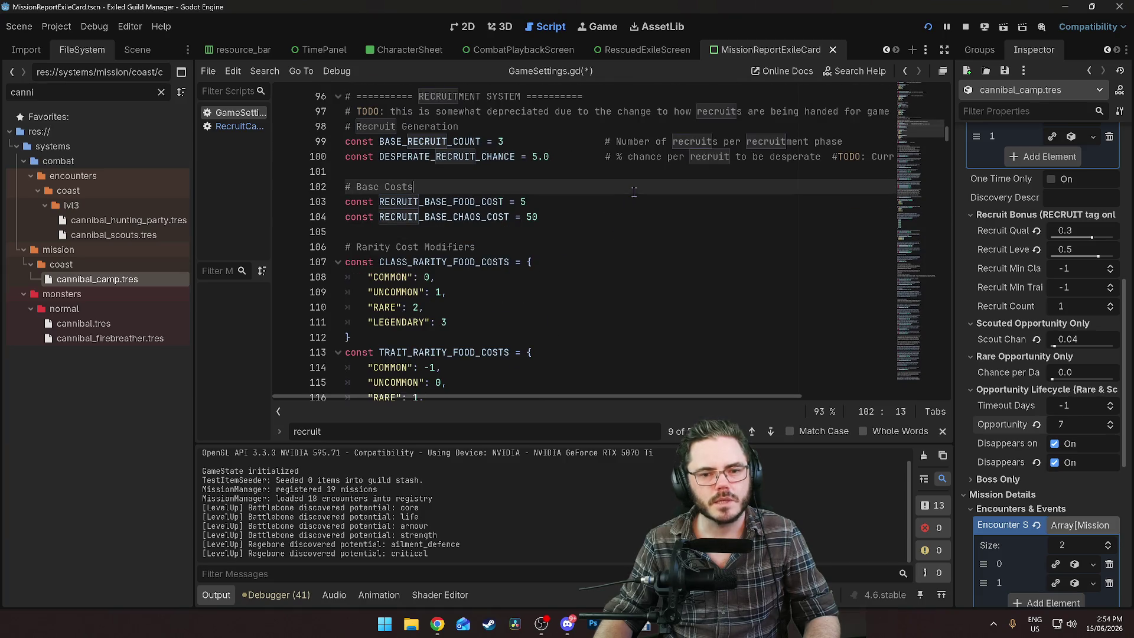
{"action": "left_click", "coordinate": [651, 207]}
{"action": "type", "text": "TODO: check if this is be"}
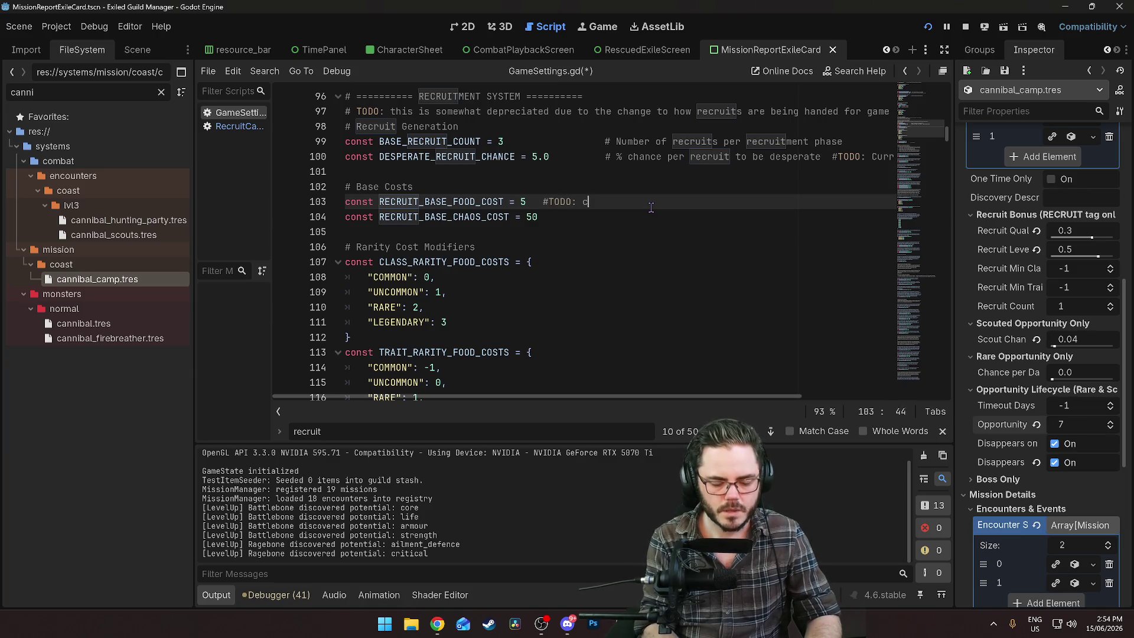
{"action": "type", "text": "ing used?"}
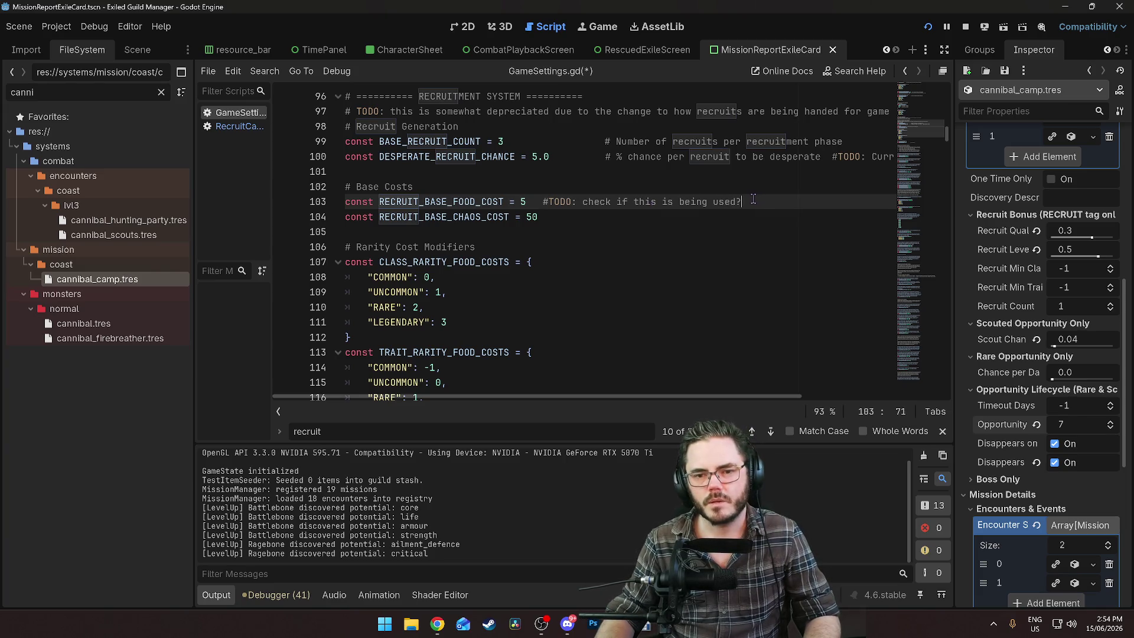
{"action": "type", "text": " ay be safe to delete"}
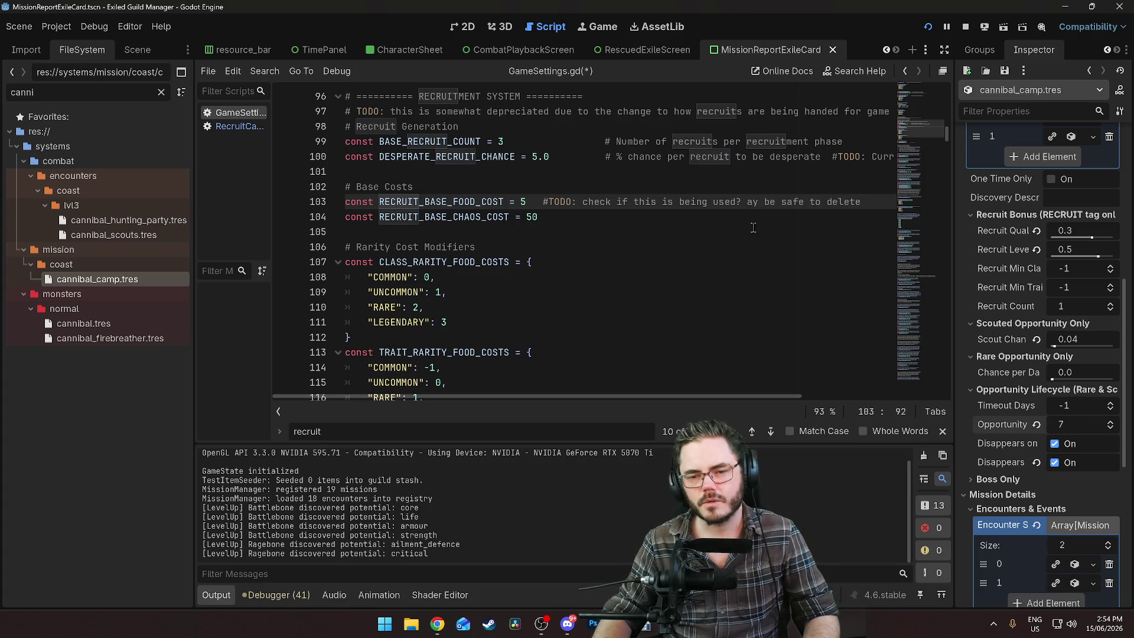
{"action": "key", "text": "Down"}
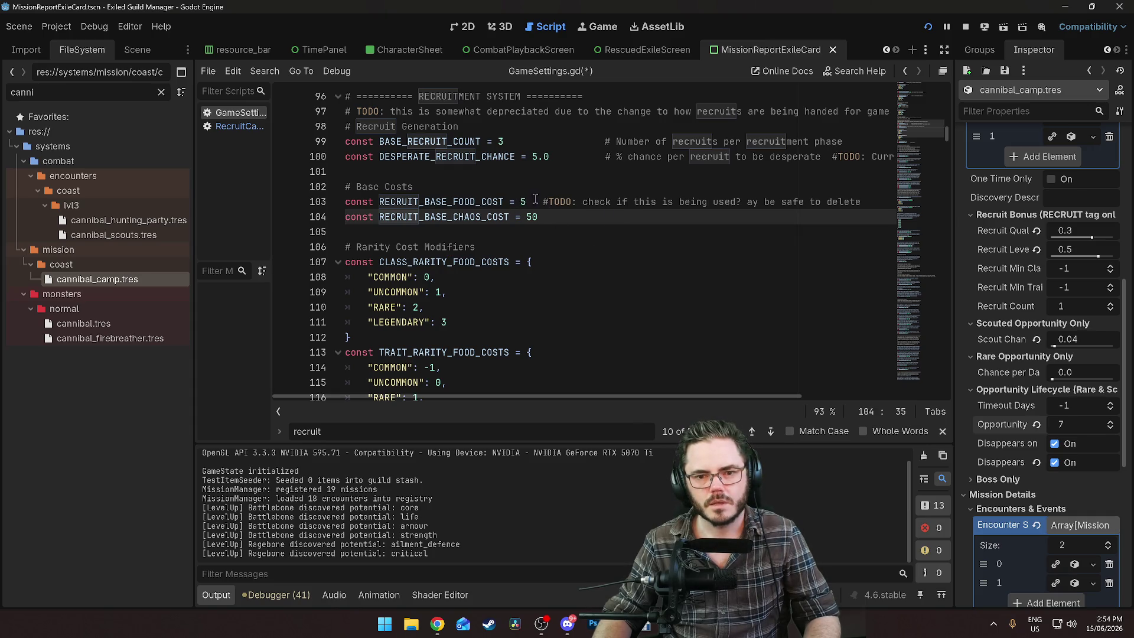
In the EVENT RECRUITMENT block, change RECRUIT_OFFER_DAYS_MIN from 6 to 5
{"action": "left_click", "coordinate": [771, 432]}
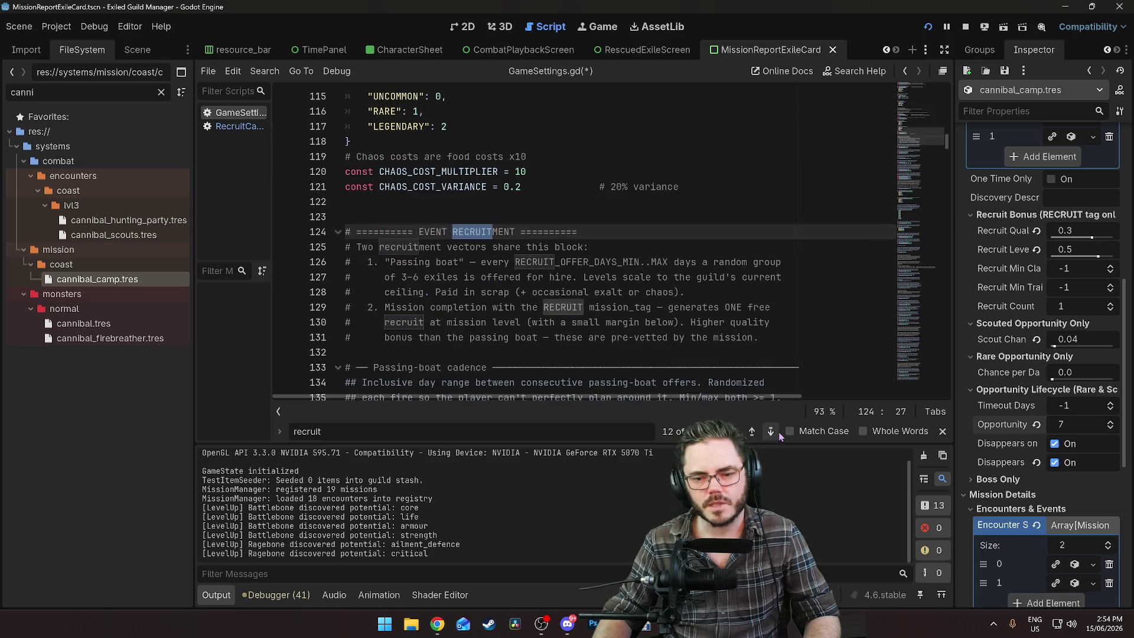
{"action": "scroll", "coordinate": [520, 148], "scroll_direction": "down", "scroll_amount": 2}
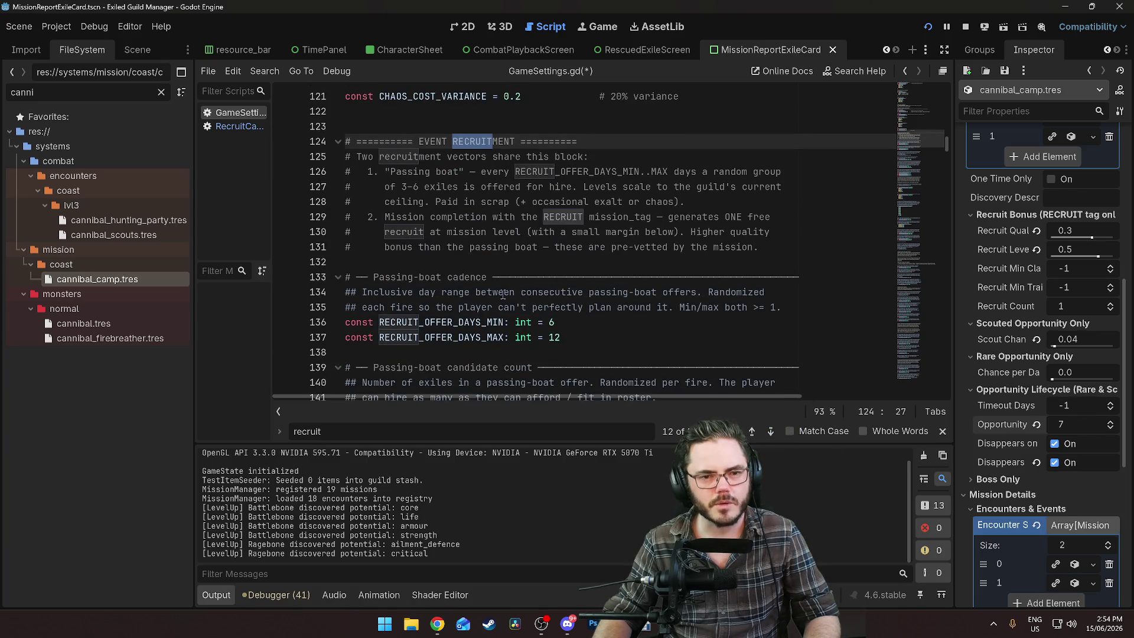
{"action": "scroll", "coordinate": [502, 294], "scroll_direction": "down", "scroll_amount": 3}
{"action": "scroll", "coordinate": [585, 294], "scroll_direction": "up", "scroll_amount": 2}
{"action": "scroll", "coordinate": [585, 294], "scroll_direction": "up", "scroll_amount": 1}
{"action": "scroll", "coordinate": [608, 293], "scroll_direction": "down", "scroll_amount": 3}
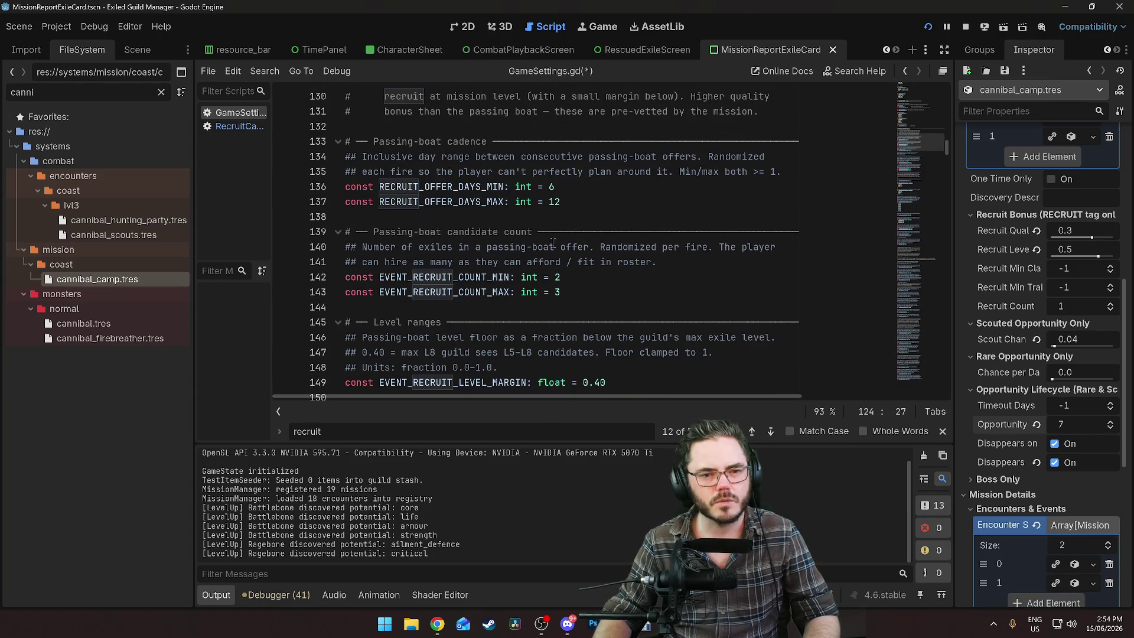
{"action": "scroll", "coordinate": [553, 242], "scroll_direction": "up", "scroll_amount": 1}
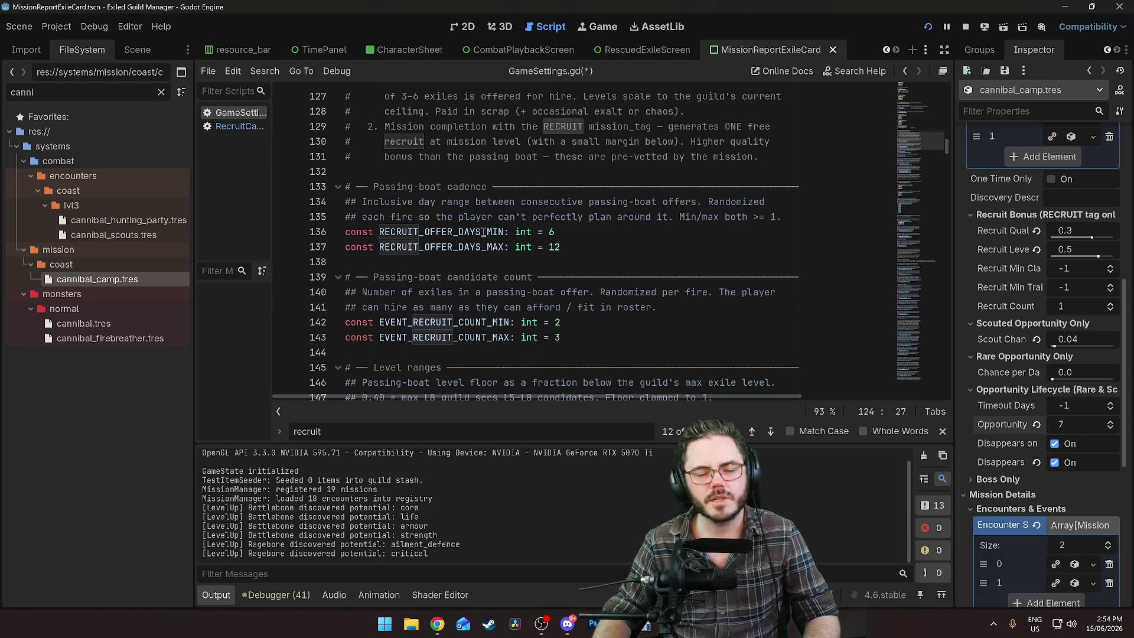
{"action": "left_click", "coordinate": [556, 231]}
{"action": "key", "text": "BackSpace"}
{"action": "type", "text": "5"}
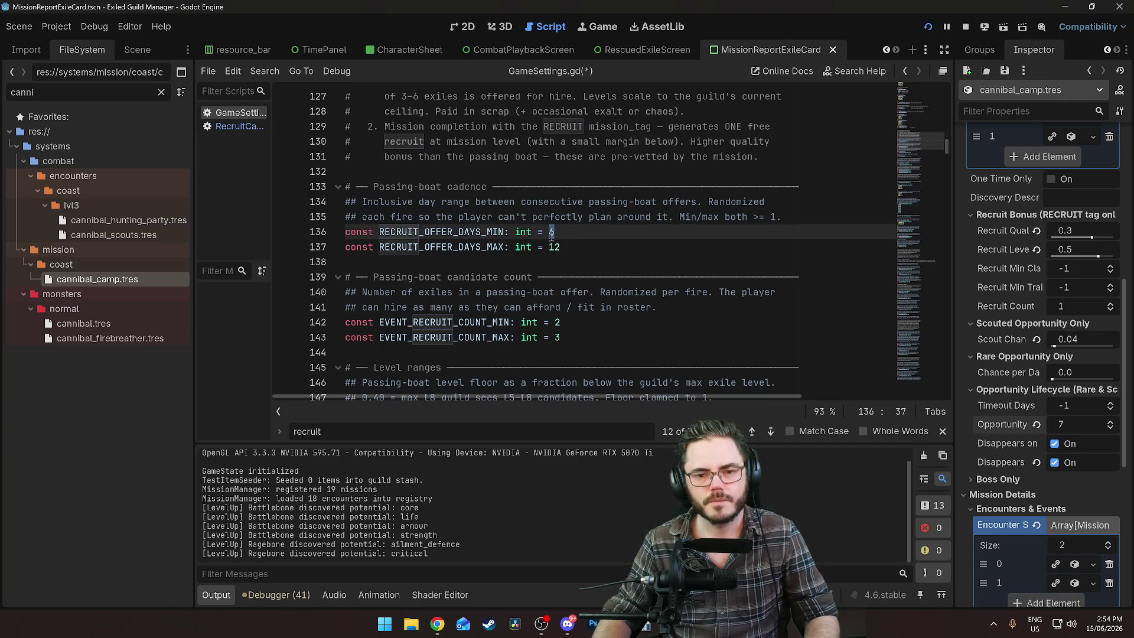
{"action": "left_click", "coordinate": [585, 247]}
Review the event recruit count values, leaving them unchanged, and go to the event level margin
{"action": "scroll", "coordinate": [515, 207], "scroll_direction": "down", "scroll_amount": 2}
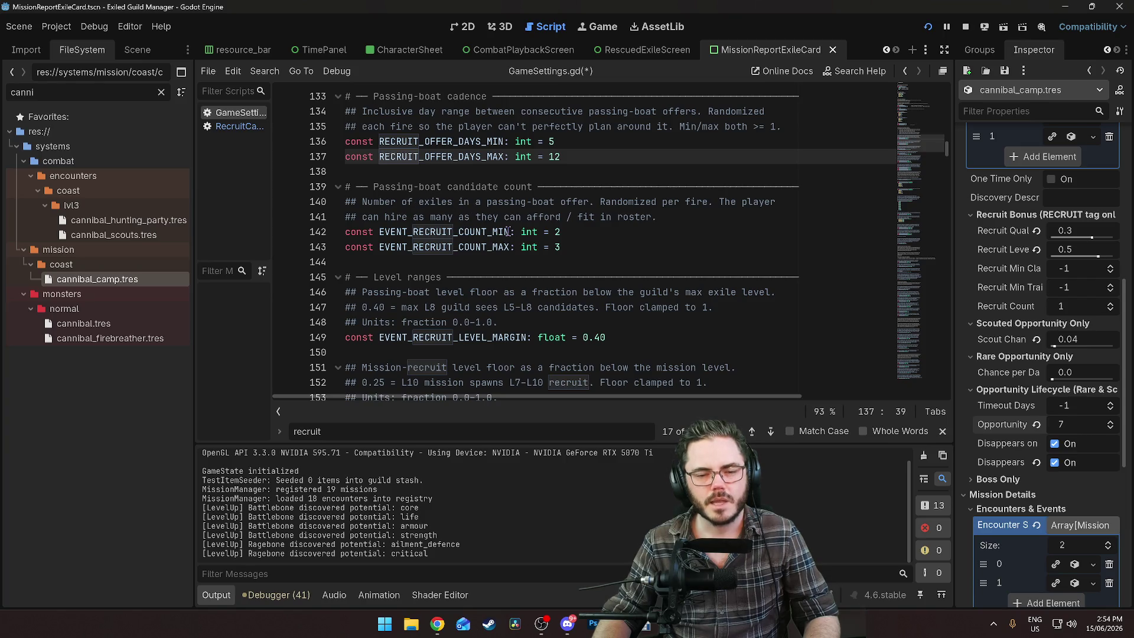
{"action": "left_click", "coordinate": [563, 231]}
{"action": "key", "text": "shift+Left"}
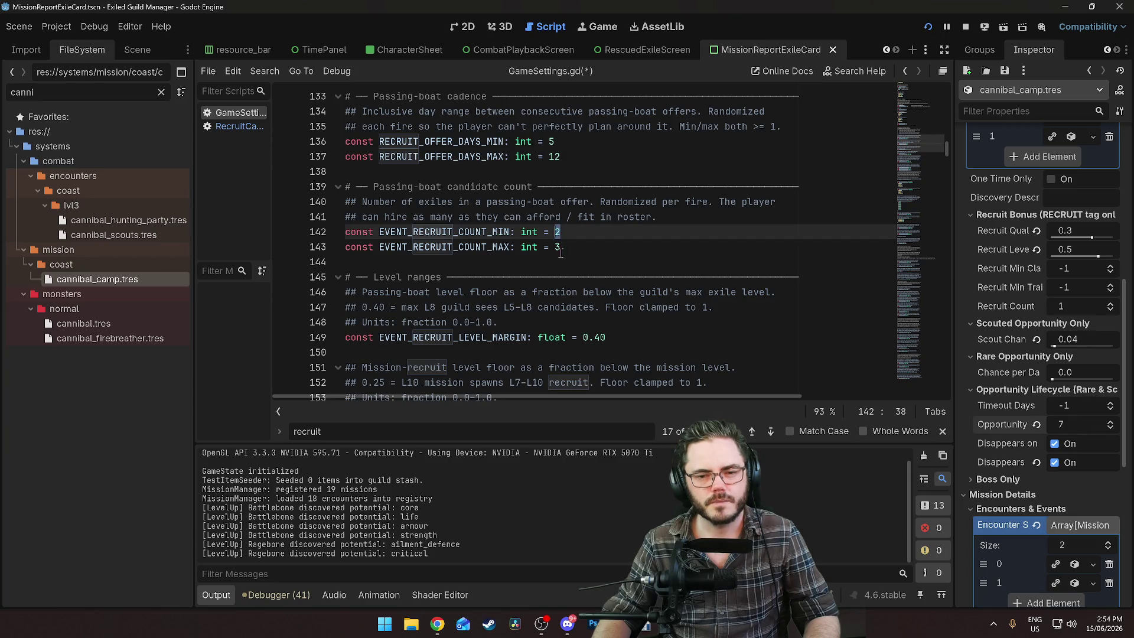
{"action": "left_click", "coordinate": [588, 245]}
{"action": "scroll", "coordinate": [476, 208], "scroll_direction": "down", "scroll_amount": 3}
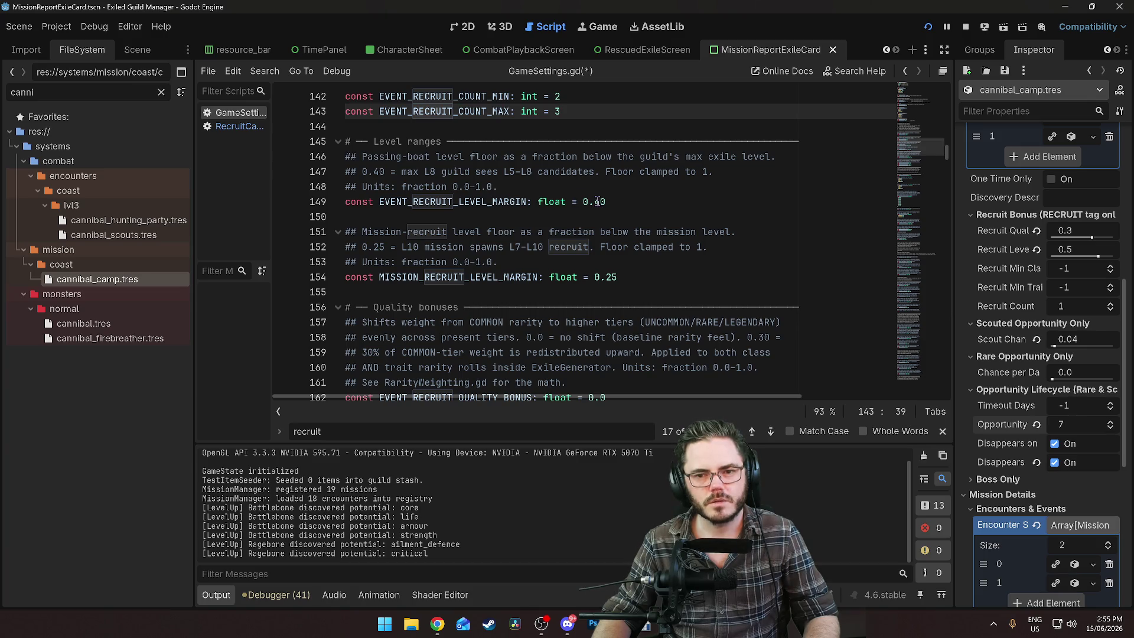
{"action": "left_click", "coordinate": [612, 202]}
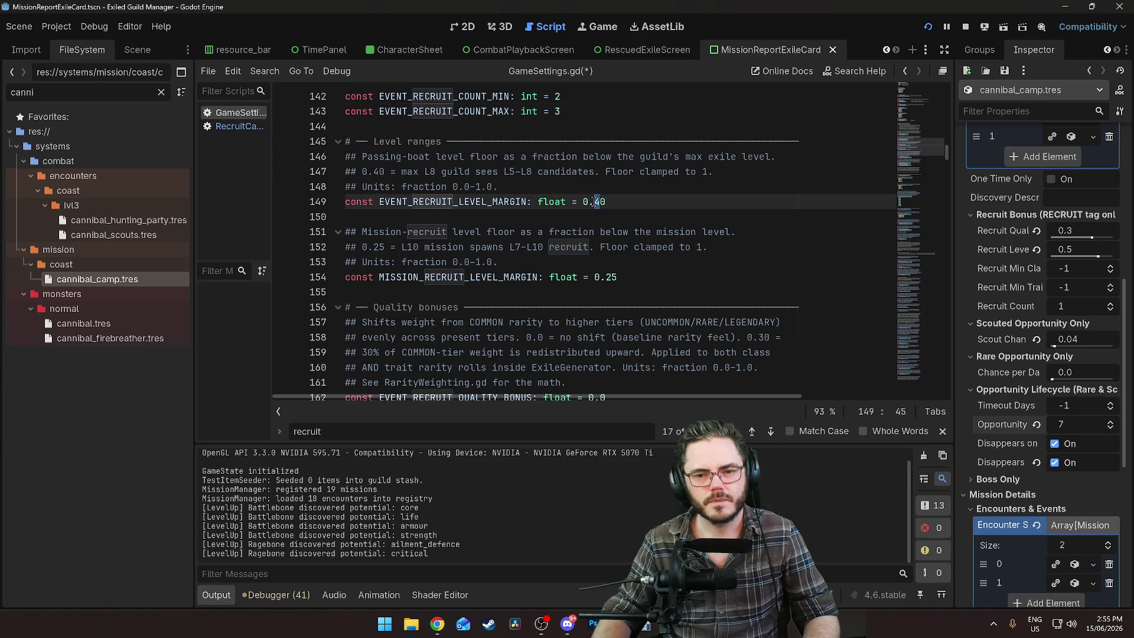
{"action": "type", "text": "1"}
Cut MISSION_RECRUIT_LEVEL_MARGIN to 0.2 and tidy the event level margin value
{"action": "key", "text": "Up"}
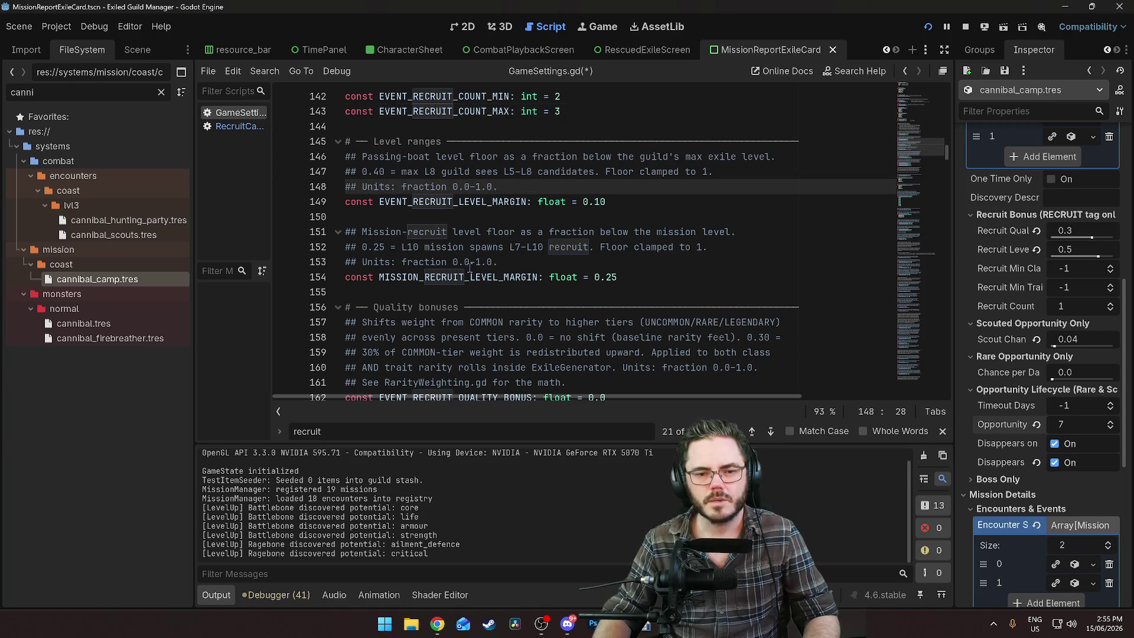
{"action": "left_click", "coordinate": [613, 277]}
{"action": "key", "text": "BackSpace"}
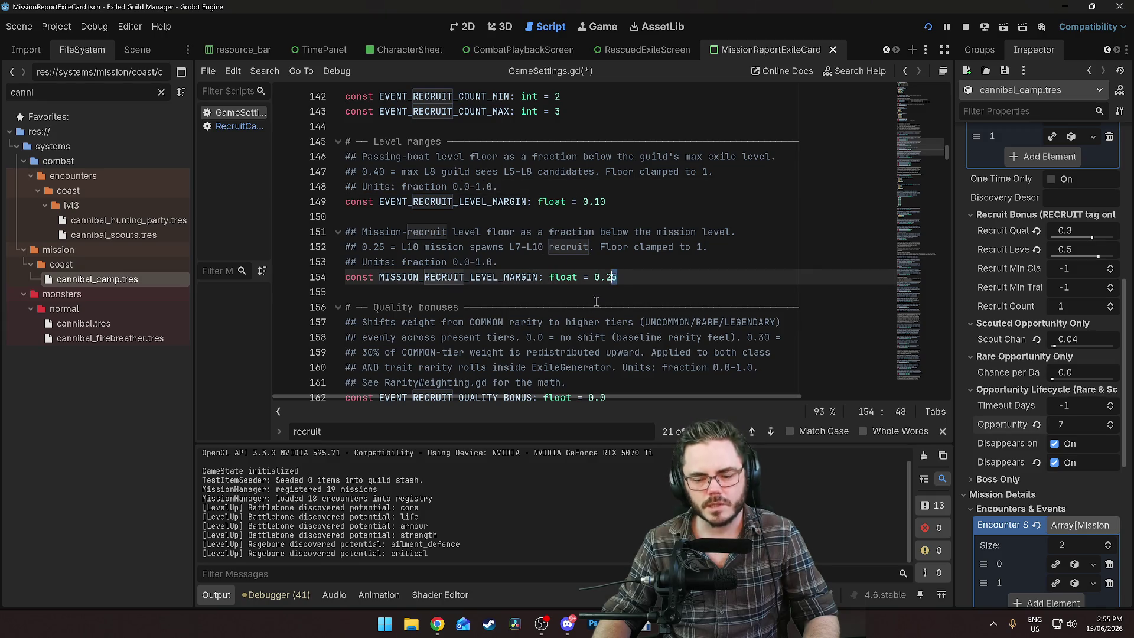
{"action": "key", "text": "Up"}
{"action": "key", "text": "Up"}
{"action": "key", "text": "Up"}
{"action": "key", "text": "Down"}
{"action": "key", "text": "Down"}
{"action": "key", "text": "Down"}
{"action": "key", "text": "Up"}
{"action": "key", "text": "Up"}
{"action": "key", "text": "Up"}
{"action": "key", "text": "BackSpace"}
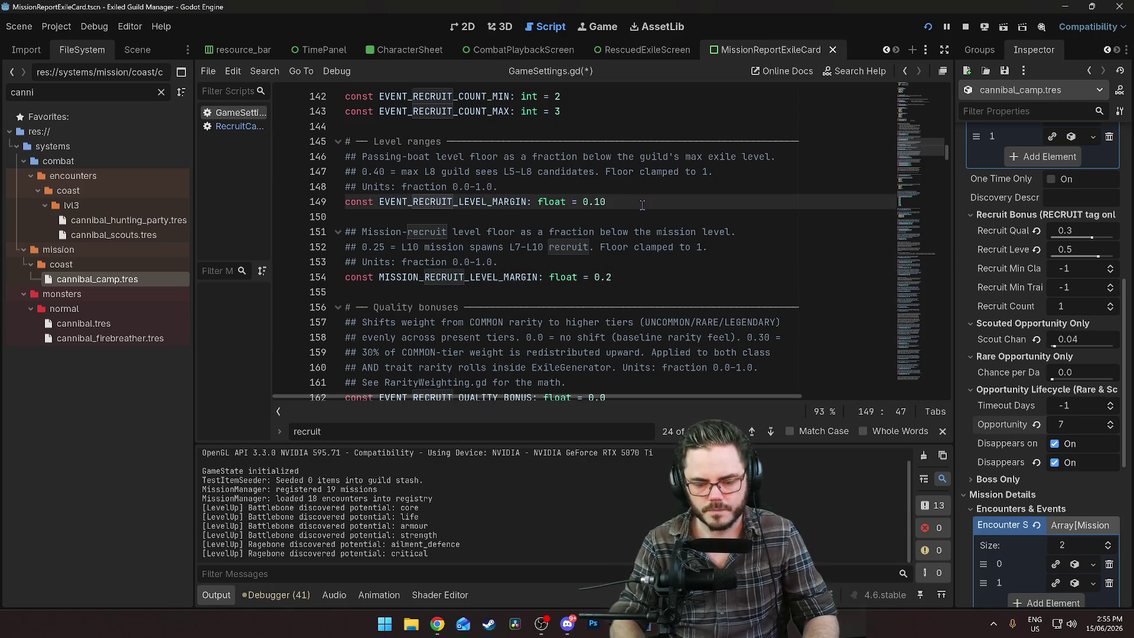
{"action": "left_click", "coordinate": [691, 141]}
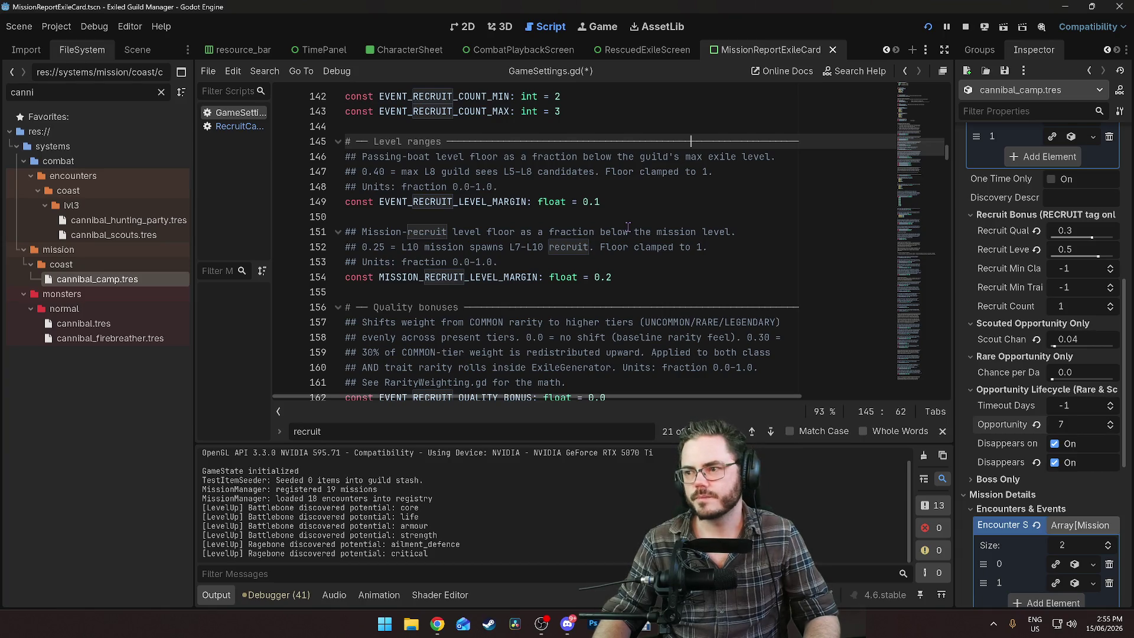
Change MISSION_RECRUIT_QUALITY_BONUS from 0.30 to 0.20 and save GameSettings.gd
{"action": "scroll", "coordinate": [628, 226], "scroll_direction": "down", "scroll_amount": 2}
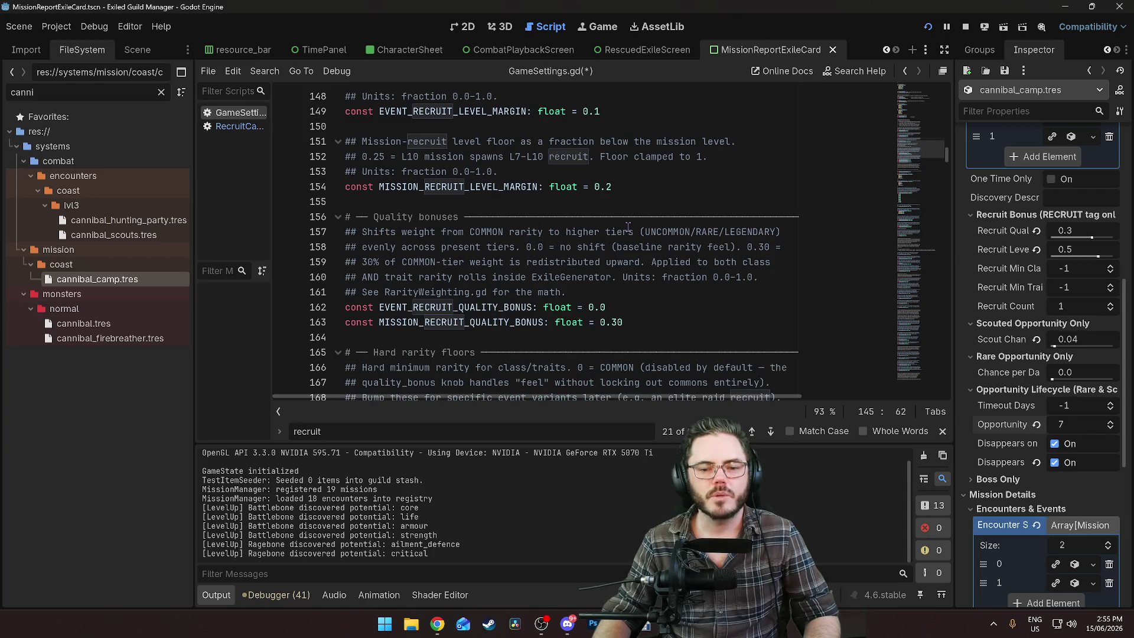
{"action": "scroll", "coordinate": [628, 226], "scroll_direction": "down", "scroll_amount": 1}
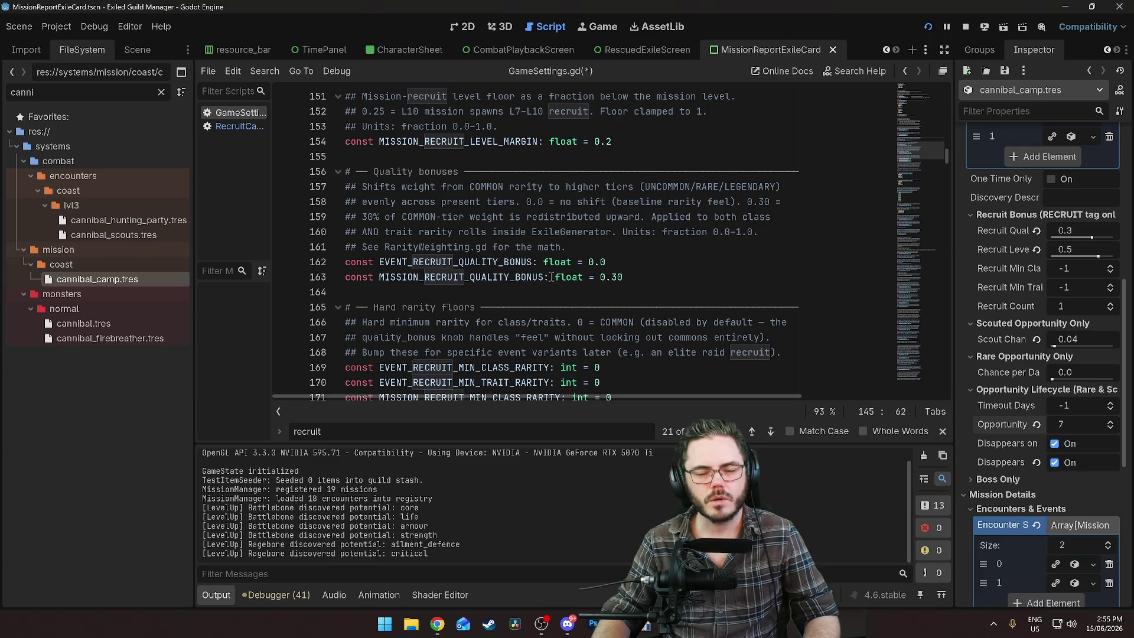
{"action": "double_click", "coordinate": [617, 276]}
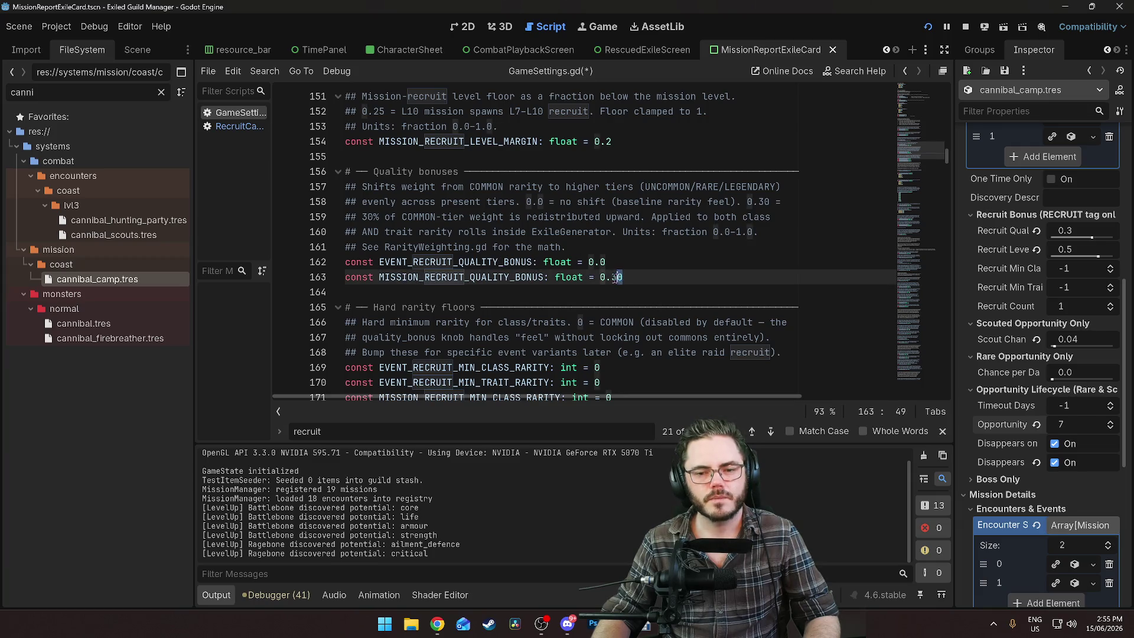
{"action": "type", "text": "20"}
{"action": "key", "text": "ctrl+s"}
{"action": "left_click", "coordinate": [449, 156]}
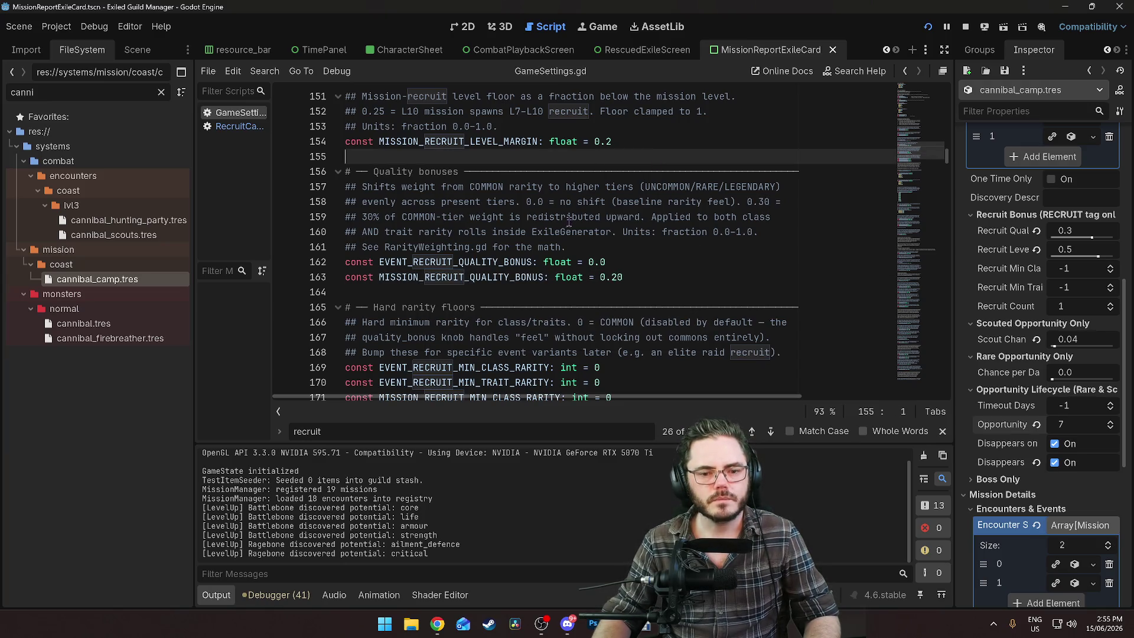
{"action": "scroll", "coordinate": [569, 219], "scroll_direction": "down", "scroll_amount": 2}
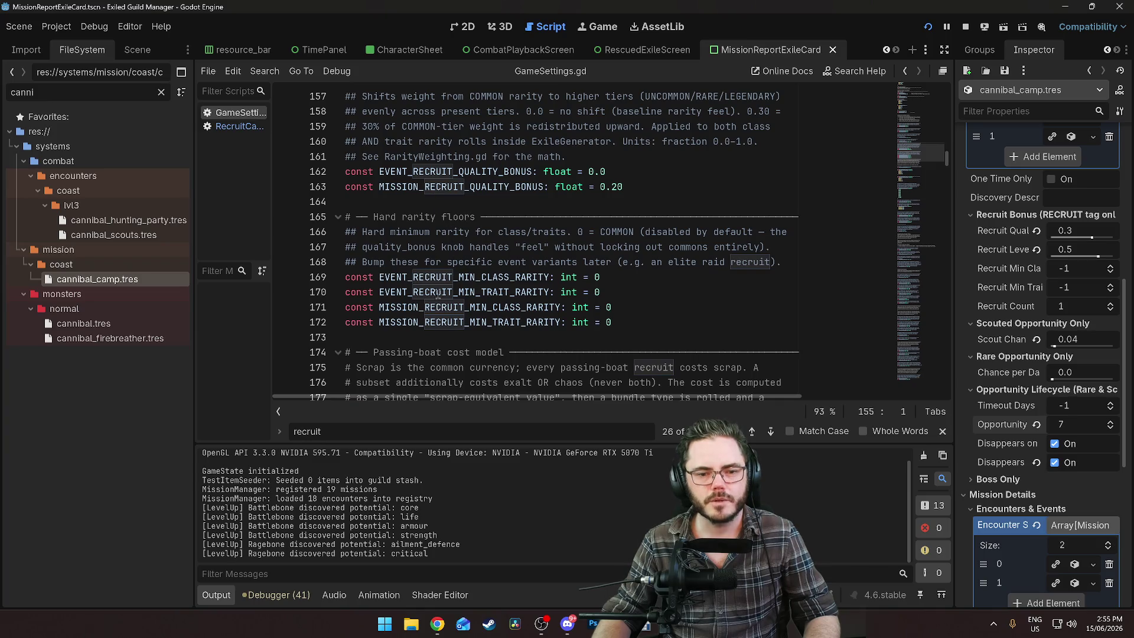
{"action": "scroll", "coordinate": [463, 308], "scroll_direction": "down", "scroll_amount": 6}
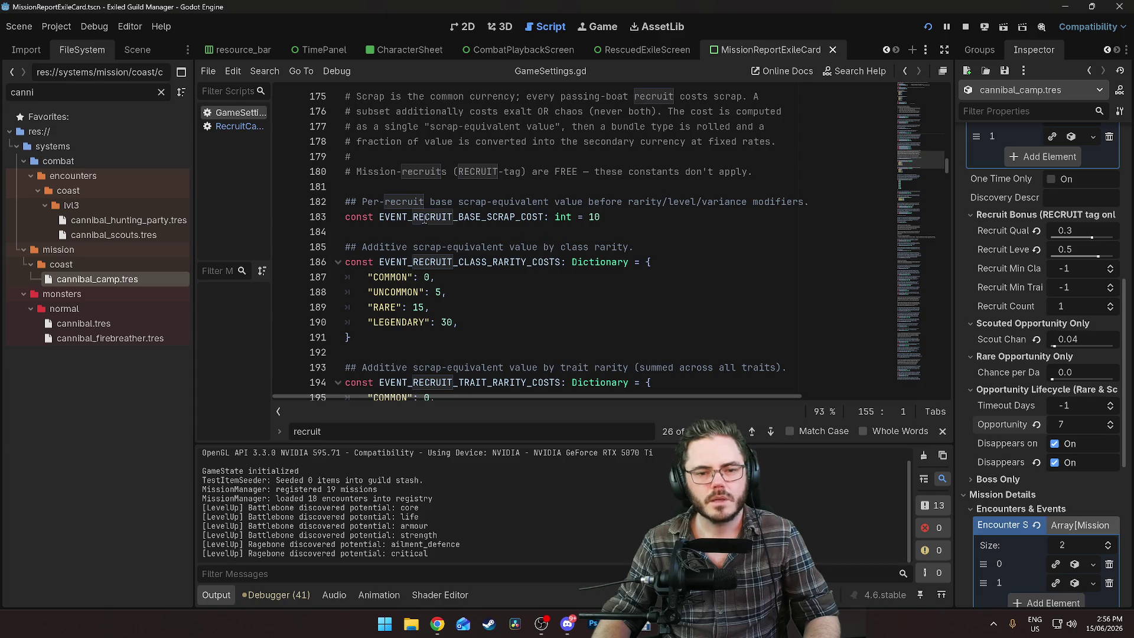
Replace the base scrap cost 10 with 8, correcting a mistyped 5
{"action": "double_click", "coordinate": [594, 217]}
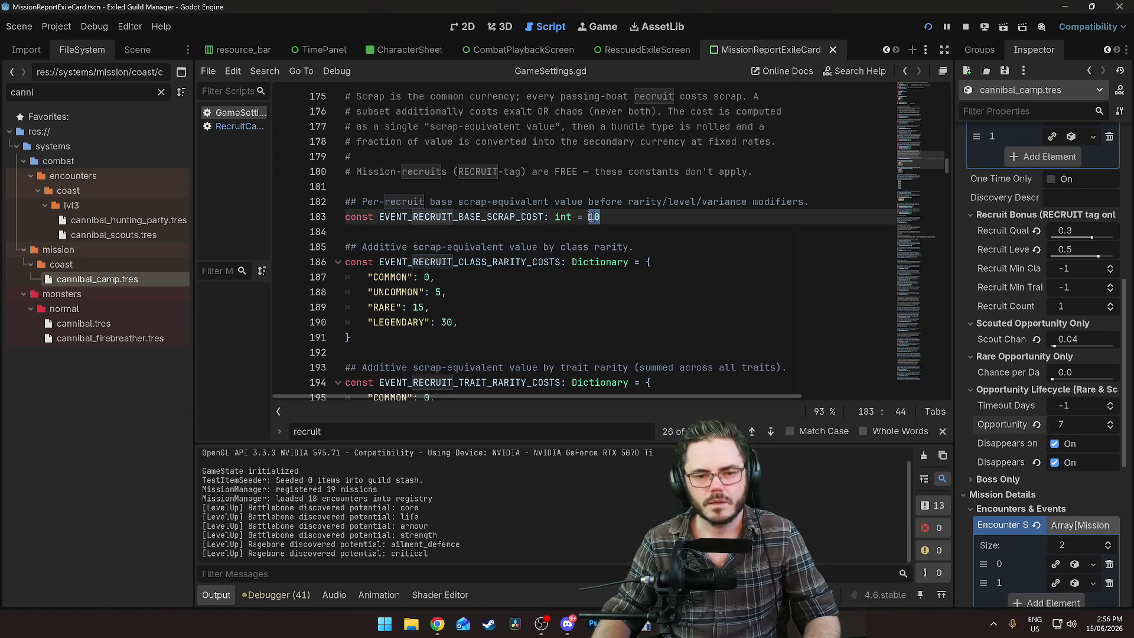
{"action": "type", "text": "5"}
{"action": "key", "text": "ctrl+s"}
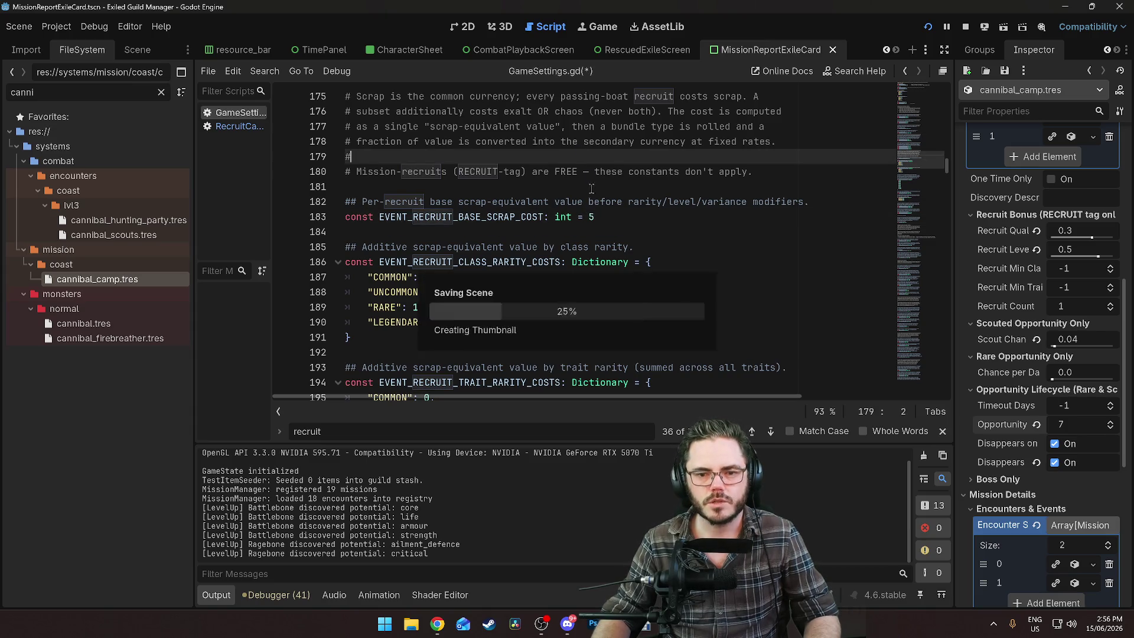
{"action": "key", "text": "BackSpace"}
{"action": "type", "text": "8"}
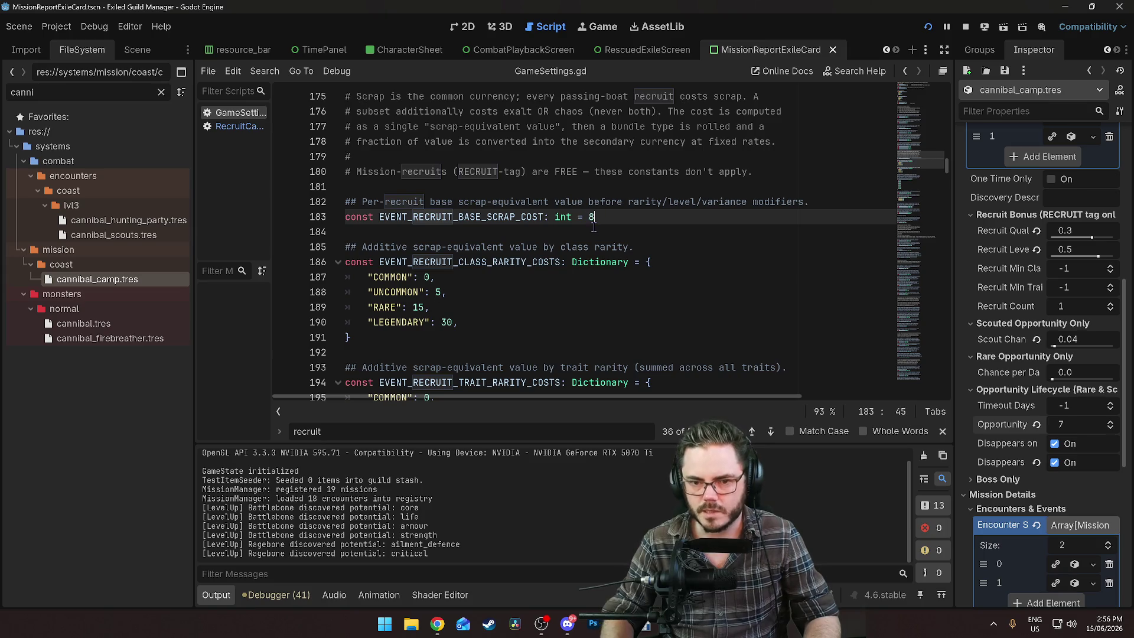
{"action": "key", "text": "Up"}
{"action": "key", "text": "Up"}
{"action": "key", "text": "Up"}
Scroll through the trait rarity cost dictionary, inspecting the COMMON cost
{"action": "scroll", "coordinate": [389, 282], "scroll_direction": "down", "scroll_amount": 1}
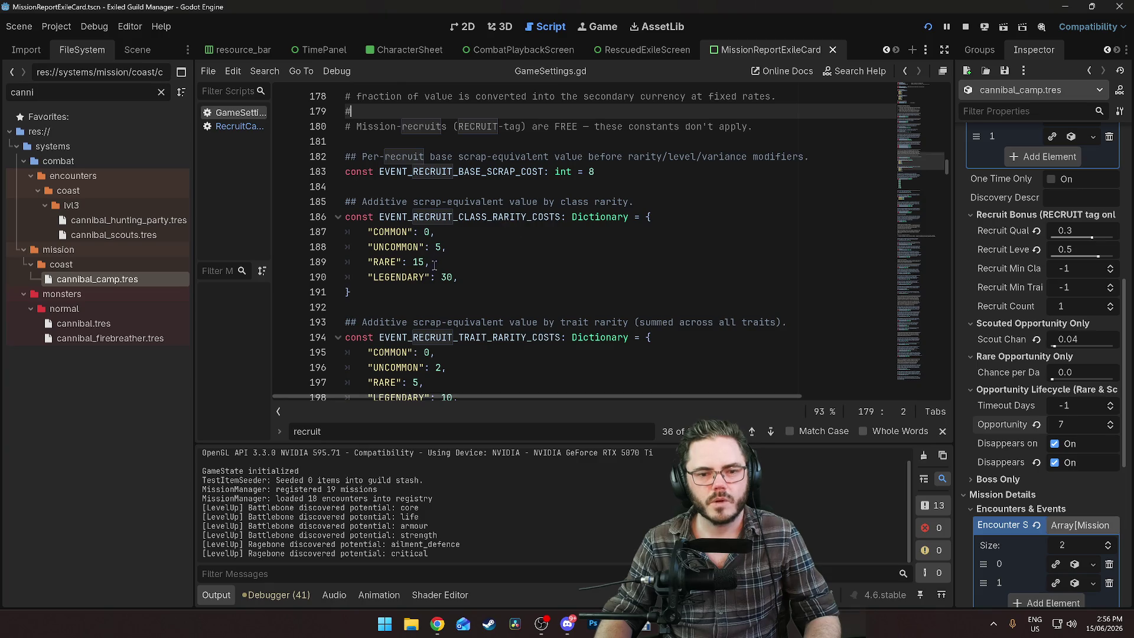
{"action": "scroll", "coordinate": [447, 233], "scroll_direction": "down", "scroll_amount": 1}
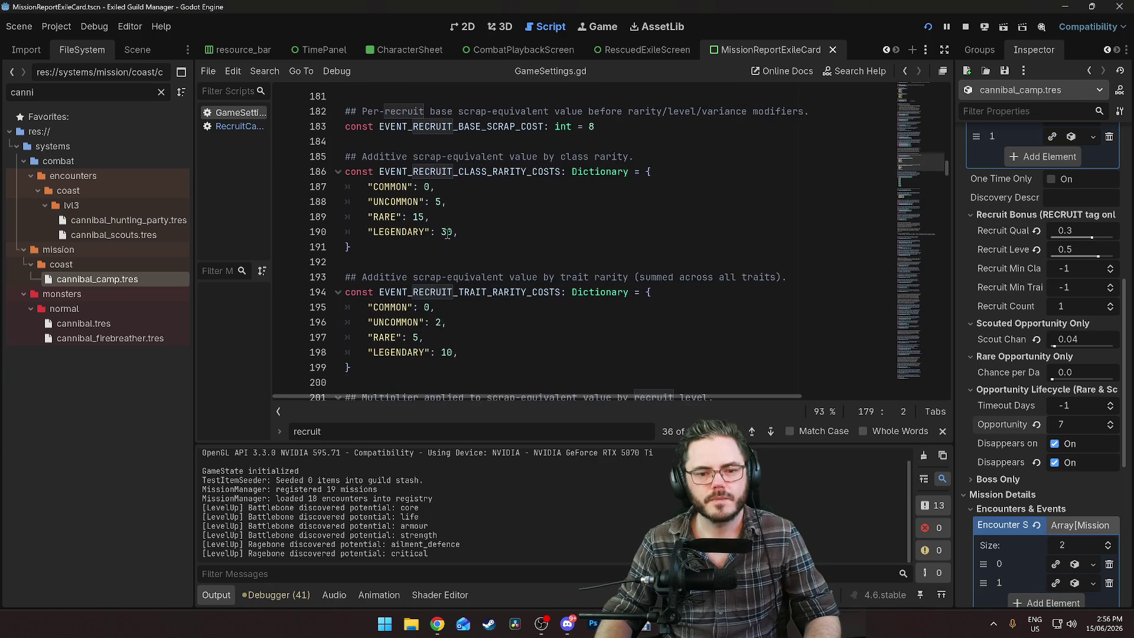
{"action": "scroll", "coordinate": [414, 236], "scroll_direction": "down", "scroll_amount": 1}
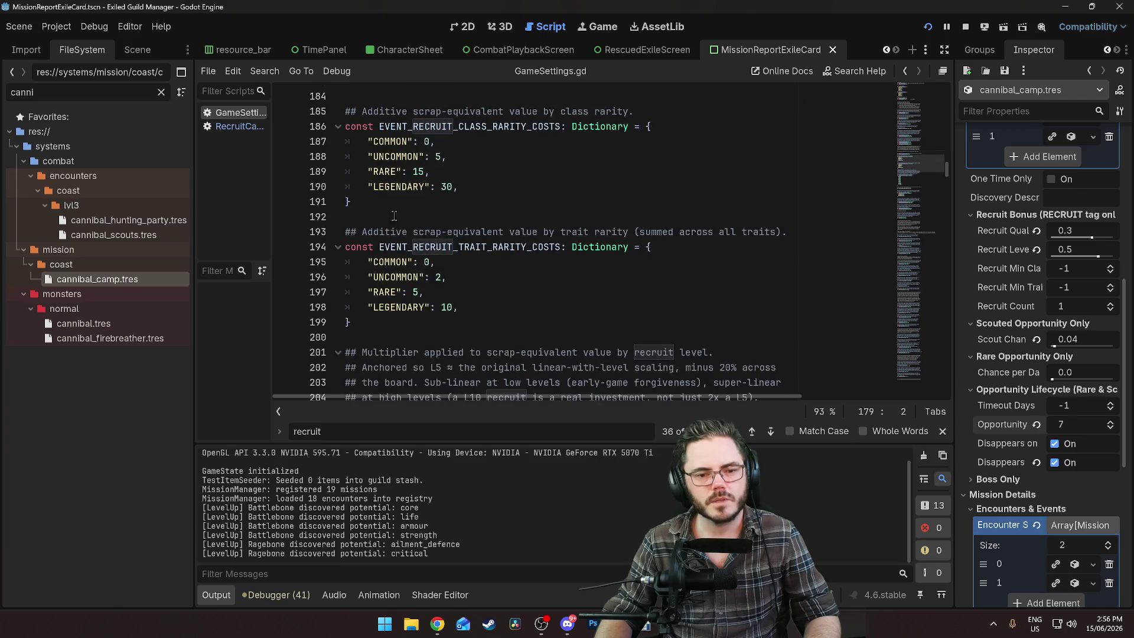
{"action": "scroll", "coordinate": [451, 299], "scroll_direction": "down", "scroll_amount": 1}
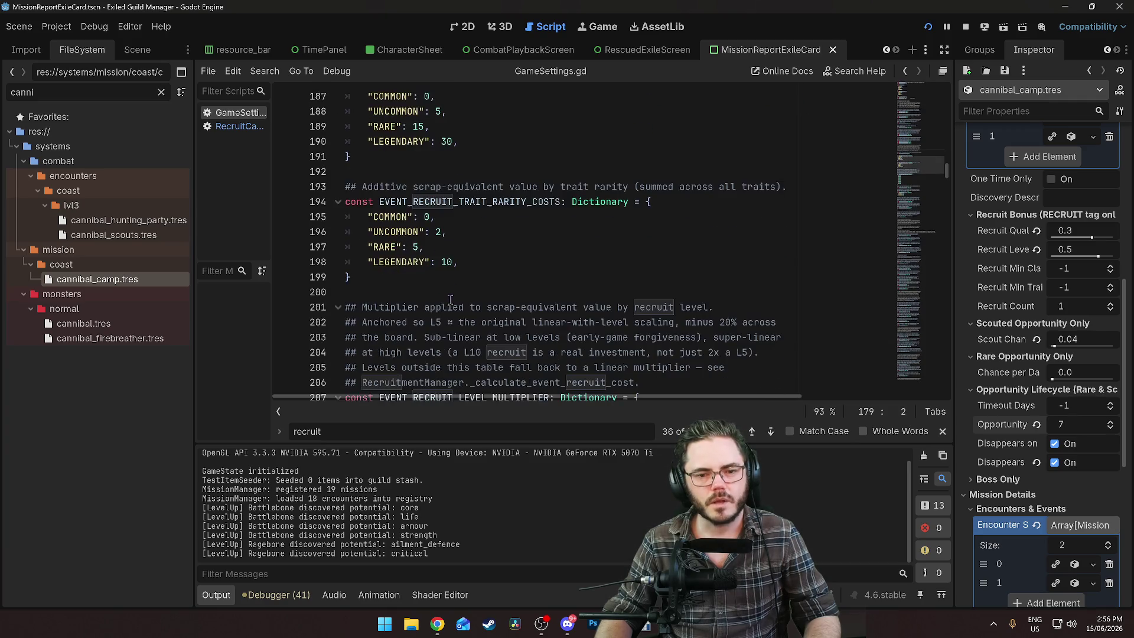
{"action": "scroll", "coordinate": [459, 266], "scroll_direction": "down", "scroll_amount": 1}
{"action": "scroll", "coordinate": [455, 254], "scroll_direction": "down", "scroll_amount": 1}
{"action": "scroll", "coordinate": [449, 225], "scroll_direction": "up", "scroll_amount": 1}
{"action": "scroll", "coordinate": [446, 217], "scroll_direction": "up", "scroll_amount": 1}
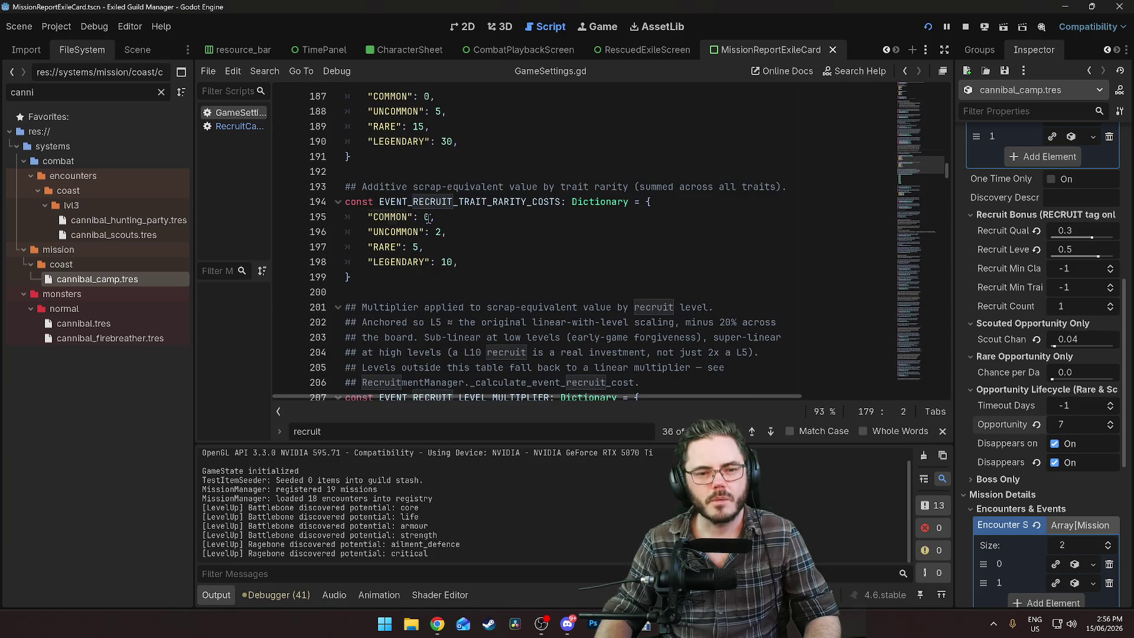
{"action": "double_click", "coordinate": [428, 216]}
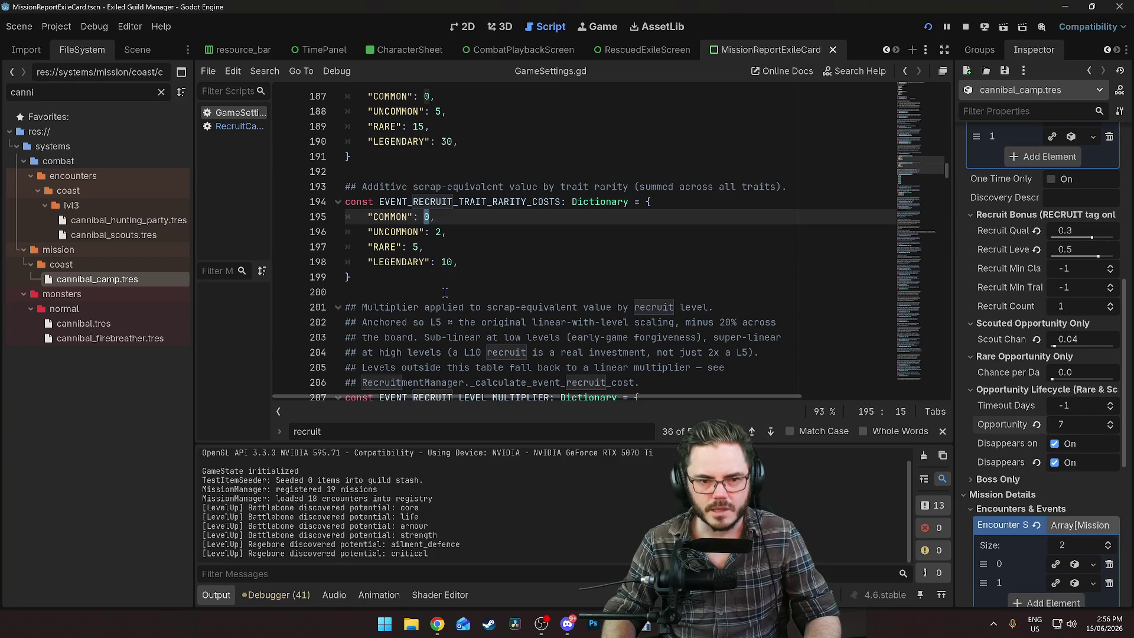
{"action": "left_click", "coordinate": [445, 292]}
Review the ten EVENT_RECRUIT_LEVEL_MULTIPLIER entries (1: 0.48 to 10: 12.00)
{"action": "scroll", "coordinate": [443, 290], "scroll_direction": "up", "scroll_amount": 2}
{"action": "scroll", "coordinate": [441, 289], "scroll_direction": "down", "scroll_amount": 4}
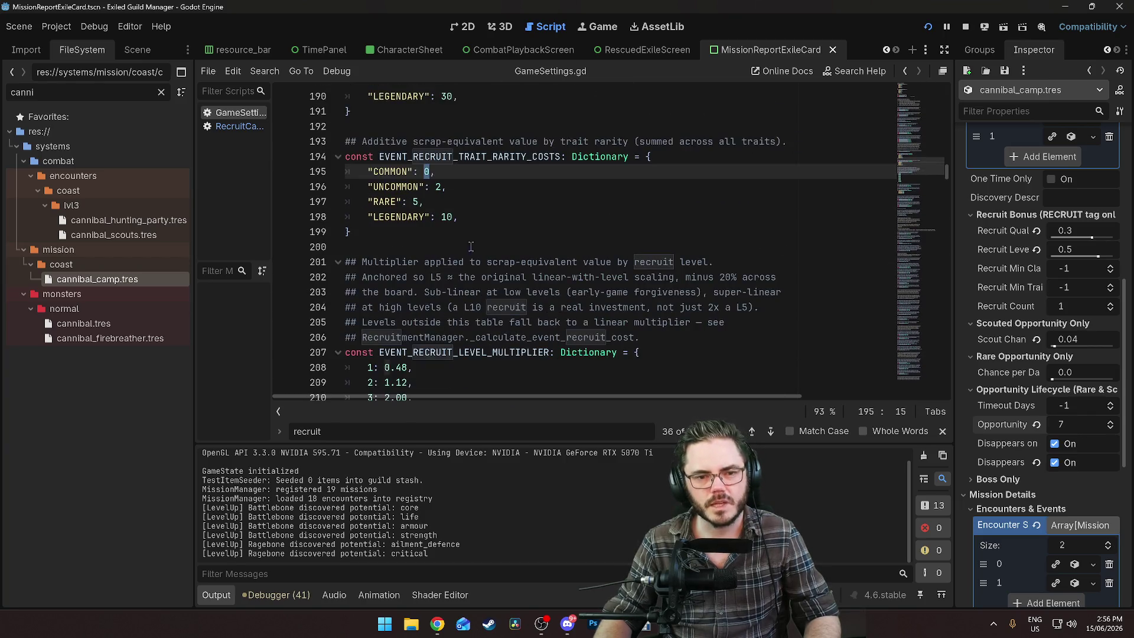
{"action": "scroll", "coordinate": [440, 288], "scroll_direction": "down", "scroll_amount": 3}
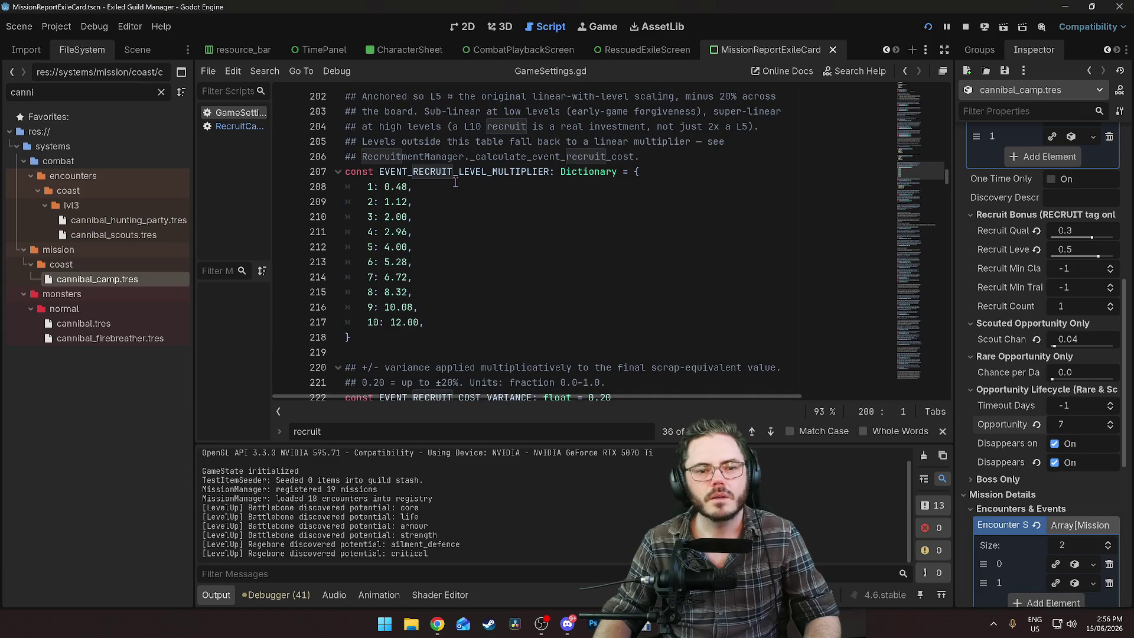
{"action": "scroll", "coordinate": [394, 173], "scroll_direction": "up", "scroll_amount": 2}
{"action": "scroll", "coordinate": [414, 201], "scroll_direction": "down", "scroll_amount": 2}
{"action": "scroll", "coordinate": [449, 248], "scroll_direction": "up", "scroll_amount": 2}
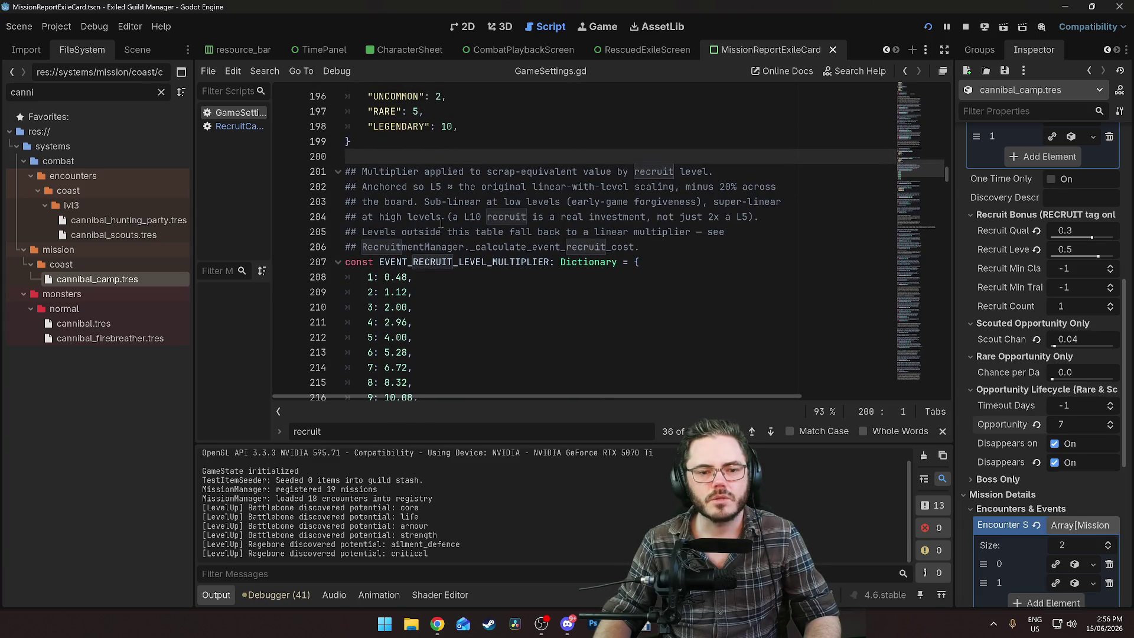
{"action": "scroll", "coordinate": [463, 271], "scroll_direction": "down", "scroll_amount": 1}
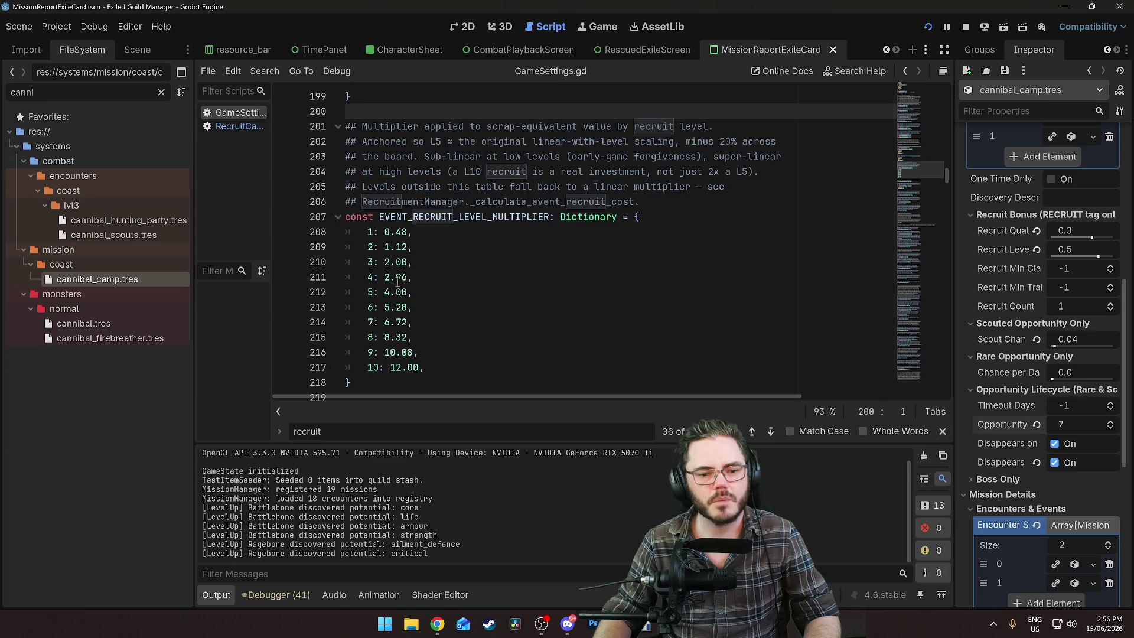
{"action": "scroll", "coordinate": [399, 349], "scroll_direction": "down", "scroll_amount": 2}
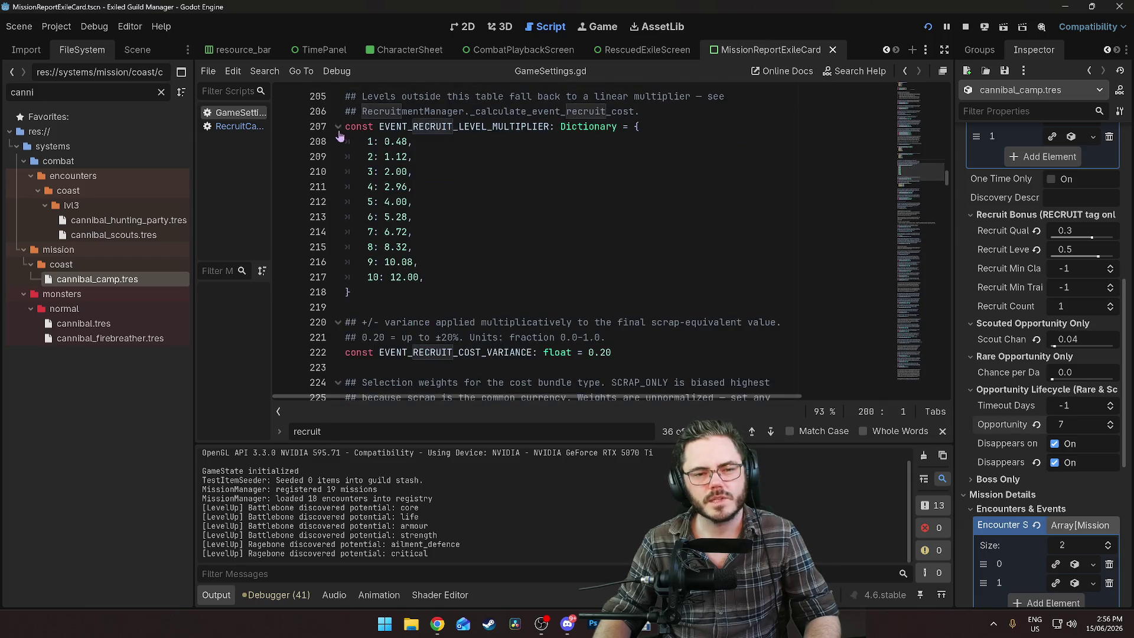
{"action": "left_click", "coordinate": [336, 129]}
{"action": "left_click", "coordinate": [336, 127]}
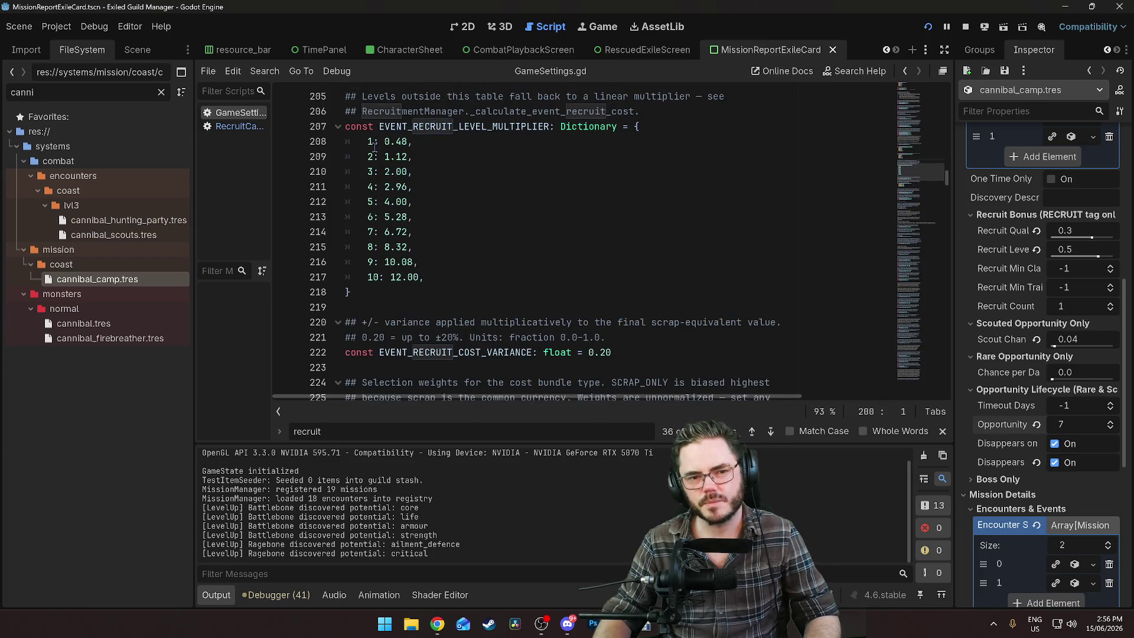
{"action": "left_click_drag", "start_coordinate": [375, 147], "coordinate": [451, 270]}
{"action": "left_click", "coordinate": [521, 266]}
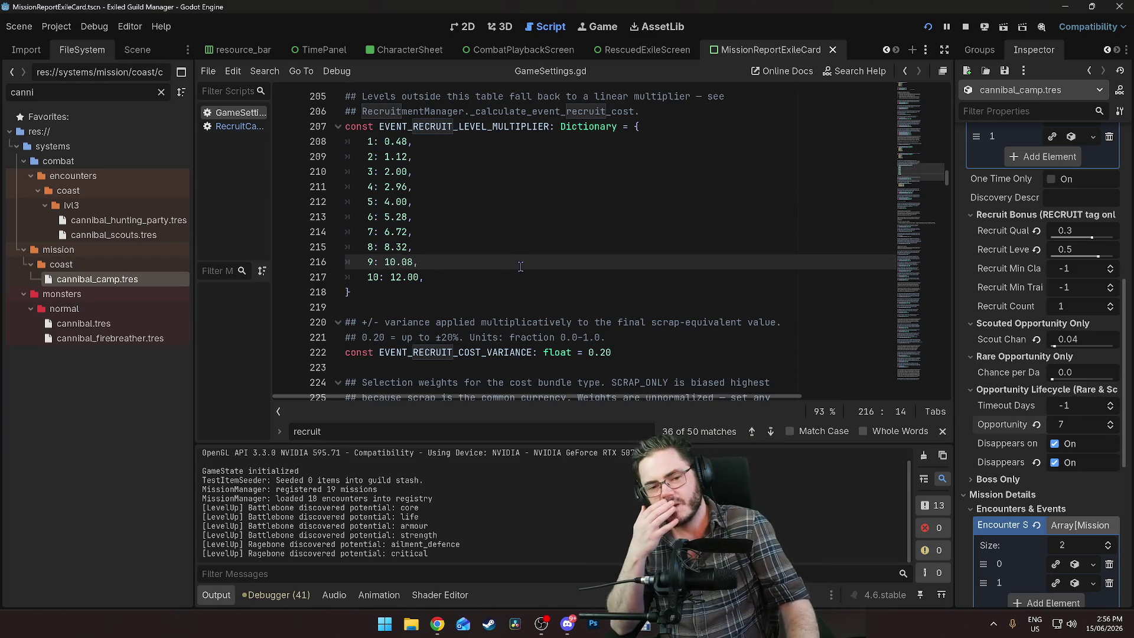
{"action": "scroll", "coordinate": [646, 262], "scroll_direction": "up", "scroll_amount": 1}
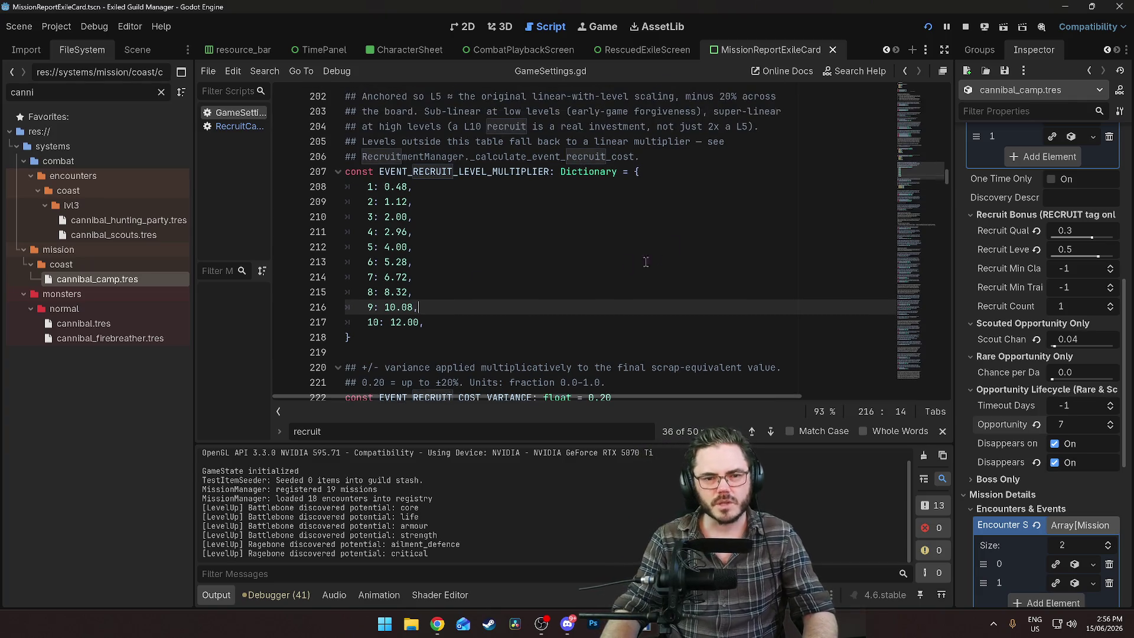
{"action": "left_click", "coordinate": [681, 158]}
On new line 207, write a TODO to replace the level table with a math function, and save
{"action": "key", "text": "Return"}
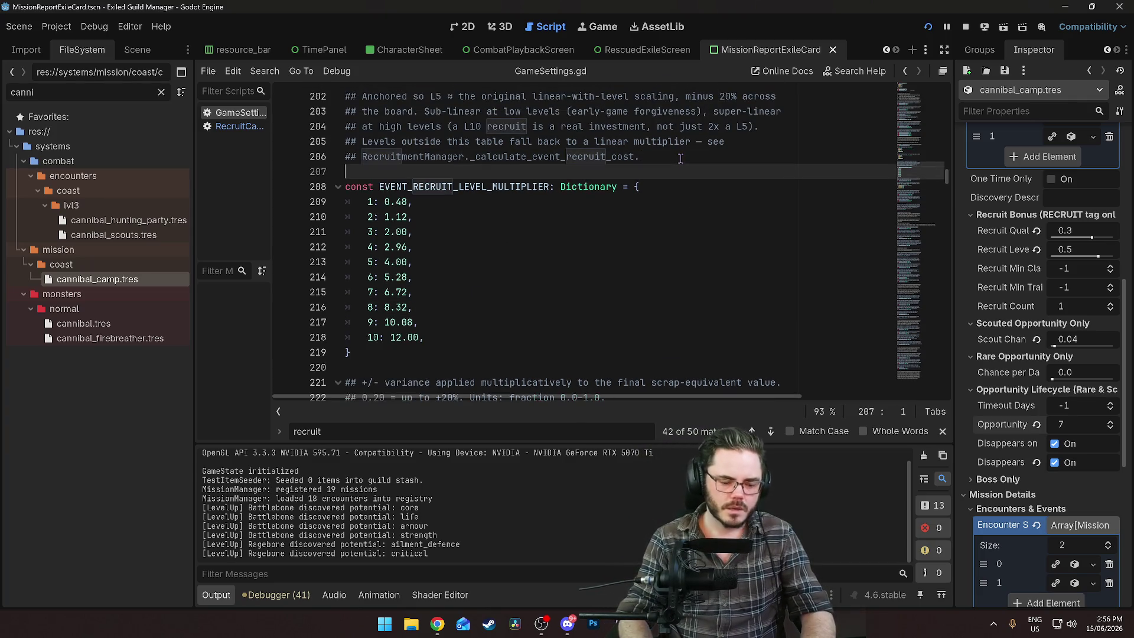
{"action": "type", "text": "ODO: "}
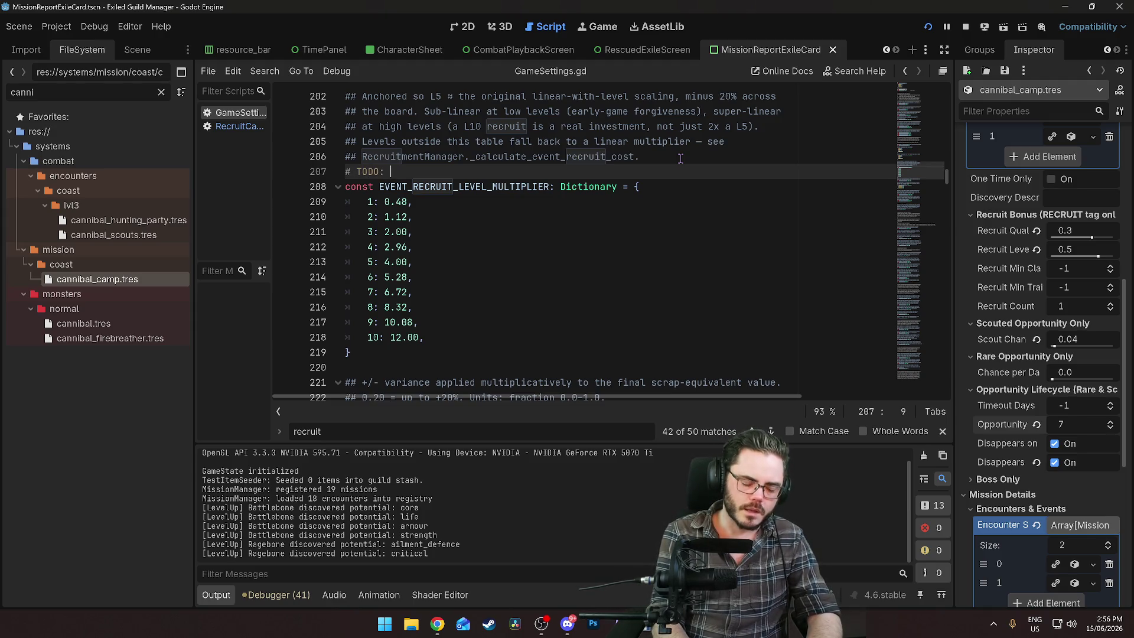
{"action": "type", "text": "replace this "}
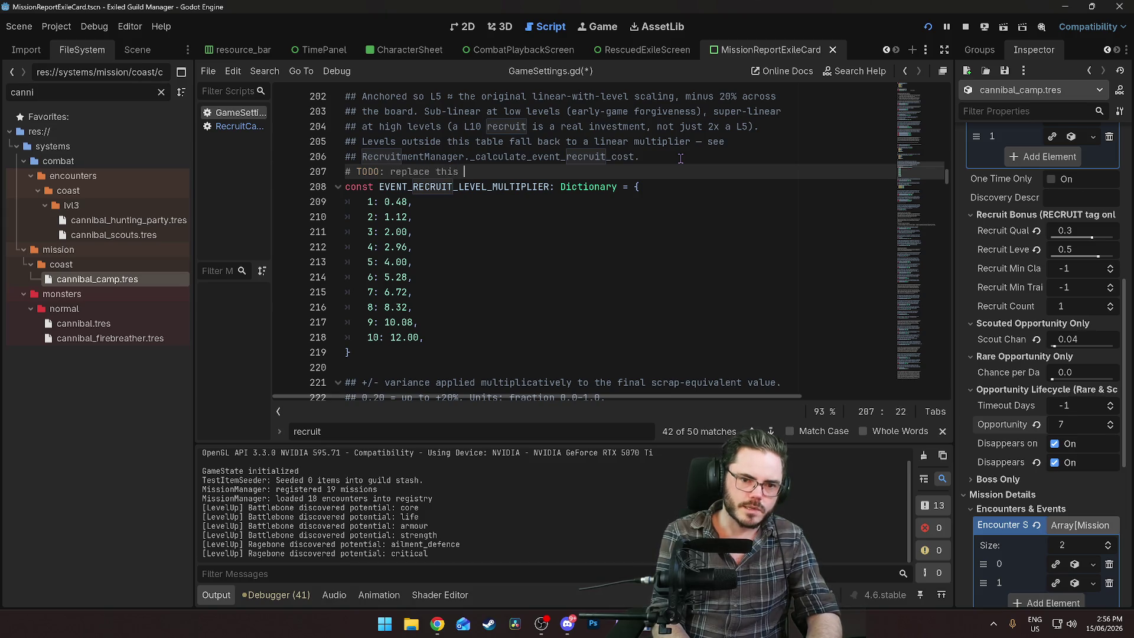
{"action": "type", "text": "with a maunctio"}
{"action": "type", "text": "some time"}
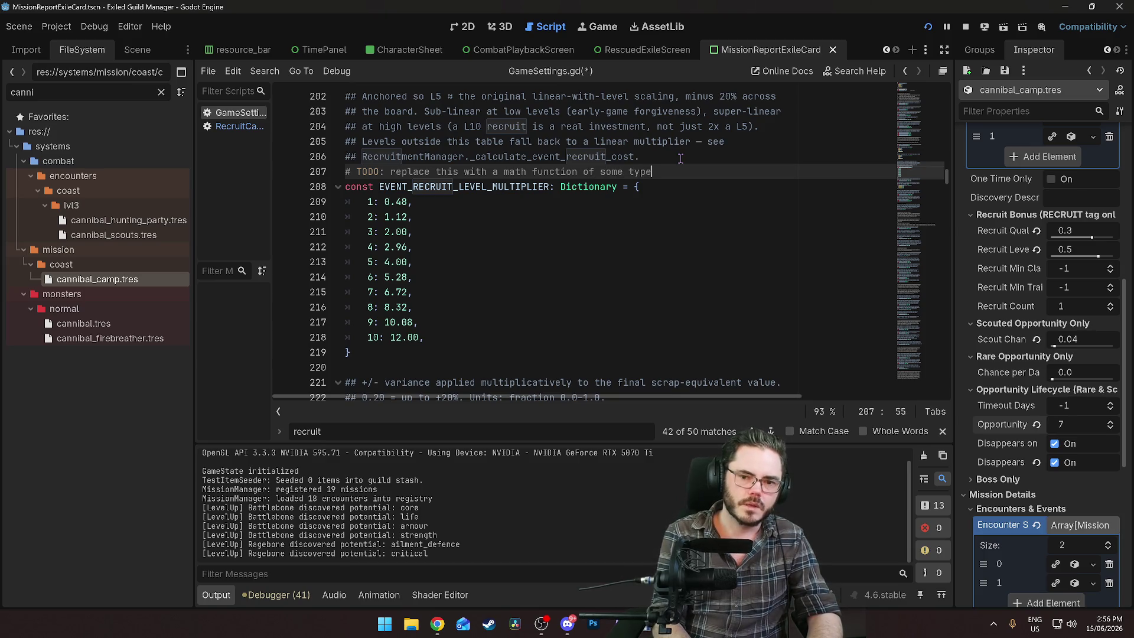
{"action": "type", "text": "it doesnt fa"}
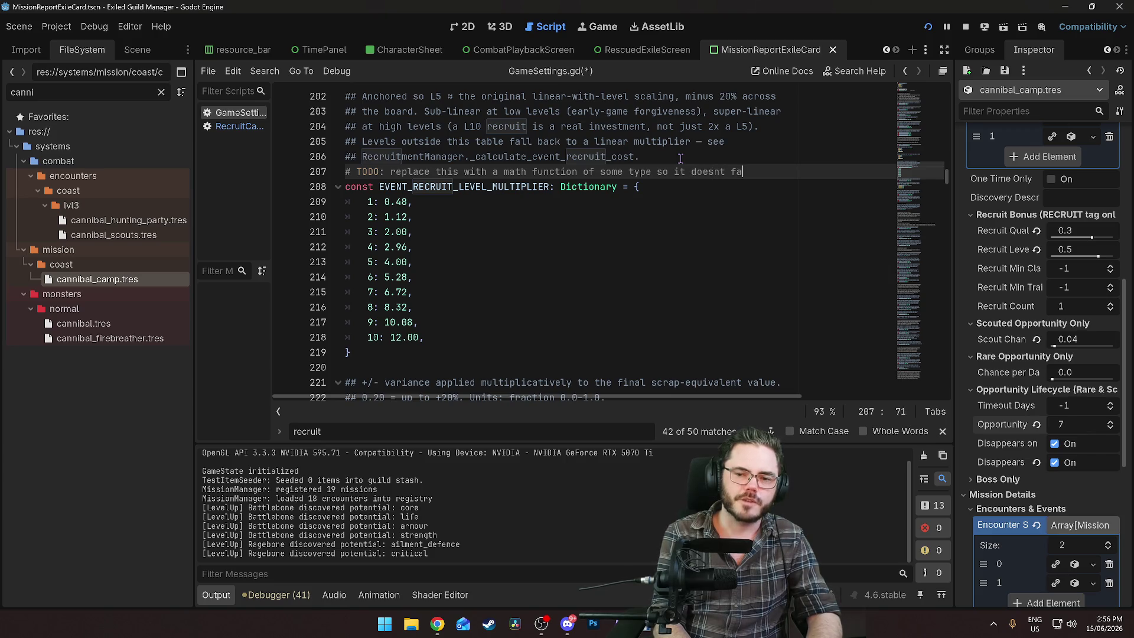
{"action": "type", "text": "il yond lev"}
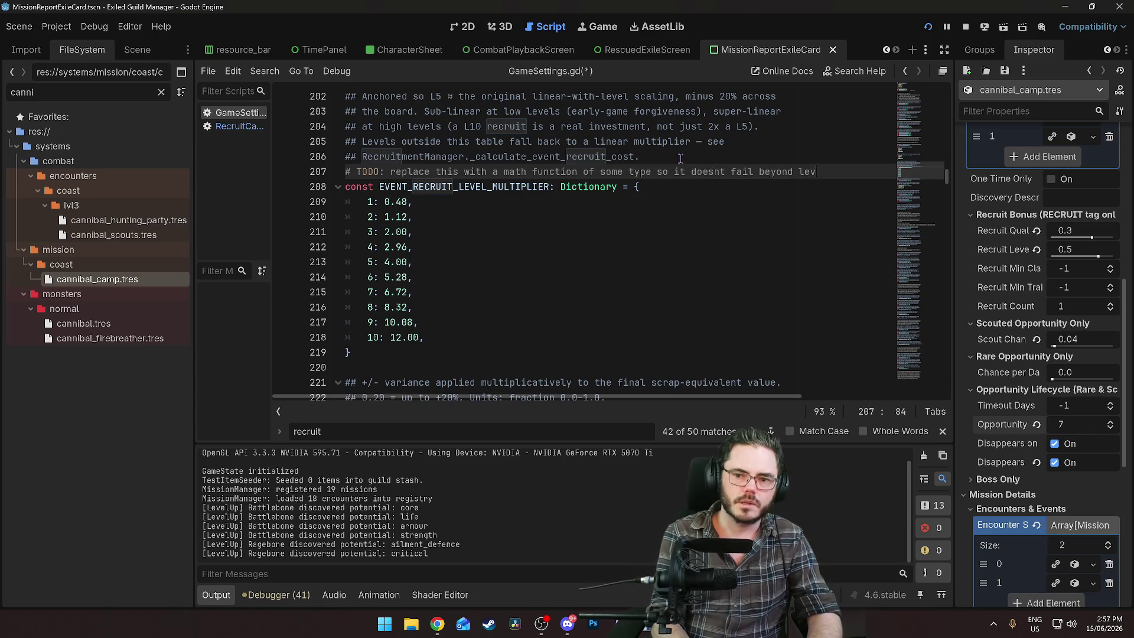
{"action": "left_click", "coordinate": [557, 153]}
{"action": "key", "text": "ctrl+s"}
{"action": "scroll", "coordinate": [499, 207], "scroll_direction": "down", "scroll_amount": 2}
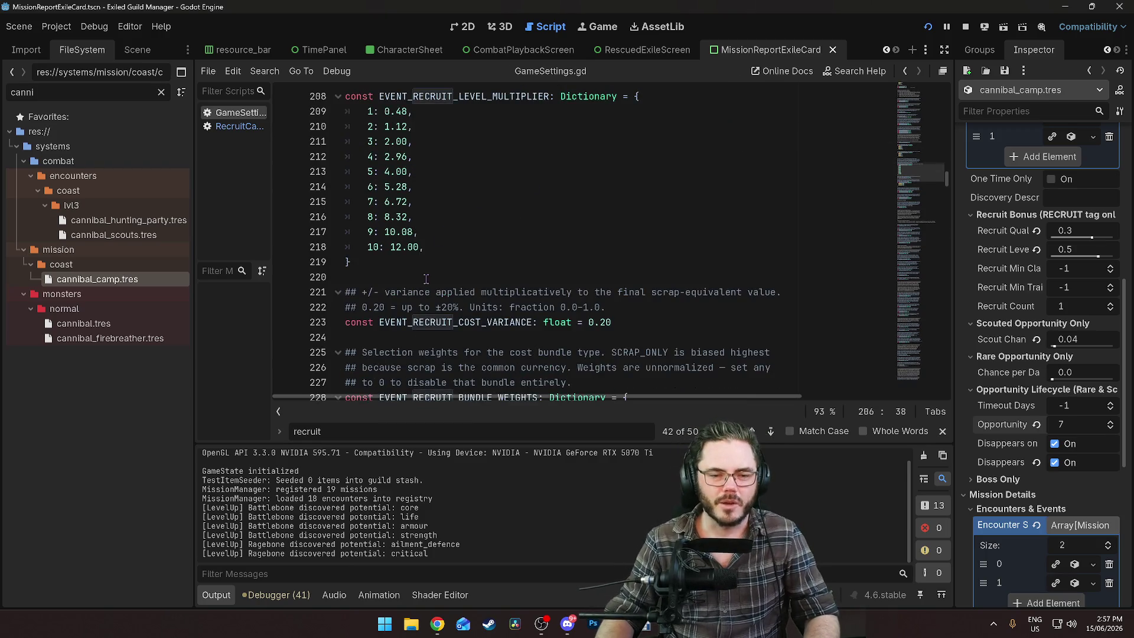
{"action": "scroll", "coordinate": [426, 279], "scroll_direction": "up", "scroll_amount": 2}
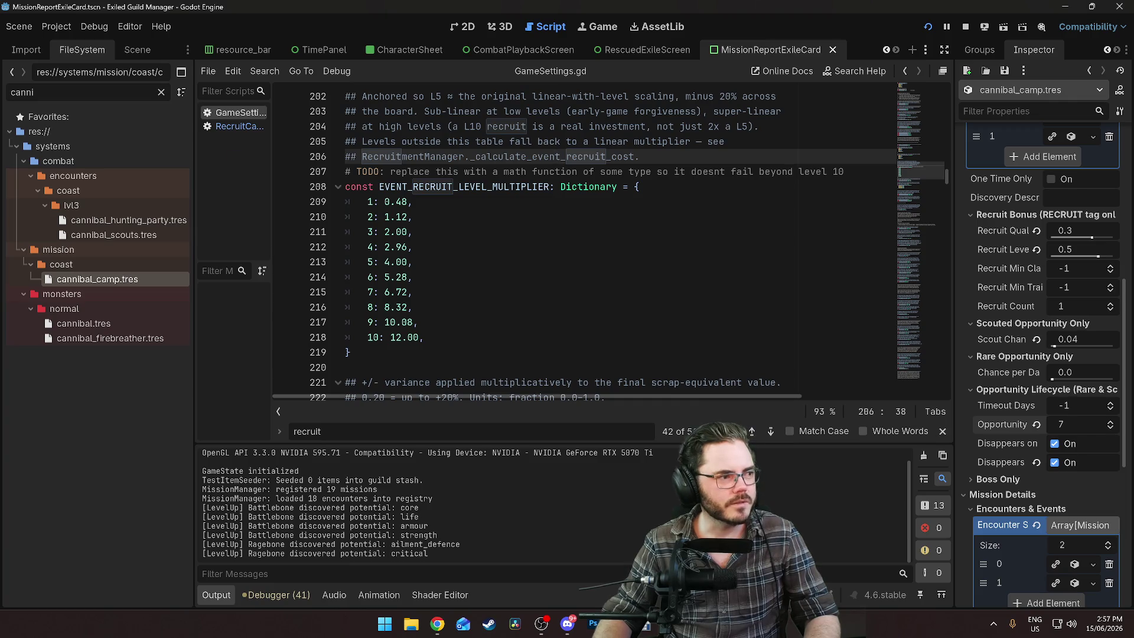
{"action": "left_click", "coordinate": [571, 324]}
{"action": "scroll", "coordinate": [570, 323], "scroll_direction": "down", "scroll_amount": 3}
{"action": "scroll", "coordinate": [493, 237], "scroll_direction": "up", "scroll_amount": 2}
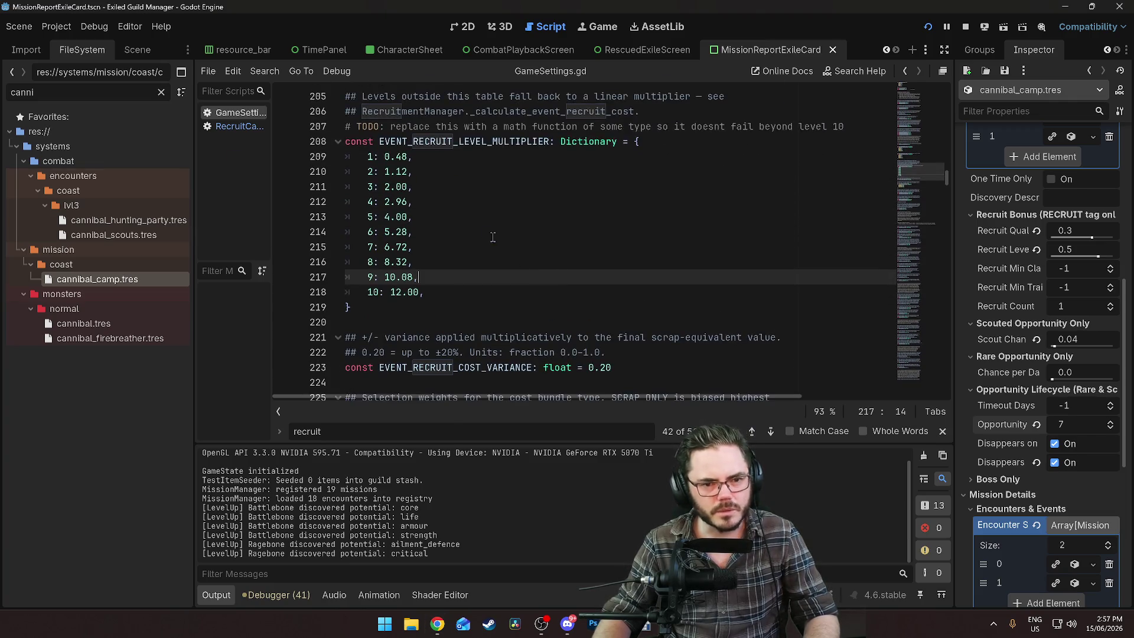
Edit line 223 so EVENT_RECRUIT_COST_VARIANCE reads 0.30 instead of 0.20
{"action": "scroll", "coordinate": [534, 243], "scroll_direction": "down", "scroll_amount": 3}
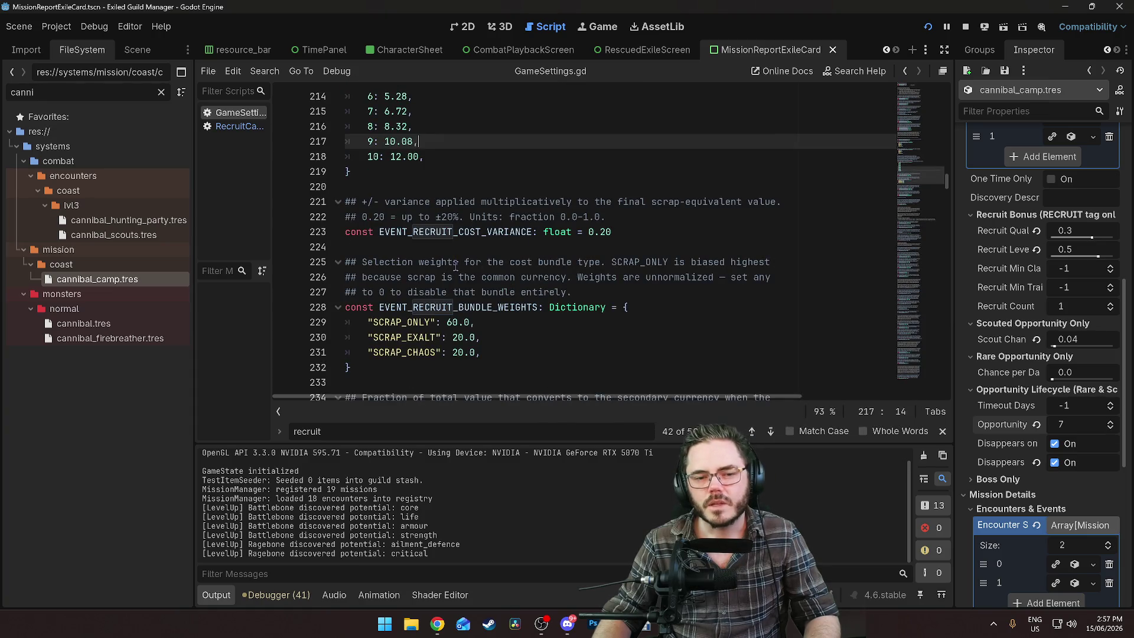
{"action": "left_click", "coordinate": [608, 232]}
{"action": "key", "text": "BackSpace"}
{"action": "type", "text": "3"}
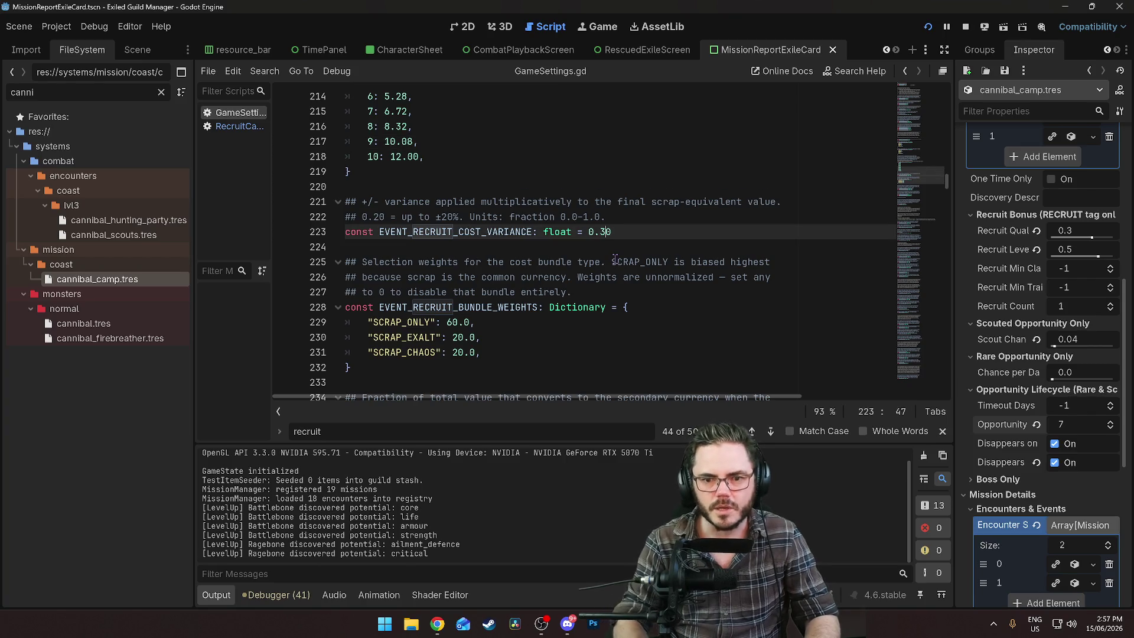
{"action": "left_click", "coordinate": [621, 262]}
{"action": "scroll", "coordinate": [621, 262], "scroll_direction": "down", "scroll_amount": 3}
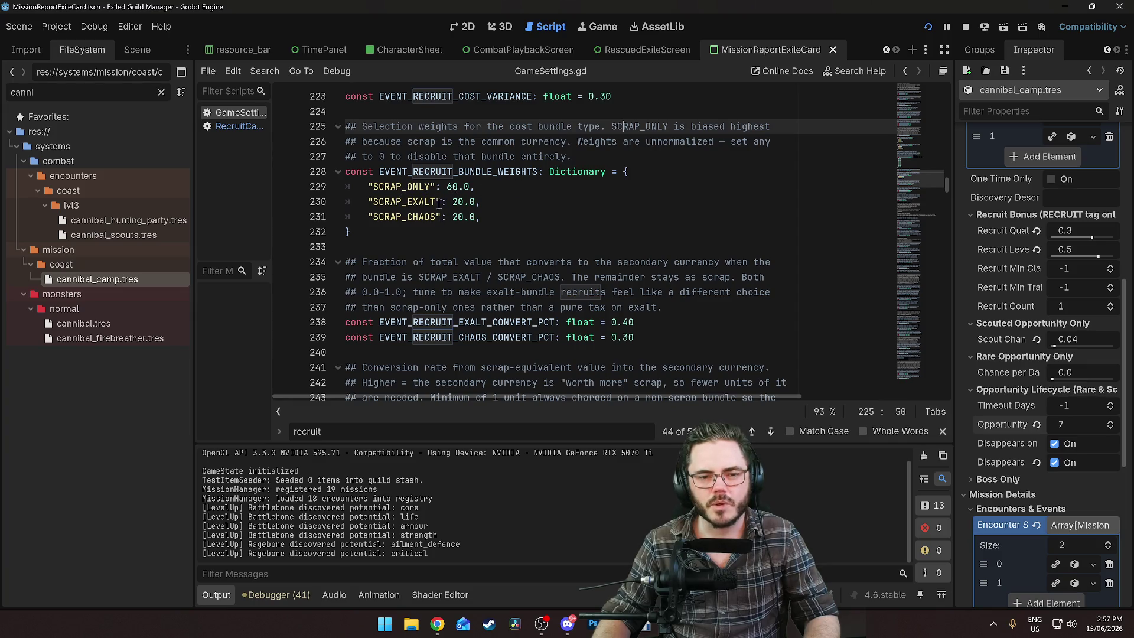
{"action": "scroll", "coordinate": [441, 225], "scroll_direction": "up", "scroll_amount": 1}
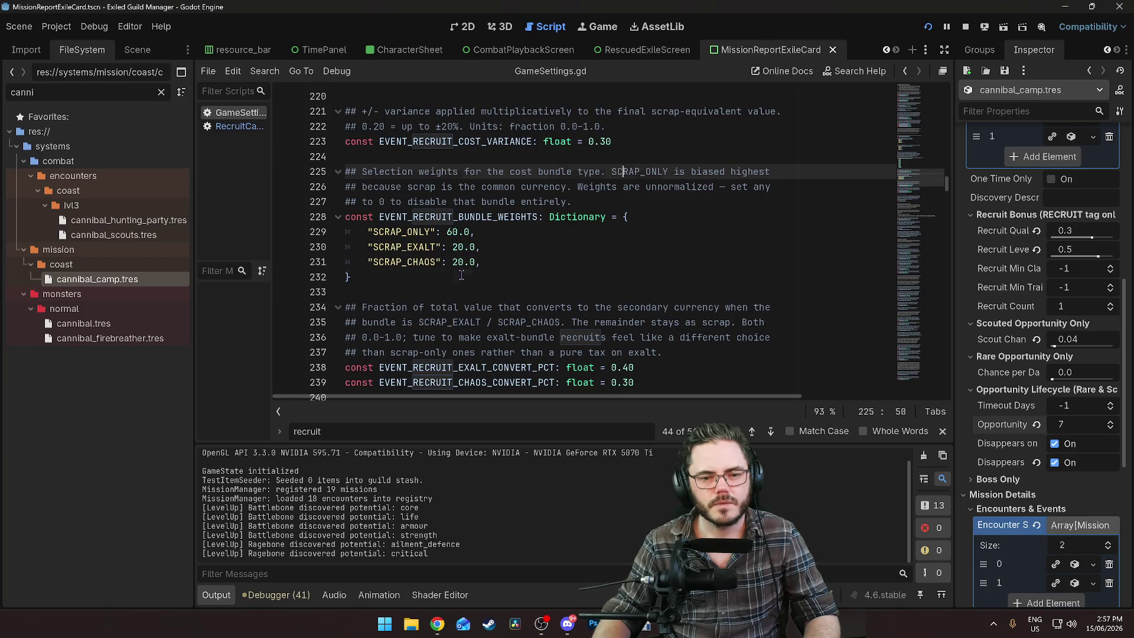
{"action": "left_click", "coordinate": [461, 276]}
{"action": "scroll", "coordinate": [489, 242], "scroll_direction": "down", "scroll_amount": 1}
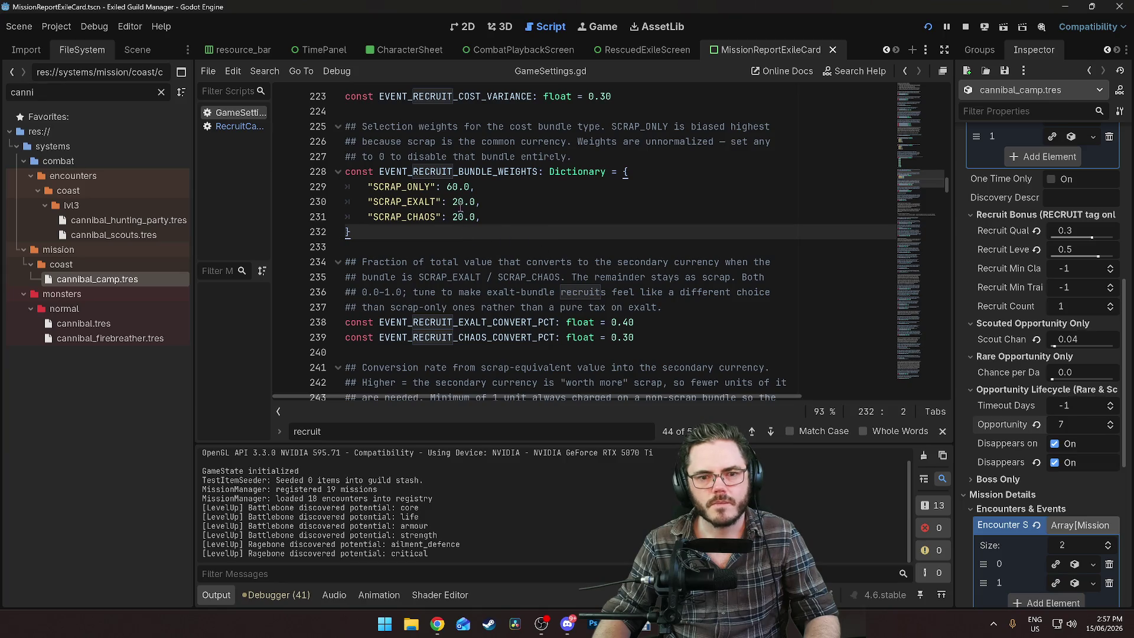
Set EVENT_RECRUIT_EXALT_CONVERT_PCT to 0.10, restoring the chaos conversion to 0.30
{"action": "scroll", "coordinate": [559, 230], "scroll_direction": "down", "scroll_amount": 4}
{"action": "scroll", "coordinate": [536, 252], "scroll_direction": "up", "scroll_amount": 2}
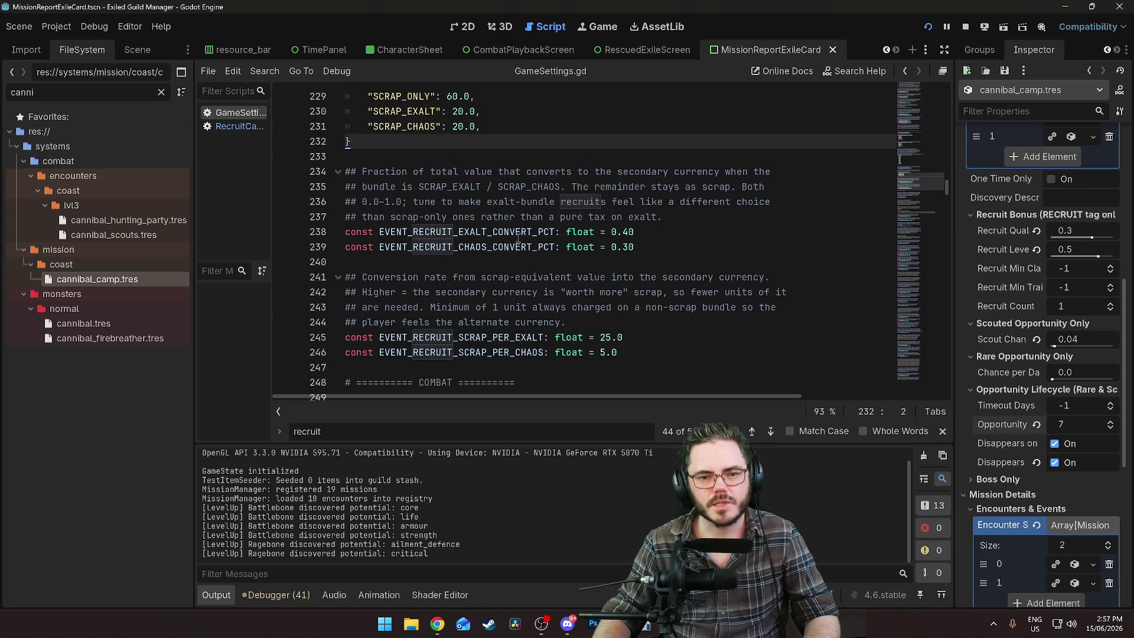
{"action": "left_click", "coordinate": [625, 232]}
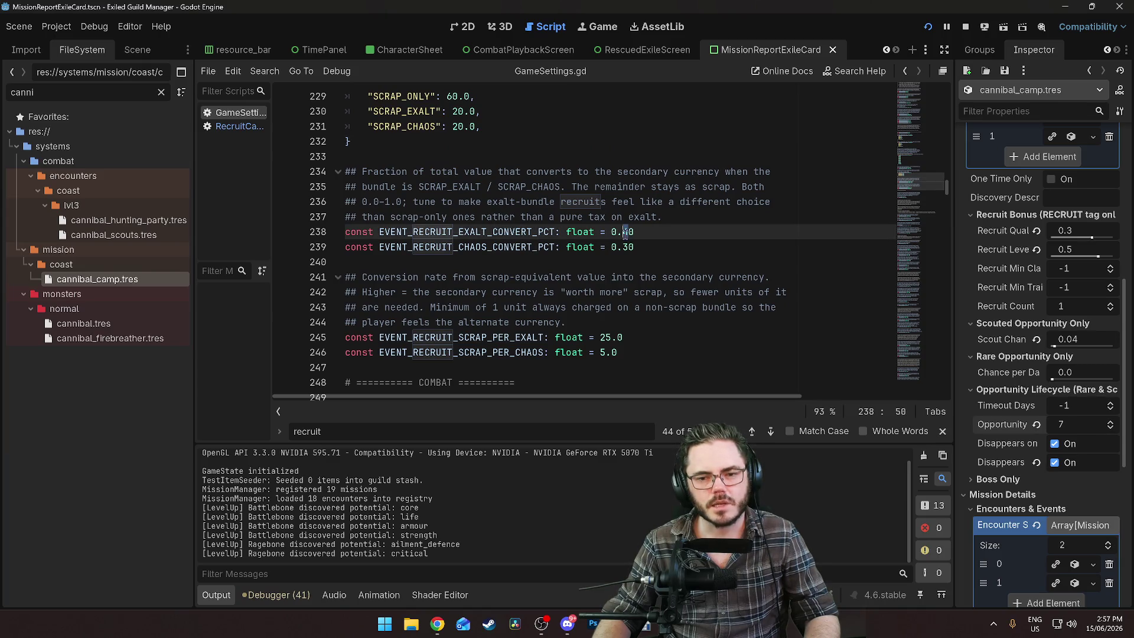
{"action": "type", "text": "2"}
{"action": "left_click_drag", "start_coordinate": [623, 247], "coordinate": [622, 247]}
{"action": "type", "text": "1"}
{"action": "left_click", "coordinate": [530, 172]}
{"action": "type", "text": "3"}
{"action": "left_click", "coordinate": [632, 231]}
{"action": "key", "text": "BackSpace"}
{"action": "type", "text": "1"}
{"action": "left_click", "coordinate": [598, 201]}
Run the game in debug mode to playtest the new recruitment values
{"action": "scroll", "coordinate": [497, 170], "scroll_direction": "down", "scroll_amount": 3}
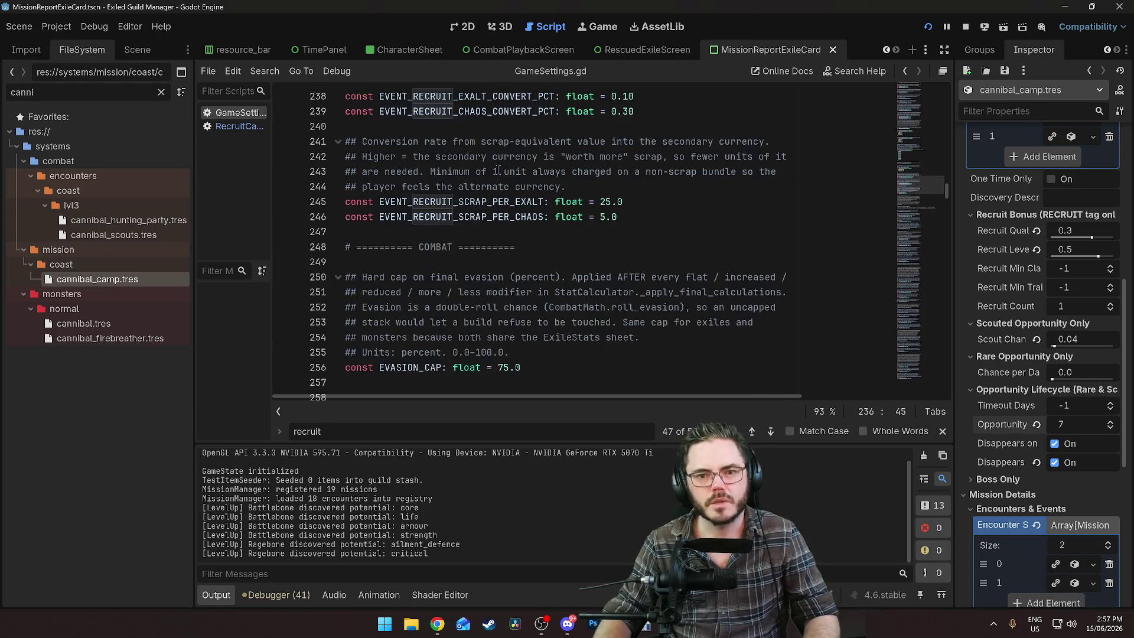
{"action": "scroll", "coordinate": [399, 247], "scroll_direction": "up", "scroll_amount": 1}
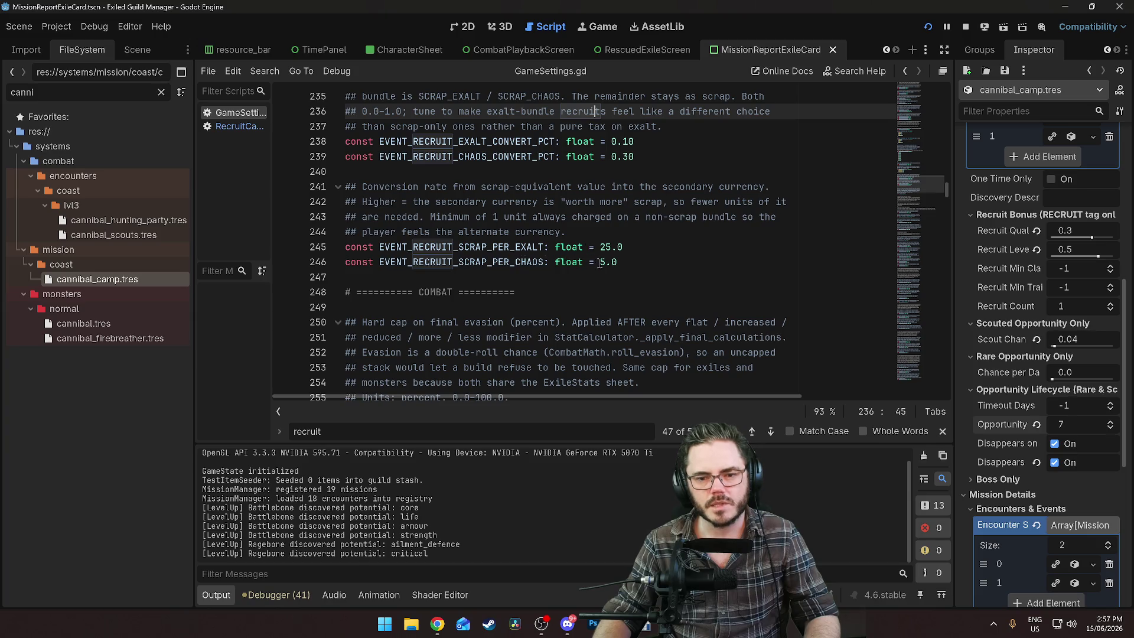
{"action": "scroll", "coordinate": [601, 270], "scroll_direction": "down", "scroll_amount": 4}
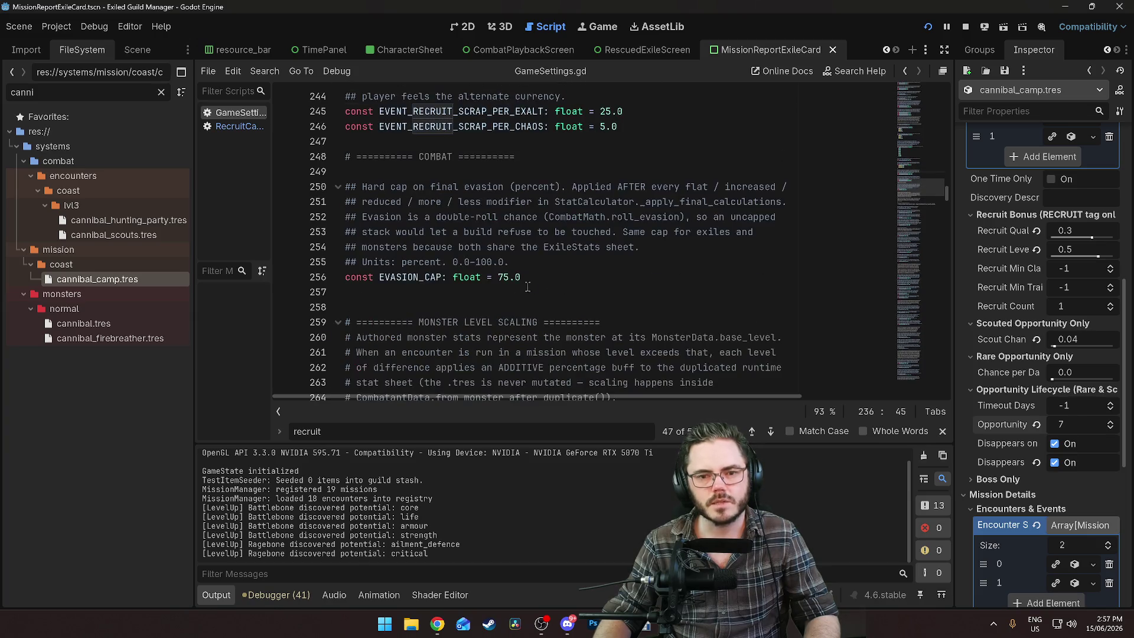
{"action": "left_click", "coordinate": [516, 187]}
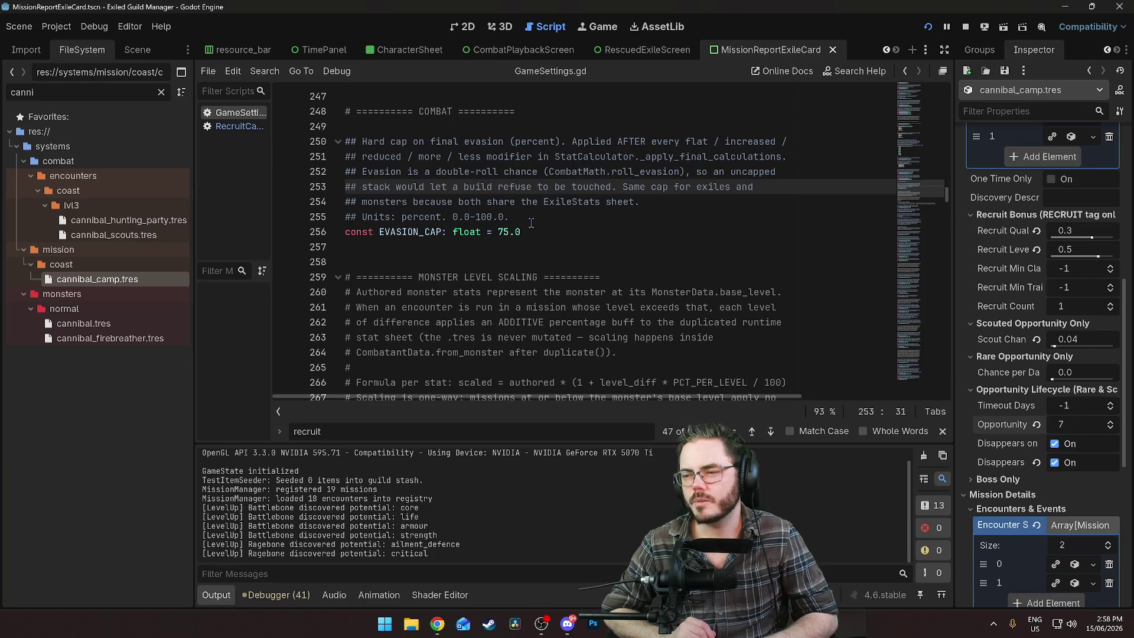
{"action": "key", "text": "F5"}
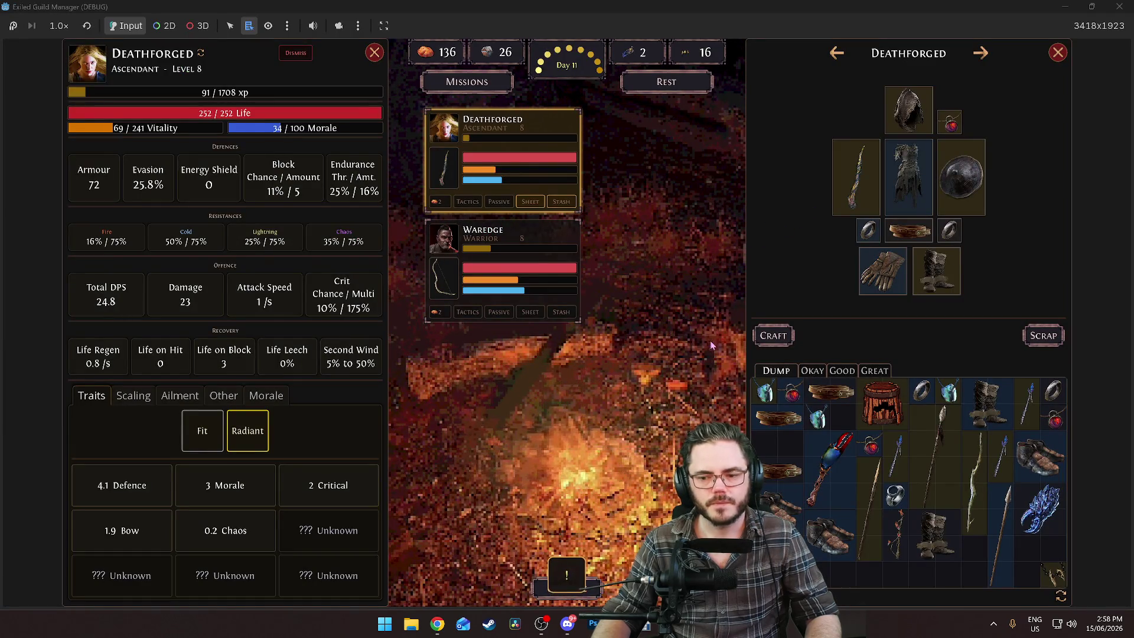
Move Oakstruck from the Recovery Tent into the party and embark on the Scouting Expedition
{"action": "key", "text": "Escape"}
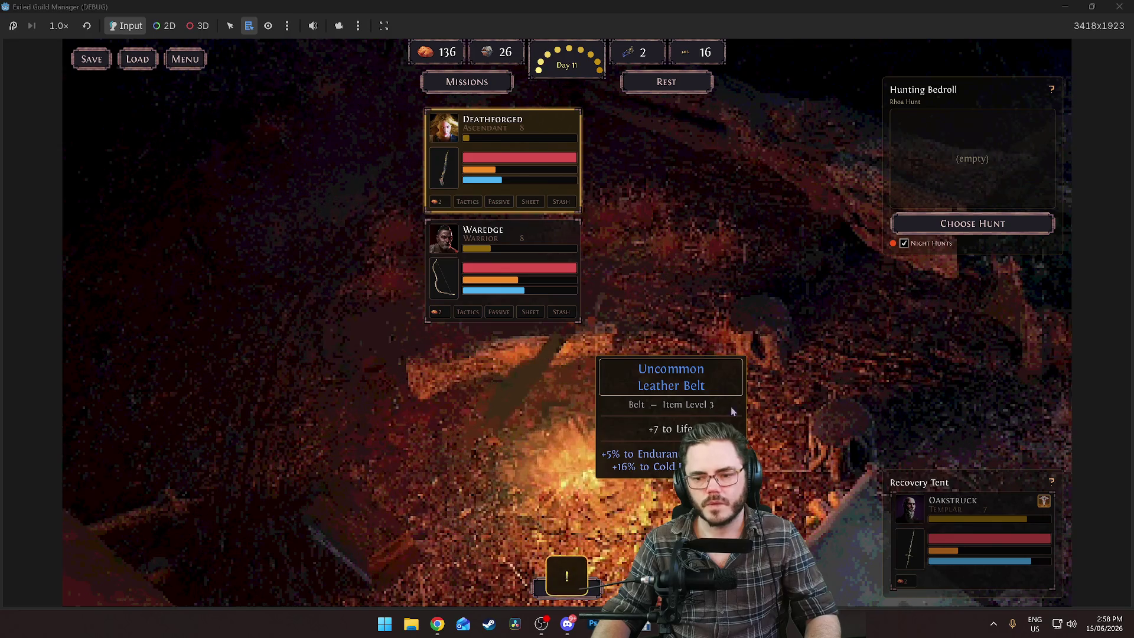
{"action": "left_click_drag", "start_coordinate": [998, 565], "coordinate": [670, 252]}
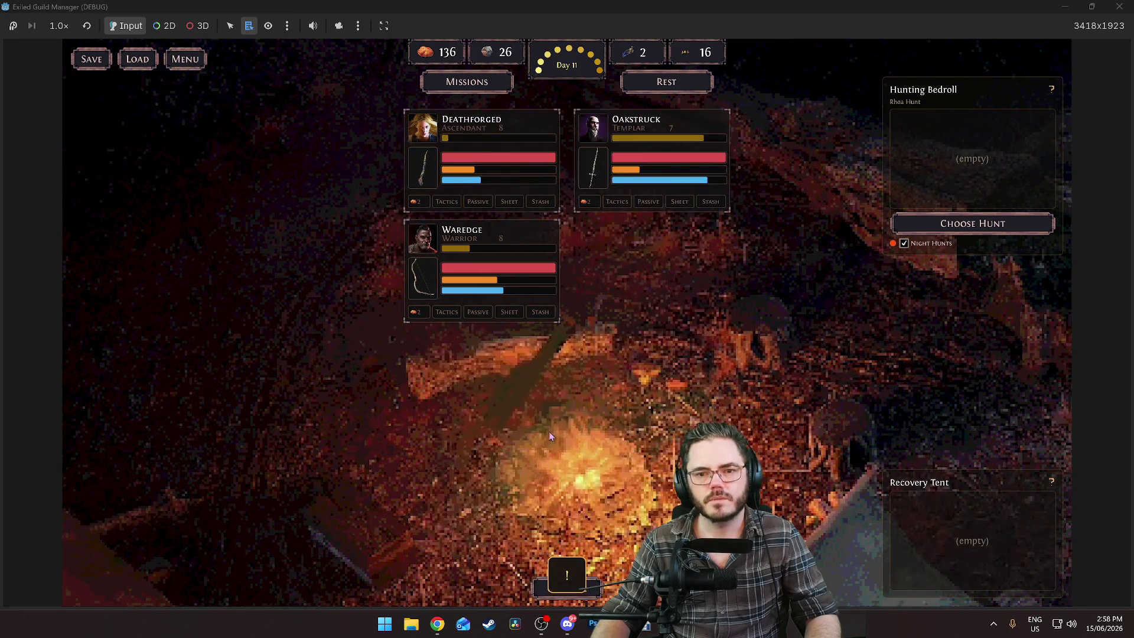
{"action": "left_click", "coordinate": [472, 83]}
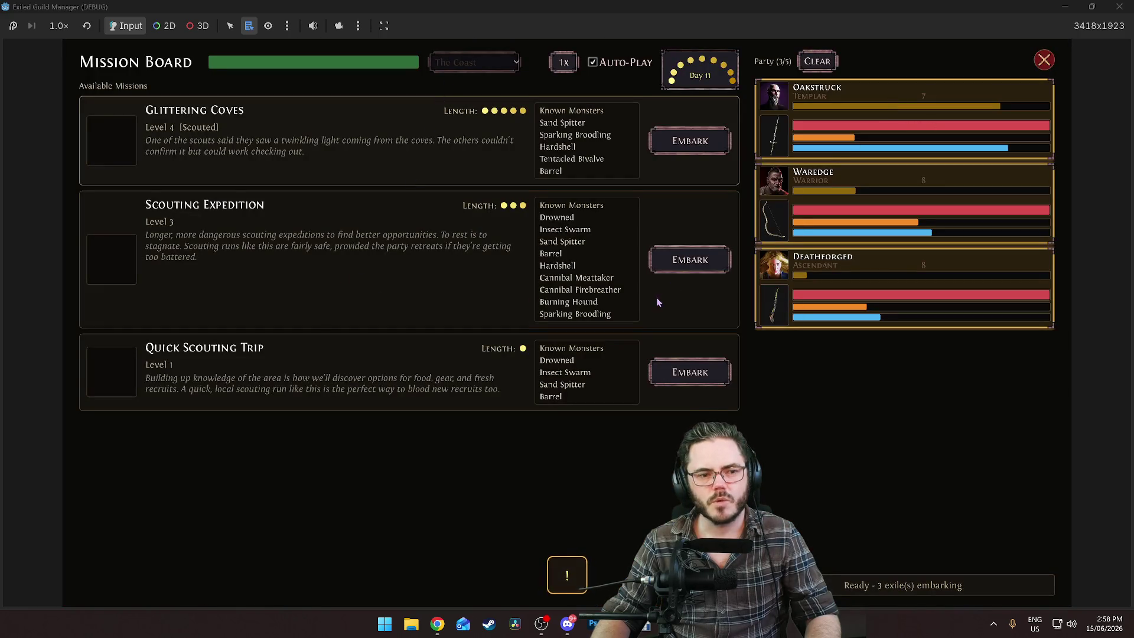
{"action": "left_click", "coordinate": [691, 271]}
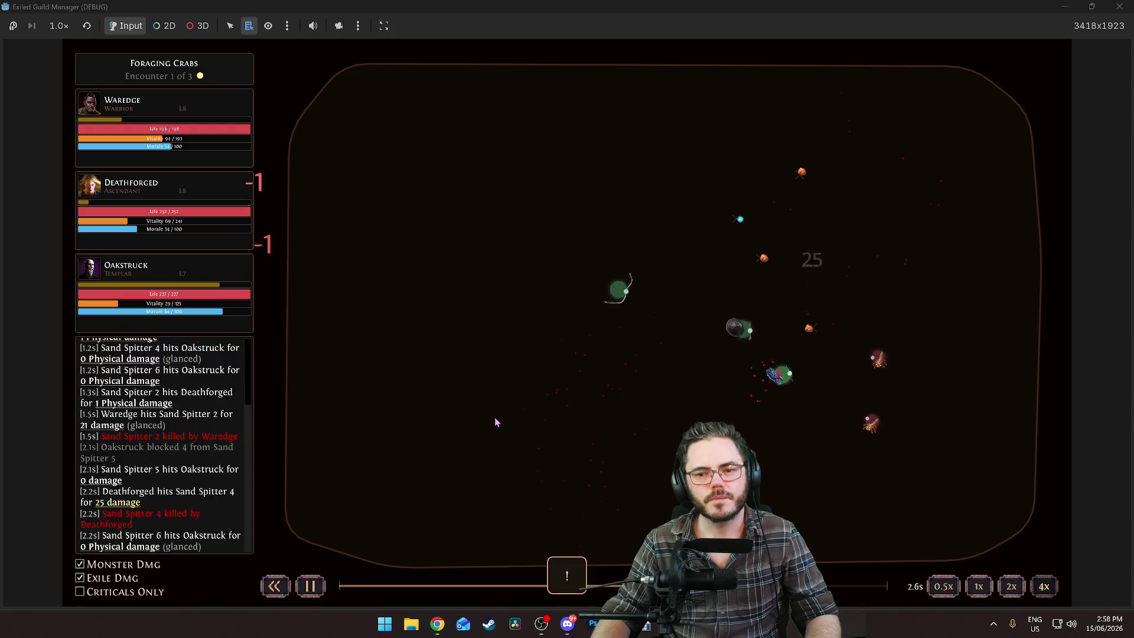
Win all three encounters, take all the loot, and return to the guild camp
{"action": "left_click", "coordinate": [648, 307]}
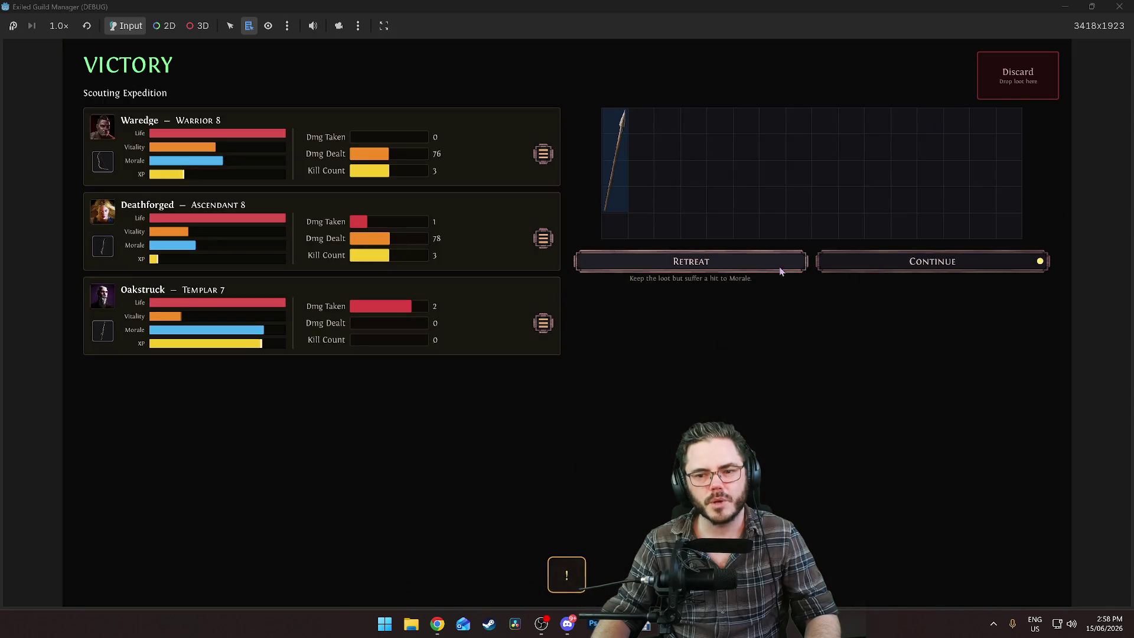
{"action": "left_click", "coordinate": [884, 270]}
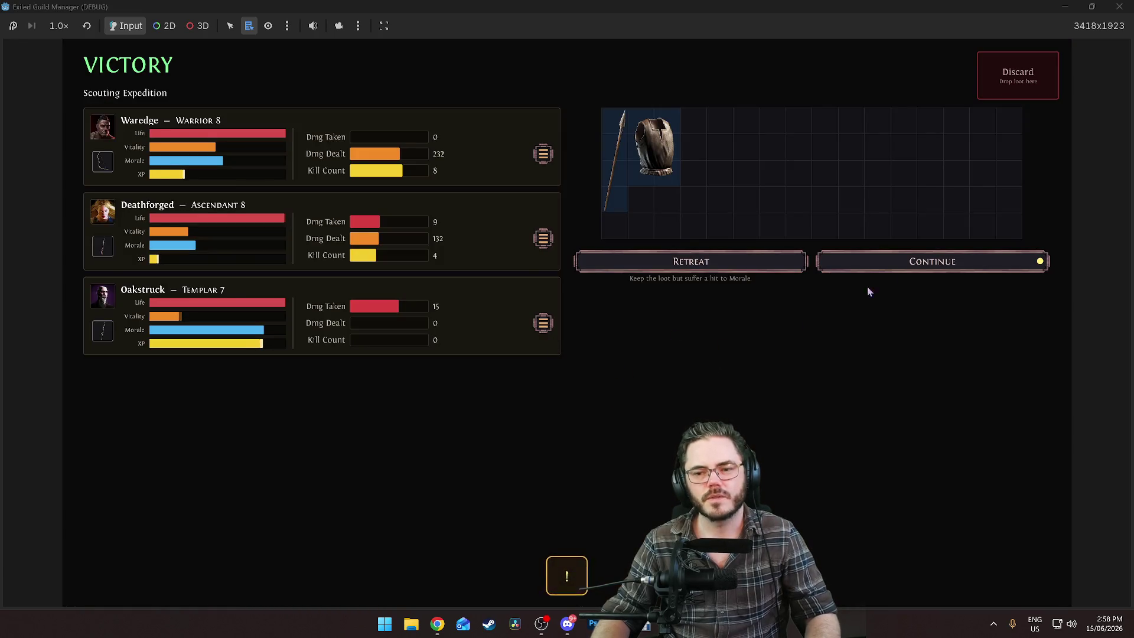
{"action": "left_click", "coordinate": [869, 266]}
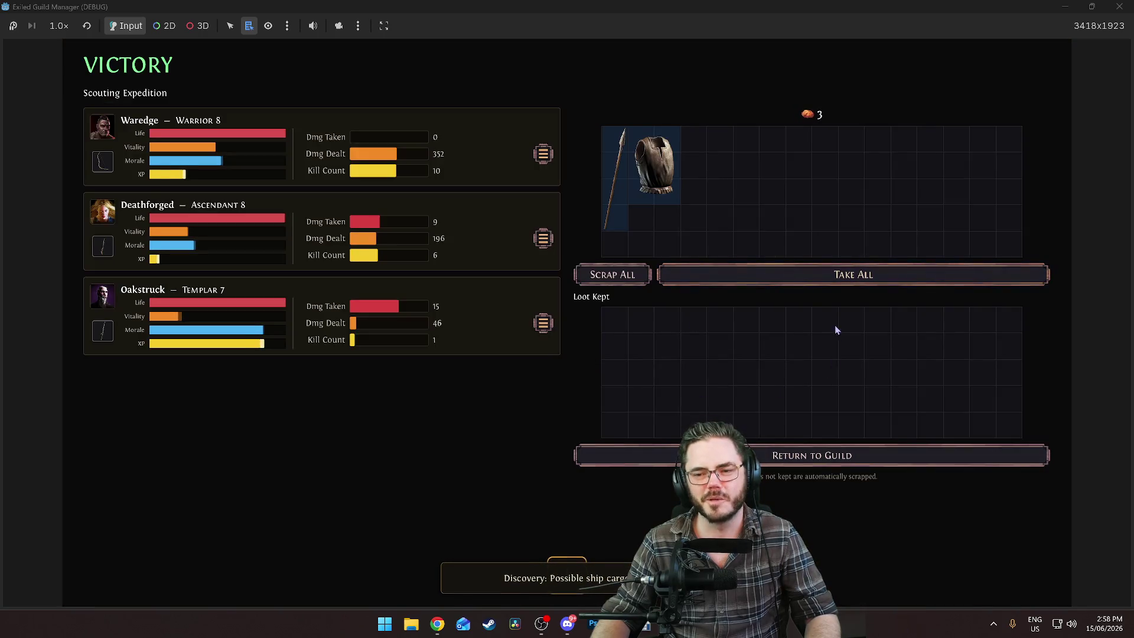
{"action": "left_click", "coordinate": [839, 274]}
{"action": "left_click", "coordinate": [608, 458]}
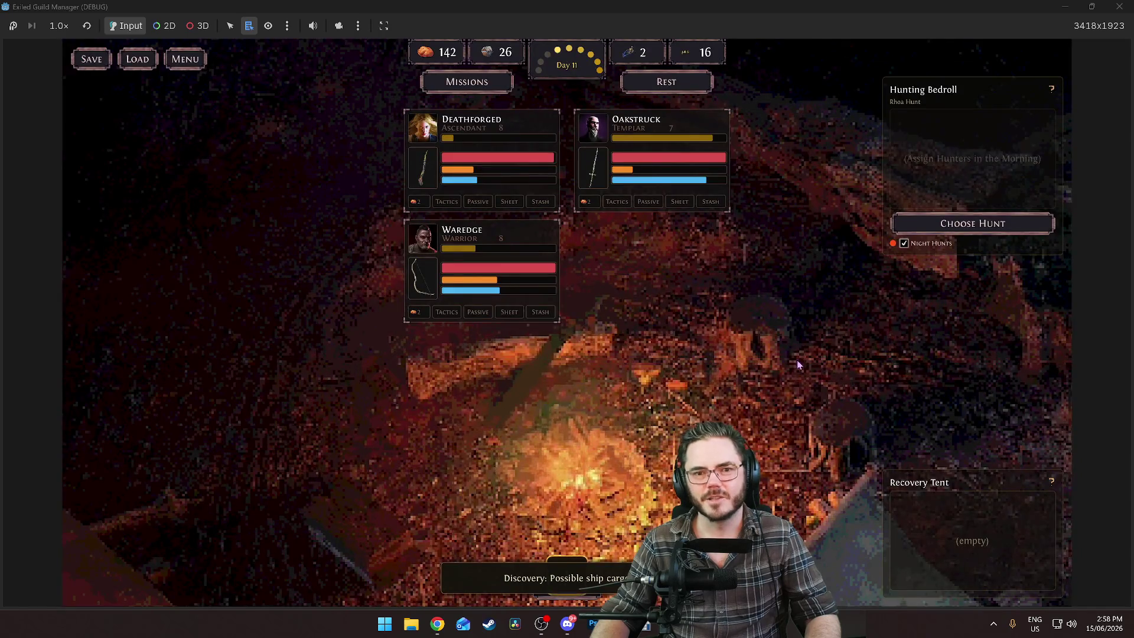
{"action": "left_click", "coordinate": [649, 154]}
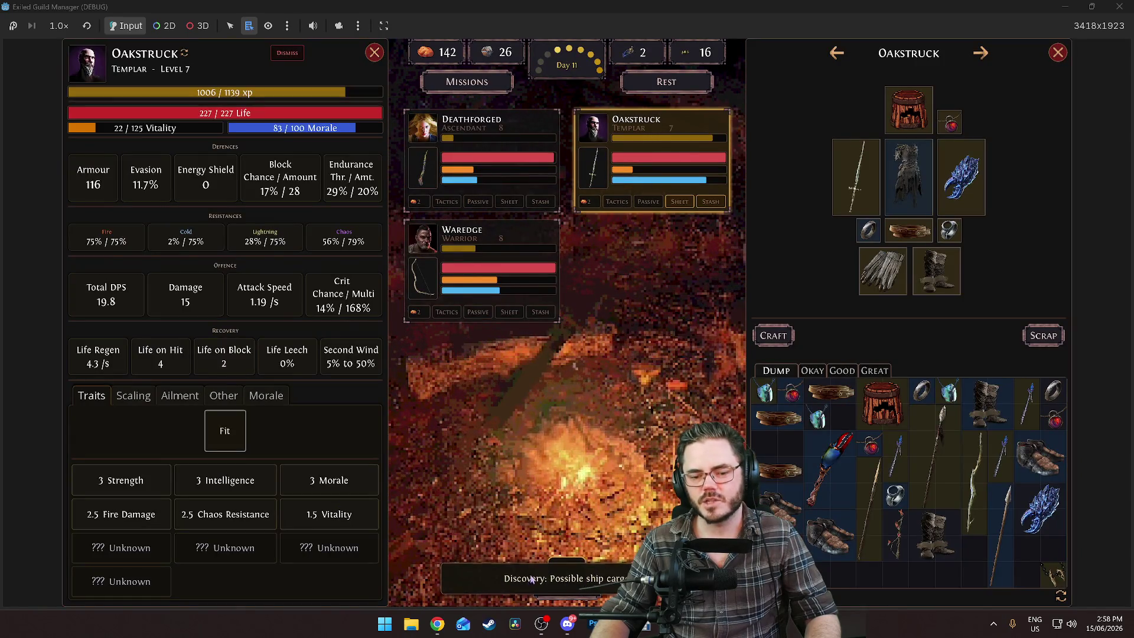
Send leather belts, amulets, a ring, two spears, the barrel helmet and red sceptre to the scrap stash
{"action": "mouse_move", "coordinate": [856, 491]}
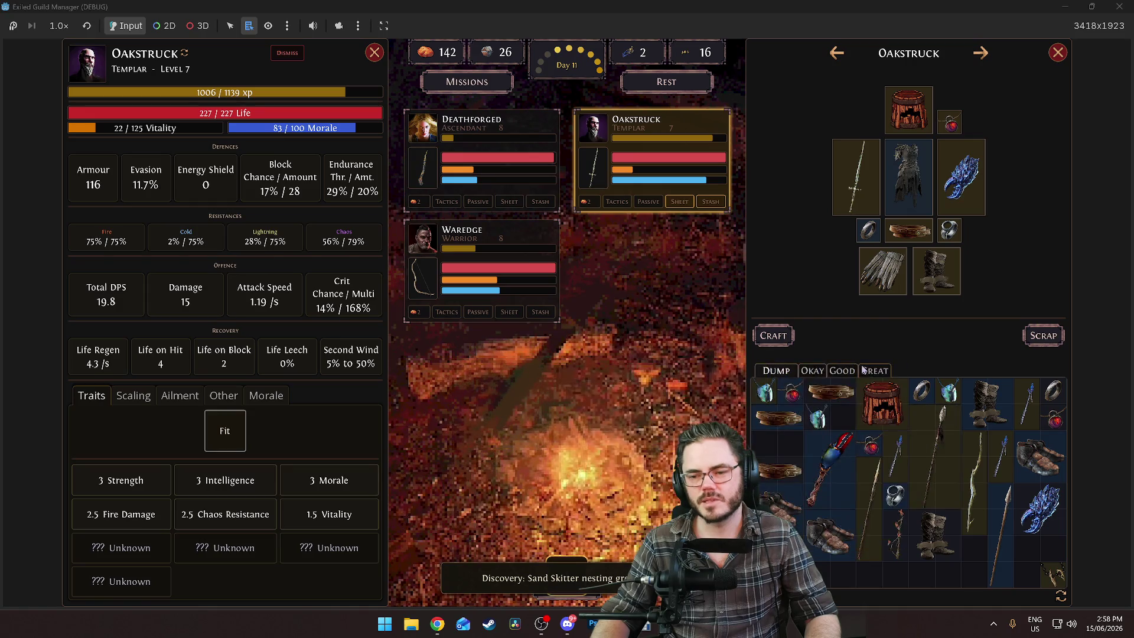
{"action": "left_click", "coordinate": [1043, 335]}
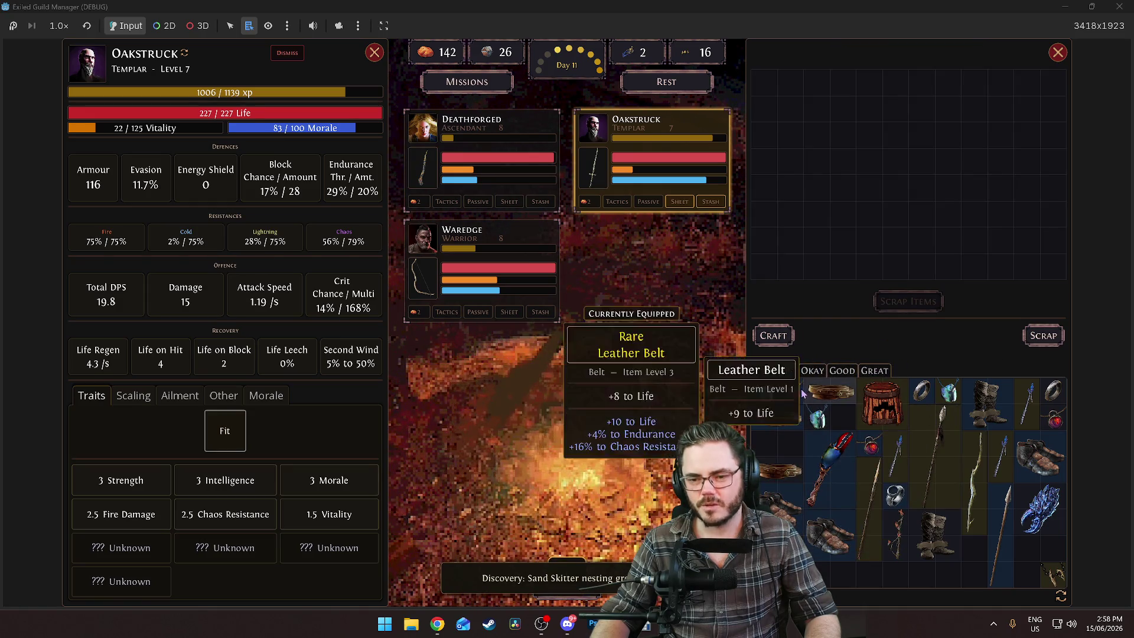
{"action": "mouse_move", "coordinate": [791, 395]}
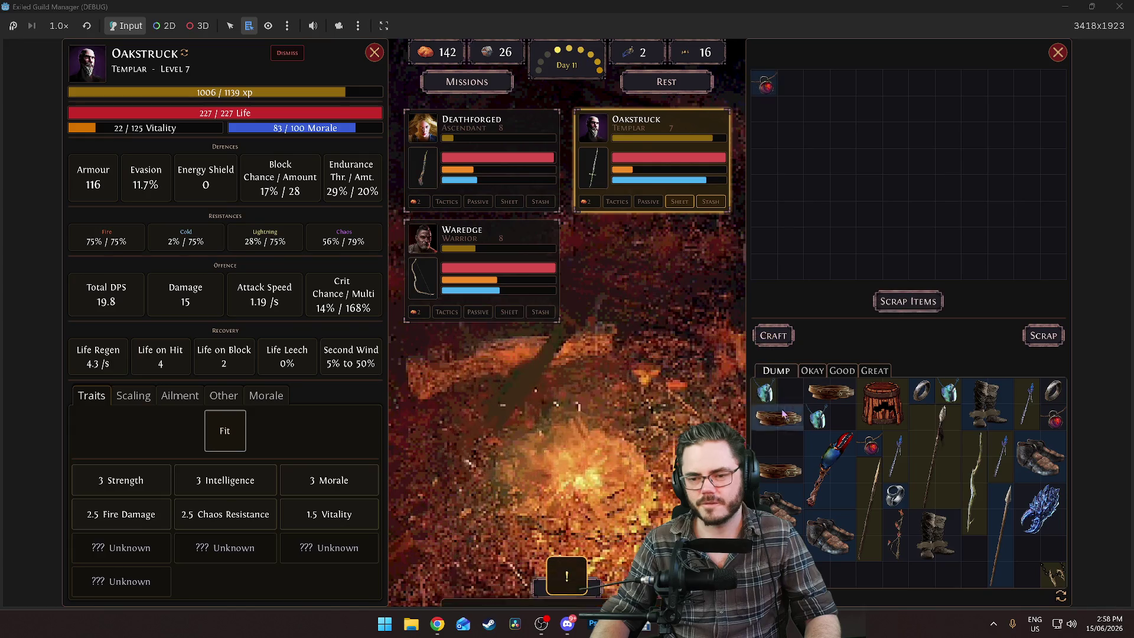
{"action": "left_click", "coordinate": [830, 391]}
{"action": "left_click", "coordinate": [780, 418]}
{"action": "left_click", "coordinate": [818, 418]}
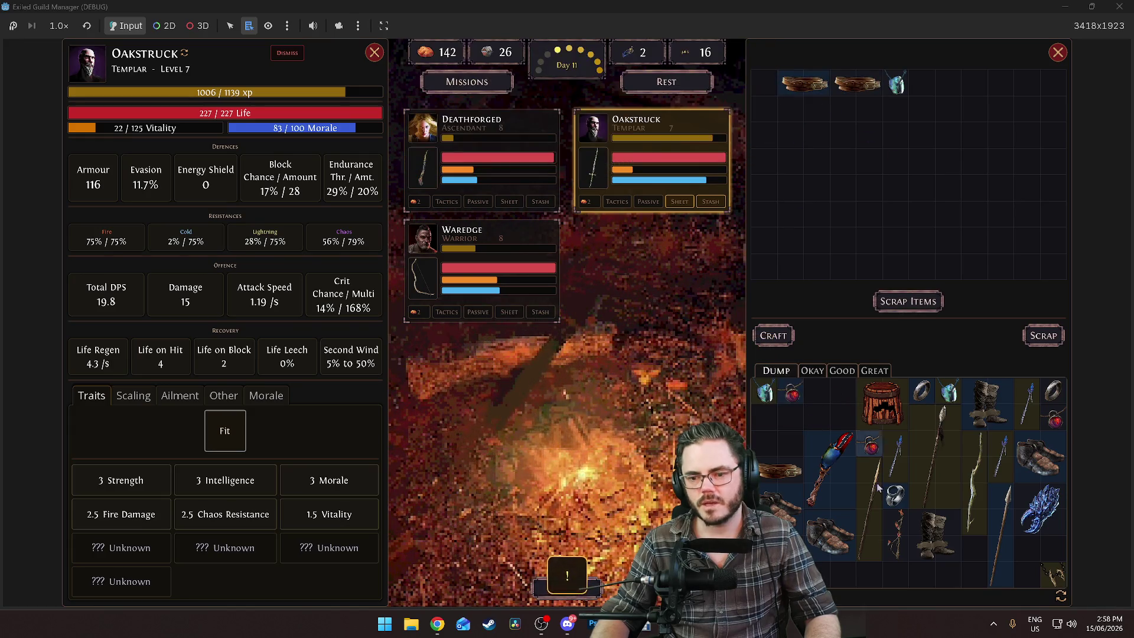
{"action": "left_click", "coordinate": [924, 391]}
{"action": "left_click", "coordinate": [947, 392]}
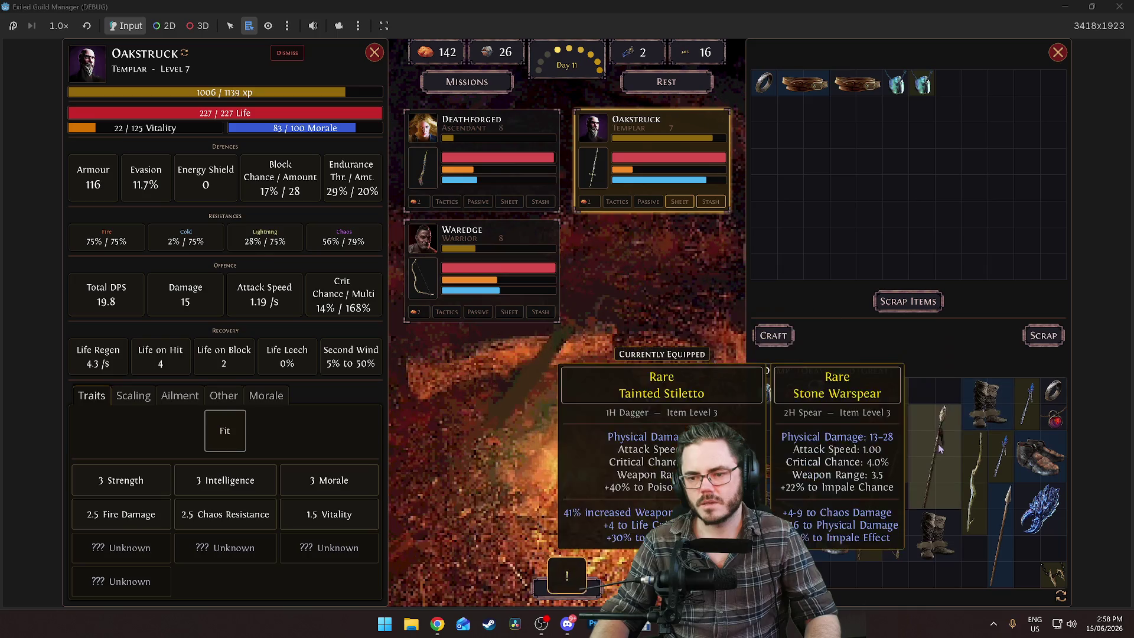
{"action": "left_click", "coordinate": [938, 455]}
{"action": "left_click", "coordinate": [868, 508]}
{"action": "left_click", "coordinate": [880, 411]}
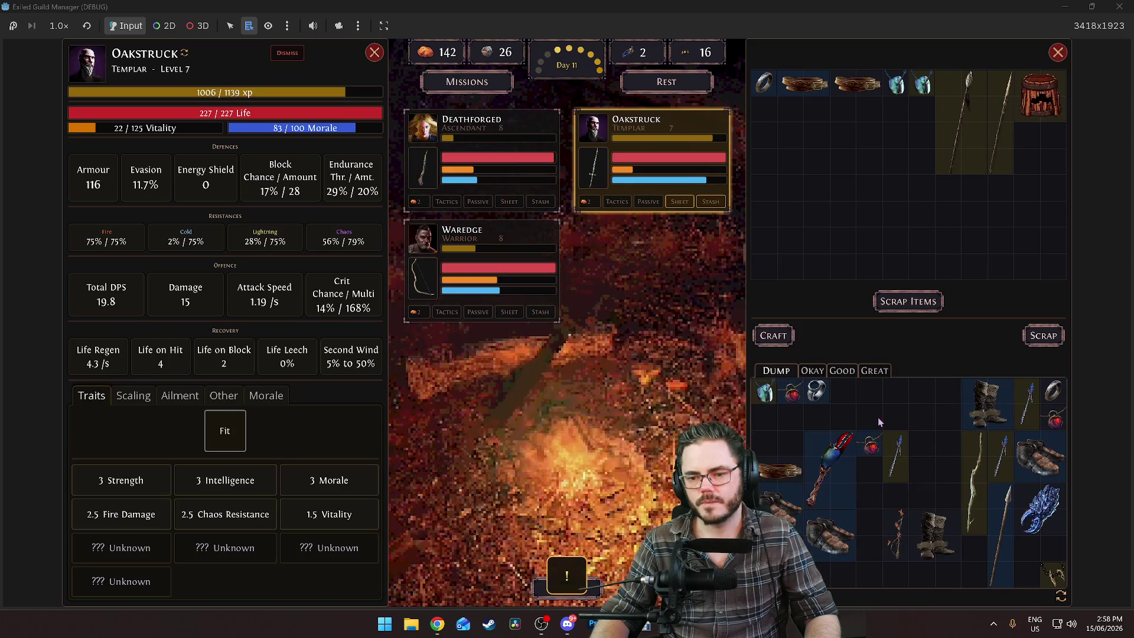
{"action": "left_click", "coordinate": [837, 480]}
Add two more belts, three pairs of boots and the Driftwood Staff to the scrap stash
{"action": "left_click", "coordinate": [770, 478]}
{"action": "left_click", "coordinate": [780, 508]}
{"action": "left_click", "coordinate": [830, 534]}
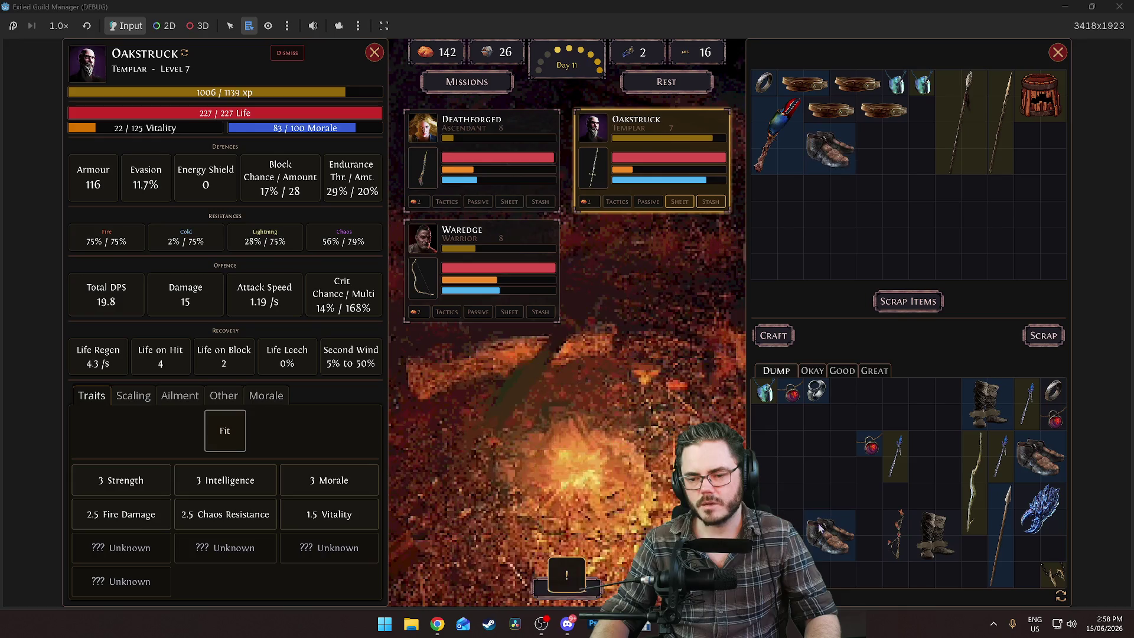
{"action": "left_click", "coordinate": [937, 534]}
{"action": "left_click", "coordinate": [995, 407]}
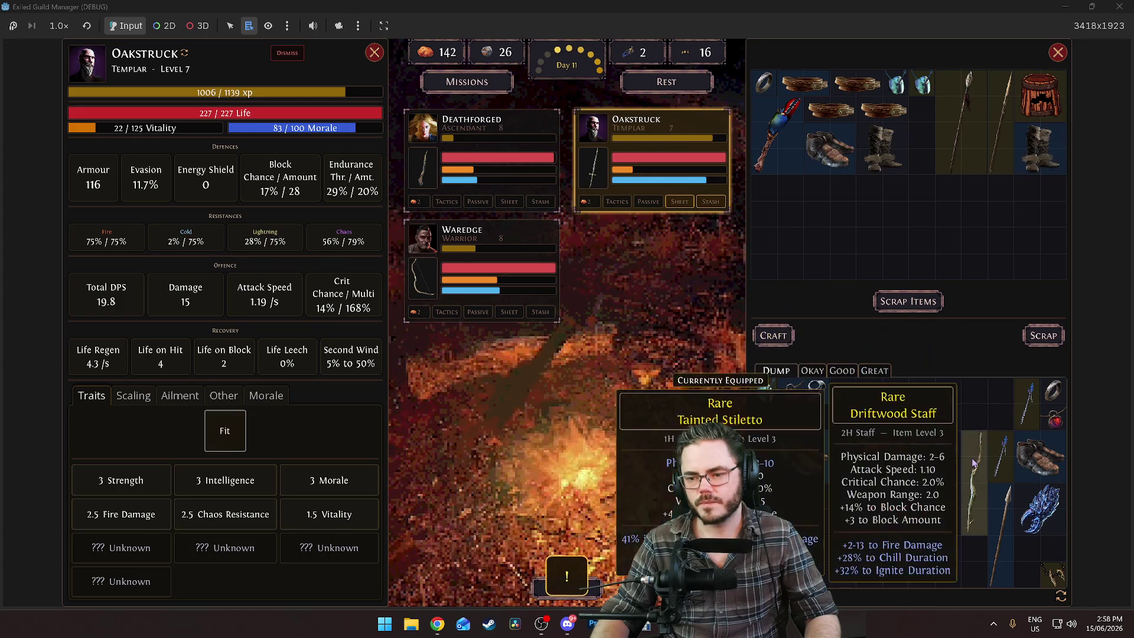
{"action": "left_click", "coordinate": [978, 460]}
Stash the blue wand, Iron Ring and twigwand for scrap, keeping the spare boots and Grandad's Claw shield
{"action": "left_click", "coordinate": [998, 540]}
{"action": "left_click", "coordinate": [1030, 402]}
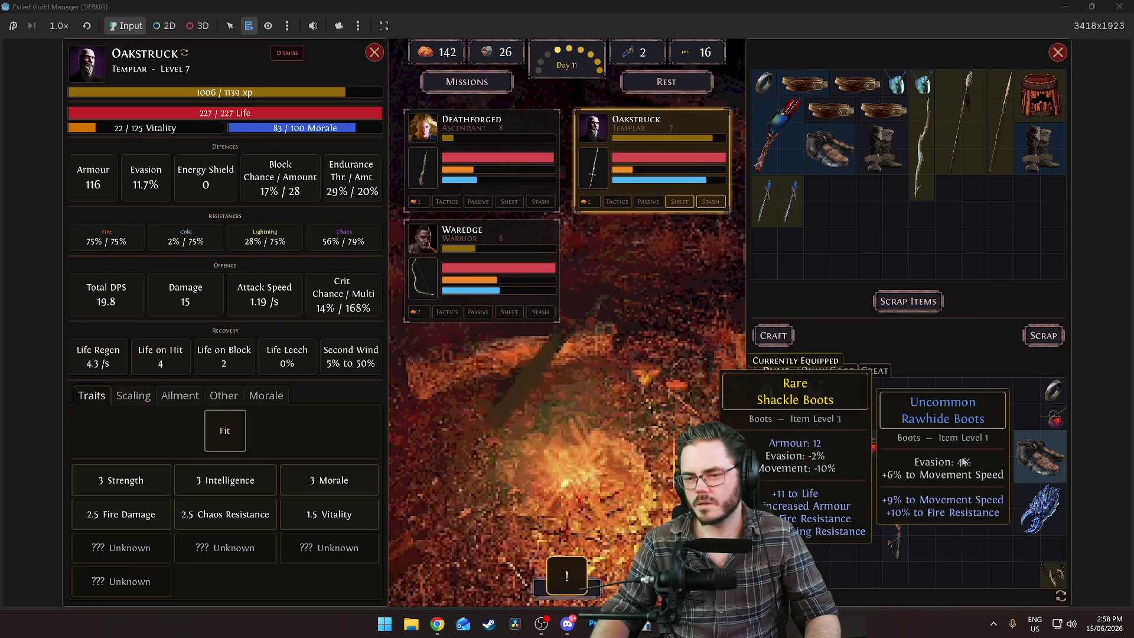
{"action": "left_click", "coordinate": [1050, 436]}
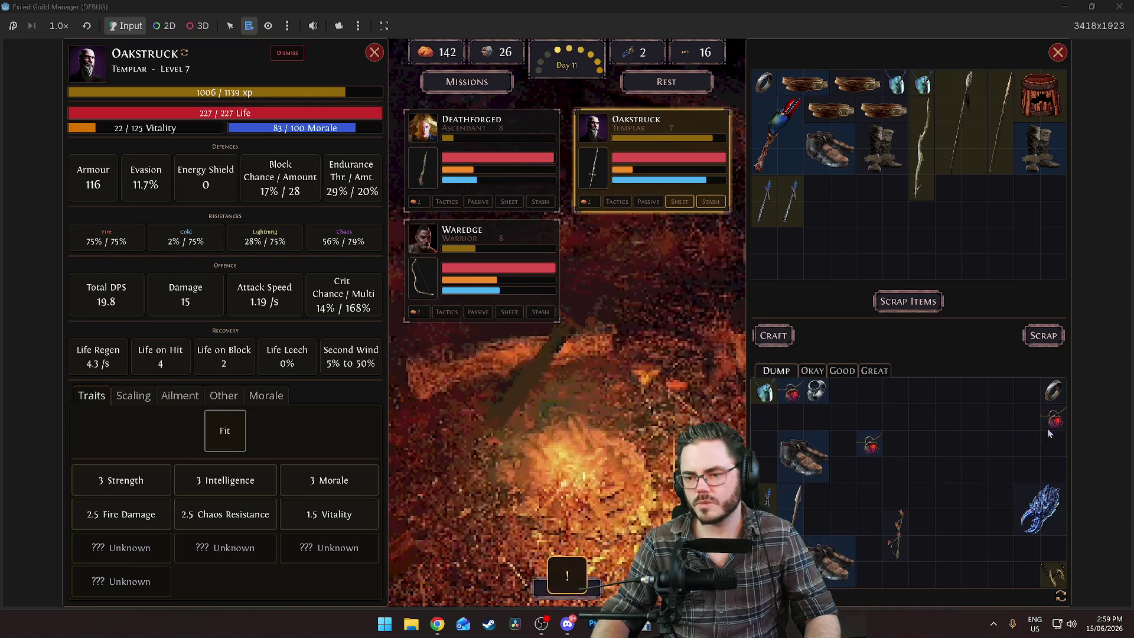
{"action": "mouse_move", "coordinate": [864, 450]}
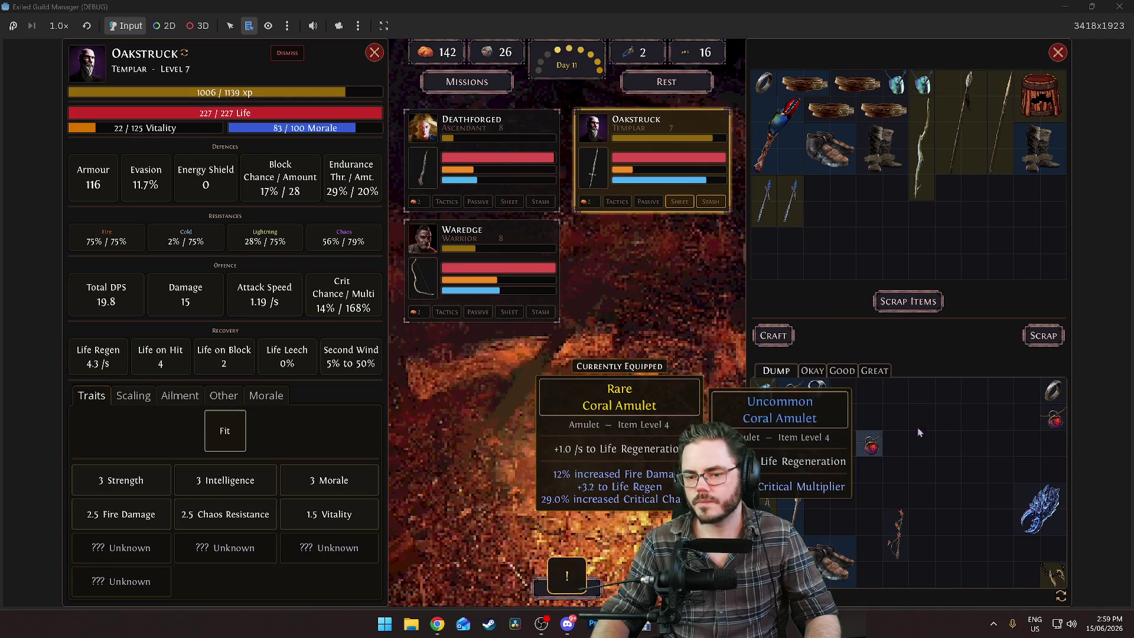
{"action": "left_click", "coordinate": [1054, 391]}
{"action": "mouse_move", "coordinate": [1040, 508]}
{"action": "mouse_move", "coordinate": [1041, 508]}
{"action": "left_mouse_down"}
{"action": "mouse_move", "coordinate": [940, 561]}
{"action": "mouse_move", "coordinate": [888, 546]}
{"action": "left_mouse_up"}
{"action": "left_click", "coordinate": [904, 534]}
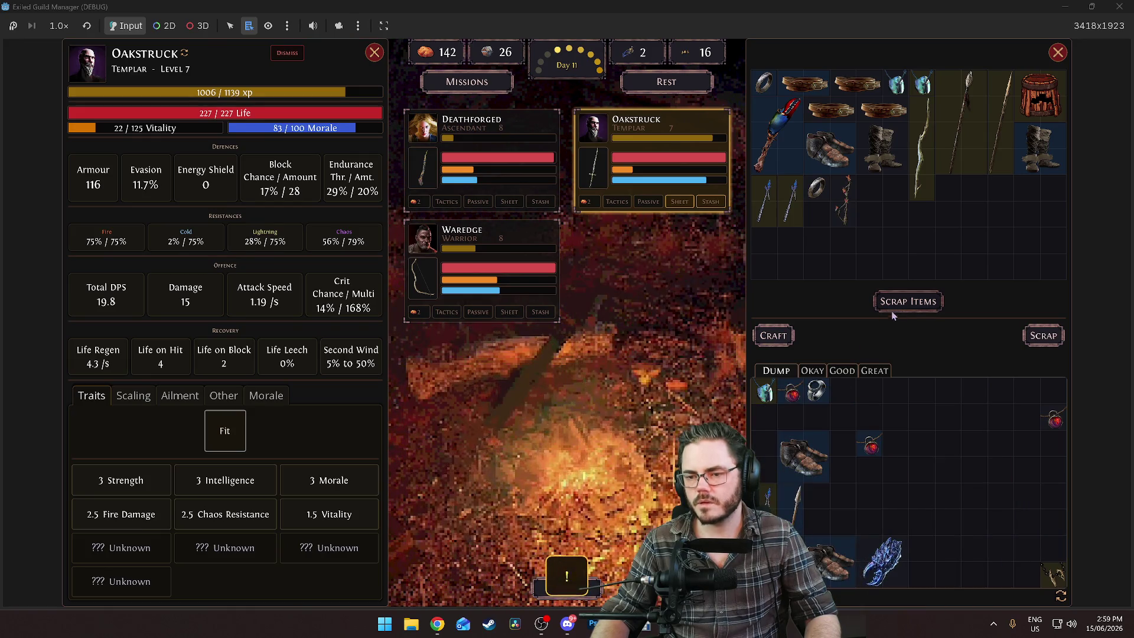
Scrap the stash, then scrap the axe from the Okay grid and close the character panels
{"action": "left_click", "coordinate": [907, 301]}
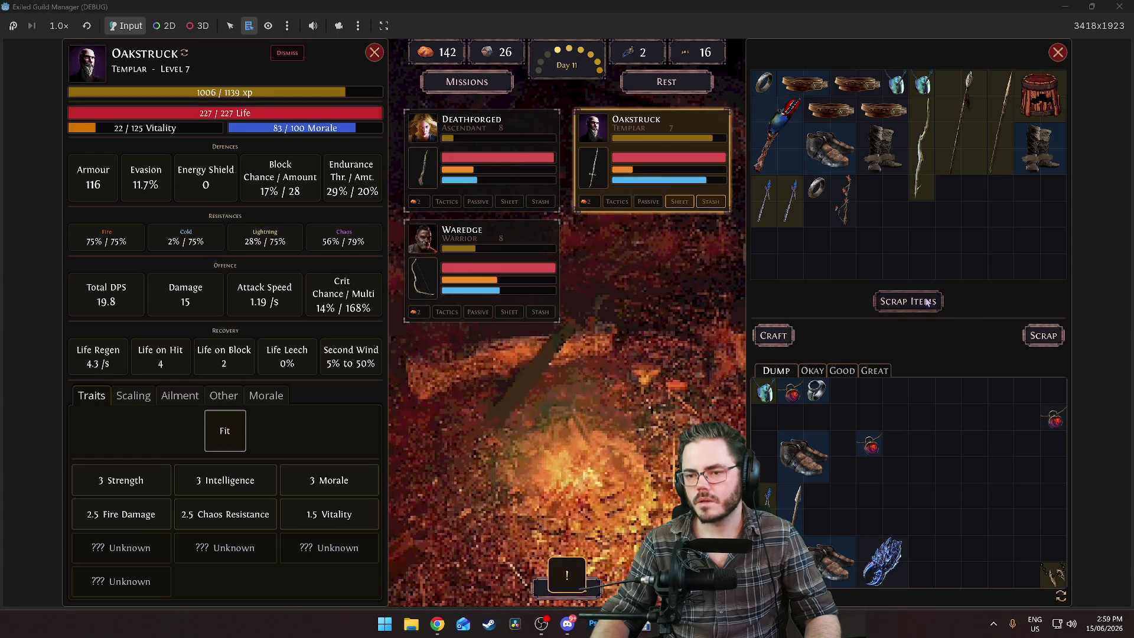
{"action": "left_click", "coordinate": [807, 370]}
{"action": "left_click", "coordinate": [781, 416]}
{"action": "left_click", "coordinate": [907, 301]}
{"action": "left_click", "coordinate": [1028, 337]}
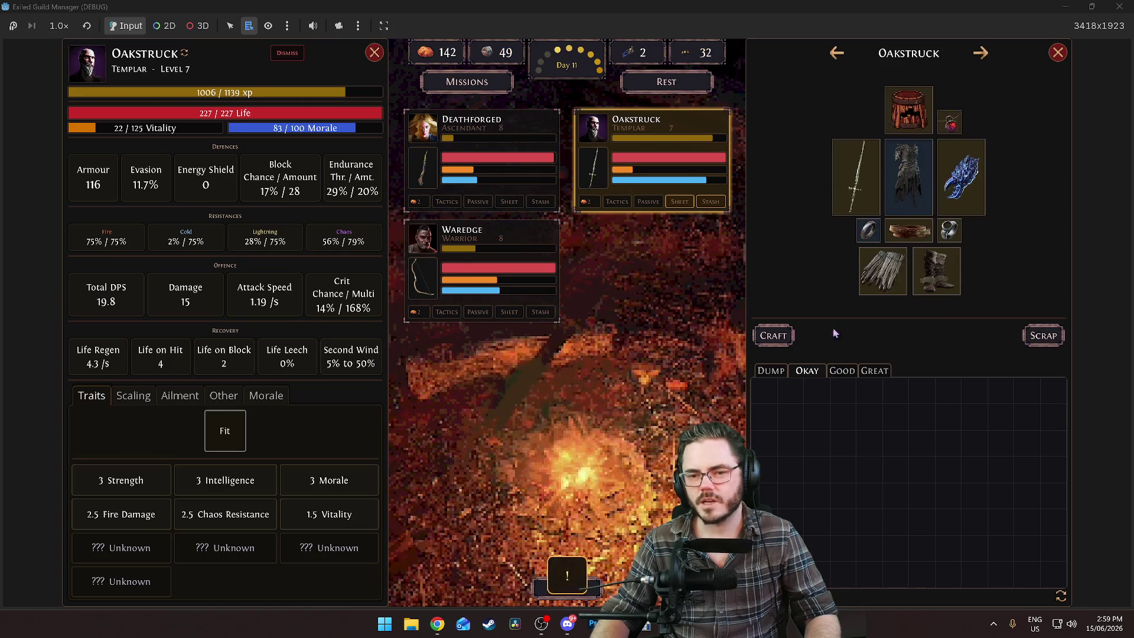
{"action": "left_click", "coordinate": [657, 139]}
Stop the game with F8, relaunch the project, load the Day 11 save, and switch to Obsidian
{"action": "key", "text": "F8"}
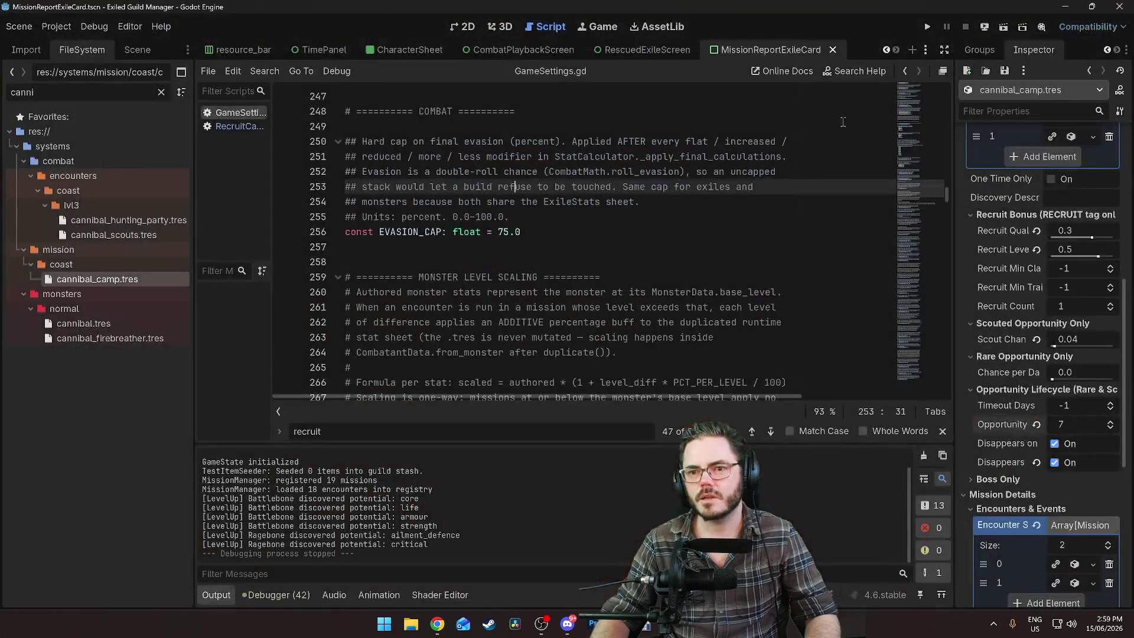
{"action": "left_click", "coordinate": [927, 26]}
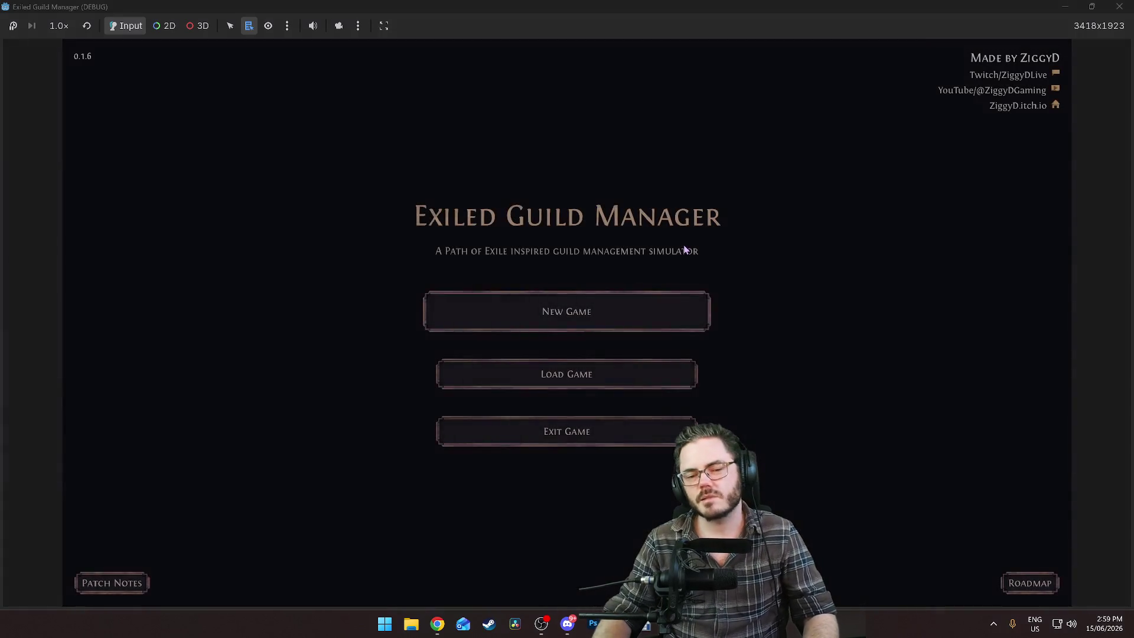
{"action": "left_click", "coordinate": [593, 377]}
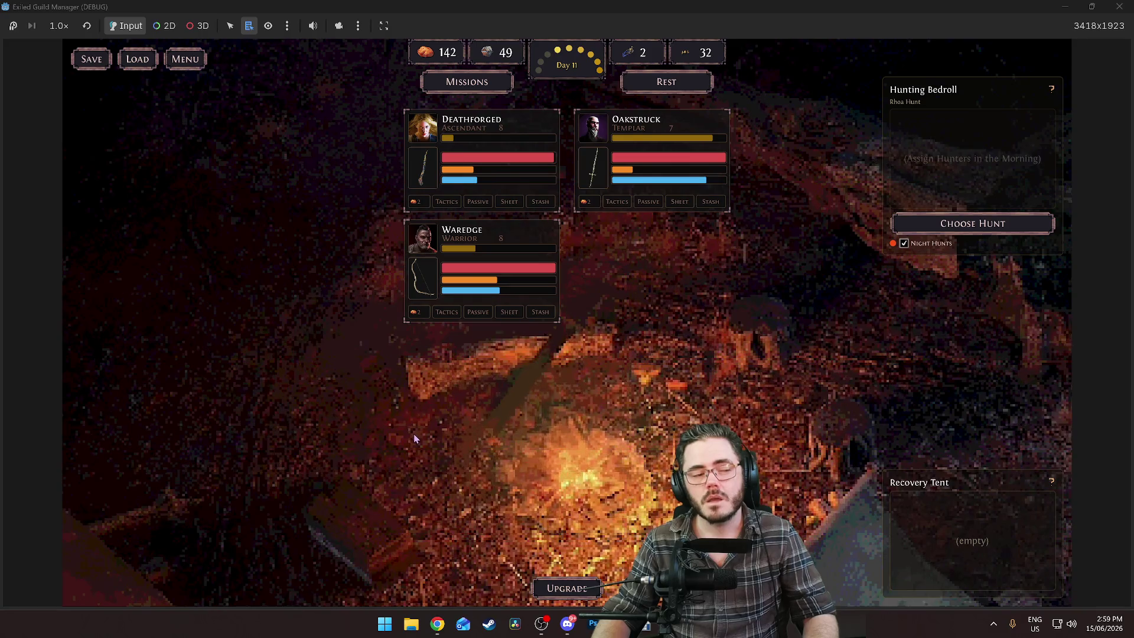
{"action": "key", "text": "alt+Tab"}
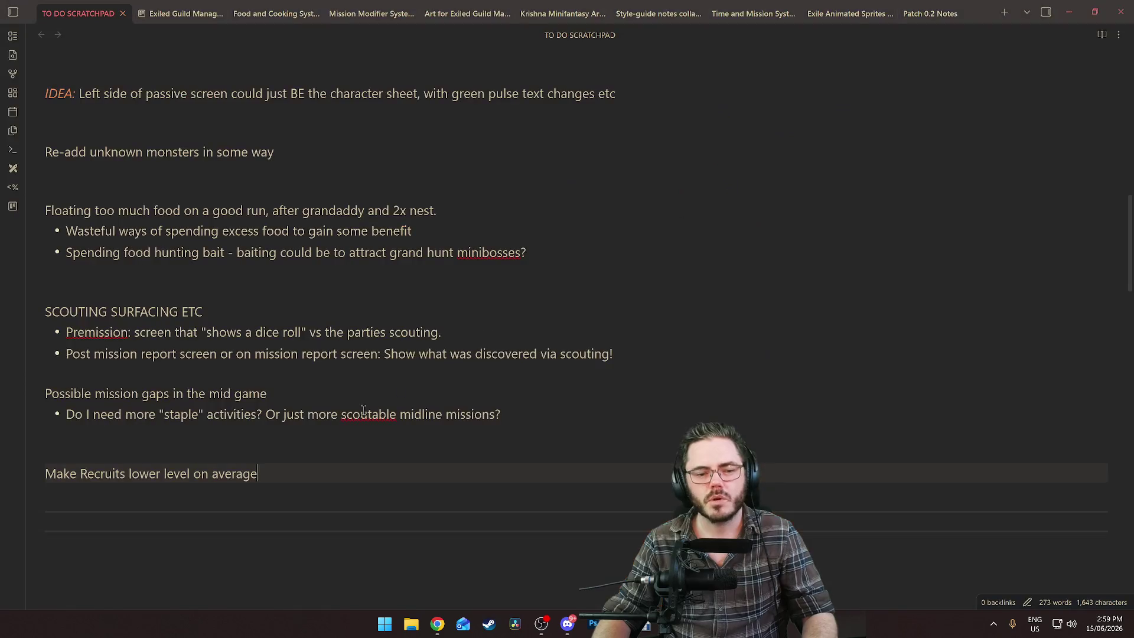
Add a Recruitment Ship Bugs card to the Kanban Bugs column with two bullets, including 'warn the player'
{"action": "left_click", "coordinate": [180, 13]}
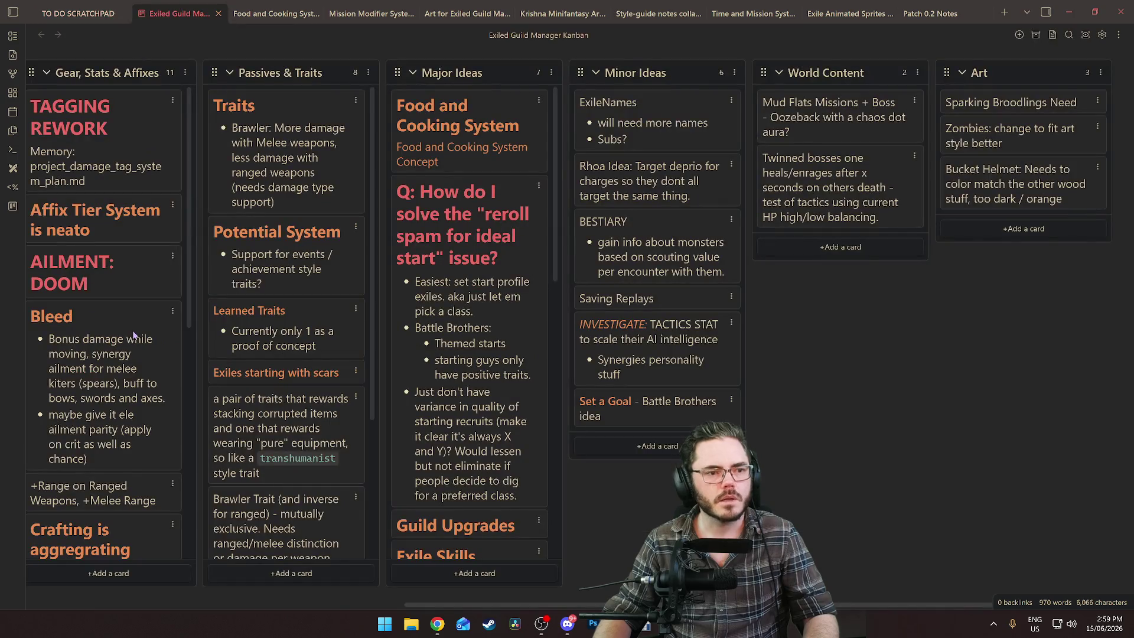
{"action": "left_click_drag", "start_coordinate": [472, 606], "coordinate": [116, 592]}
{"action": "scroll", "coordinate": [140, 437], "scroll_direction": "down", "scroll_amount": 5}
{"action": "left_click", "coordinate": [129, 572]}
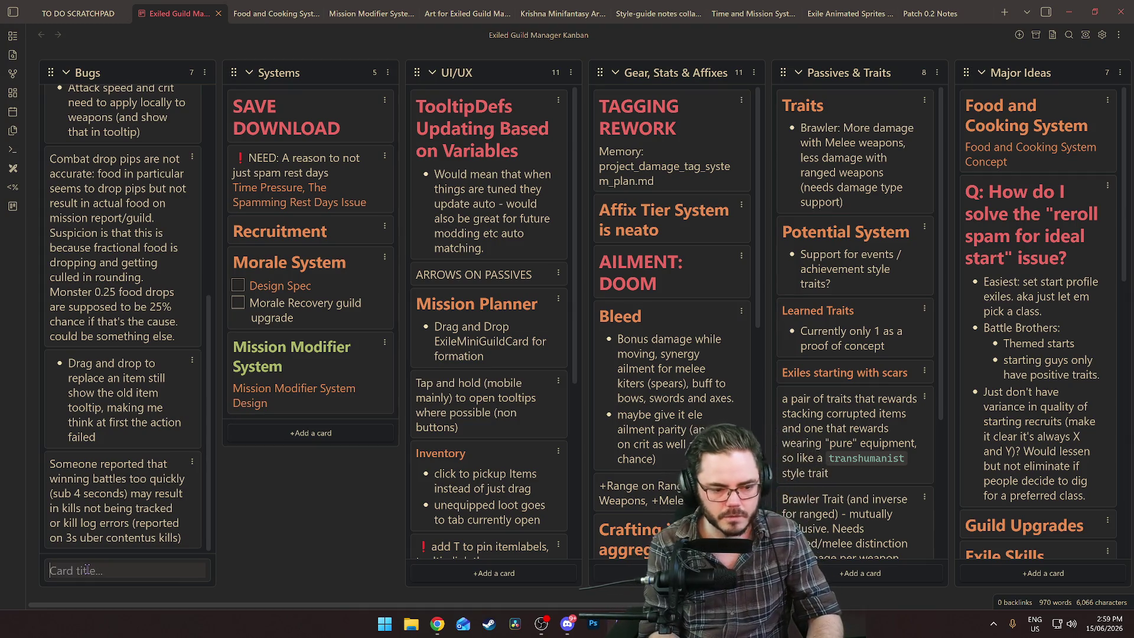
{"action": "type", "text": "Red Ship Bugs"}
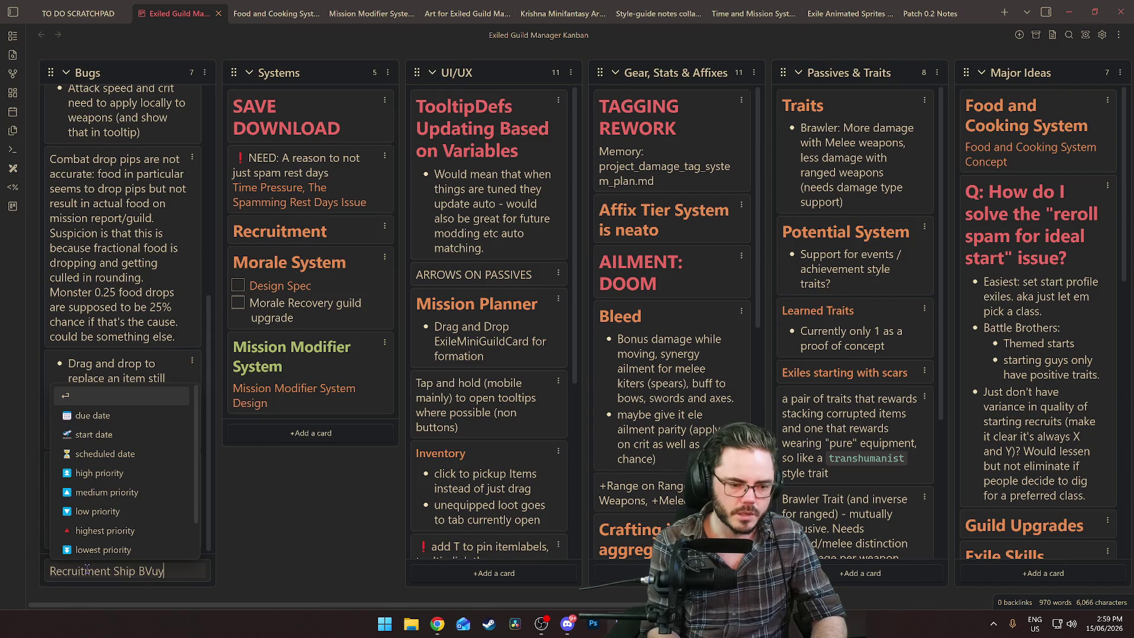
{"action": "type", "text": "gs"}
{"action": "key", "text": "Return"}
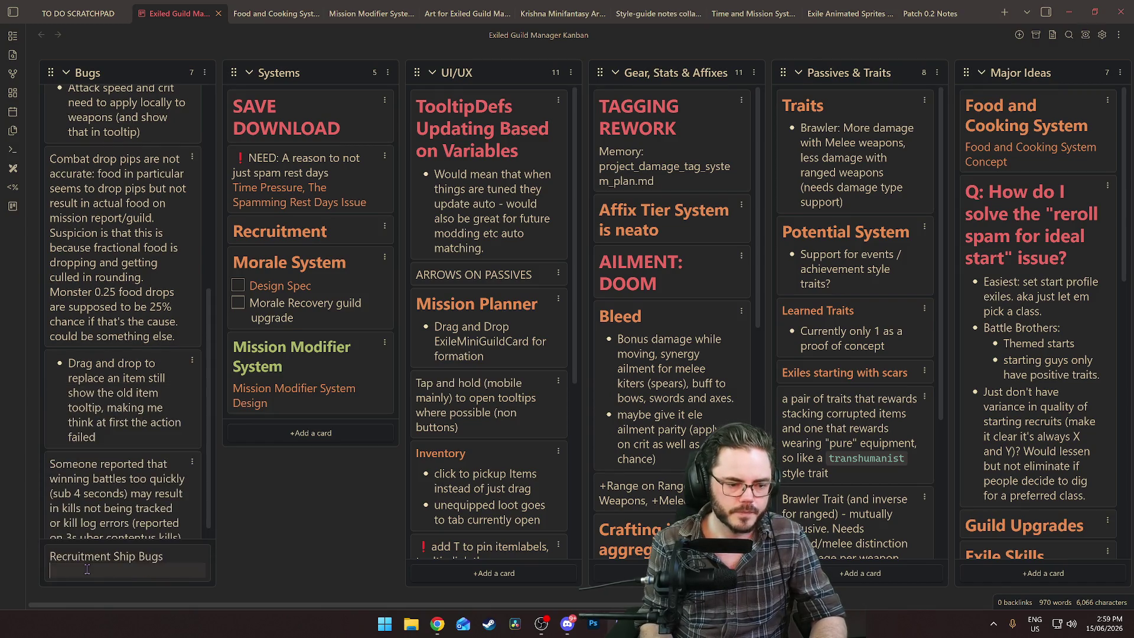
{"action": "type", "text": "- Not being saved (lost o"}
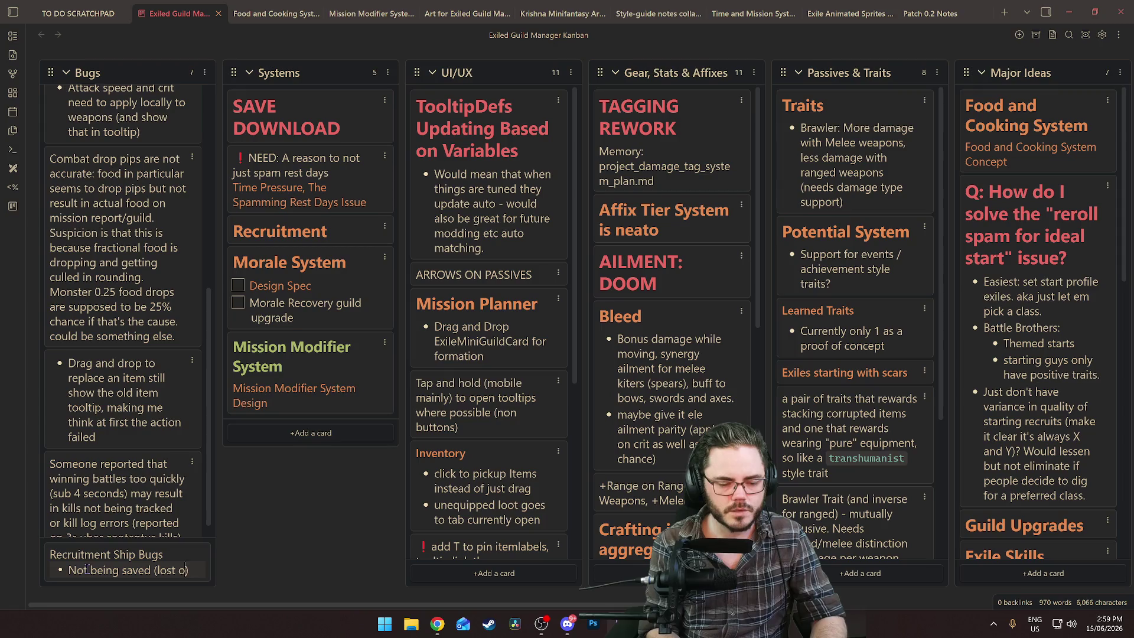
{"action": "type", "text": "n load"}
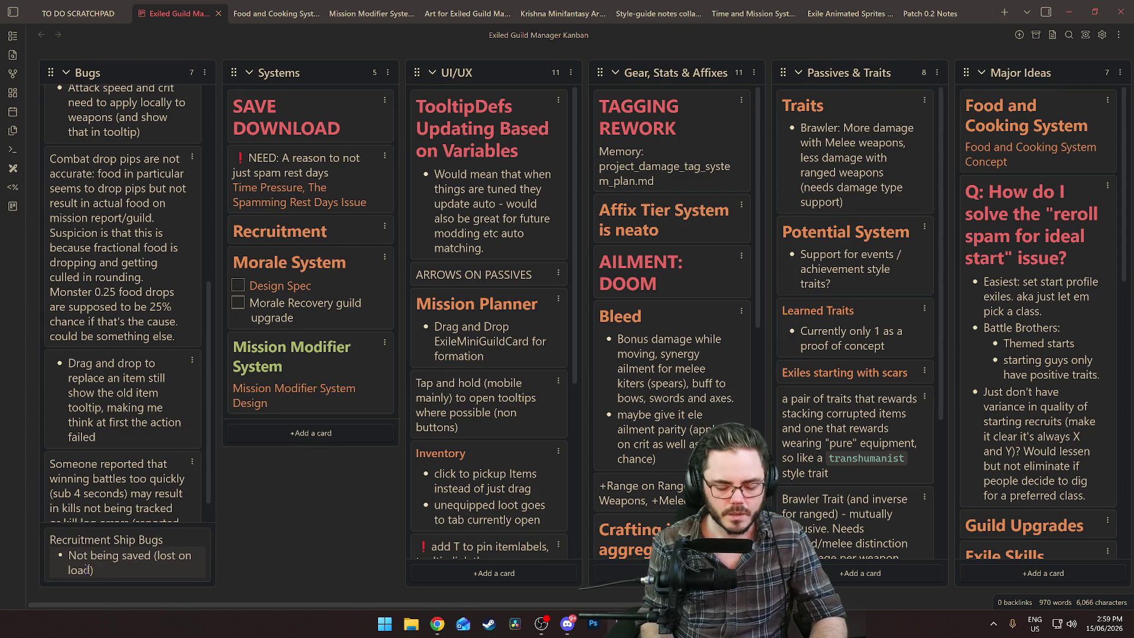
{"action": "type", "text": "Pending de"}
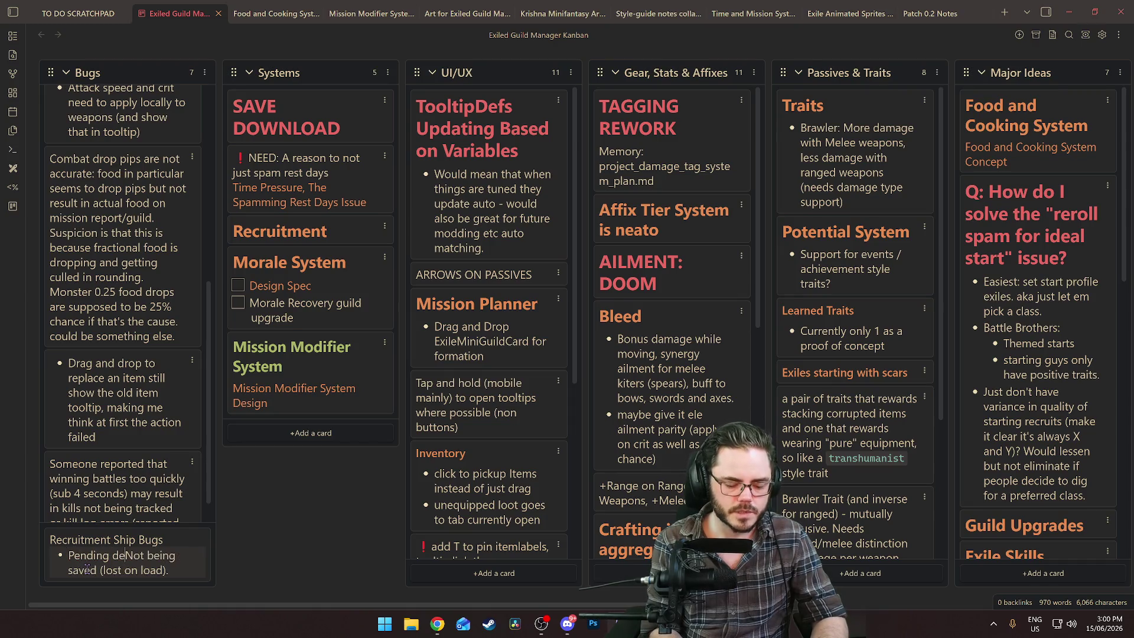
{"action": "type", "text": "on ship"}
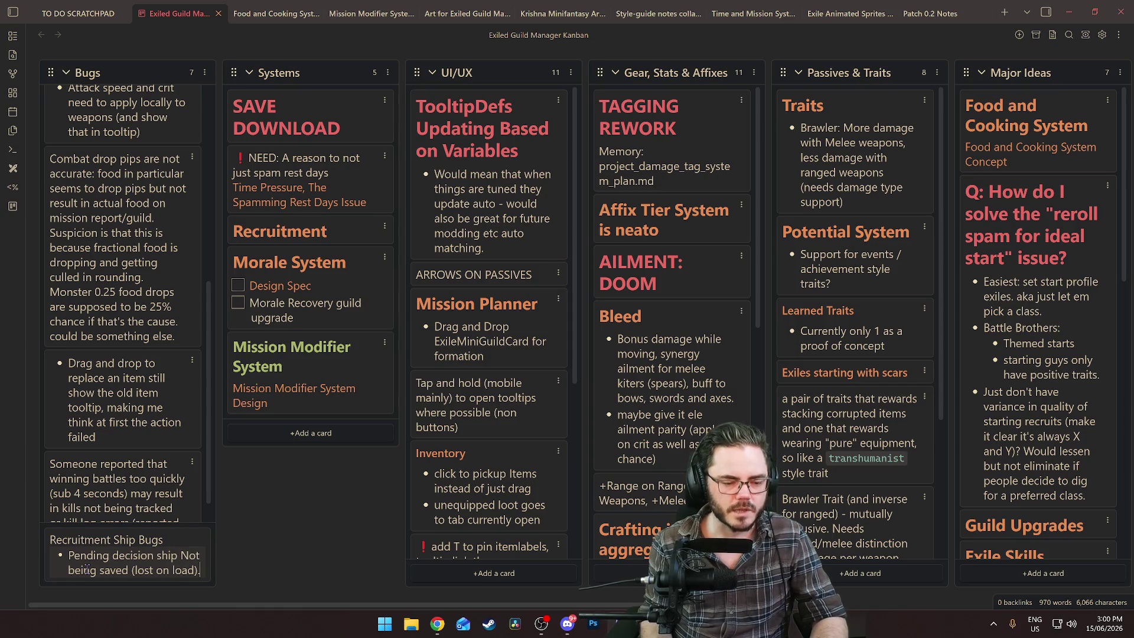
{"action": "key", "text": "Return"}
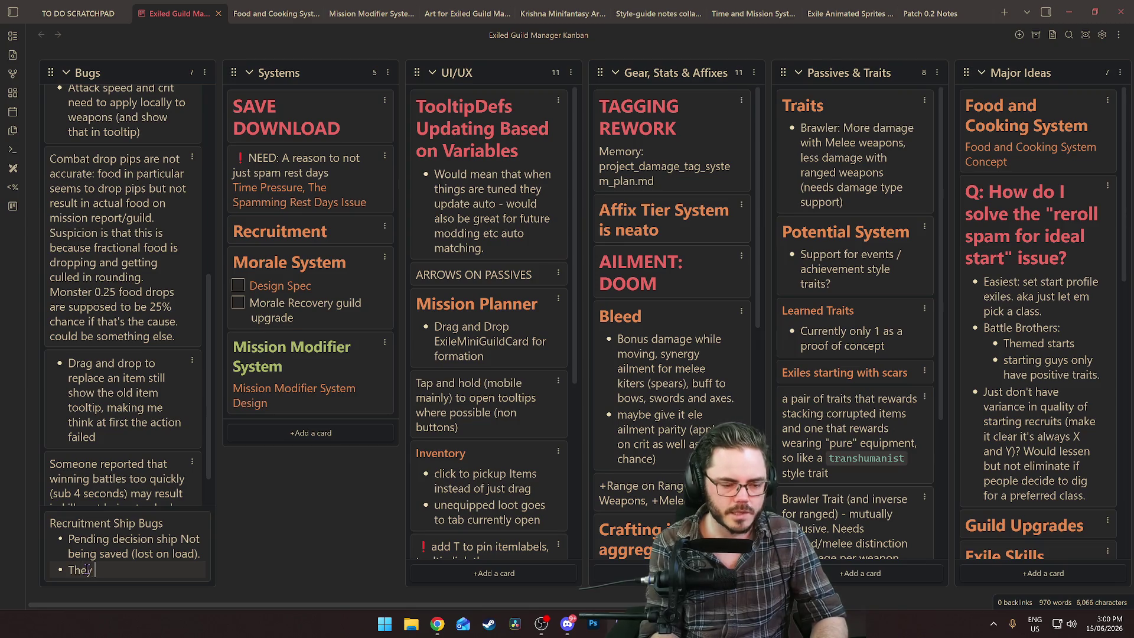
{"action": "type", "text": "They stay pending forever."}
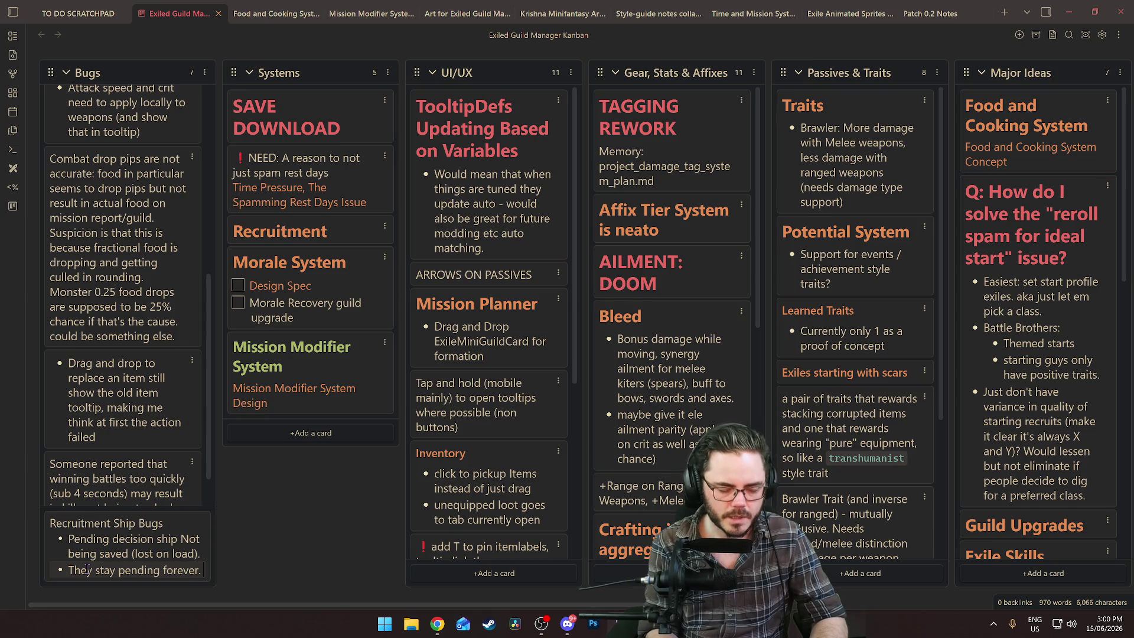
{"action": "type", "text": "Needs to leave as "}
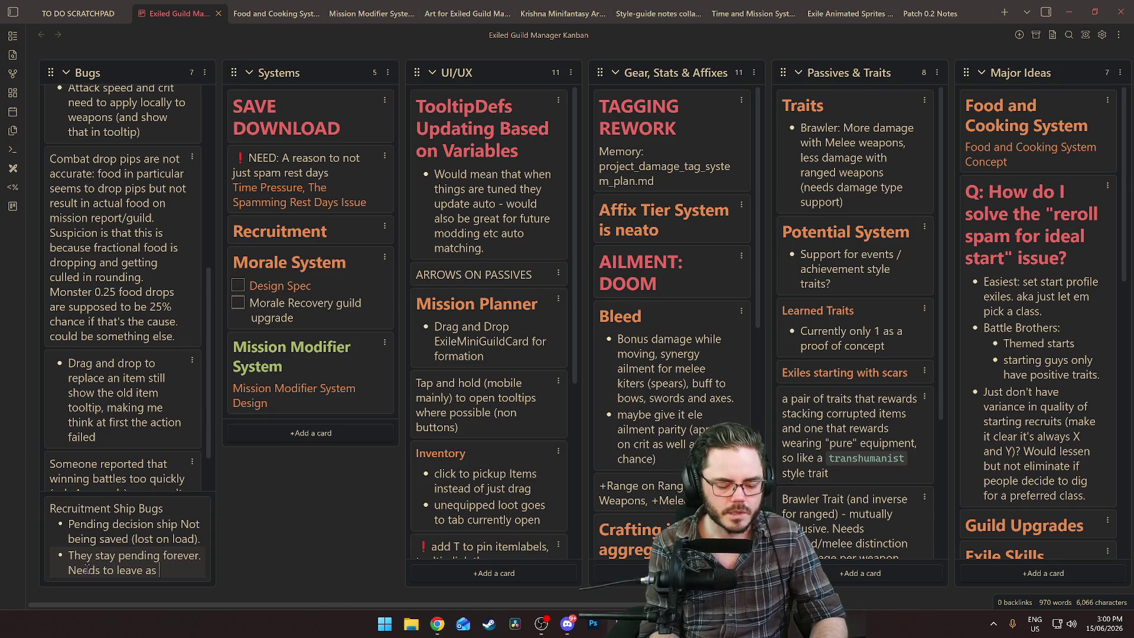
{"action": "type", "text": "soon as a tim"}
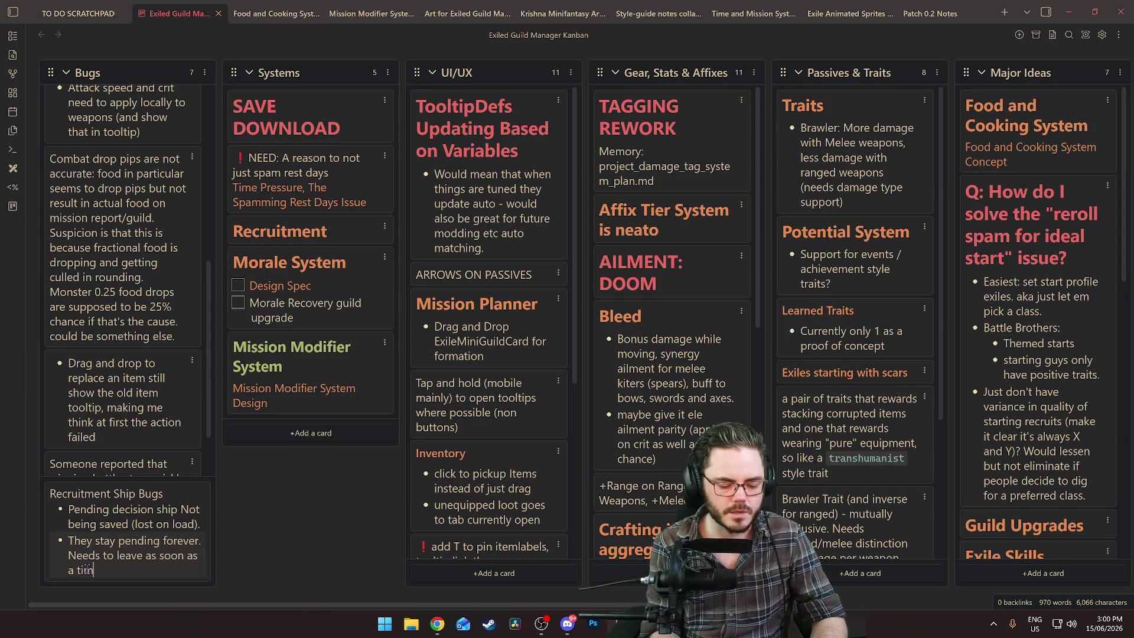
{"action": "type", "text": "urs (warn the player)."}
{"action": "key", "text": "Return"}
Move the new card to the top of Bugs and delete the old RECRUIT BOAT card
{"action": "mouse_move", "coordinate": [107, 172]}
{"action": "left_mouse_down"}
{"action": "mouse_move", "coordinate": [106, 414]}
{"action": "mouse_move", "coordinate": [106, 178]}
{"action": "mouse_move", "coordinate": [124, 349]}
{"action": "left_mouse_up"}
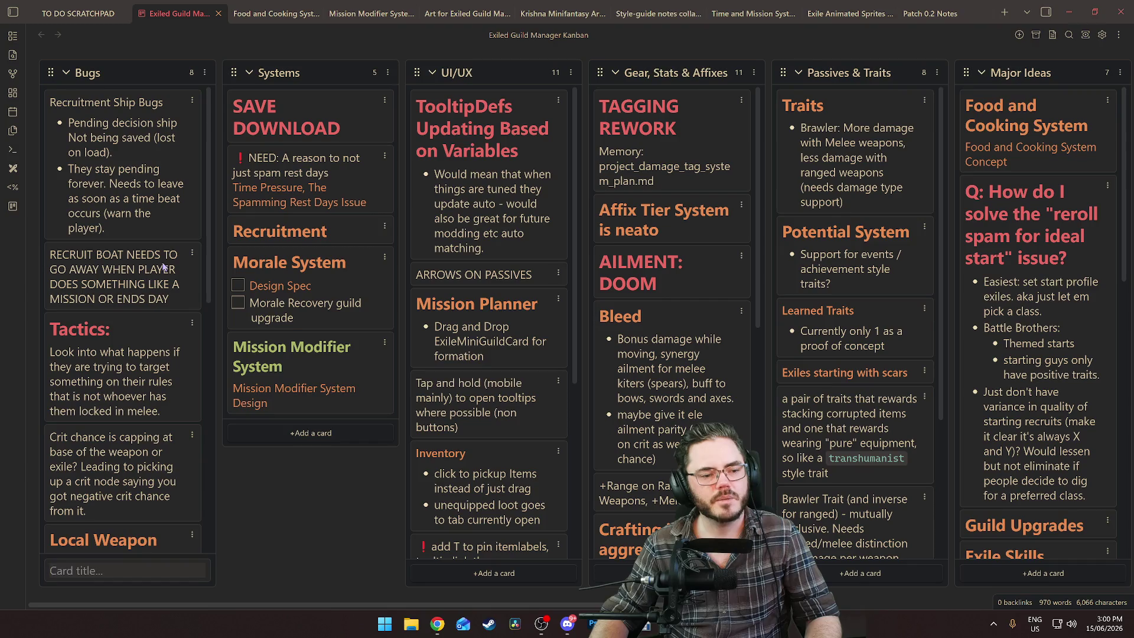
{"action": "left_click", "coordinate": [189, 255]}
{"action": "left_click", "coordinate": [236, 406]}
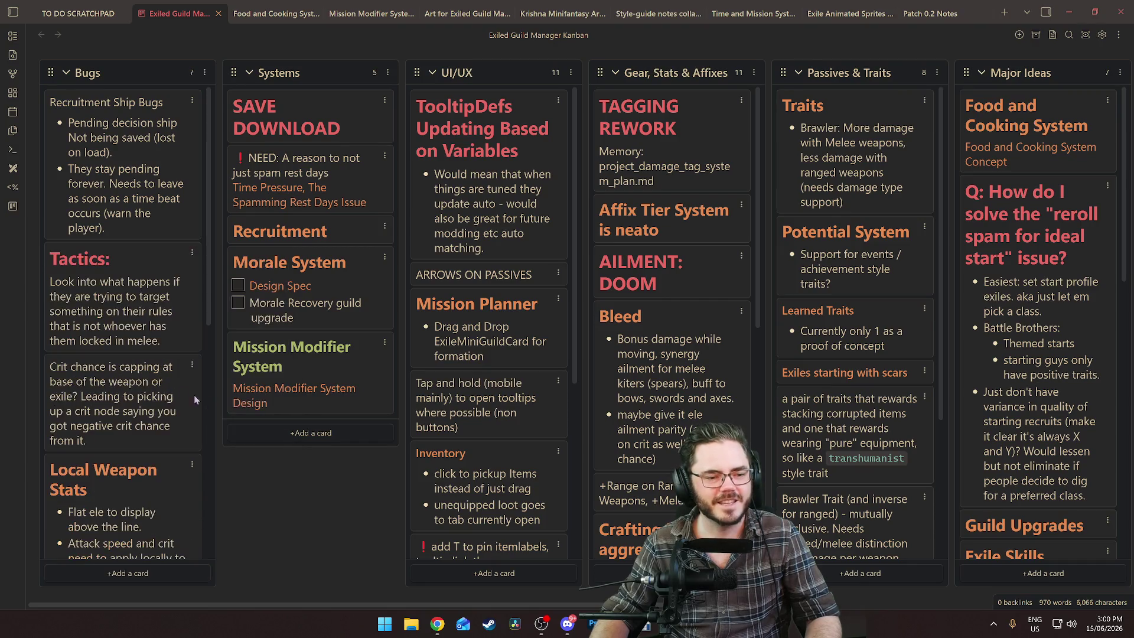
{"action": "scroll", "coordinate": [136, 375], "scroll_direction": "down", "scroll_amount": 2}
{"action": "scroll", "coordinate": [148, 412], "scroll_direction": "up", "scroll_amount": 3}
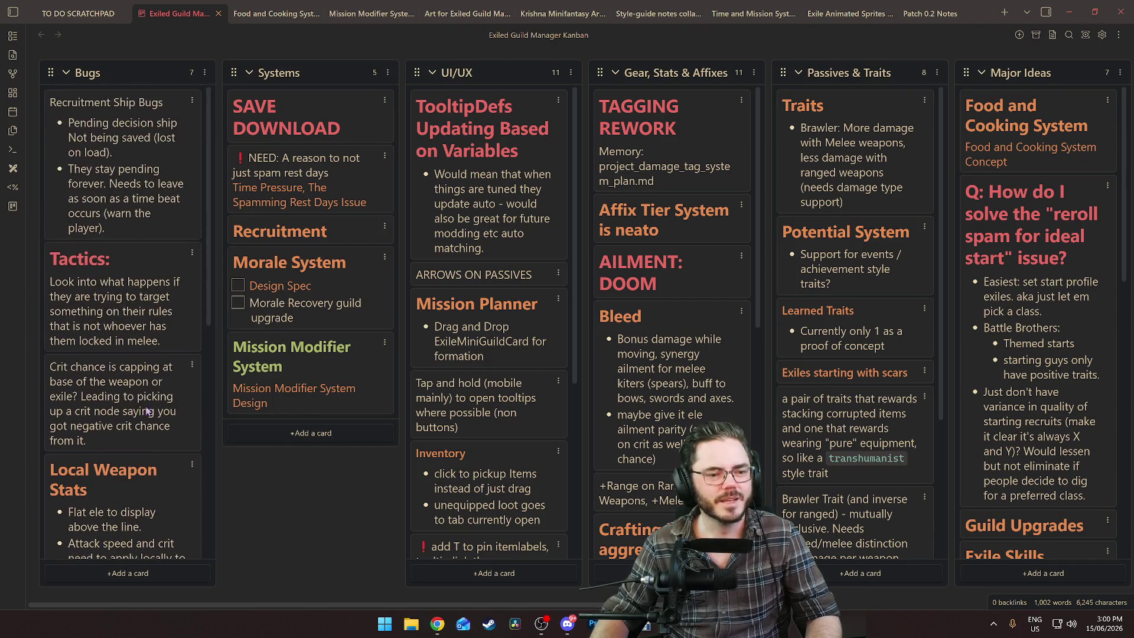
{"action": "key", "text": "alt+Tab"}
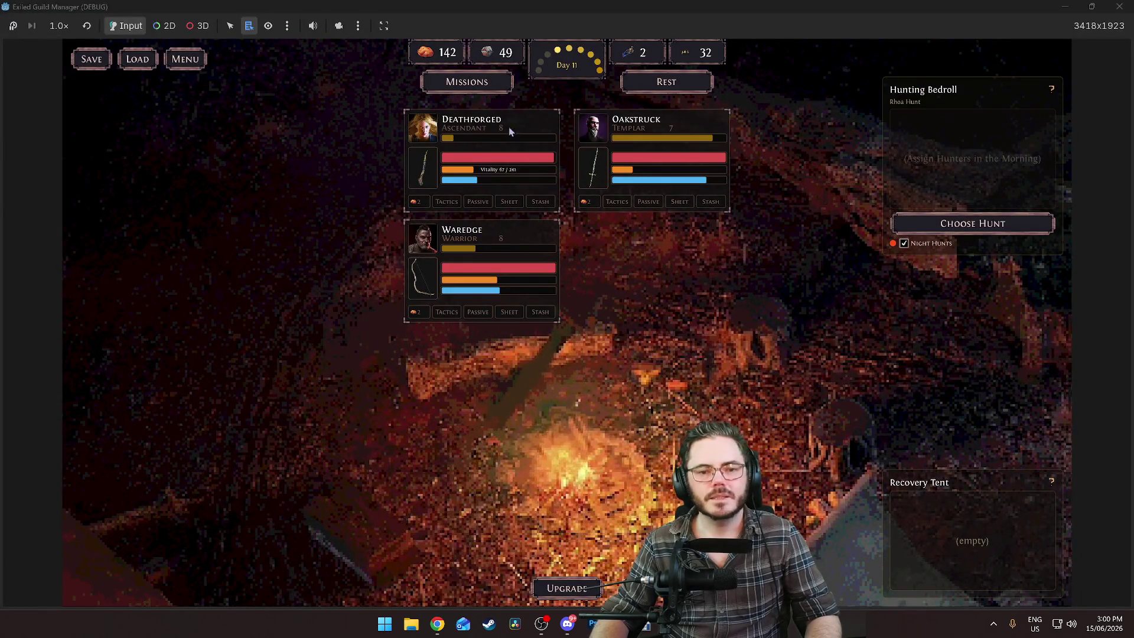
Drop Waredge and Deathforged, run a mission with Oakstruck alone, scrap the Broken Ring, and return to camp
{"action": "left_click", "coordinate": [490, 82]}
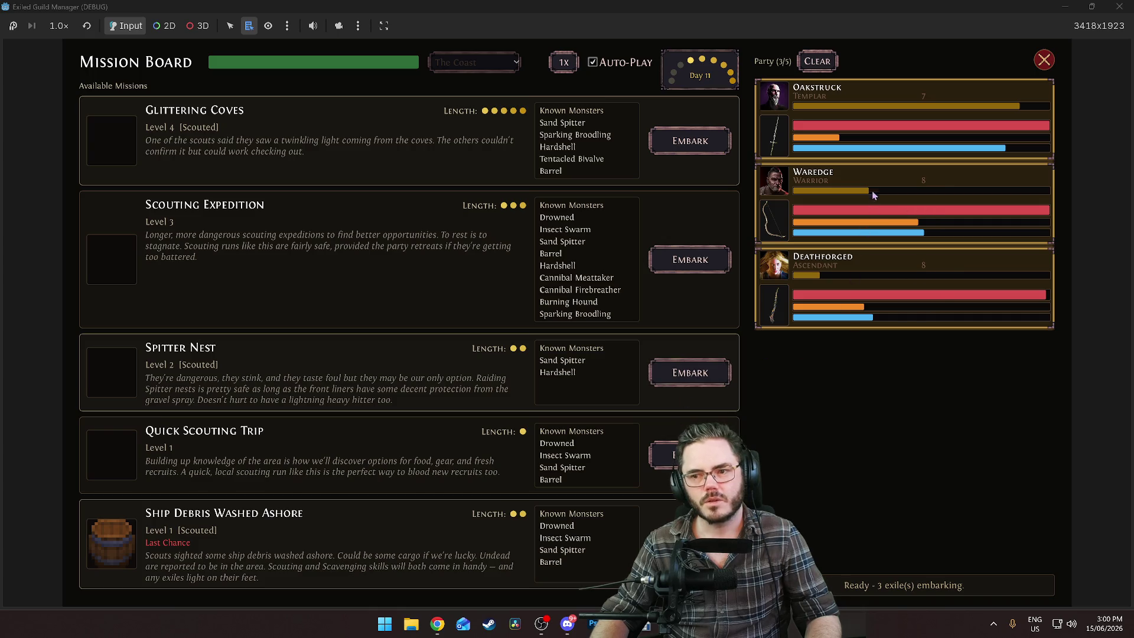
{"action": "left_click", "coordinate": [883, 207]}
{"action": "left_click", "coordinate": [869, 317]}
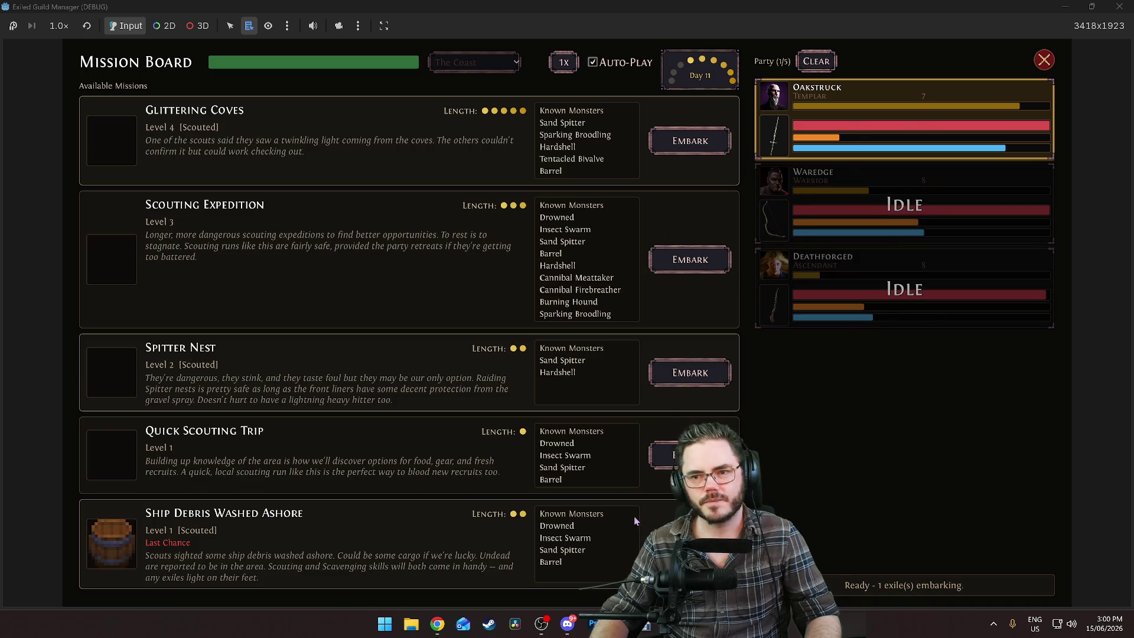
{"action": "left_click", "coordinate": [690, 538]}
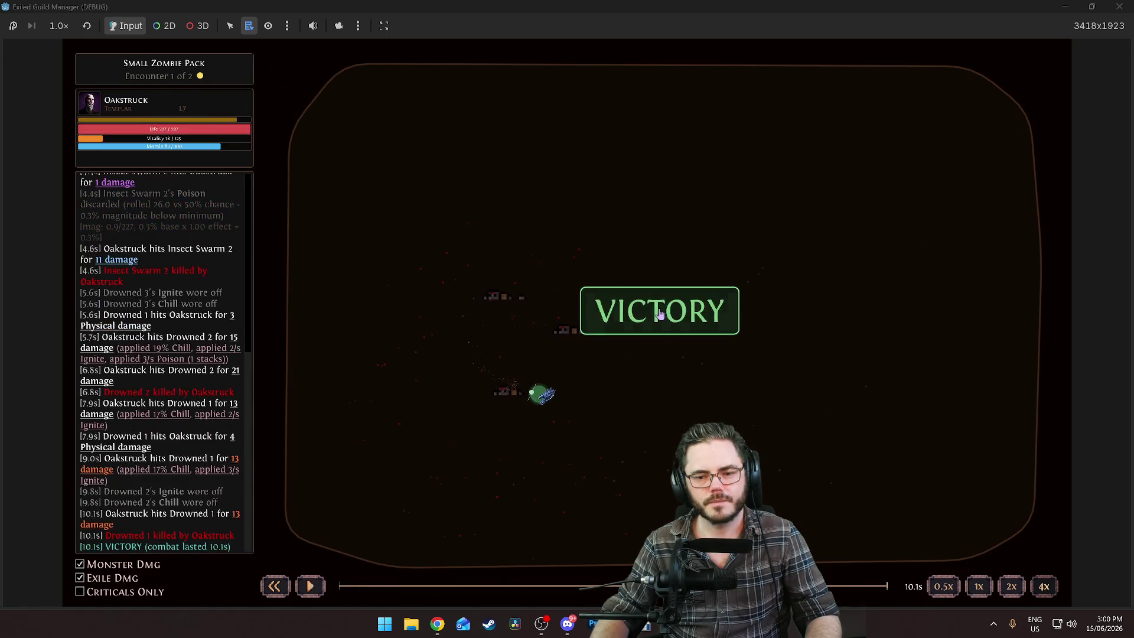
{"action": "left_click", "coordinate": [897, 265]}
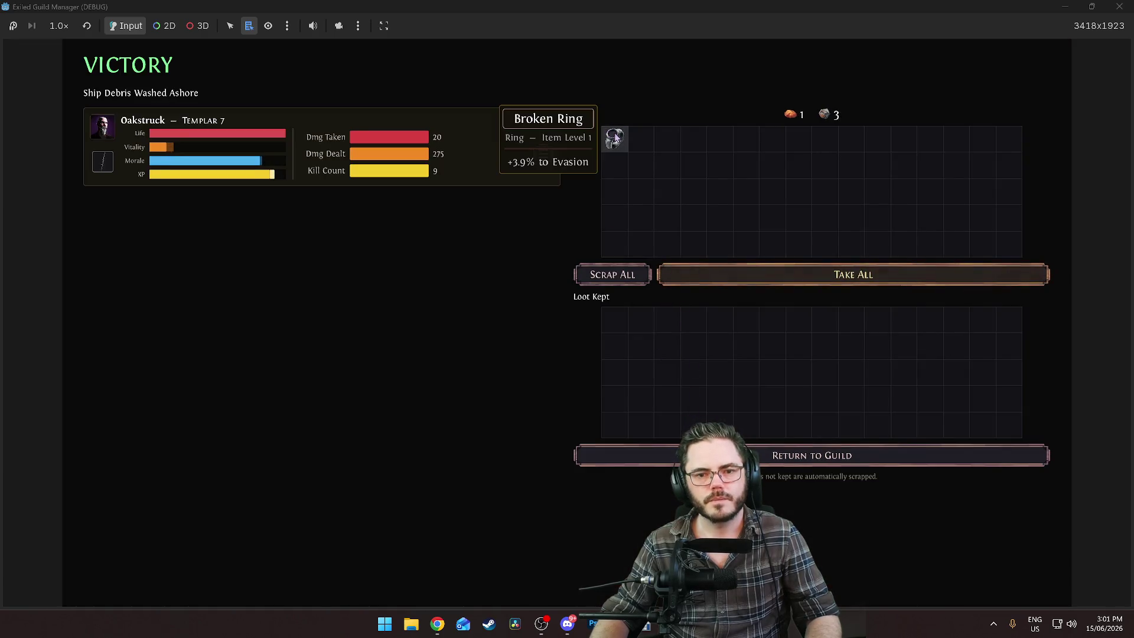
{"action": "left_click", "coordinate": [614, 138]}
{"action": "left_click", "coordinate": [727, 455]}
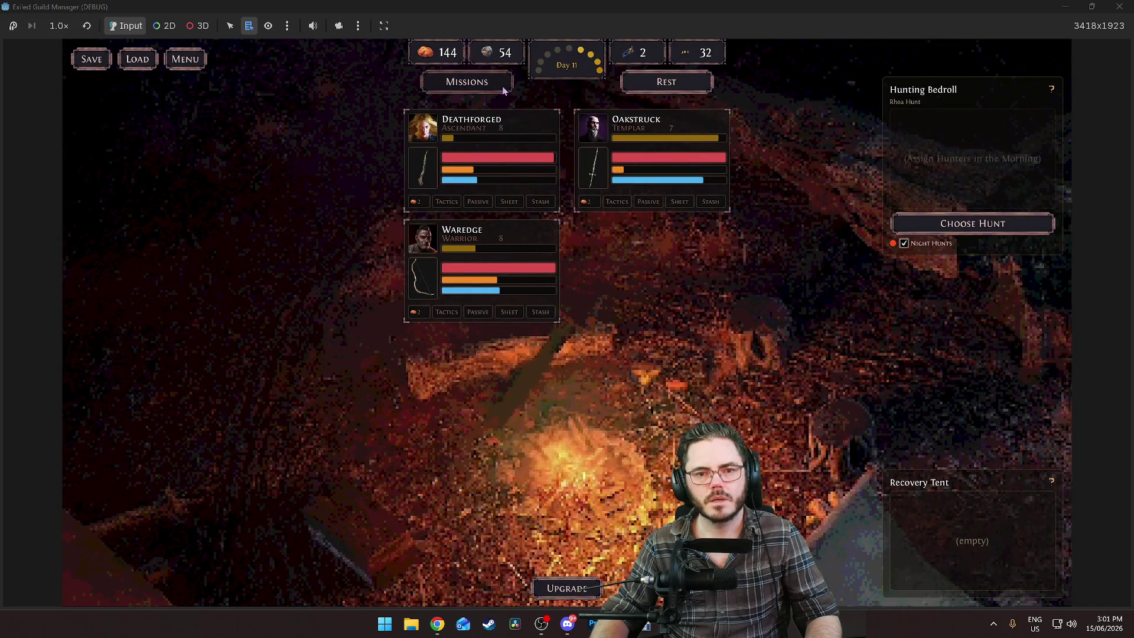
Run the next expedition through three encounters, keep a ring, spear and leather gloves, scrap the rest
{"action": "left_click", "coordinate": [467, 81]}
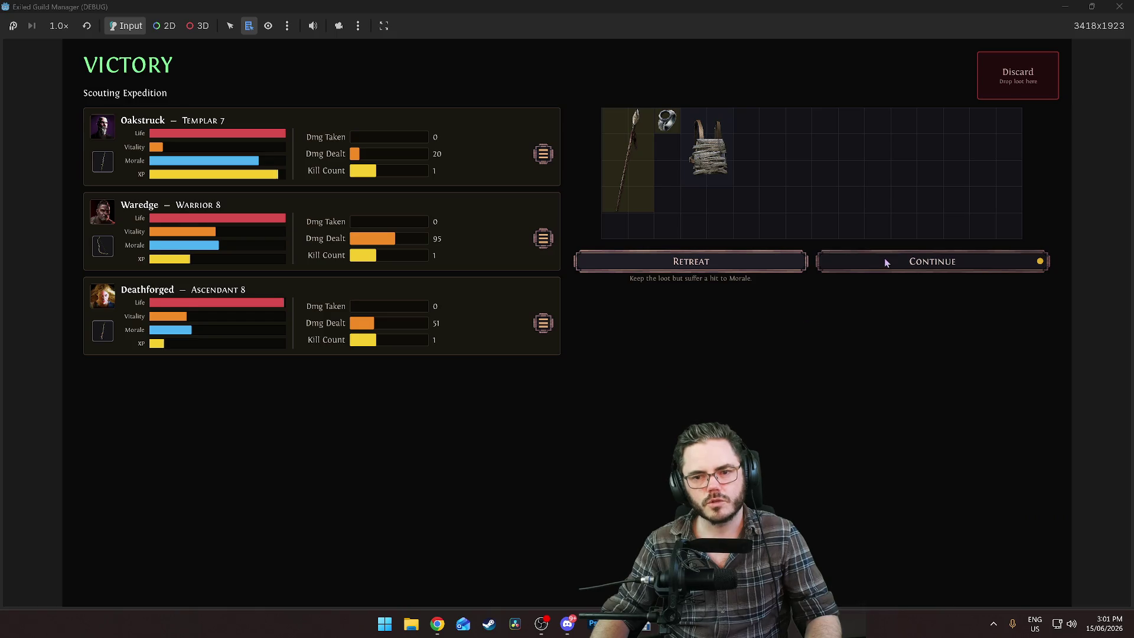
{"action": "left_click", "coordinate": [880, 265]}
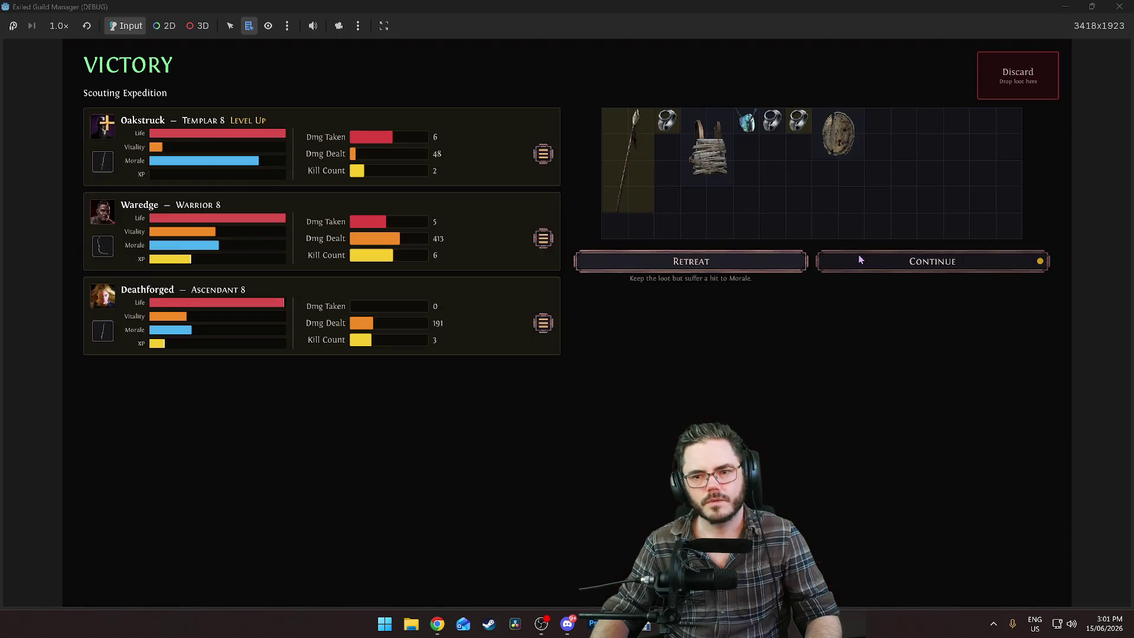
{"action": "left_click", "coordinate": [859, 260]}
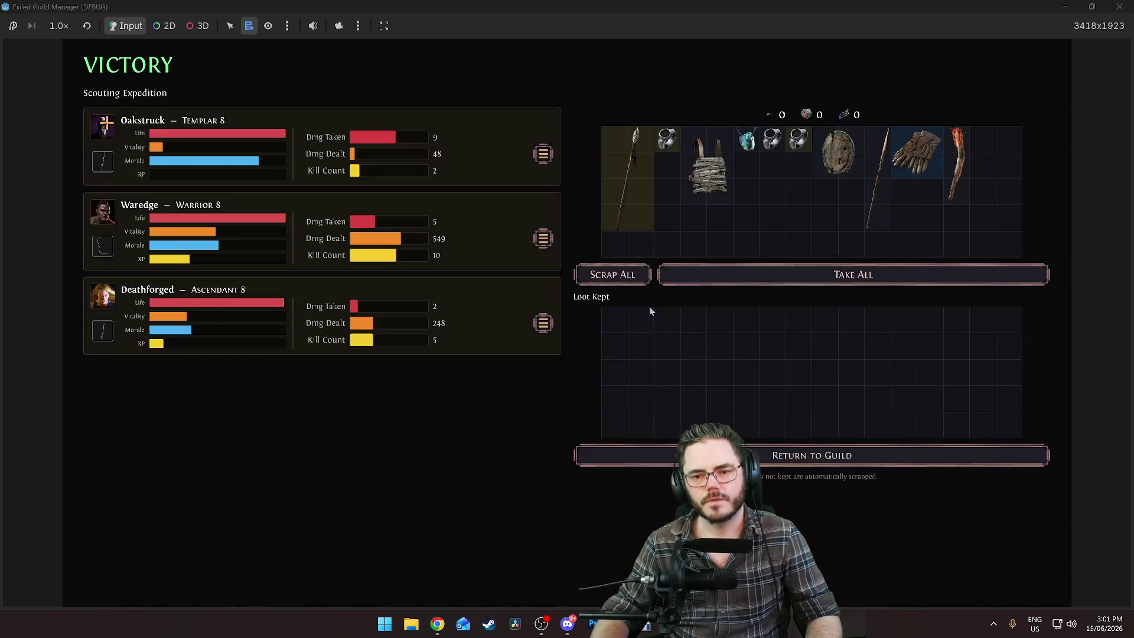
{"action": "left_click", "coordinate": [796, 140]}
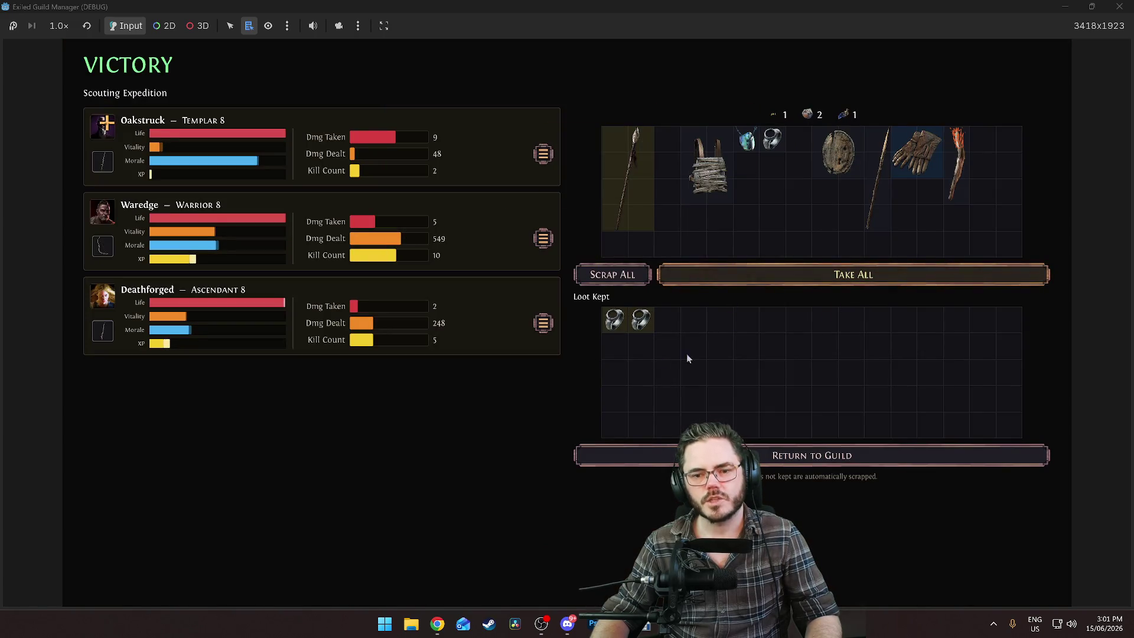
{"action": "left_click", "coordinate": [630, 193]}
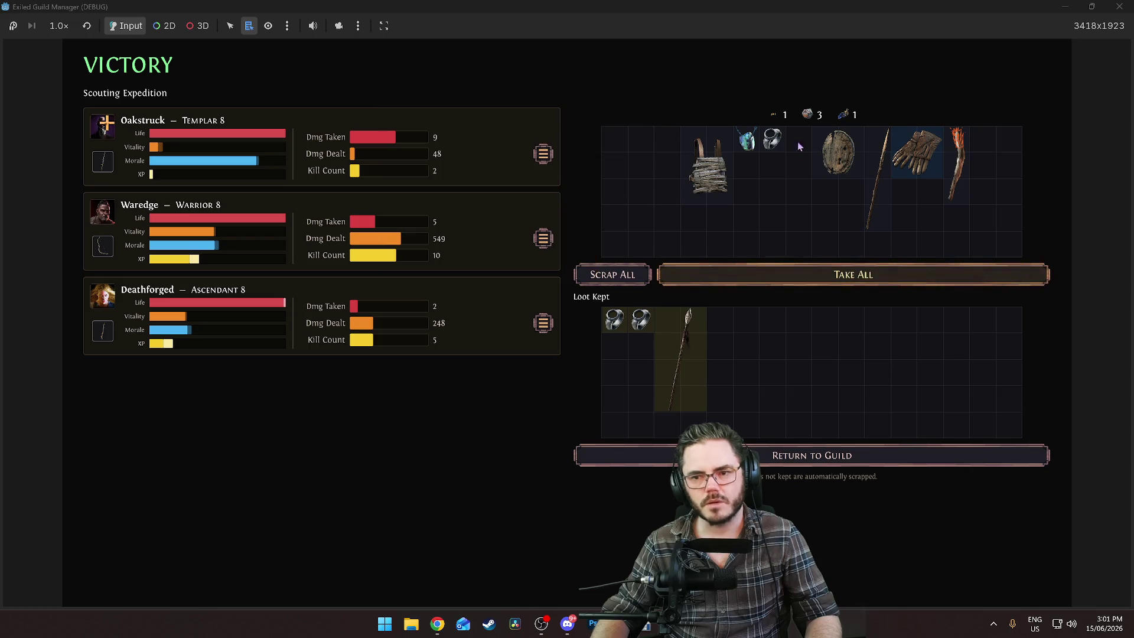
{"action": "left_click", "coordinate": [915, 155]}
{"action": "left_click", "coordinate": [623, 275]}
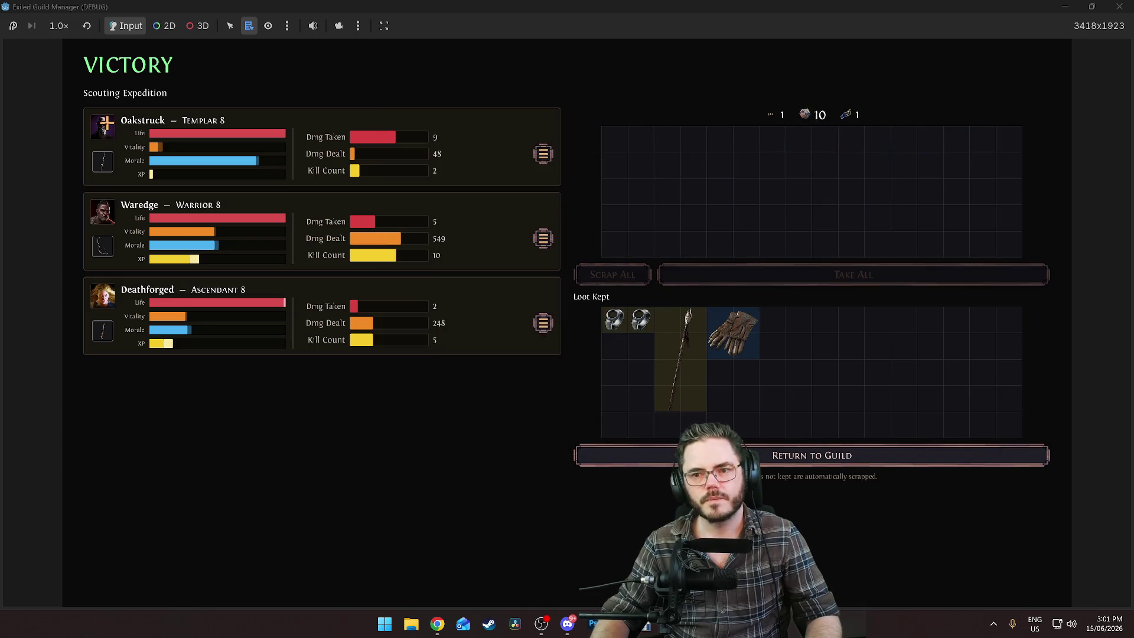
{"action": "left_click", "coordinate": [709, 456]}
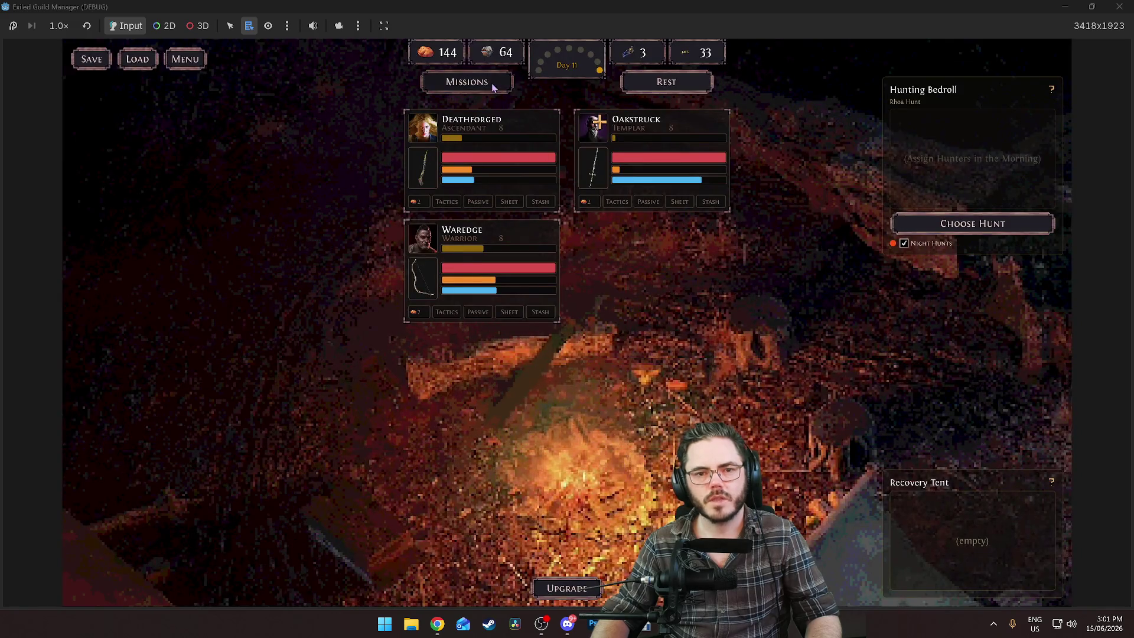
Pick the Strength passive for Oakstruck's level-up
{"action": "left_click", "coordinate": [494, 88]}
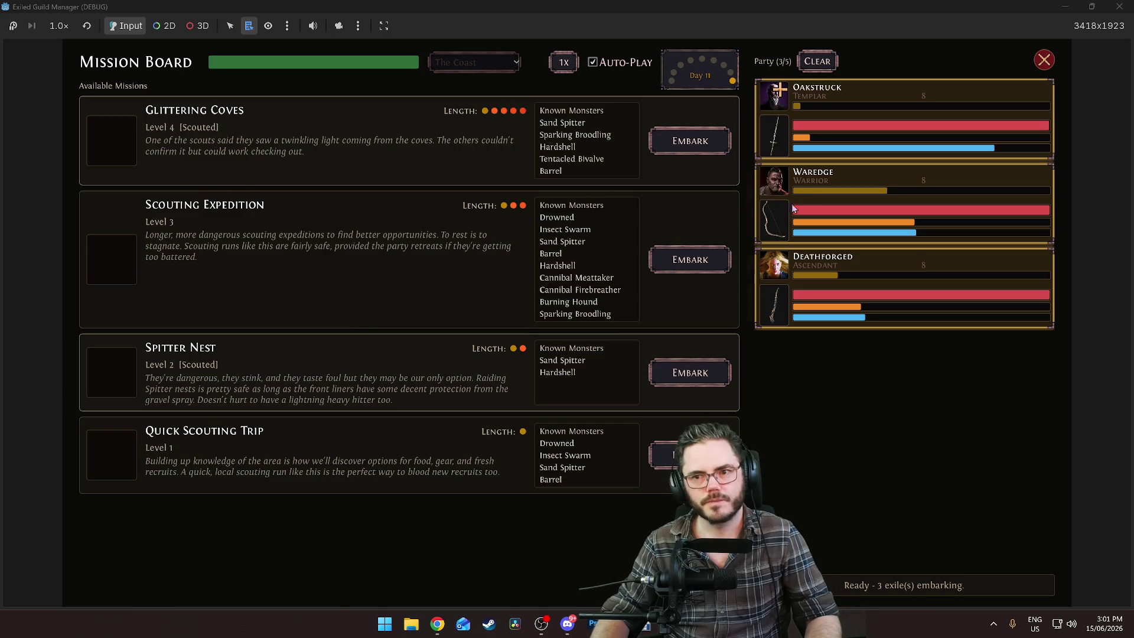
{"action": "key", "text": "Escape"}
{"action": "left_click", "coordinate": [546, 176]}
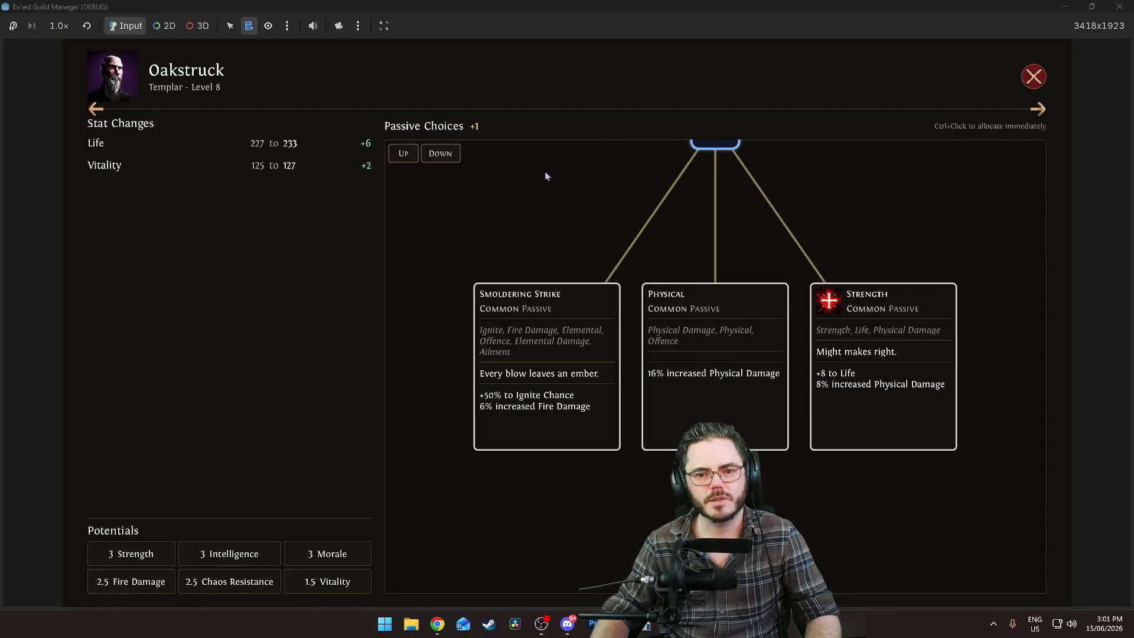
{"action": "left_click", "coordinate": [919, 410]}
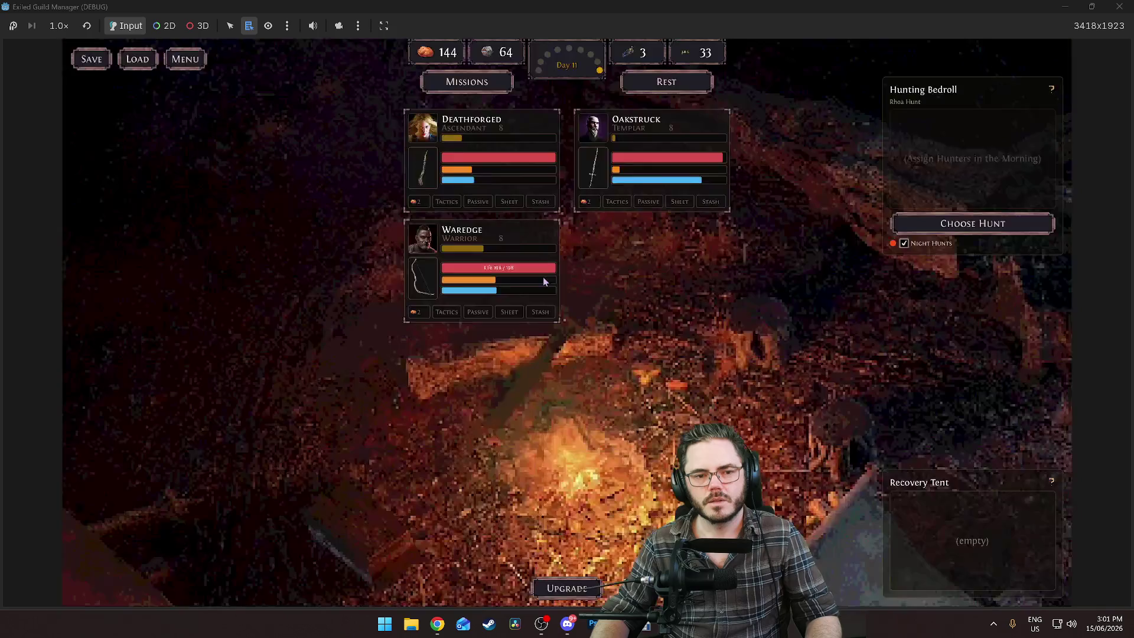
Win a Scouting Expedition keeping only the spear, scrap the rest, and reopen the Mission Board
{"action": "left_click", "coordinate": [466, 81]}
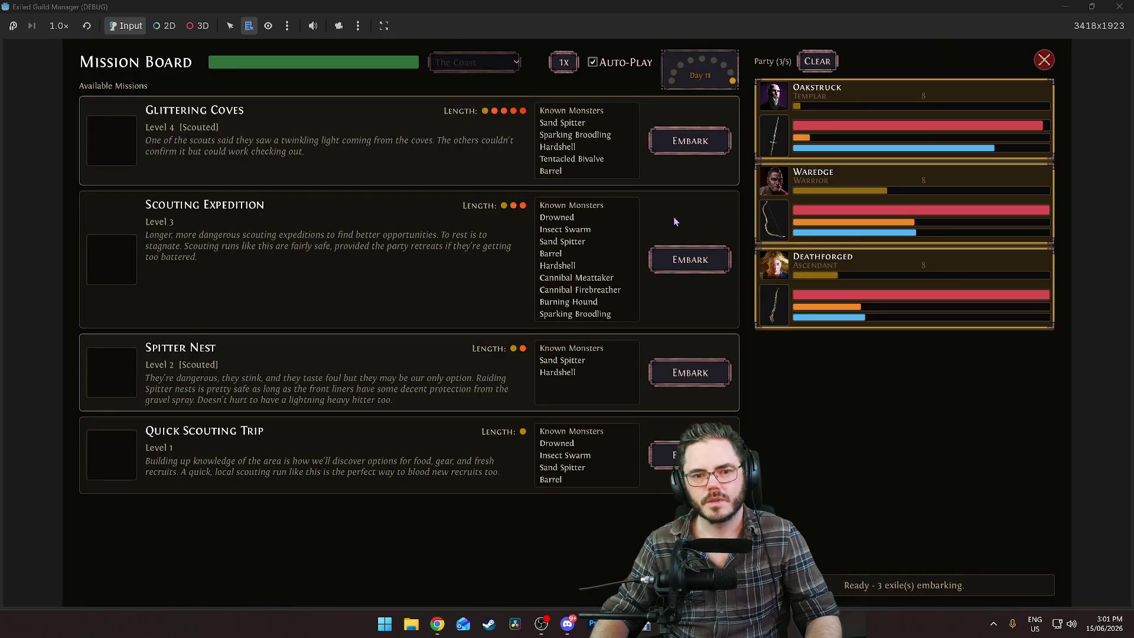
{"action": "left_click", "coordinate": [661, 263]}
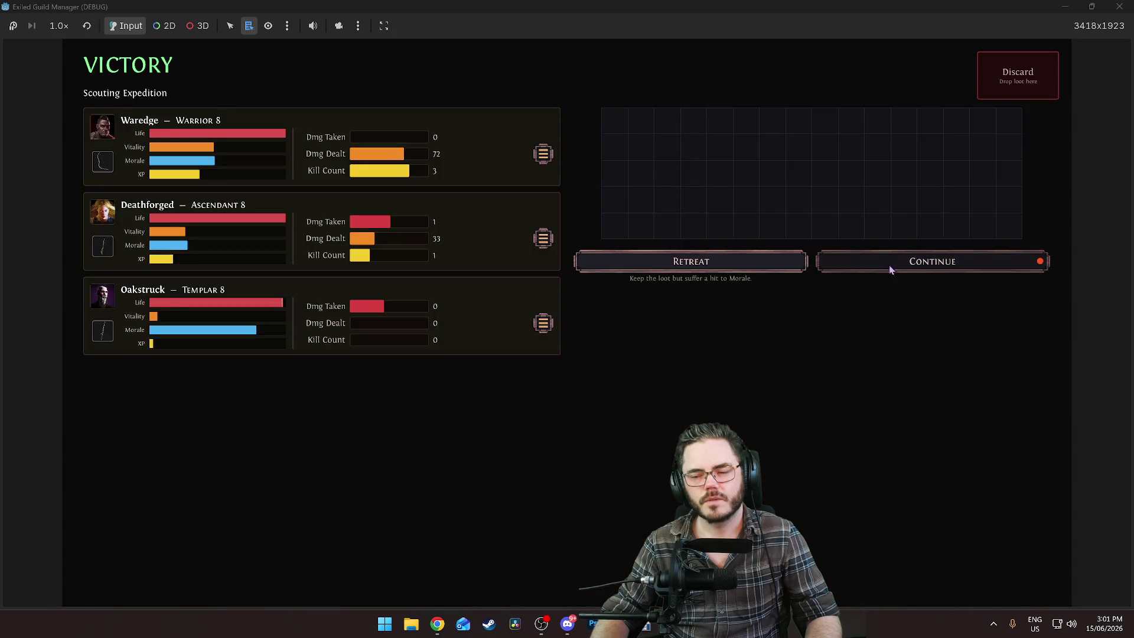
{"action": "left_click", "coordinate": [891, 269]}
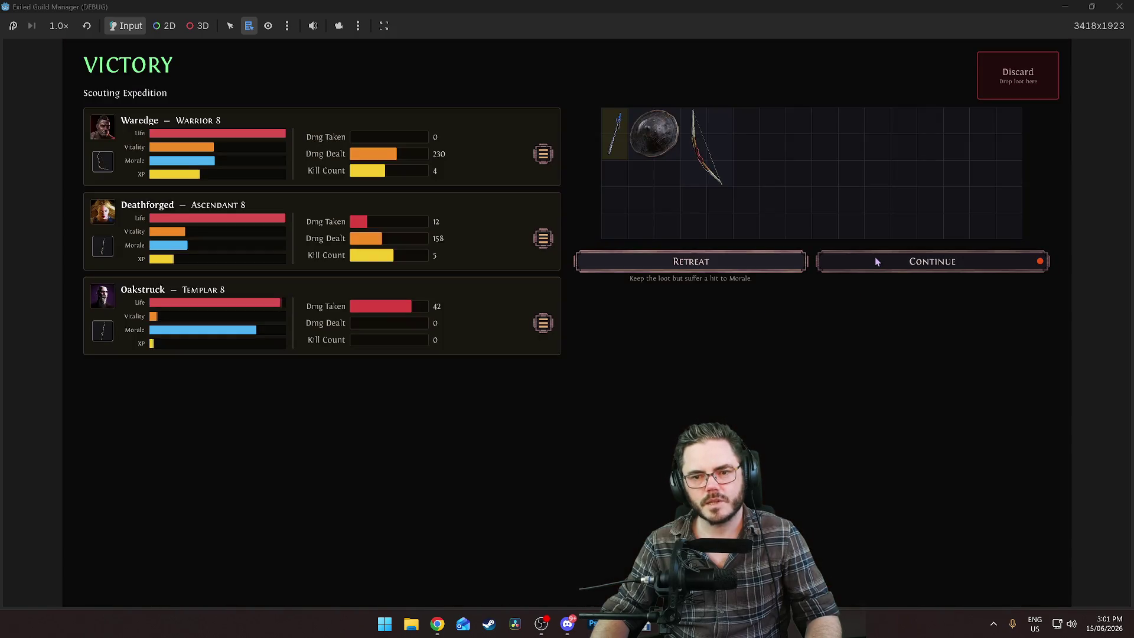
{"action": "left_click", "coordinate": [878, 262]}
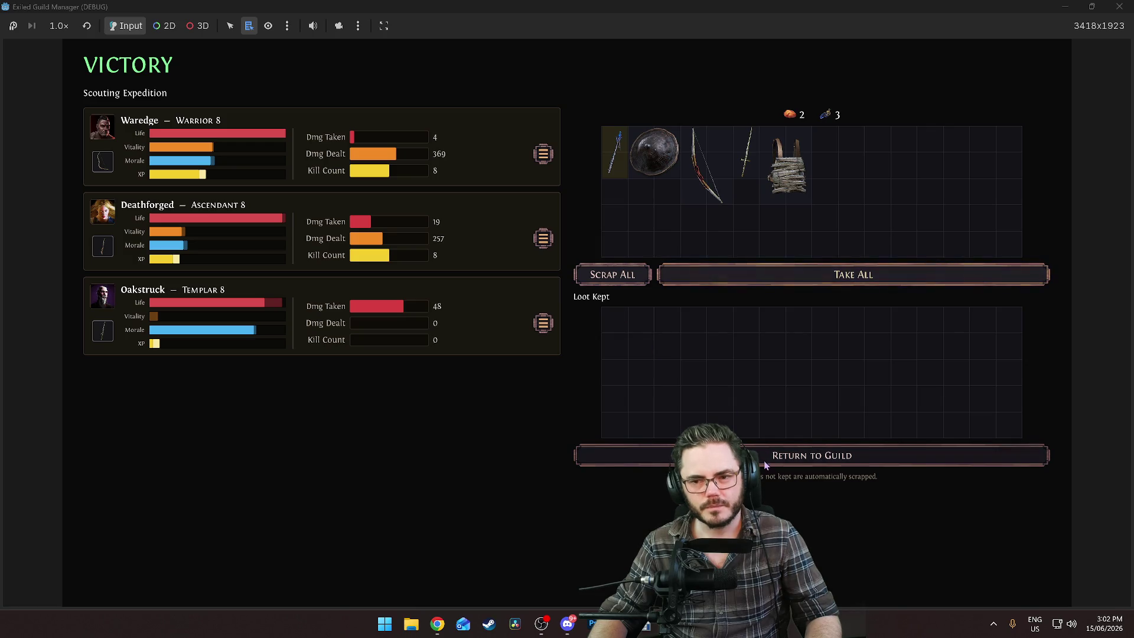
{"action": "left_click", "coordinate": [615, 153]}
{"action": "left_click", "coordinate": [615, 270]}
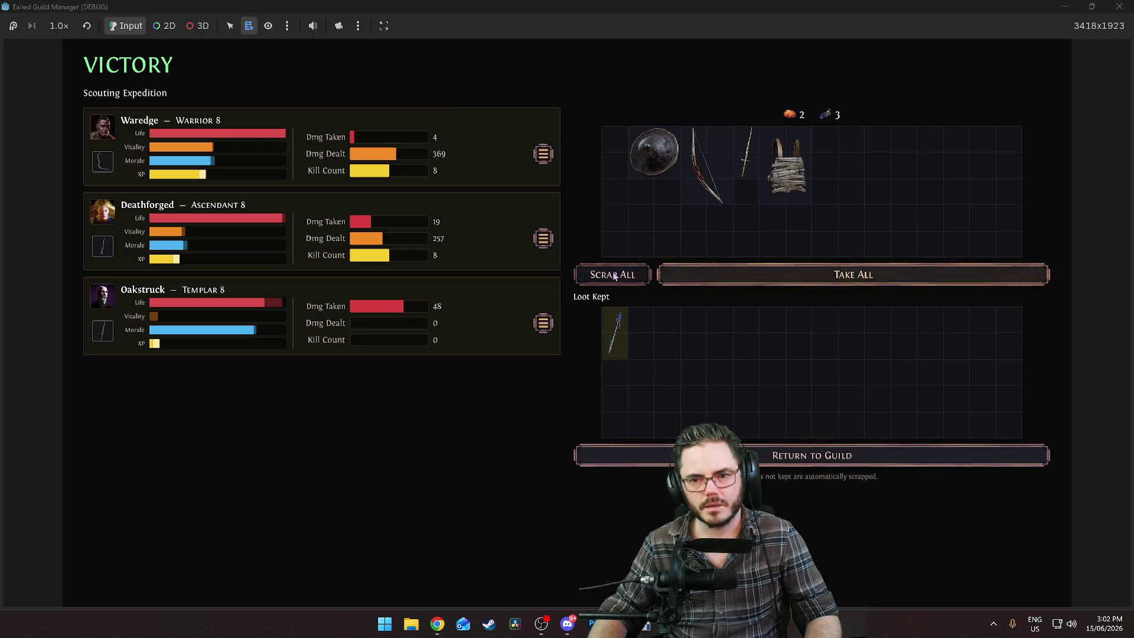
{"action": "left_click", "coordinate": [617, 461]}
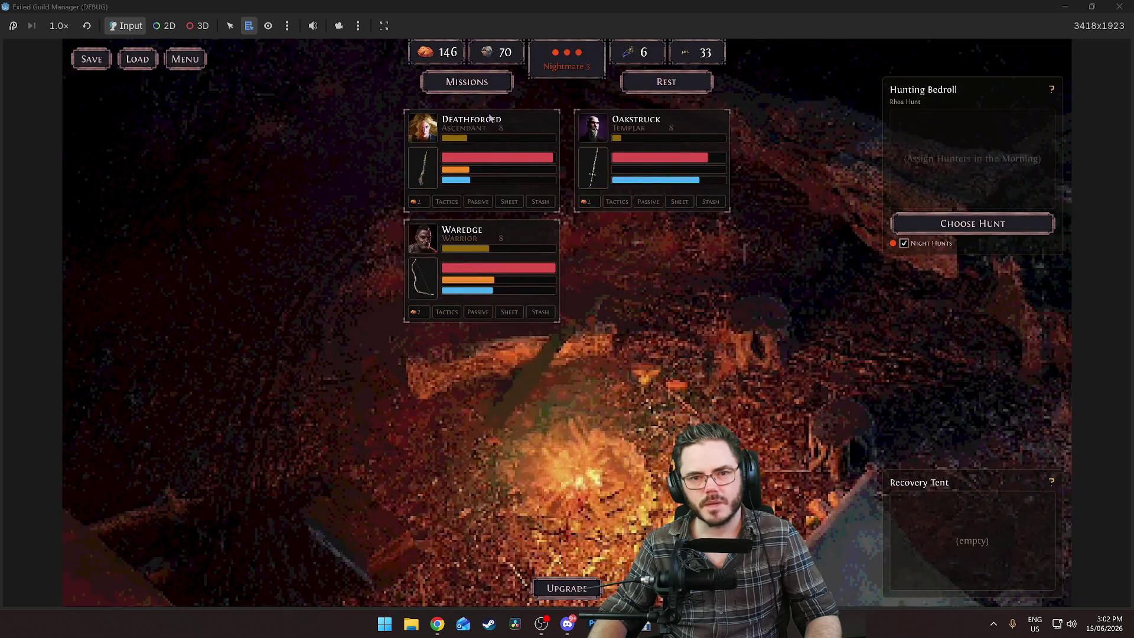
{"action": "left_click", "coordinate": [466, 83]}
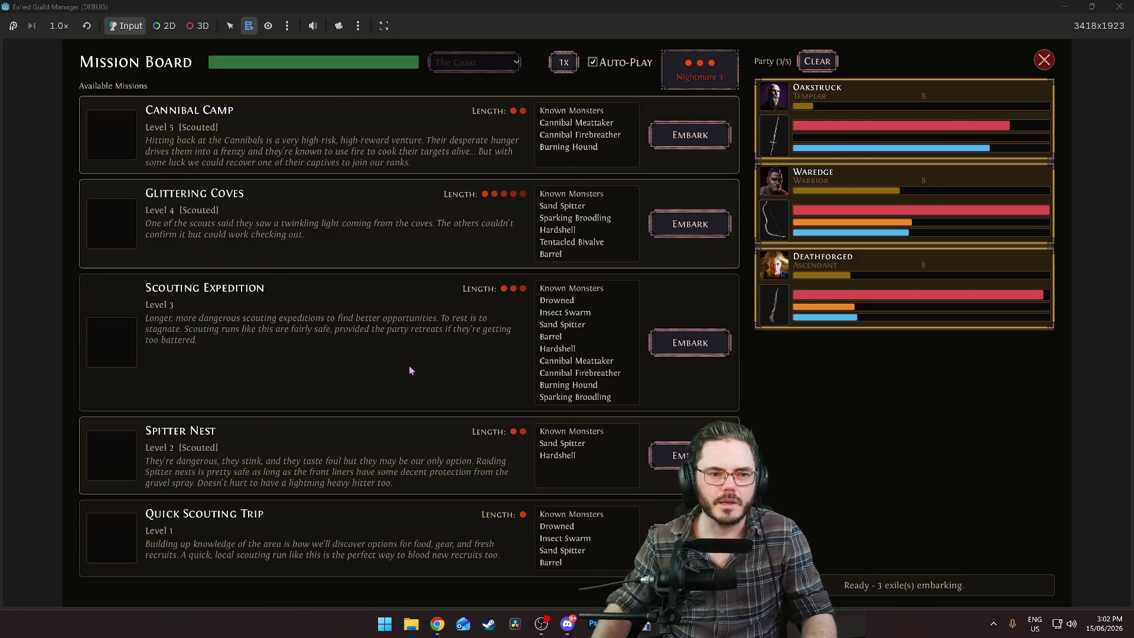
{"action": "key", "text": "alt+Tab"}
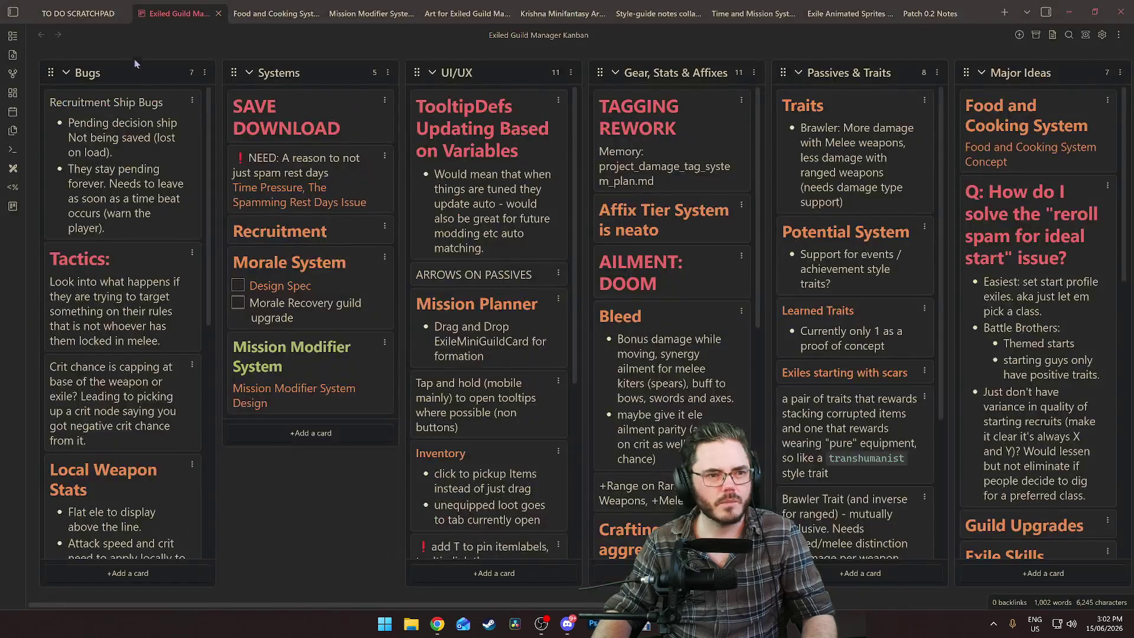
Below the recruits note in TO DO SCRATCHPAD, add a bold 'Better custom mission highlighting system' heading with a bullet
{"action": "left_click", "coordinate": [89, 13]}
{"action": "scroll", "coordinate": [297, 303], "scroll_direction": "down", "scroll_amount": 1}
{"action": "left_click", "coordinate": [314, 338]}
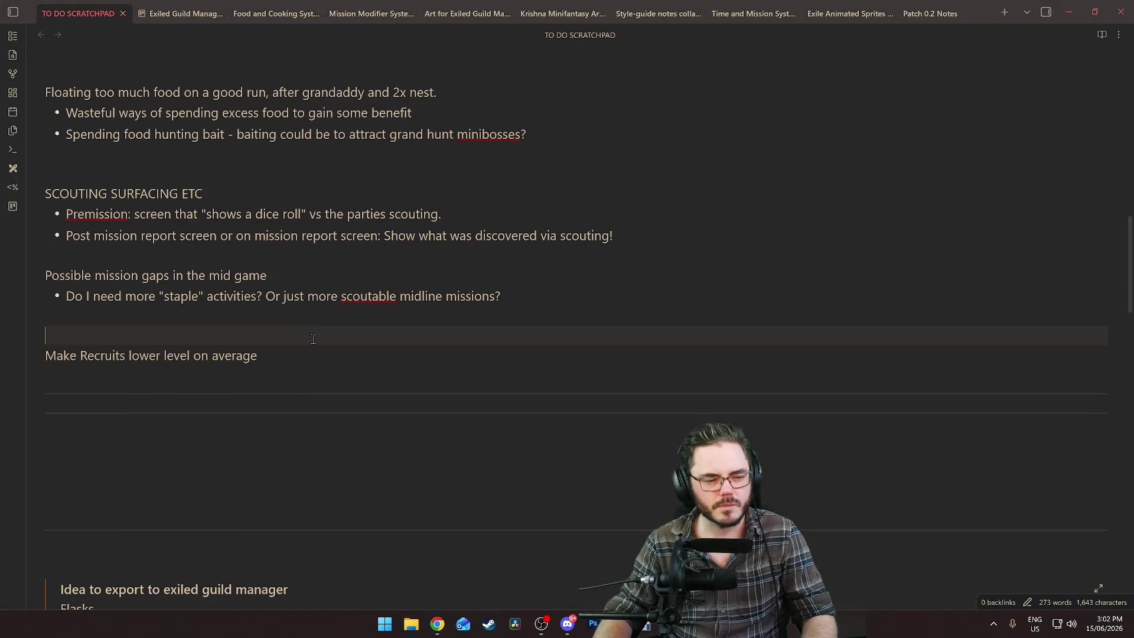
{"action": "key", "text": "Down"}
{"action": "key", "text": "Down"}
{"action": "key", "text": "Return"}
{"action": "key", "text": "Return"}
{"action": "key", "text": "Return"}
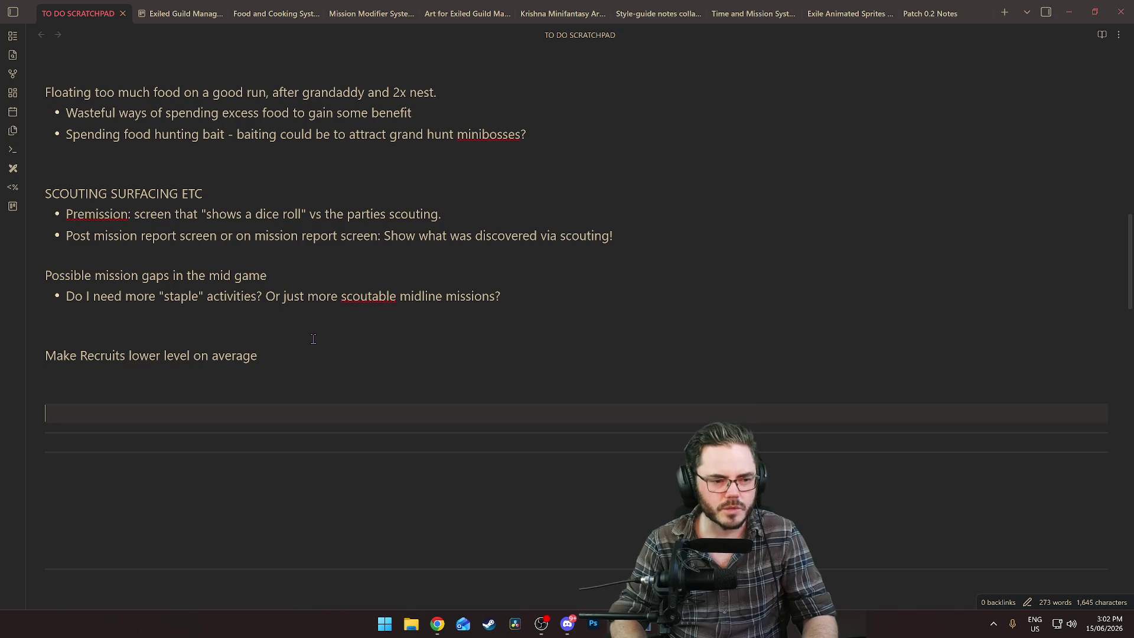
{"action": "key", "text": "Return"}
{"action": "key", "text": "Up"}
{"action": "key", "text": "Up"}
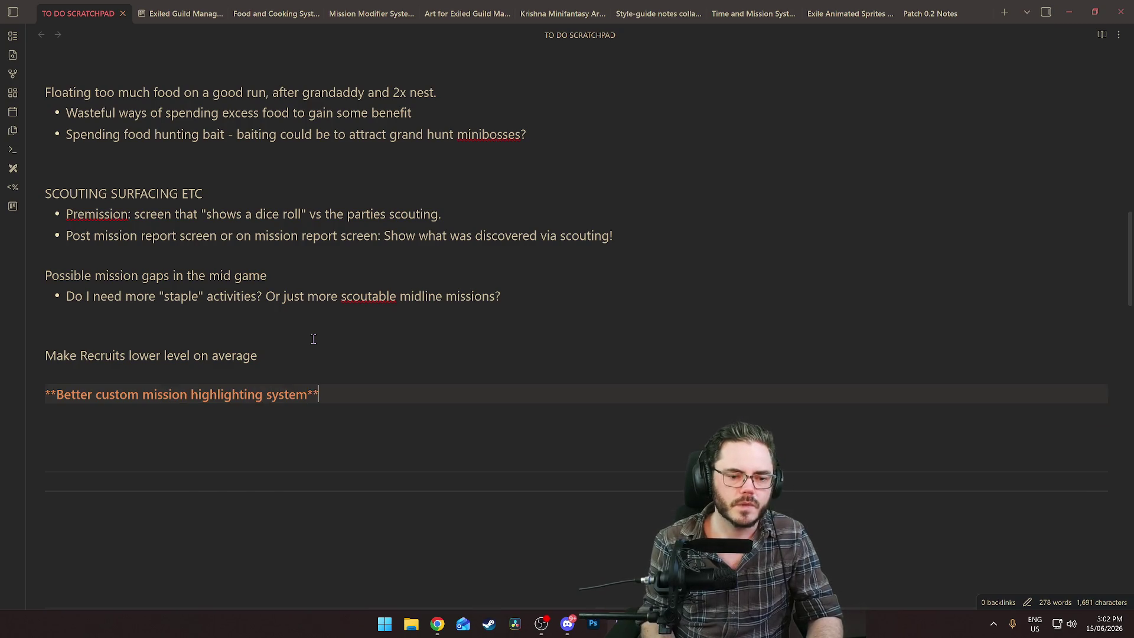
{"action": "key", "text": "Return"}
{"action": "type", "text": "-"}
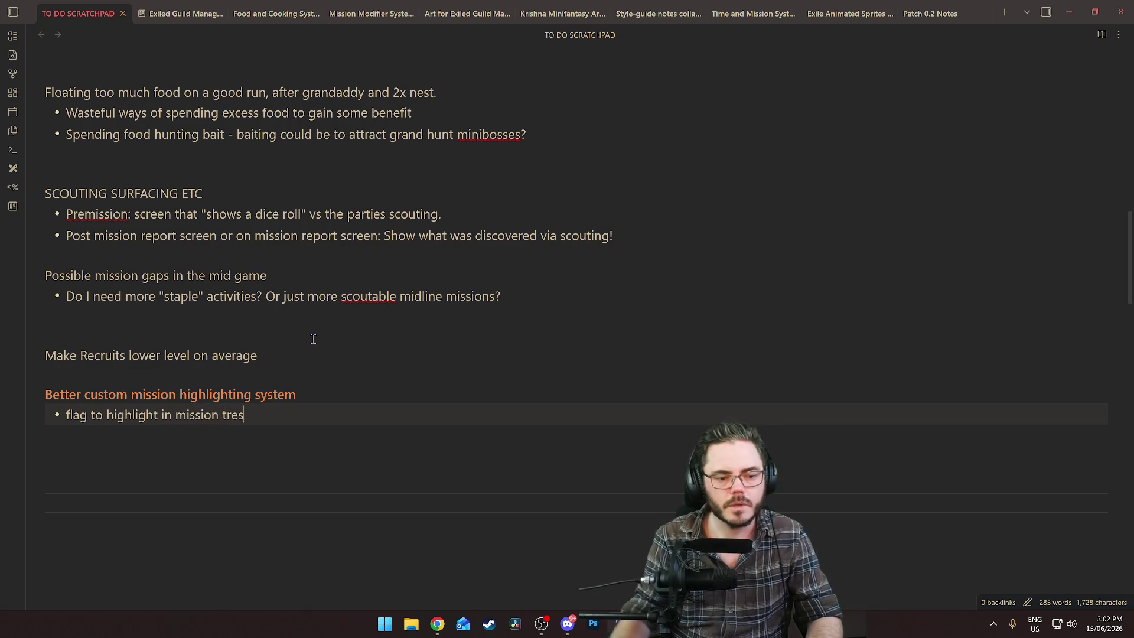
{"action": "key", "text": "alt+Tab"}
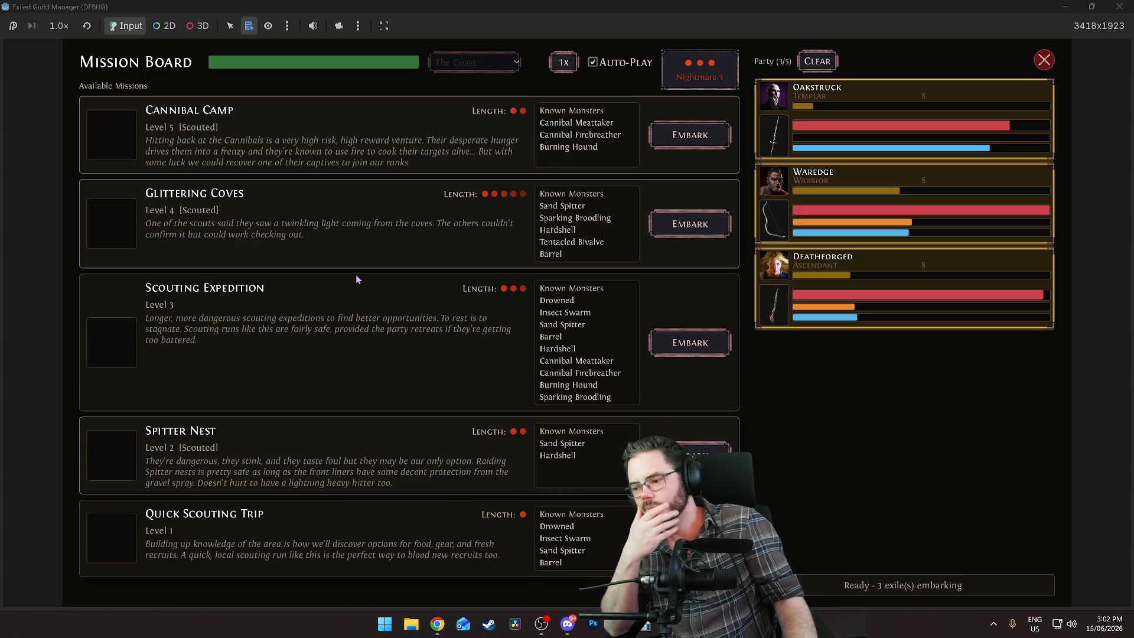
Add 'Story flag?' and 'Possible reward highlighting' bullets to the highlighting note while checking the Mission Board
{"action": "key", "text": "alt+Tab"}
{"action": "key", "text": "Return"}
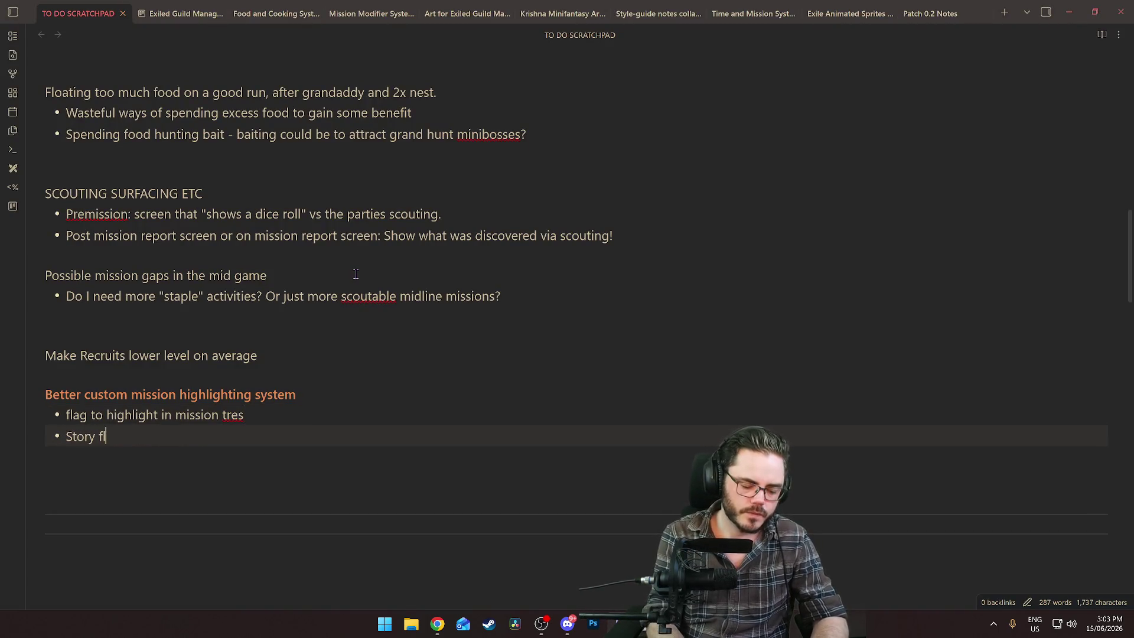
{"action": "key", "text": "alt+Tab"}
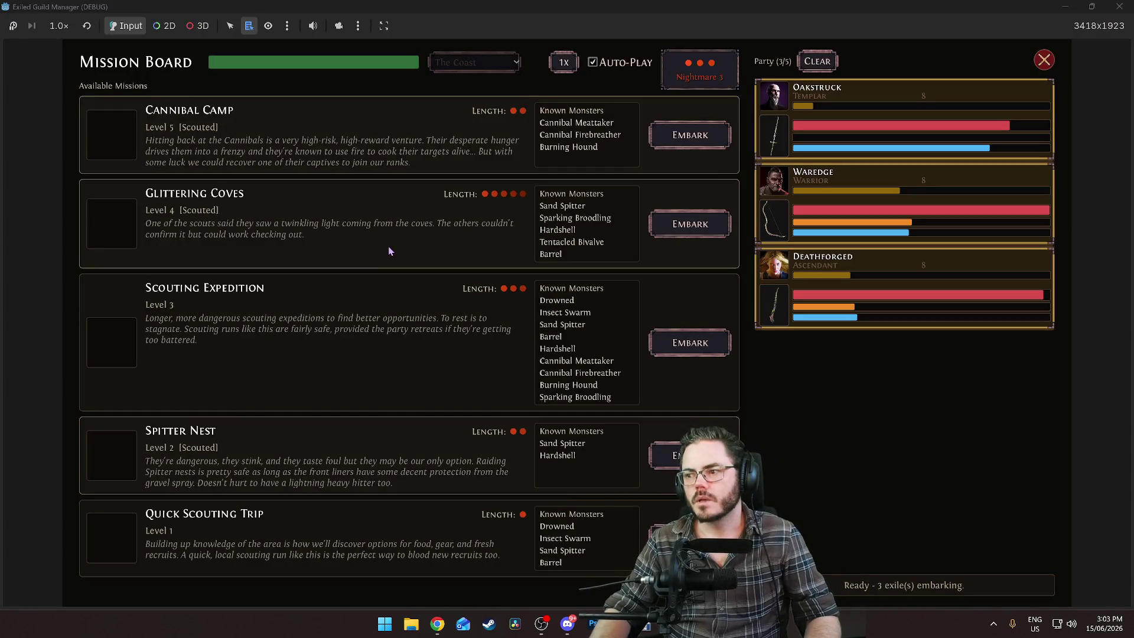
{"action": "key", "text": "alt+Tab"}
{"action": "key", "text": "Return"}
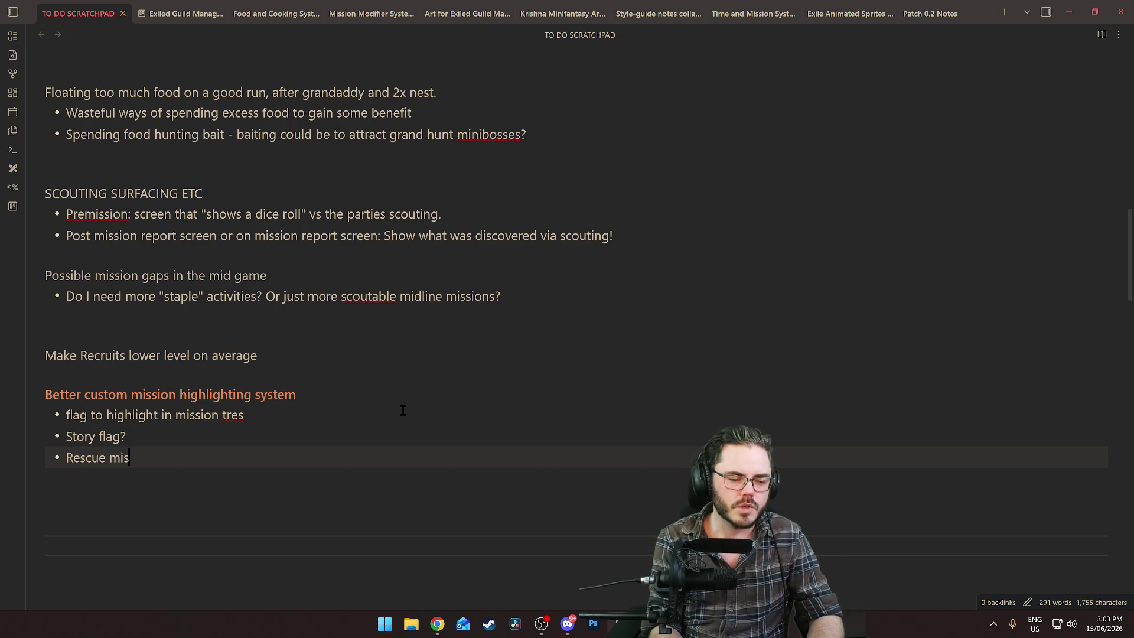
{"action": "key", "text": "alt+Tab"}
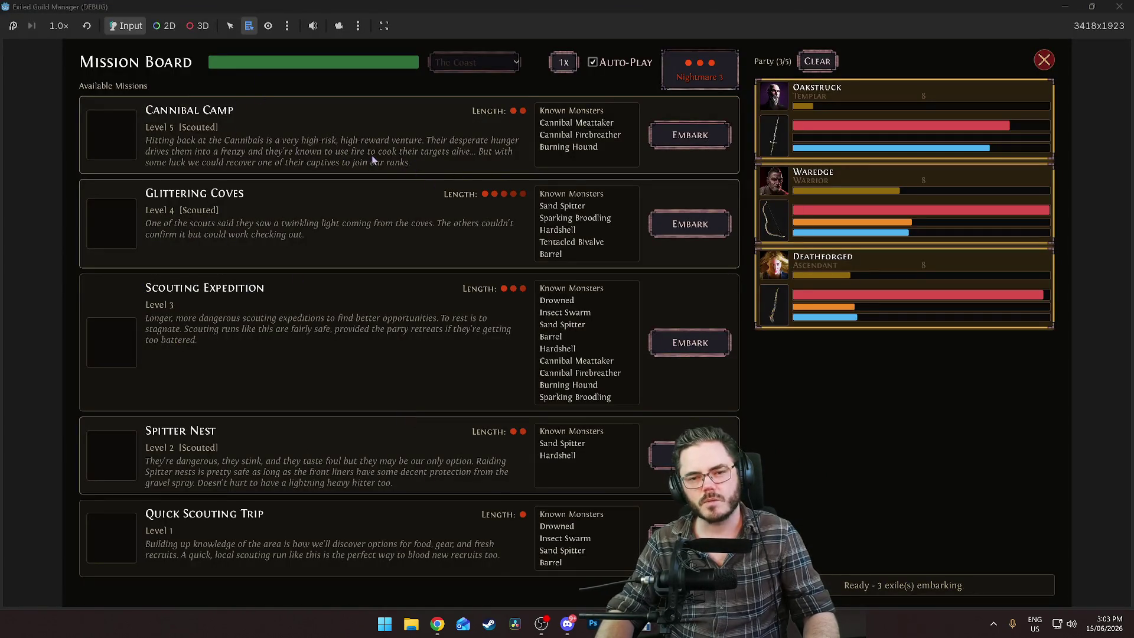
{"action": "key", "text": "alt+Tab"}
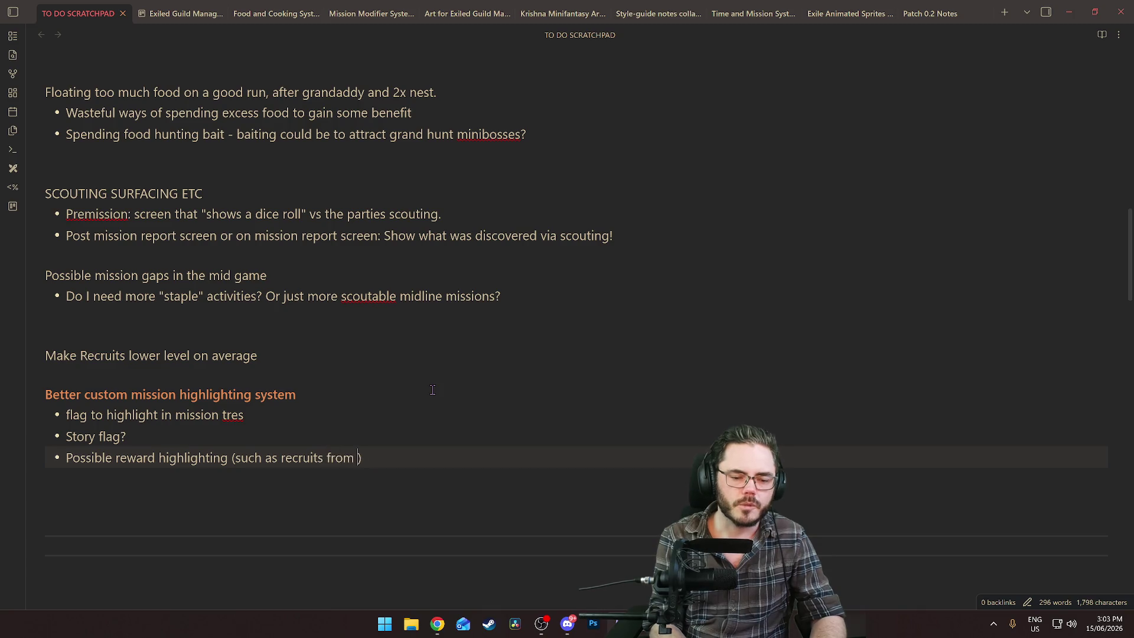
{"action": "key", "text": "alt+Tab"}
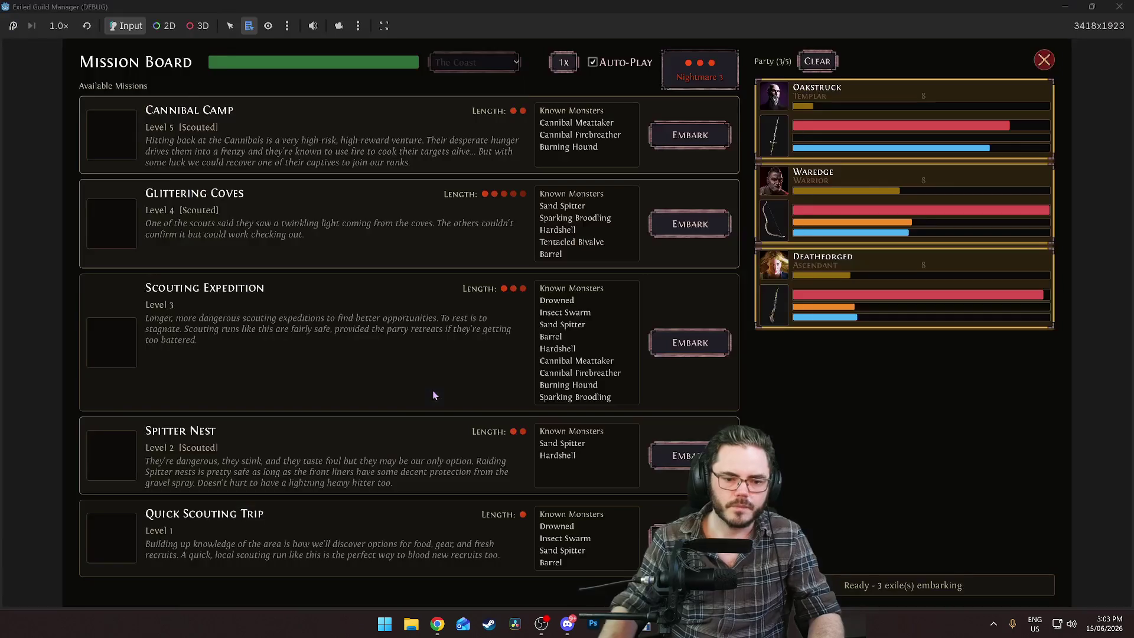
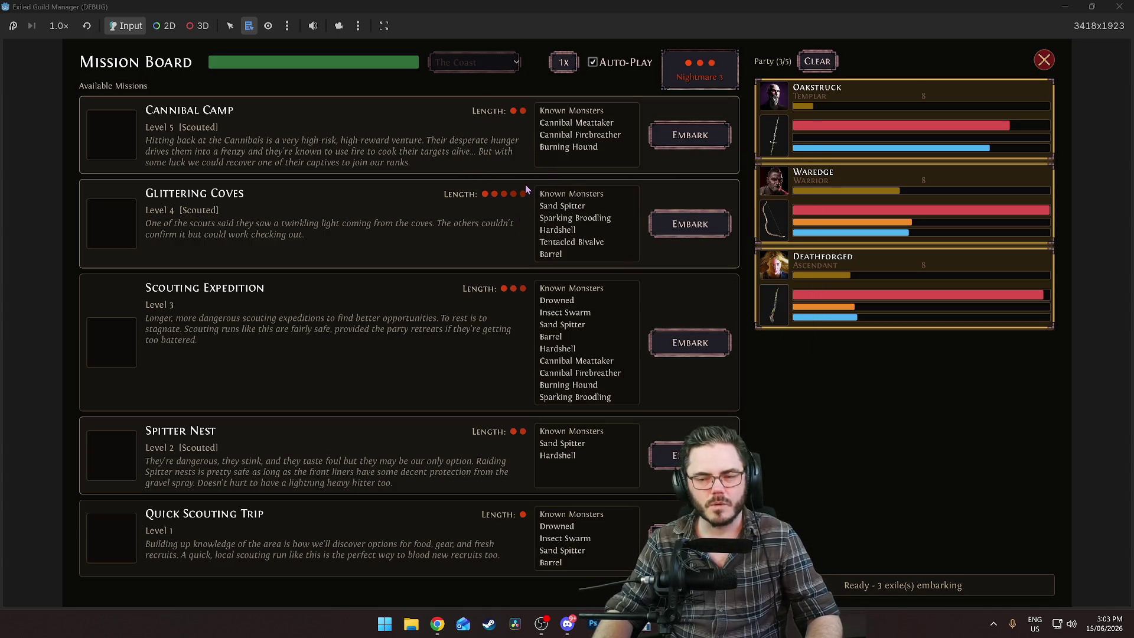
Rest Oakstruck a day in the Recovery Tent, then return him to the party
{"action": "key", "text": "Escape"}
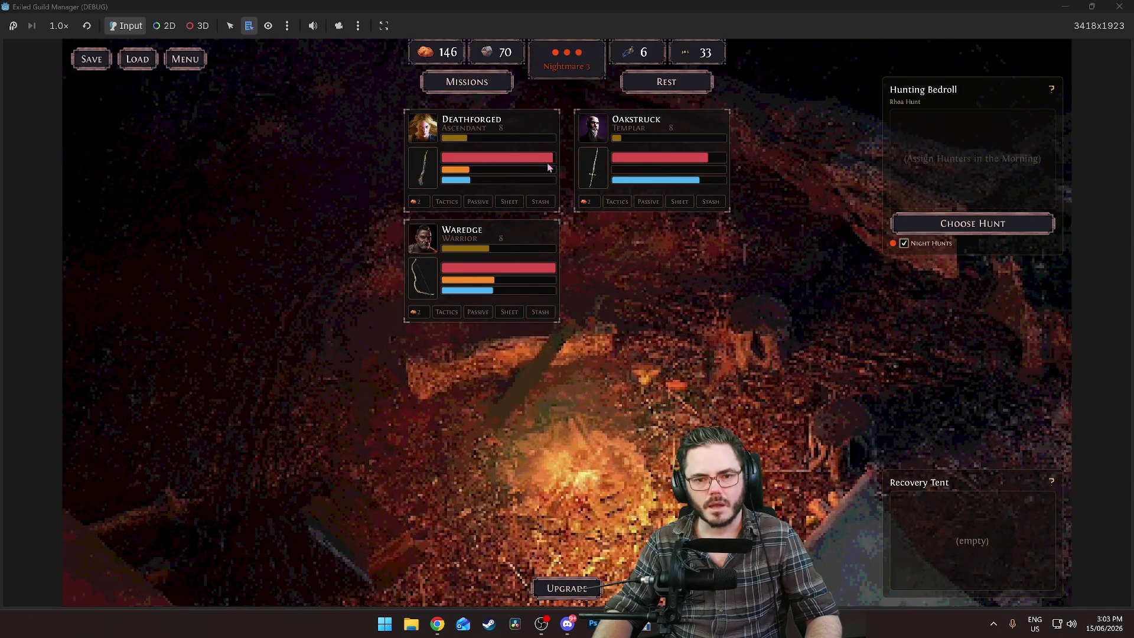
{"action": "mouse_move", "coordinate": [593, 128]}
{"action": "left_mouse_down"}
{"action": "mouse_move", "coordinate": [940, 420]}
{"action": "mouse_move", "coordinate": [971, 532]}
{"action": "left_mouse_up"}
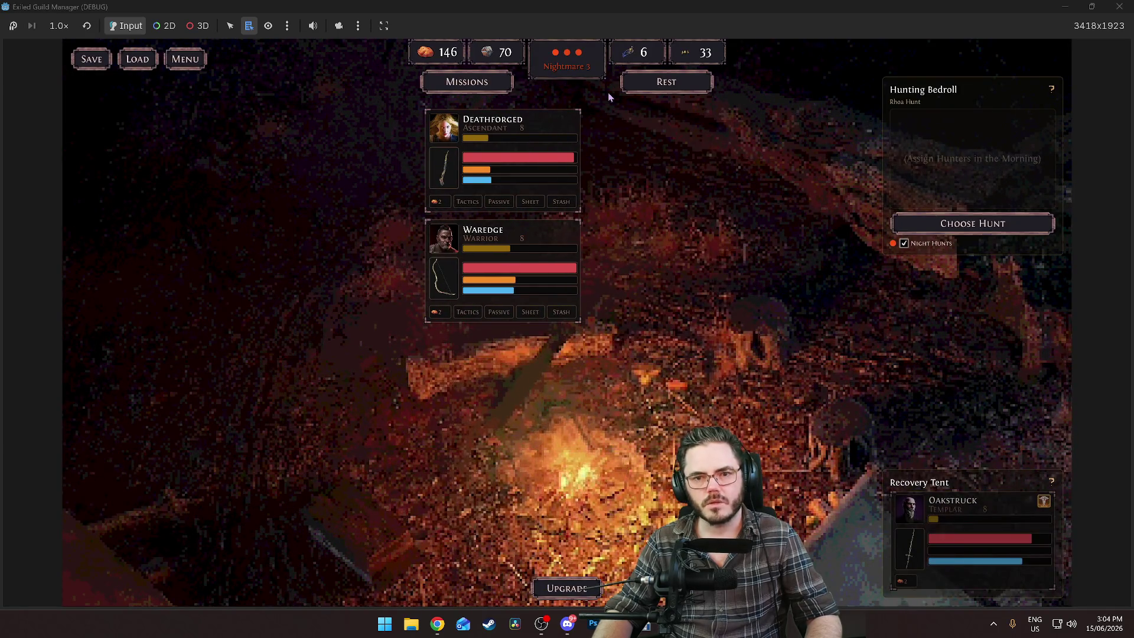
{"action": "left_click", "coordinate": [660, 84]}
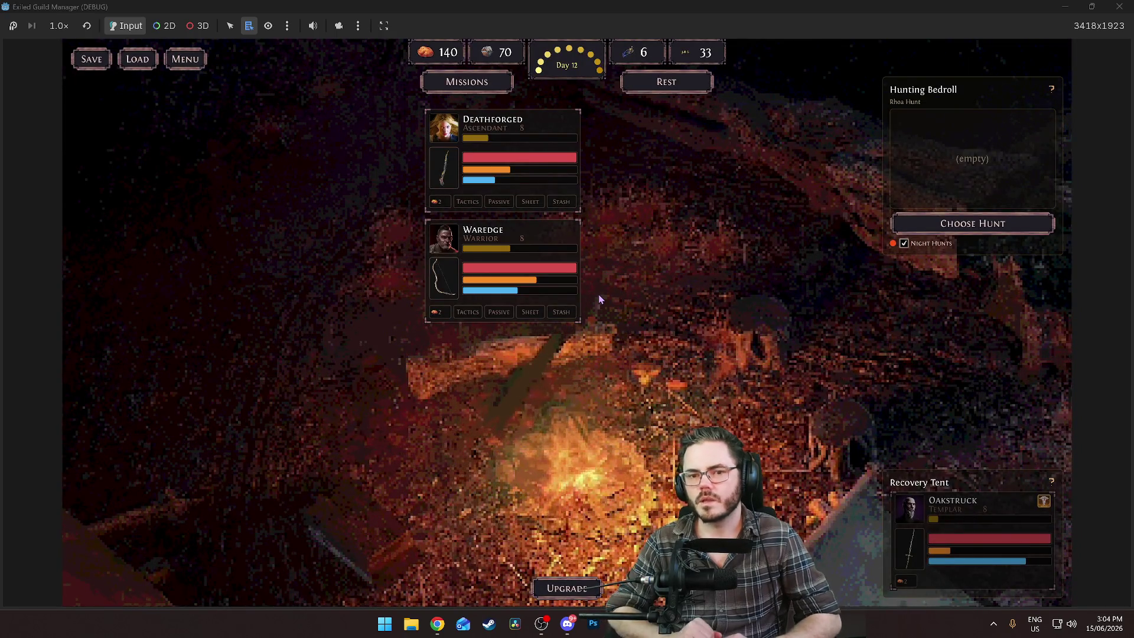
{"action": "mouse_move", "coordinate": [994, 509]}
{"action": "left_mouse_down"}
{"action": "mouse_move", "coordinate": [653, 194]}
{"action": "mouse_move", "coordinate": [654, 177]}
{"action": "left_mouse_up"}
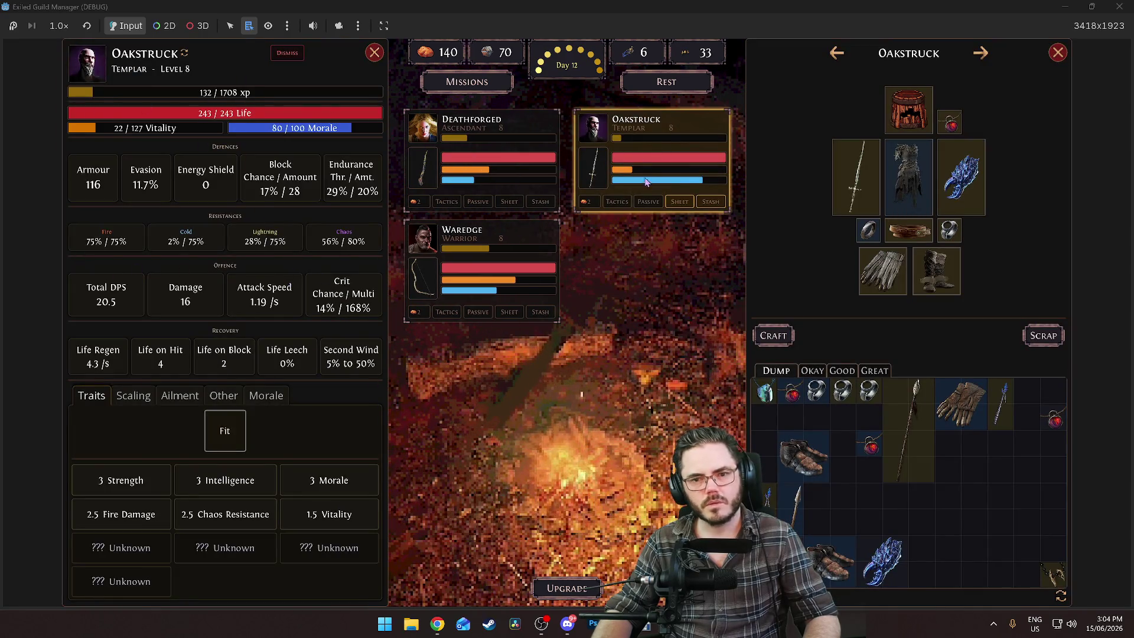
Compare Deathforged's, Waredge's and Oakstruck's character sheets
{"action": "left_click", "coordinate": [463, 154]}
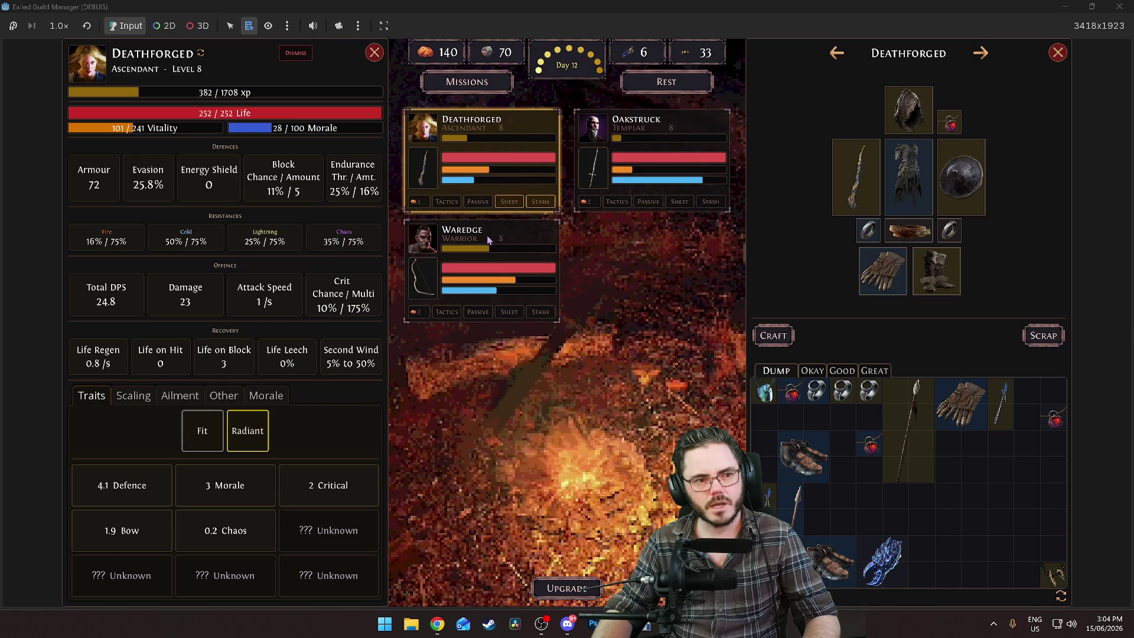
{"action": "left_click", "coordinate": [482, 265]}
{"action": "left_click", "coordinate": [638, 160]}
{"action": "left_click", "coordinate": [473, 156]}
{"action": "left_click", "coordinate": [466, 248]}
{"action": "left_click", "coordinate": [637, 160]}
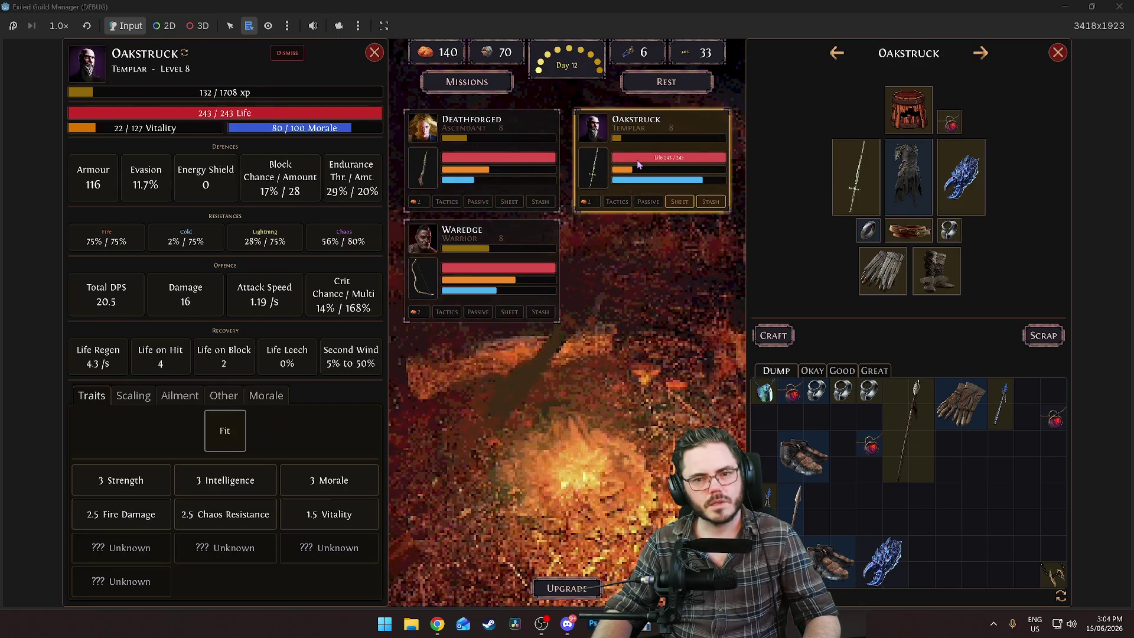
{"action": "left_click", "coordinate": [462, 263]}
{"action": "left_click", "coordinate": [462, 137]}
{"action": "left_click", "coordinate": [452, 260]}
Equip Deathforged with the stash Broken Ring, raising his DPS to 28.5
{"action": "left_click", "coordinate": [462, 141]}
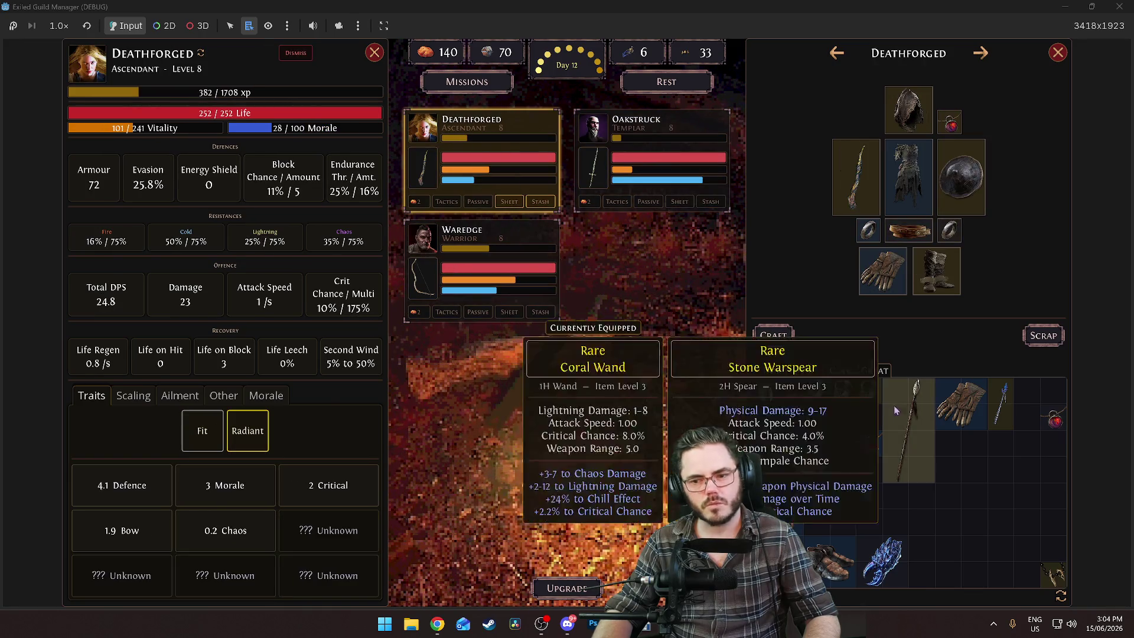
{"action": "mouse_move", "coordinate": [868, 390]}
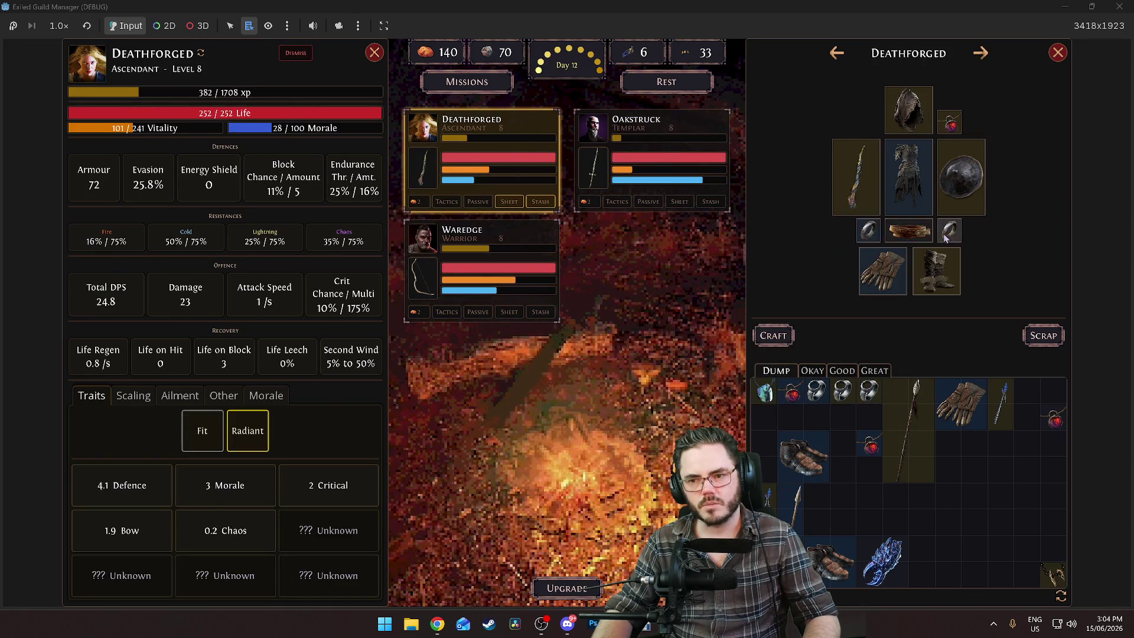
{"action": "mouse_move", "coordinate": [842, 402]}
{"action": "left_mouse_down"}
{"action": "mouse_move", "coordinate": [959, 255]}
{"action": "mouse_move", "coordinate": [869, 230]}
{"action": "left_mouse_up"}
Open the Crafting Bench for Waredge
{"action": "mouse_move", "coordinate": [845, 395]}
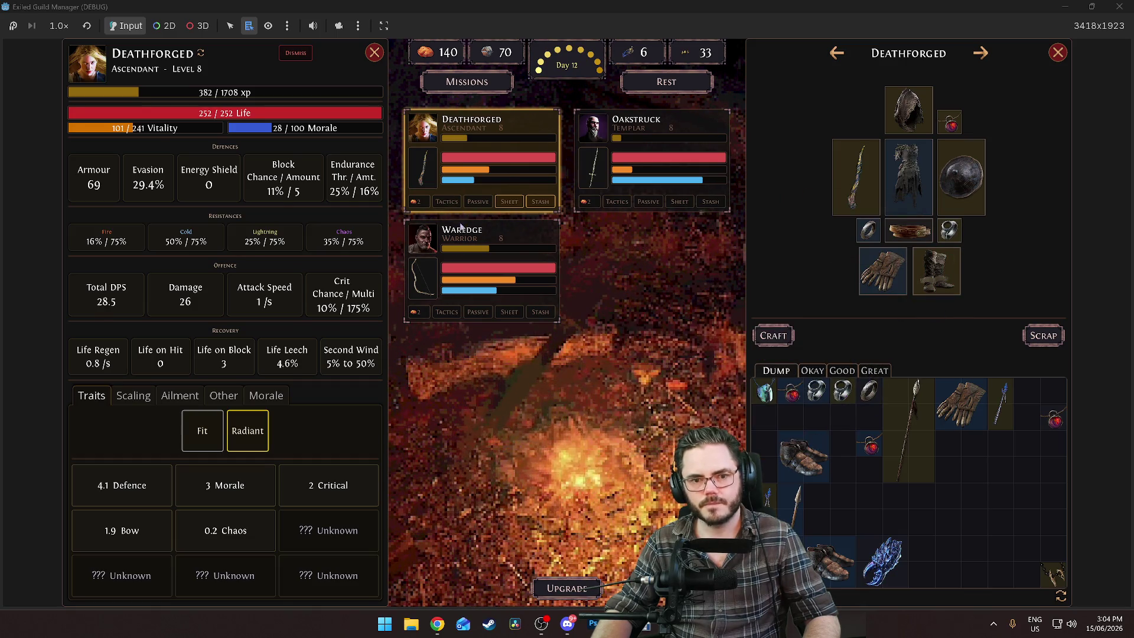
{"action": "left_click", "coordinate": [836, 53]}
{"action": "mouse_move", "coordinate": [950, 232]}
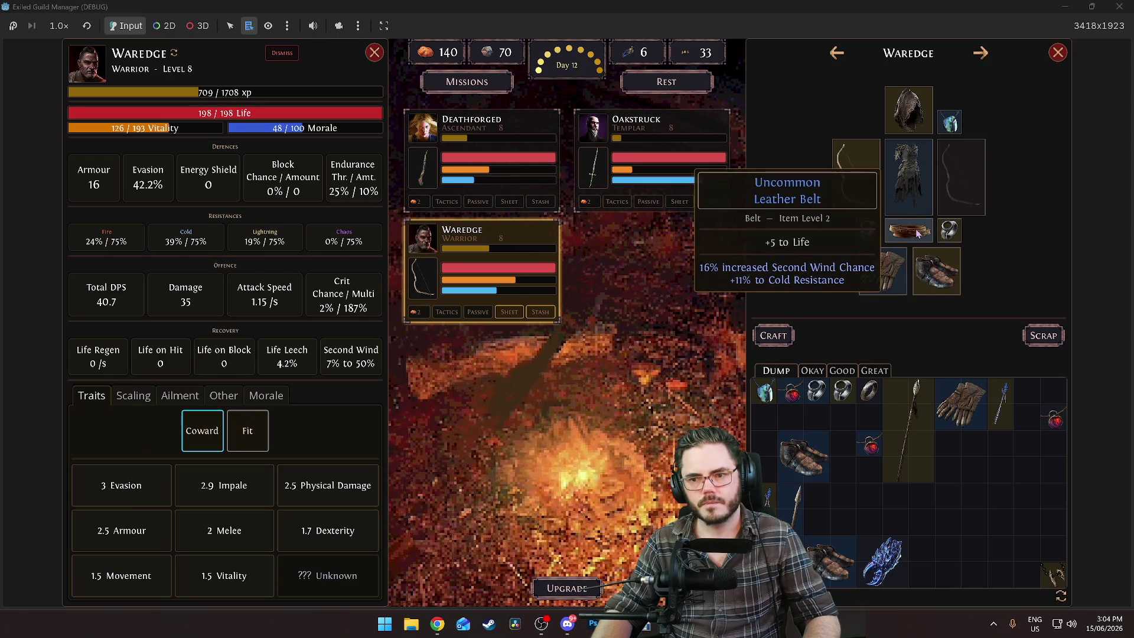
{"action": "left_click", "coordinate": [774, 335]}
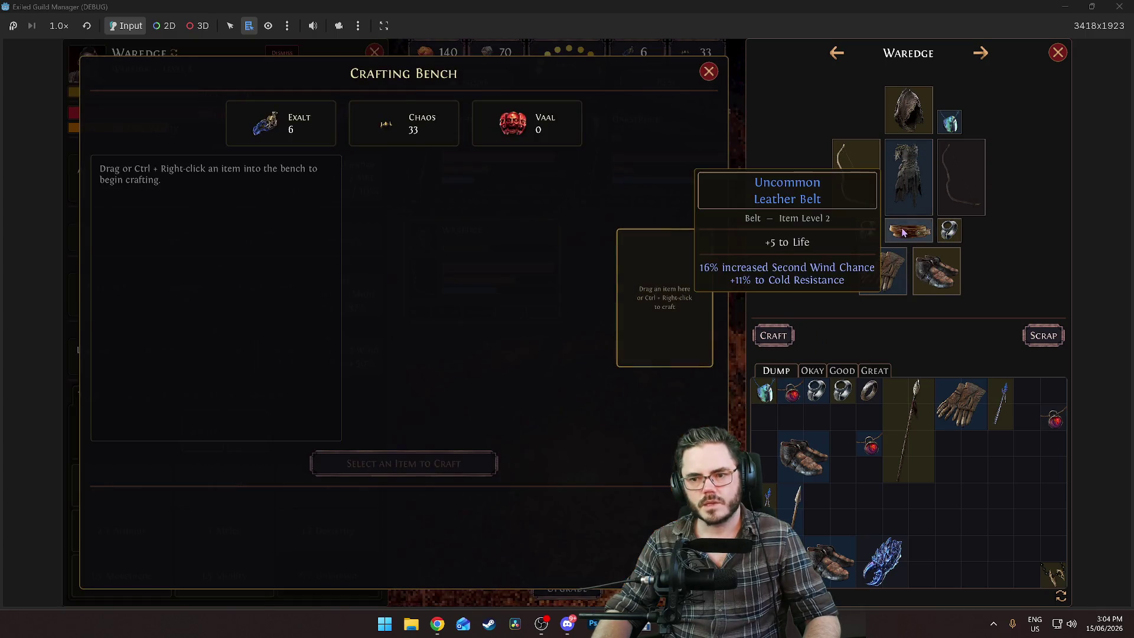
Exalt Slam Waredge's Leather Belt twice to make it Rare, and re-equip it
{"action": "left_click_drag", "start_coordinate": [918, 233], "coordinate": [675, 292]}
{"action": "left_click", "coordinate": [333, 143]}
{"action": "left_click", "coordinate": [411, 470]}
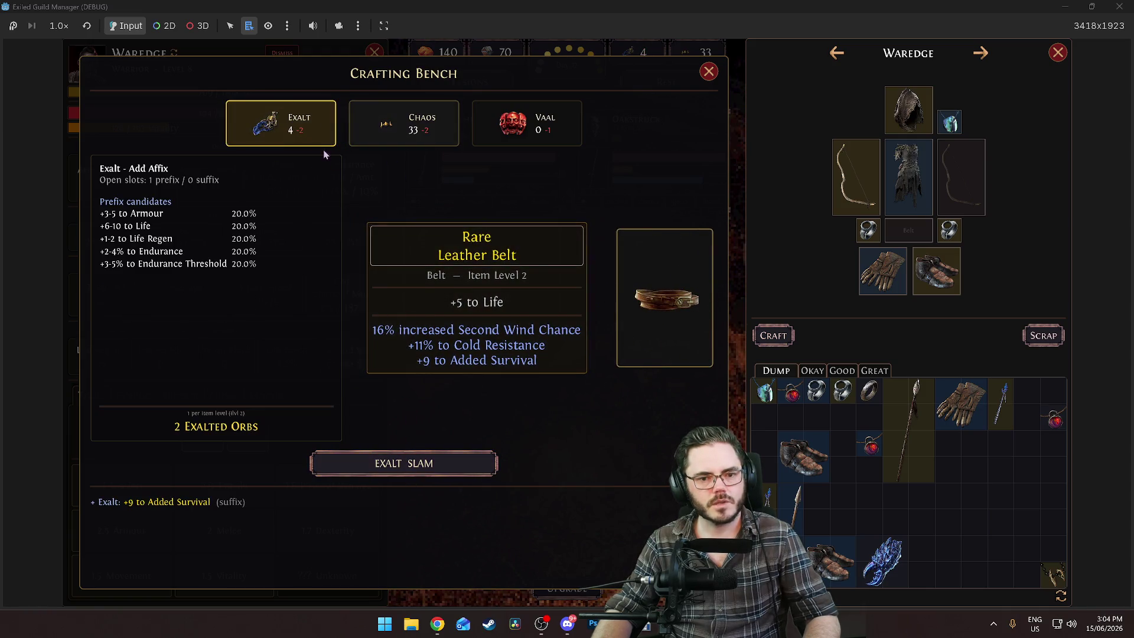
{"action": "left_click", "coordinate": [436, 468]}
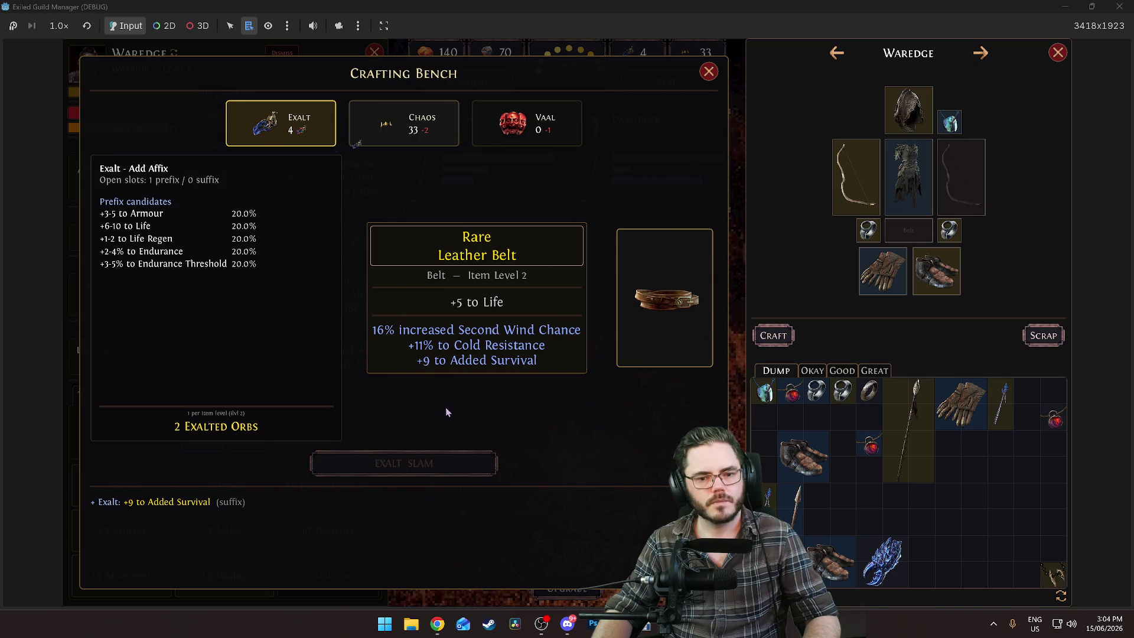
{"action": "left_click_drag", "start_coordinate": [669, 300], "coordinate": [913, 242]}
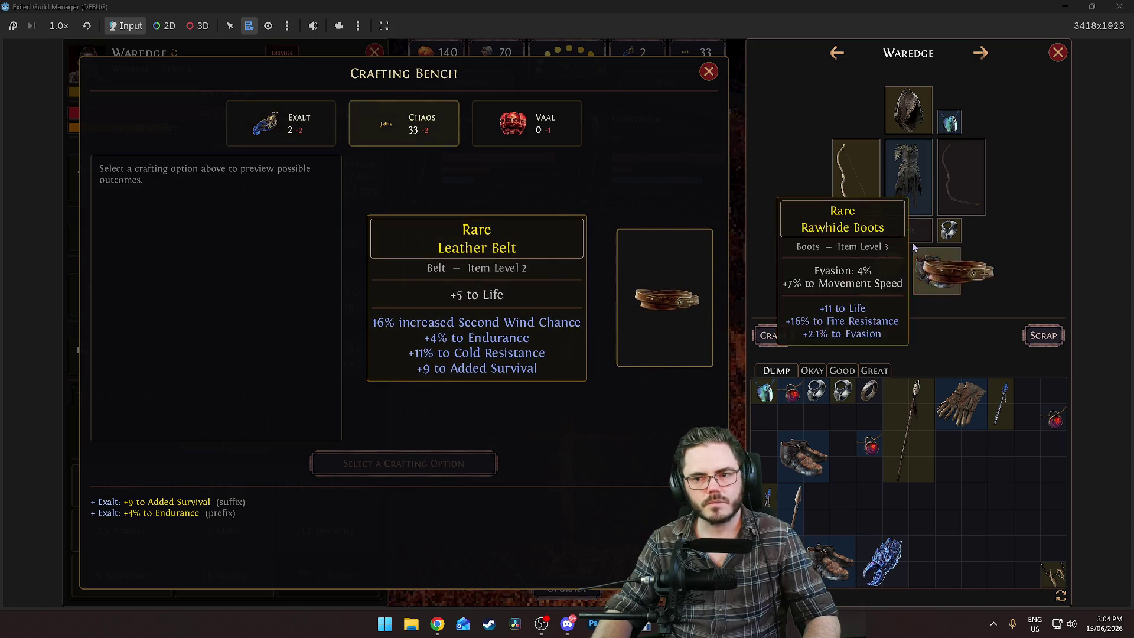
{"action": "key", "text": "Escape"}
Exalt Slam Oakstruck's Iron Ring twice to make it Rare, and re-equip it
{"action": "left_click", "coordinate": [650, 137]}
{"action": "mouse_move", "coordinate": [905, 229]}
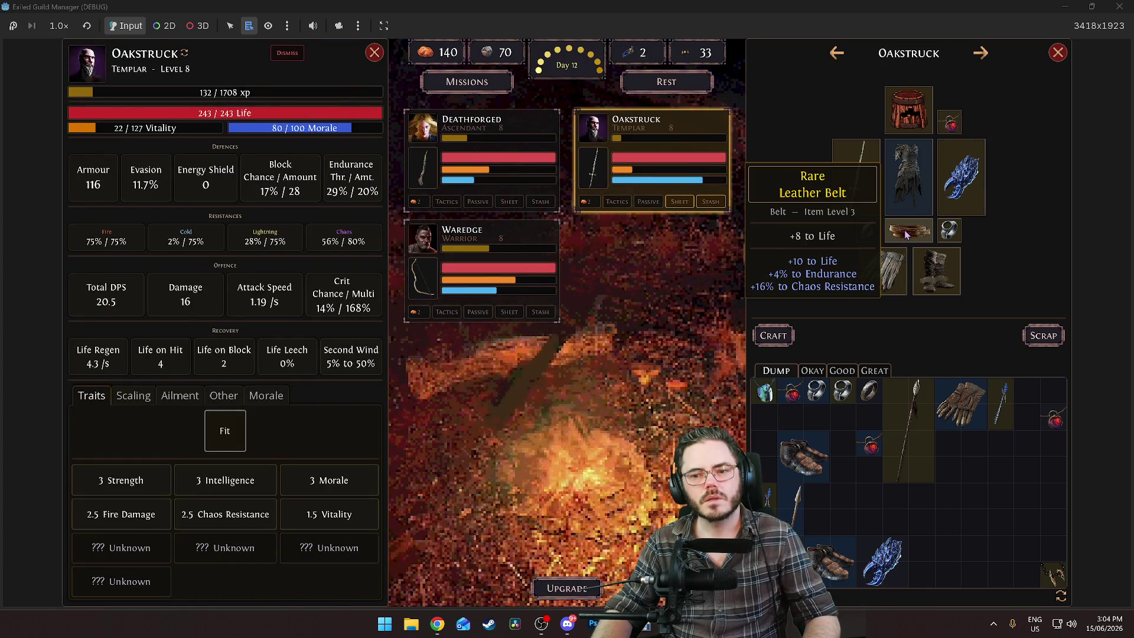
{"action": "left_click", "coordinate": [770, 335]}
{"action": "left_click_drag", "start_coordinate": [907, 232], "coordinate": [665, 298]}
{"action": "left_click", "coordinate": [281, 113]}
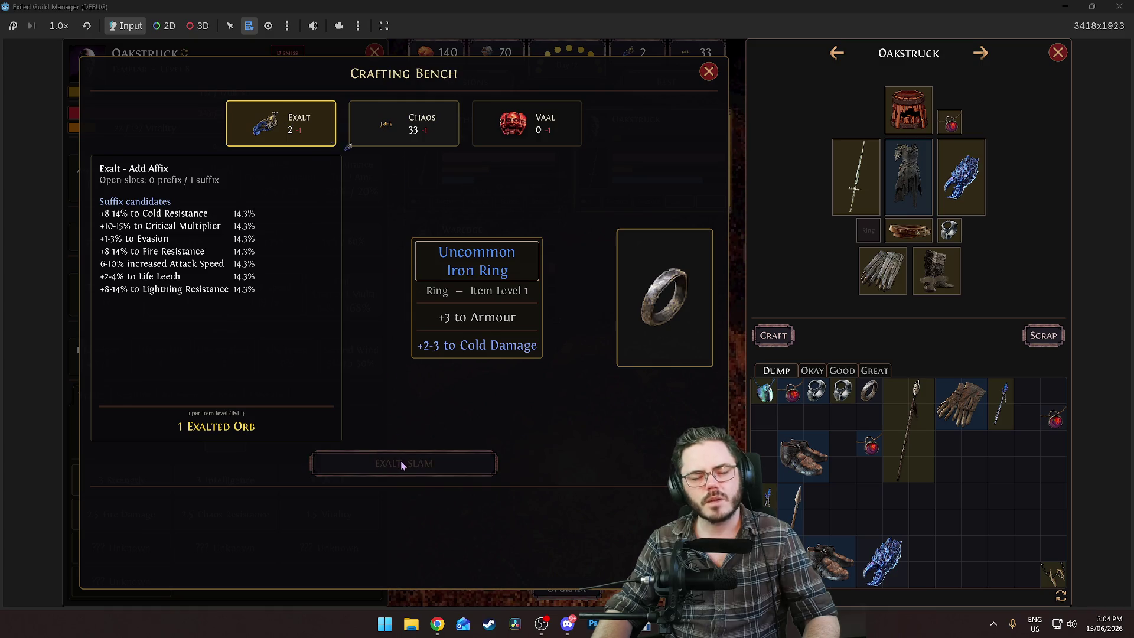
{"action": "left_click", "coordinate": [400, 461]}
{"action": "left_click", "coordinate": [459, 472]}
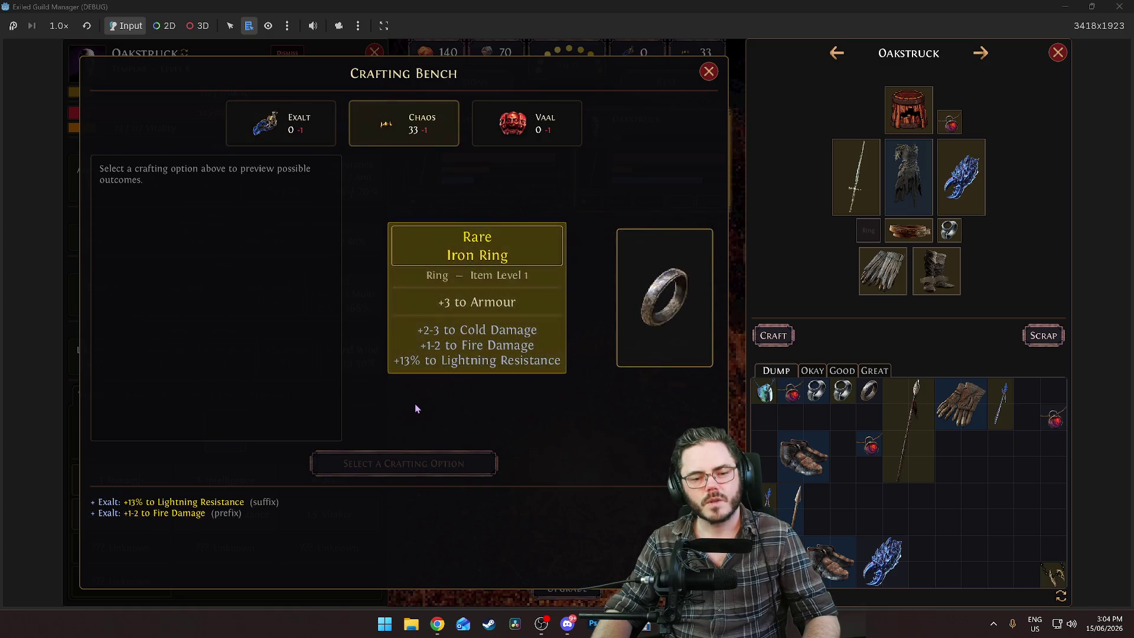
{"action": "mouse_move", "coordinate": [647, 300]}
{"action": "left_mouse_down"}
{"action": "mouse_move", "coordinate": [878, 226]}
{"action": "mouse_move", "coordinate": [869, 231]}
{"action": "left_mouse_up"}
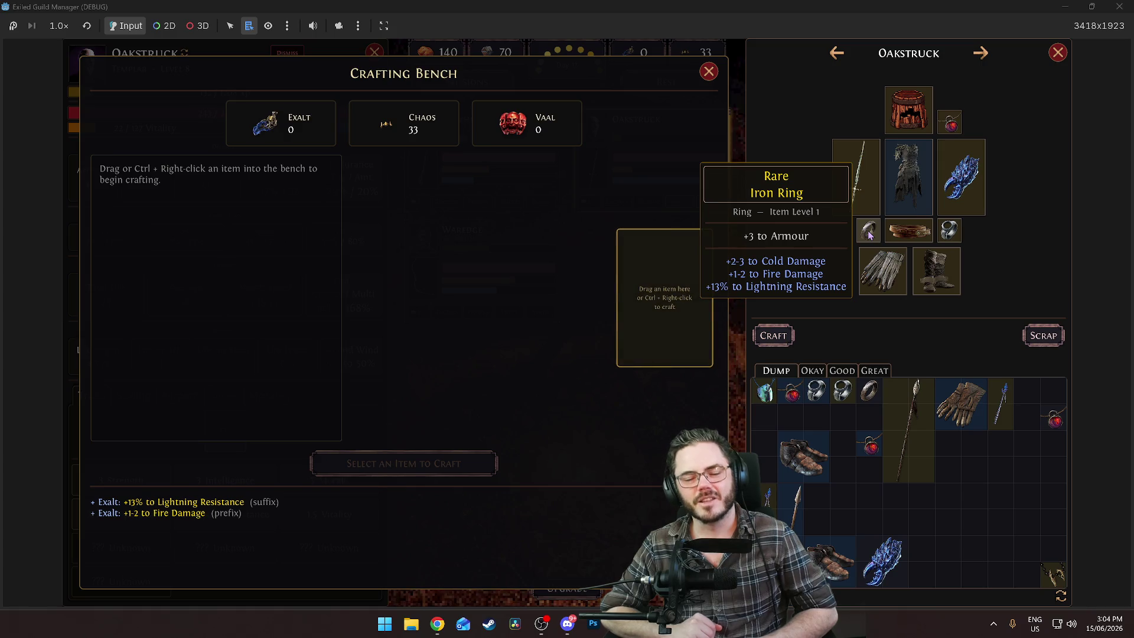
{"action": "key", "text": "Escape"}
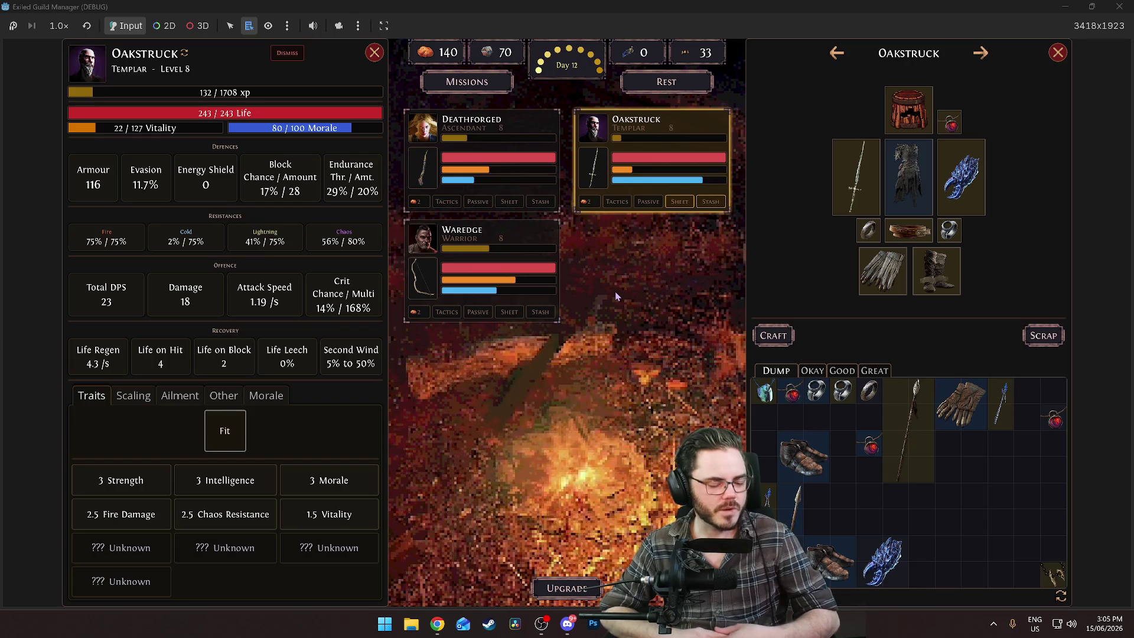
Close the character sheet and stash panels and save the guild on Day 12
{"action": "key", "text": "Escape"}
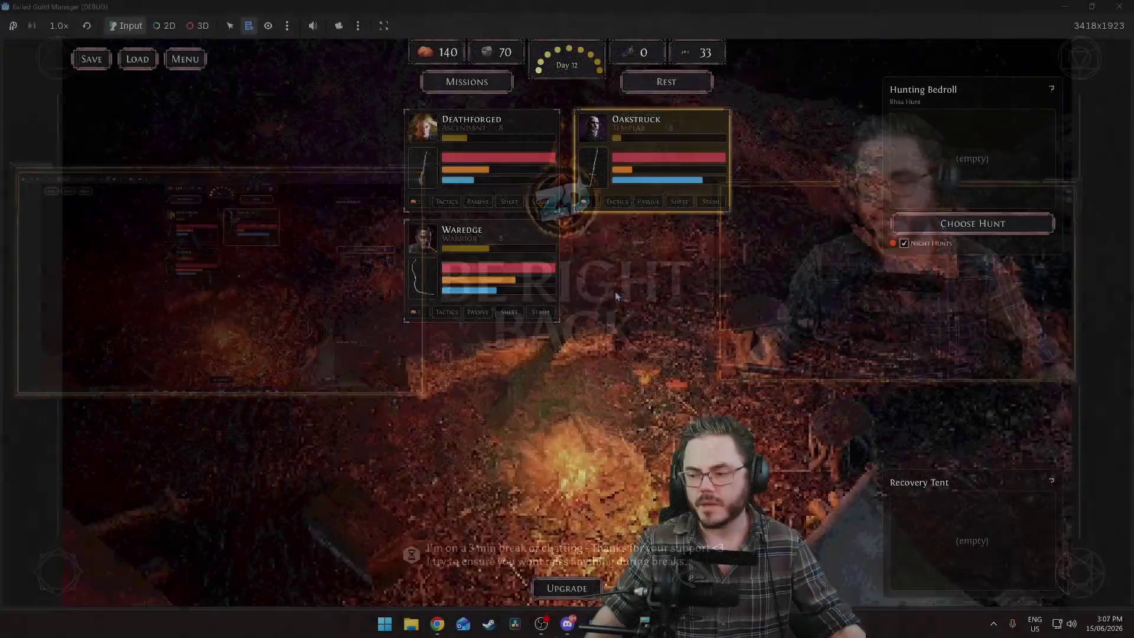
{"action": "left_click", "coordinate": [83, 59]}
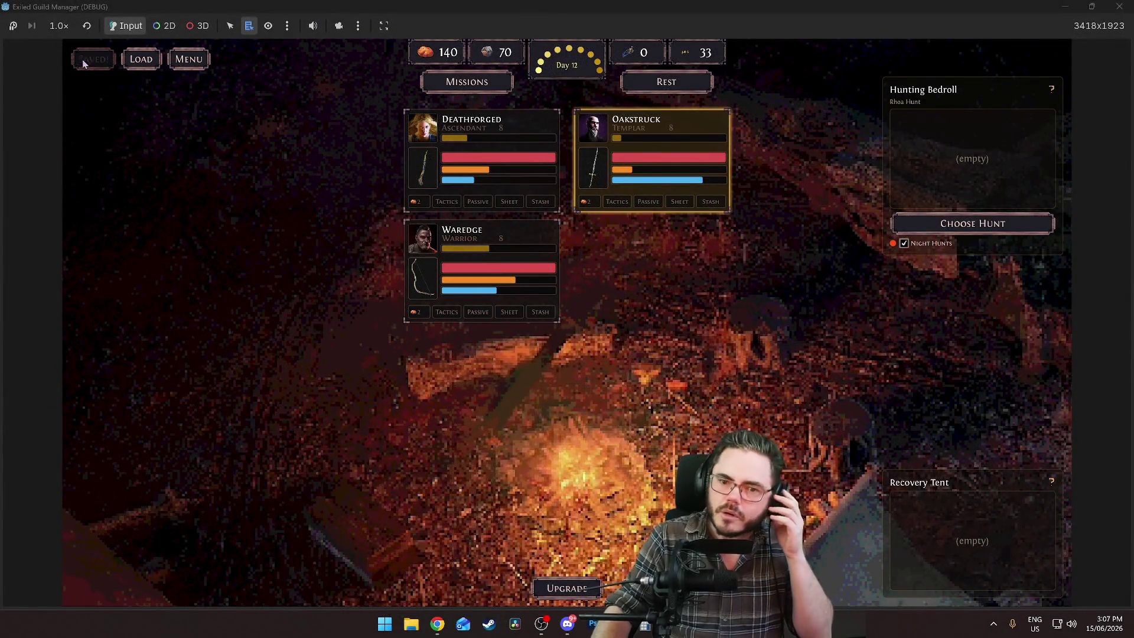
Check the pre-mission scouting item in the to-do note
{"action": "key", "text": "alt+Tab"}
{"action": "left_click", "coordinate": [632, 222]}
{"action": "key", "text": "alt+Tab"}
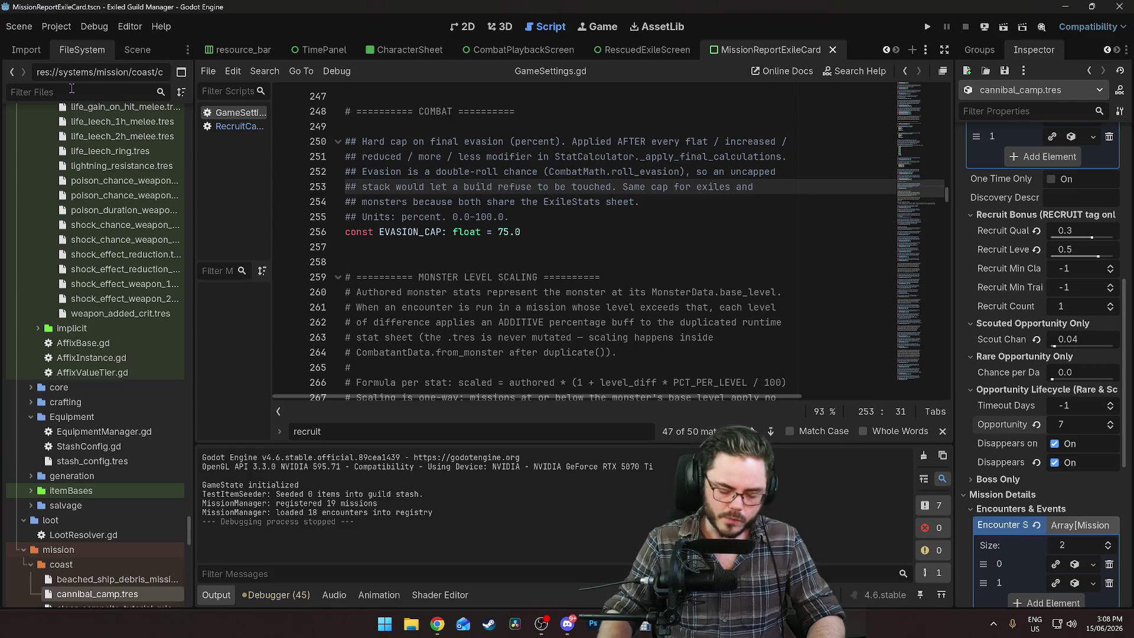
Filter FileSystem for 'encoun', browse the coast lvl encounter files, and run the project
{"action": "left_click", "coordinate": [72, 92]}
{"action": "type", "text": "encoun"}
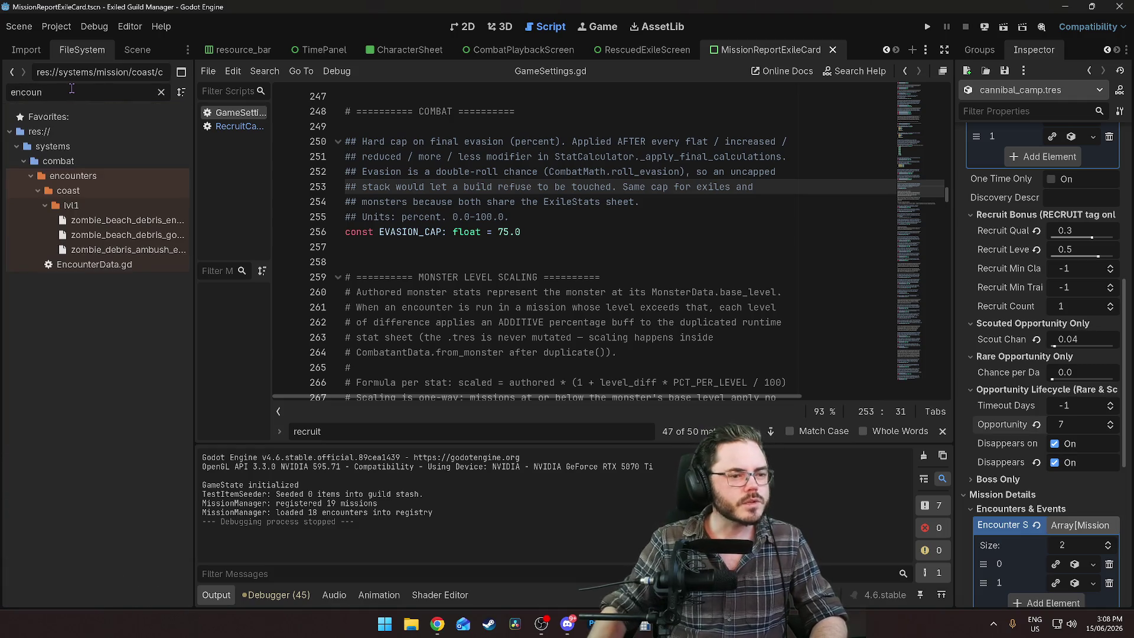
{"action": "double_click", "coordinate": [75, 206]}
{"action": "left_click", "coordinate": [161, 93]}
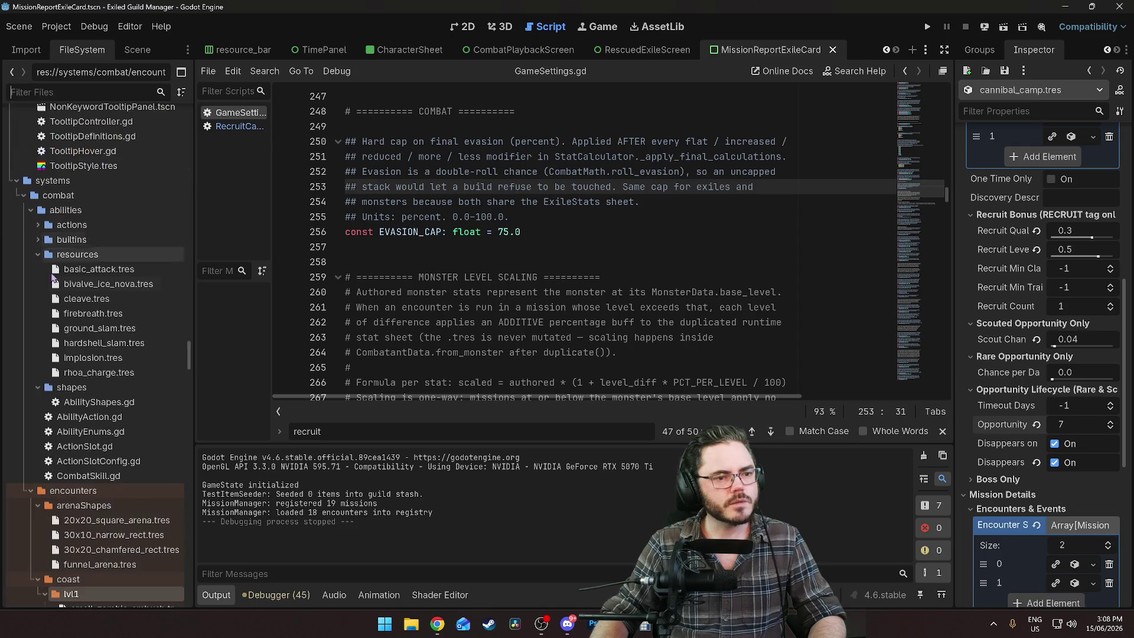
{"action": "scroll", "coordinate": [100, 266], "scroll_direction": "down", "scroll_amount": 2}
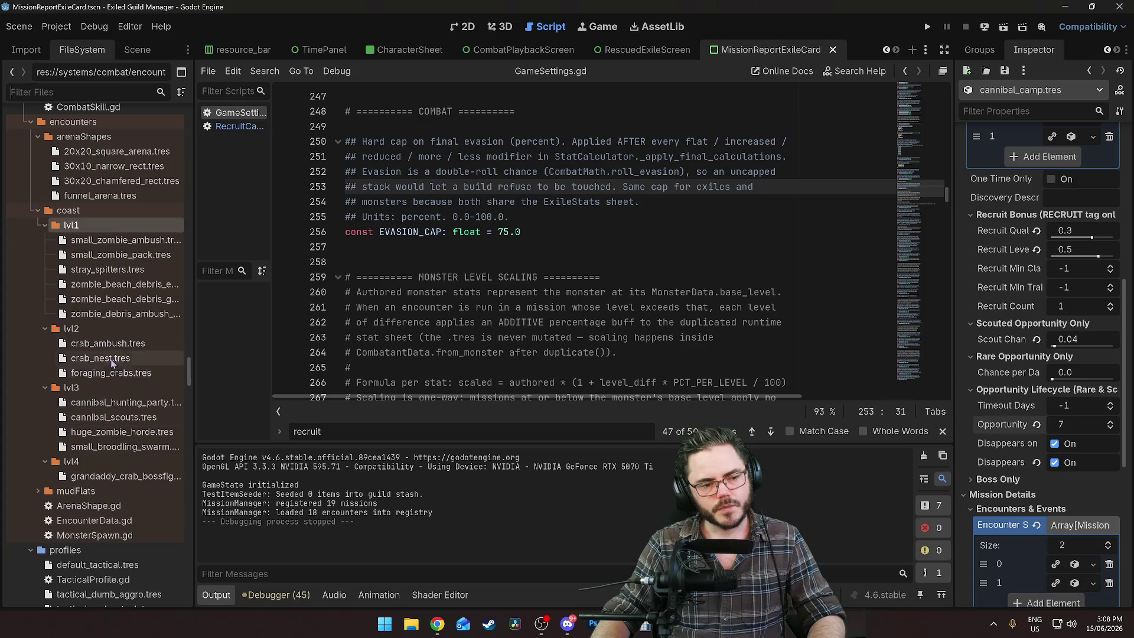
{"action": "scroll", "coordinate": [95, 485], "scroll_direction": "down", "scroll_amount": 4}
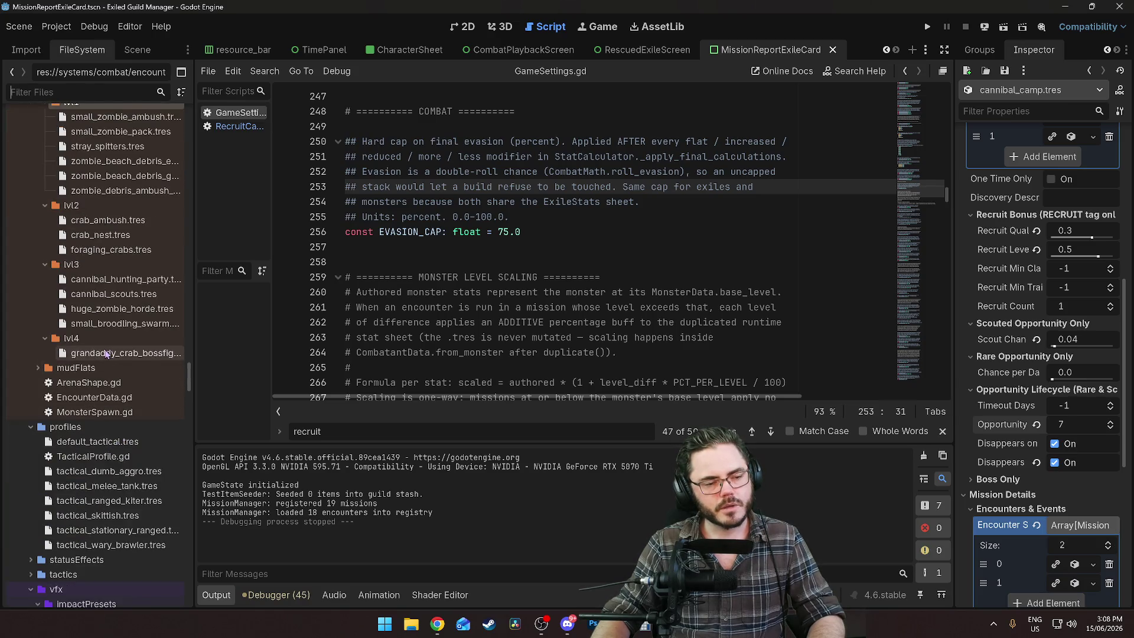
{"action": "scroll", "coordinate": [105, 354], "scroll_direction": "up", "scroll_amount": 2}
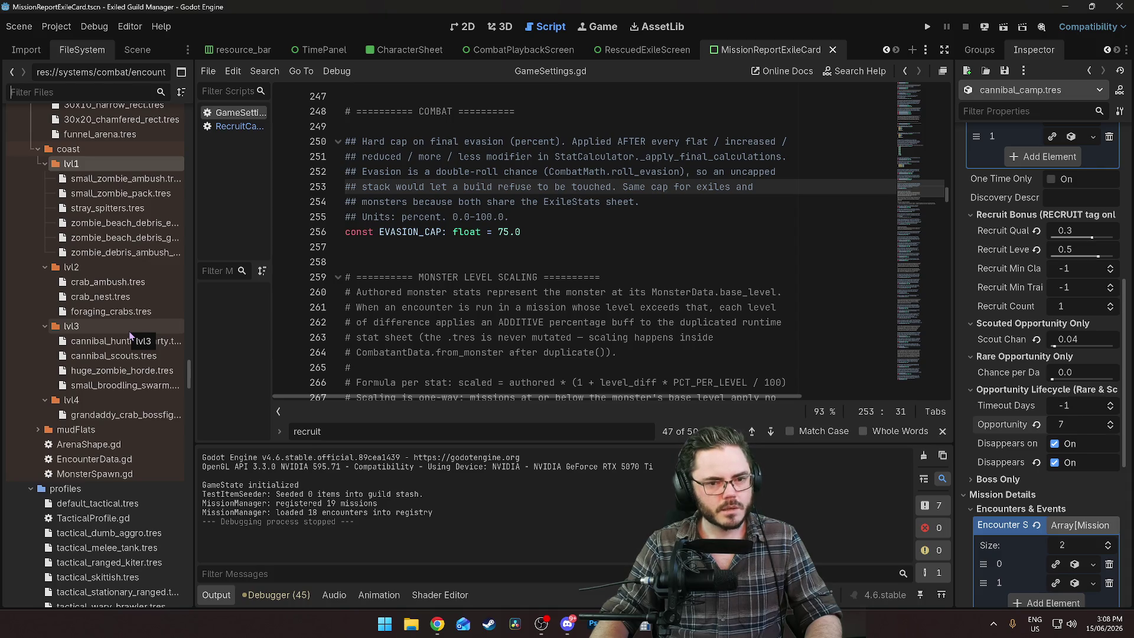
{"action": "left_click", "coordinate": [927, 27]}
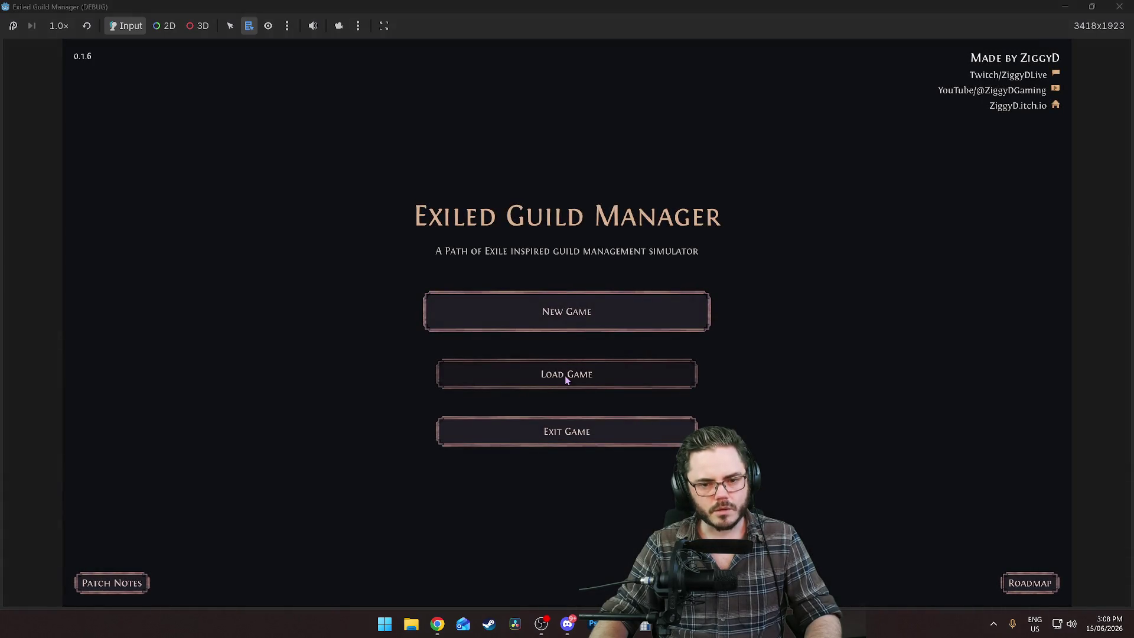
Load the saved game and open the mission board
{"action": "left_click", "coordinate": [565, 379]}
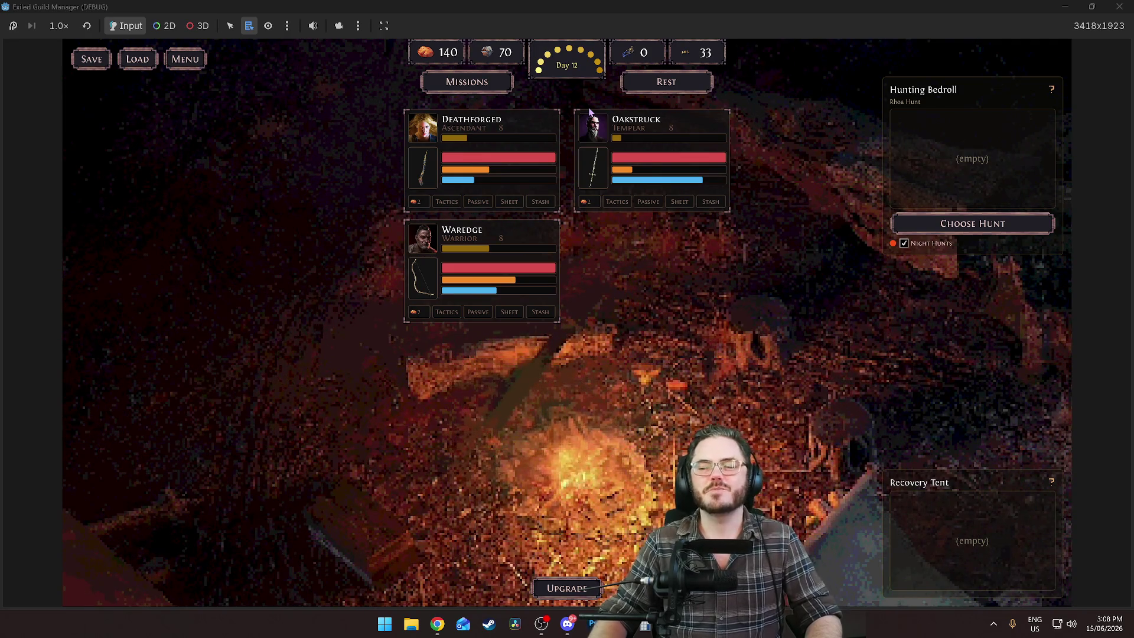
{"action": "left_click", "coordinate": [461, 84]}
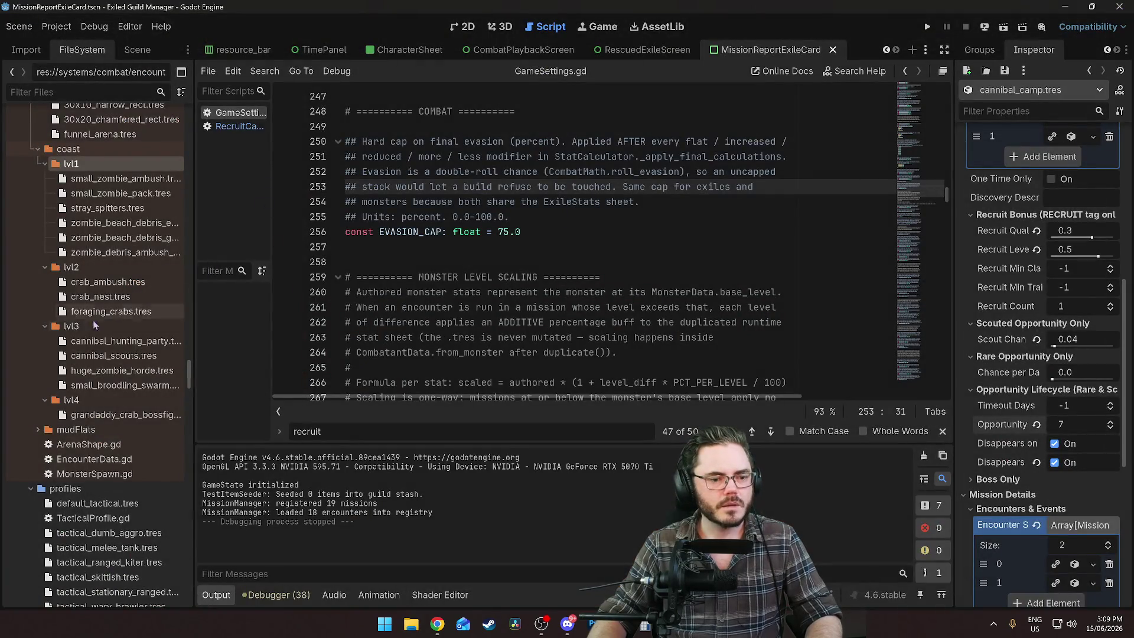
Create a new EncounterData resource in coast lvl2 saved as fire_hound_ambush.tres
{"action": "left_click", "coordinate": [92, 331]}
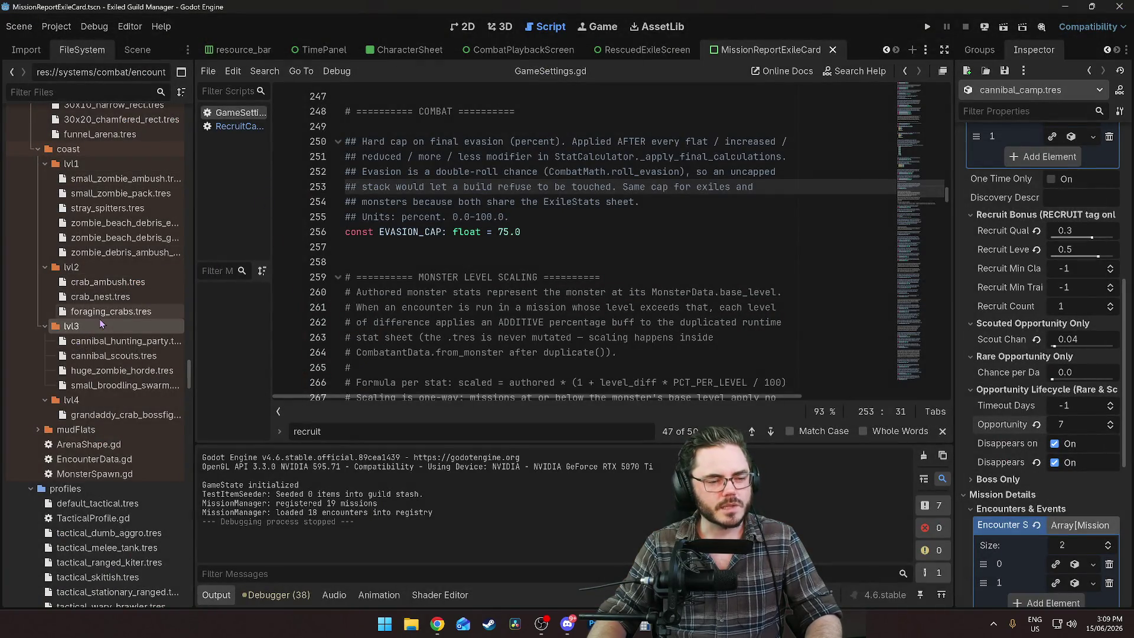
{"action": "right_click", "coordinate": [95, 269]}
{"action": "mouse_move", "coordinate": [169, 280]}
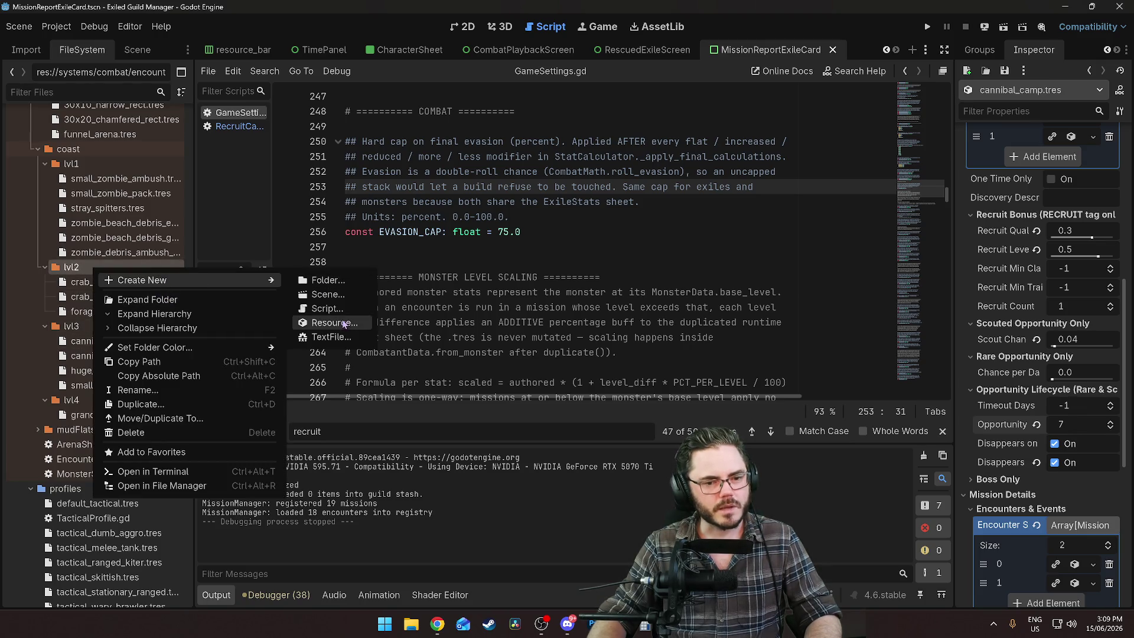
{"action": "left_click", "coordinate": [331, 322]}
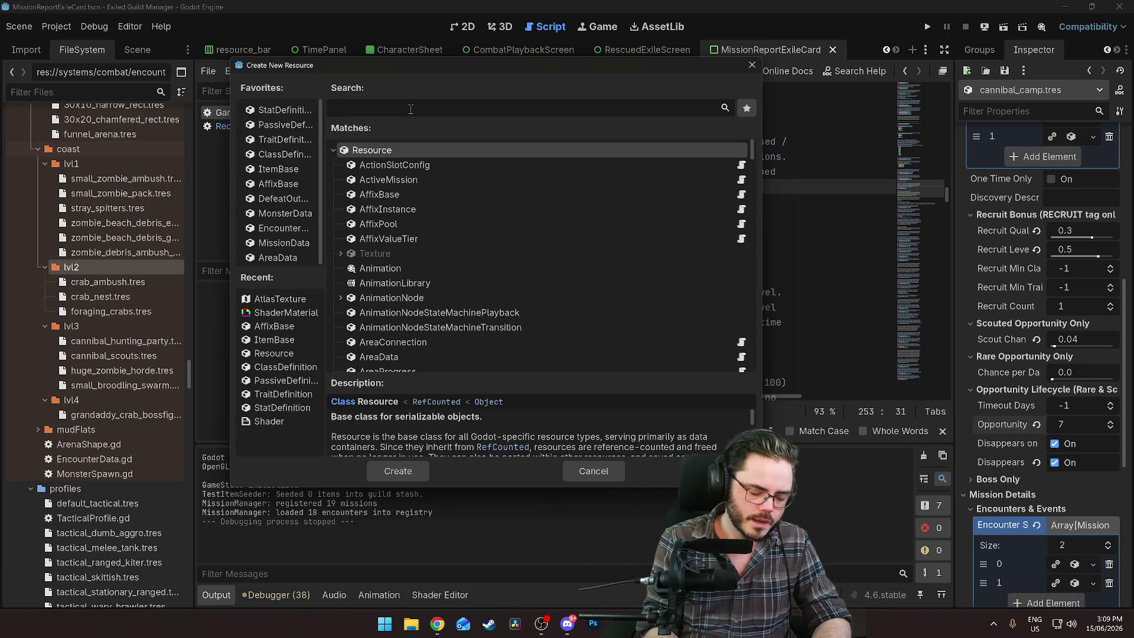
{"action": "type", "text": "encoun"}
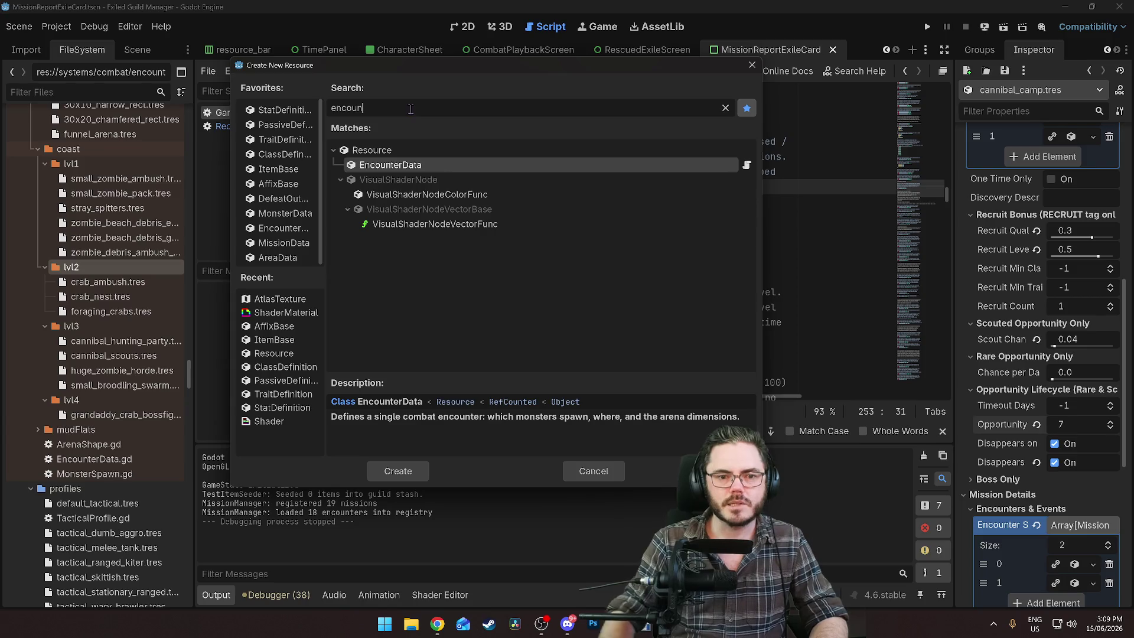
{"action": "double_click", "coordinate": [399, 169]}
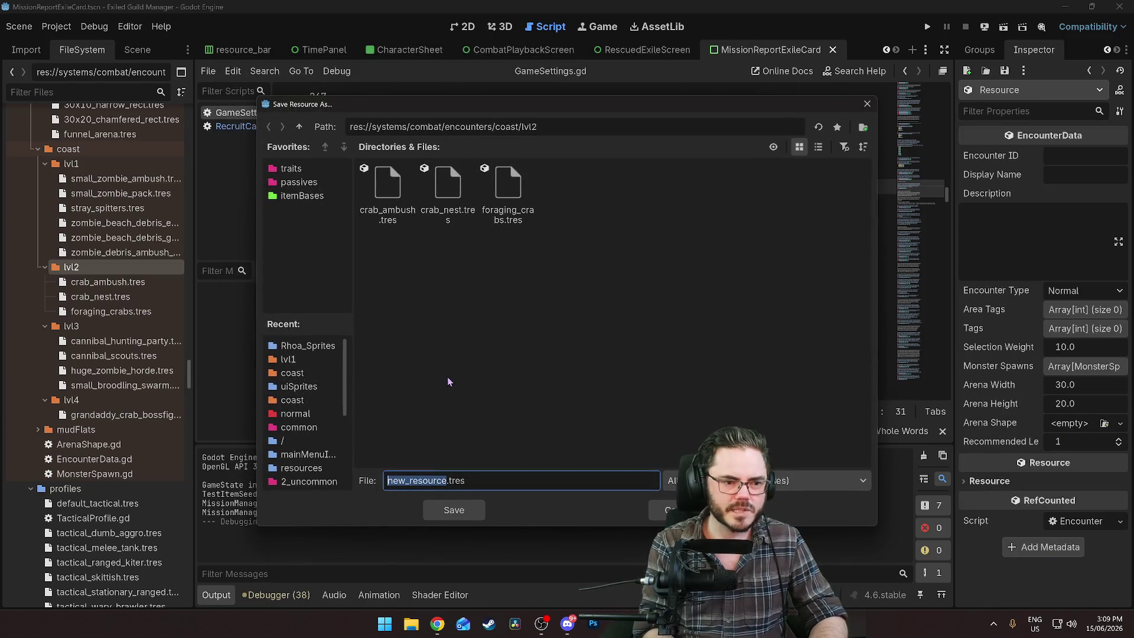
{"action": "type", "text": "fir"}
{"action": "key", "text": "BackSpace"}
{"action": "key", "text": "BackSpace"}
{"action": "key", "text": "BackSpace"}
{"action": "type", "text": "fire_hound"}
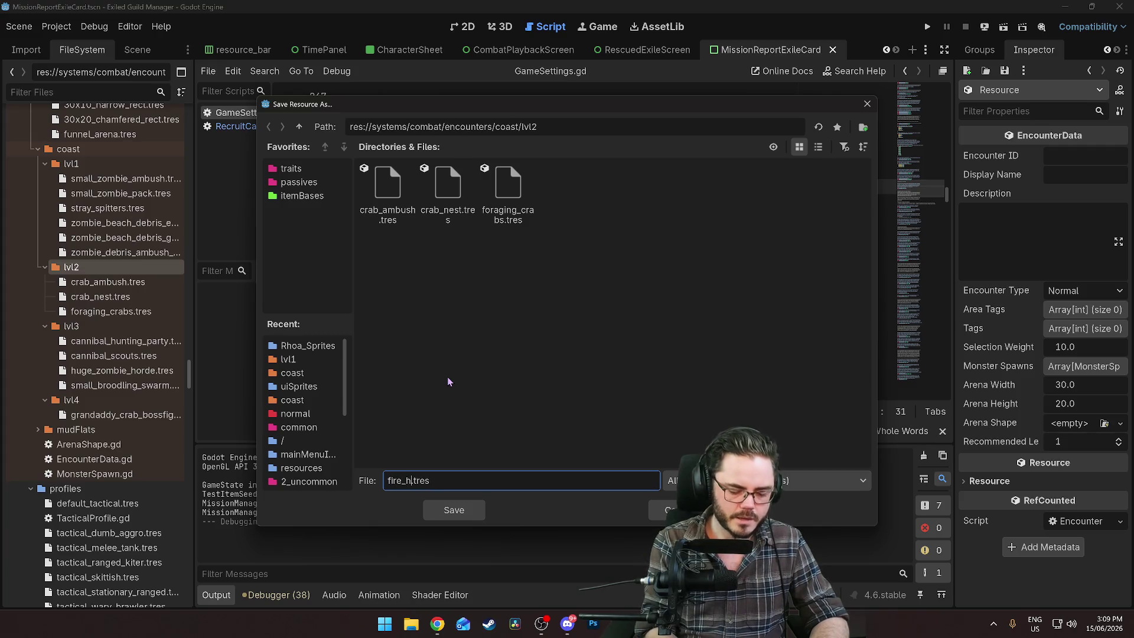
{"action": "type", "text": "_ambush"}
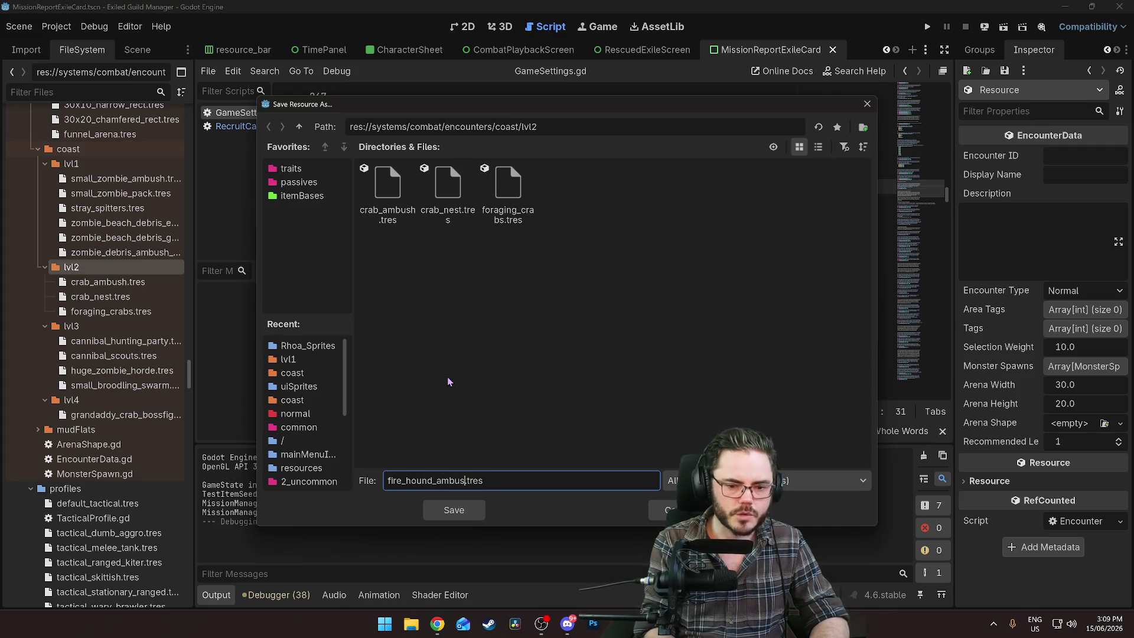
{"action": "left_click", "coordinate": [463, 509]}
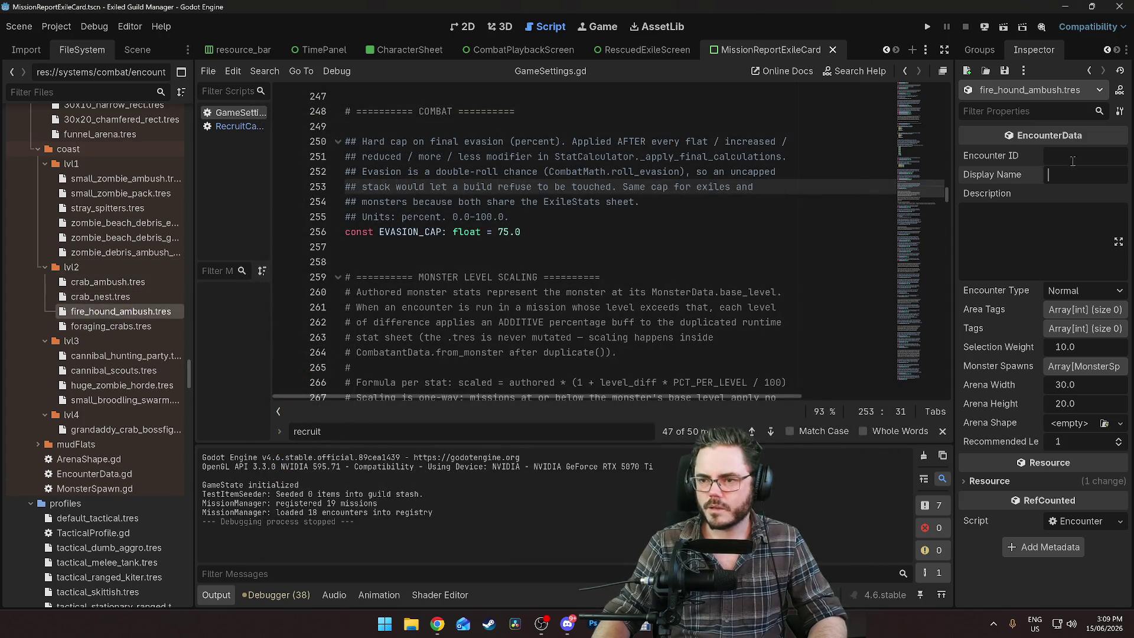
Set the Encounter ID to fire_hound_ambush in a widened Inspector
{"action": "left_click_drag", "start_coordinate": [955, 175], "coordinate": [833, 176]}
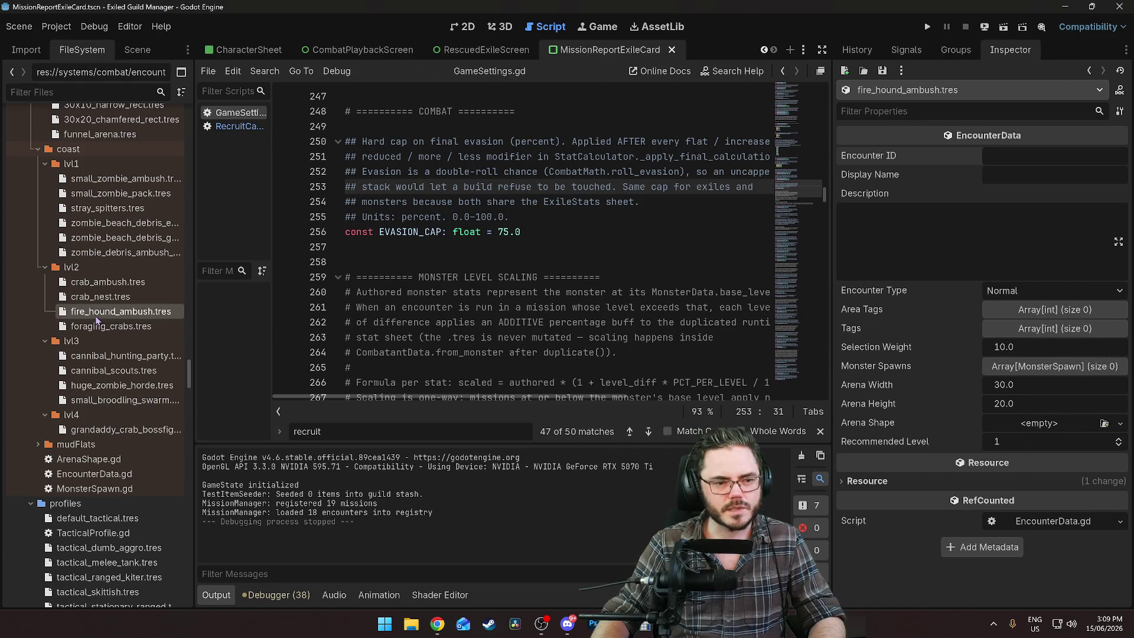
{"action": "left_click", "coordinate": [1000, 155]}
{"action": "type", "text": "fire_hound_ambush"}
{"action": "left_click", "coordinate": [1009, 172]}
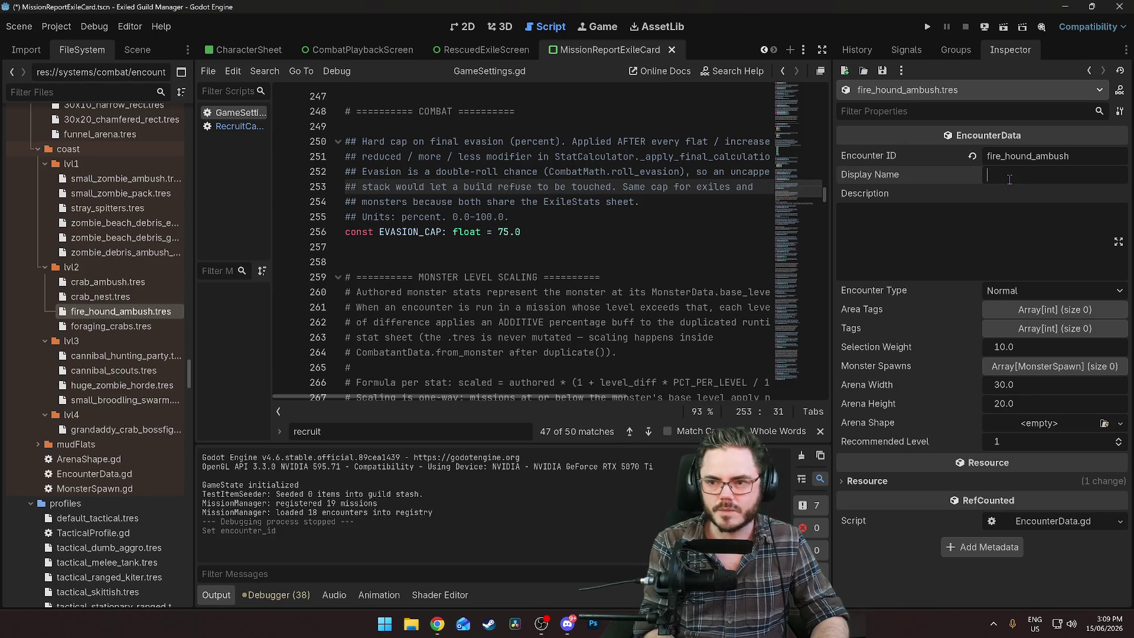
Set Display Name to Fire Hound Ambush, keeping the encounter type Normal
{"action": "type", "text": "Fire Hound Amb"}
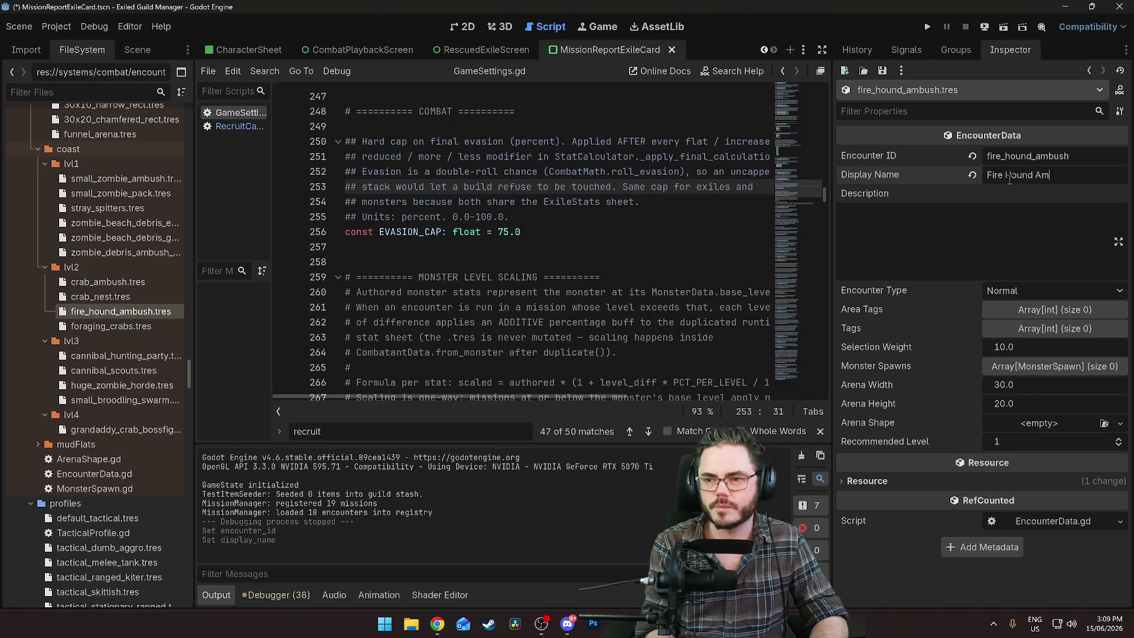
{"action": "type", "text": "ush"}
{"action": "left_click", "coordinate": [885, 253]}
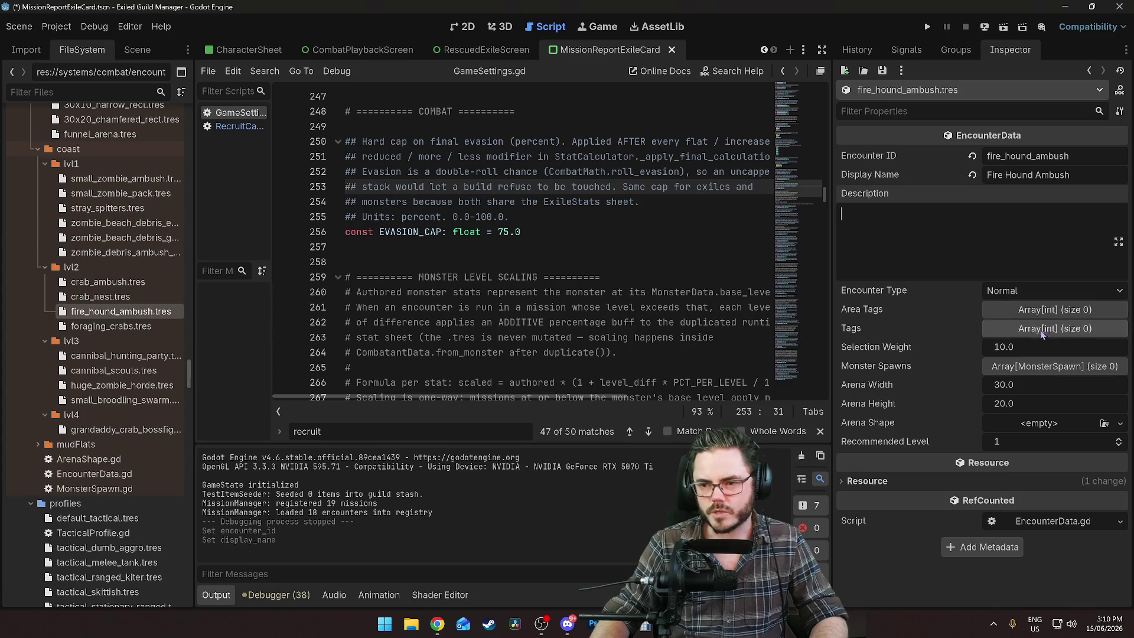
{"action": "left_click", "coordinate": [1021, 290]}
{"action": "left_click", "coordinate": [1021, 290]}
Add a Coast area tag and an Ambush tag
{"action": "left_click", "coordinate": [1004, 312]}
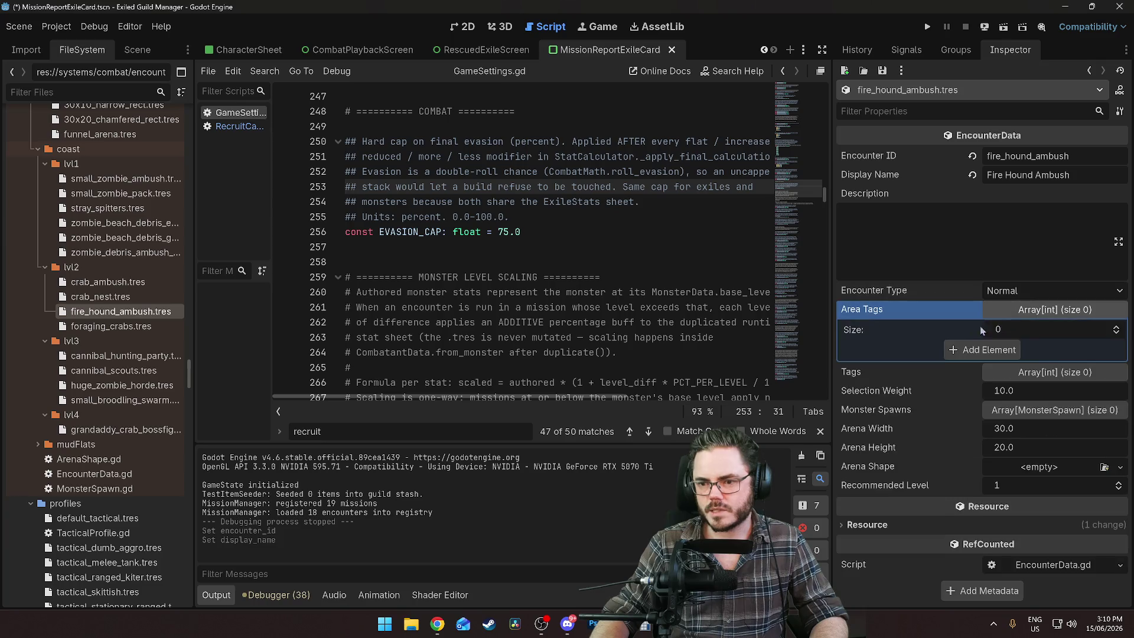
{"action": "left_click", "coordinate": [981, 349]}
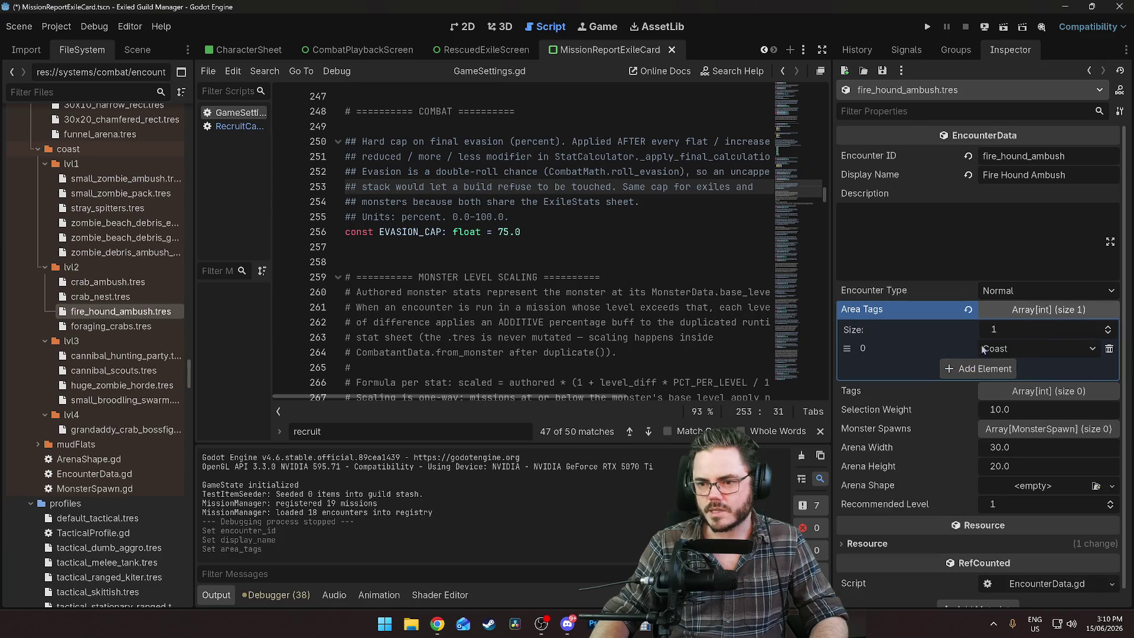
{"action": "left_click", "coordinate": [1013, 395]}
{"action": "left_click", "coordinate": [1011, 431]}
{"action": "left_click", "coordinate": [1012, 435]}
{"action": "left_click", "coordinate": [1005, 452]}
{"action": "scroll", "coordinate": [963, 440], "scroll_direction": "down", "scroll_amount": 2}
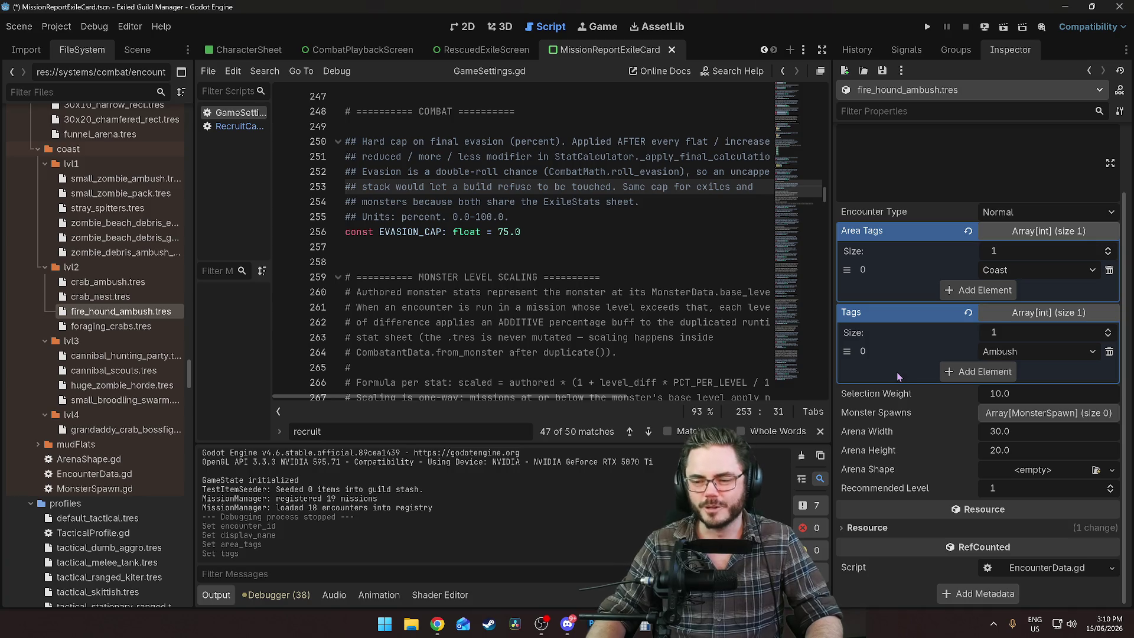
Set Selection Weight to 5.0
{"action": "left_click", "coordinate": [999, 394]}
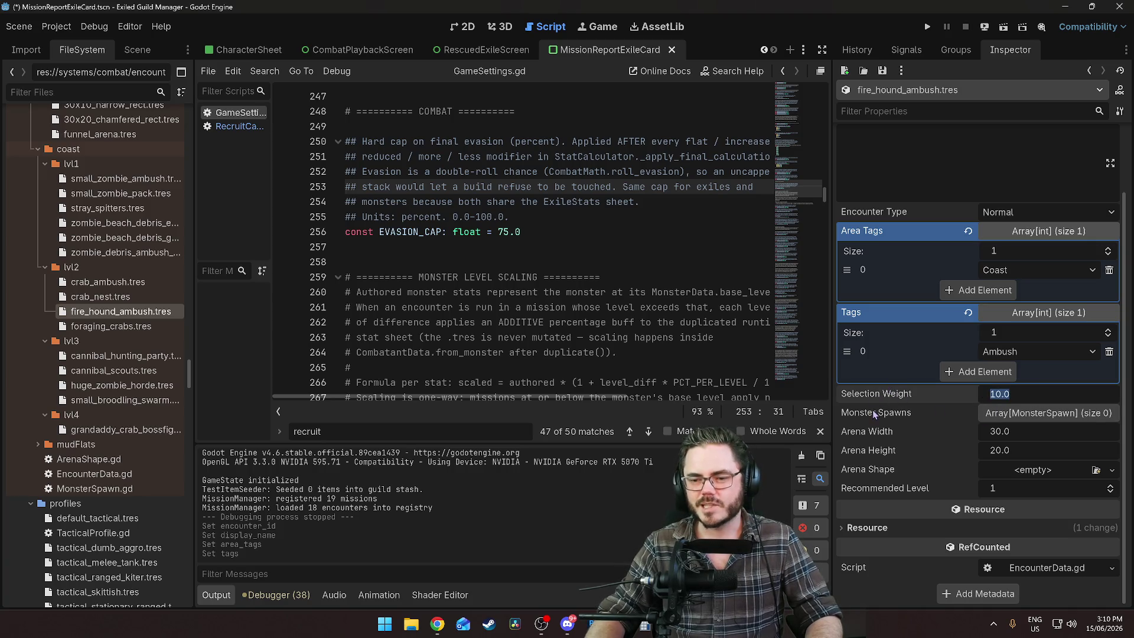
{"action": "mouse_move", "coordinate": [920, 395]}
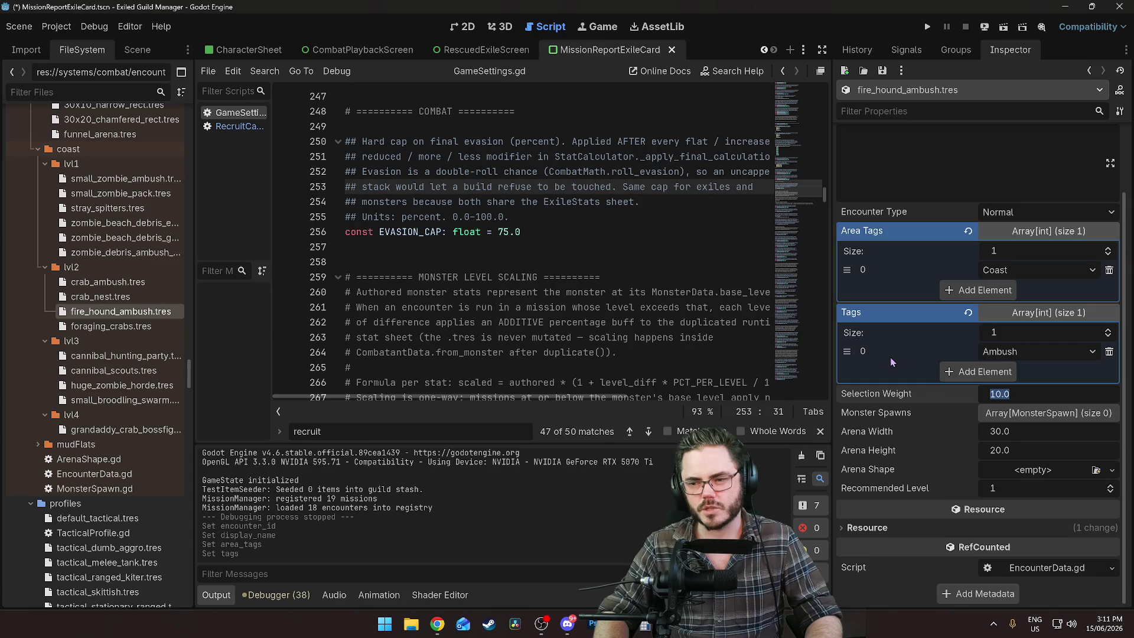
{"action": "type", "text": "5"}
{"action": "key", "text": "Return"}
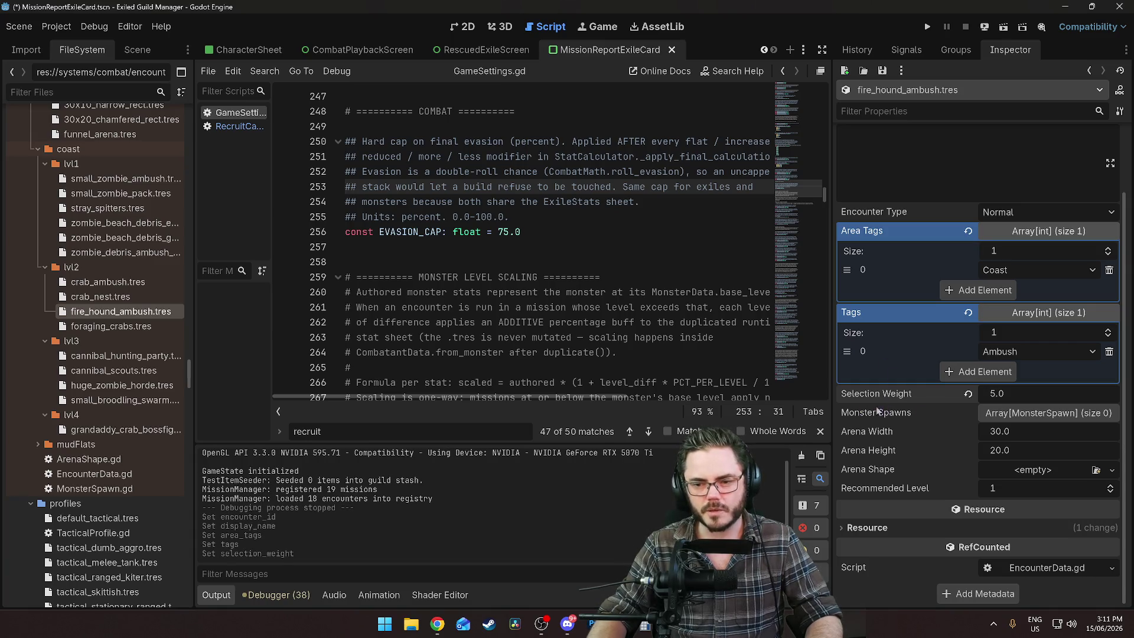
Add a Monster Spawns entry, then remove it again
{"action": "left_click", "coordinate": [1019, 418]}
{"action": "left_click", "coordinate": [981, 453]}
{"action": "left_click", "coordinate": [1016, 392]}
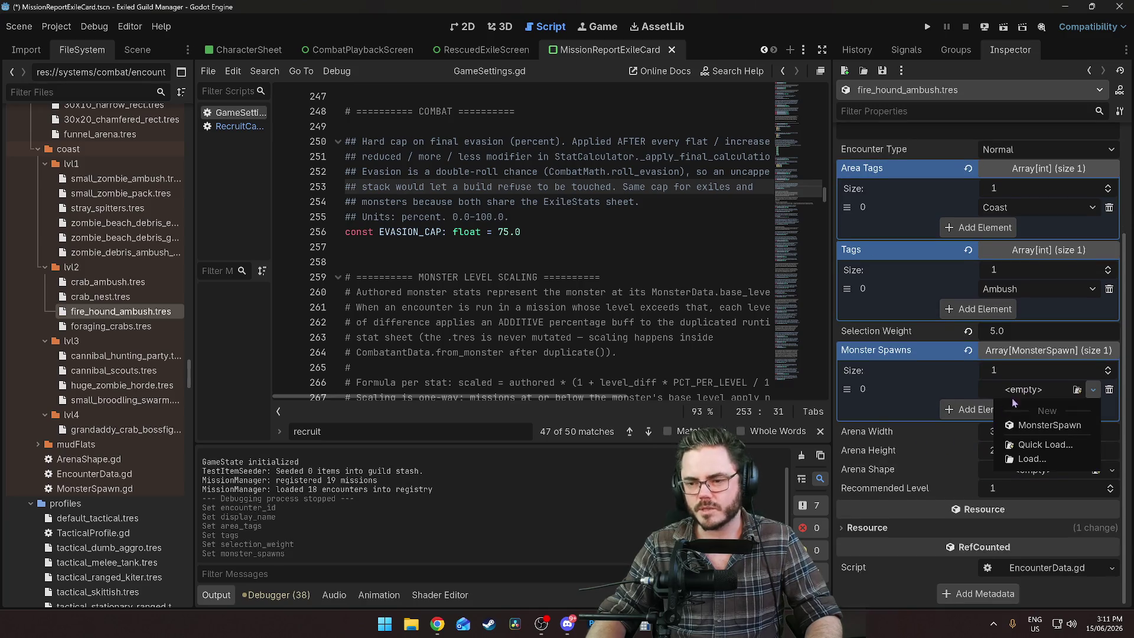
{"action": "left_click", "coordinate": [941, 396]}
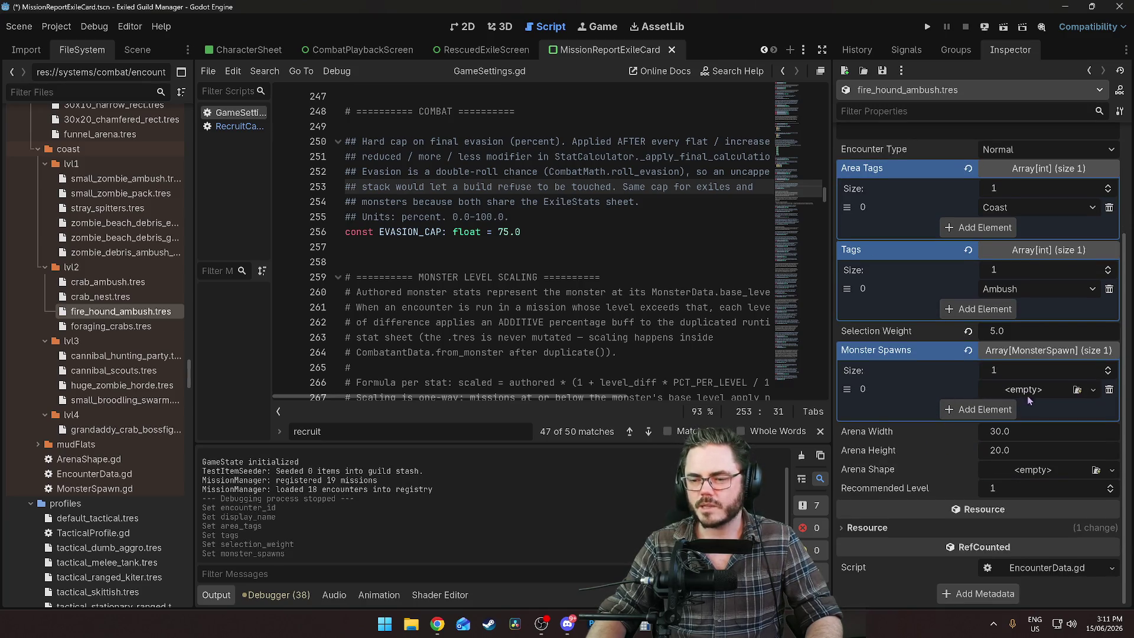
{"action": "left_click", "coordinate": [1109, 389]}
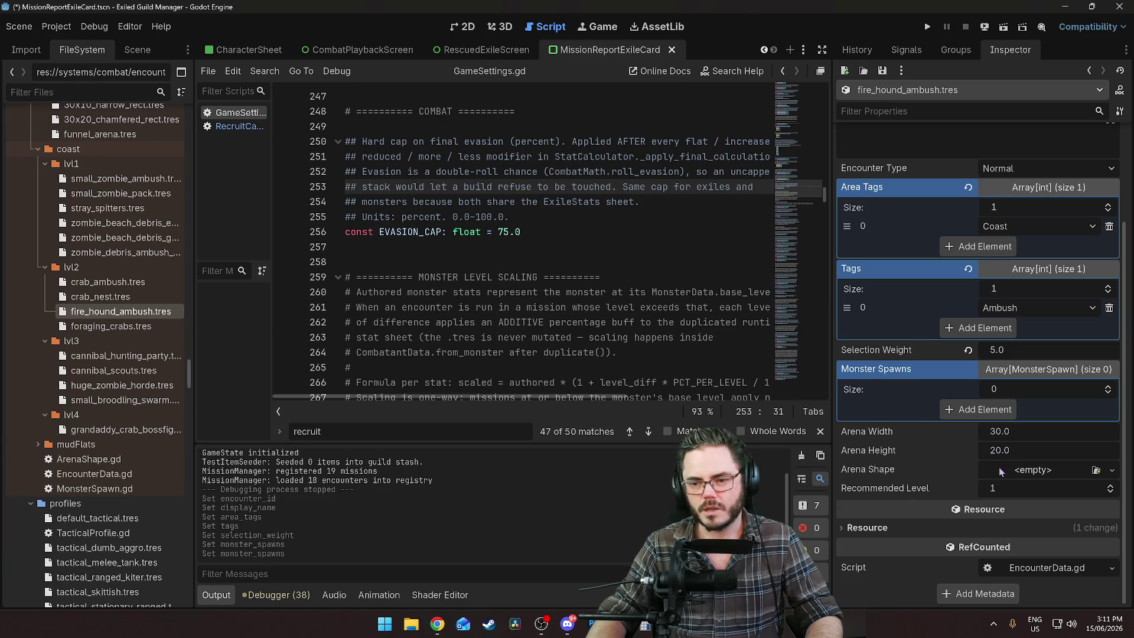
Quick Load funnel_arena.tres as the Arena Shape and add one empty monster spawn
{"action": "left_click", "coordinate": [1036, 471]}
{"action": "left_click", "coordinate": [1057, 525]}
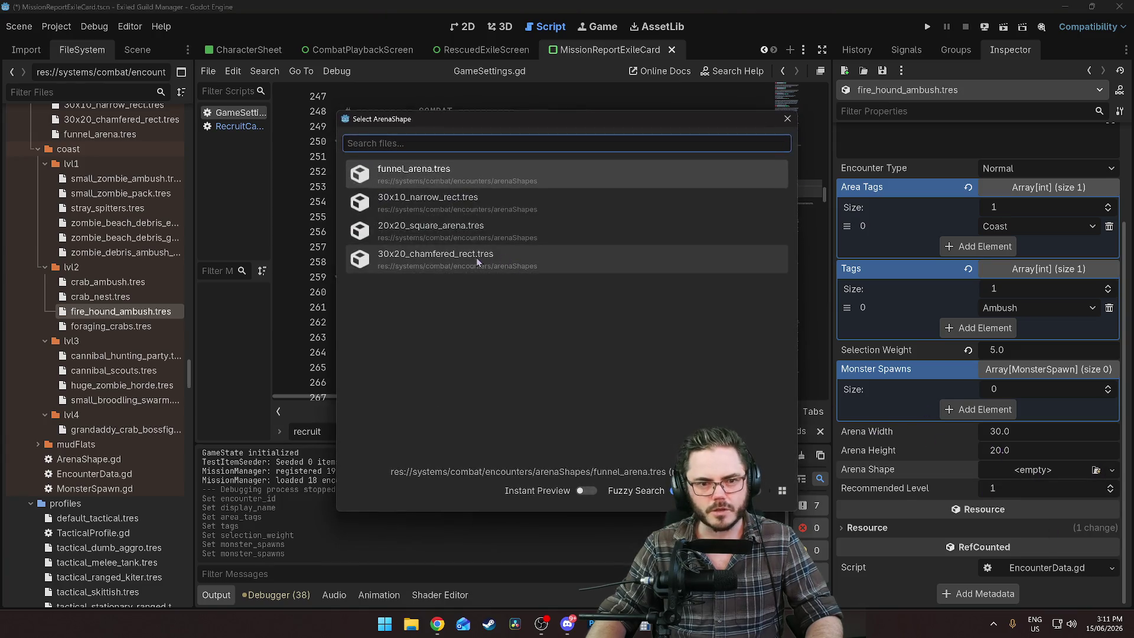
{"action": "left_click", "coordinate": [427, 188]}
{"action": "left_click", "coordinate": [1056, 471]}
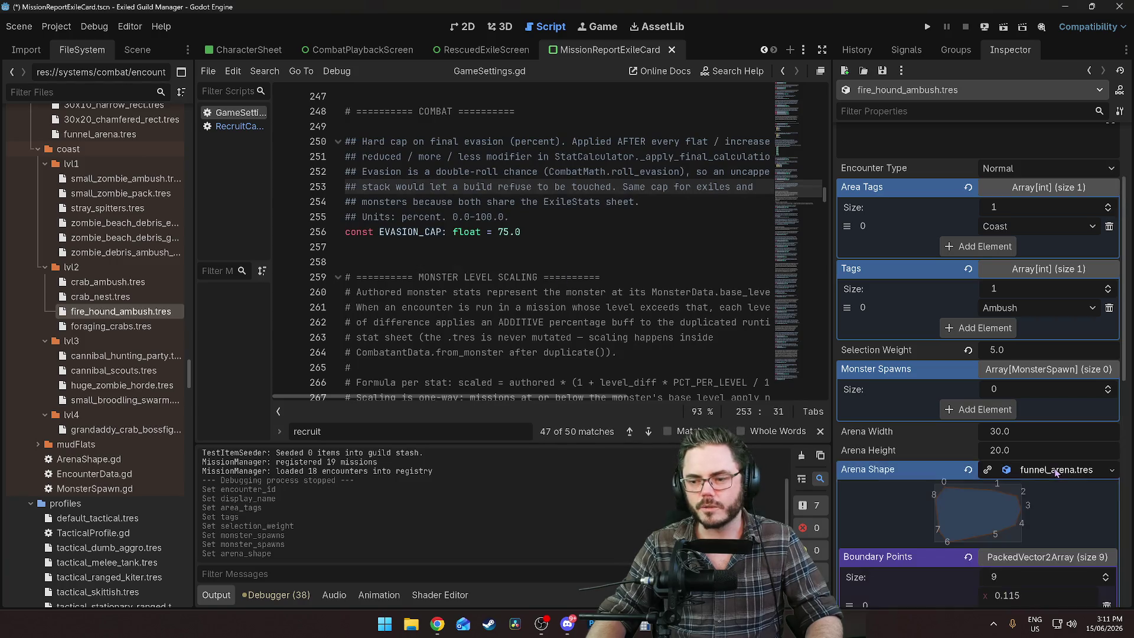
{"action": "left_click", "coordinate": [1056, 471]}
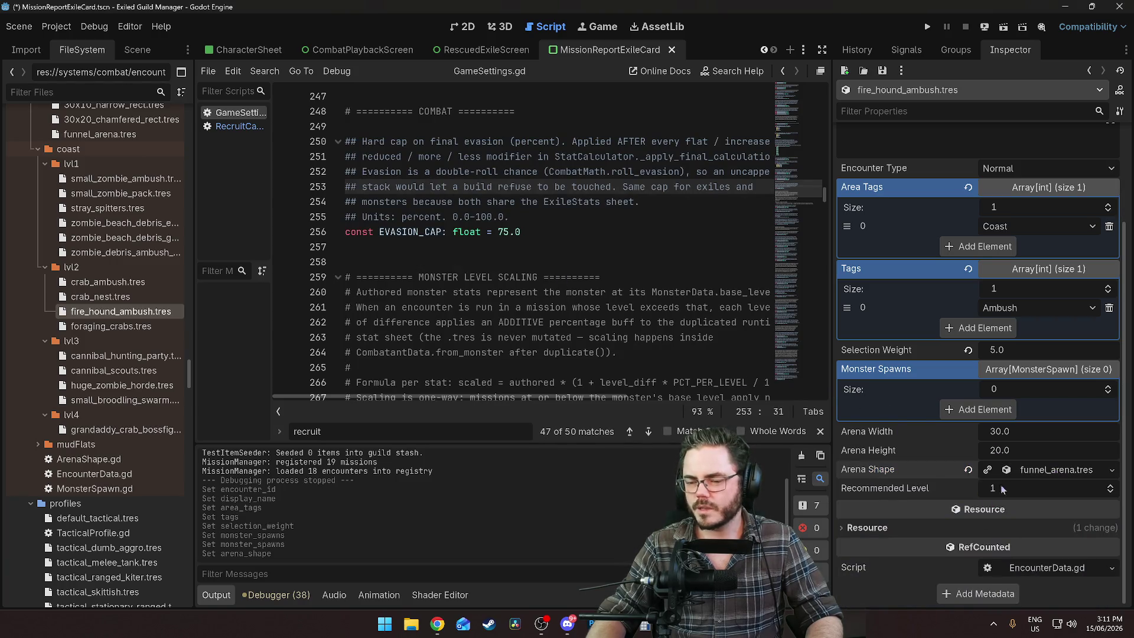
{"action": "left_click", "coordinate": [945, 405]}
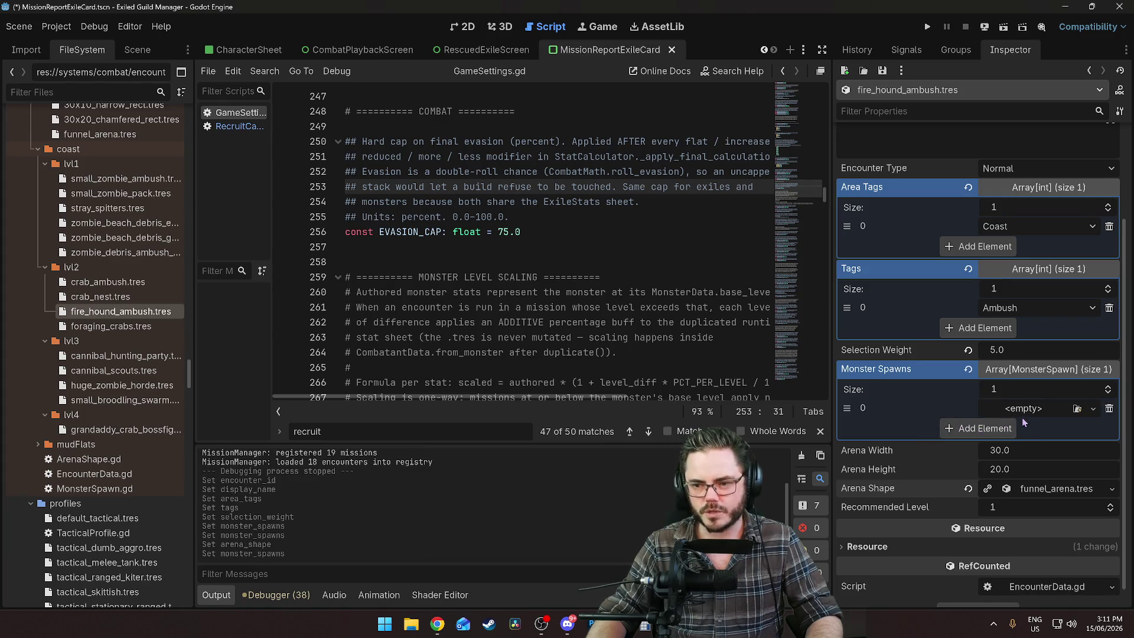
Fill the spawn slot with a new MonsterSpawn holding a new MonsterData
{"action": "left_click", "coordinate": [1024, 409]}
{"action": "left_click", "coordinate": [1051, 445]}
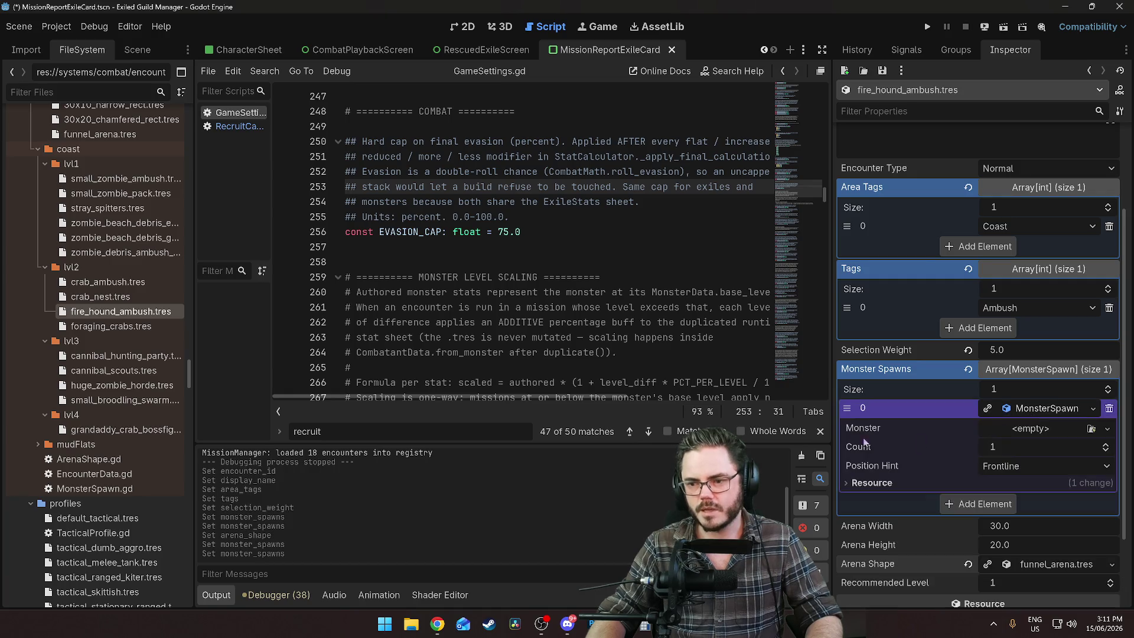
{"action": "left_click", "coordinate": [1043, 436]}
{"action": "left_click", "coordinate": [1068, 464]}
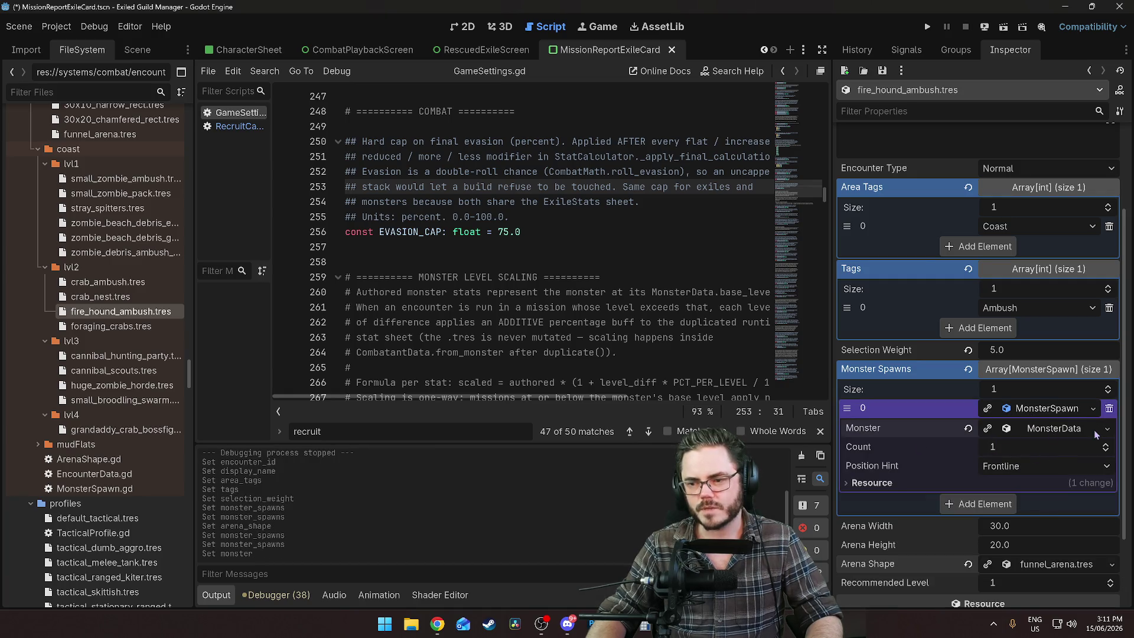
{"action": "left_click", "coordinate": [1106, 429]}
{"action": "left_click", "coordinate": [1068, 464]}
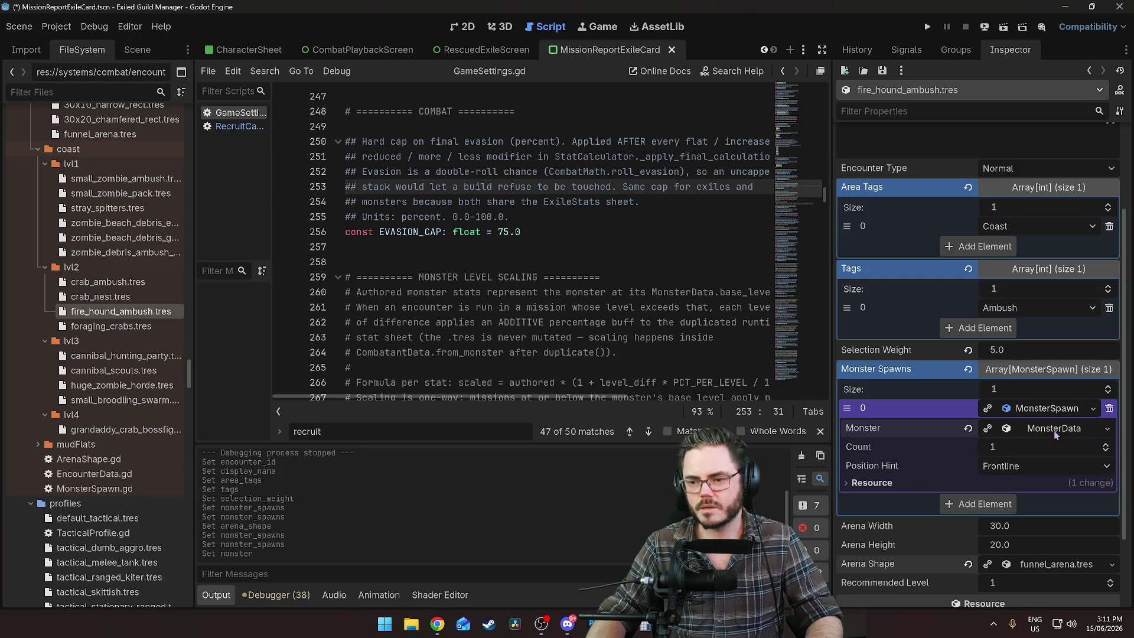
{"action": "left_click", "coordinate": [1057, 436]}
Quick Load burning_hound.tres as the spawn's Monster
{"action": "left_click", "coordinate": [1106, 428]}
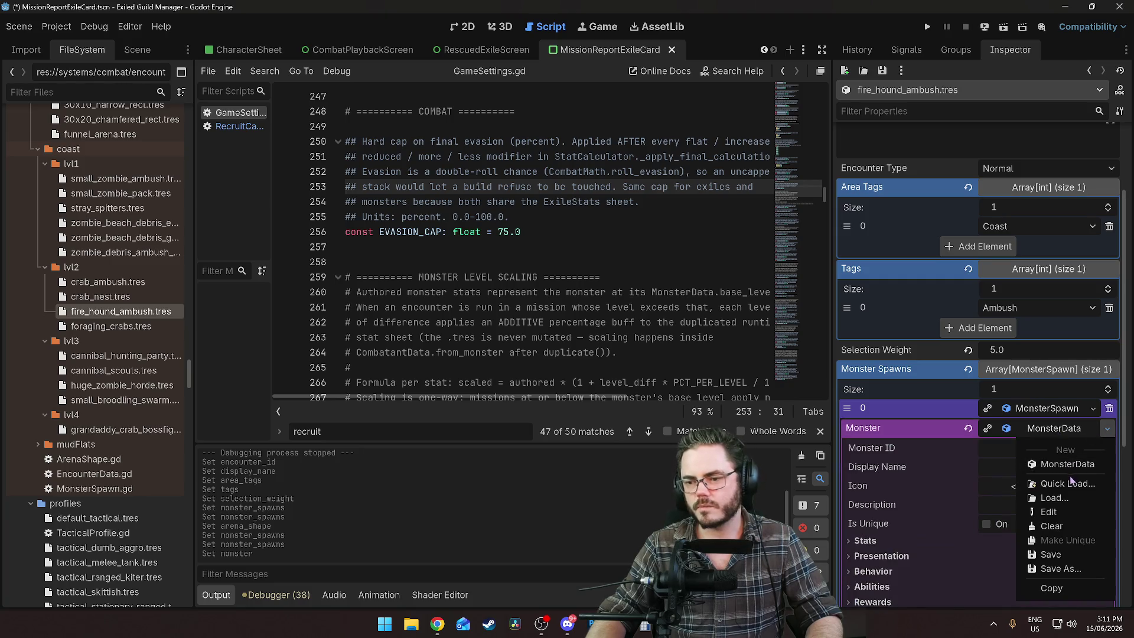
{"action": "left_click", "coordinate": [1026, 478]}
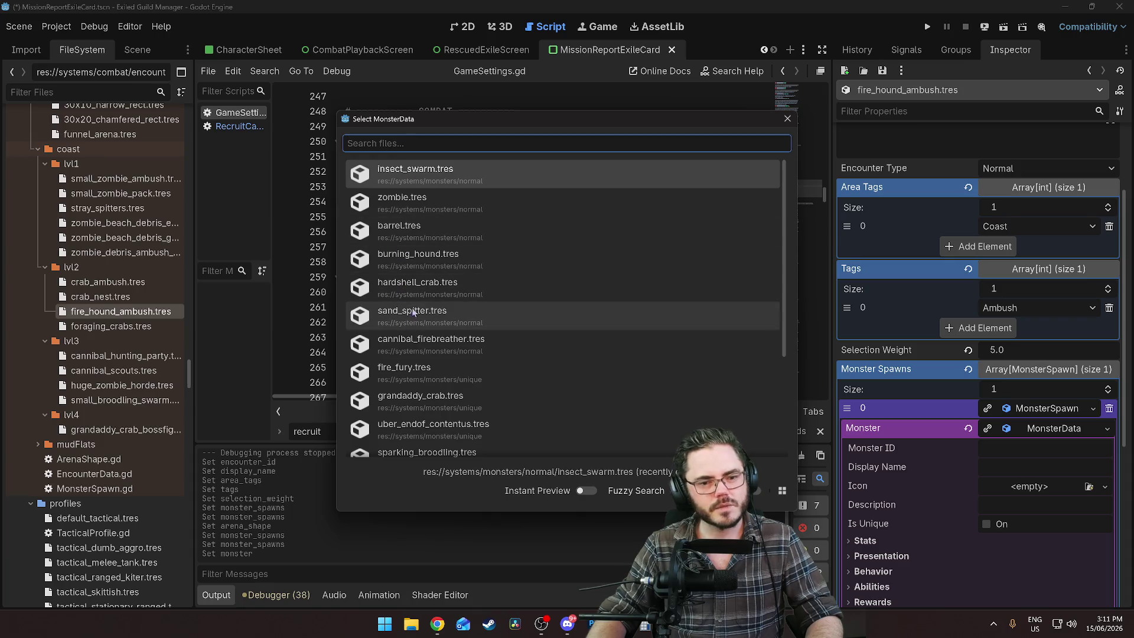
{"action": "scroll", "coordinate": [431, 264], "scroll_direction": "down", "scroll_amount": 5}
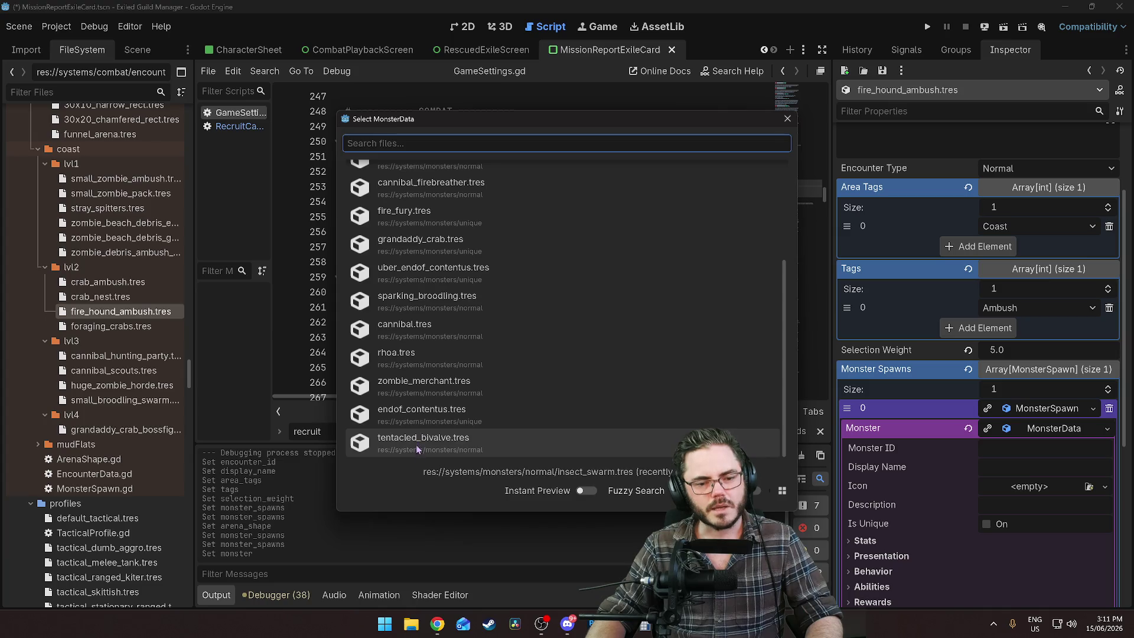
{"action": "scroll", "coordinate": [419, 396], "scroll_direction": "up", "scroll_amount": 5}
{"action": "left_click", "coordinate": [413, 260]}
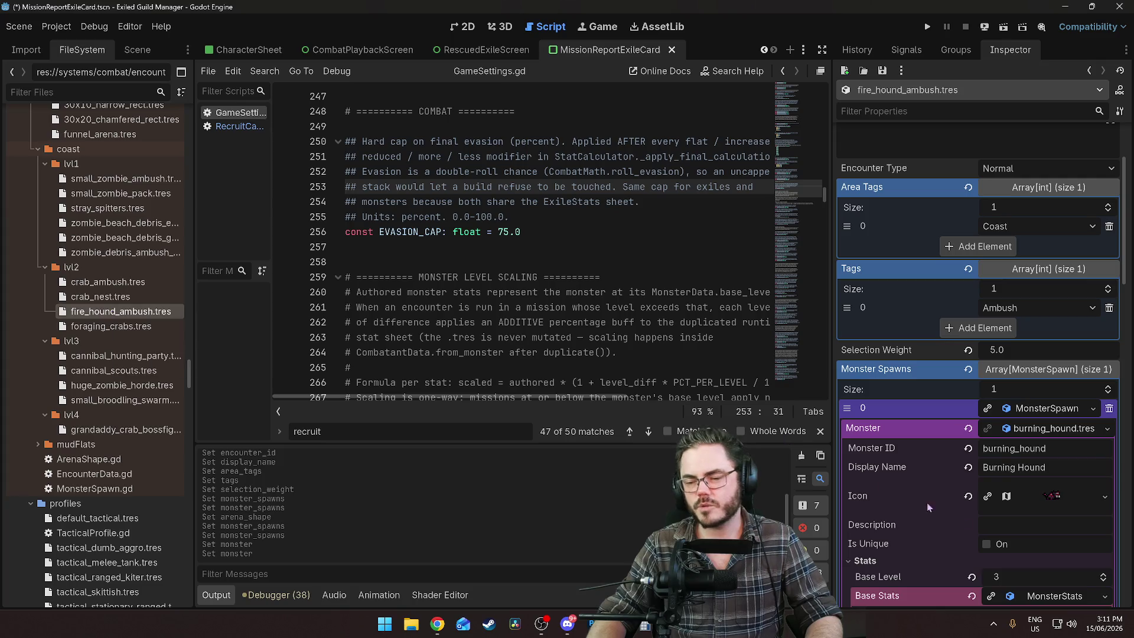
{"action": "left_click", "coordinate": [95, 311]}
Rename fire_hound_ambush.tres to burning_hound_ambush.tres in FileSystem
{"action": "left_click_drag", "start_coordinate": [95, 312], "coordinate": [66, 315]}
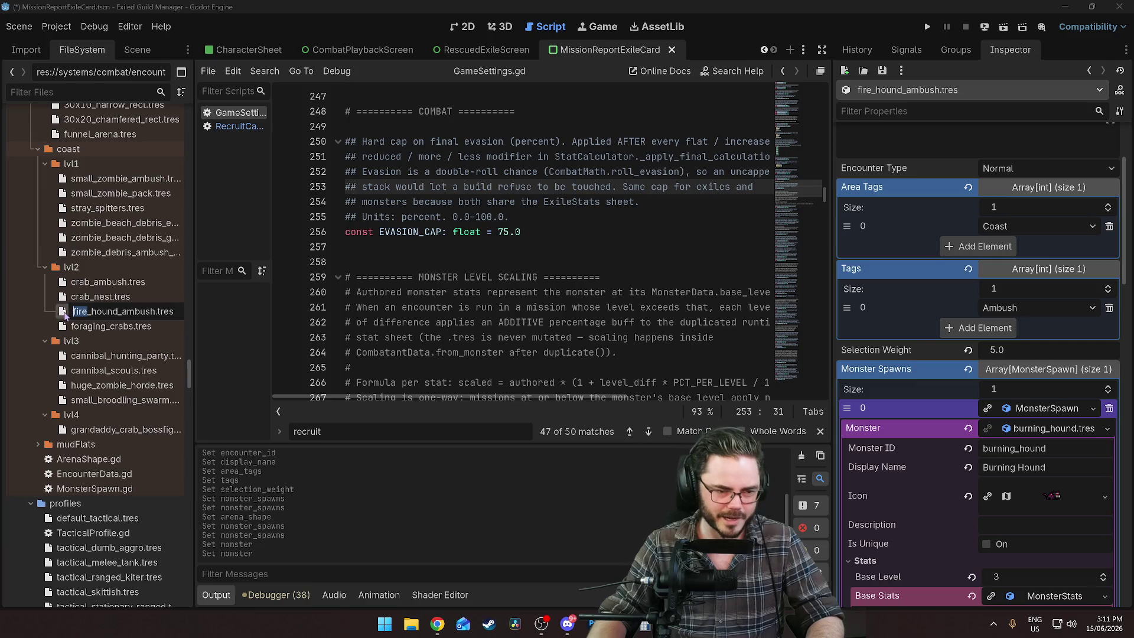
{"action": "type", "text": "burning"}
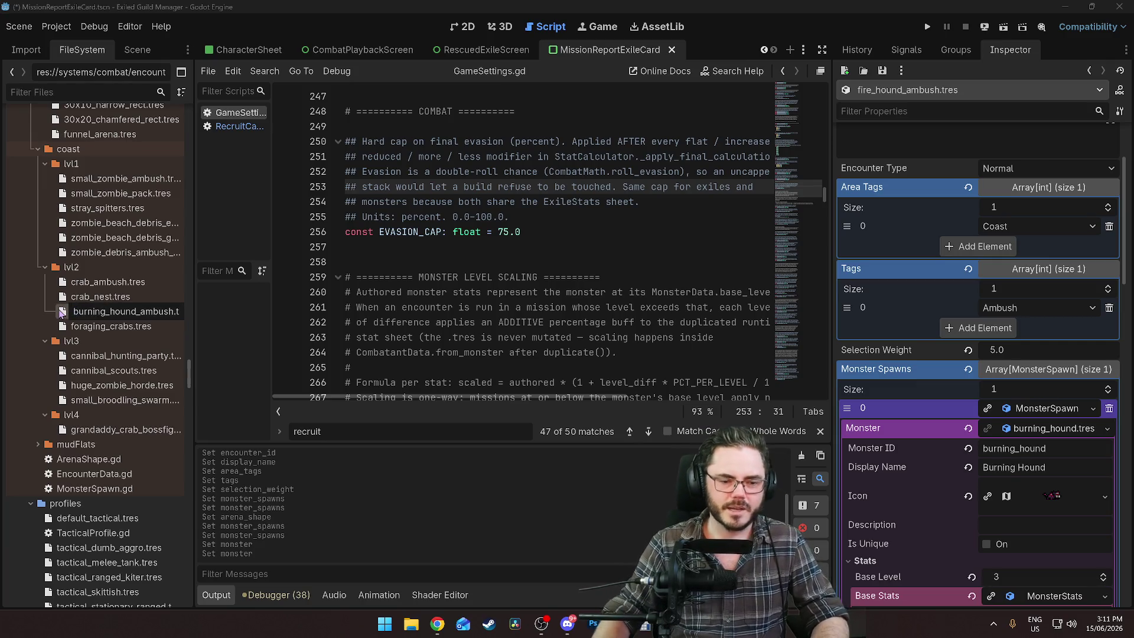
{"action": "key", "text": "Return"}
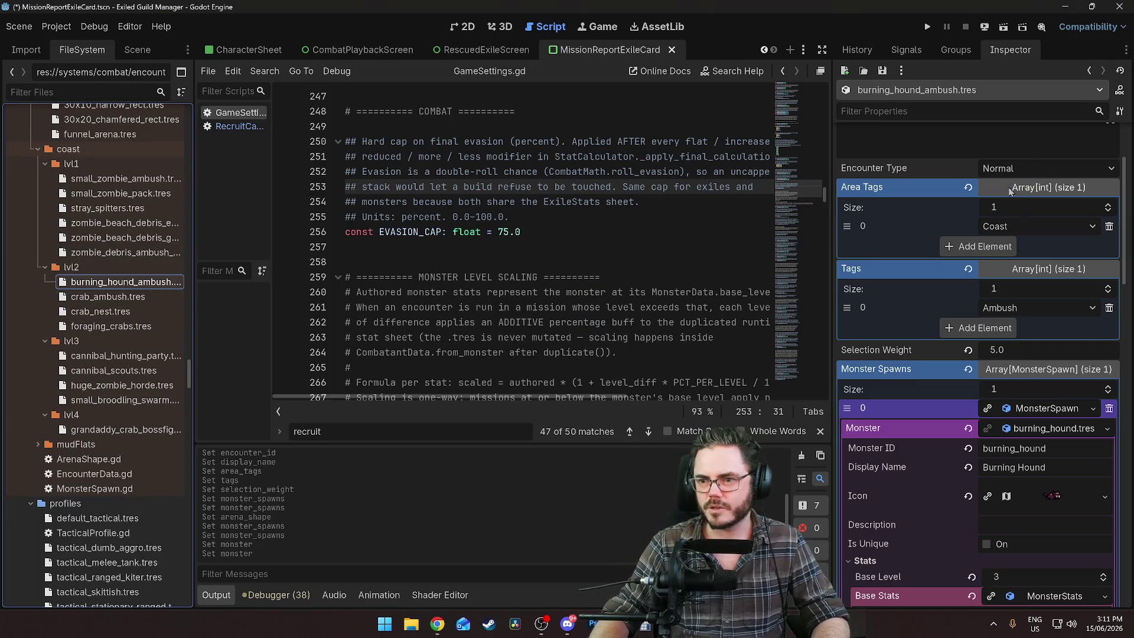
{"action": "scroll", "coordinate": [1010, 189], "scroll_direction": "up", "scroll_amount": 3}
Change the Encounter ID to burning_hound_ambush
{"action": "double_click", "coordinate": [990, 156]}
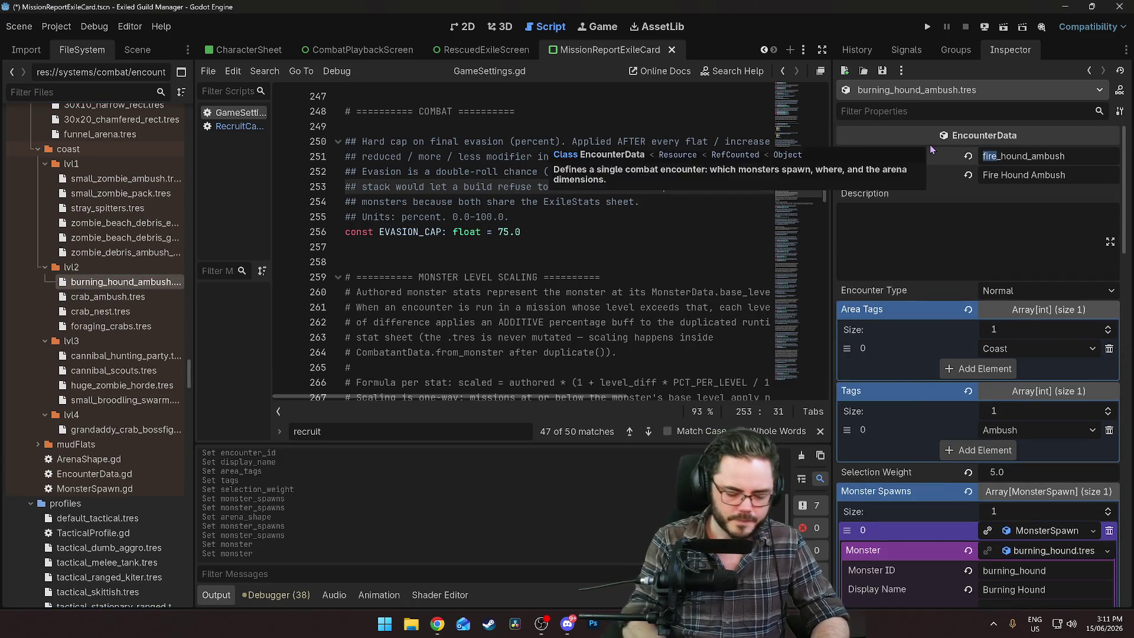
{"action": "type", "text": "burning"}
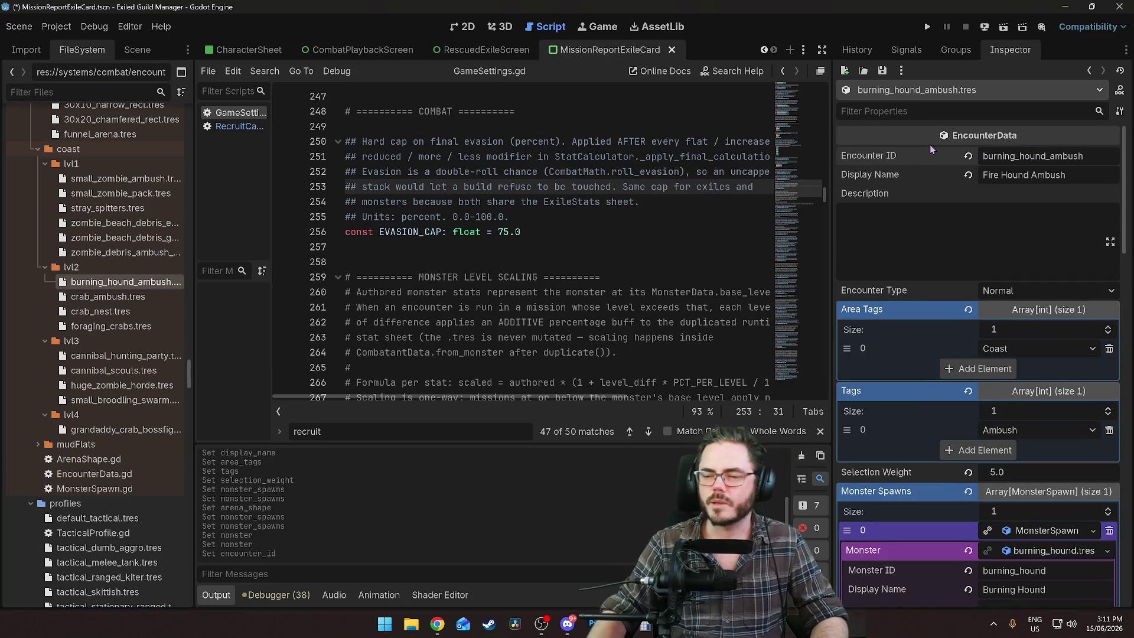
{"action": "left_click", "coordinate": [913, 238]}
{"action": "scroll", "coordinate": [913, 238], "scroll_direction": "down", "scroll_amount": 10}
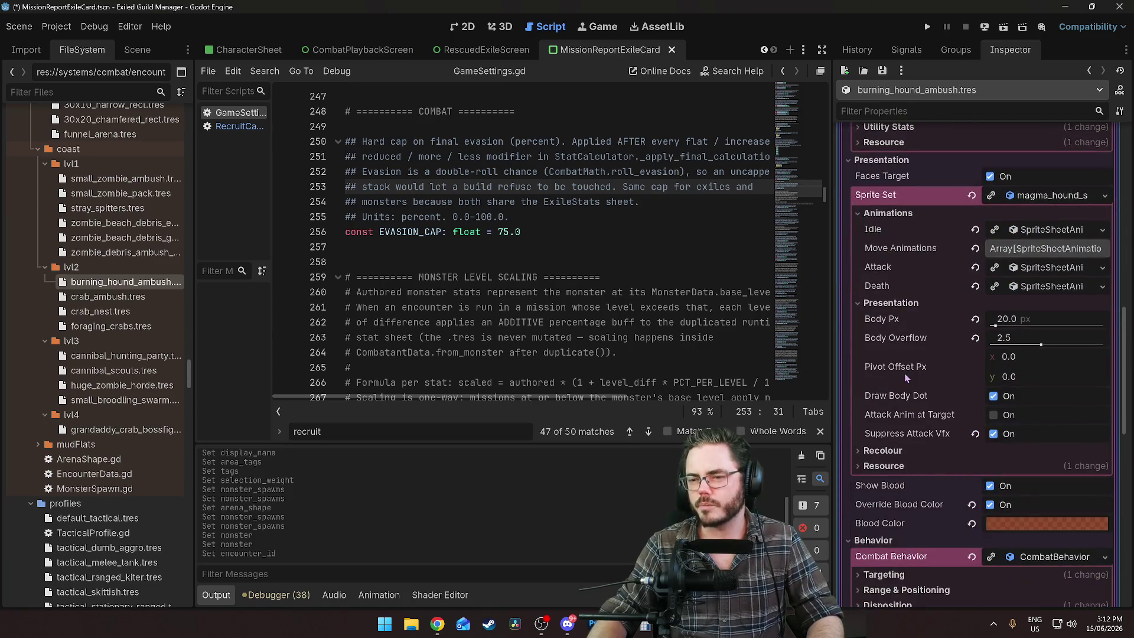
{"action": "scroll", "coordinate": [964, 282], "scroll_direction": "up", "scroll_amount": 3}
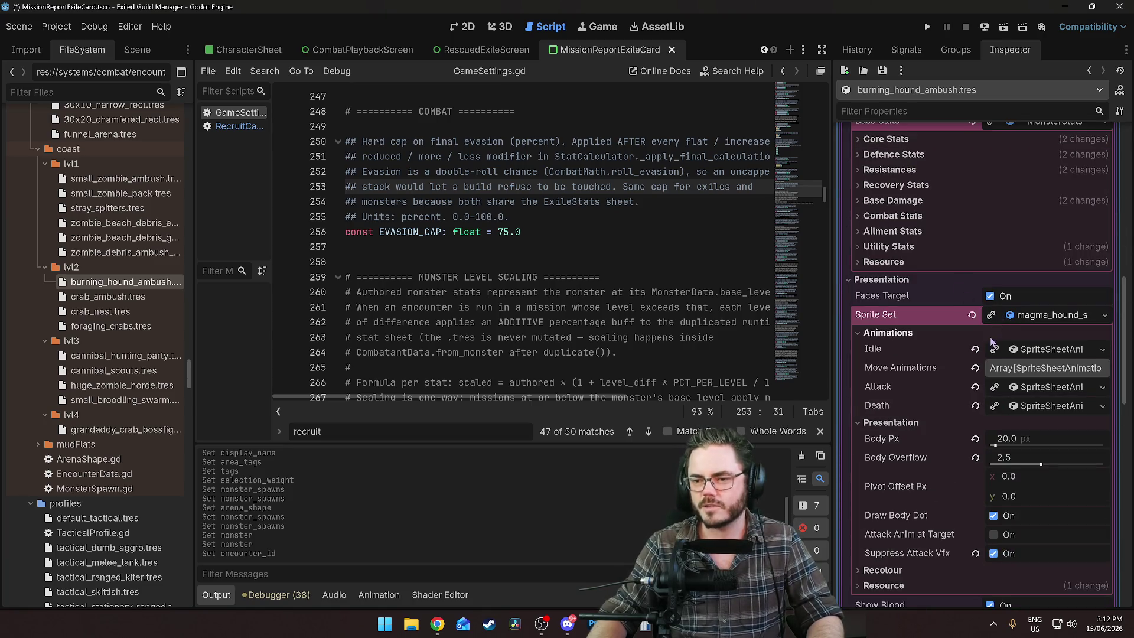
{"action": "left_click", "coordinate": [1047, 316]}
{"action": "left_click", "coordinate": [1047, 318]}
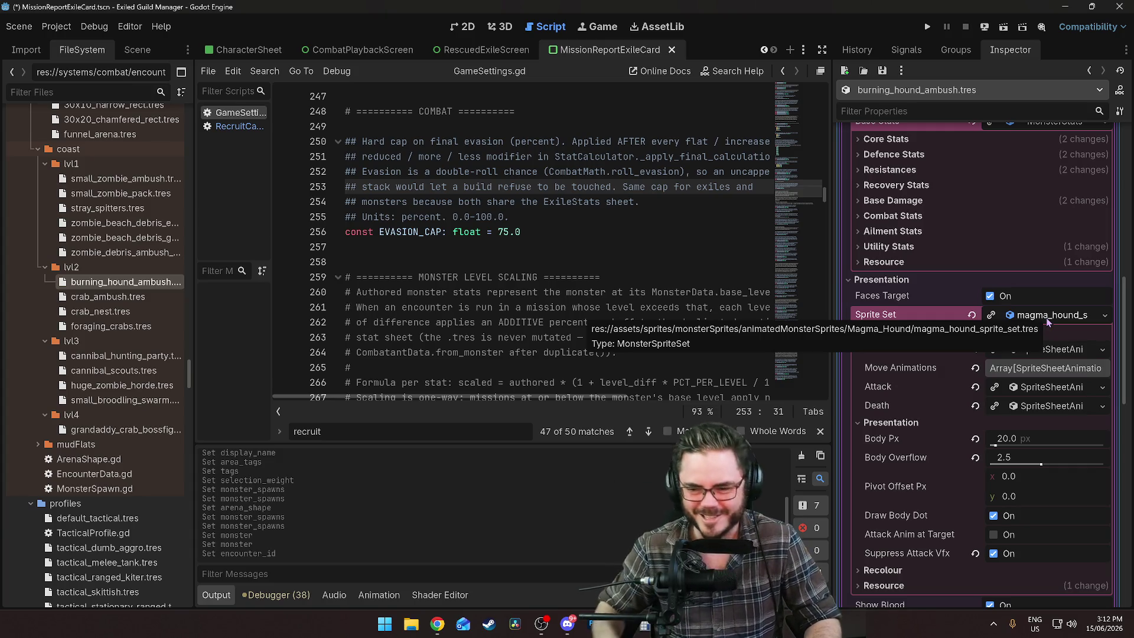
{"action": "scroll", "coordinate": [961, 319], "scroll_direction": "up", "scroll_amount": 5}
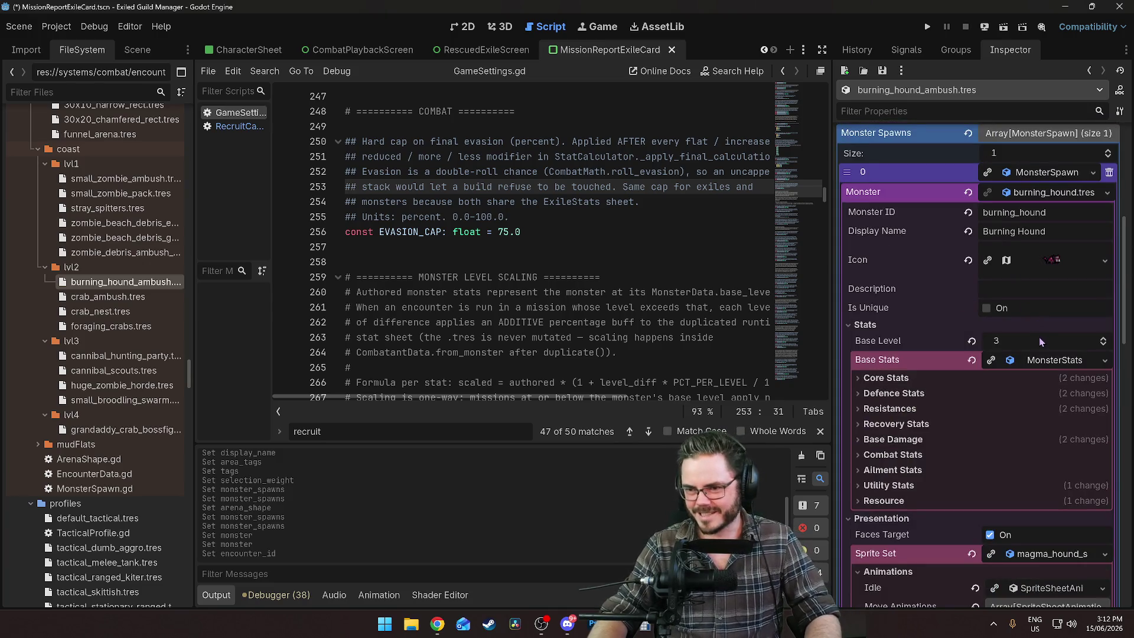
Set the Burning Hound spawn's Count to 2
{"action": "scroll", "coordinate": [984, 328], "scroll_direction": "up", "scroll_amount": 3}
{"action": "mouse_move", "coordinate": [970, 336]}
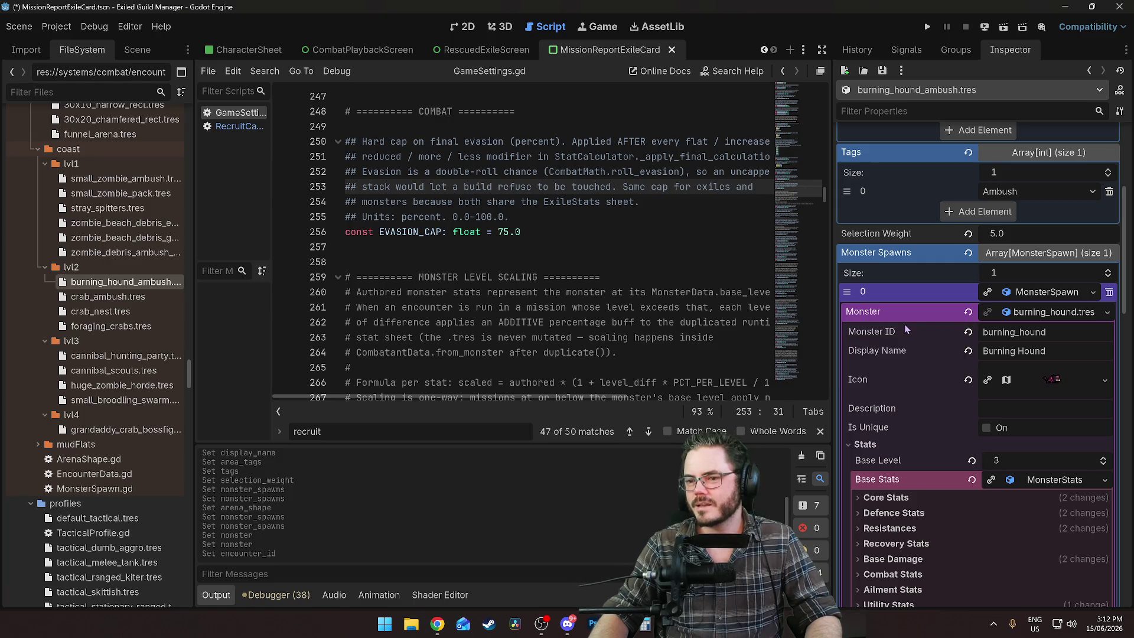
{"action": "mouse_move", "coordinate": [903, 330]}
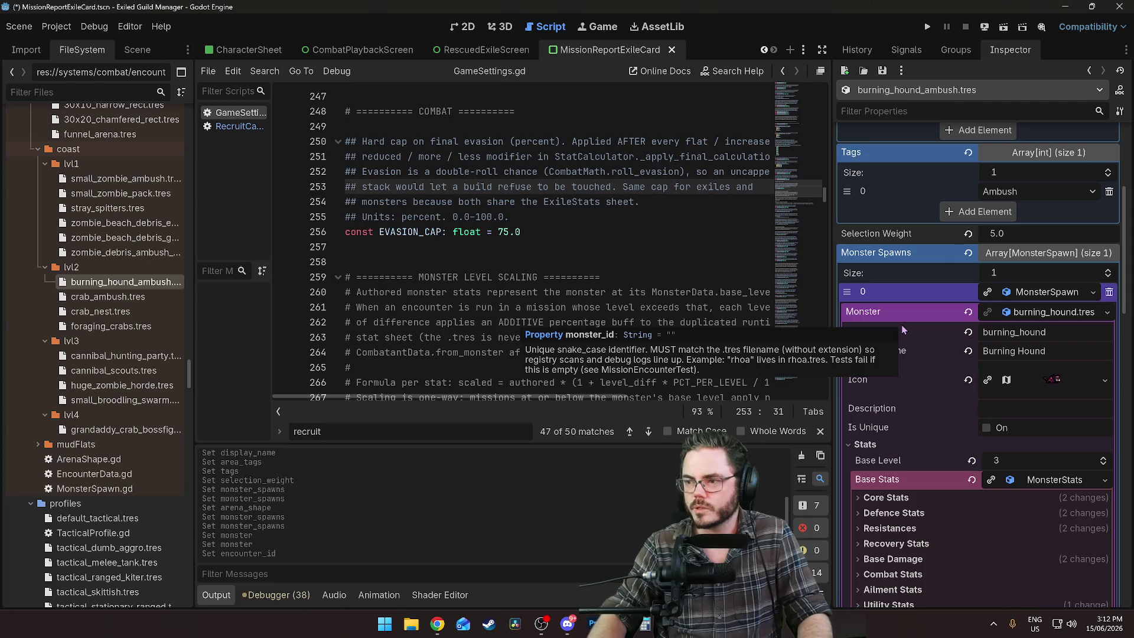
{"action": "scroll", "coordinate": [904, 322], "scroll_direction": "down", "scroll_amount": 3}
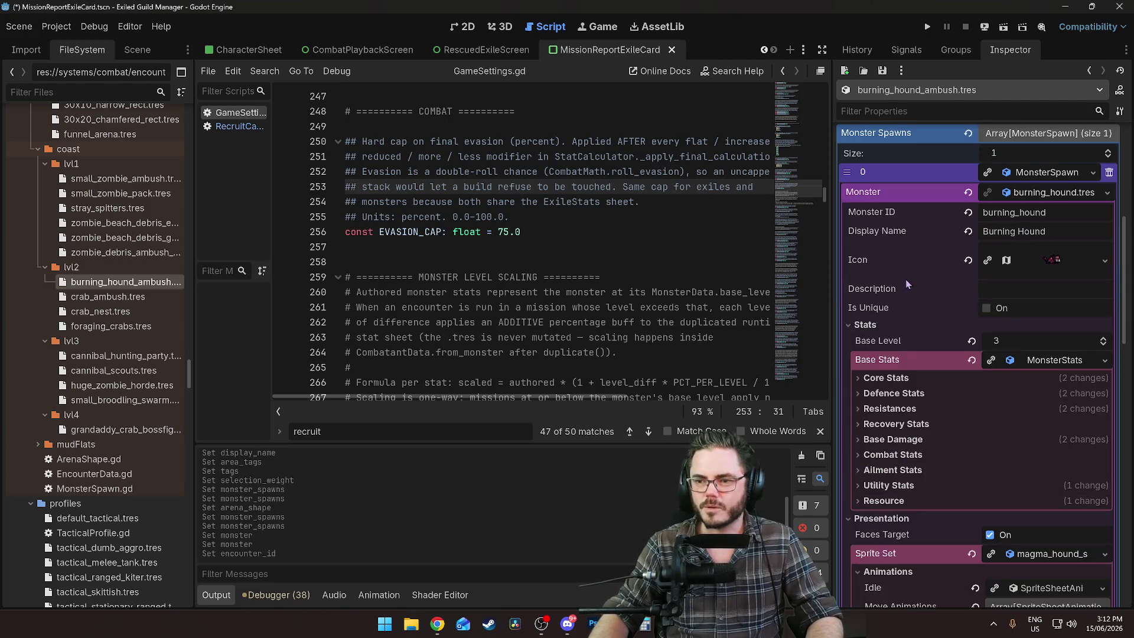
{"action": "scroll", "coordinate": [894, 298], "scroll_direction": "up", "scroll_amount": 3}
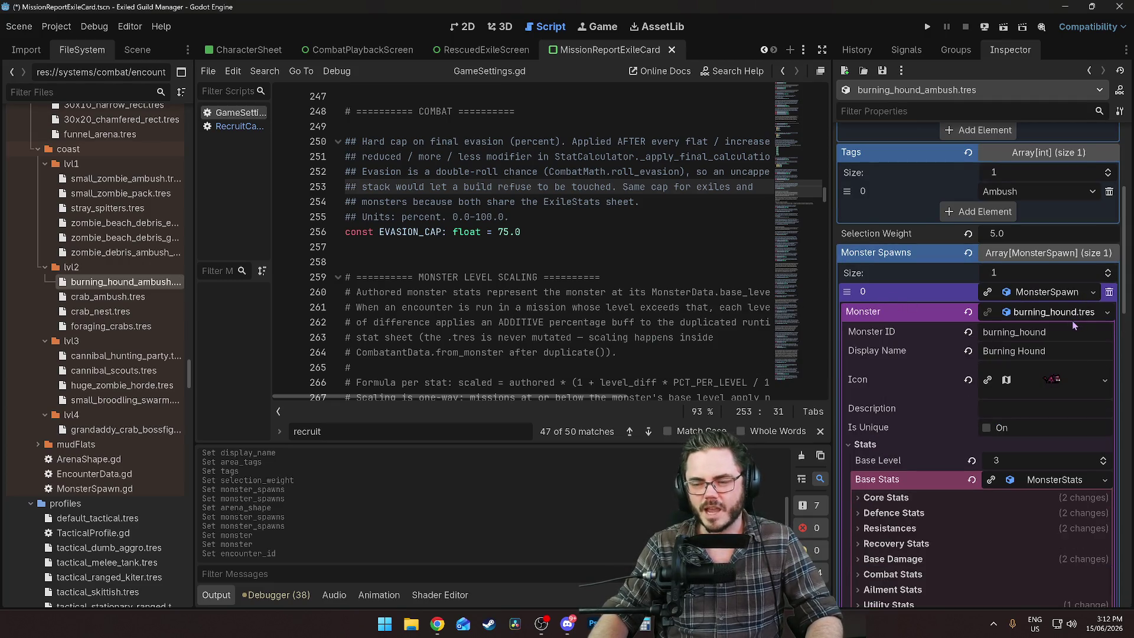
{"action": "left_click", "coordinate": [1107, 311]}
{"action": "left_click", "coordinate": [1013, 311]}
{"action": "left_click", "coordinate": [1012, 312]}
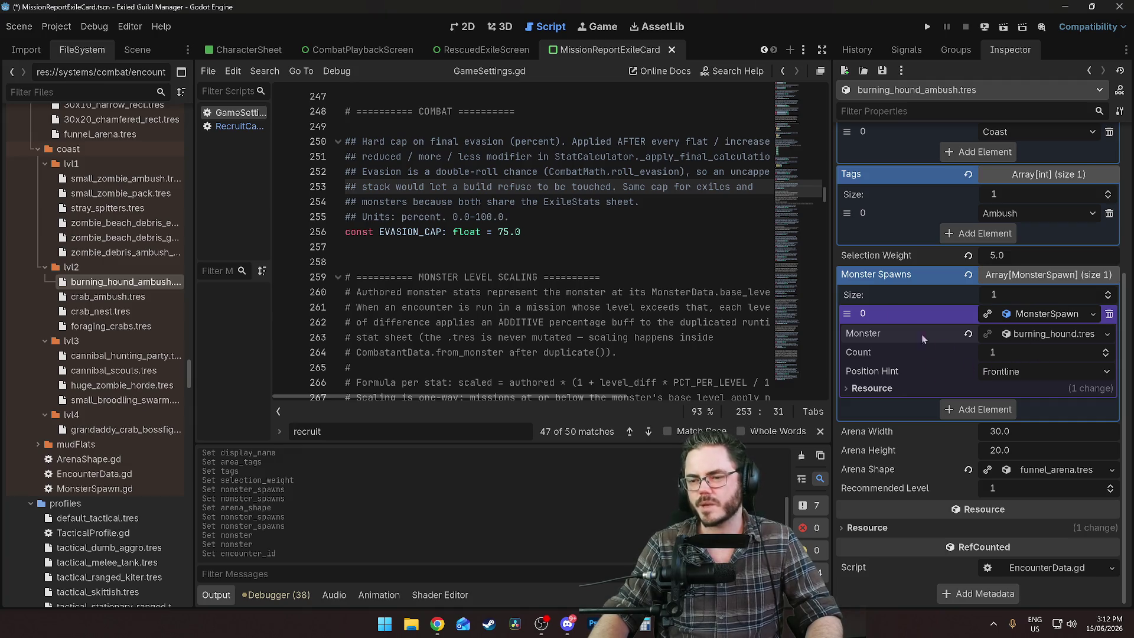
{"action": "left_click", "coordinate": [1005, 352]}
{"action": "type", "text": "2"}
{"action": "key", "text": "Return"}
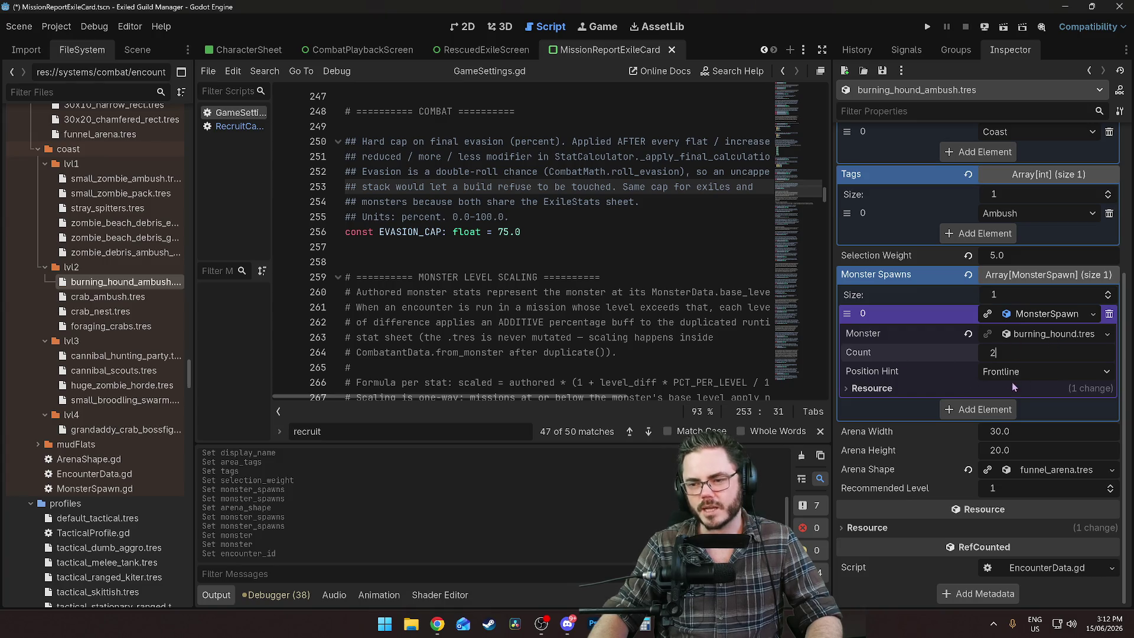
Keep the Position Hint on Frontline and expand Arena Shape to inspect it
{"action": "left_click", "coordinate": [1007, 373]}
{"action": "left_click", "coordinate": [1022, 392]}
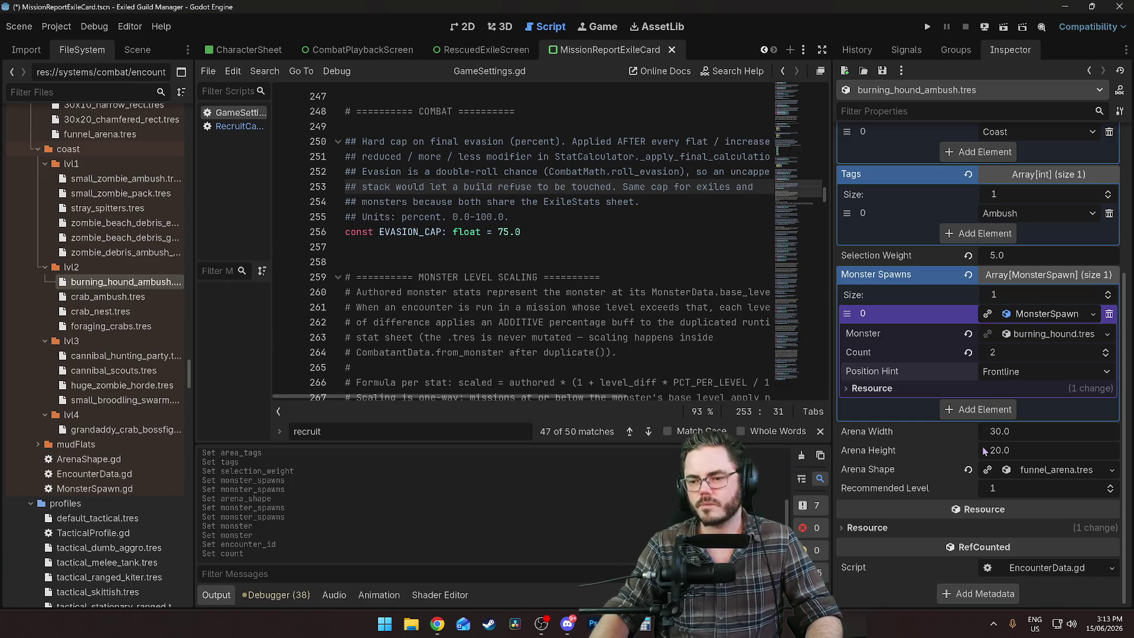
{"action": "left_click", "coordinate": [1010, 470]}
{"action": "scroll", "coordinate": [994, 494], "scroll_direction": "down", "scroll_amount": 1}
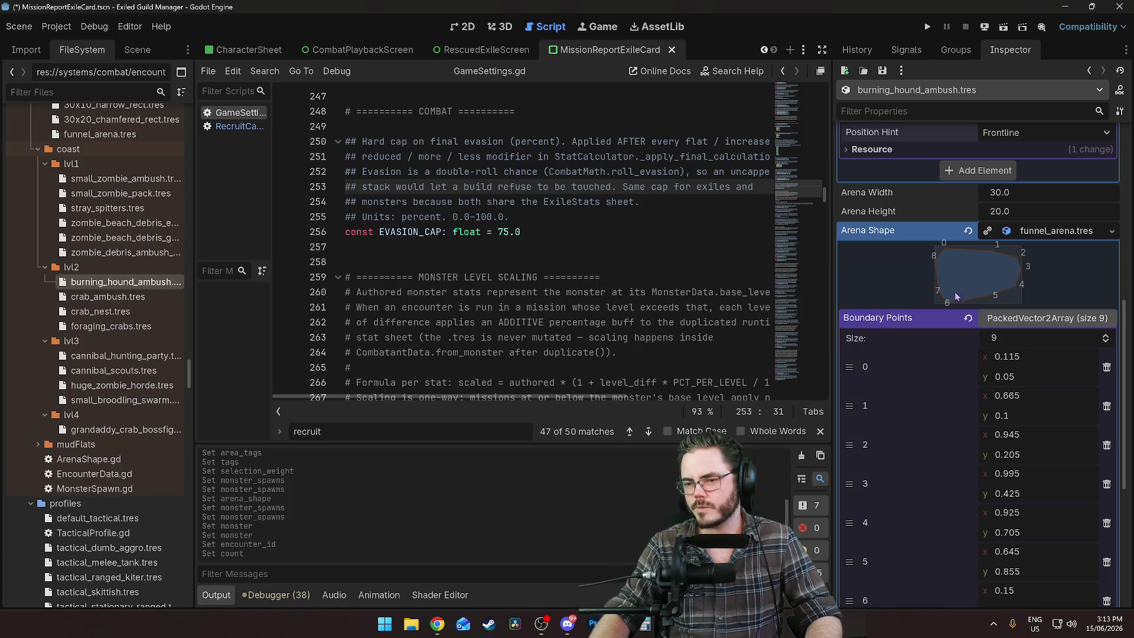
{"action": "scroll", "coordinate": [894, 219], "scroll_direction": "up", "scroll_amount": 3}
{"action": "scroll", "coordinate": [984, 230], "scroll_direction": "down", "scroll_amount": 2}
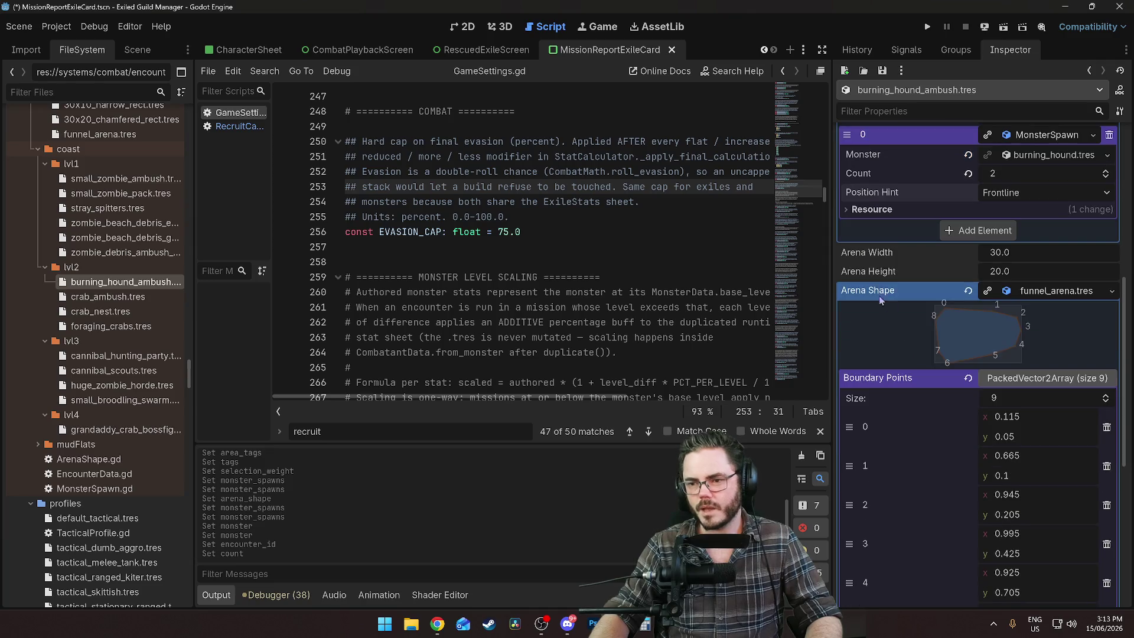
Add a new MonsterSpawn element with burning_hound.tres as its monster
{"action": "left_click", "coordinate": [984, 230]}
{"action": "left_click", "coordinate": [1109, 230]}
{"action": "left_click", "coordinate": [1057, 256]}
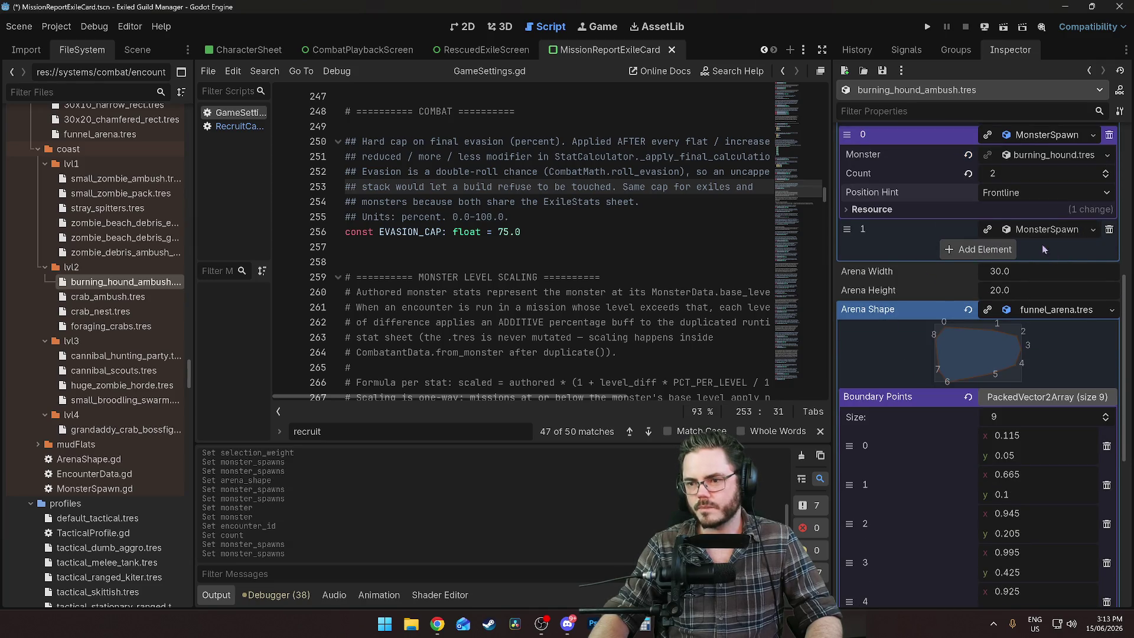
{"action": "left_click", "coordinate": [1108, 249]}
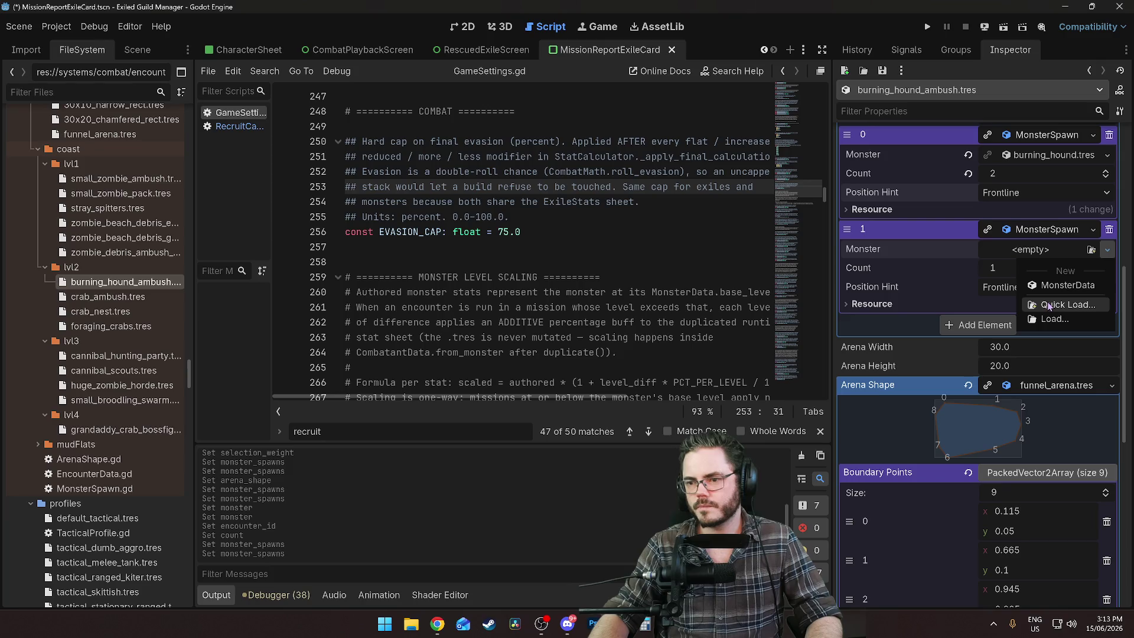
{"action": "left_click", "coordinate": [1049, 305]}
{"action": "key", "text": "Return"}
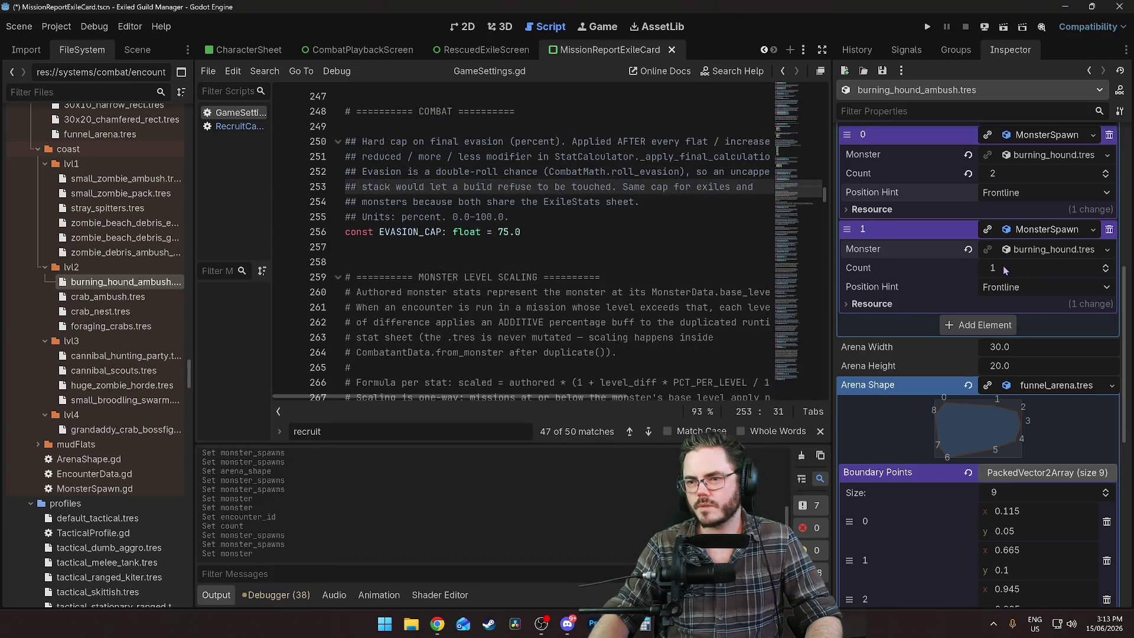
Give the second spawn Count 2 on the Flank, then add a third spawn element
{"action": "left_click", "coordinate": [1002, 288]}
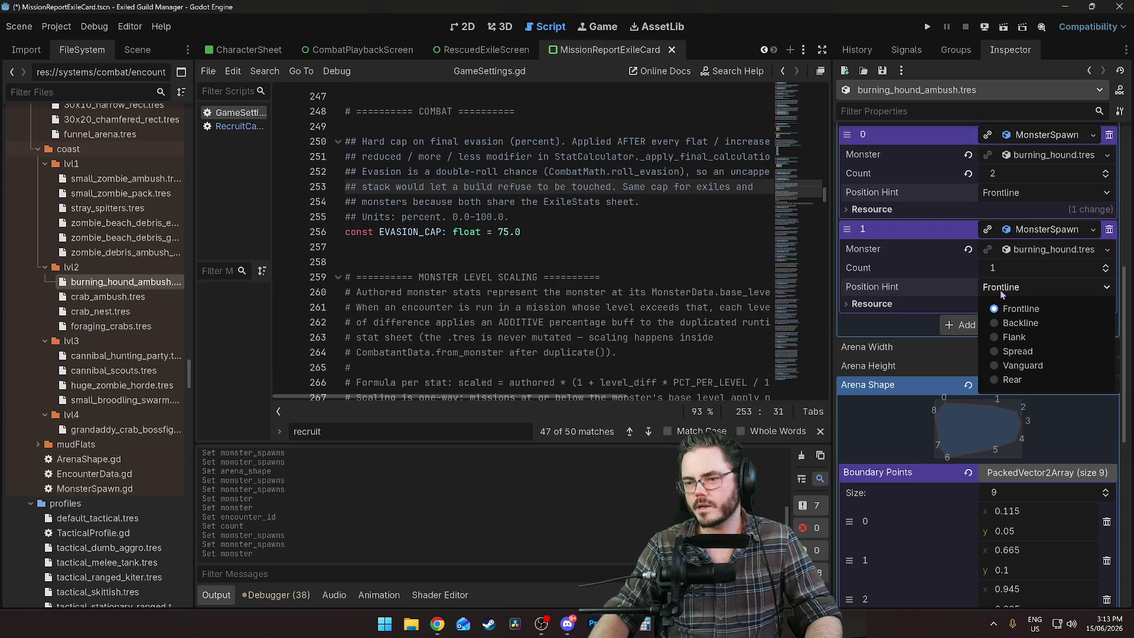
{"action": "left_click", "coordinate": [1003, 276]}
{"action": "left_click", "coordinate": [1002, 268]}
{"action": "type", "text": "2"}
{"action": "left_click", "coordinate": [1001, 287]}
{"action": "left_click", "coordinate": [1034, 335]}
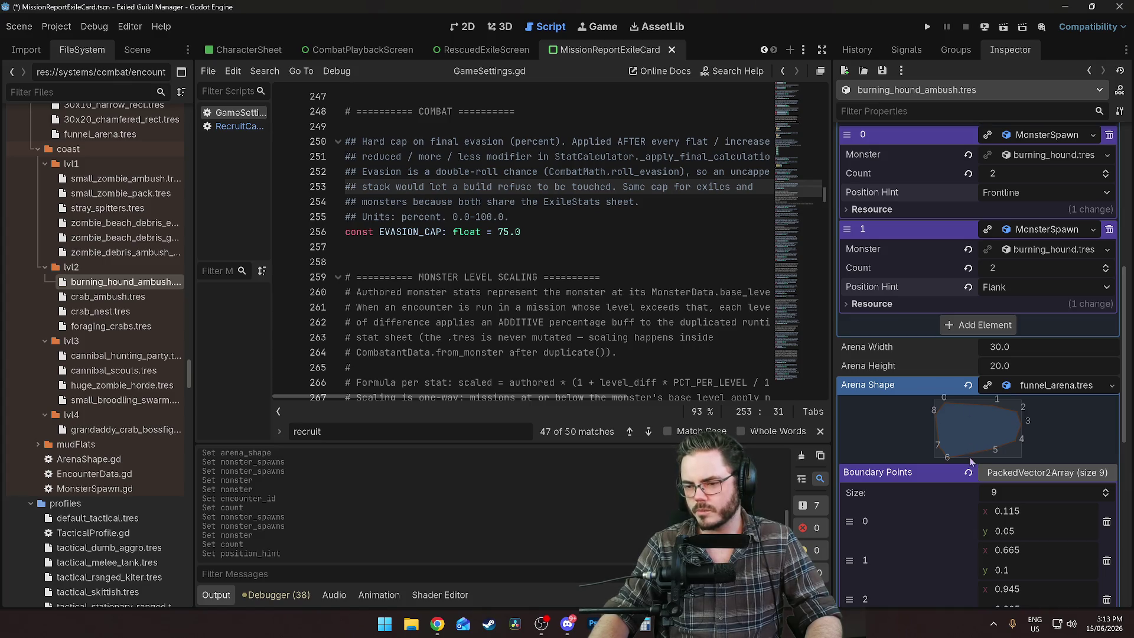
{"action": "left_click", "coordinate": [975, 330]}
{"action": "left_click", "coordinate": [1094, 324]}
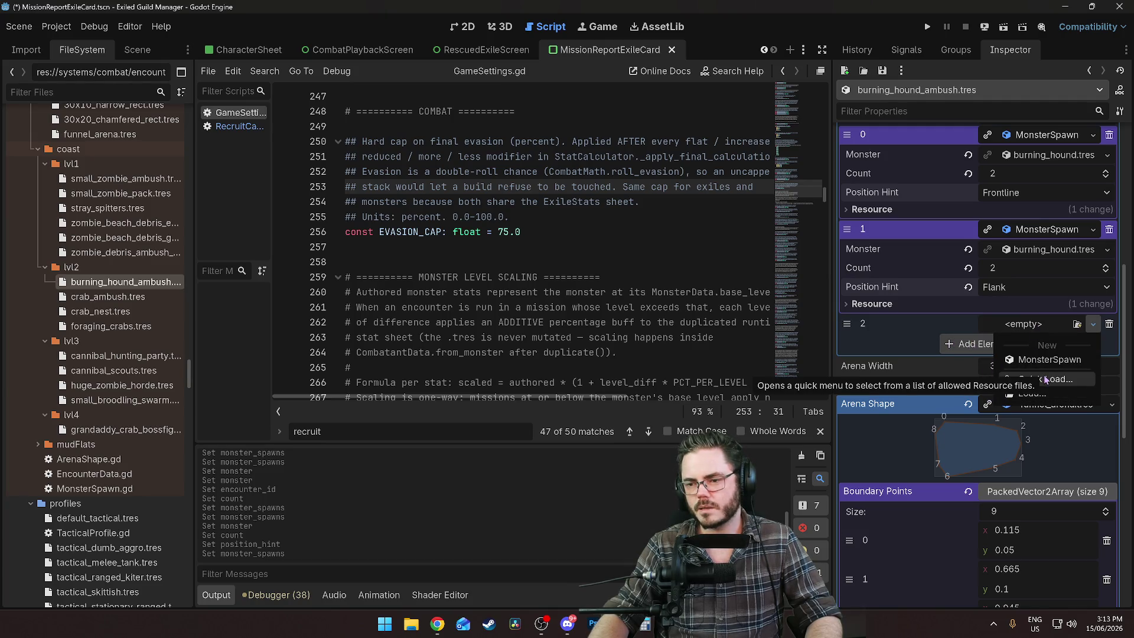
Make the third entry a MonsterSpawn with burning_hound.tres as its monster
{"action": "left_click", "coordinate": [1049, 359]}
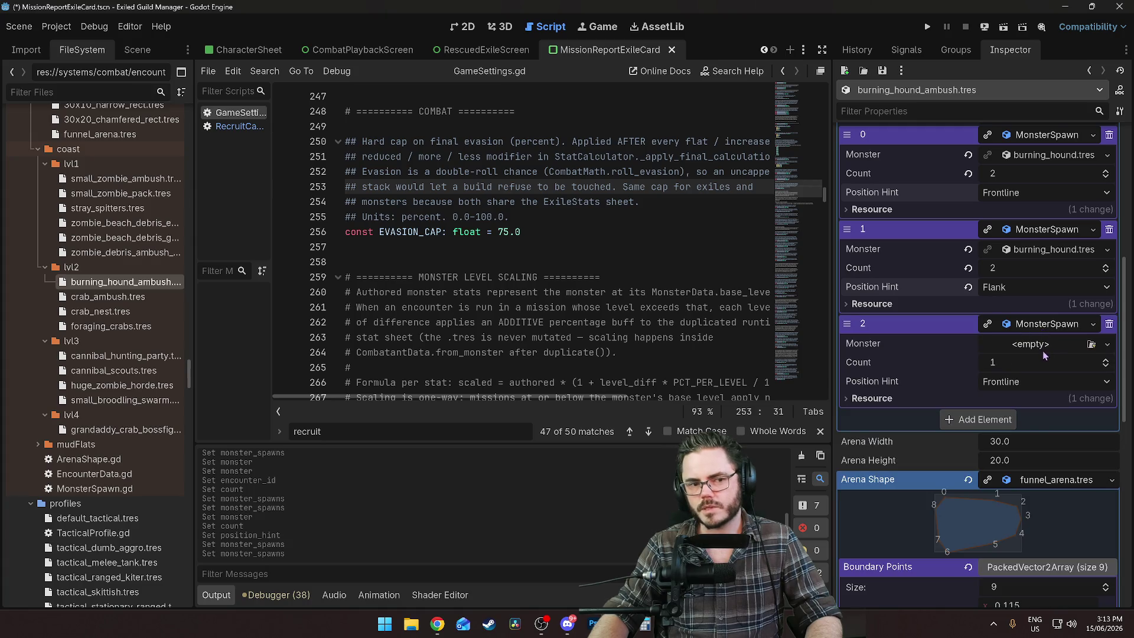
{"action": "left_click", "coordinate": [1108, 345]}
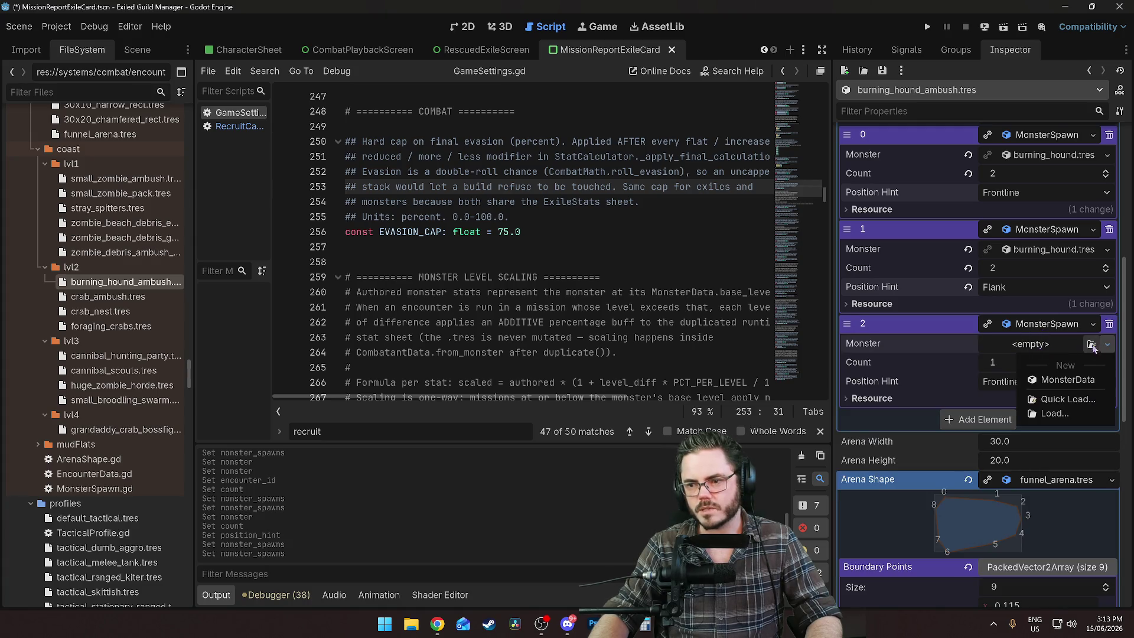
{"action": "left_click", "coordinate": [1087, 379]}
{"action": "left_click", "coordinate": [1108, 348]}
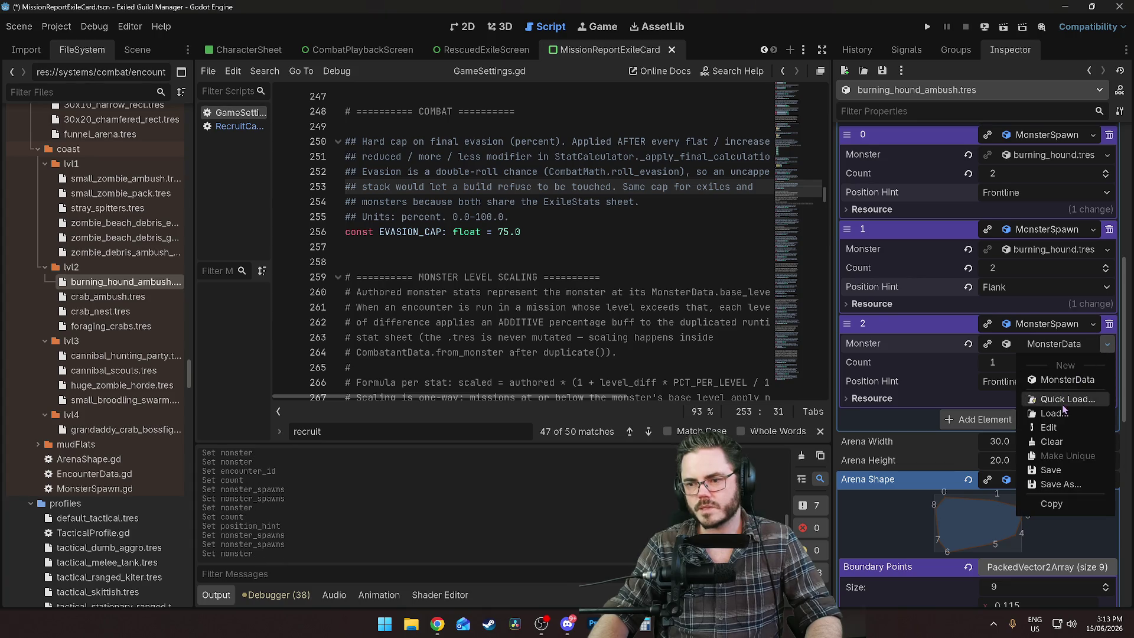
{"action": "left_click", "coordinate": [1066, 399]}
{"action": "key", "text": "Return"}
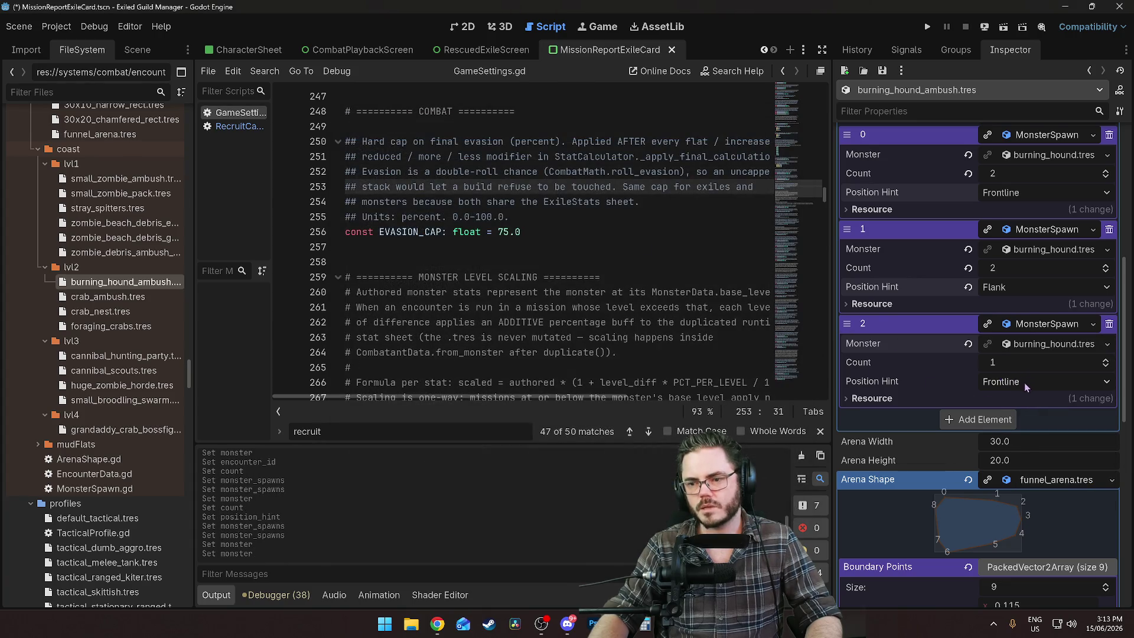
Place the third spawn at the Rear, then move down to the arena width field
{"action": "left_click", "coordinate": [1026, 384]}
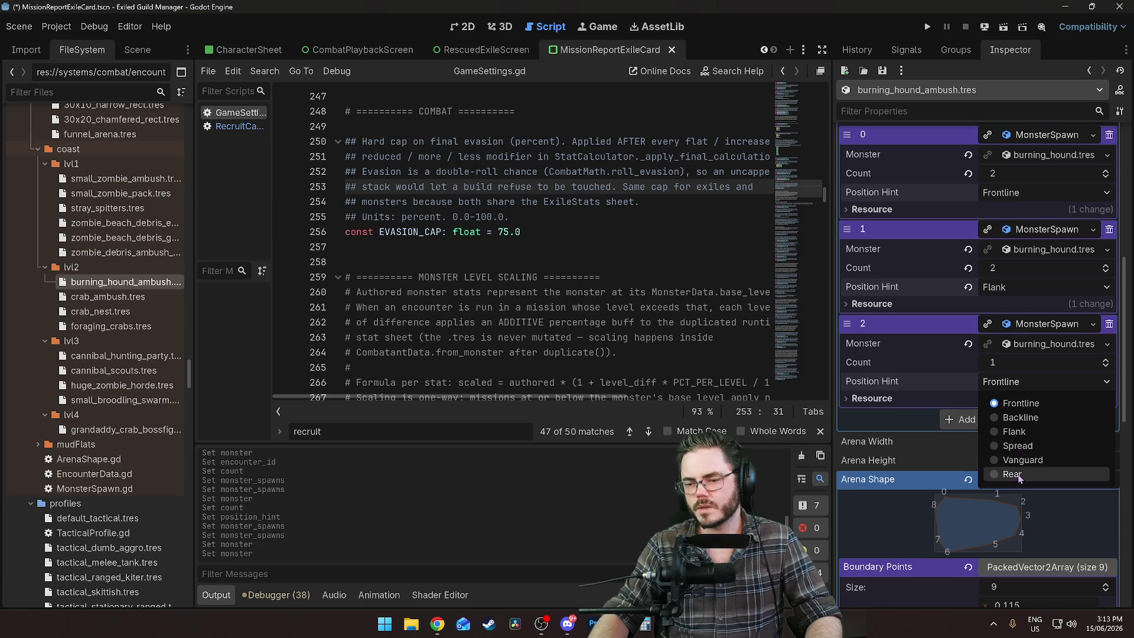
{"action": "left_click", "coordinate": [1012, 474]}
{"action": "left_click", "coordinate": [1016, 345]}
{"action": "left_click", "coordinate": [1008, 345]}
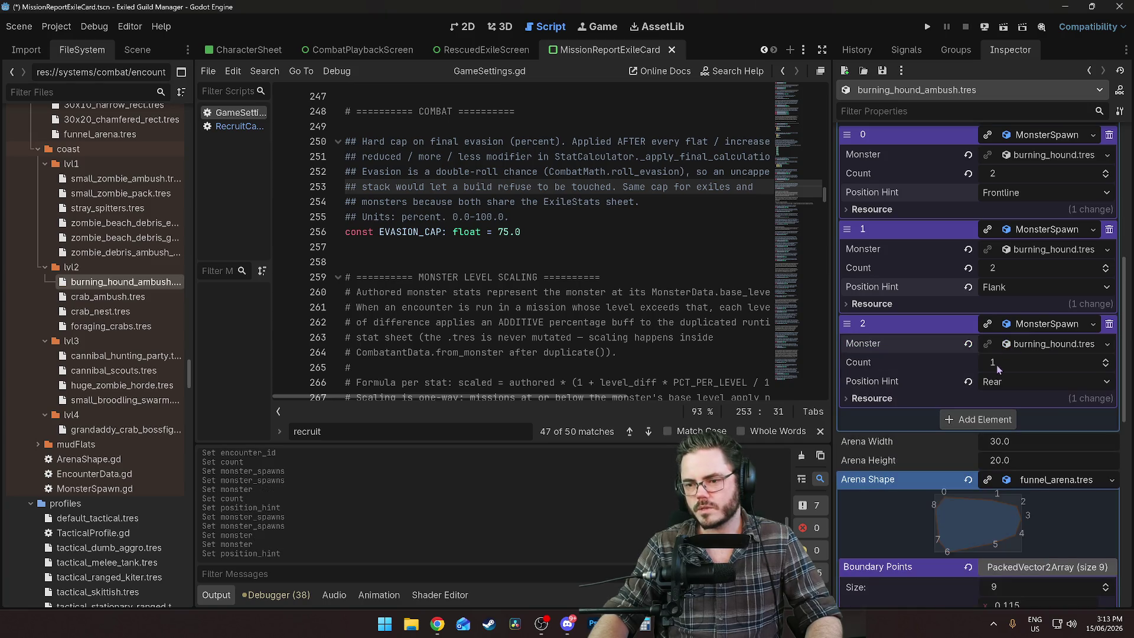
{"action": "scroll", "coordinate": [943, 483], "scroll_direction": "down", "scroll_amount": 2}
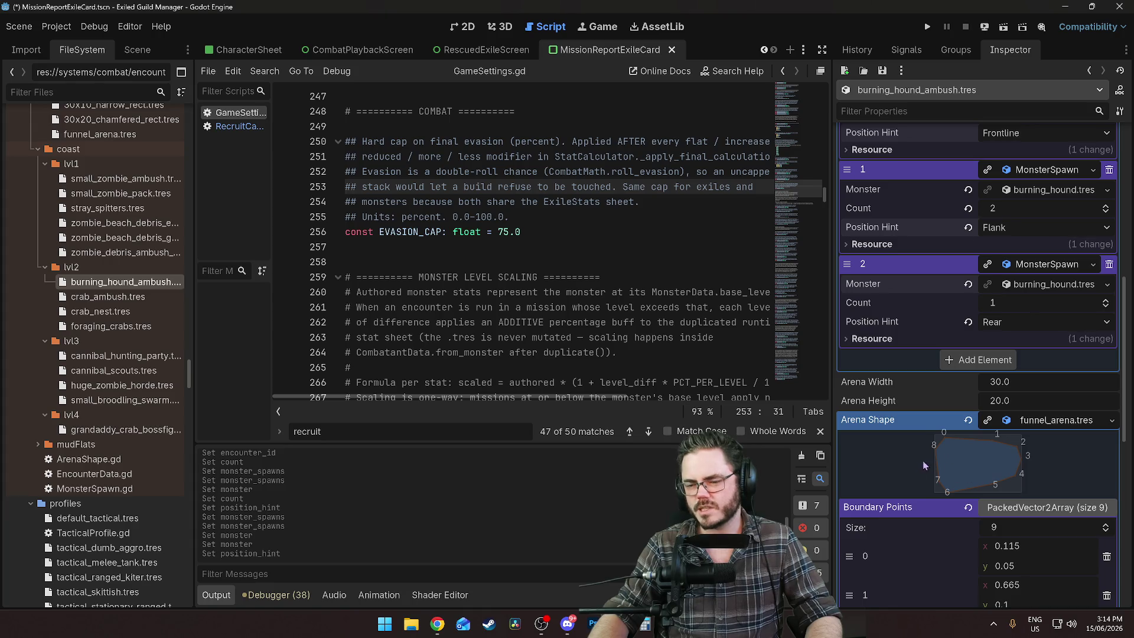
{"action": "scroll", "coordinate": [920, 348], "scroll_direction": "up", "scroll_amount": 6}
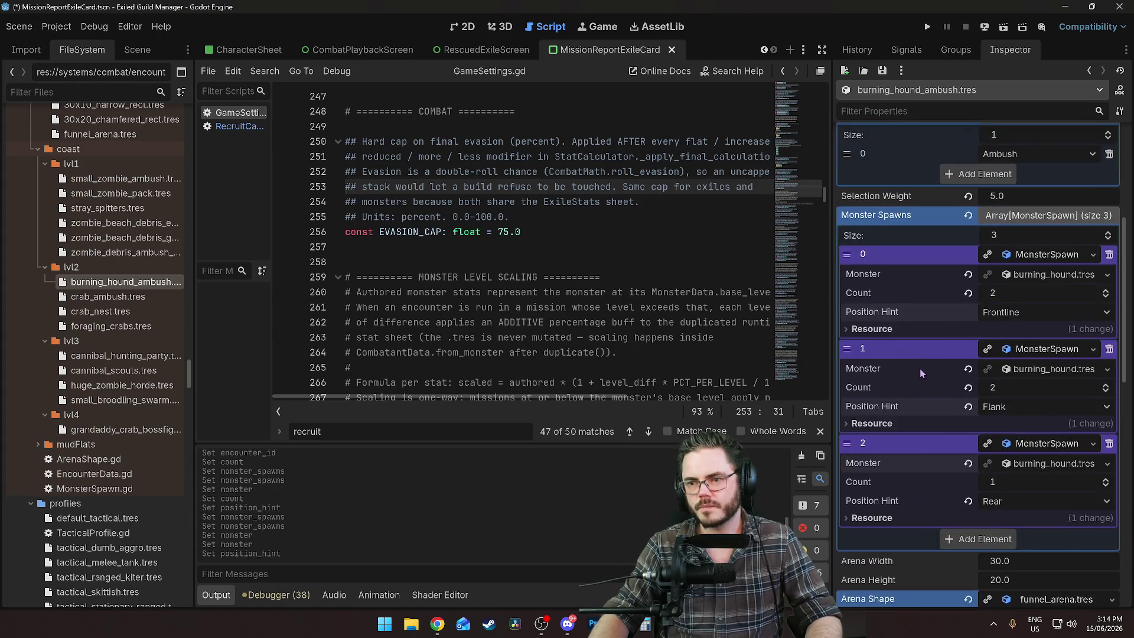
{"action": "scroll", "coordinate": [908, 388], "scroll_direction": "down", "scroll_amount": 3}
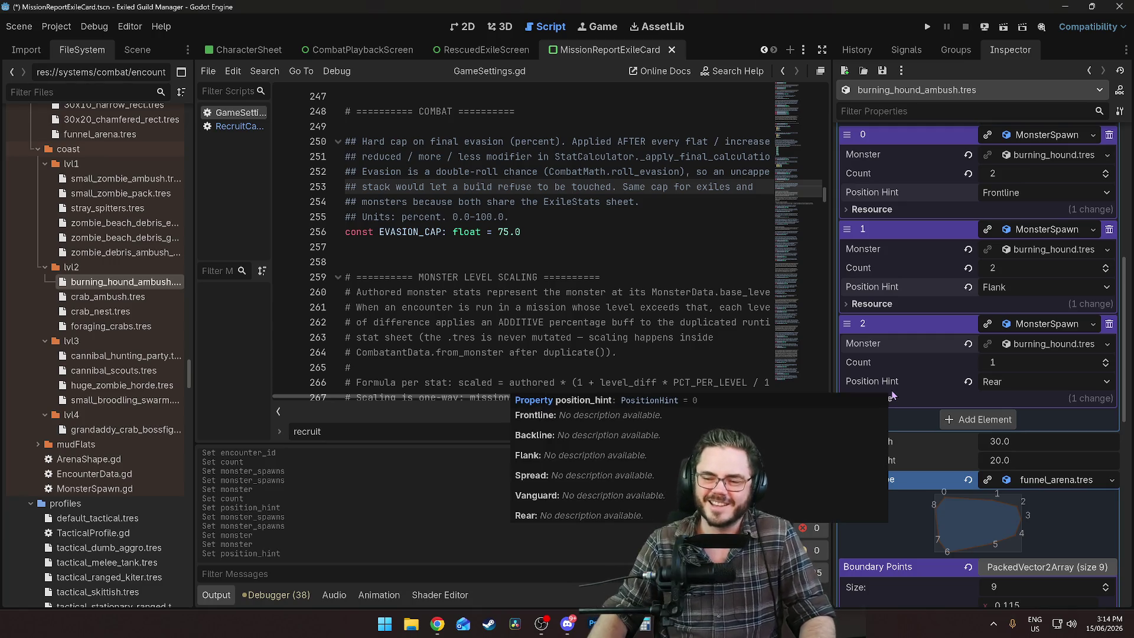
{"action": "scroll", "coordinate": [893, 396], "scroll_direction": "down", "scroll_amount": 1}
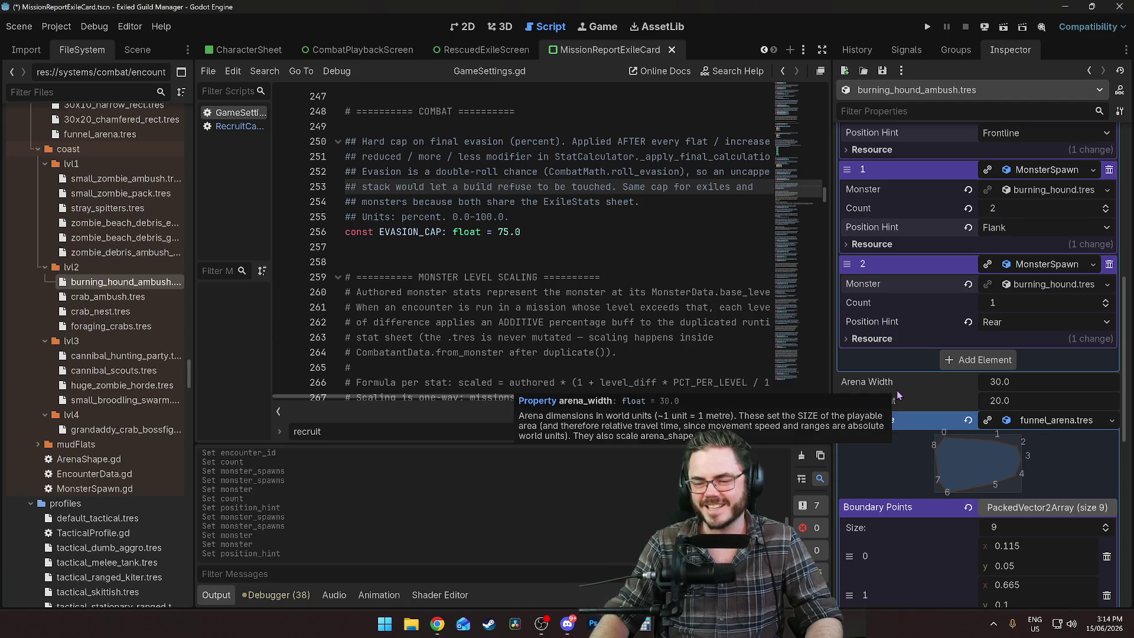
{"action": "scroll", "coordinate": [910, 390], "scroll_direction": "down", "scroll_amount": 3}
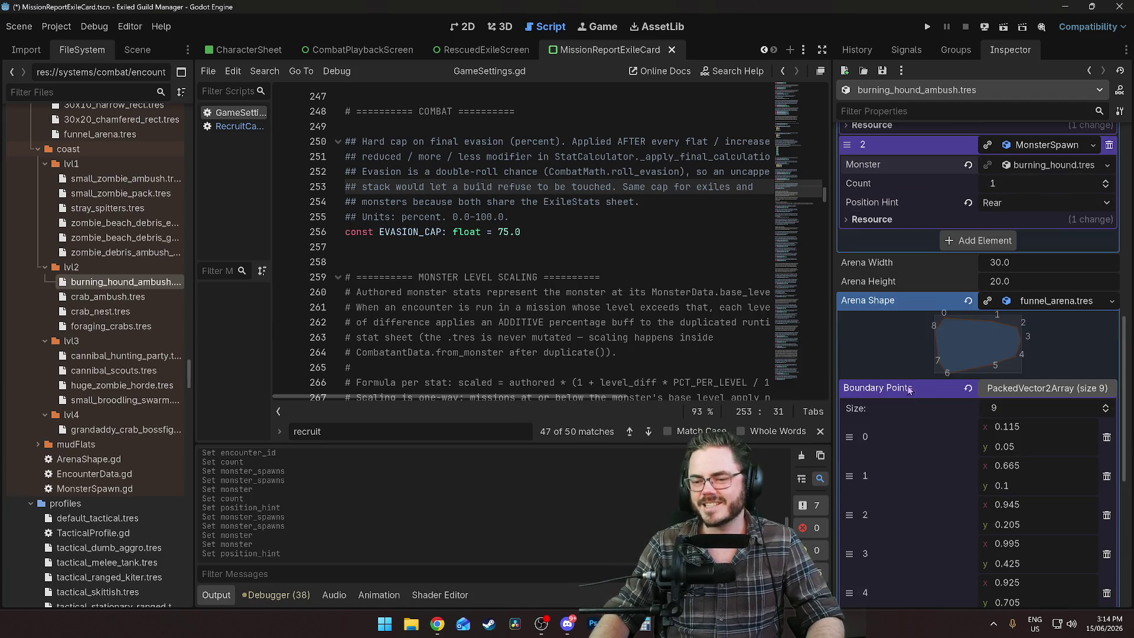
{"action": "left_click", "coordinate": [1007, 263]}
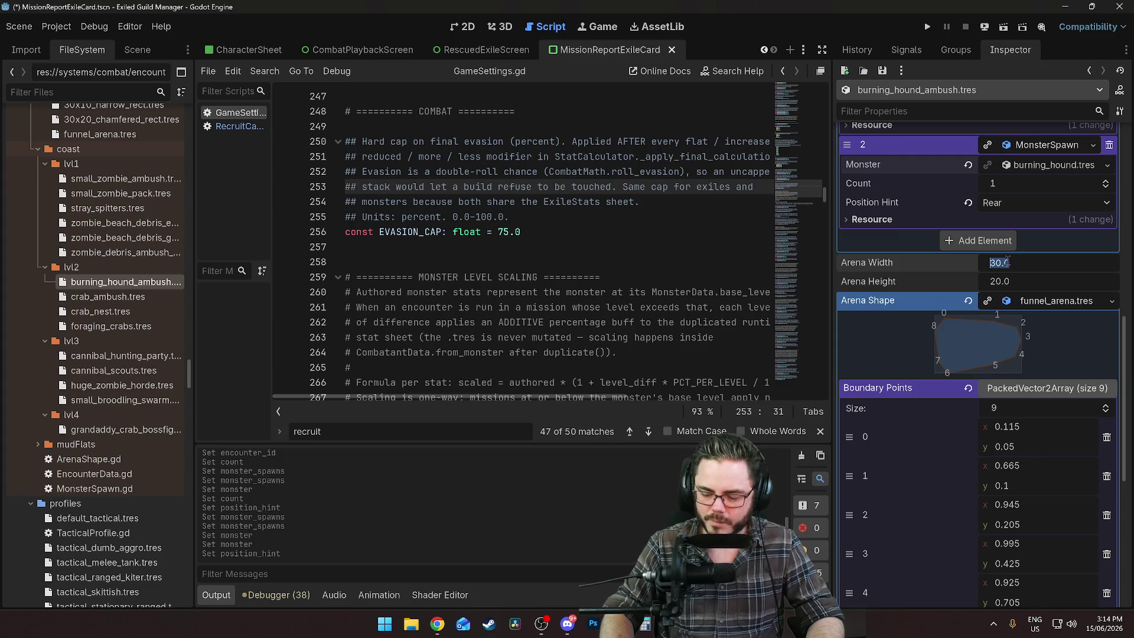
Set the arena width to 25 and the arena height to 18
{"action": "type", "text": "25"}
{"action": "key", "text": "Return"}
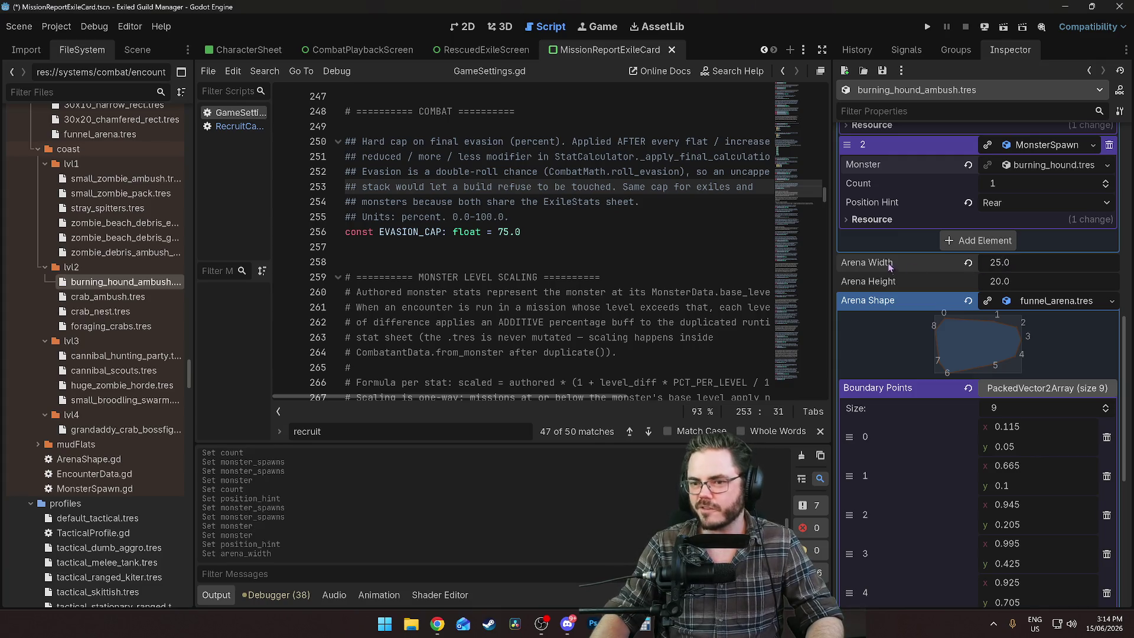
{"action": "left_click", "coordinate": [1007, 282]}
{"action": "type", "text": "18"}
{"action": "key", "text": "Return"}
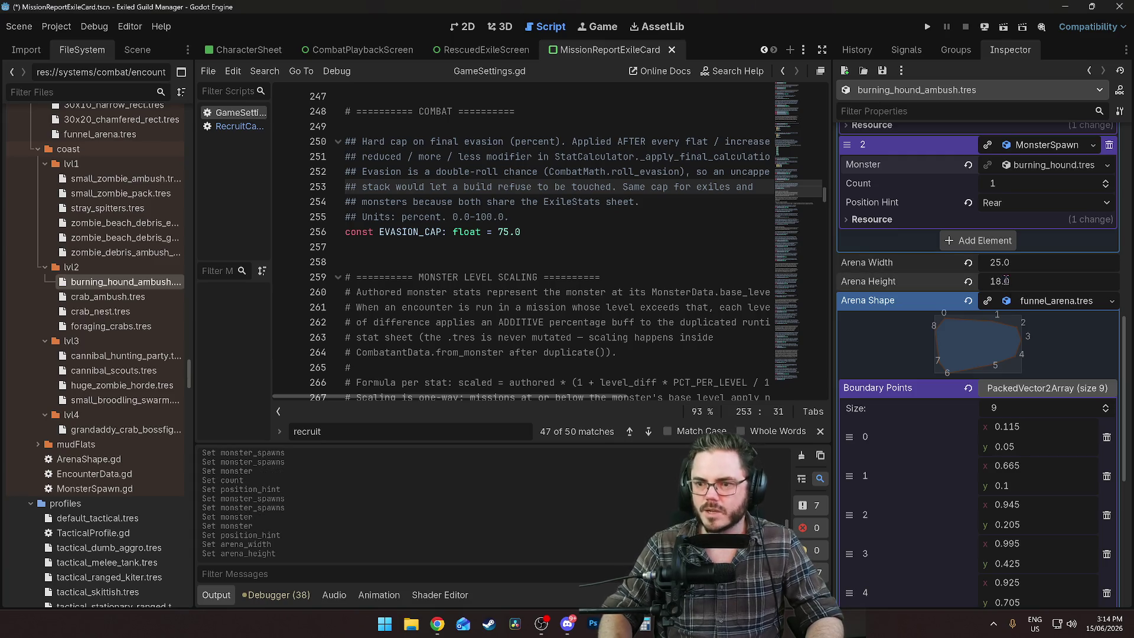
{"action": "scroll", "coordinate": [876, 354], "scroll_direction": "down", "scroll_amount": 5}
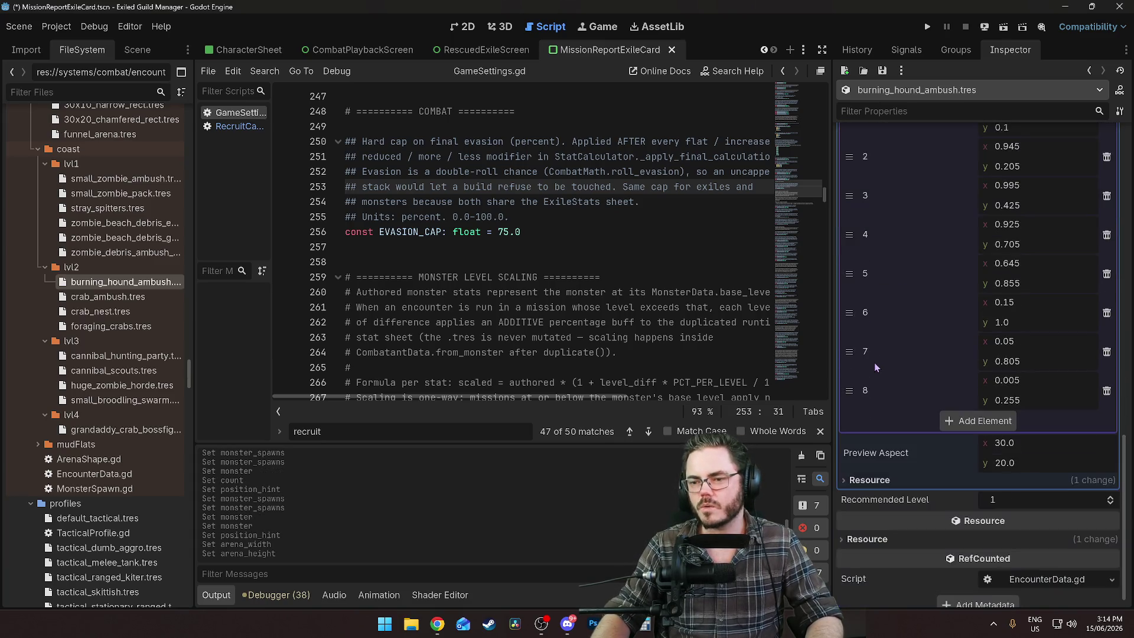
{"action": "scroll", "coordinate": [886, 375], "scroll_direction": "up", "scroll_amount": 6}
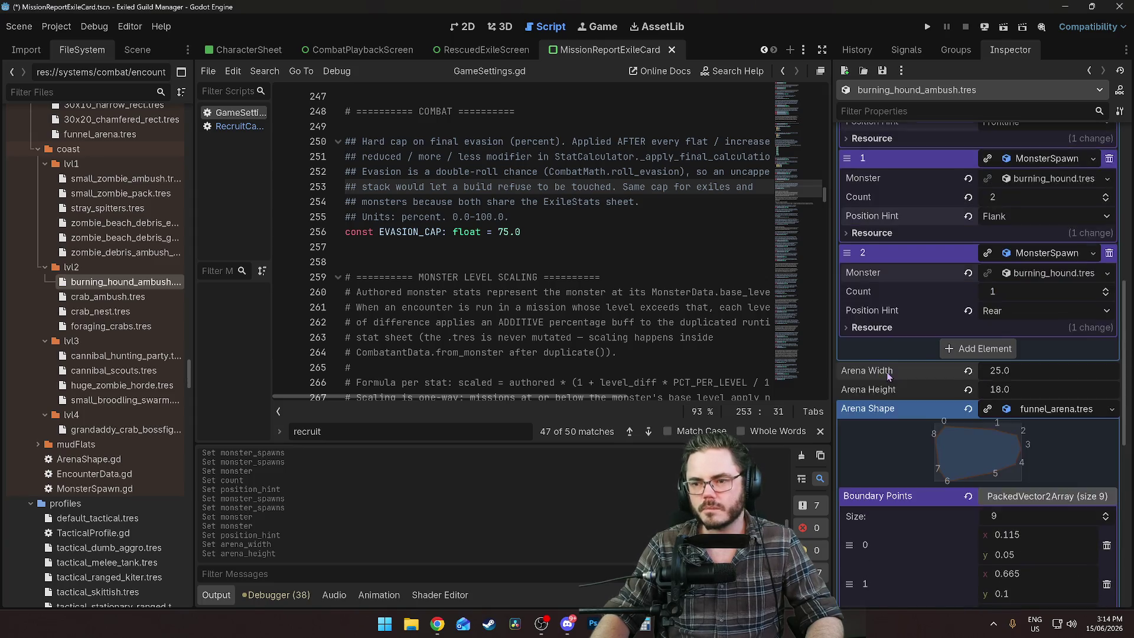
{"action": "scroll", "coordinate": [888, 374], "scroll_direction": "up", "scroll_amount": 1}
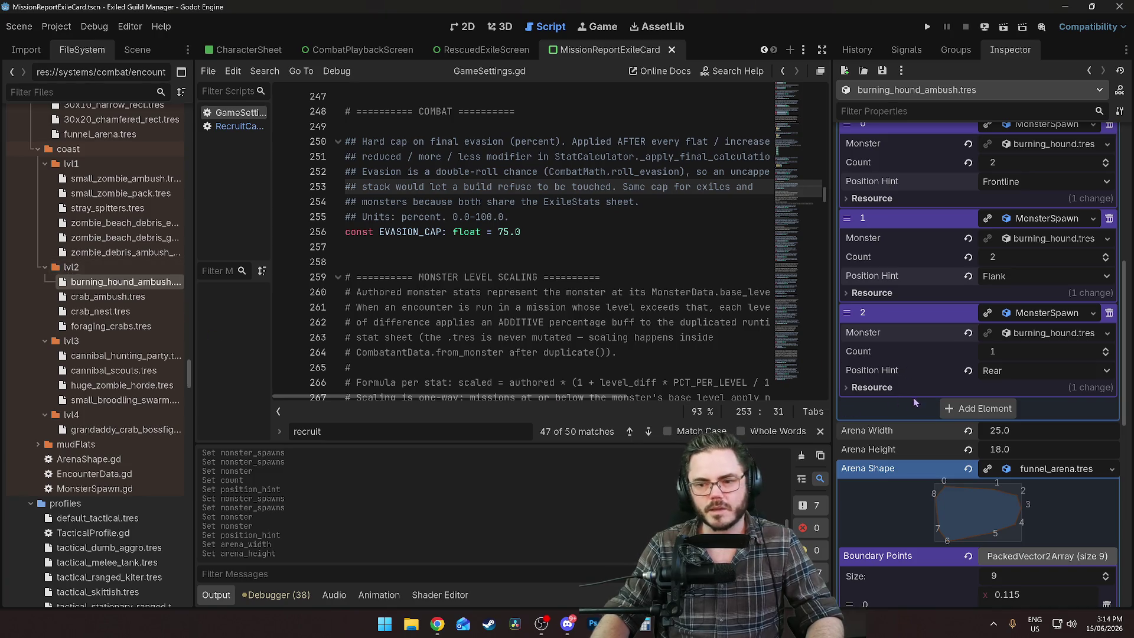
{"action": "scroll", "coordinate": [894, 417], "scroll_direction": "down", "scroll_amount": 10}
{"action": "scroll", "coordinate": [892, 413], "scroll_direction": "up", "scroll_amount": 3}
{"action": "scroll", "coordinate": [892, 413], "scroll_direction": "down", "scroll_amount": 3}
Set the recommended level to 2 and collapse the Arena Shape section
{"action": "left_click", "coordinate": [1012, 490]}
{"action": "type", "text": "2"}
{"action": "key", "text": "Return"}
{"action": "scroll", "coordinate": [888, 356], "scroll_direction": "up", "scroll_amount": 9}
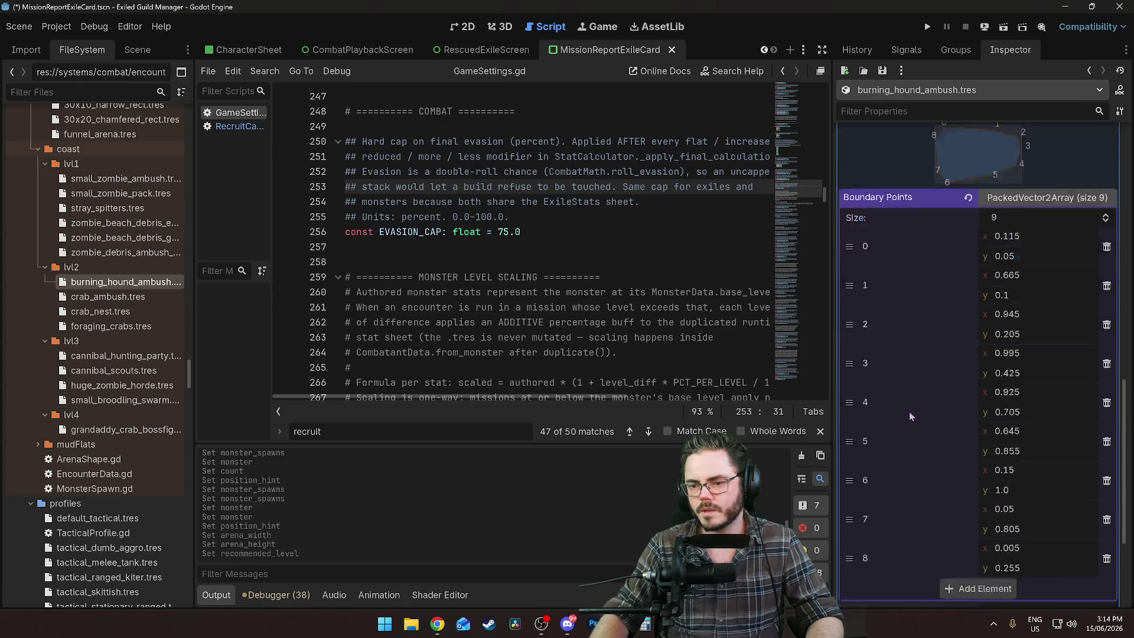
{"action": "left_click", "coordinate": [1005, 409]}
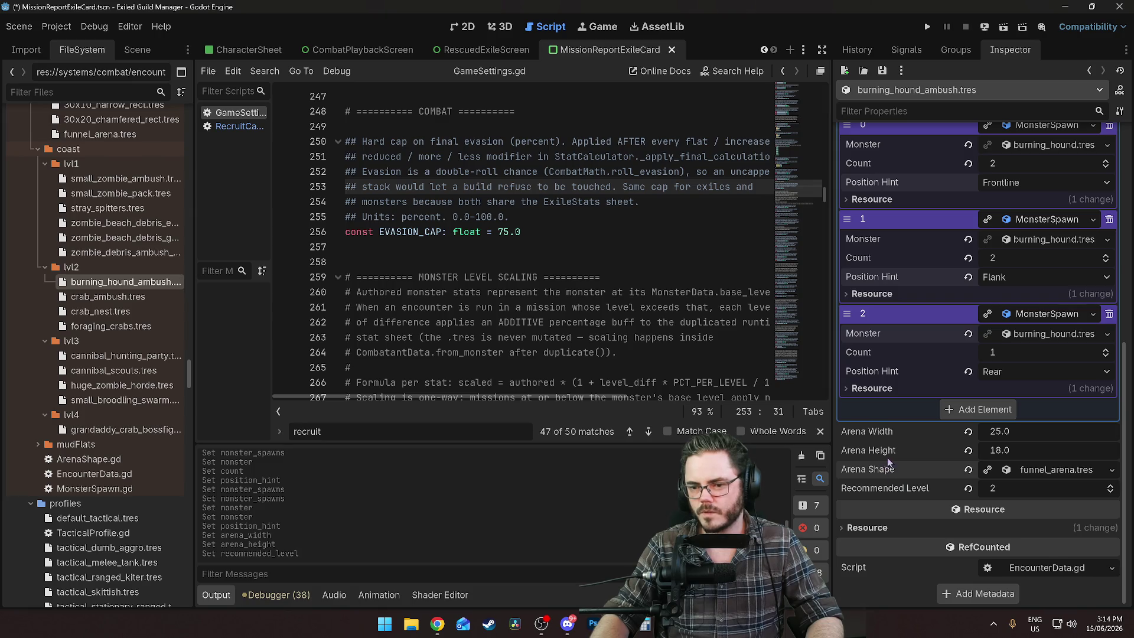
Save the encounter with Ctrl+S and run the project
{"action": "scroll", "coordinate": [891, 461], "scroll_direction": "up", "scroll_amount": 7}
{"action": "scroll", "coordinate": [888, 354], "scroll_direction": "down", "scroll_amount": 7}
{"action": "key", "text": "ctrl+s"}
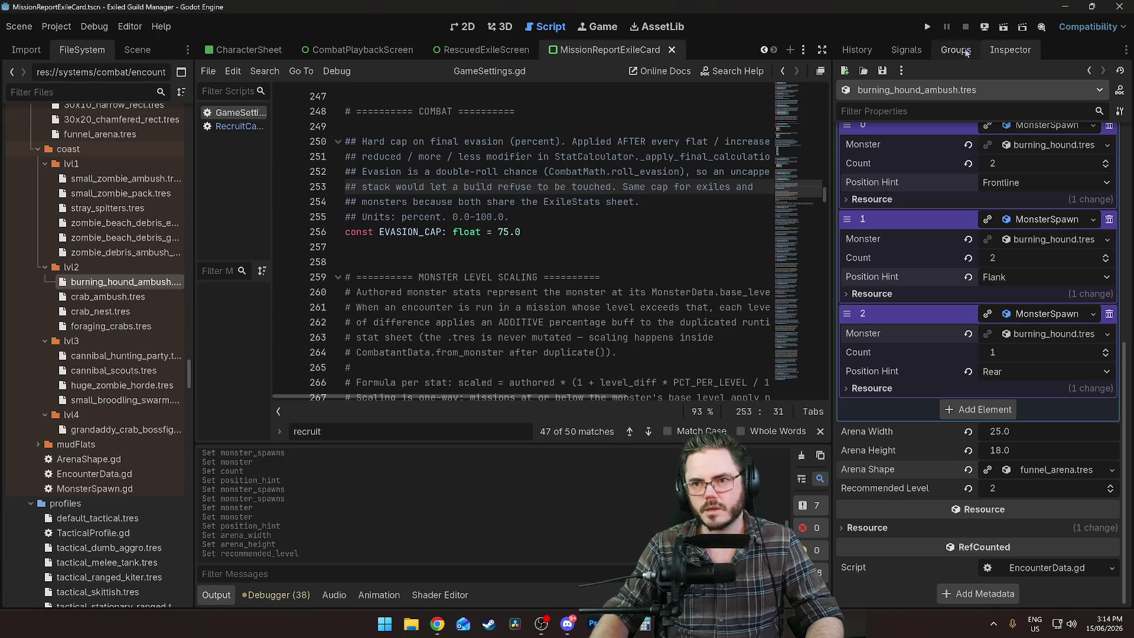
{"action": "left_click", "coordinate": [926, 27]}
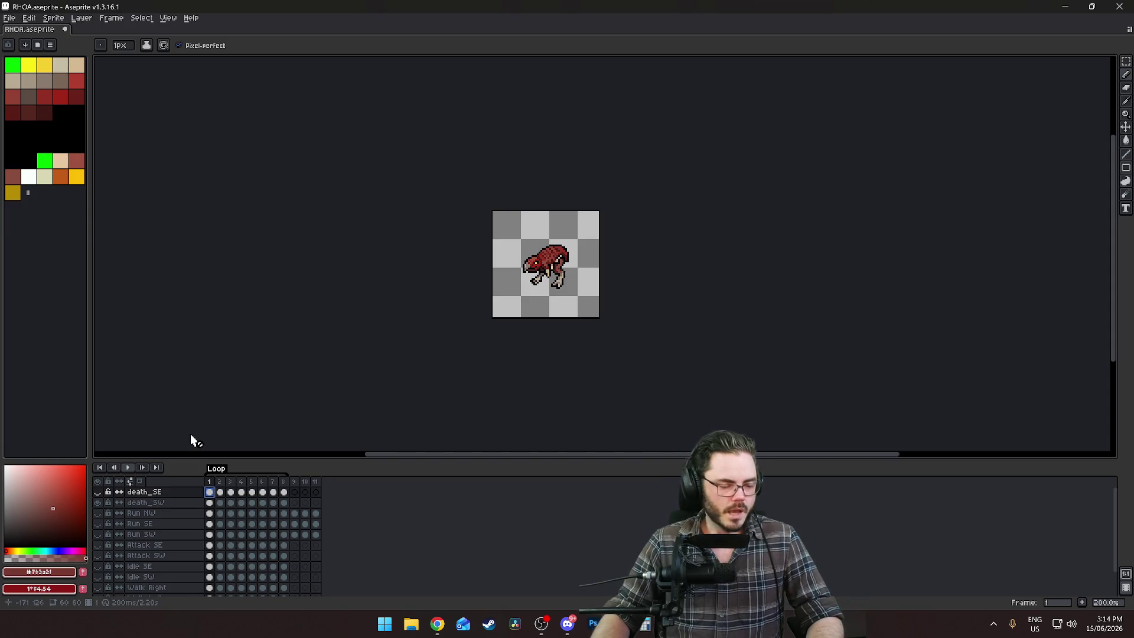
Hide the death_SE layer and make death_SW visible
{"action": "left_click", "coordinate": [98, 493]}
{"action": "left_click", "coordinate": [98, 502]}
{"action": "left_click", "coordinate": [99, 503]}
{"action": "left_click", "coordinate": [100, 504]}
Open the Export Sprite Sheet dialog from File > Export
{"action": "left_click", "coordinate": [9, 18]}
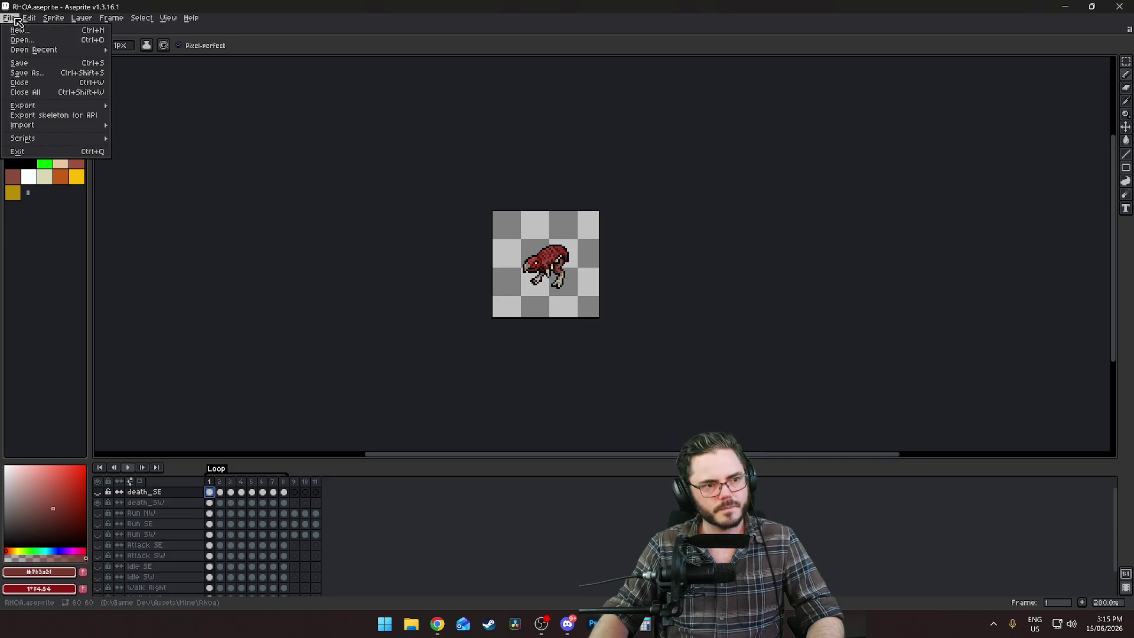
{"action": "mouse_move", "coordinate": [29, 18]}
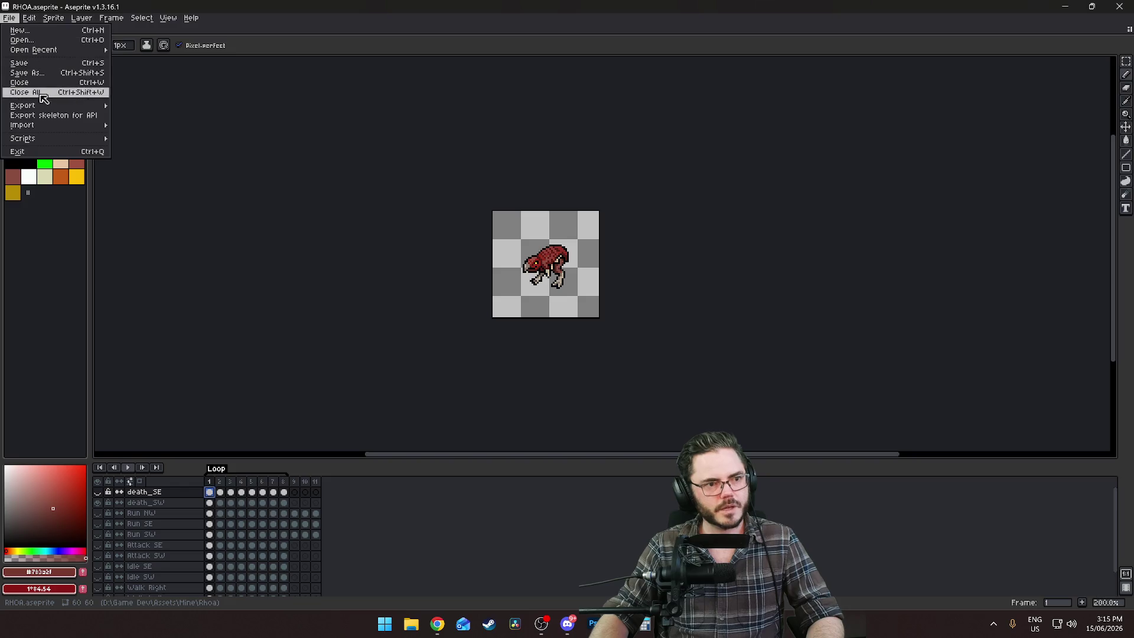
{"action": "mouse_move", "coordinate": [62, 106]}
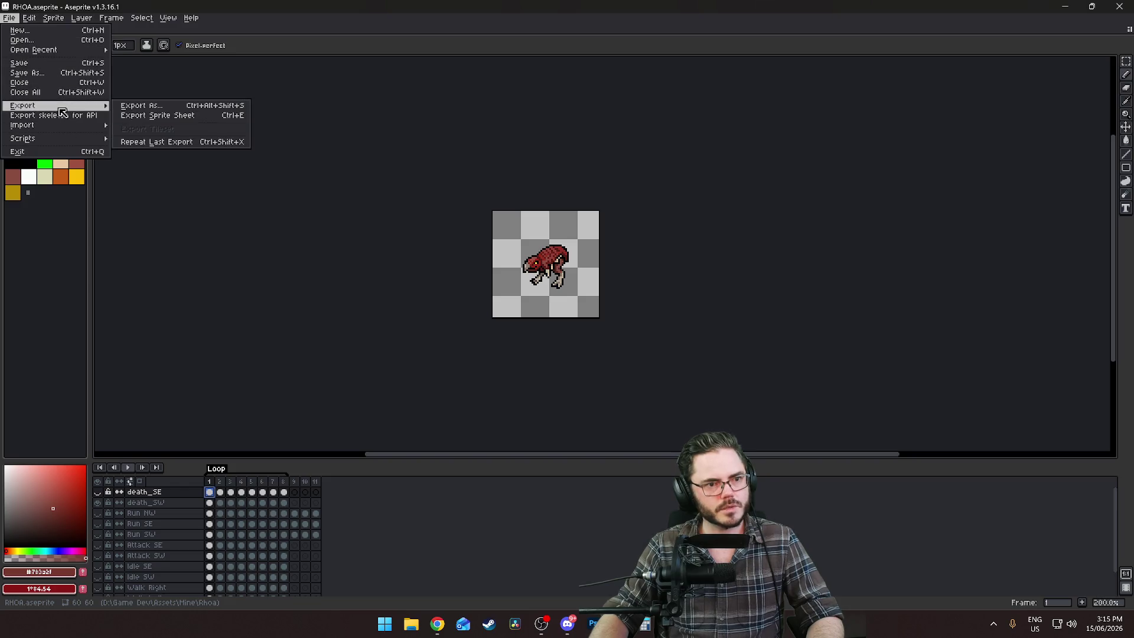
{"action": "left_click", "coordinate": [161, 116]}
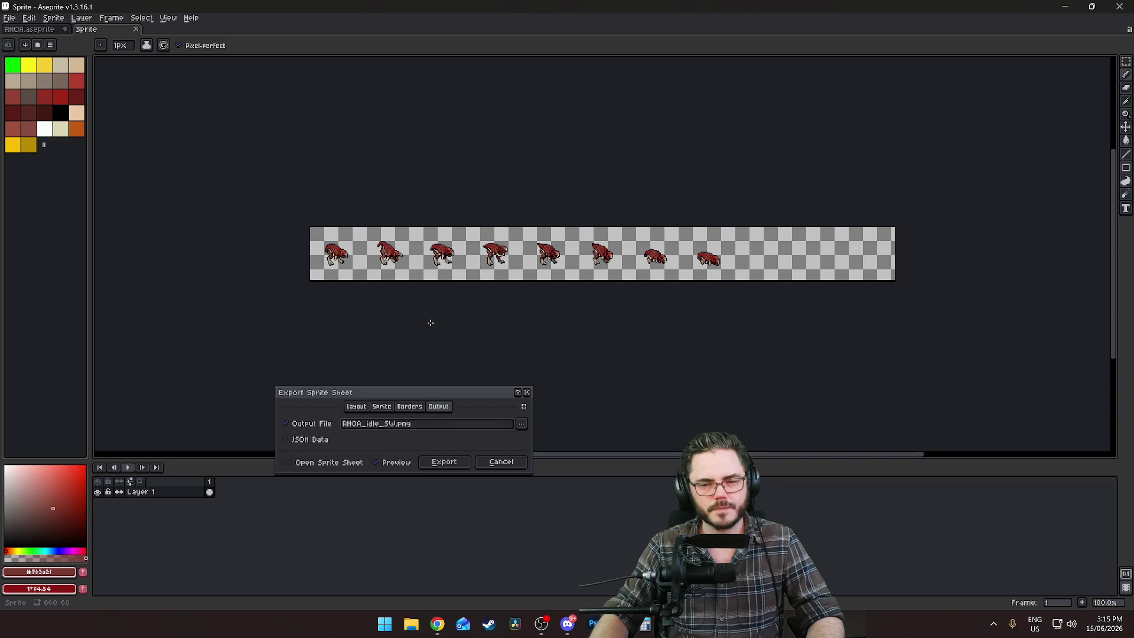
Limit the sprite sheet's frames to the Loop tag
{"action": "left_click", "coordinate": [382, 407]}
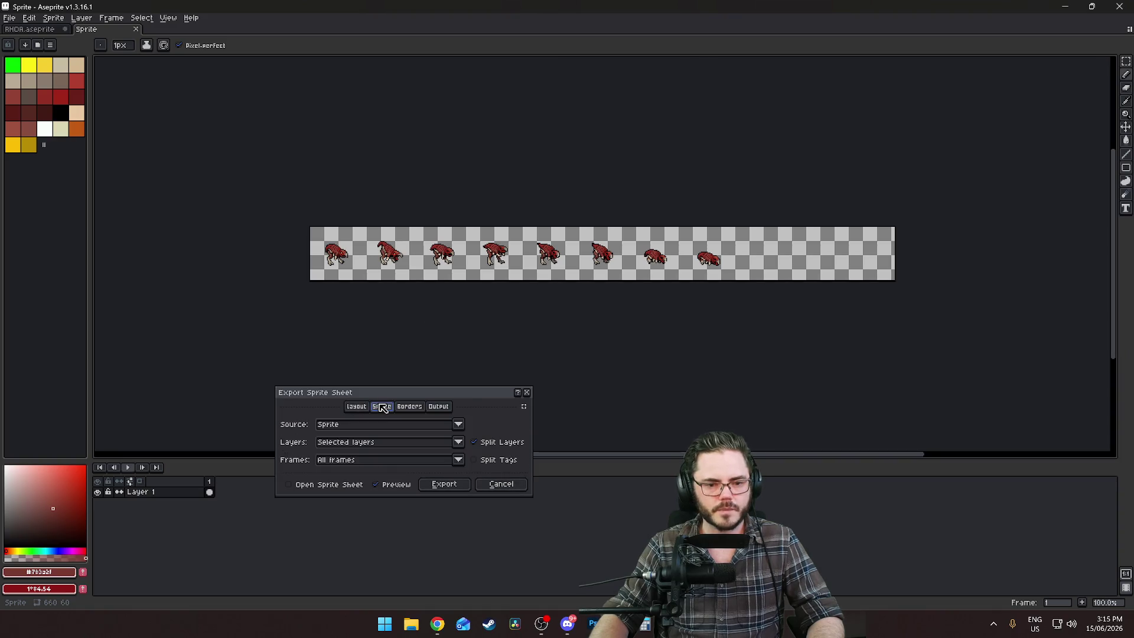
{"action": "left_click", "coordinate": [458, 461]}
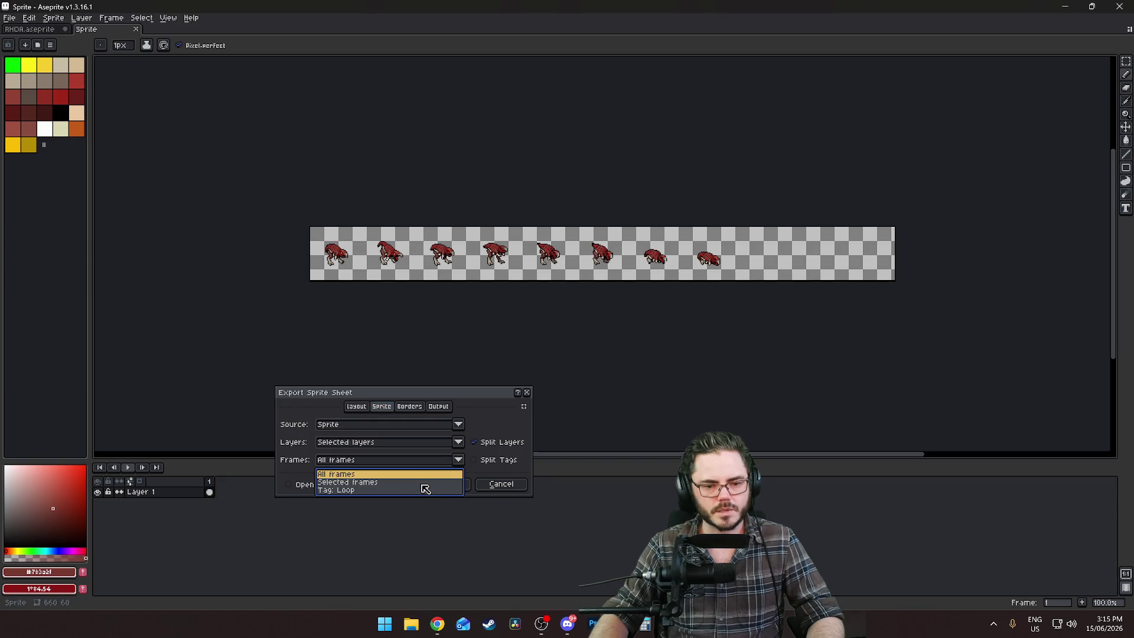
{"action": "left_click", "coordinate": [378, 482]}
{"action": "left_click", "coordinate": [456, 459]}
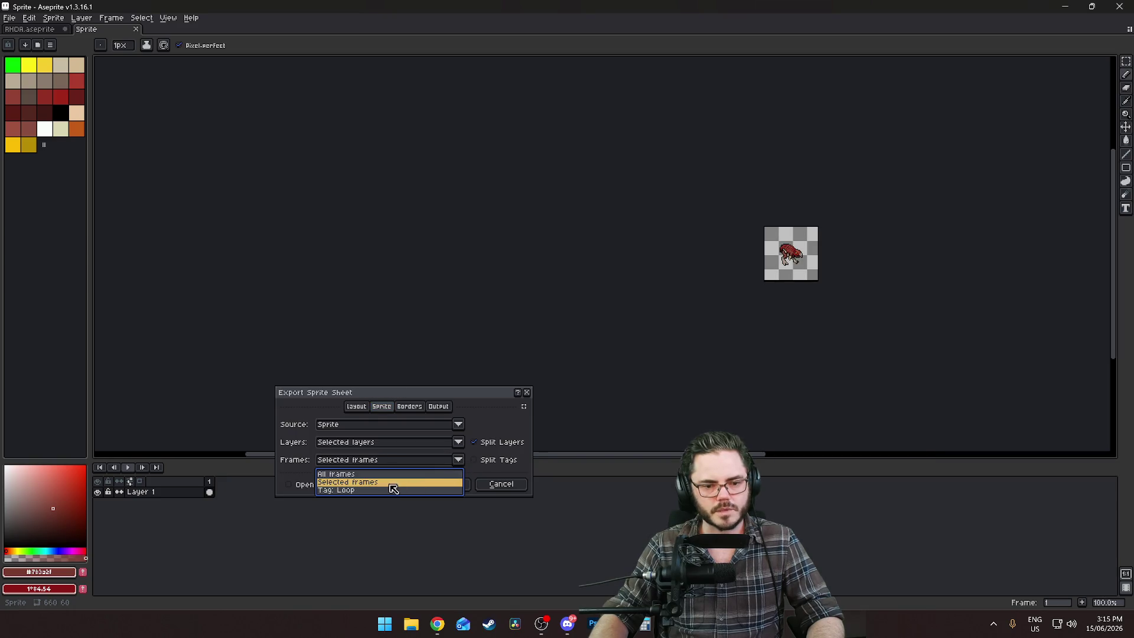
{"action": "left_click", "coordinate": [373, 490]}
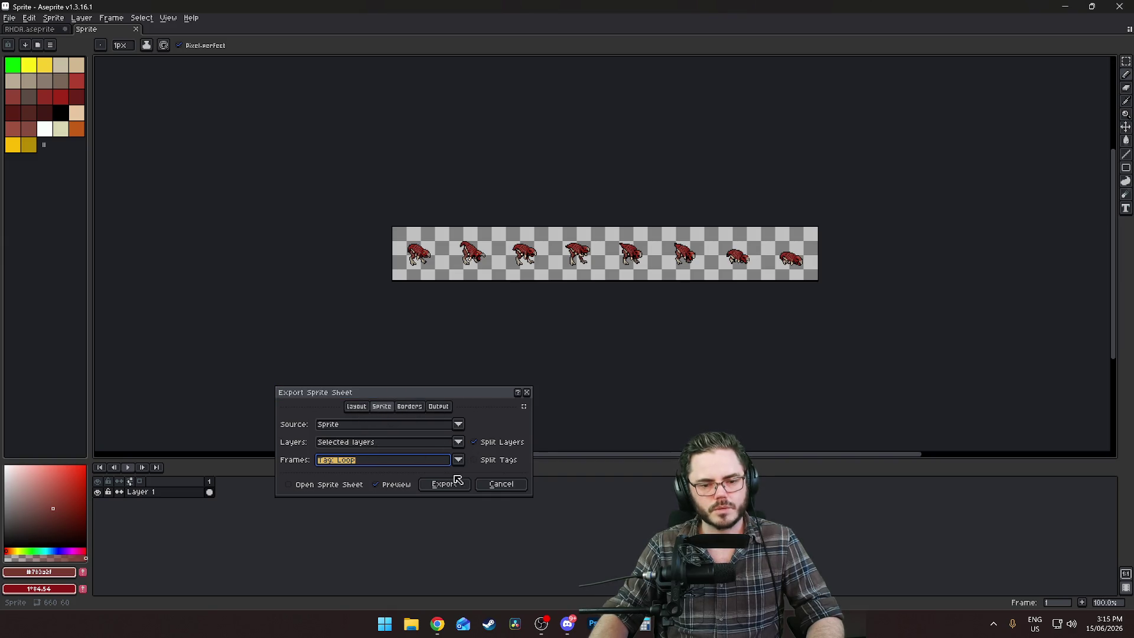
Rename the output file to RHOA_die_SE.png and export the sheet
{"action": "left_click", "coordinate": [439, 407]}
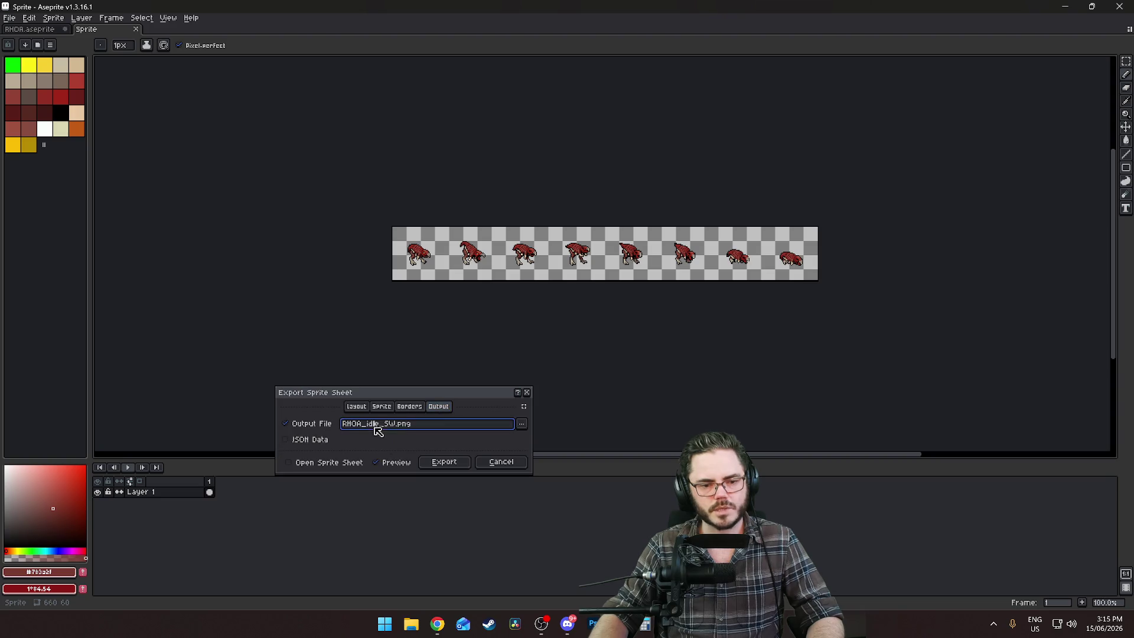
{"action": "left_click_drag", "start_coordinate": [392, 424], "coordinate": [361, 424]}
{"action": "key", "text": "BackSpace"}
{"action": "type", "text": "de"}
{"action": "key", "text": "BackSpace"}
{"action": "type", "text": "ie"}
{"action": "key", "text": "Delete"}
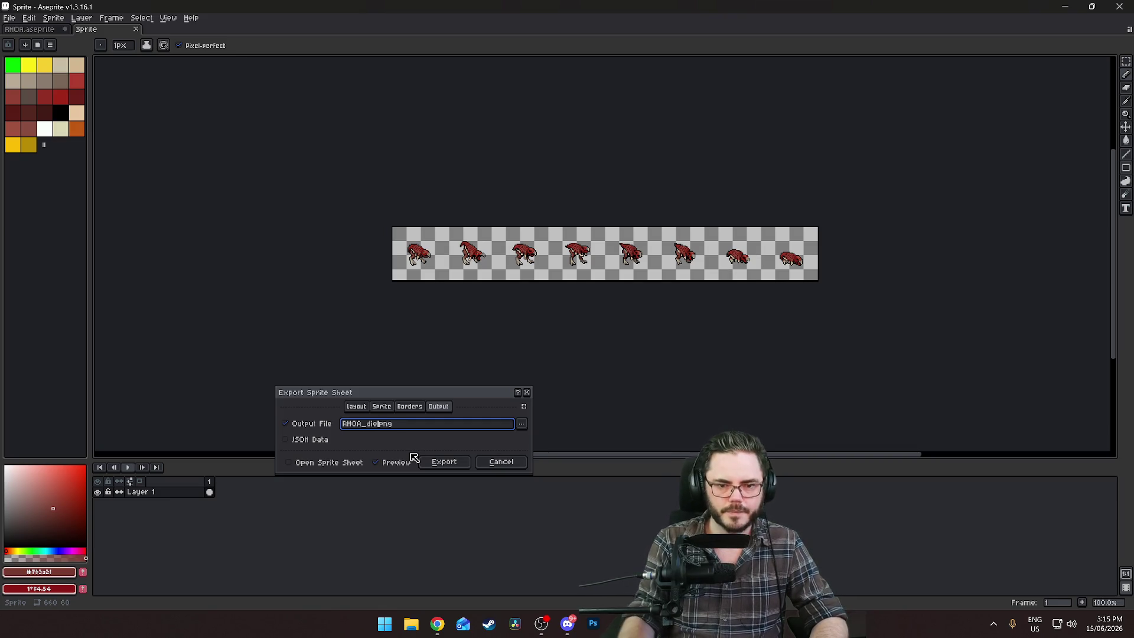
{"action": "type", "text": "_SE"}
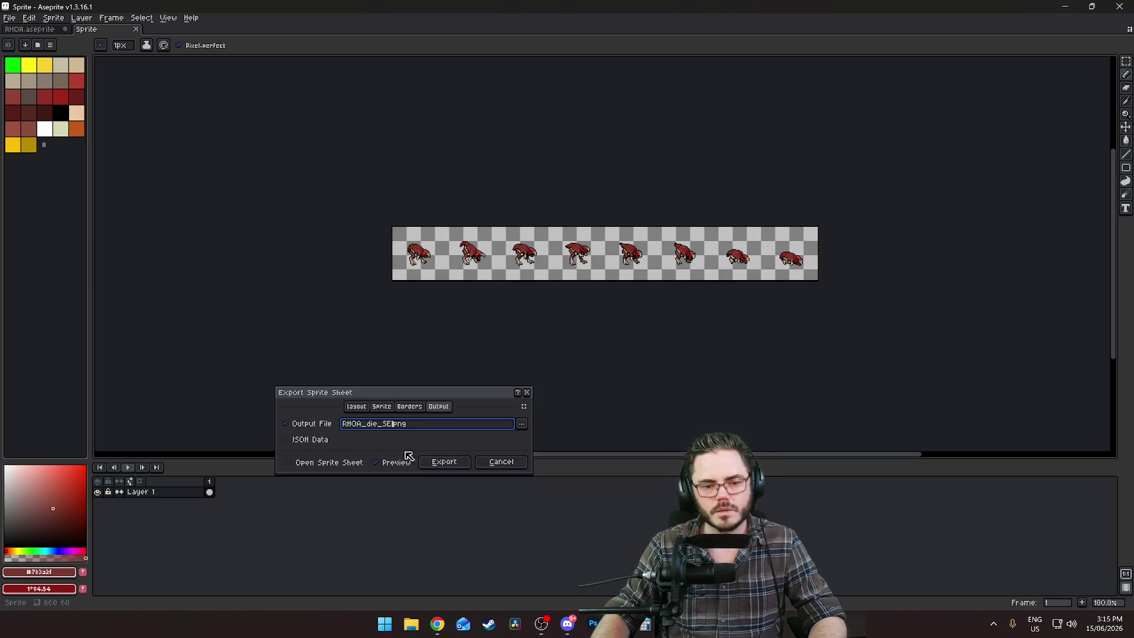
{"action": "left_click", "coordinate": [445, 462]}
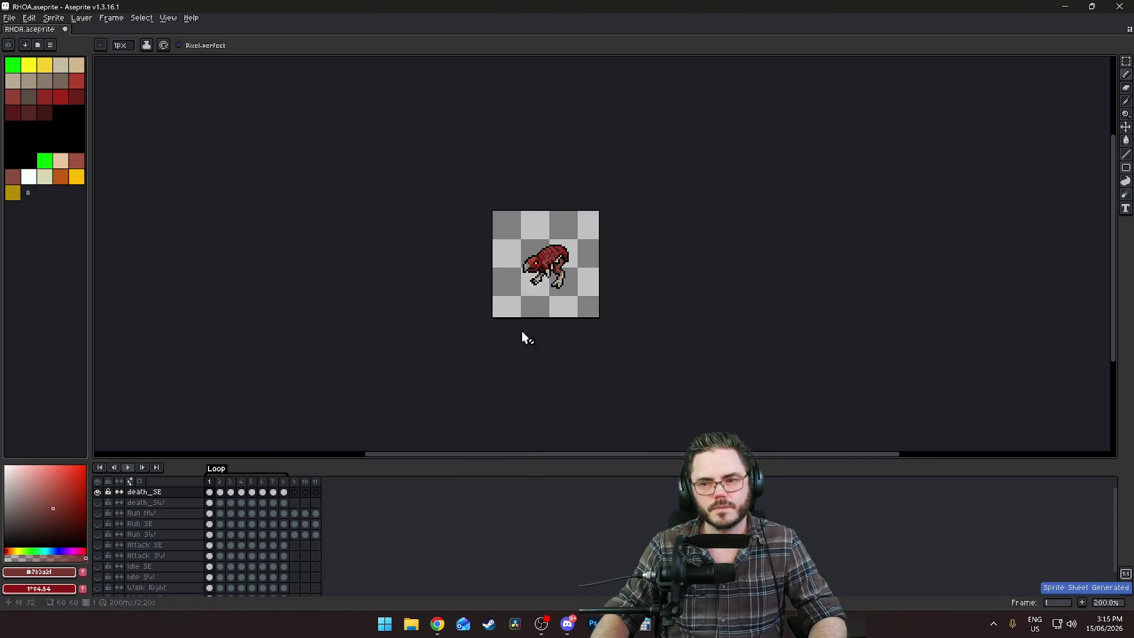
{"action": "left_click", "coordinate": [98, 502]}
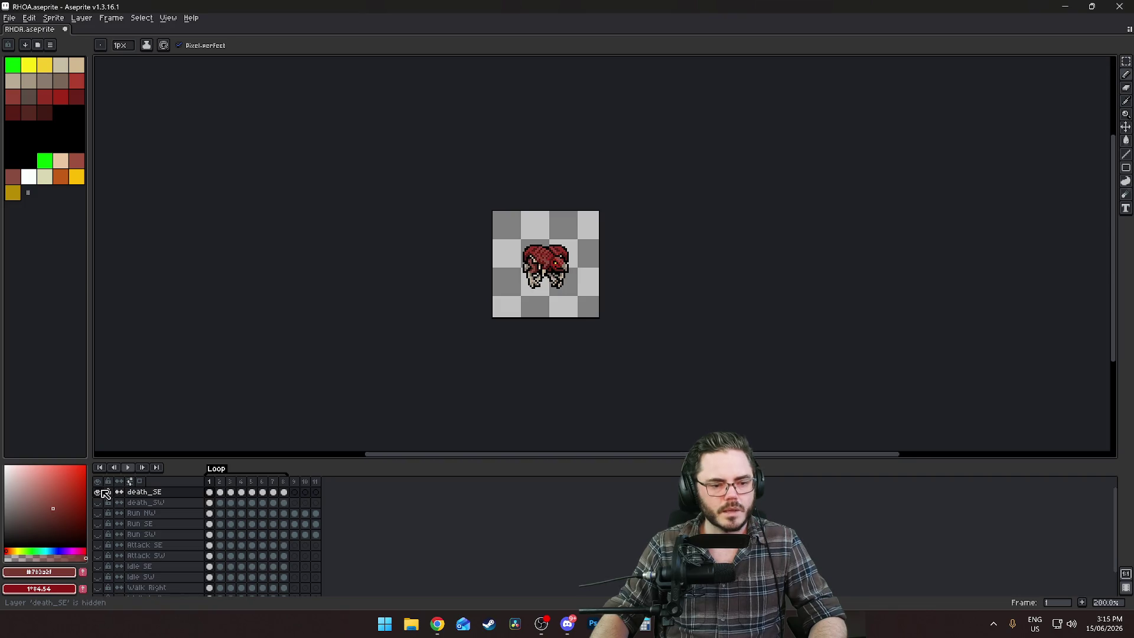
Show only the Run SW layer and make it the active layer
{"action": "left_click", "coordinate": [97, 503]}
{"action": "left_click", "coordinate": [97, 524]}
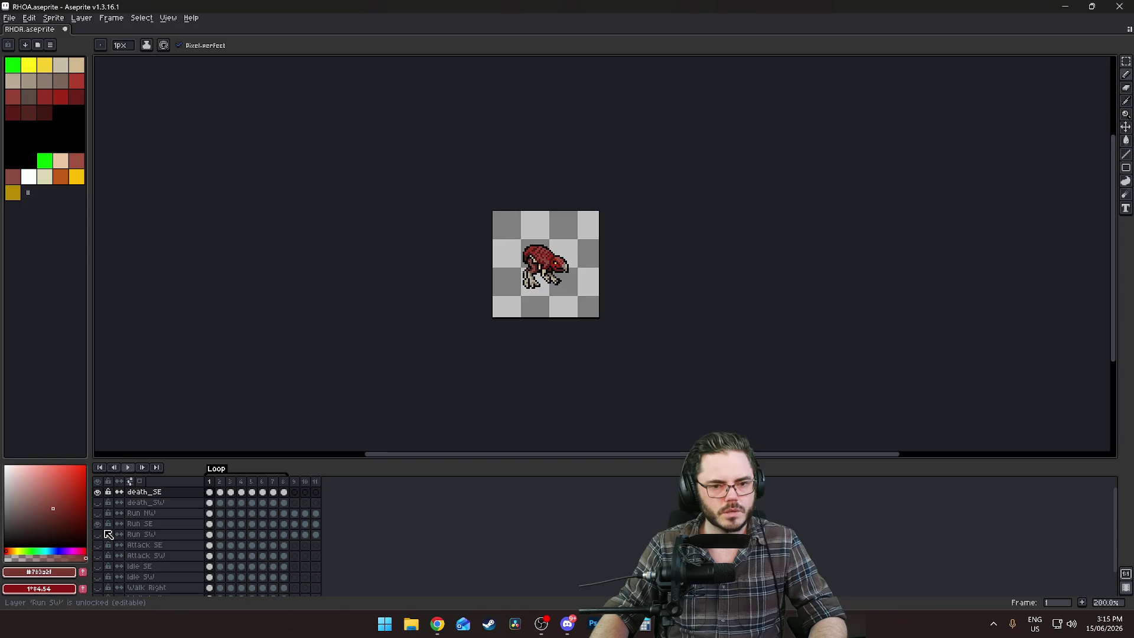
{"action": "left_click", "coordinate": [97, 524]}
{"action": "left_click", "coordinate": [98, 535]}
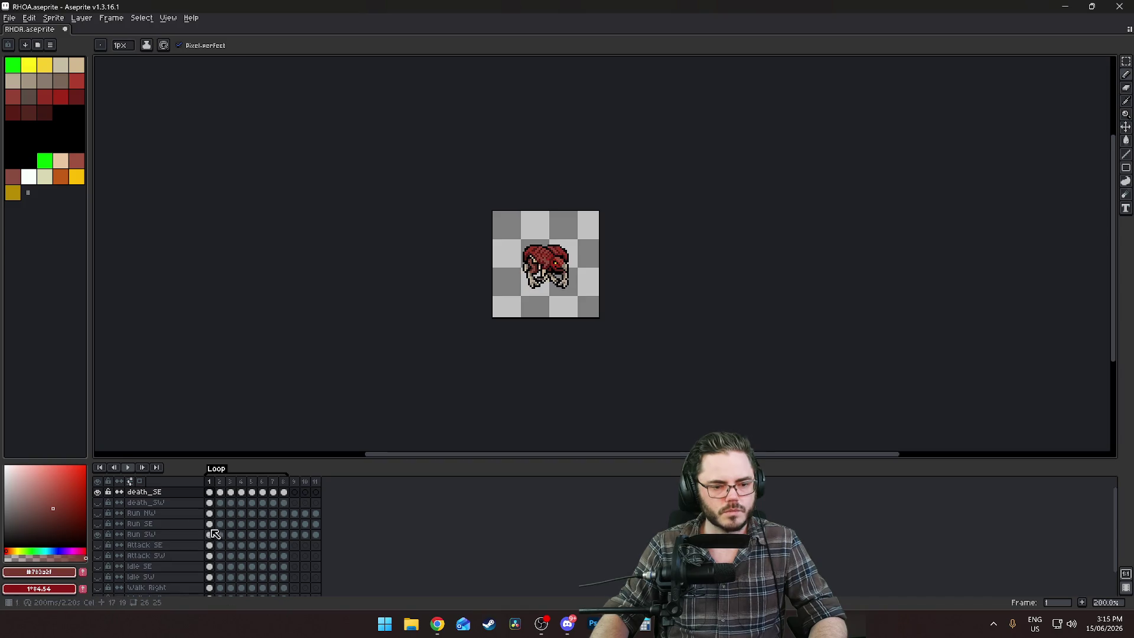
{"action": "left_click", "coordinate": [98, 492]}
{"action": "left_click", "coordinate": [139, 535]}
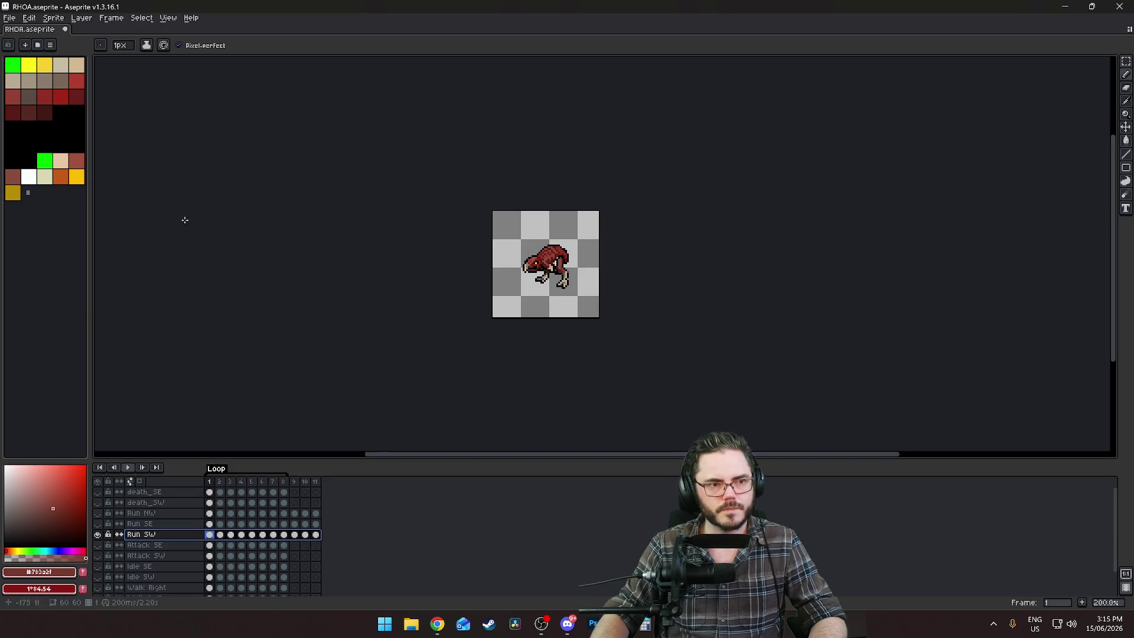
Open Export Sprite Sheet and set Frames to all 11 frames
{"action": "left_click", "coordinate": [9, 18]}
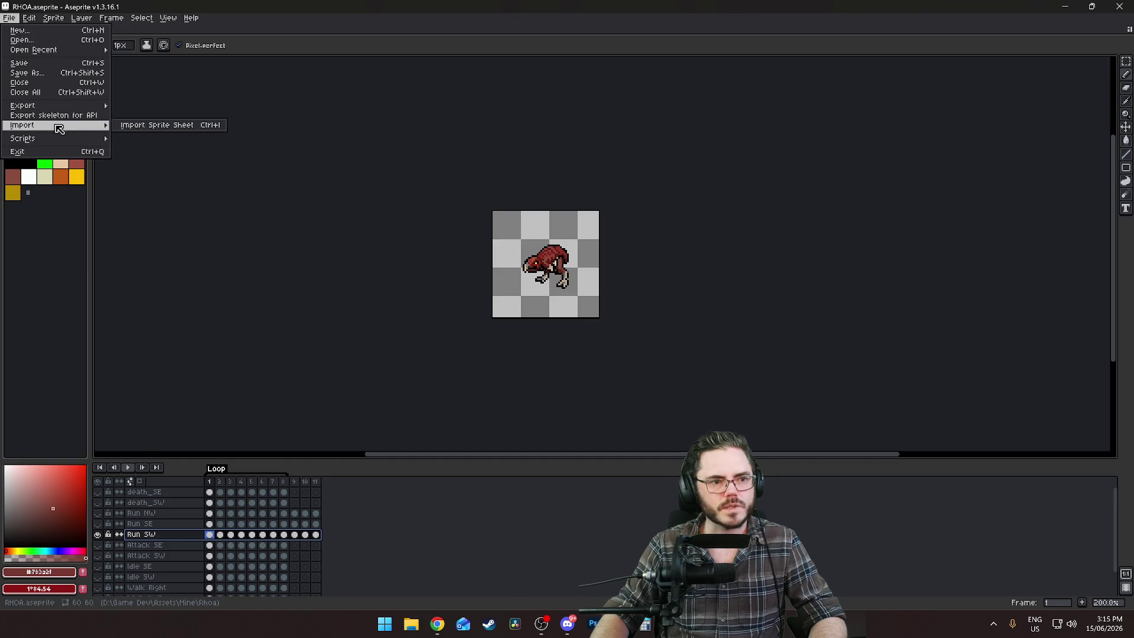
{"action": "mouse_move", "coordinate": [62, 107]}
{"action": "left_click", "coordinate": [155, 115]}
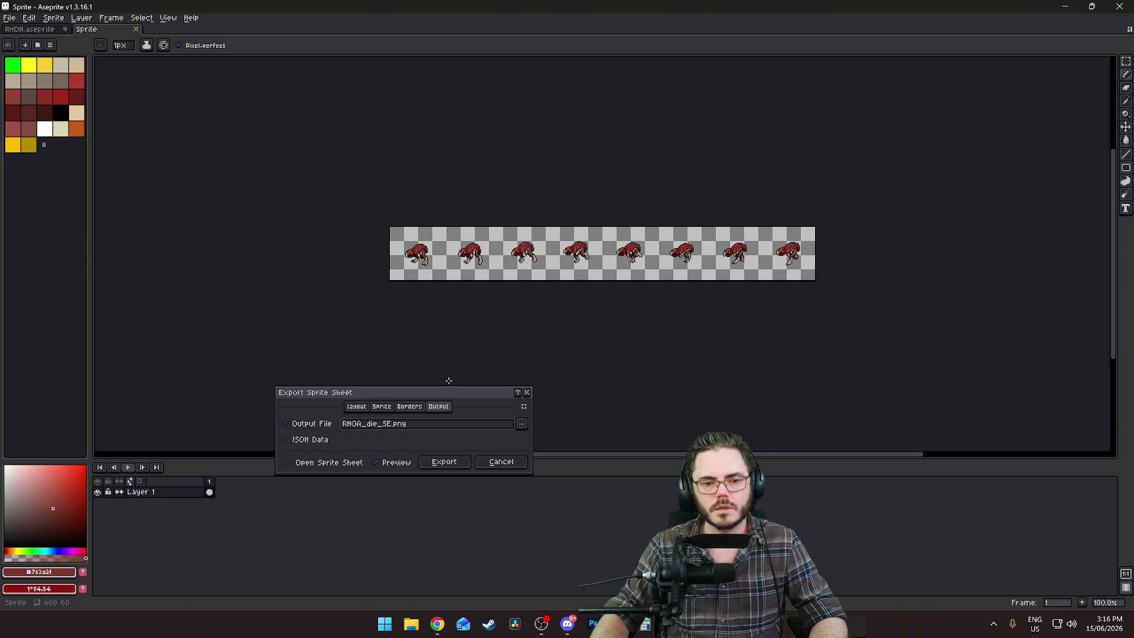
{"action": "left_click", "coordinate": [383, 408]}
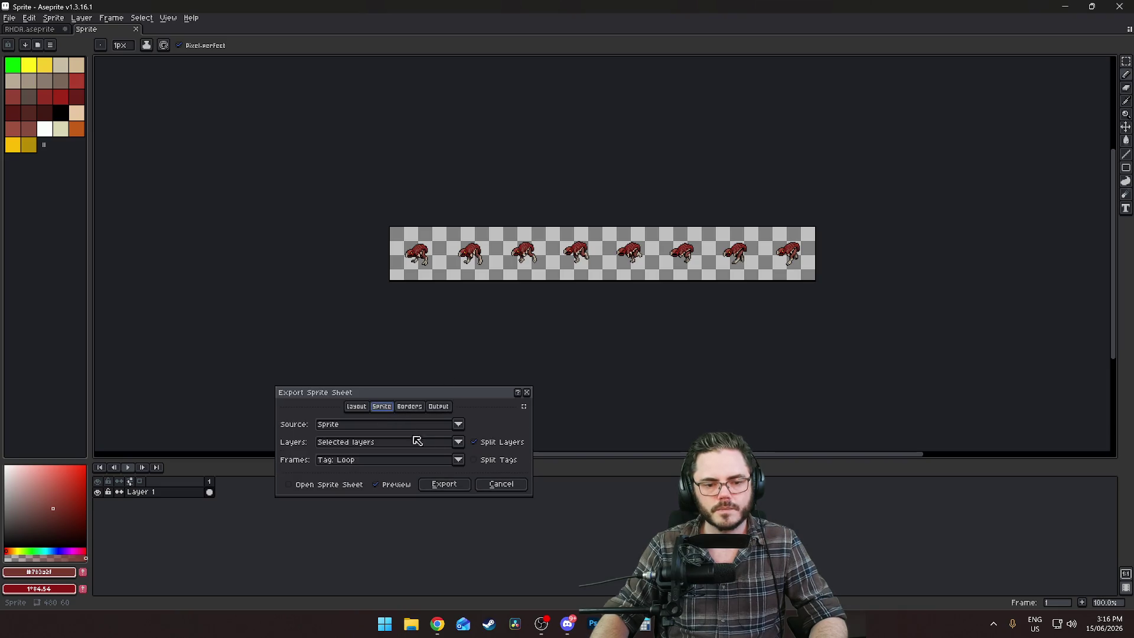
{"action": "left_click", "coordinate": [459, 459]}
{"action": "left_click", "coordinate": [408, 473]}
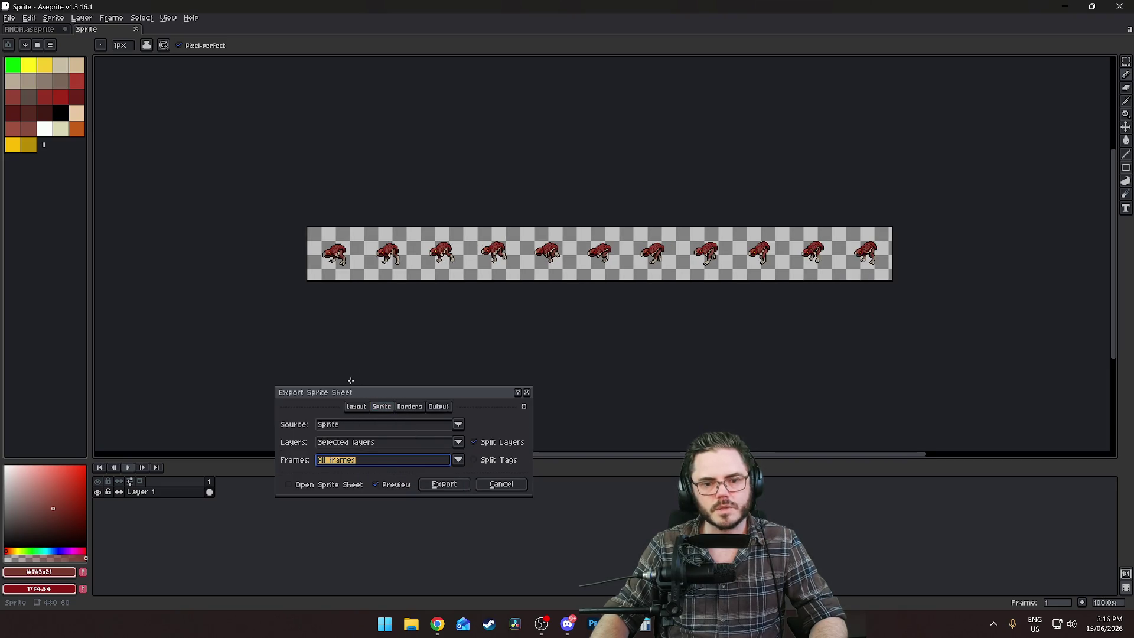
Rename the output file to RHOA_run_SE.png and export the sheet
{"action": "left_click", "coordinate": [356, 406]}
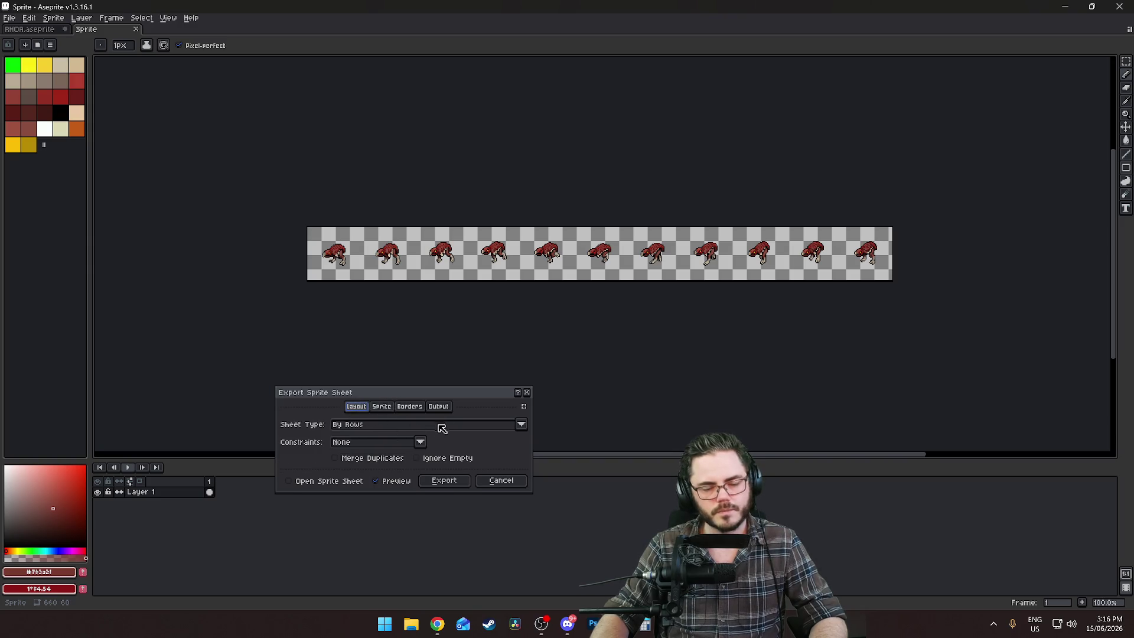
{"action": "left_click", "coordinate": [438, 406]}
{"action": "left_click", "coordinate": [390, 427]}
{"action": "double_click", "coordinate": [374, 424]}
{"action": "type", "text": "run"}
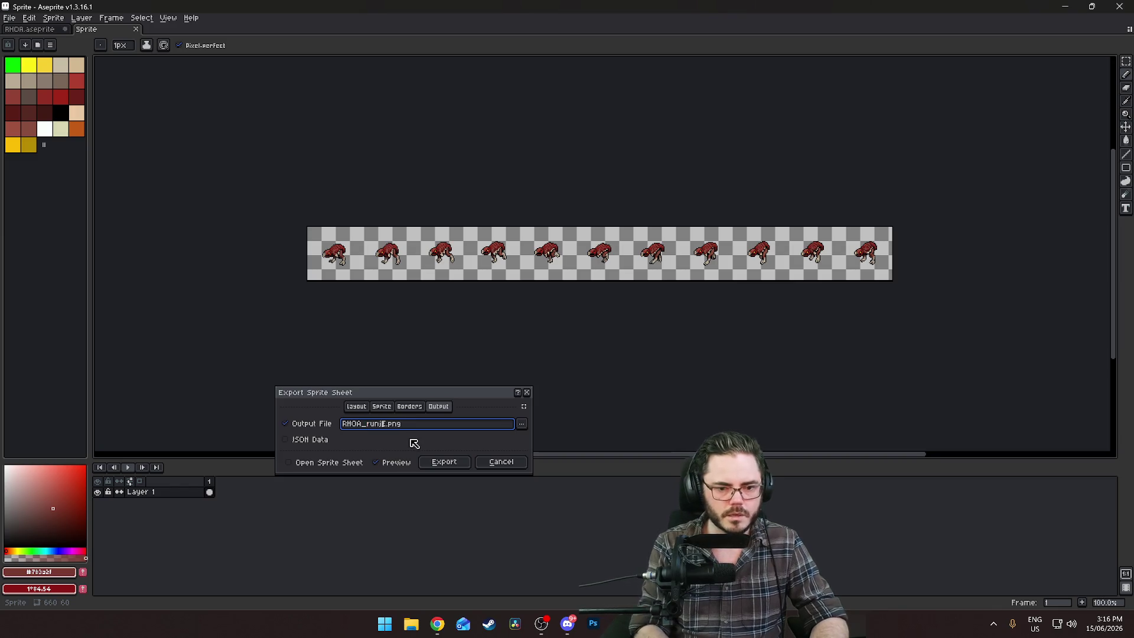
{"action": "key", "text": "BackSpace"}
{"action": "key", "text": "BackSpace"}
{"action": "key", "text": "Delete"}
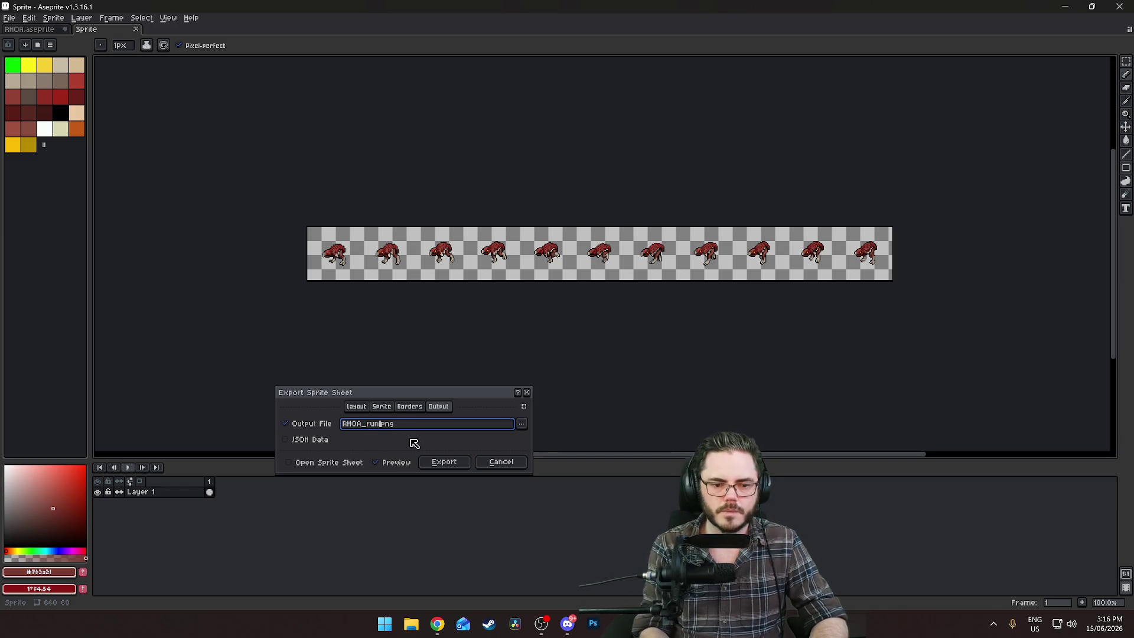
{"action": "type", "text": "_SE"}
{"action": "key", "text": "Tab"}
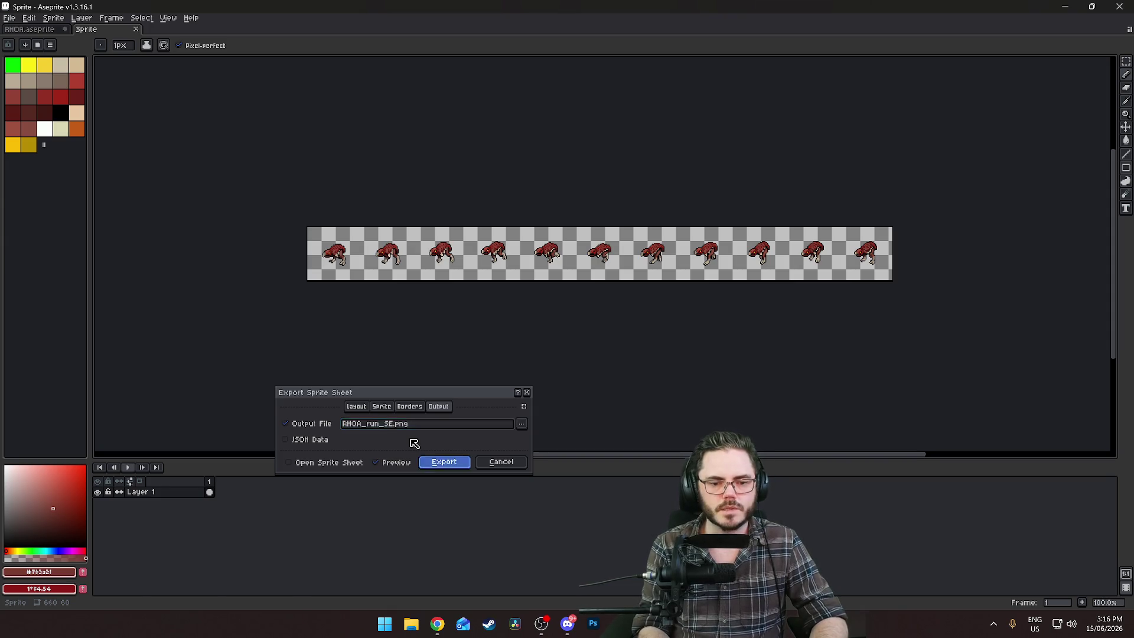
{"action": "key", "text": "Return"}
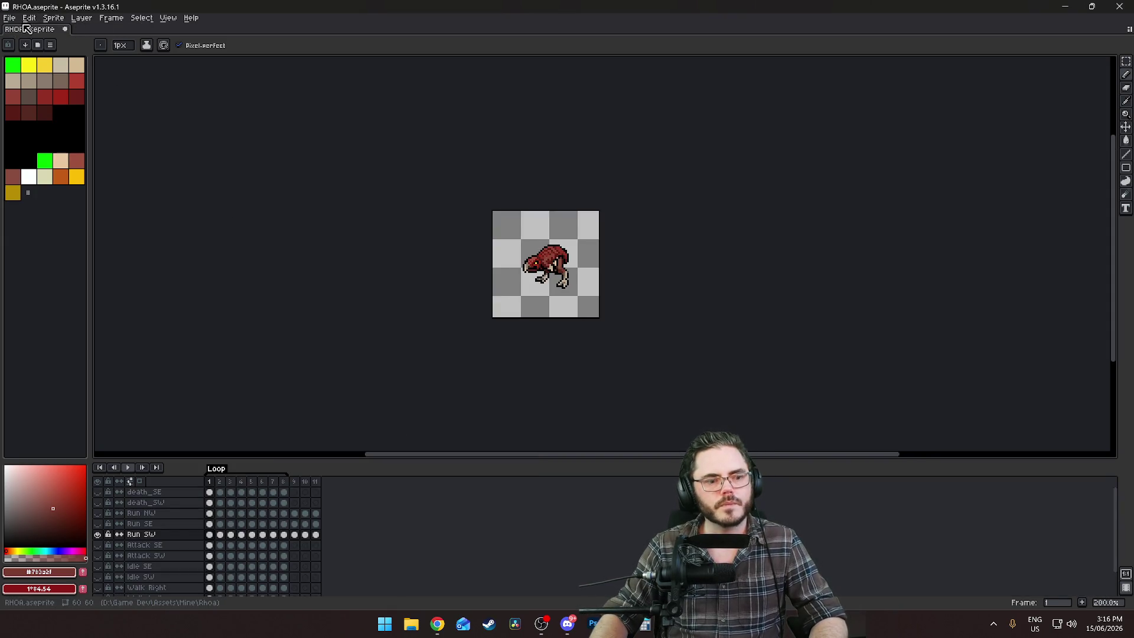
Hide the Run SW and Attack layers, briefly previewing Attack SE and Idle SE
{"action": "left_click_drag", "start_coordinate": [98, 534], "coordinate": [101, 556]}
{"action": "left_click", "coordinate": [101, 557]}
{"action": "left_click", "coordinate": [97, 545]}
{"action": "left_click", "coordinate": [139, 546]}
{"action": "left_click", "coordinate": [97, 545]}
{"action": "scroll", "coordinate": [99, 559], "scroll_direction": "down", "scroll_amount": 1}
{"action": "left_click", "coordinate": [99, 560]}
{"action": "left_click", "coordinate": [98, 560]}
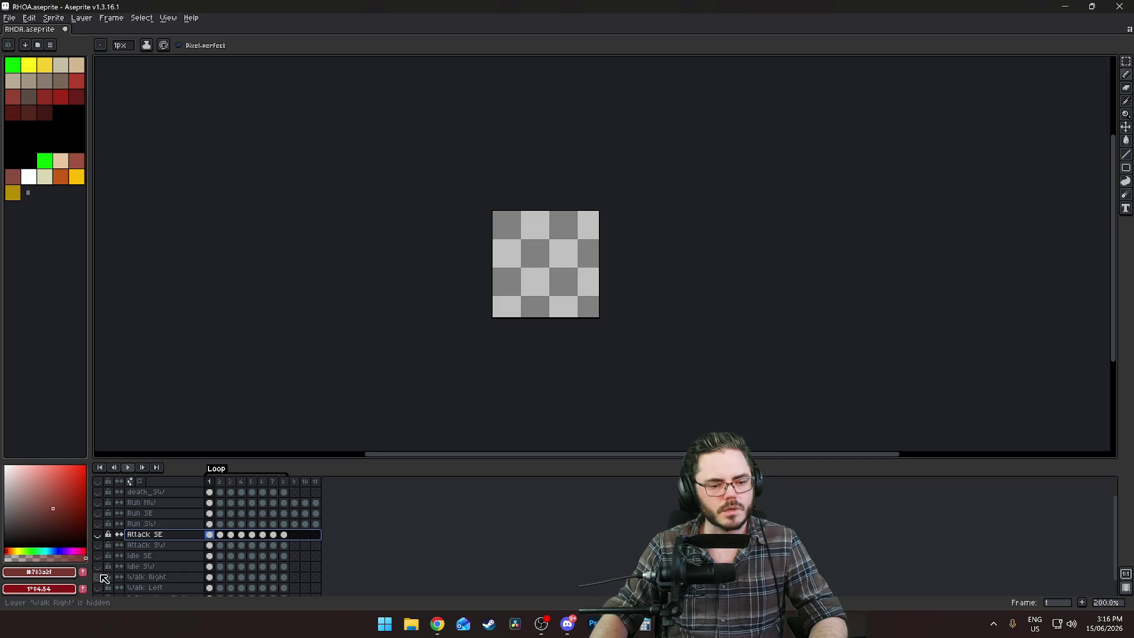
{"action": "scroll", "coordinate": [101, 567], "scroll_direction": "down", "scroll_amount": 2}
{"action": "scroll", "coordinate": [105, 571], "scroll_direction": "up", "scroll_amount": 3}
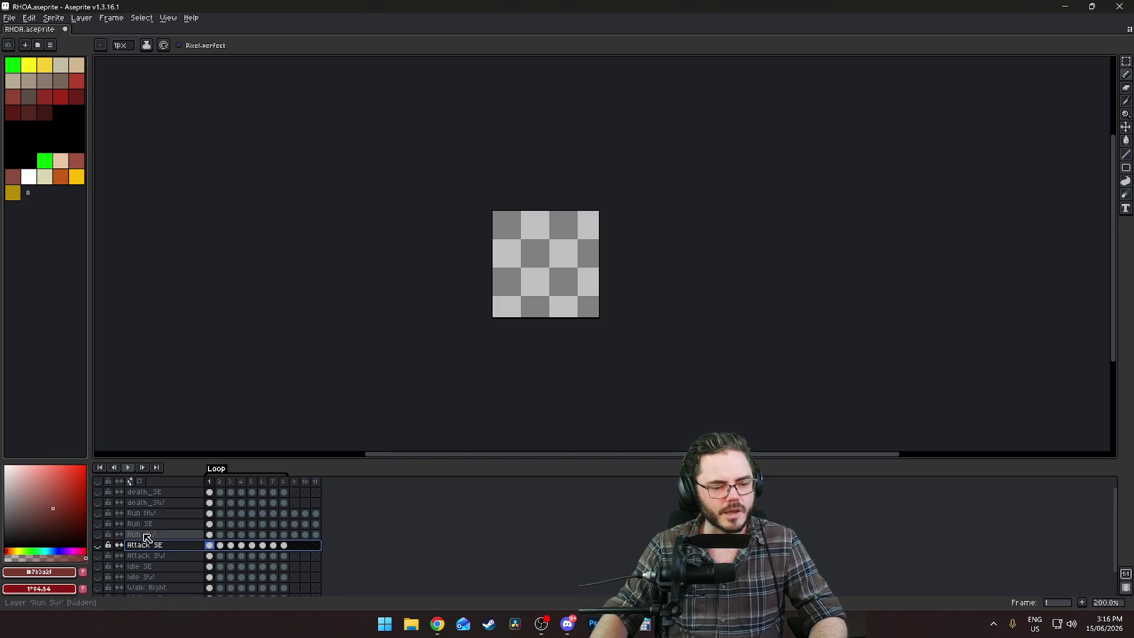
Isolate the Run NW layer and make it the active layer
{"action": "left_click", "coordinate": [98, 541]}
{"action": "left_click", "coordinate": [98, 534]}
{"action": "left_click", "coordinate": [98, 524]}
{"action": "left_click", "coordinate": [98, 524]}
{"action": "left_click", "coordinate": [98, 513]}
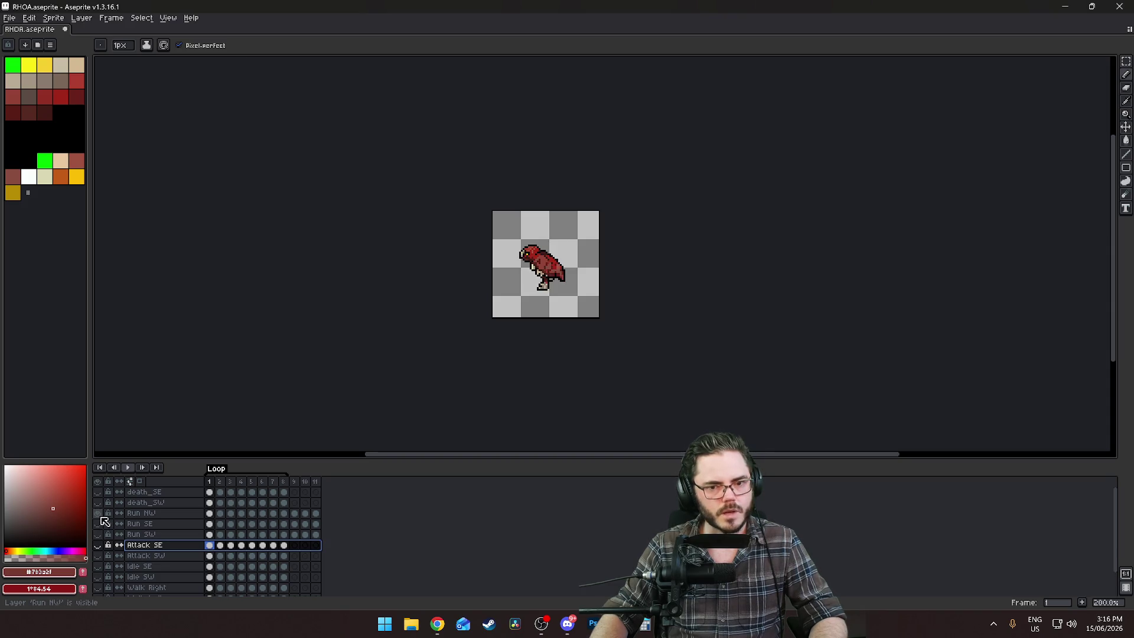
{"action": "left_click", "coordinate": [156, 515]}
Export the Run NW sprite sheet as RHOA_run_NW.png using Ctrl+E
{"action": "key", "text": "ctrl+e"}
{"action": "left_click", "coordinate": [388, 424]}
{"action": "key", "text": "BackSpace"}
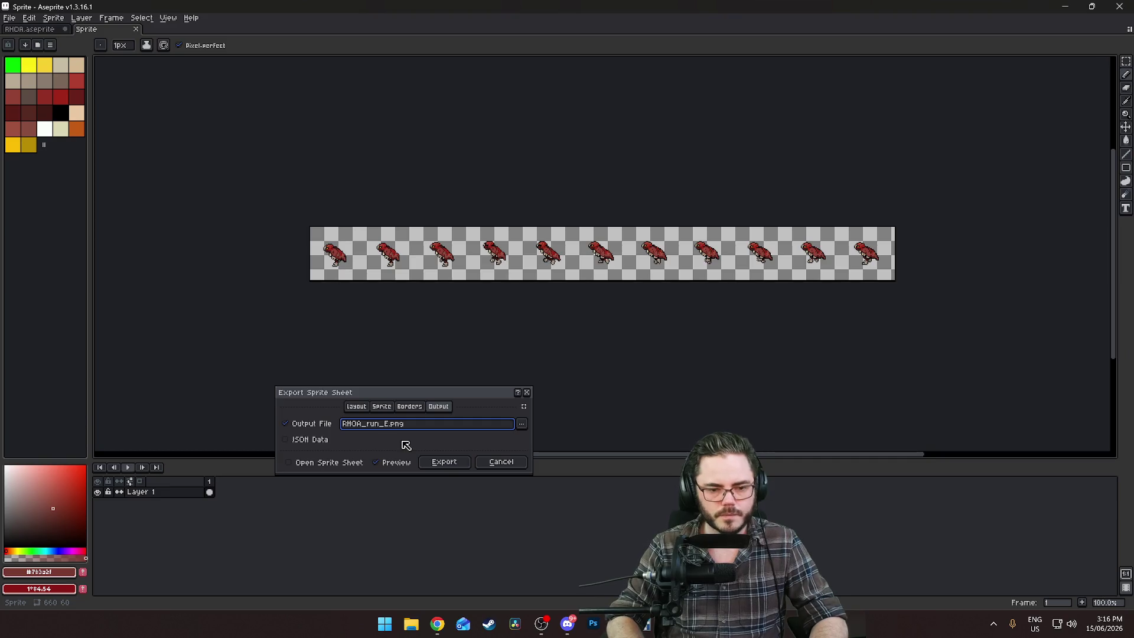
{"action": "type", "text": "NW"}
{"action": "key", "text": "Delete"}
{"action": "left_click", "coordinate": [455, 463]}
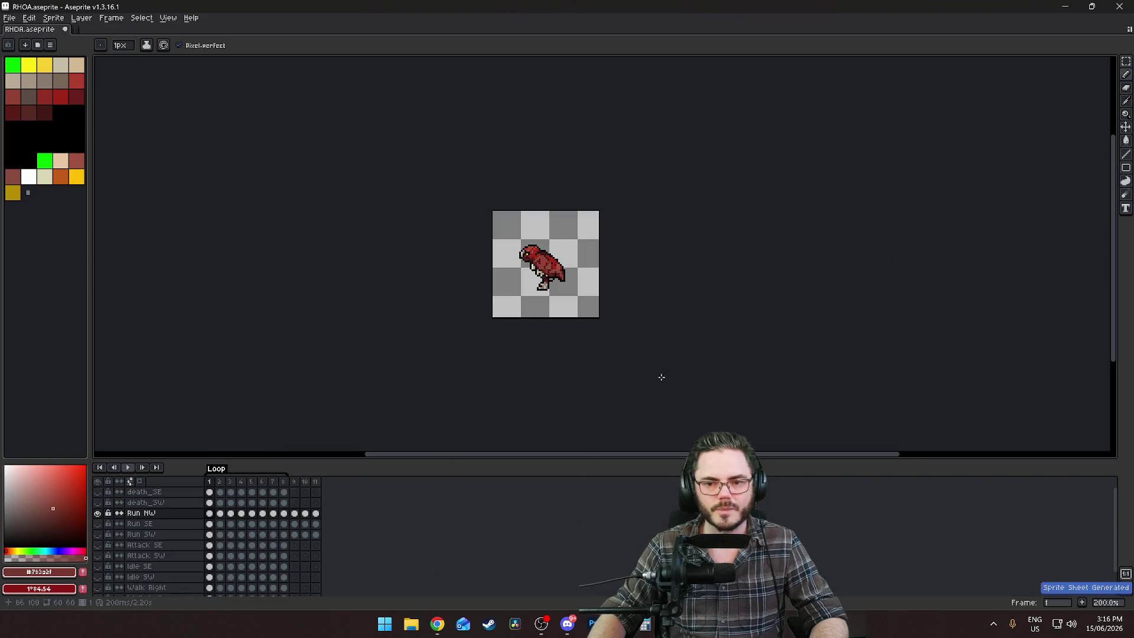
{"action": "left_click", "coordinate": [412, 624]}
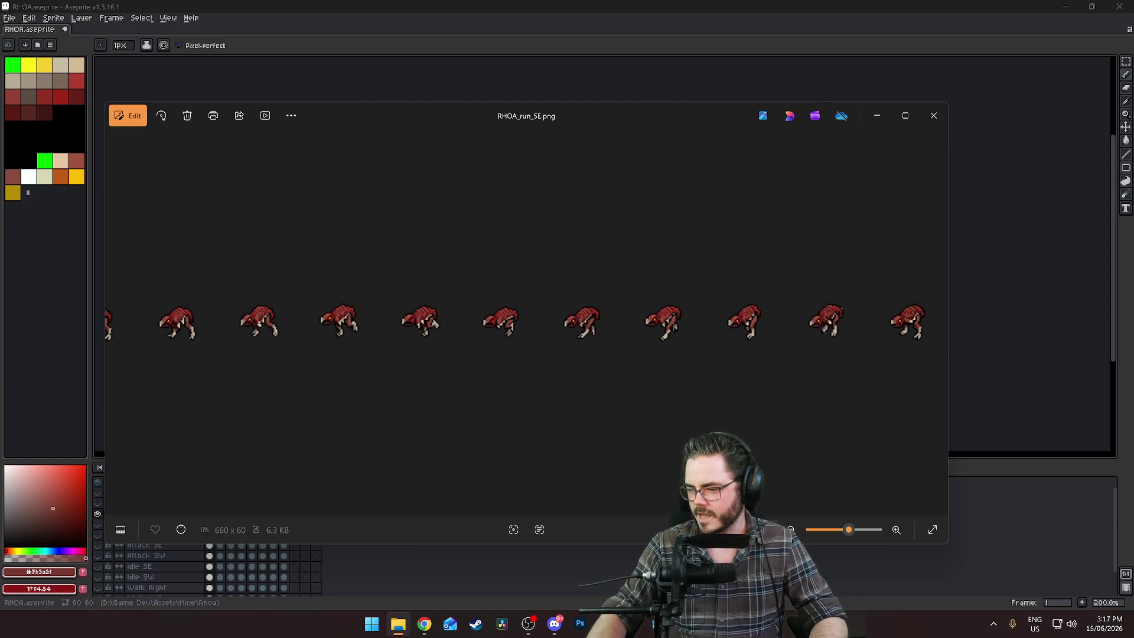
Close the Photos viewer showing RHOA_run_SE.png and return to the Godot editor
{"action": "left_click", "coordinate": [934, 116]}
{"action": "left_click", "coordinate": [646, 623]}
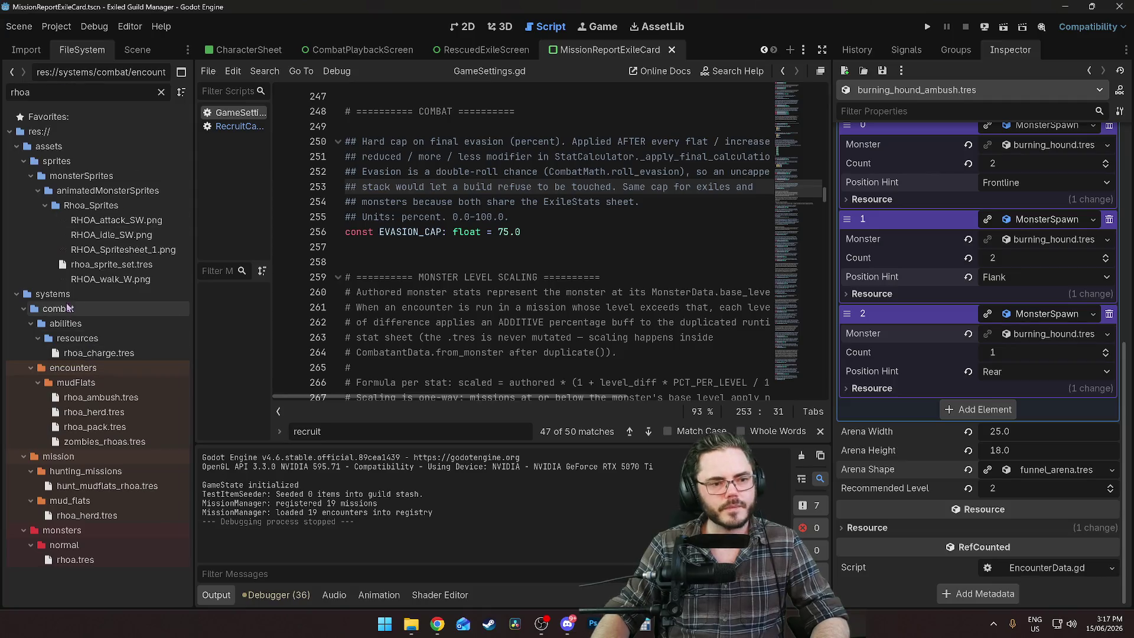
Open rhoa_sprite_set.tres, clear the first move animation's texture, and remove that entry
{"action": "left_click", "coordinate": [111, 264]}
{"action": "mouse_move", "coordinate": [940, 309]}
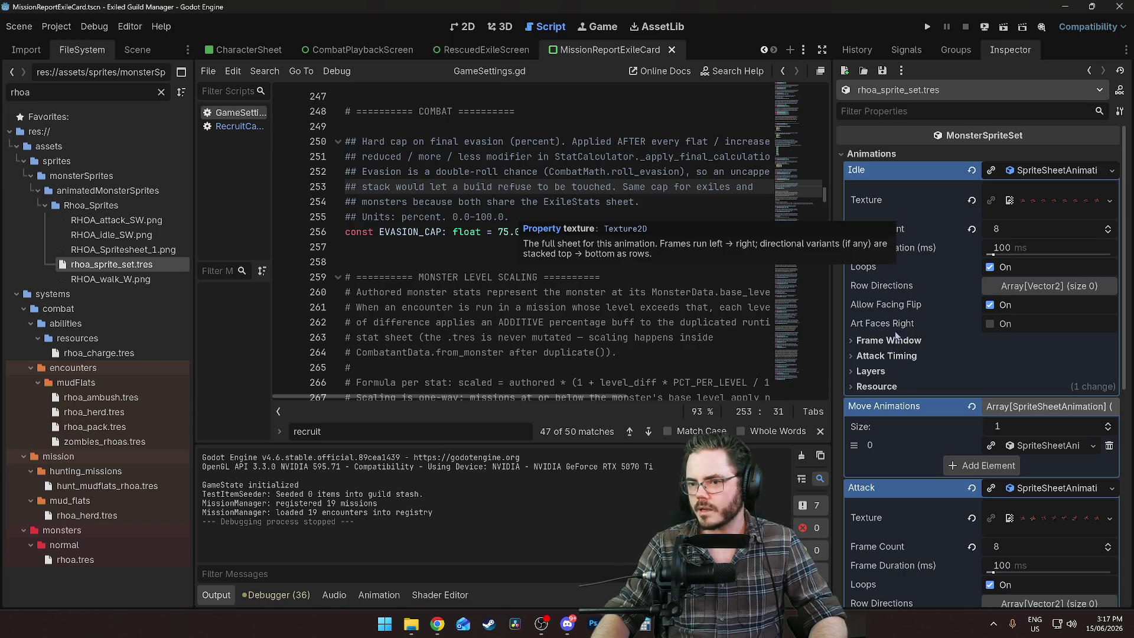
{"action": "scroll", "coordinate": [976, 410], "scroll_direction": "down", "scroll_amount": 3}
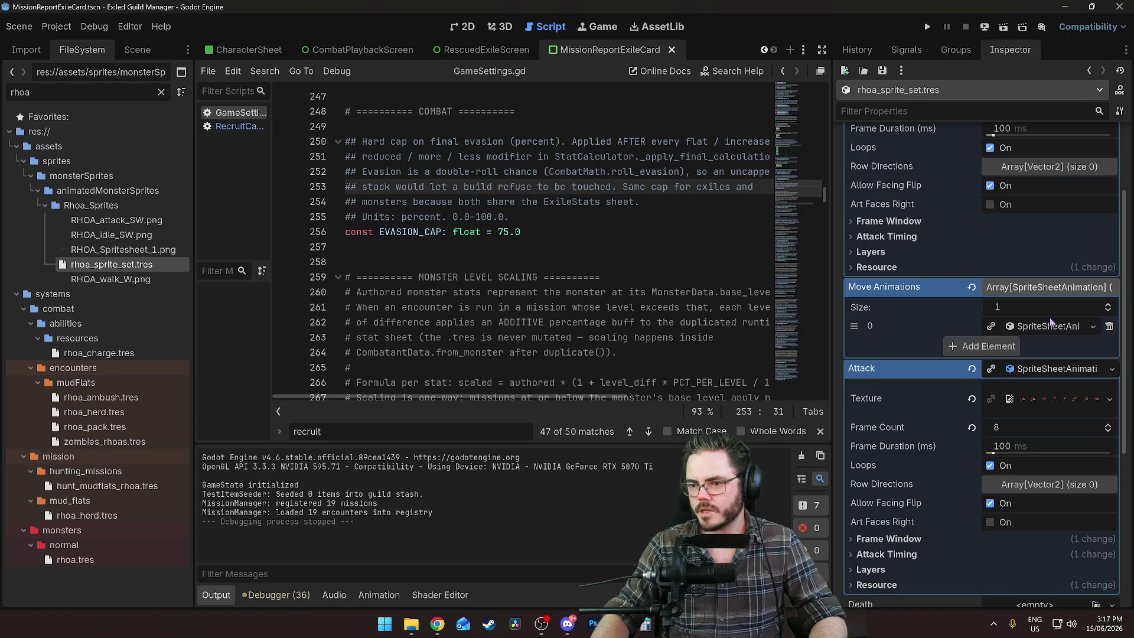
{"action": "left_click", "coordinate": [1049, 325]}
{"action": "scroll", "coordinate": [915, 352], "scroll_direction": "down", "scroll_amount": 1}
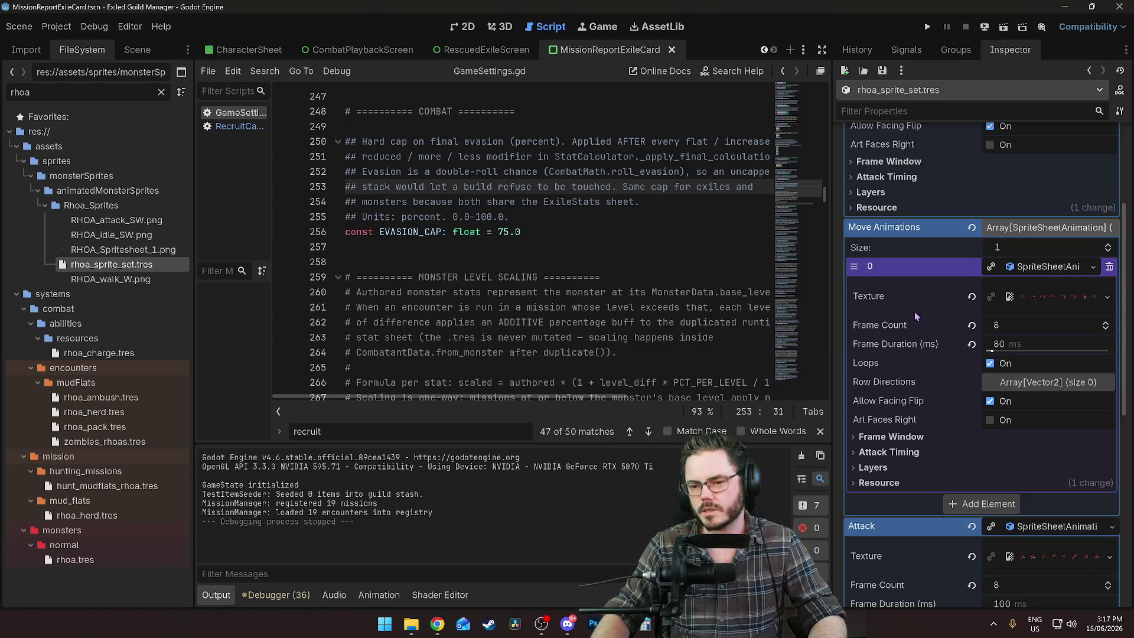
{"action": "left_click", "coordinate": [971, 297]}
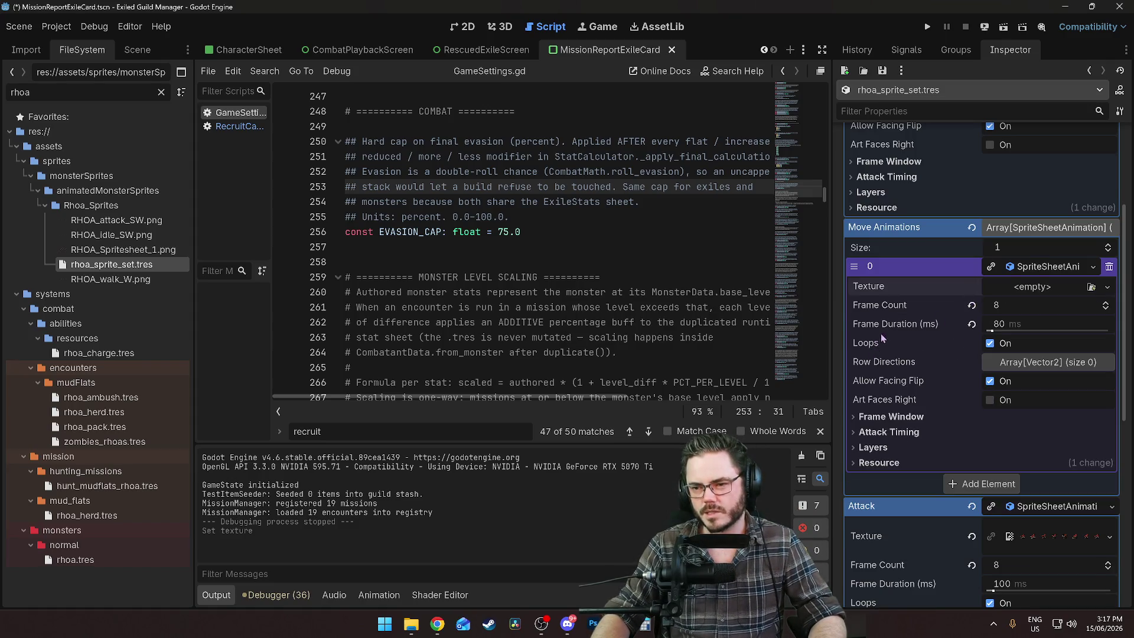
{"action": "left_click", "coordinate": [1109, 266]}
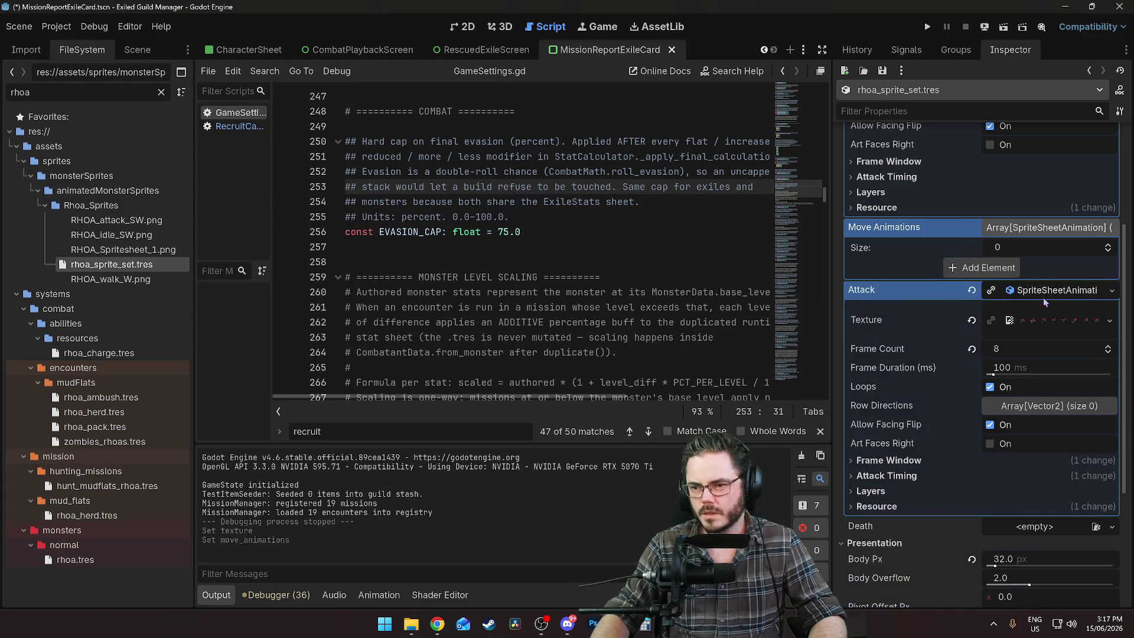
Add a single fresh Move Animations entry holding a New SpriteSheetAnimation
{"action": "left_click", "coordinate": [1011, 269]}
{"action": "left_click", "coordinate": [1023, 271]}
{"action": "left_click", "coordinate": [984, 286]}
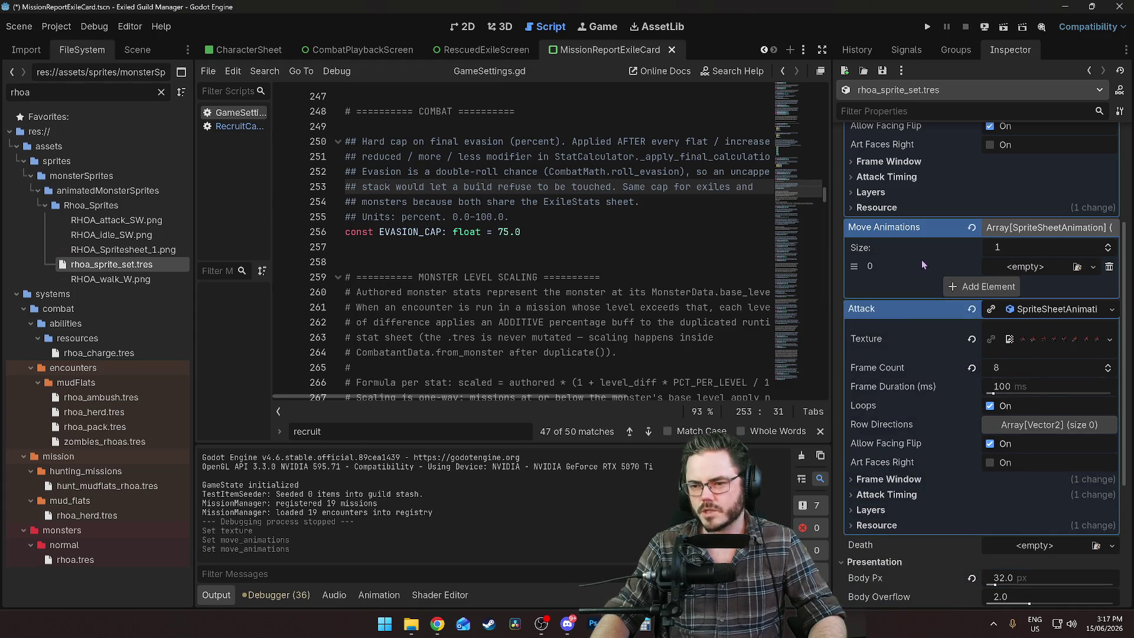
{"action": "left_click", "coordinate": [984, 286]}
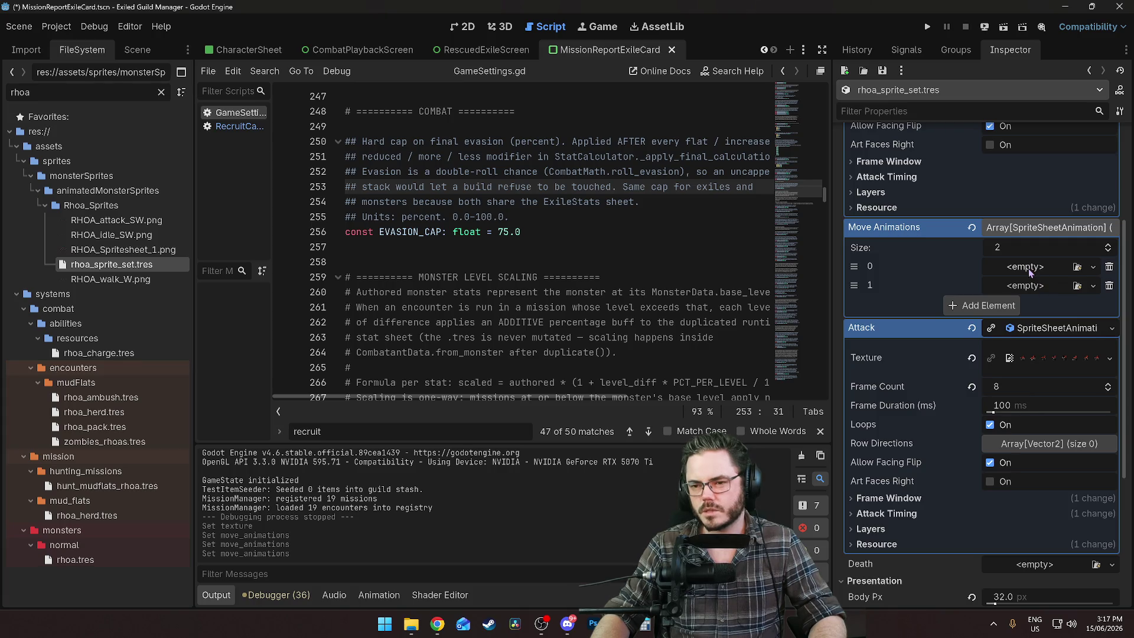
{"action": "left_click", "coordinate": [1110, 286]}
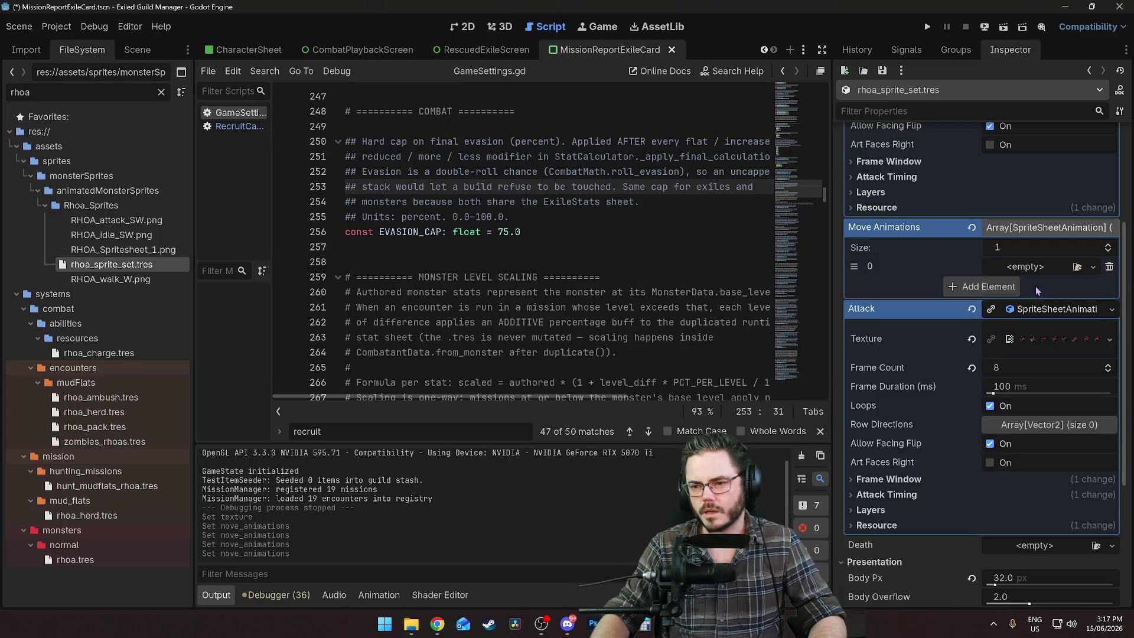
{"action": "left_click", "coordinate": [1028, 270]}
{"action": "left_click", "coordinate": [1032, 288]}
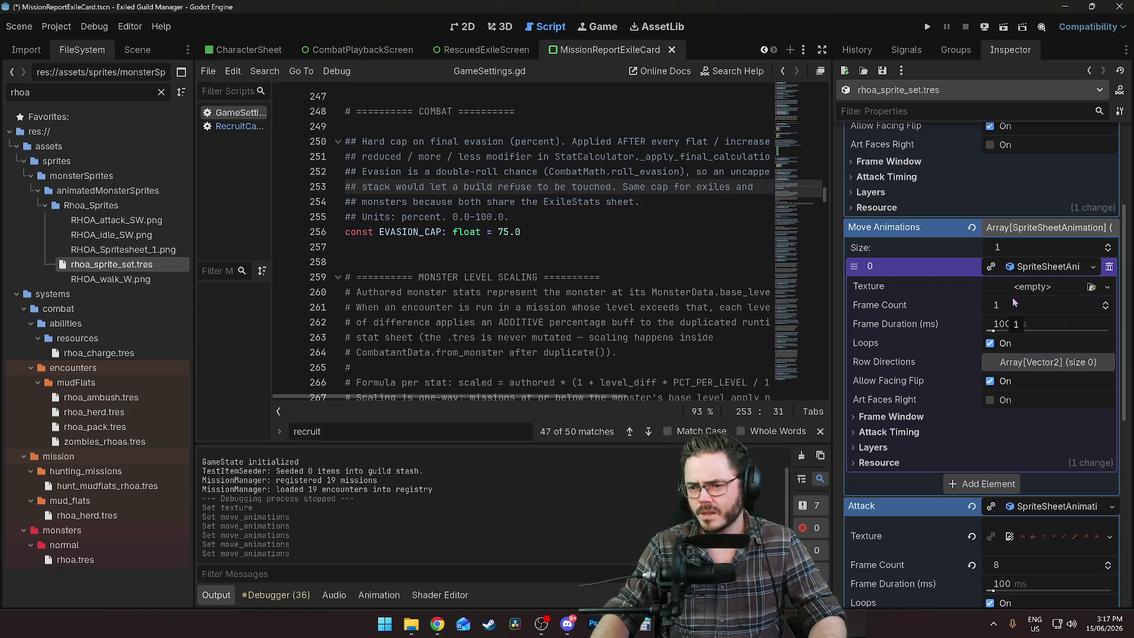
{"action": "left_click", "coordinate": [1107, 287]}
{"action": "left_click", "coordinate": [1027, 582]}
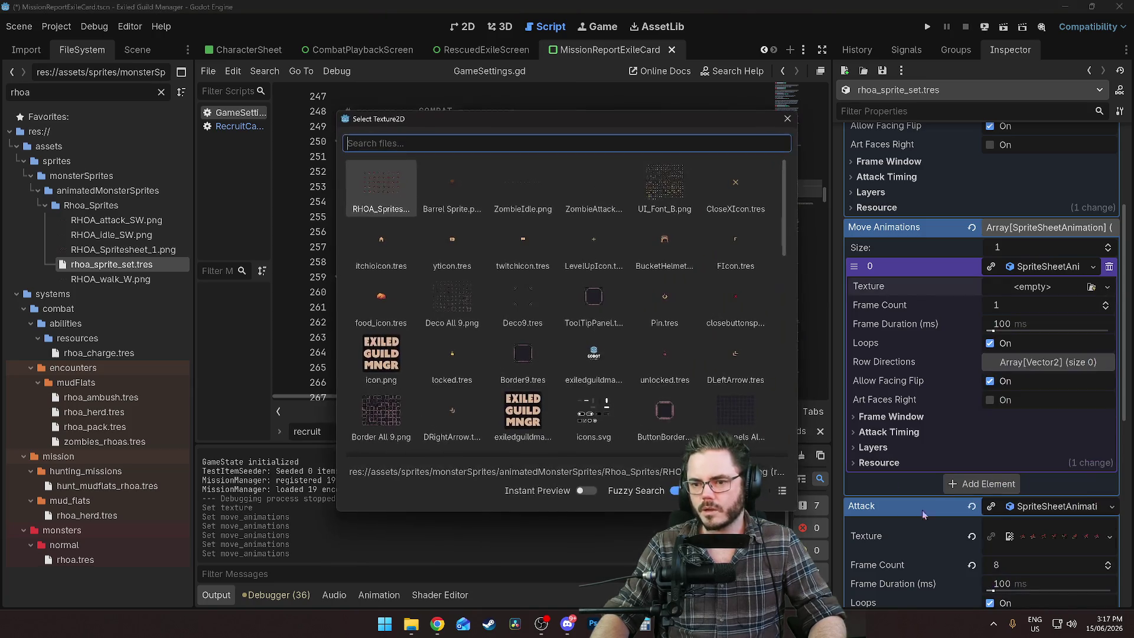
Close the texture picker, clear the FileSystem filter, and reselect rhoa_sprite_set.tres
{"action": "left_click", "coordinate": [788, 118]}
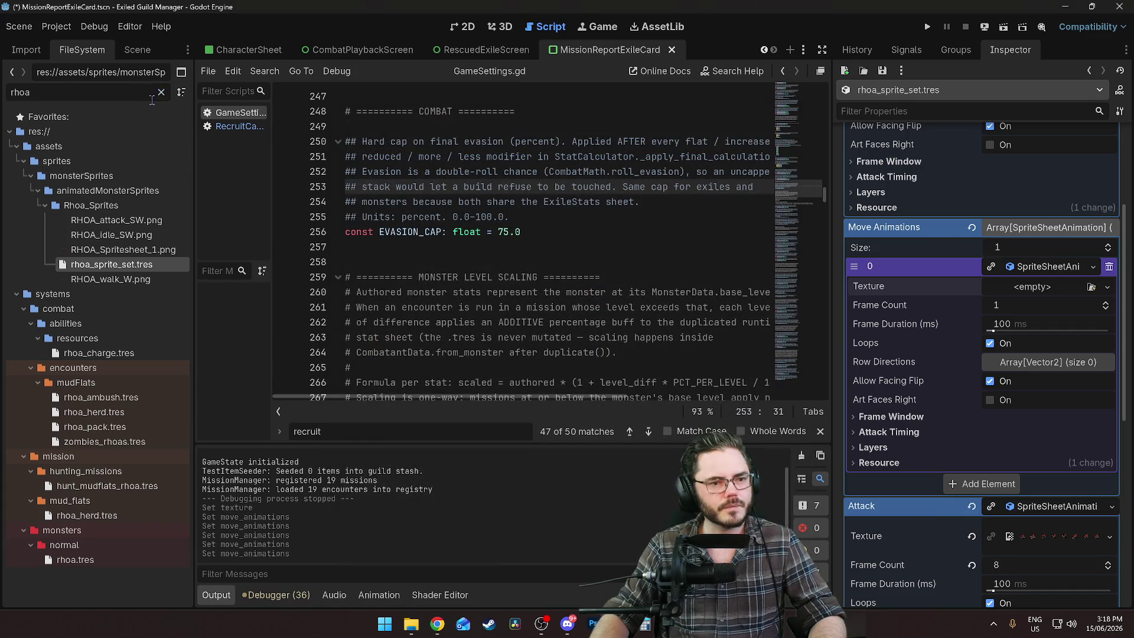
{"action": "left_click", "coordinate": [163, 92]}
{"action": "scroll", "coordinate": [116, 184], "scroll_direction": "up", "scroll_amount": 10}
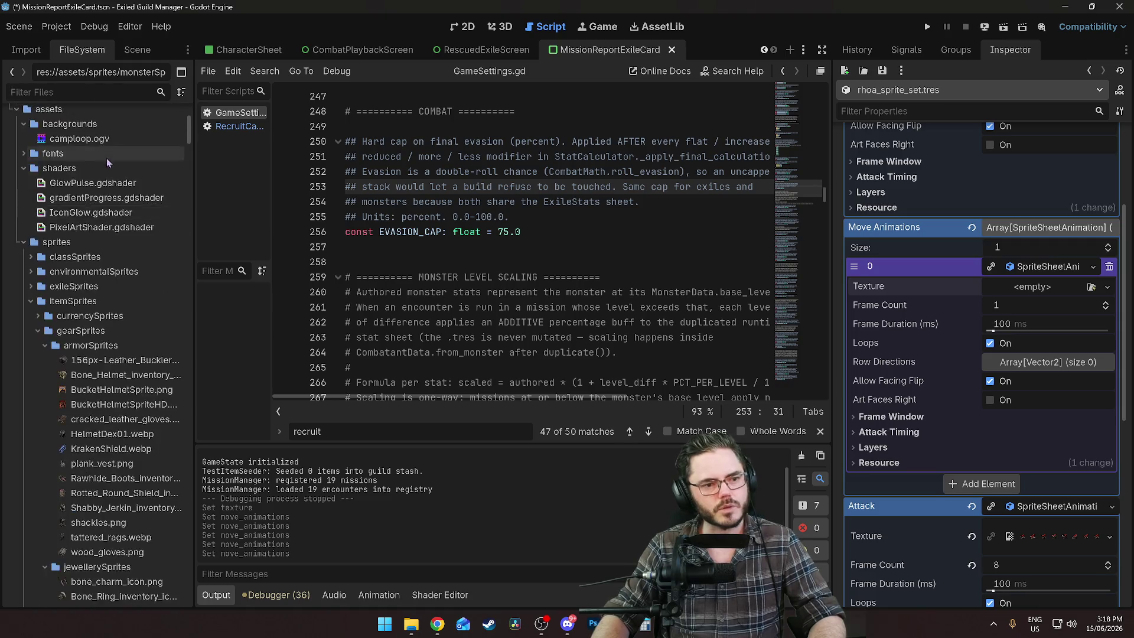
{"action": "scroll", "coordinate": [116, 185], "scroll_direction": "down", "scroll_amount": 10}
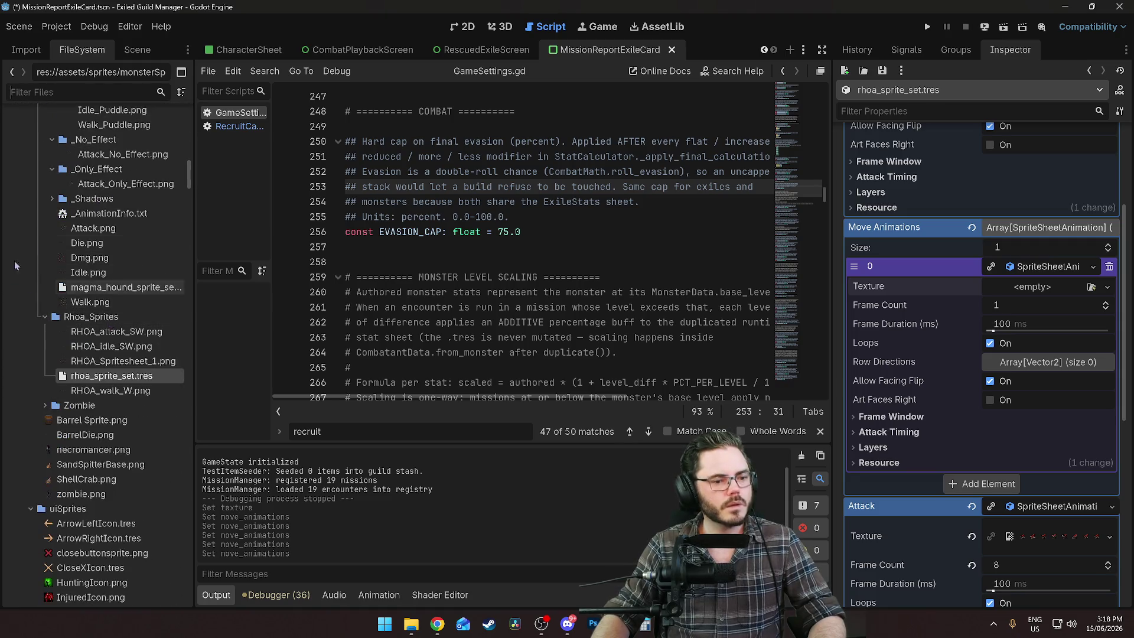
{"action": "left_click", "coordinate": [96, 371]}
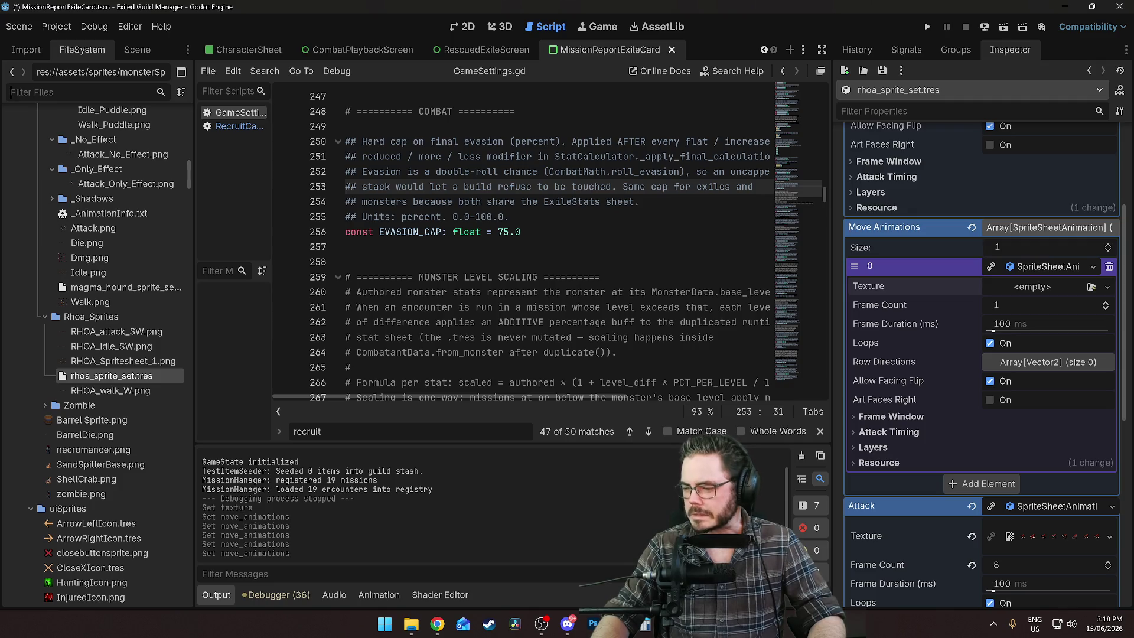
Assign RHOA_run_NW.png as the first move animation's texture and add one row direction
{"action": "key", "text": "alt+Tab"}
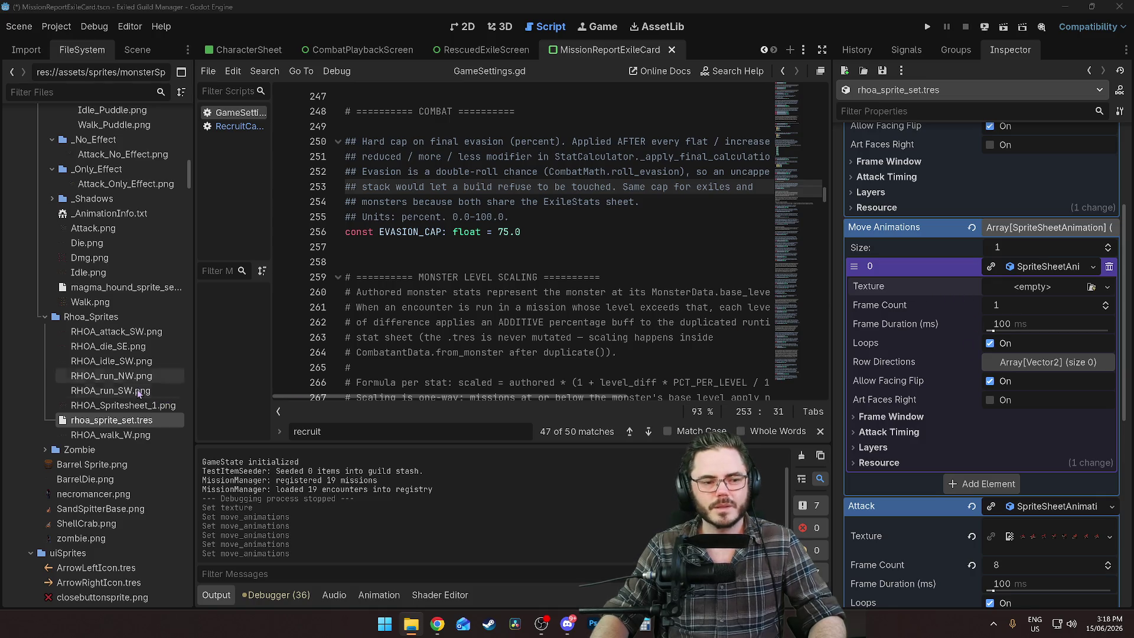
{"action": "left_click", "coordinate": [933, 284]}
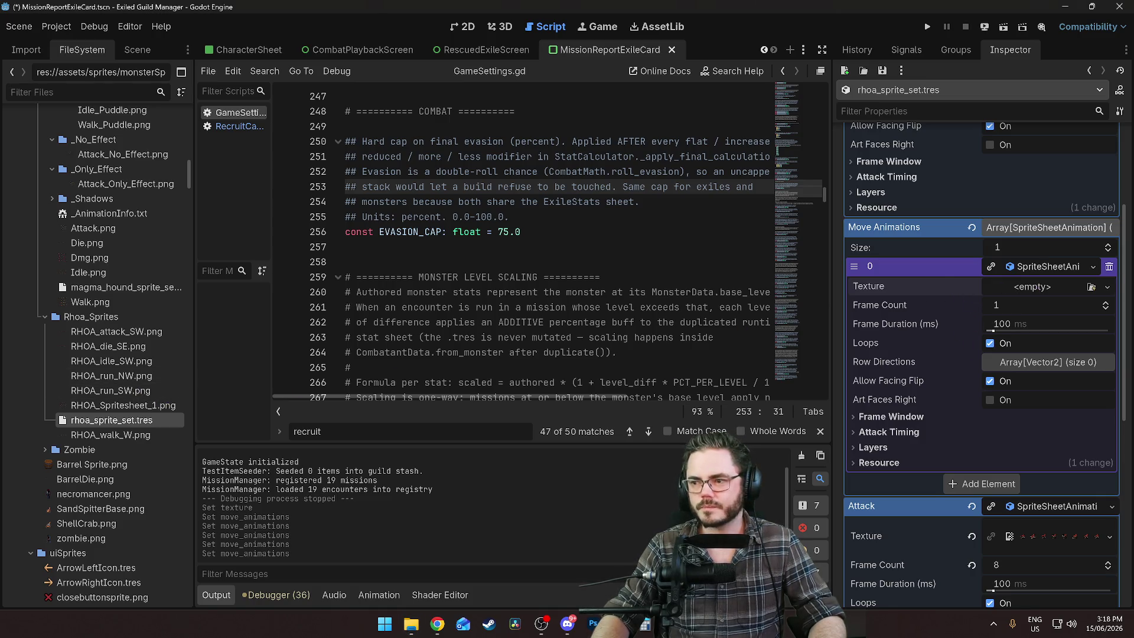
{"action": "left_click", "coordinate": [109, 375]}
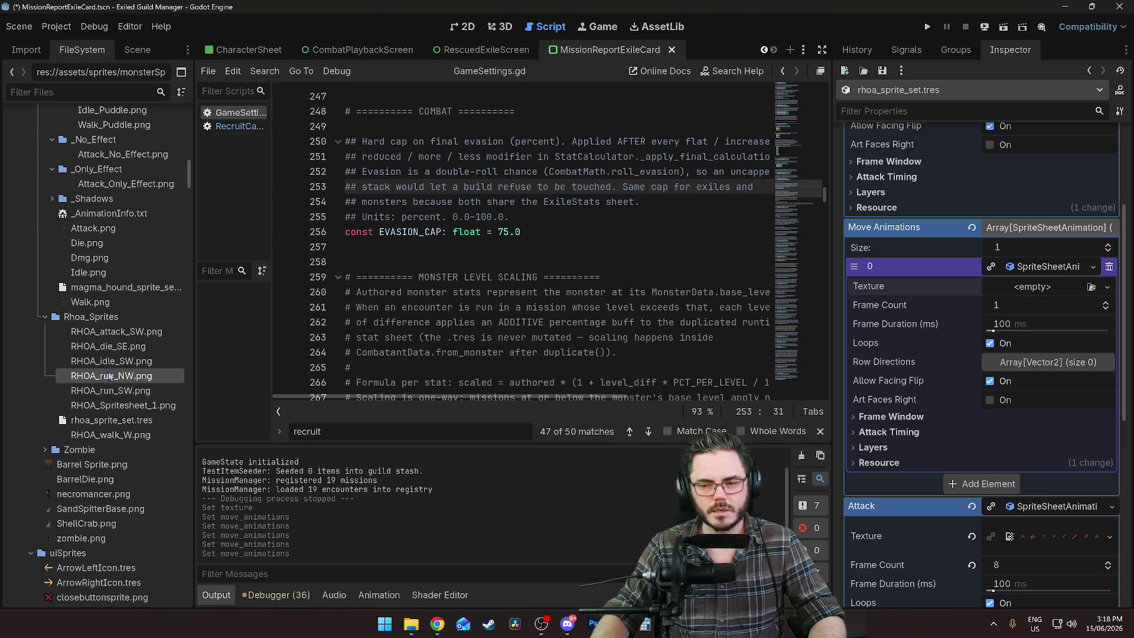
{"action": "mouse_move", "coordinate": [110, 376]}
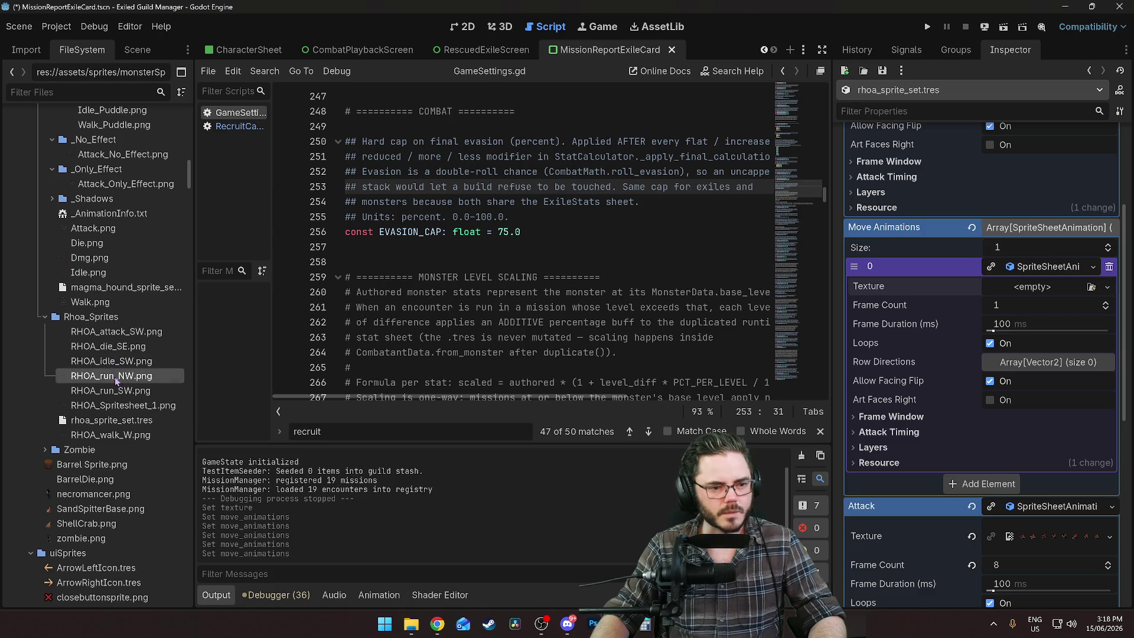
{"action": "left_click_drag", "start_coordinate": [111, 385], "coordinate": [1039, 290]}
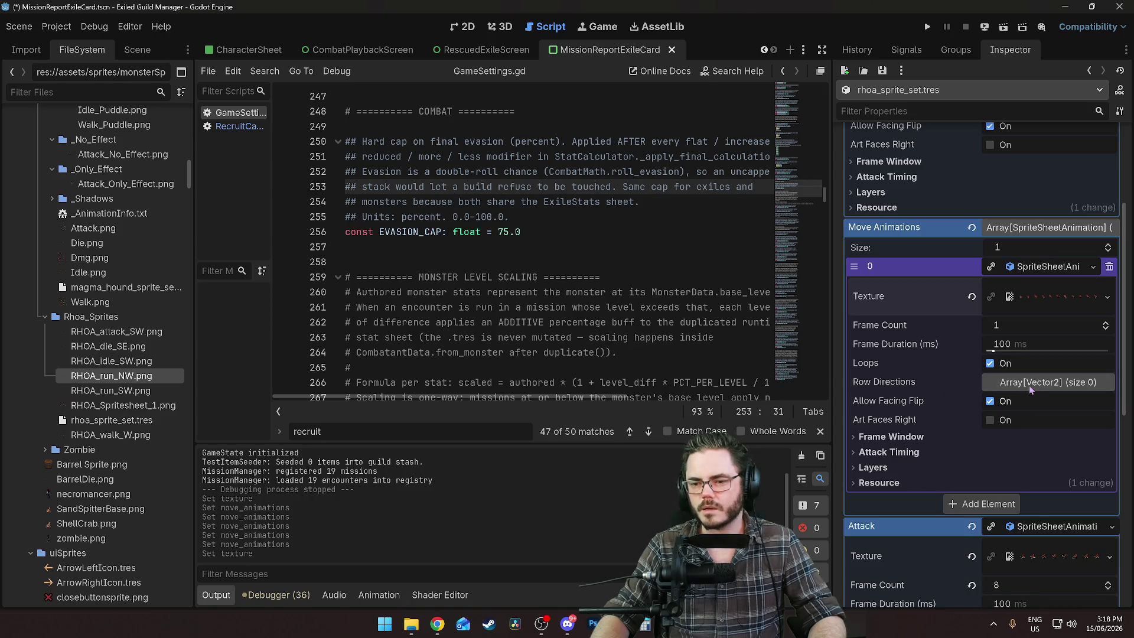
{"action": "left_click", "coordinate": [1033, 384]}
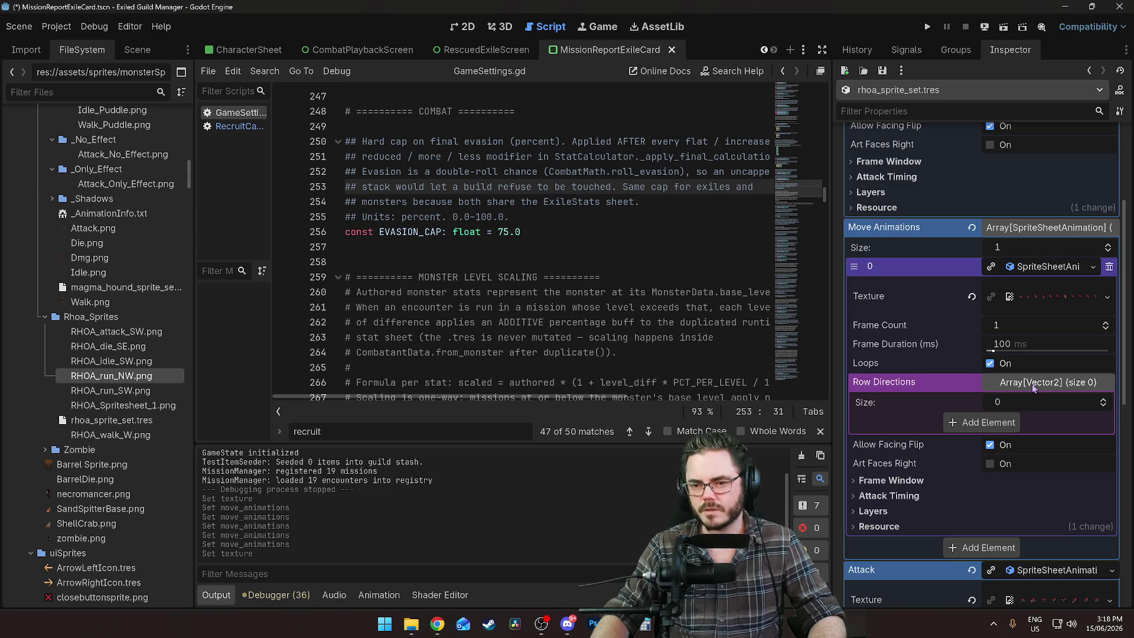
{"action": "left_click", "coordinate": [994, 423]}
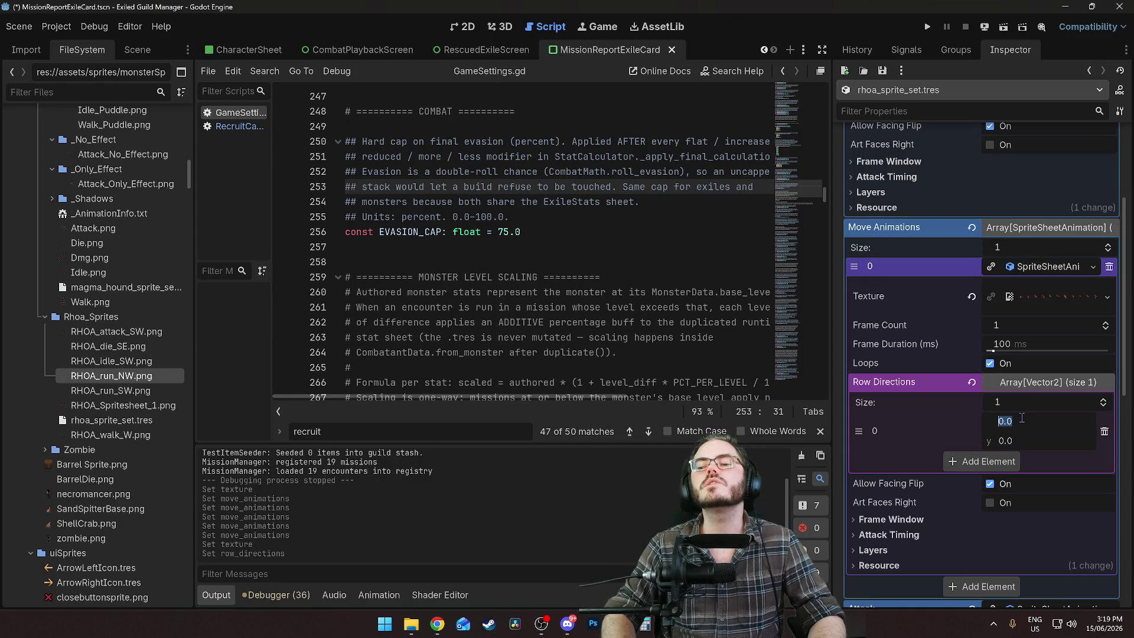
Confirm the row direction value and expand the Frame Window settings to check the texture
{"action": "key", "text": "Return"}
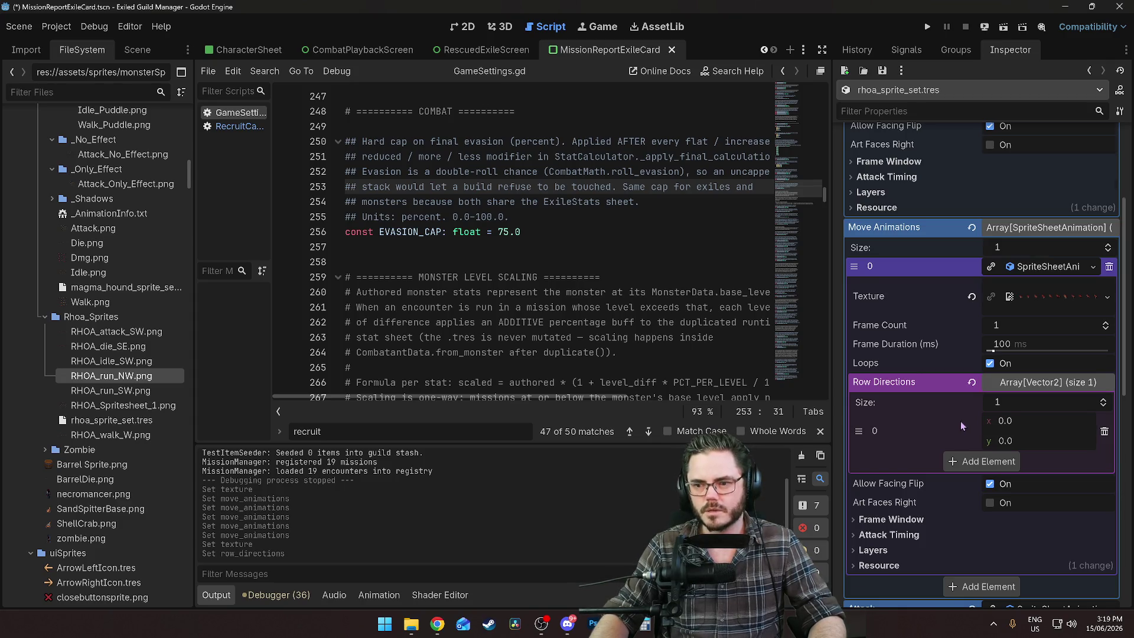
{"action": "scroll", "coordinate": [961, 421], "scroll_direction": "down", "scroll_amount": 2}
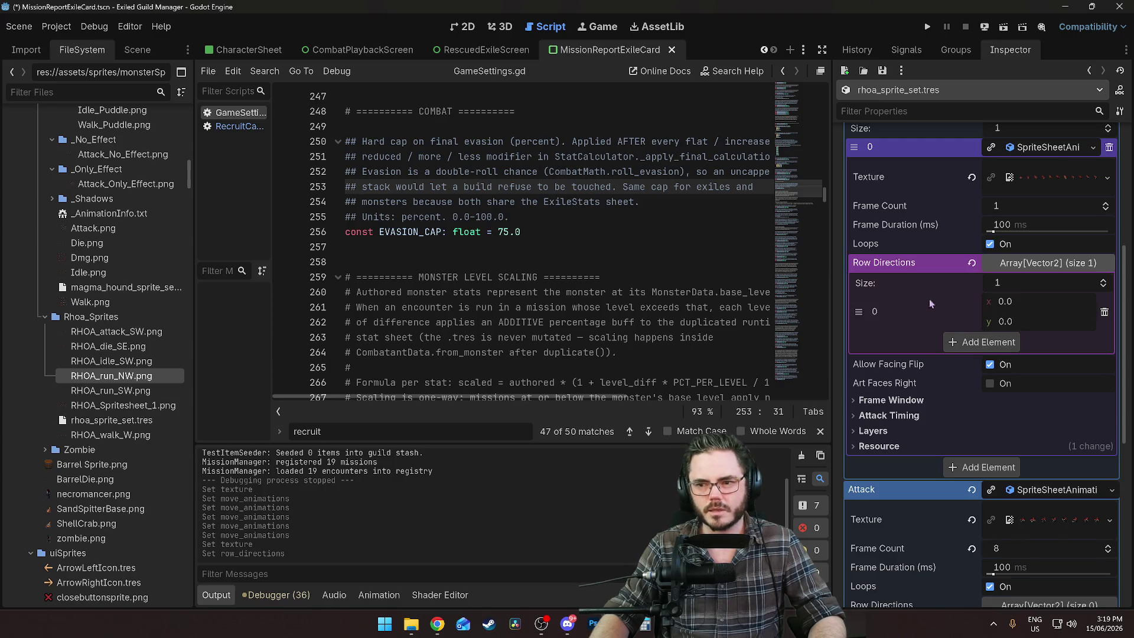
{"action": "left_click", "coordinate": [894, 401]}
{"action": "scroll", "coordinate": [941, 411], "scroll_direction": "up", "scroll_amount": 3}
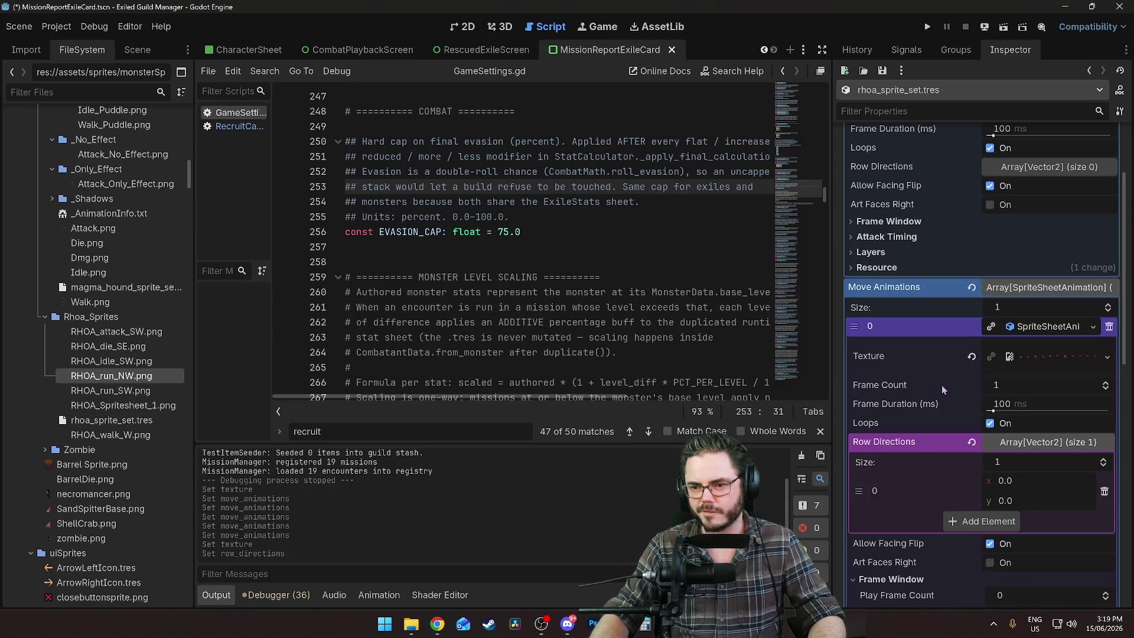
{"action": "left_click", "coordinate": [1047, 354]}
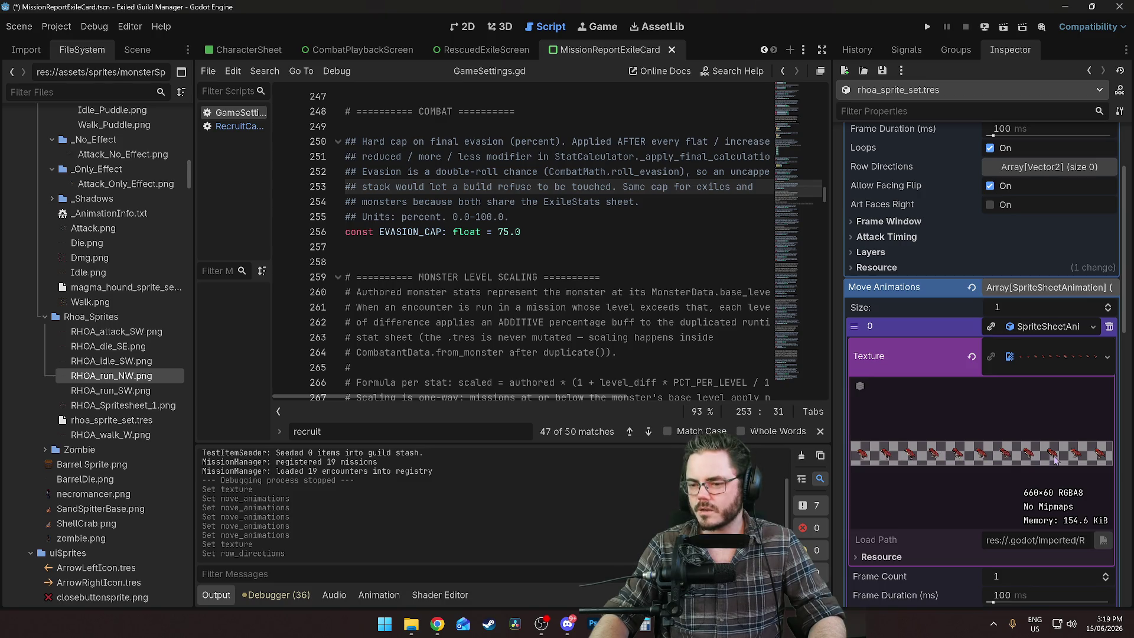
{"action": "scroll", "coordinate": [1084, 459], "scroll_direction": "down", "scroll_amount": 4}
Set the first move animation's Frame Count to 11 and Frame Duration to 50 ms
{"action": "left_click", "coordinate": [1008, 339]}
{"action": "type", "text": "11"}
{"action": "key", "text": "Return"}
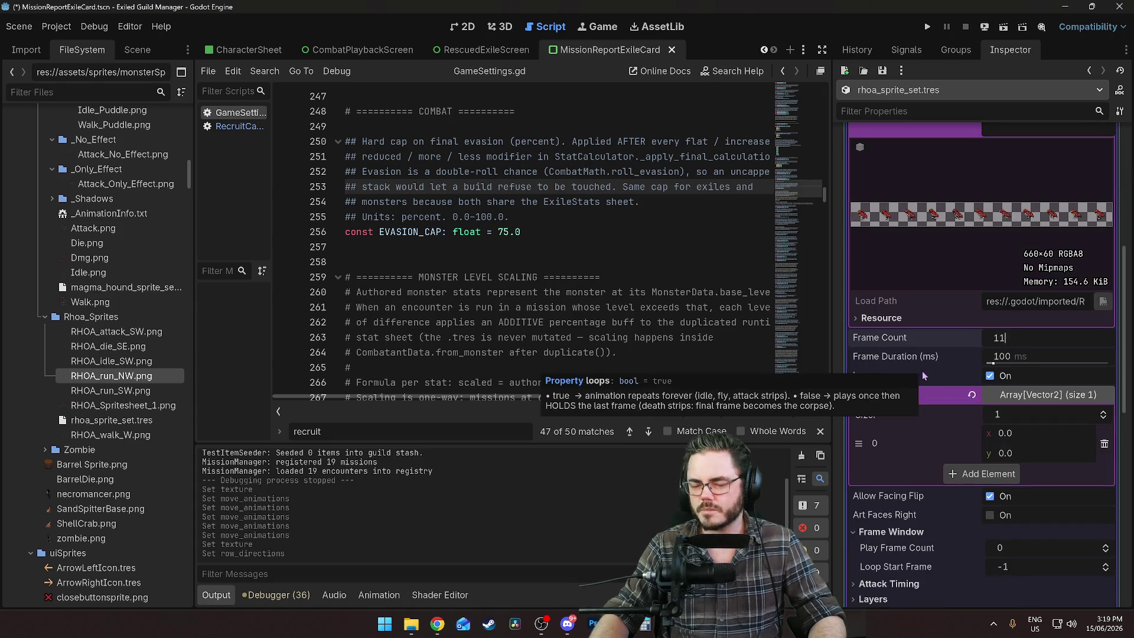
{"action": "left_click", "coordinate": [1001, 358]}
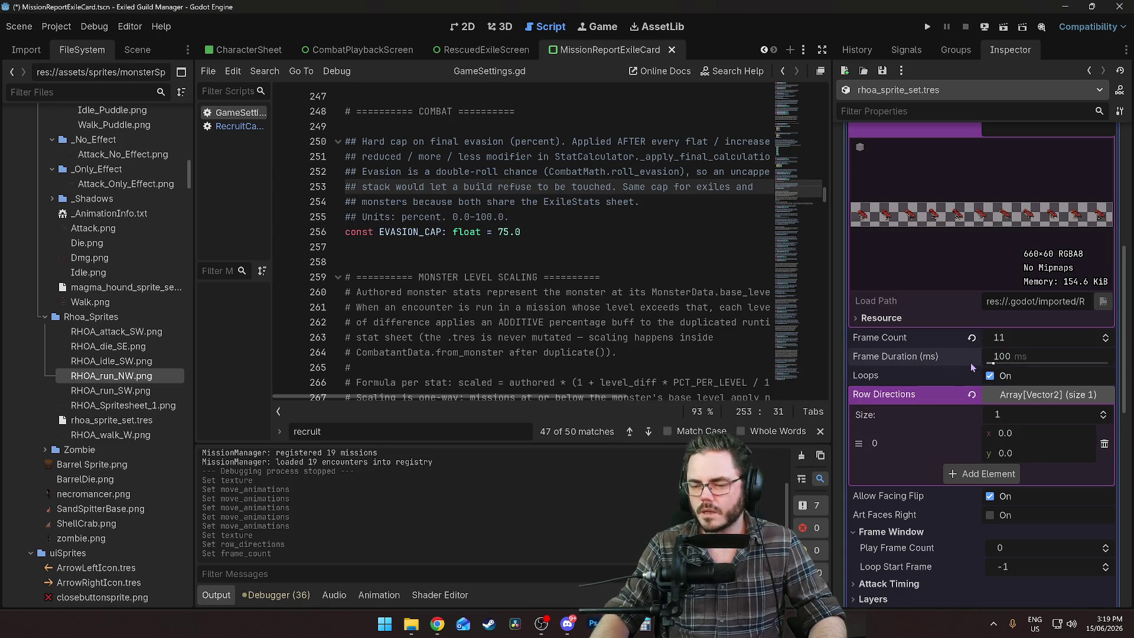
{"action": "scroll", "coordinate": [957, 390], "scroll_direction": "down", "scroll_amount": 2}
{"action": "left_click", "coordinate": [1011, 295]}
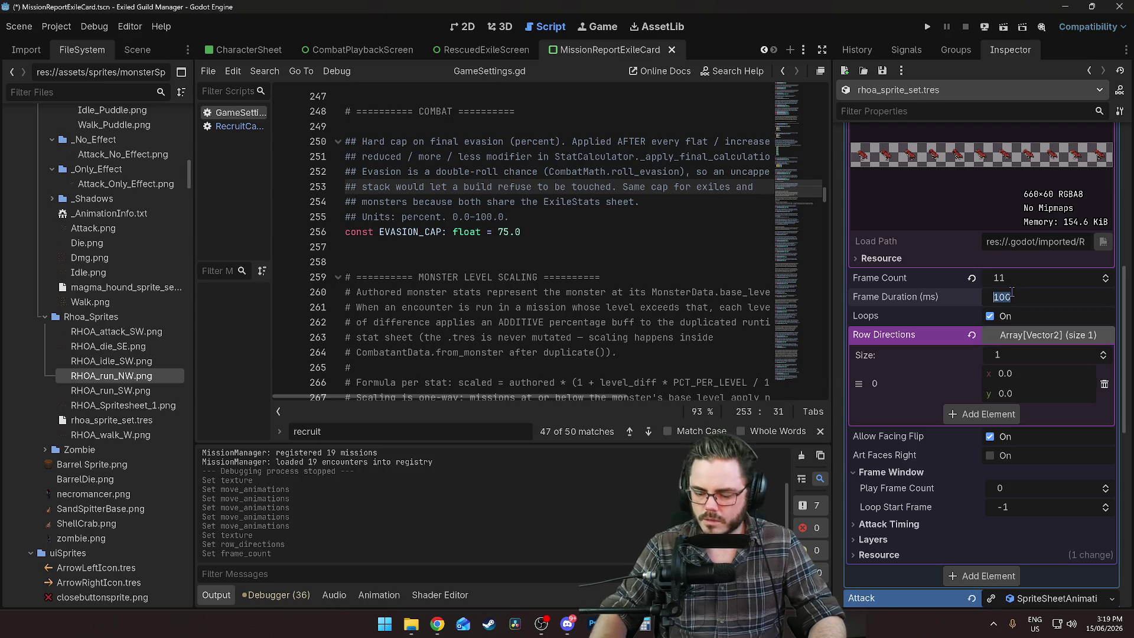
{"action": "type", "text": "50"}
{"action": "key", "text": "Return"}
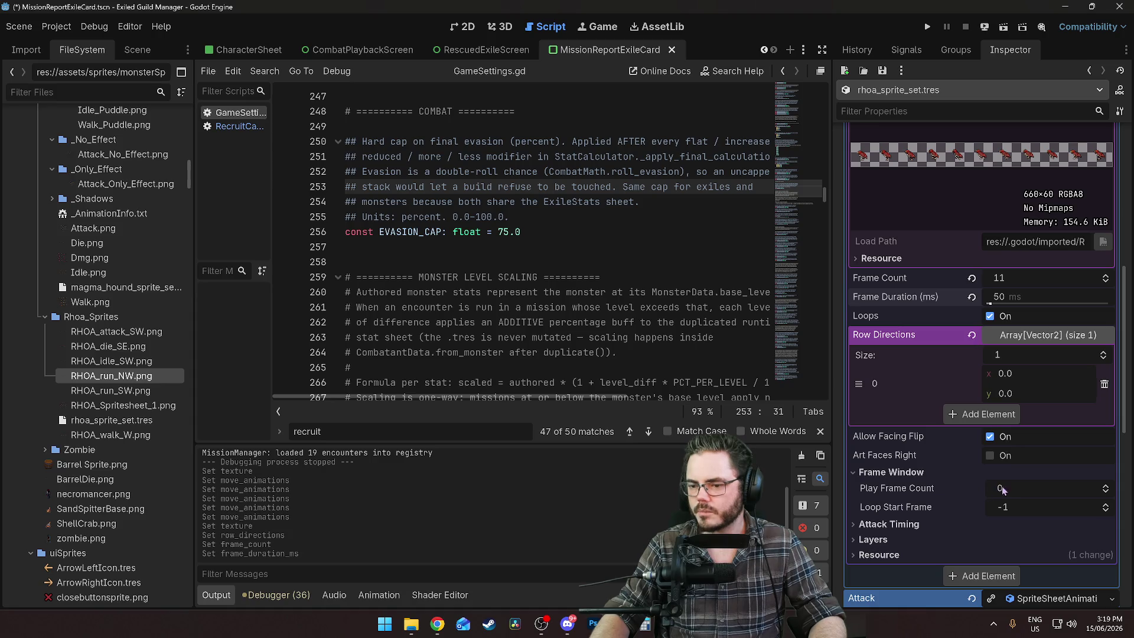
Collapse the first move animation and add a second, empty Move Animations slot
{"action": "scroll", "coordinate": [910, 488], "scroll_direction": "down", "scroll_amount": 3}
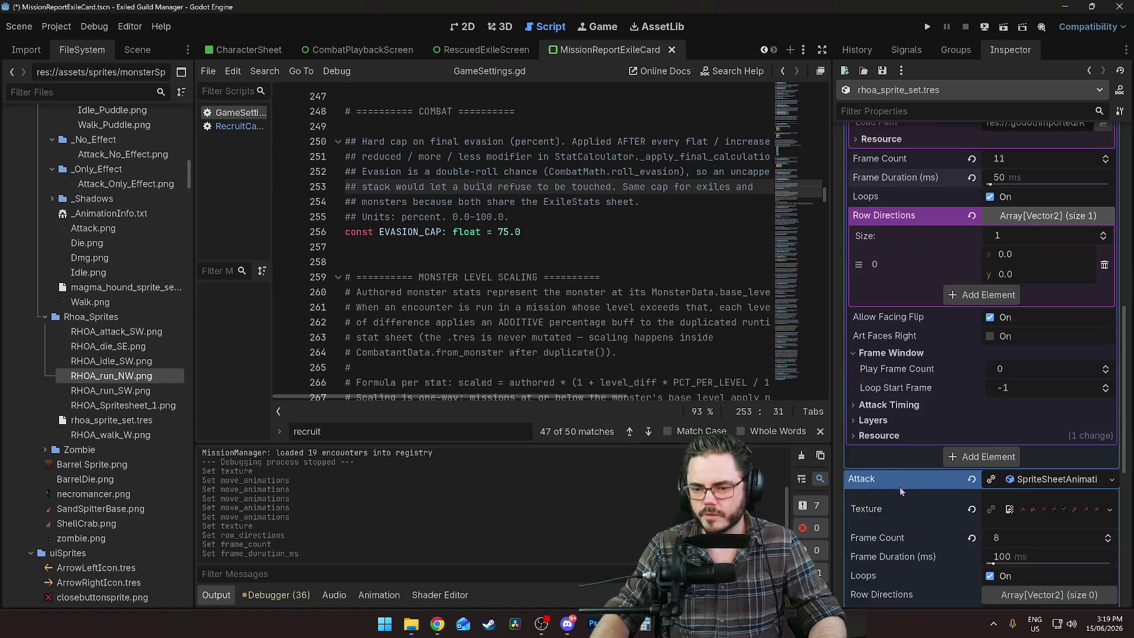
{"action": "left_click", "coordinate": [884, 407]}
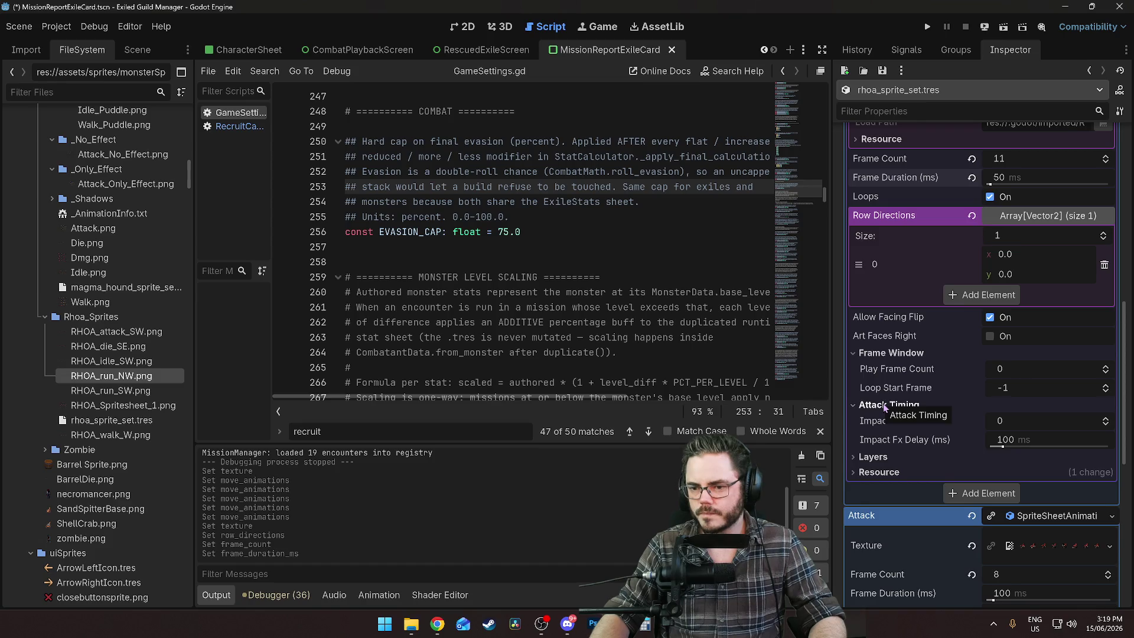
{"action": "left_click", "coordinate": [884, 408]}
{"action": "scroll", "coordinate": [895, 412], "scroll_direction": "down", "scroll_amount": 4}
{"action": "scroll", "coordinate": [901, 366], "scroll_direction": "up", "scroll_amount": 6}
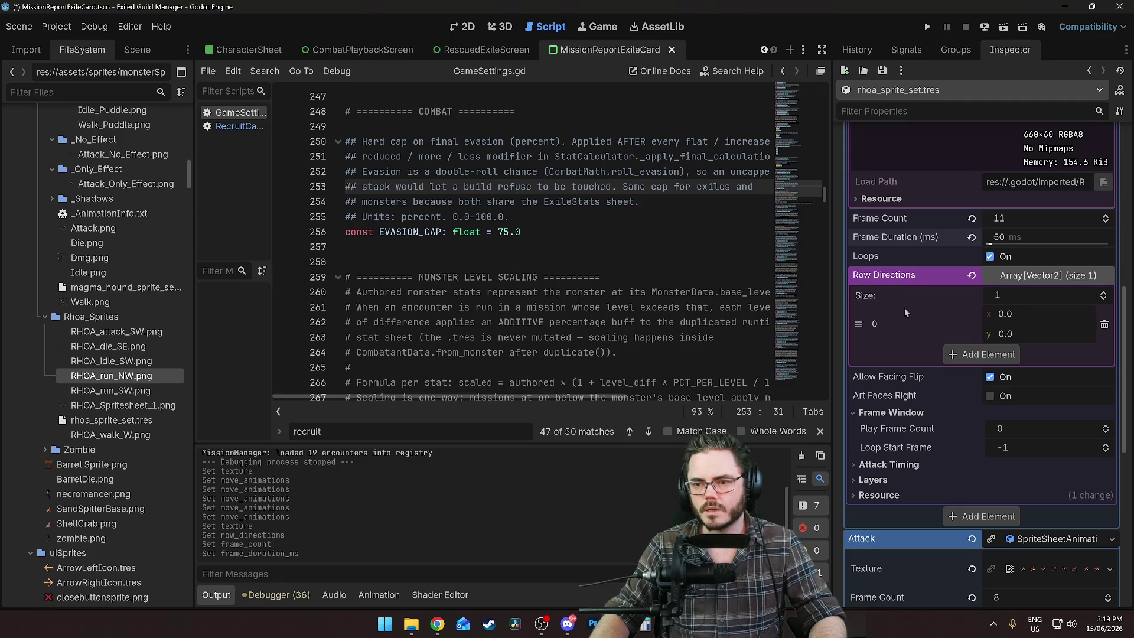
{"action": "scroll", "coordinate": [970, 434], "scroll_direction": "up", "scroll_amount": 5}
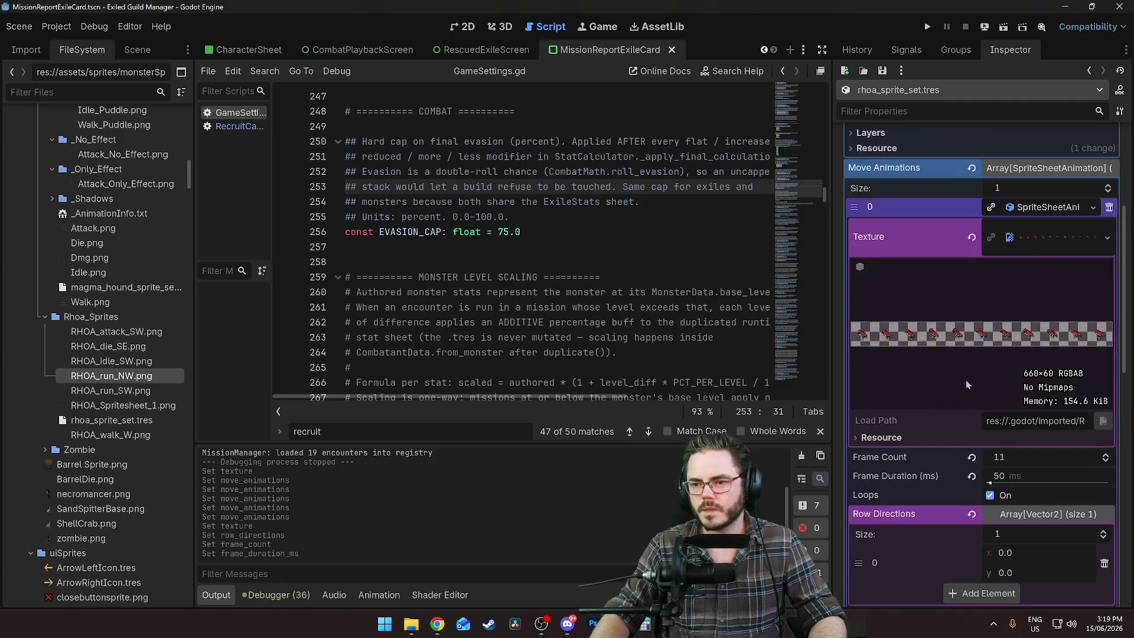
{"action": "right_click", "coordinate": [1047, 208]}
{"action": "left_click", "coordinate": [1043, 209]}
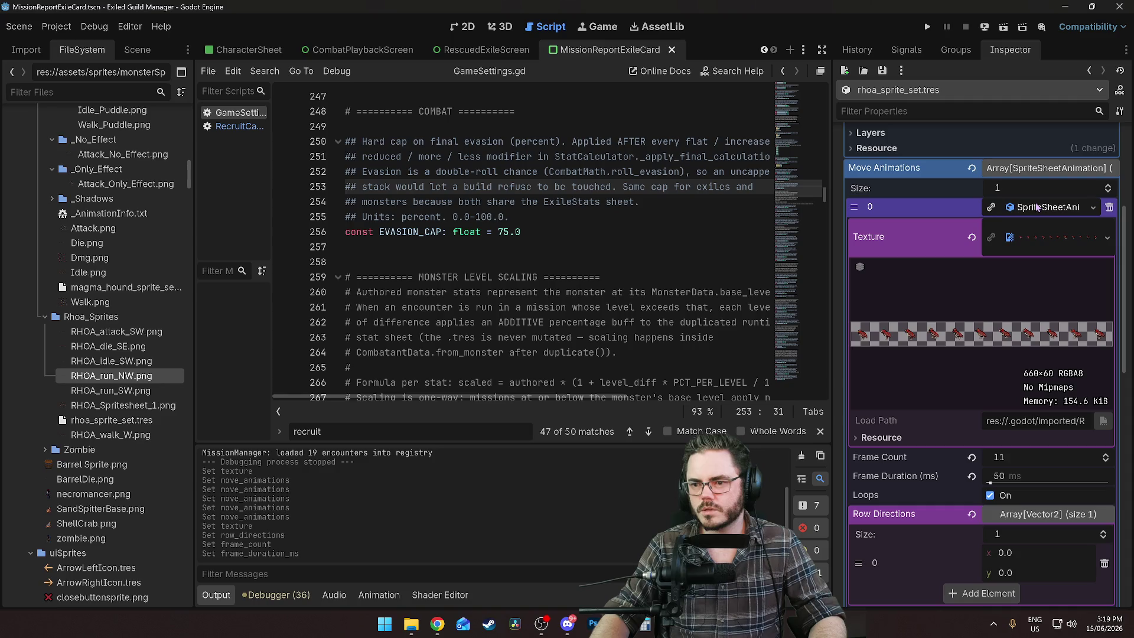
{"action": "left_click", "coordinate": [1040, 210]}
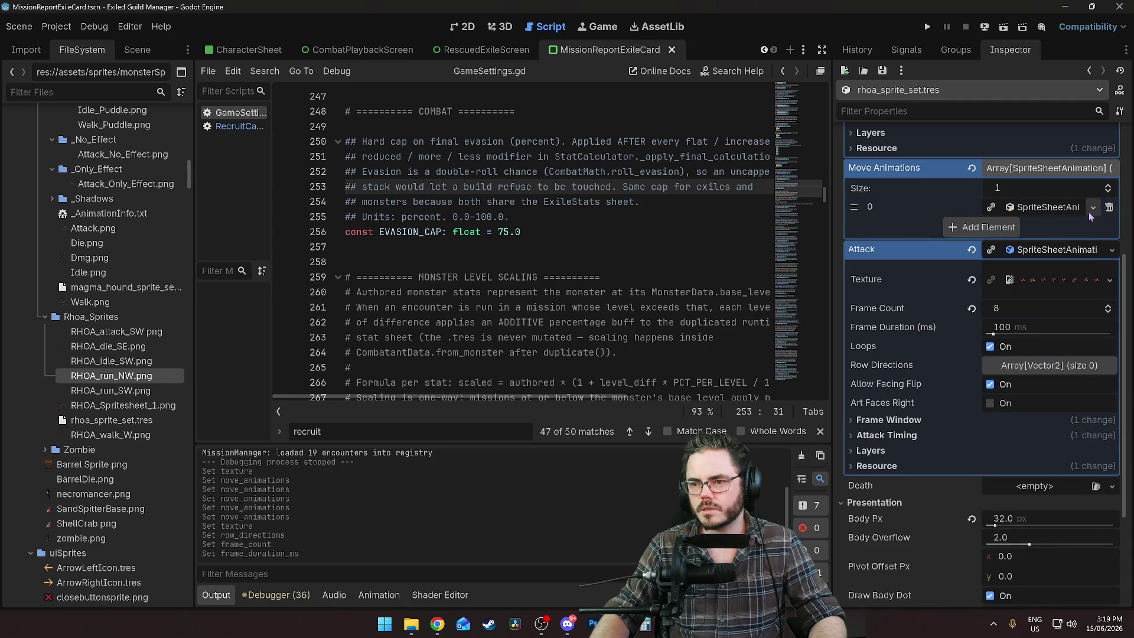
{"action": "left_click", "coordinate": [983, 227]}
Create a New SpriteSheetAnimation in slot 1 with RHOA_run_SW.png as its texture
{"action": "left_click", "coordinate": [1027, 226]}
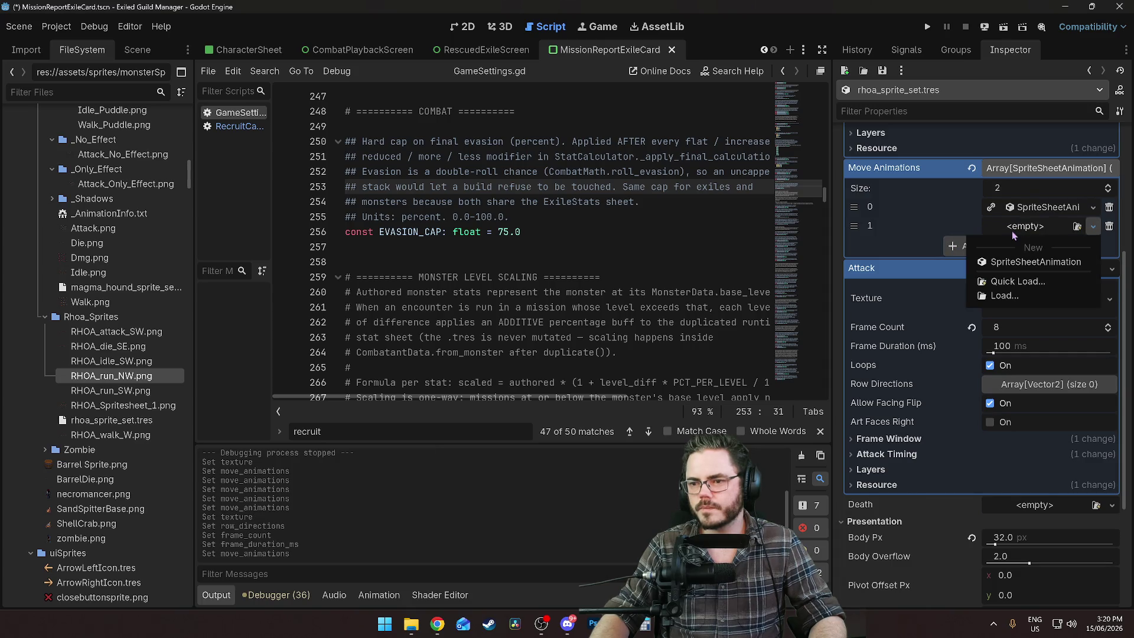
{"action": "left_click", "coordinate": [1038, 259]}
{"action": "left_click", "coordinate": [1042, 229]}
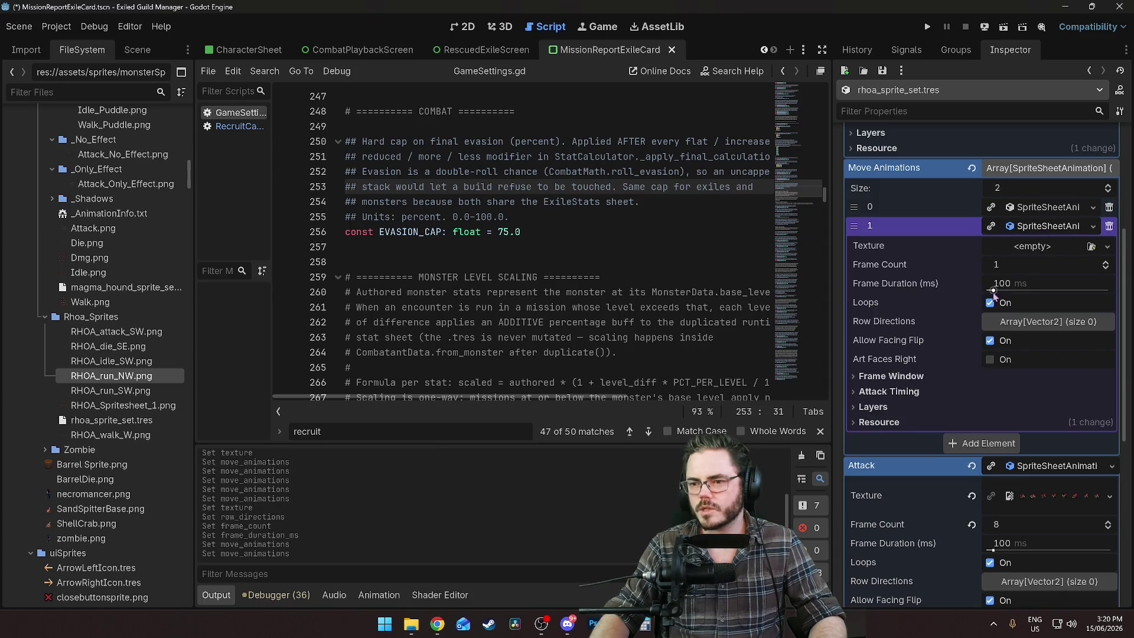
{"action": "left_click", "coordinate": [116, 393]}
{"action": "mouse_move", "coordinate": [120, 394]}
{"action": "left_mouse_down"}
{"action": "mouse_move", "coordinate": [1058, 265]}
{"action": "mouse_move", "coordinate": [1063, 251]}
{"action": "left_mouse_up"}
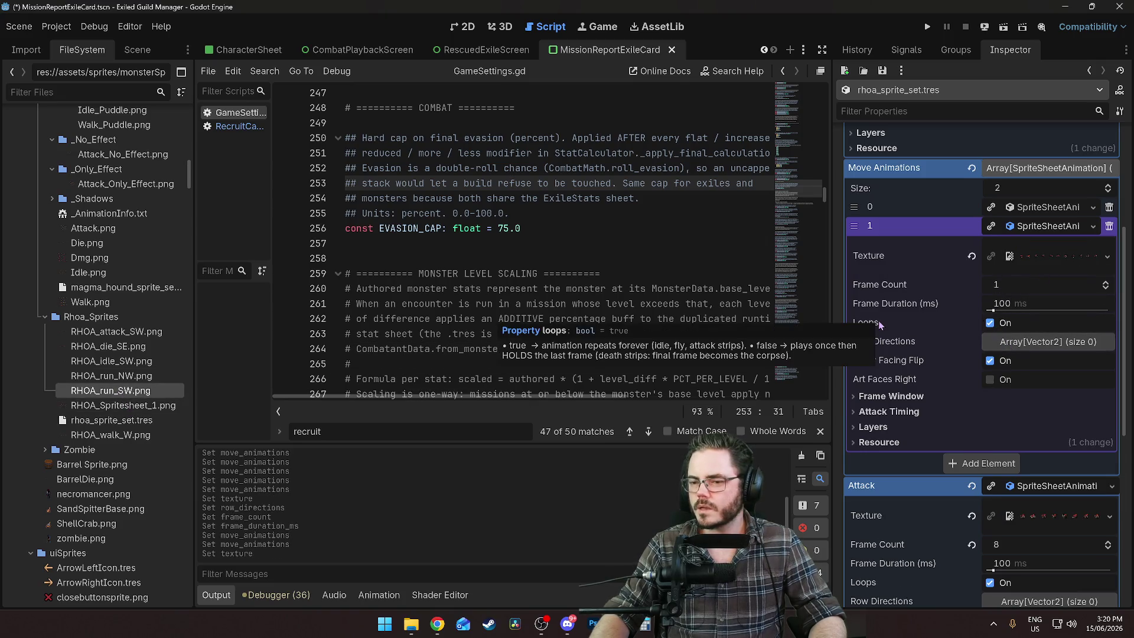
Give the second move animation a 50 ms frame duration and 11 frames
{"action": "mouse_move", "coordinate": [902, 365]}
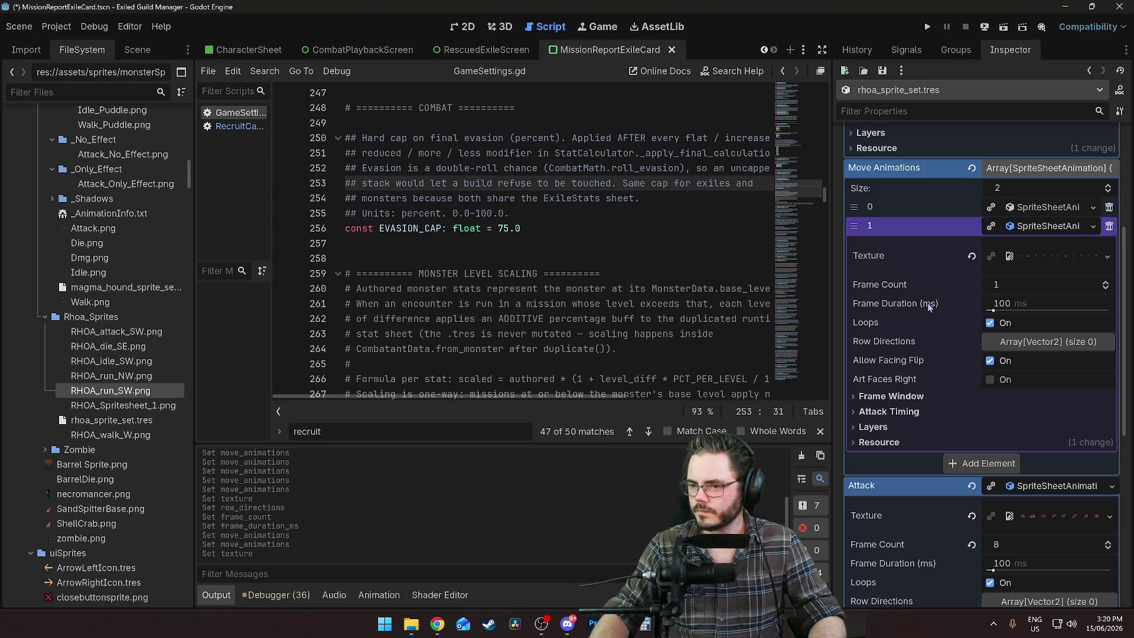
{"action": "left_click", "coordinate": [1012, 303]}
{"action": "type", "text": "50"}
{"action": "key", "text": "Return"}
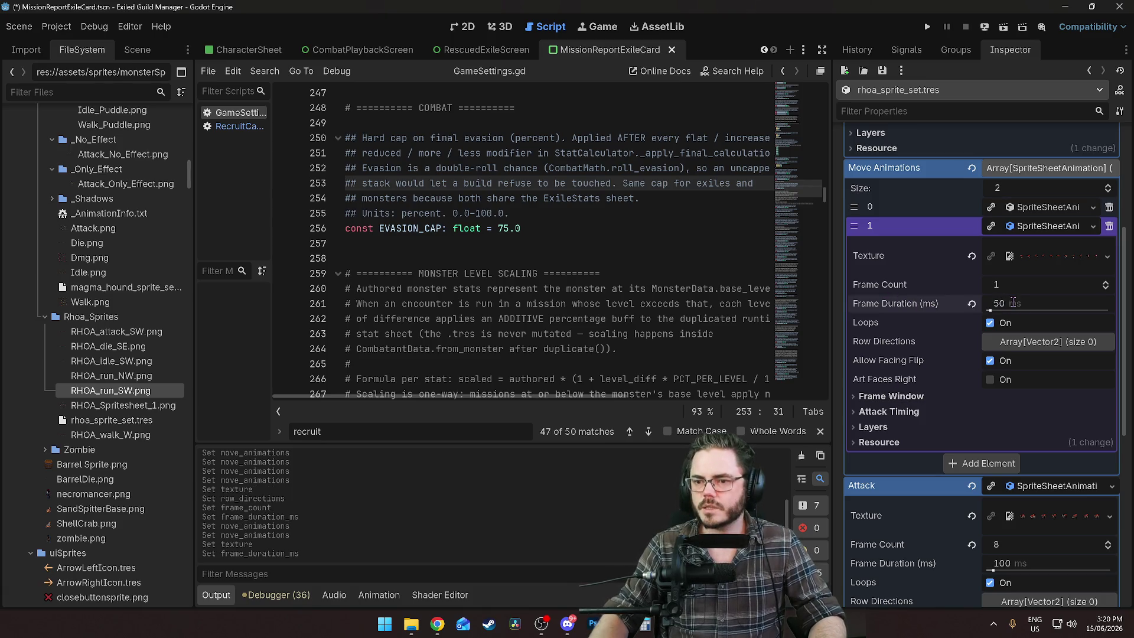
{"action": "left_click", "coordinate": [1006, 287]}
{"action": "key", "text": "Return"}
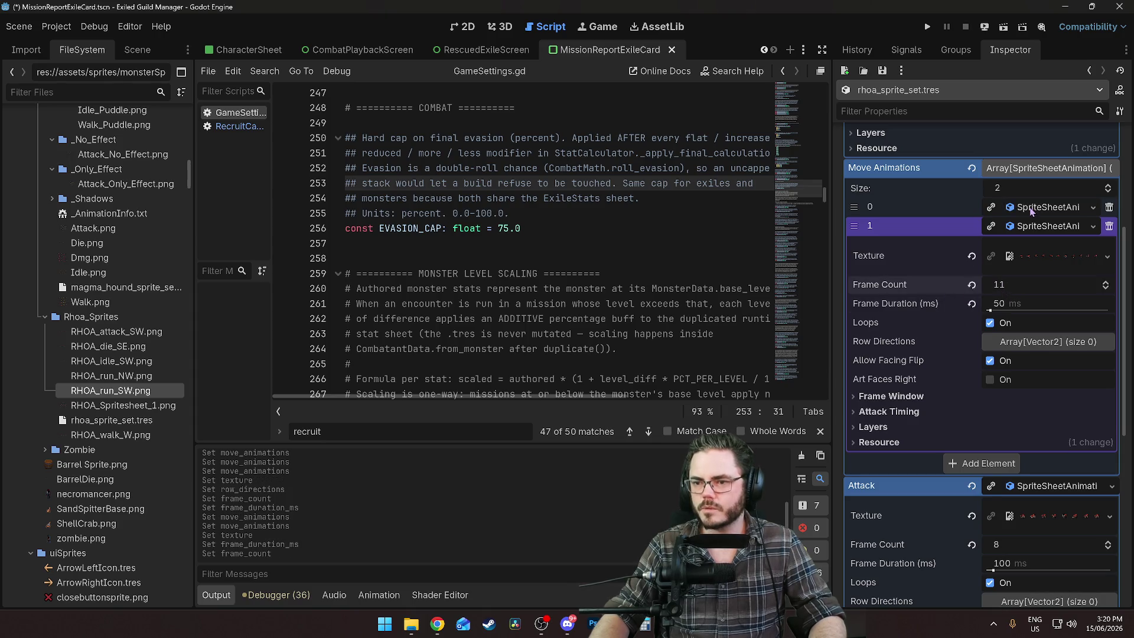
Collapse the second move animation and the Attack animation so the Death slot shows
{"action": "left_click", "coordinate": [886, 396]}
{"action": "left_click", "coordinate": [887, 448]}
{"action": "left_click", "coordinate": [888, 447]}
{"action": "left_click", "coordinate": [873, 463]}
{"action": "left_click", "coordinate": [874, 463]}
{"action": "scroll", "coordinate": [970, 509], "scroll_direction": "down", "scroll_amount": 2}
{"action": "scroll", "coordinate": [931, 342], "scroll_direction": "up", "scroll_amount": 5}
{"action": "left_click", "coordinate": [1049, 408]}
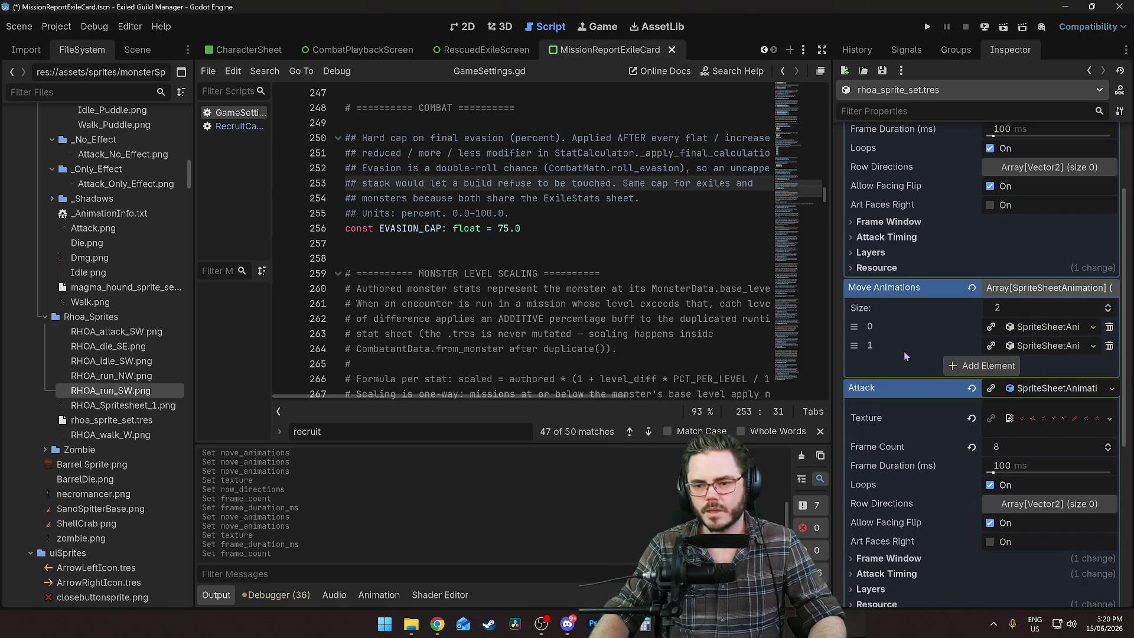
{"action": "scroll", "coordinate": [903, 351], "scroll_direction": "down", "scroll_amount": 3}
{"action": "left_click", "coordinate": [1046, 212]}
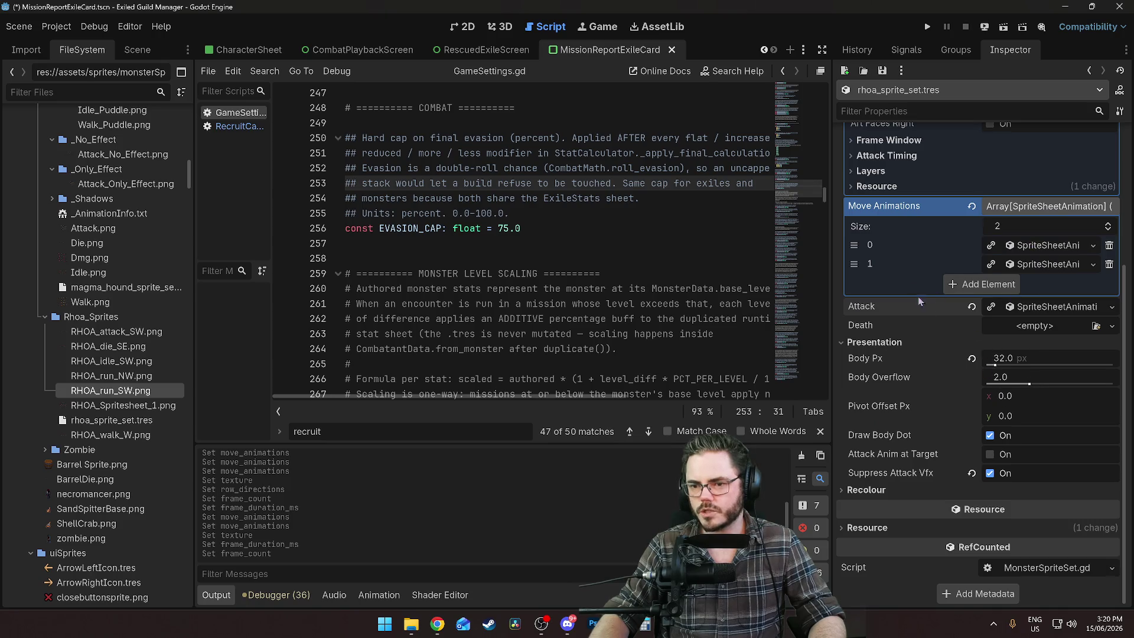
Create a New SpriteSheetAnimation for Death using RHOA_die_SE.png as its texture
{"action": "left_click", "coordinate": [1034, 325]}
{"action": "left_click", "coordinate": [1040, 361]}
{"action": "left_click", "coordinate": [1034, 325]}
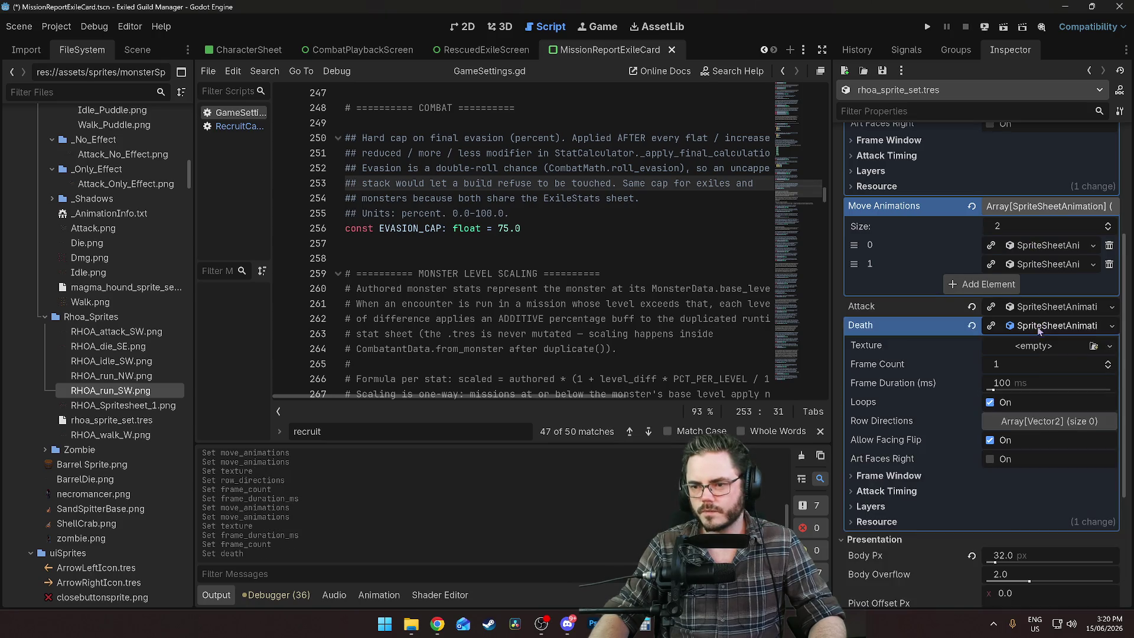
{"action": "left_click", "coordinate": [111, 376]}
{"action": "left_click_drag", "start_coordinate": [107, 346], "coordinate": [1040, 349]}
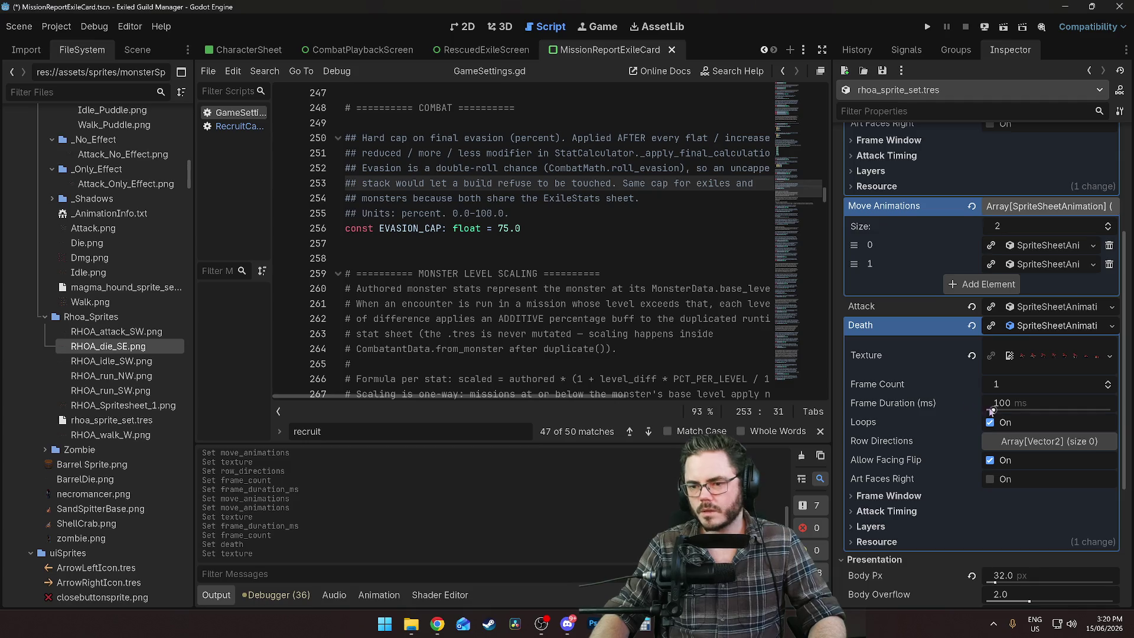
Scroll the Inspector and expand the second move animation's settings again
{"action": "scroll", "coordinate": [982, 415], "scroll_direction": "down", "scroll_amount": 2}
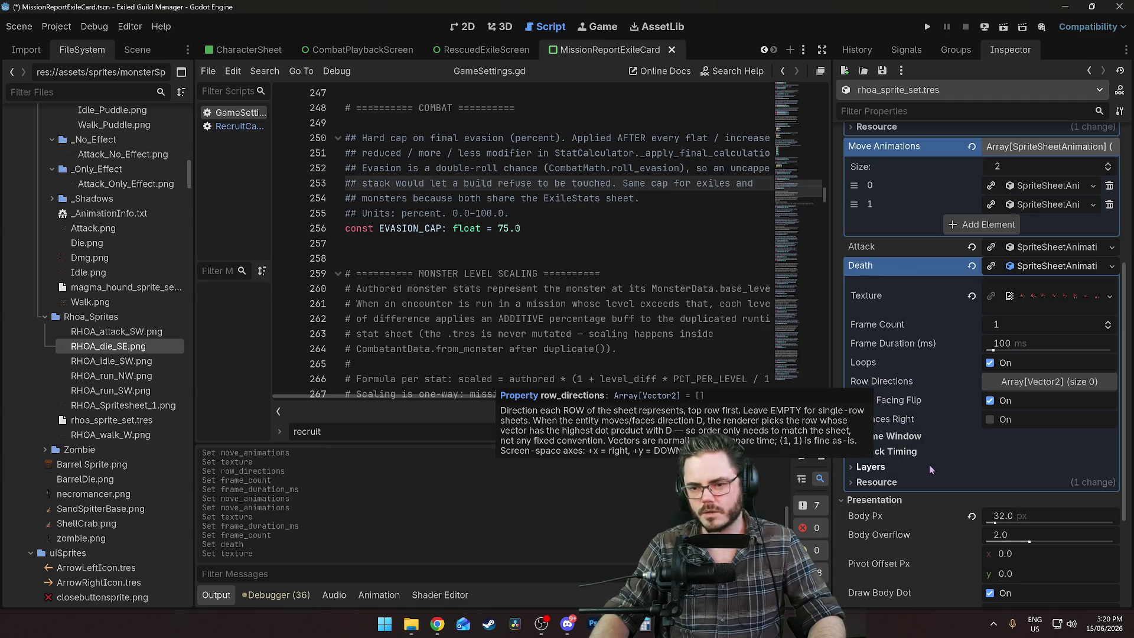
{"action": "scroll", "coordinate": [909, 413], "scroll_direction": "up", "scroll_amount": 3}
{"action": "scroll", "coordinate": [909, 413], "scroll_direction": "down", "scroll_amount": 3}
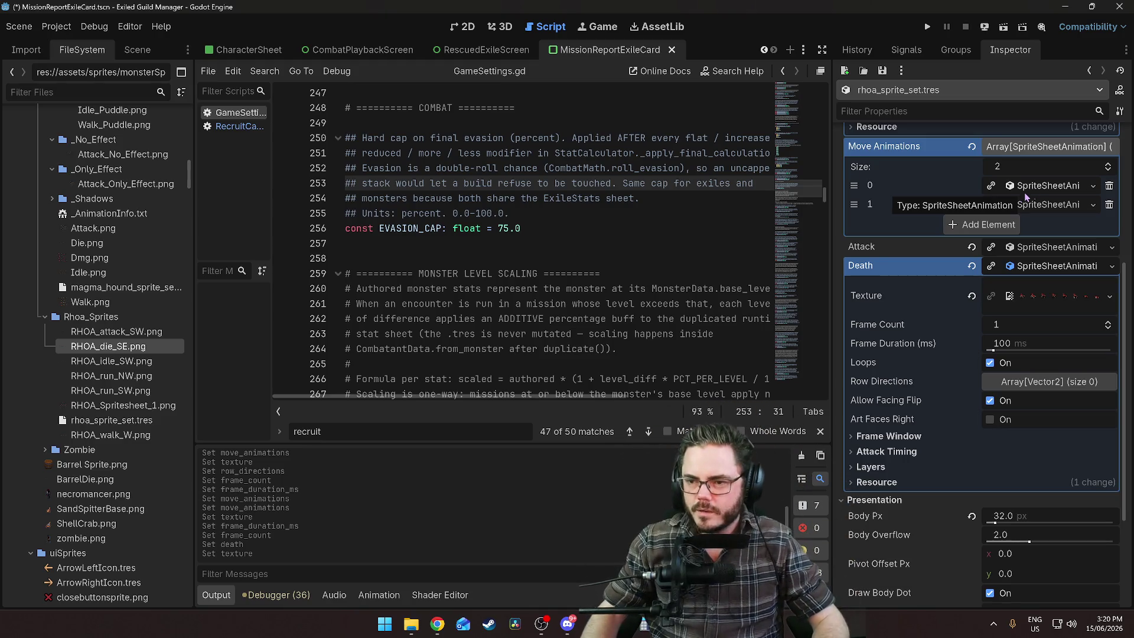
{"action": "left_click", "coordinate": [1030, 205]}
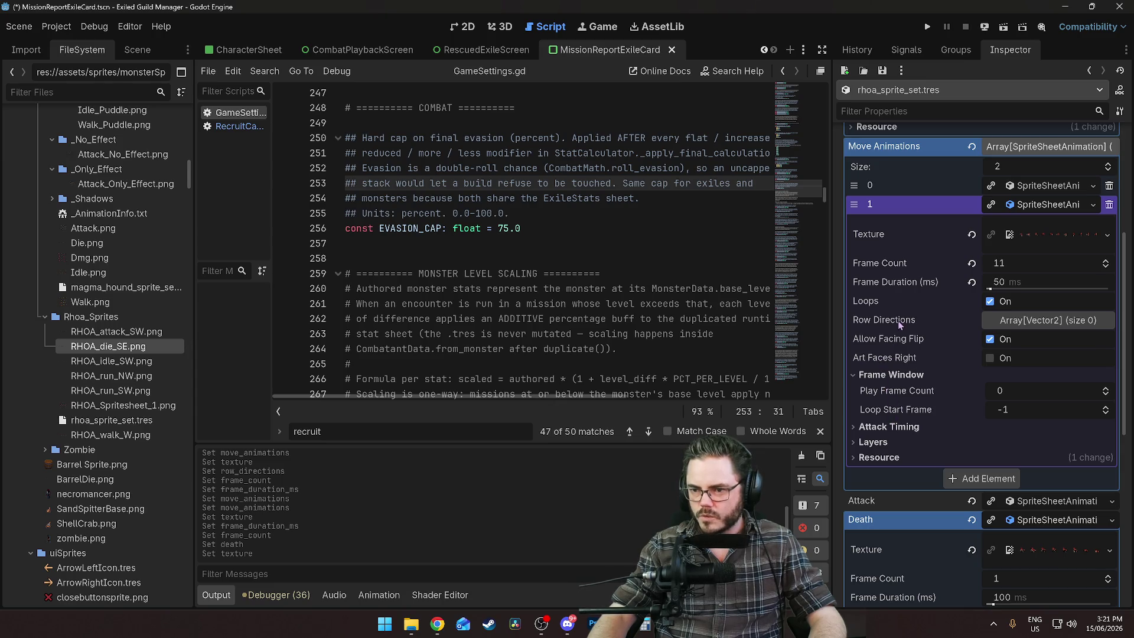
{"action": "left_click", "coordinate": [1045, 320]}
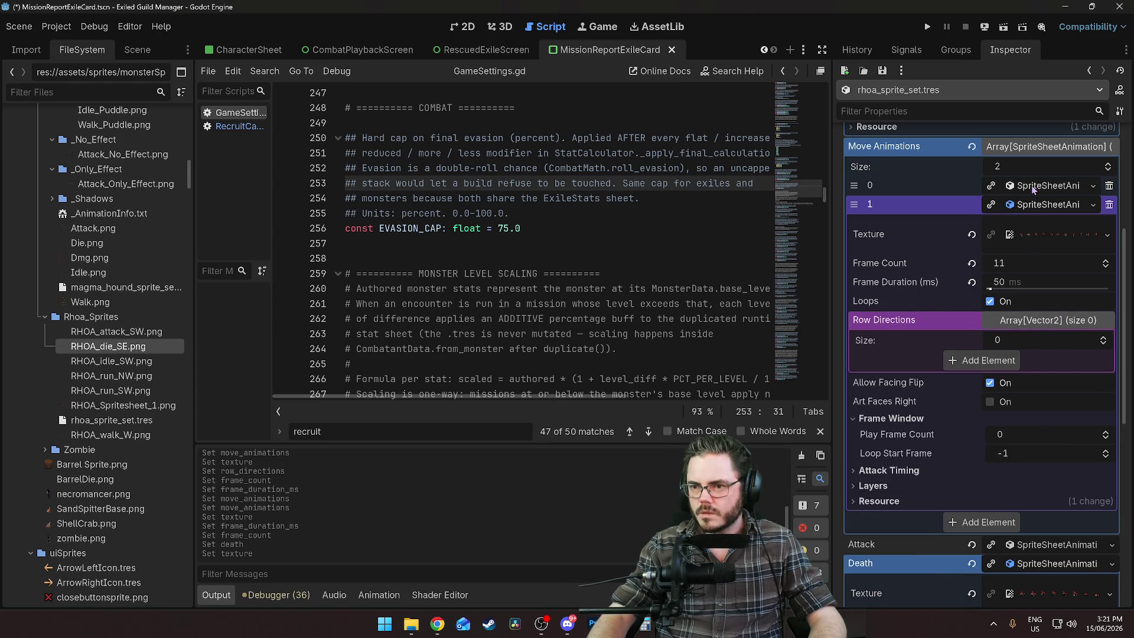
{"action": "left_click", "coordinate": [1034, 189]}
{"action": "scroll", "coordinate": [1043, 388], "scroll_direction": "down", "scroll_amount": 2}
{"action": "left_click_drag", "start_coordinate": [1043, 388], "coordinate": [1047, 388]}
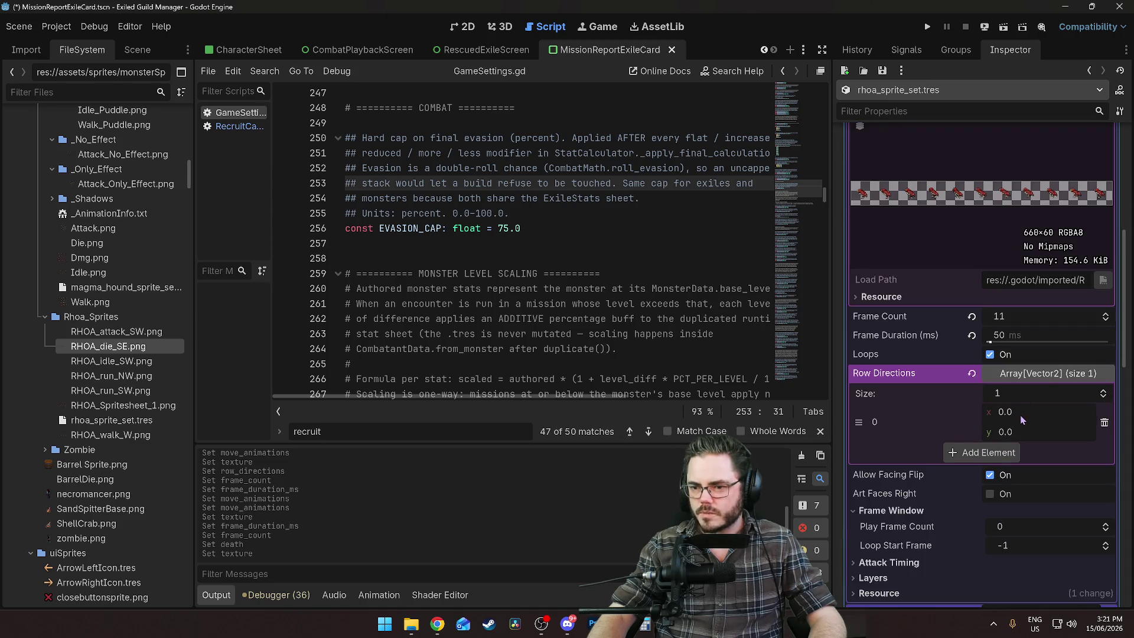
{"action": "scroll", "coordinate": [1022, 414], "scroll_direction": "up", "scroll_amount": 2}
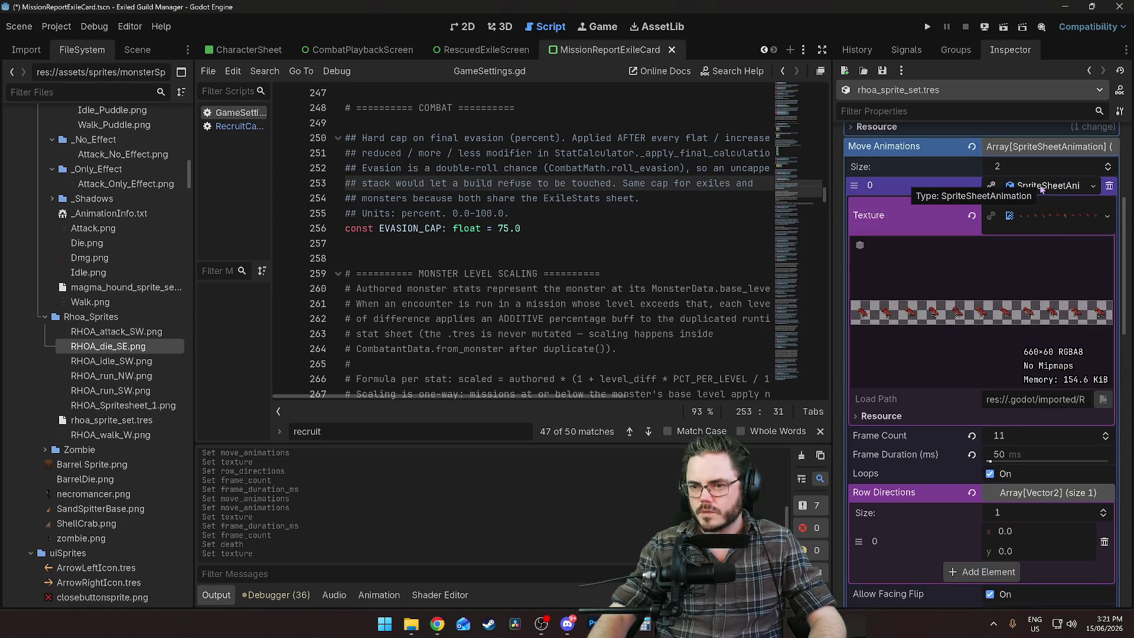
{"action": "left_click", "coordinate": [1043, 186]}
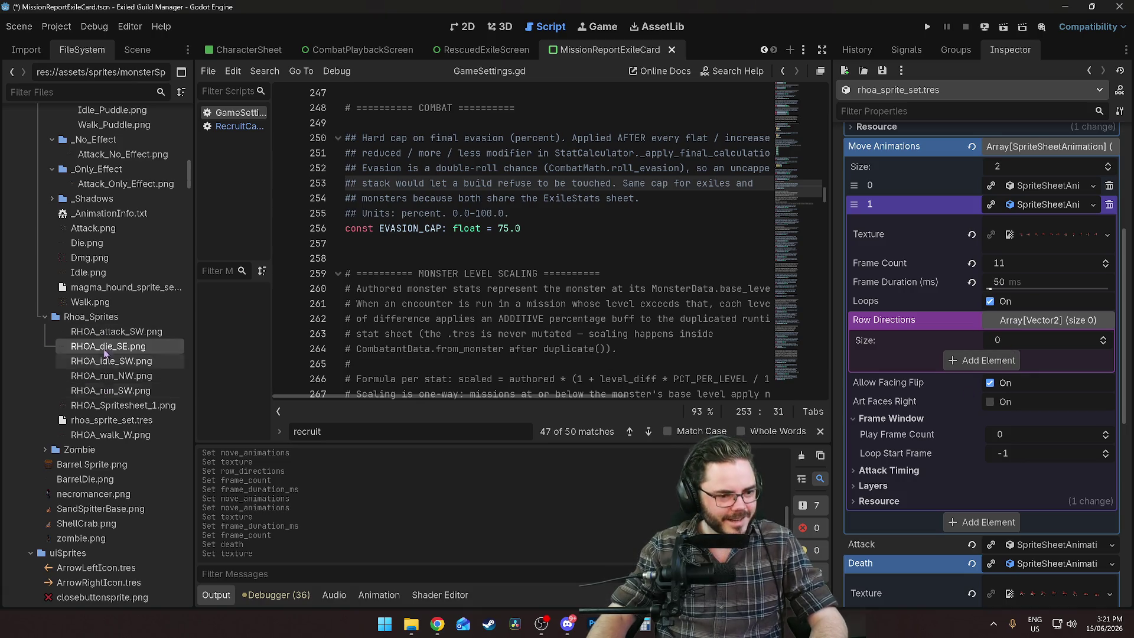
{"action": "scroll", "coordinate": [110, 274], "scroll_direction": "up", "scroll_amount": 2}
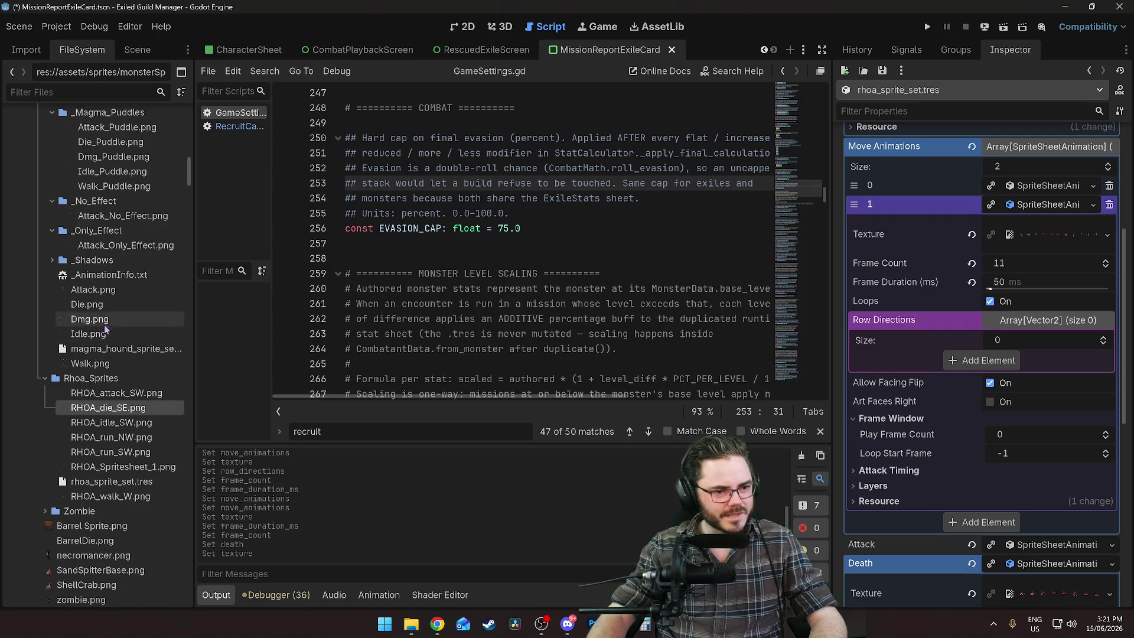
{"action": "left_click", "coordinate": [118, 348]}
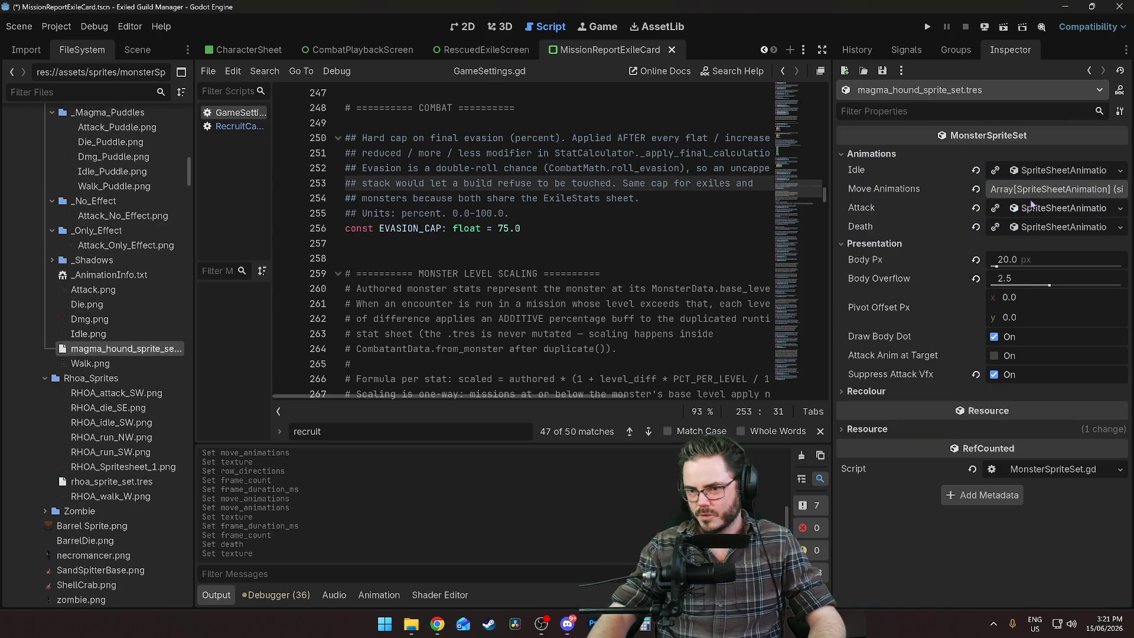
{"action": "left_click", "coordinate": [1031, 190]}
{"action": "left_click", "coordinate": [1035, 231]}
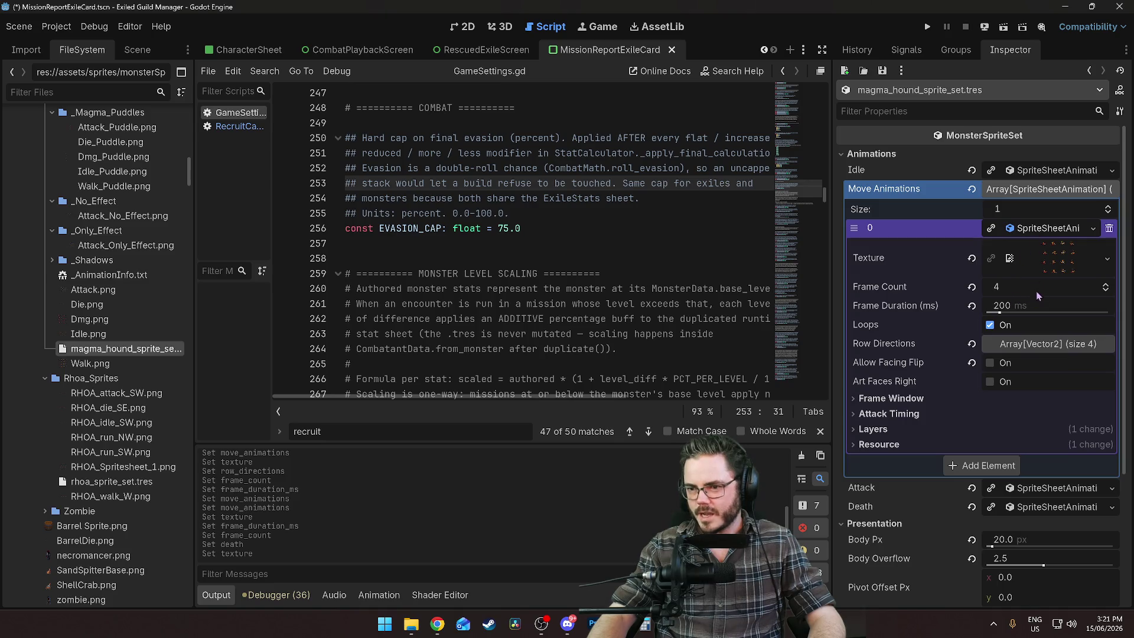
{"action": "left_click", "coordinate": [1012, 344]}
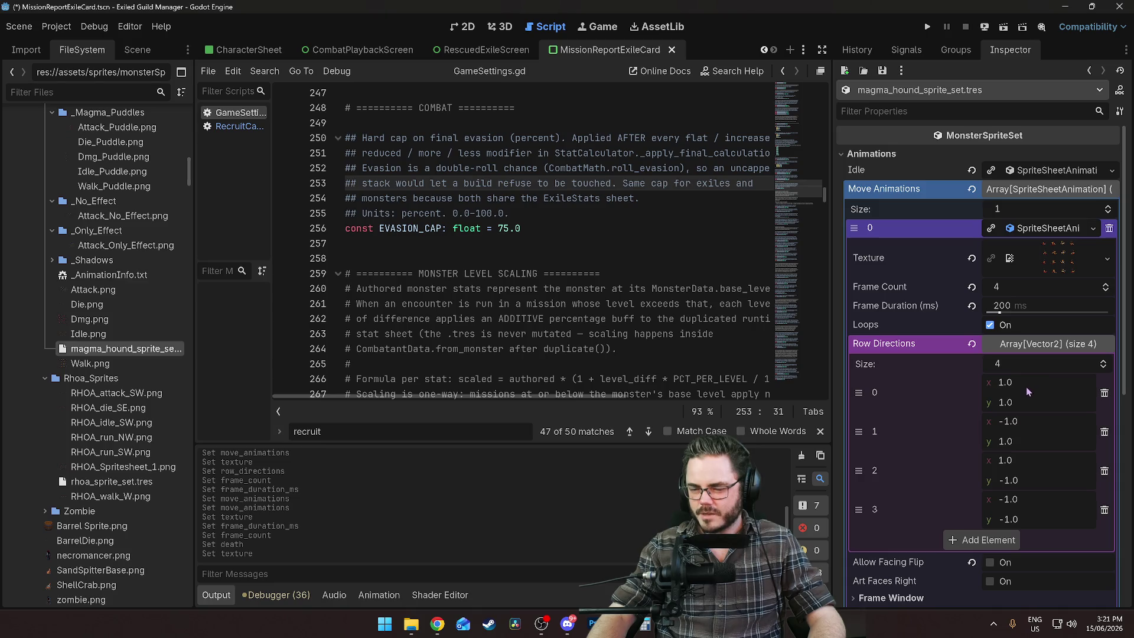
{"action": "left_click", "coordinate": [1050, 256]}
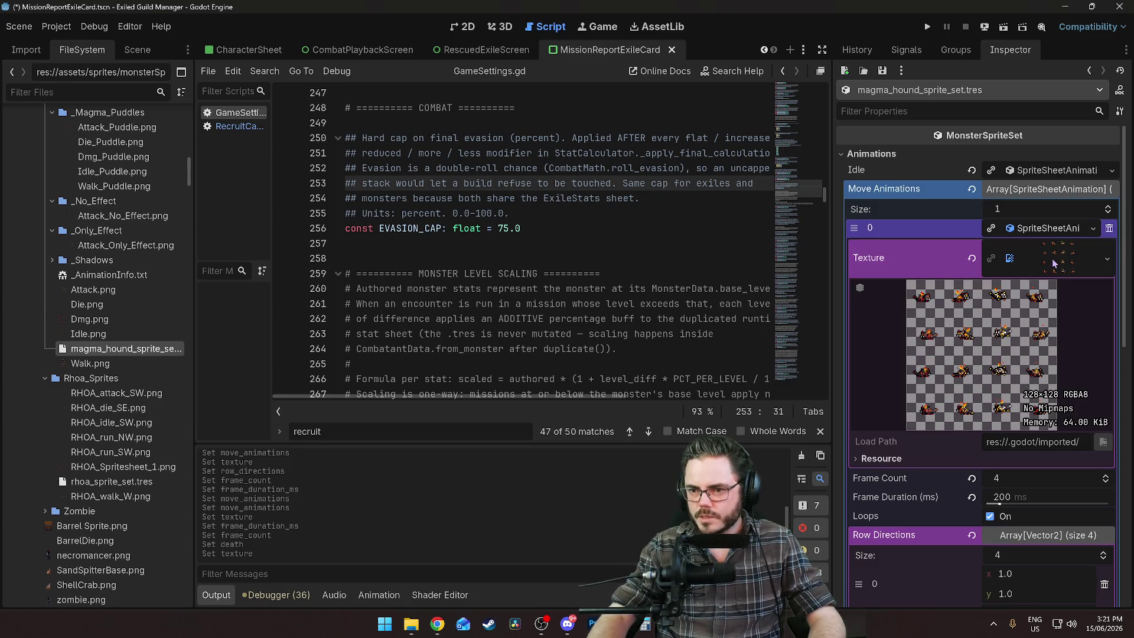
{"action": "left_click", "coordinate": [1055, 263]}
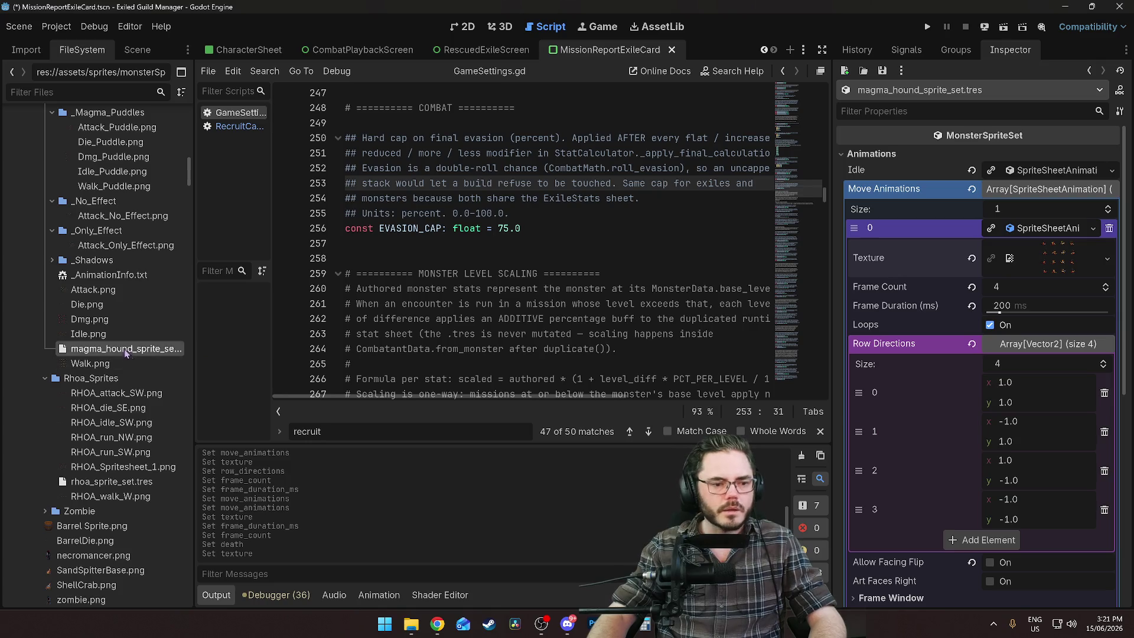
{"action": "left_click", "coordinate": [111, 482]}
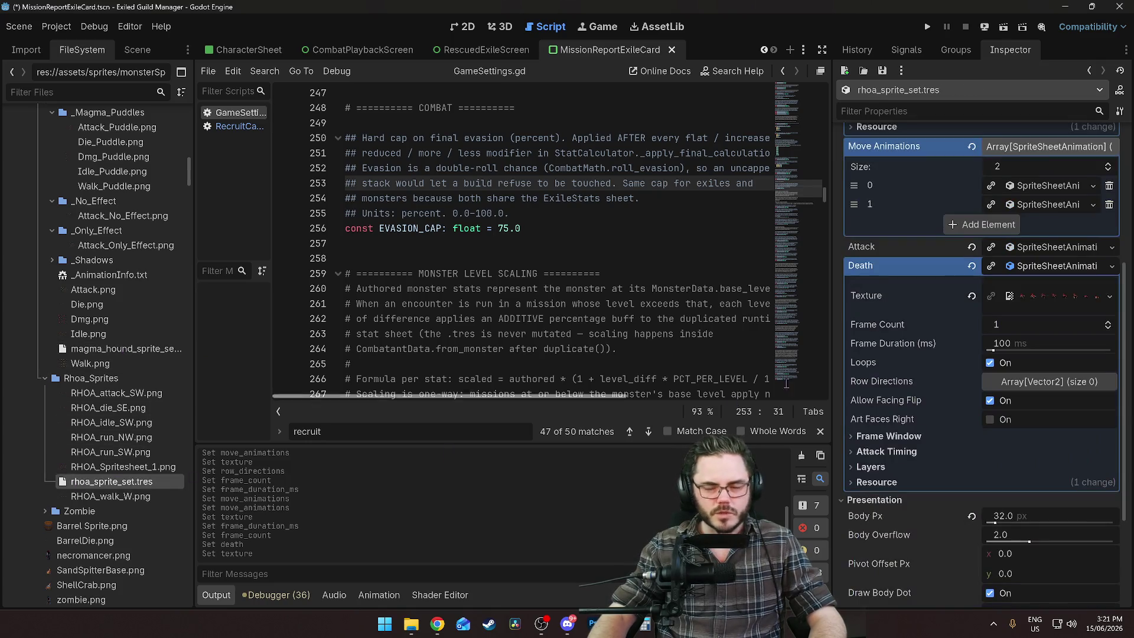
{"action": "scroll", "coordinate": [908, 337], "scroll_direction": "down", "scroll_amount": 2}
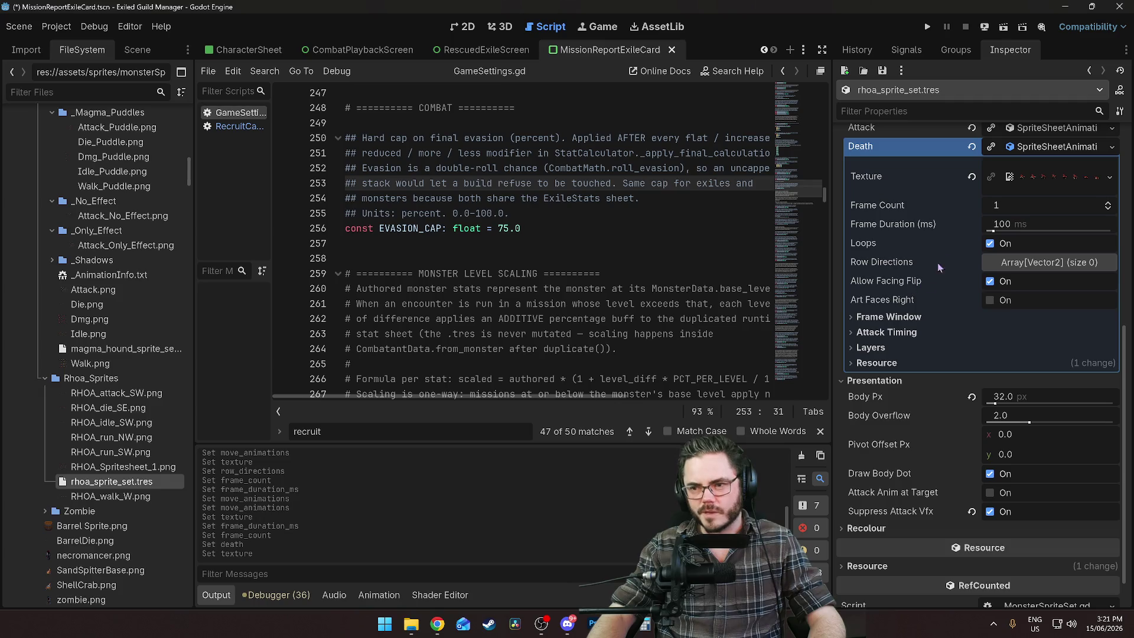
{"action": "left_click", "coordinate": [1045, 176]}
{"action": "left_click", "coordinate": [998, 315]}
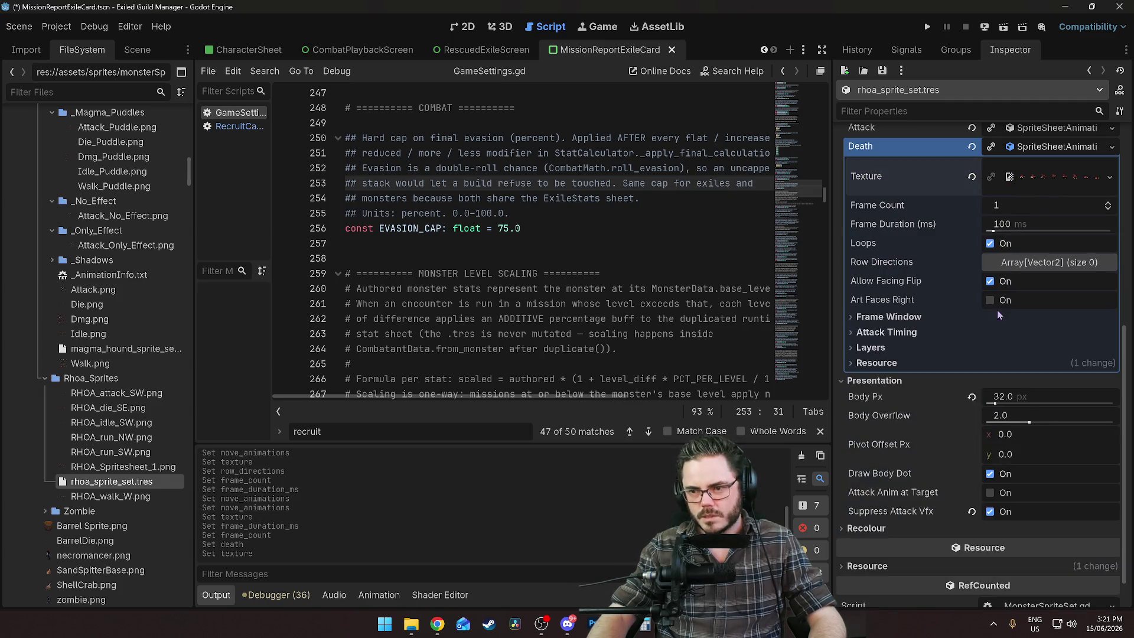
Add one row direction of (-1, 1) to the death animation
{"action": "scroll", "coordinate": [1002, 317], "scroll_direction": "up", "scroll_amount": 1}
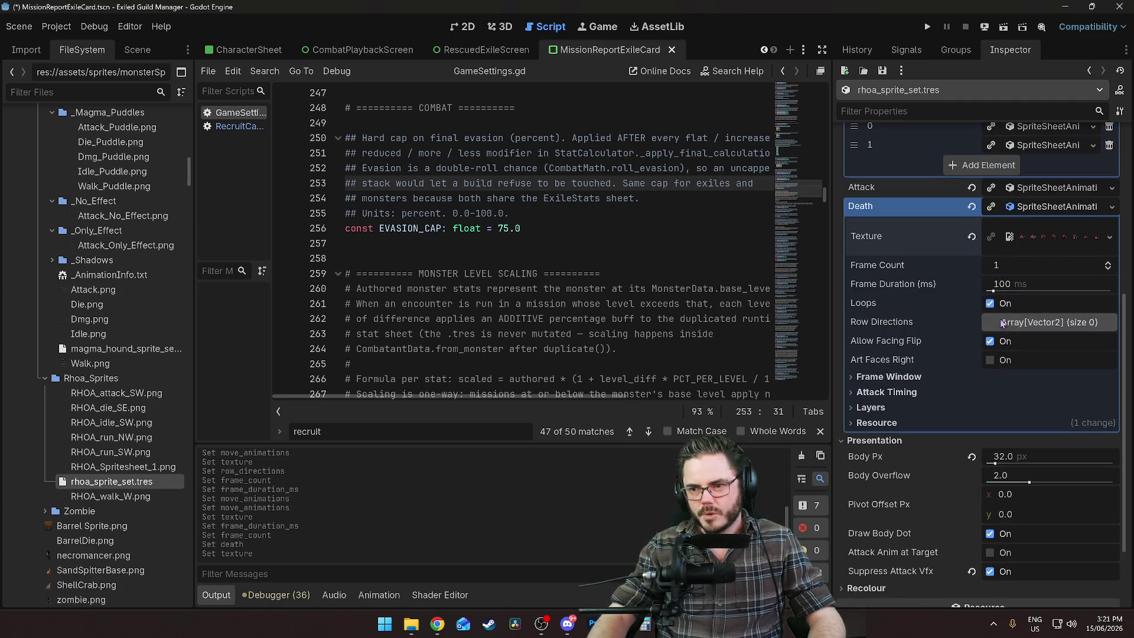
{"action": "left_click", "coordinate": [1035, 324]}
{"action": "left_click", "coordinate": [1019, 365]}
{"action": "type", "text": "-1"}
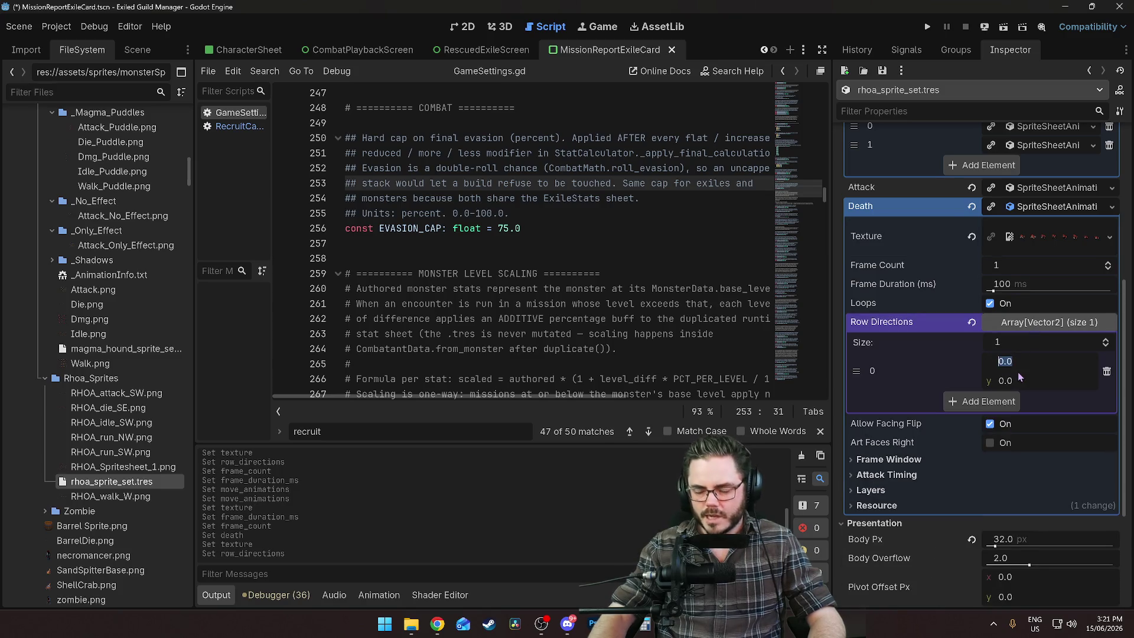
{"action": "left_click", "coordinate": [1021, 381]}
{"action": "type", "text": "1"}
{"action": "key", "text": "Return"}
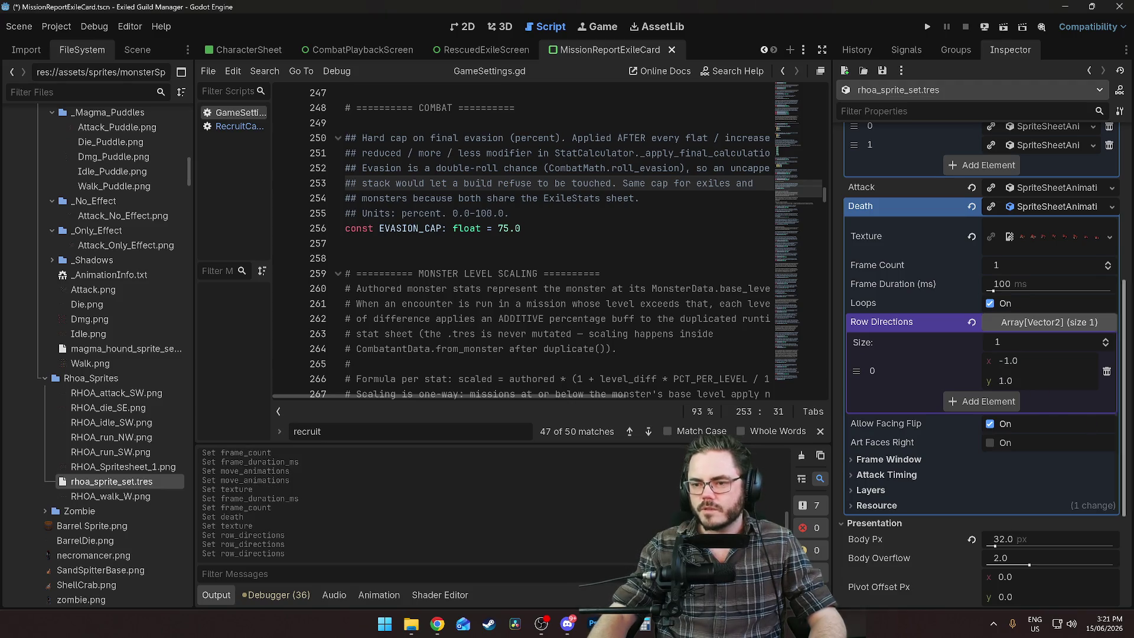
Save the project with Ctrl+S
{"action": "mouse_move", "coordinate": [909, 444]}
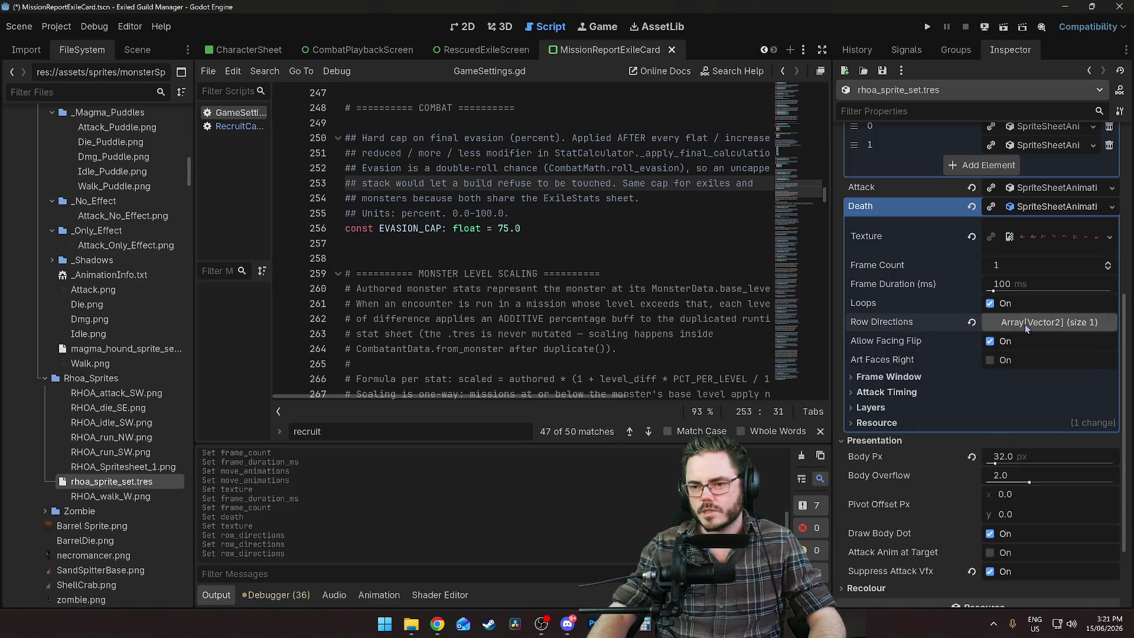
{"action": "key", "text": "ctrl+s"}
{"action": "scroll", "coordinate": [924, 378], "scroll_direction": "down", "scroll_amount": 3}
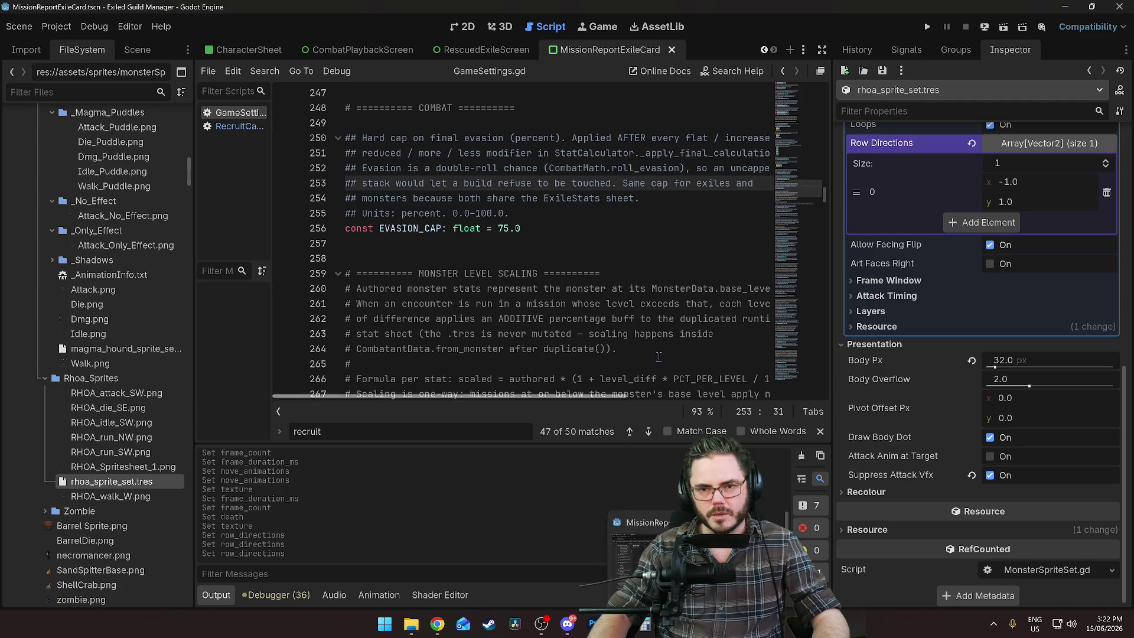
{"action": "left_click", "coordinate": [599, 239]}
Run the game, load the saved game, and browse Oakstruck's passive tree
{"action": "left_click", "coordinate": [927, 27]}
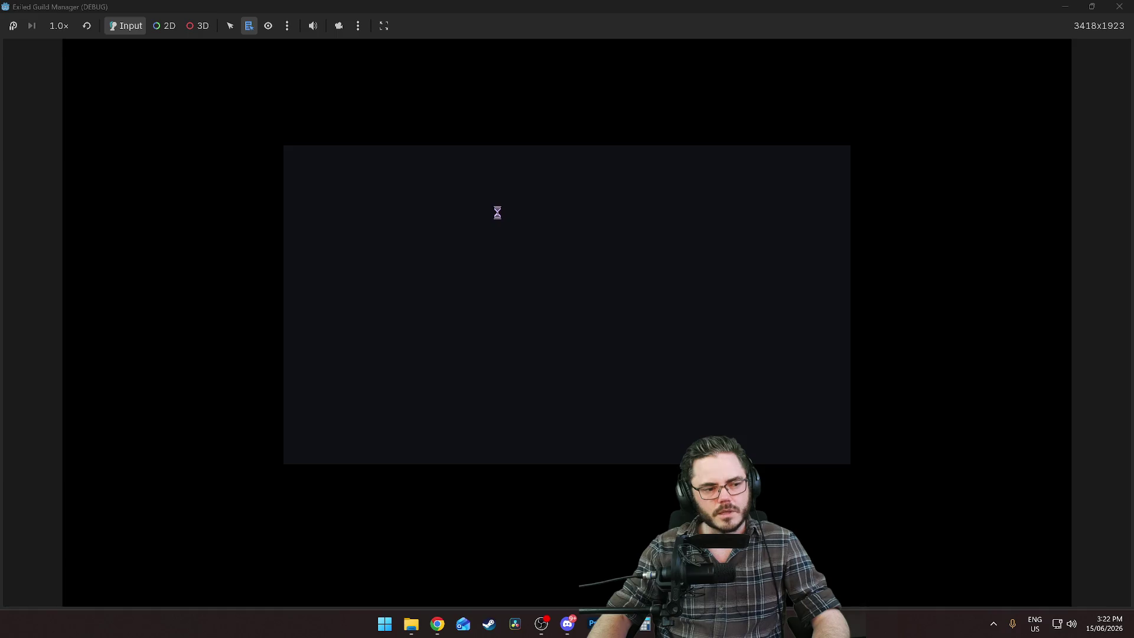
{"action": "left_click", "coordinate": [608, 382]}
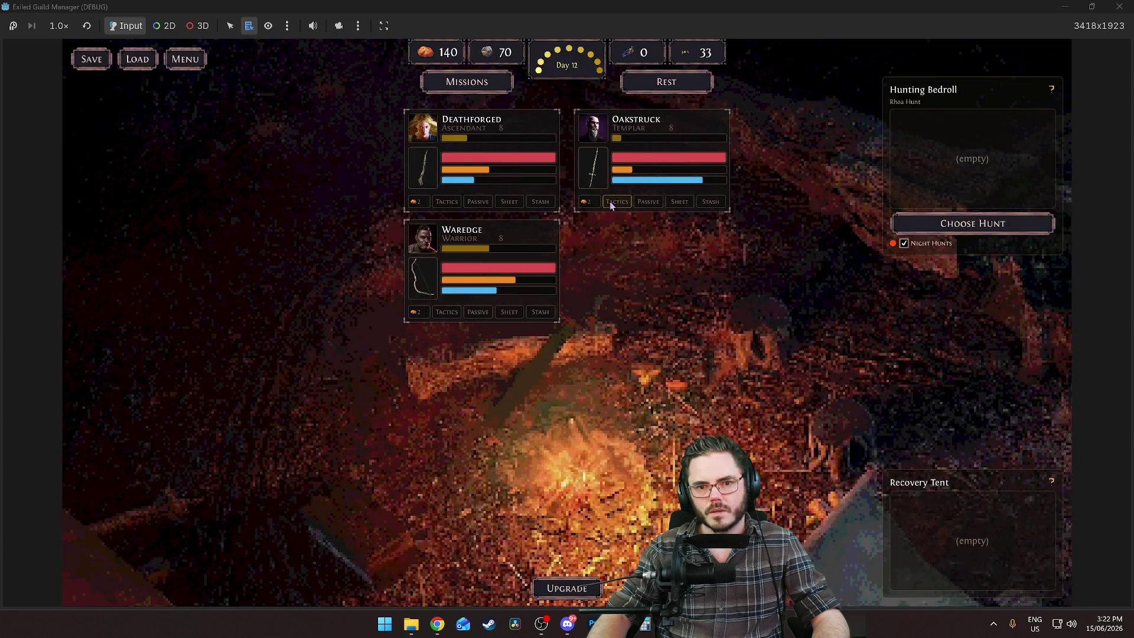
{"action": "left_click", "coordinate": [650, 205]}
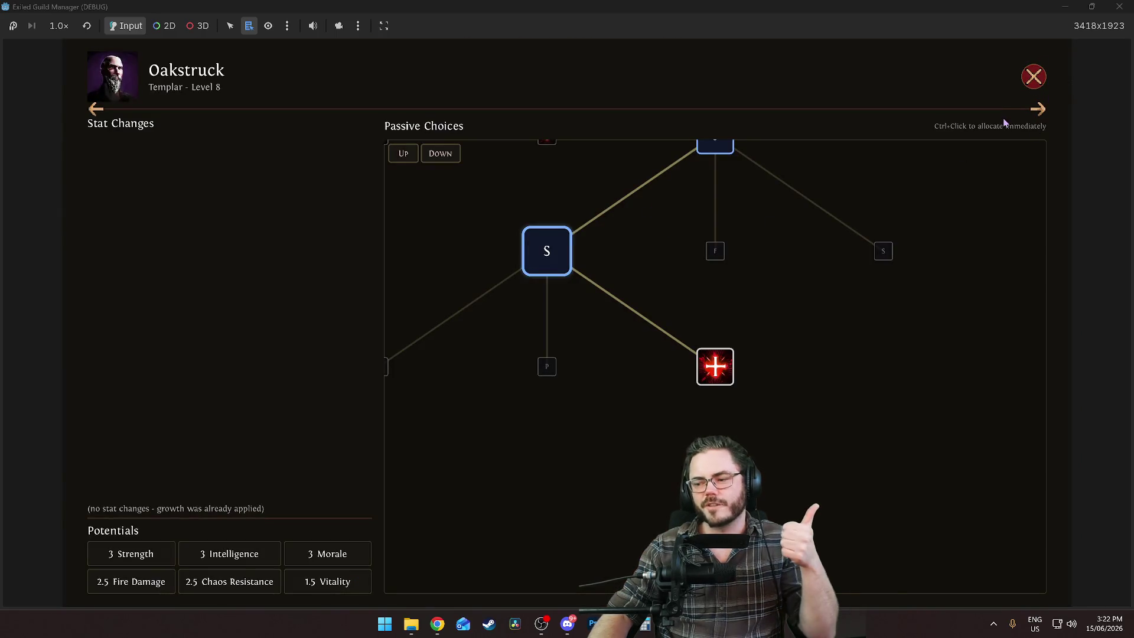
{"action": "left_click", "coordinate": [1033, 76]}
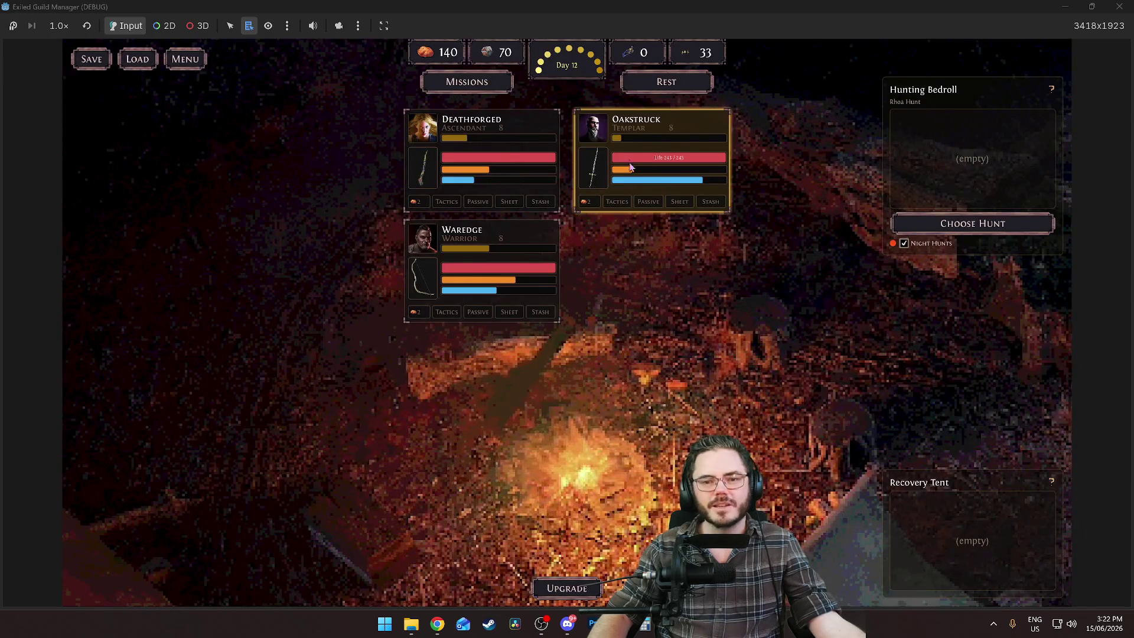
View Oakstruck's character sheet, equipment and crafting bench, then return to the Godot editor
{"action": "left_click", "coordinate": [679, 201]}
{"action": "left_click", "coordinate": [1058, 53]}
{"action": "left_click", "coordinate": [710, 201]}
{"action": "left_click", "coordinate": [773, 335]}
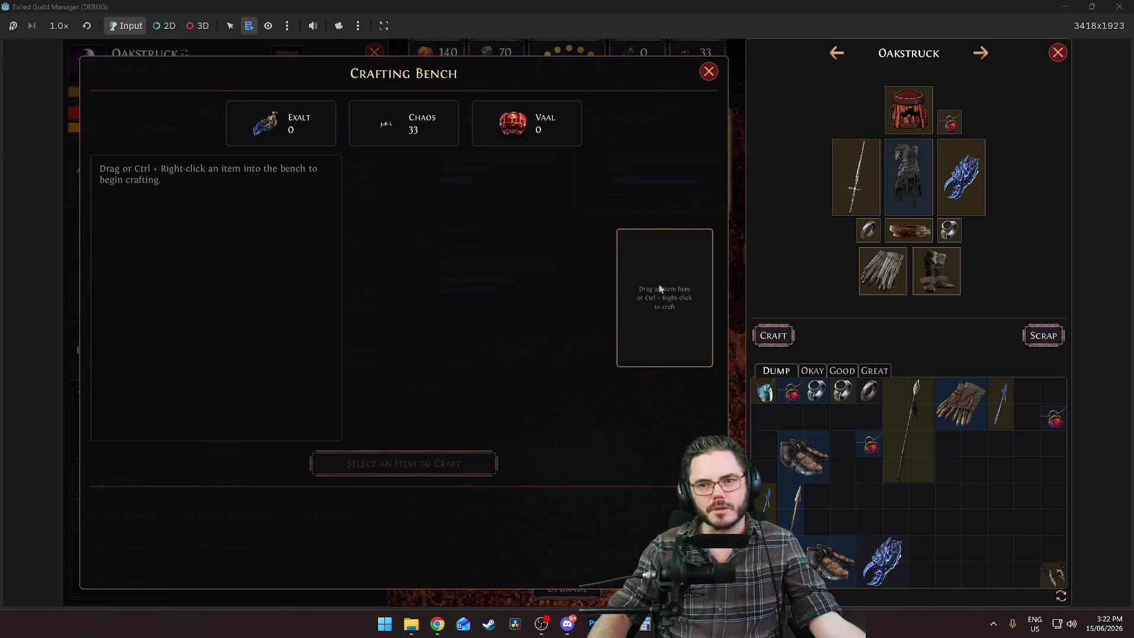
{"action": "left_click", "coordinate": [709, 71]}
{"action": "left_click", "coordinate": [1057, 54]}
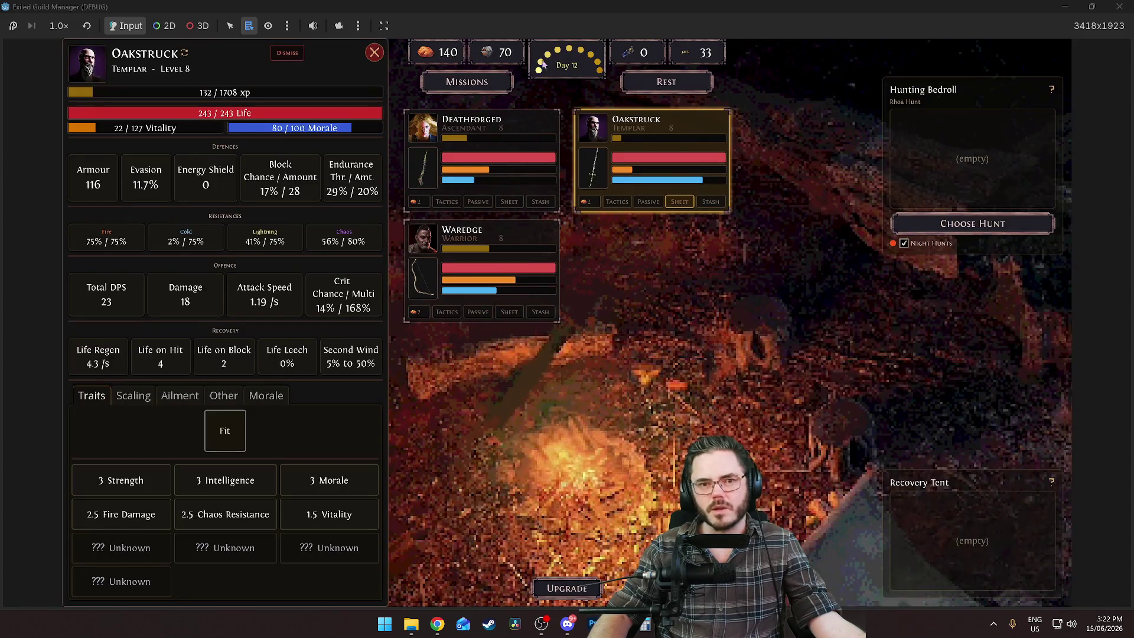
{"action": "left_click", "coordinate": [467, 81]}
{"action": "key", "text": "Escape"}
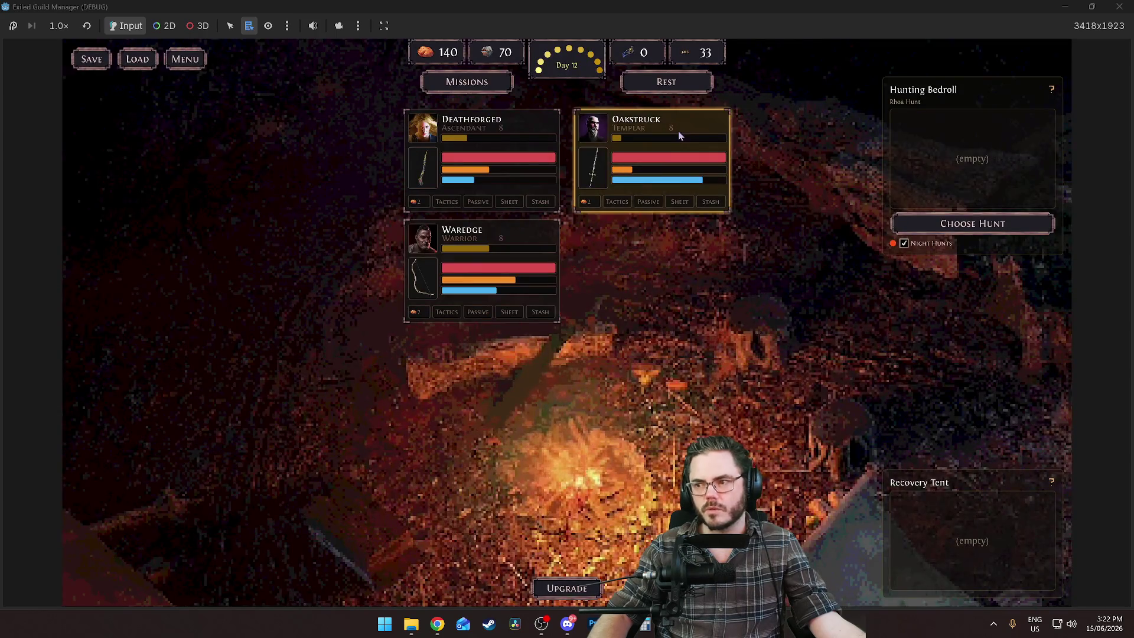
{"action": "left_click", "coordinate": [629, 192]}
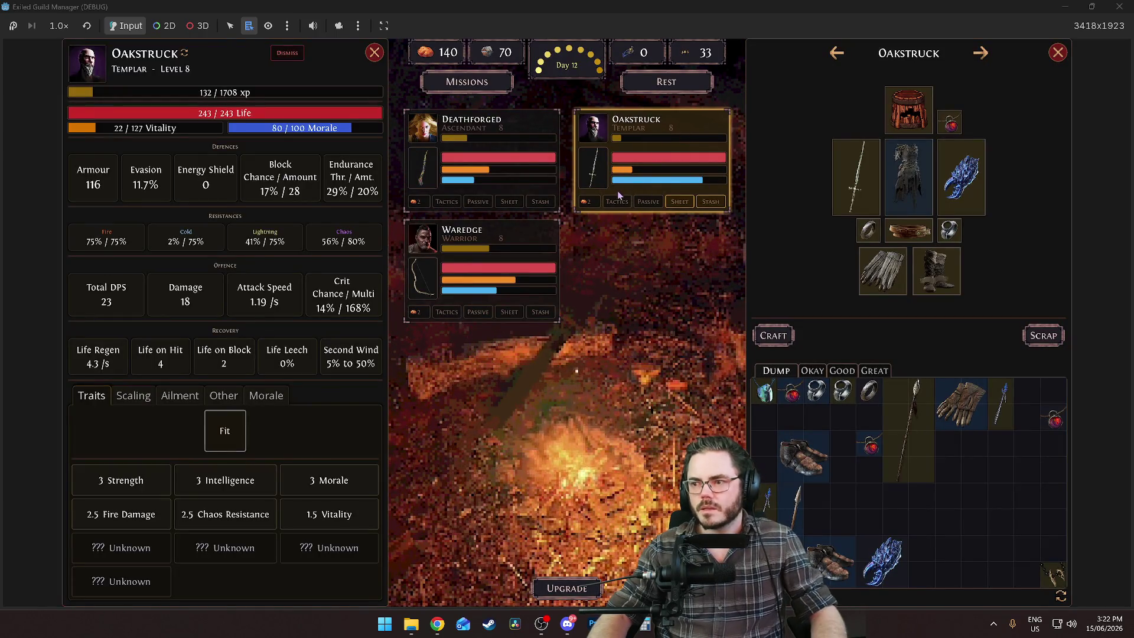
{"action": "key", "text": "alt+Tab"}
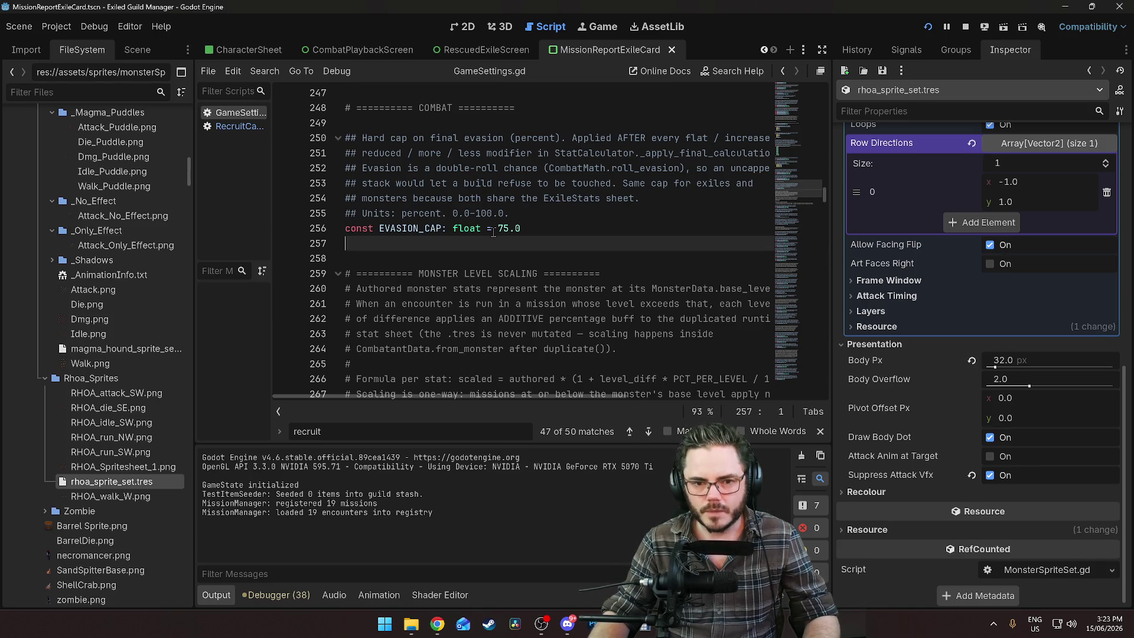
Stop the game, filter FileSystem by 'combat', and run CombatSandbox.tscn
{"action": "left_click", "coordinate": [538, 255]}
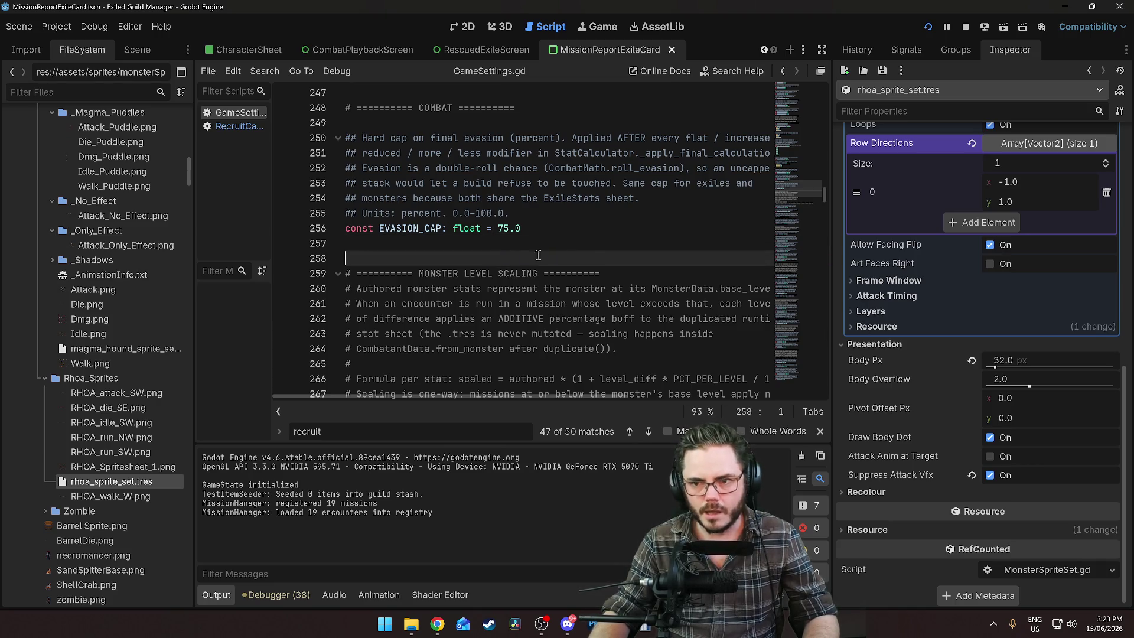
{"action": "left_click", "coordinate": [961, 34]}
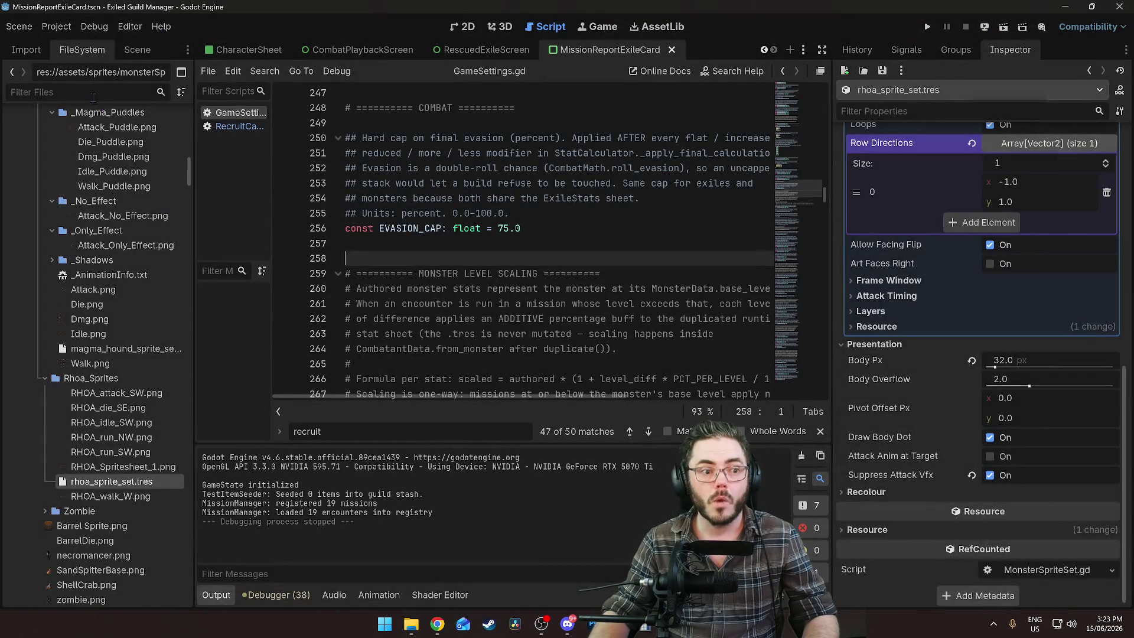
{"action": "type", "text": "combat"}
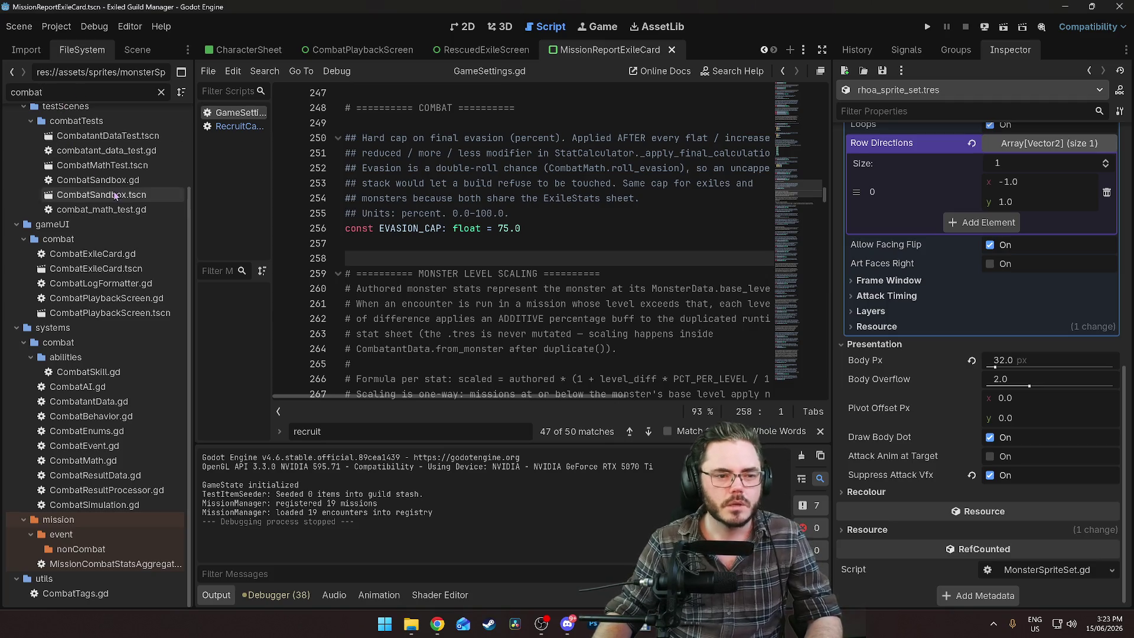
{"action": "double_click", "coordinate": [102, 194]}
{"action": "left_click", "coordinate": [984, 27]}
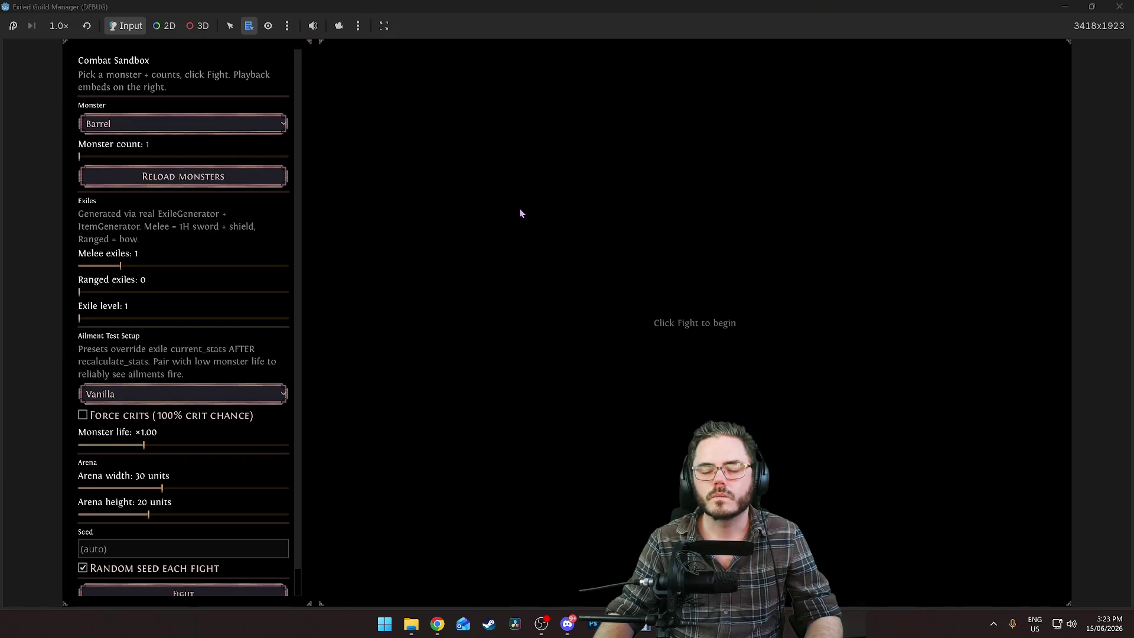
{"action": "left_click", "coordinate": [204, 124]}
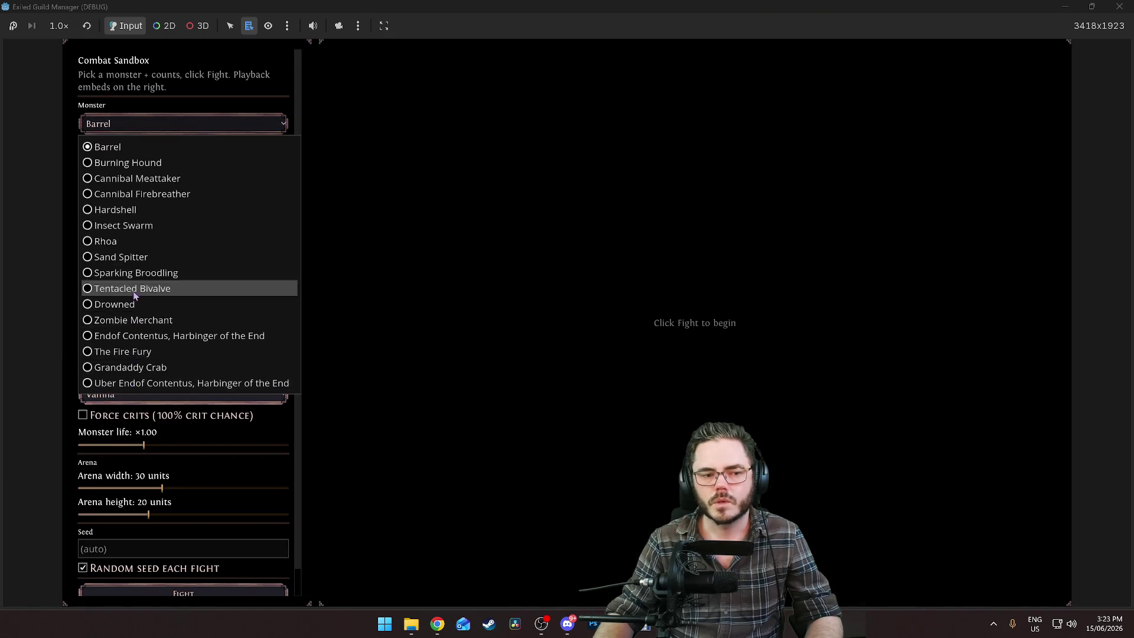
Fight Rhoa with 1 ranged exile and watch the fight playback
{"action": "left_click", "coordinate": [131, 243]}
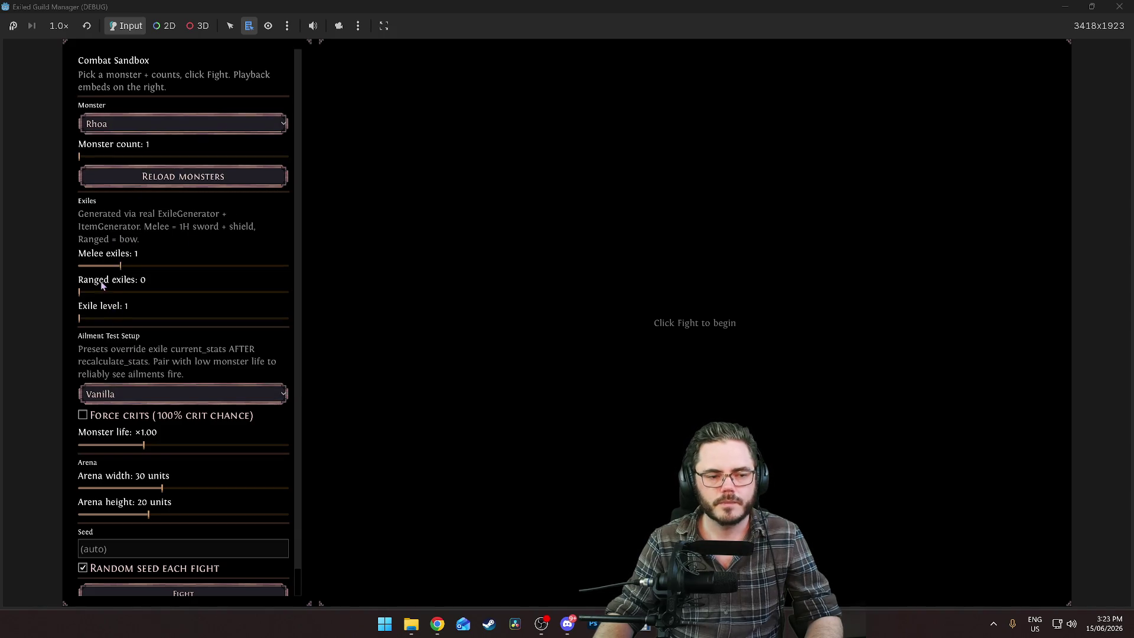
{"action": "left_click", "coordinate": [121, 292]}
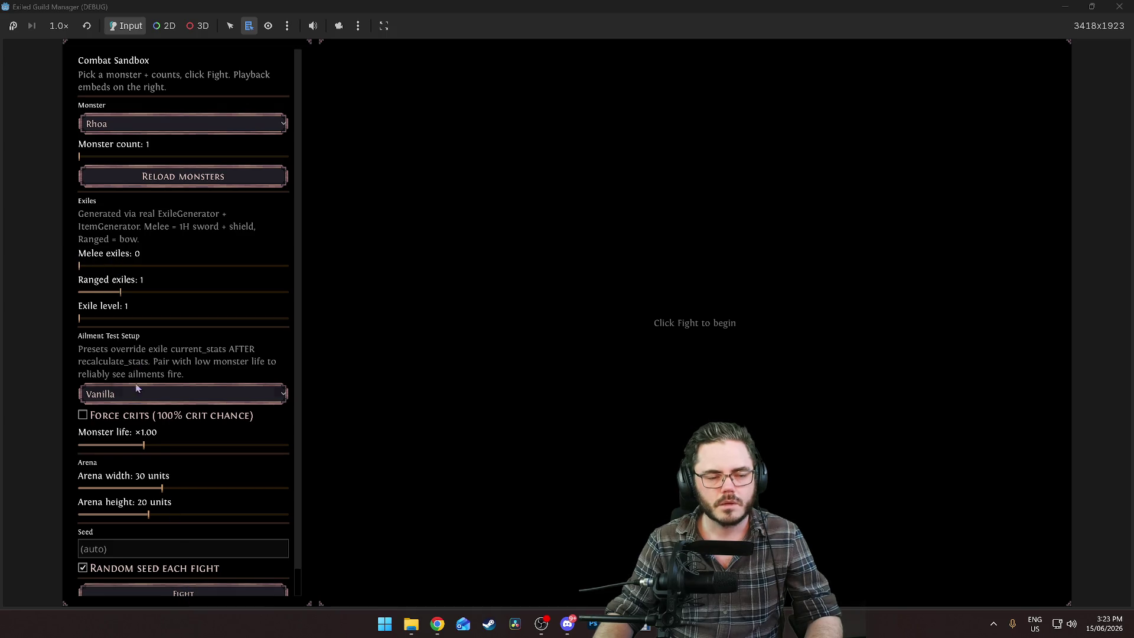
{"action": "left_click", "coordinate": [185, 594]}
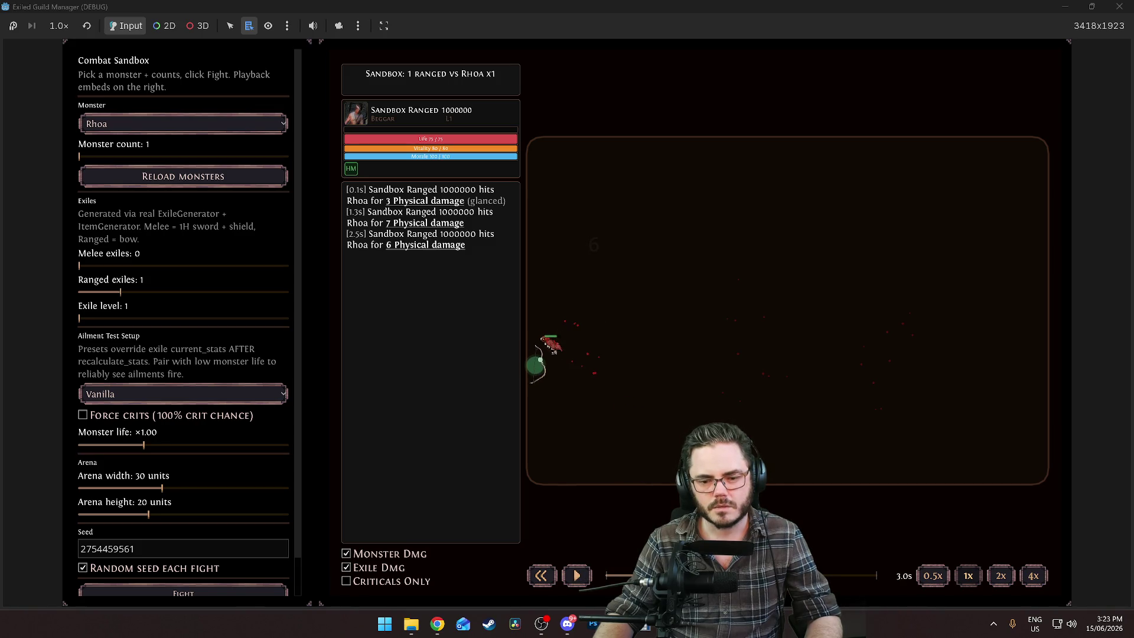
{"action": "left_click", "coordinate": [605, 576]}
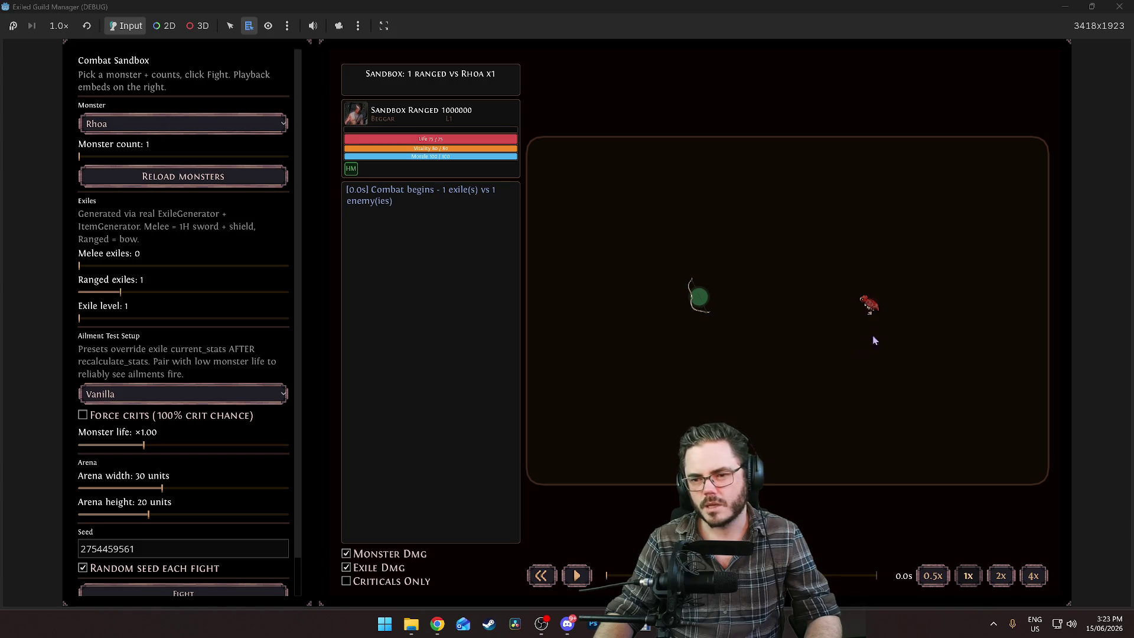
{"action": "mouse_move", "coordinate": [873, 308]}
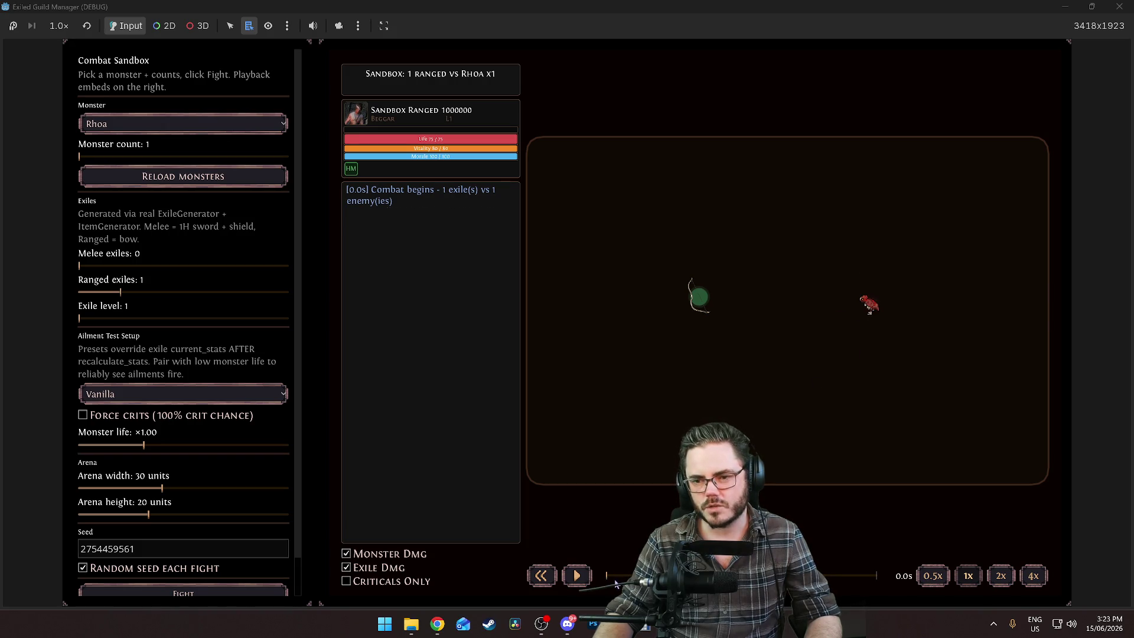
{"action": "key", "text": "space"}
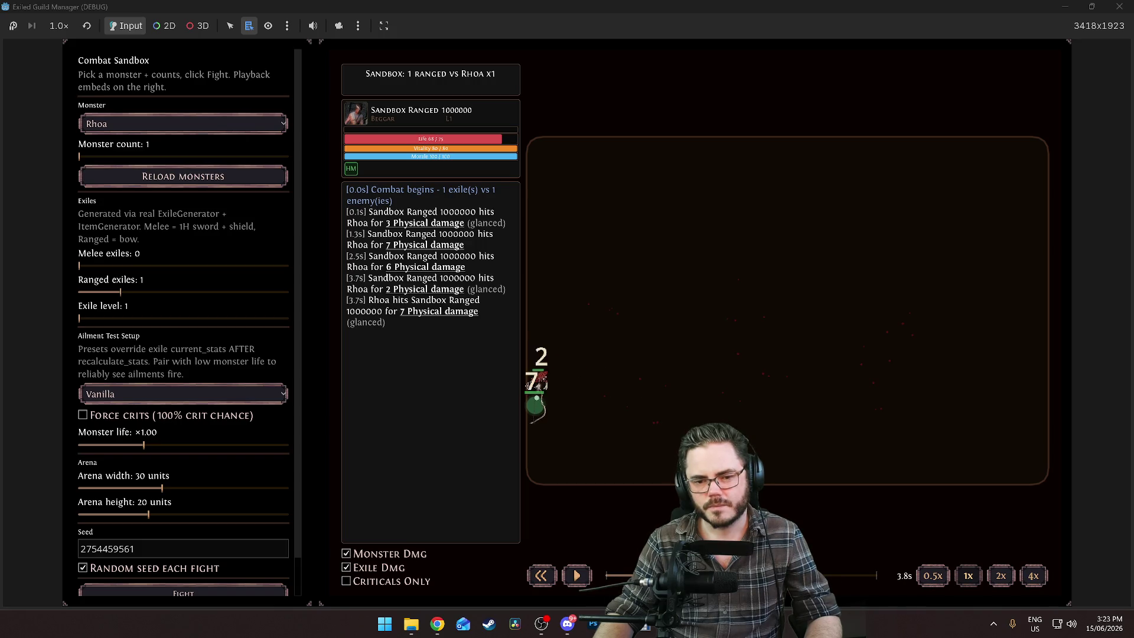
{"action": "left_click_drag", "start_coordinate": [720, 576], "coordinate": [855, 576]}
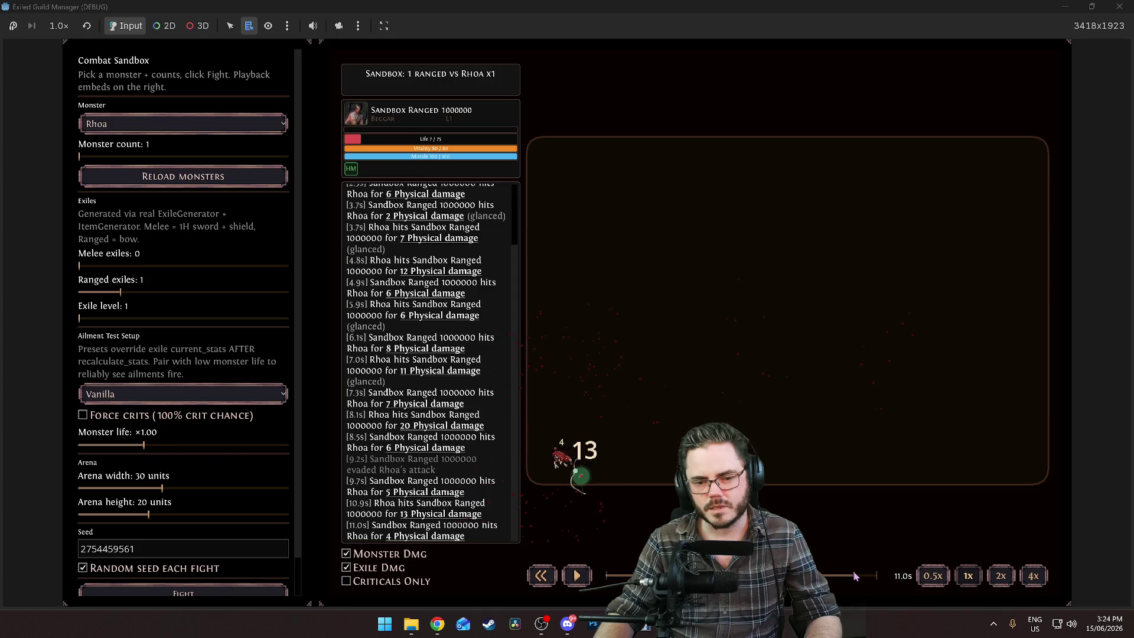
Run several more fights against Rhoa, then stop the game with F8
{"action": "left_click", "coordinate": [219, 596]}
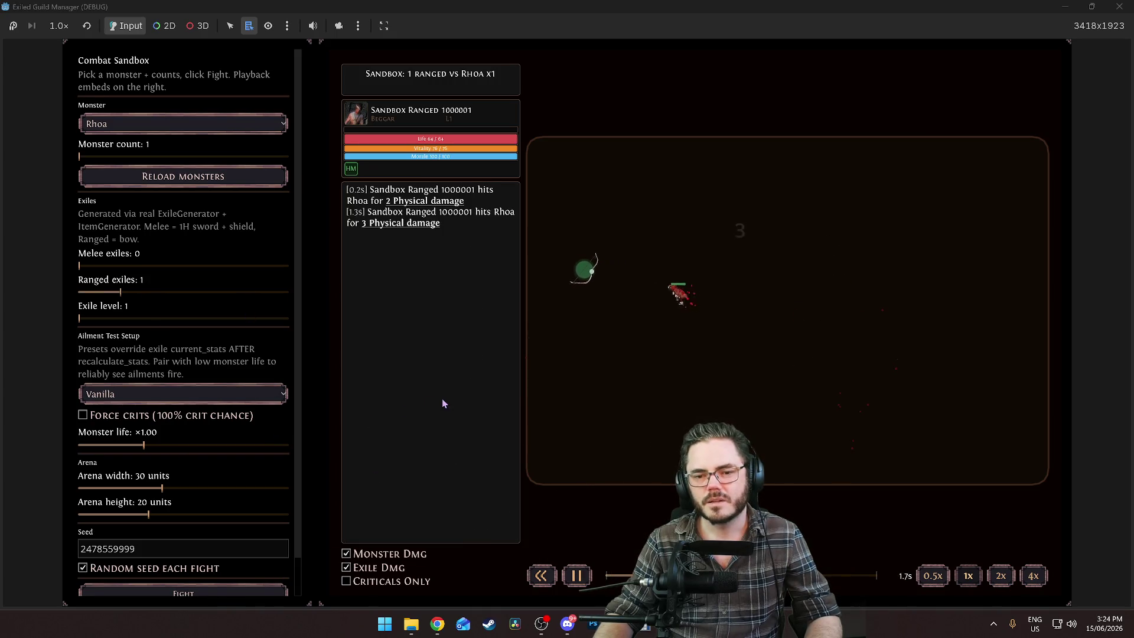
{"action": "left_click", "coordinate": [224, 595]}
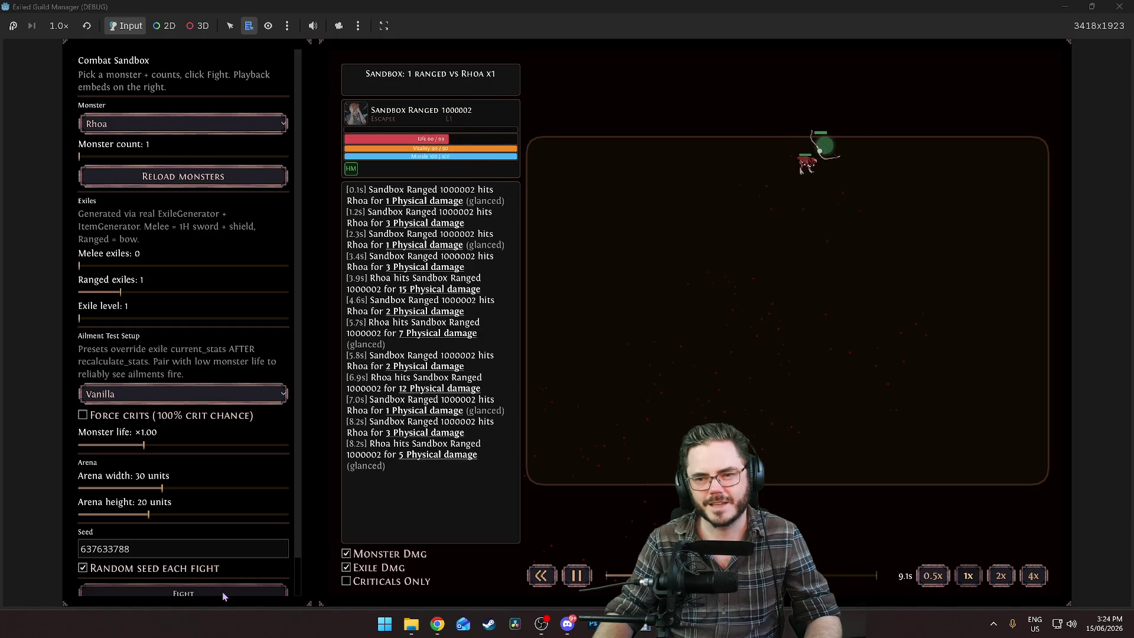
{"action": "left_click", "coordinate": [235, 593]}
{"action": "left_click", "coordinate": [235, 591]}
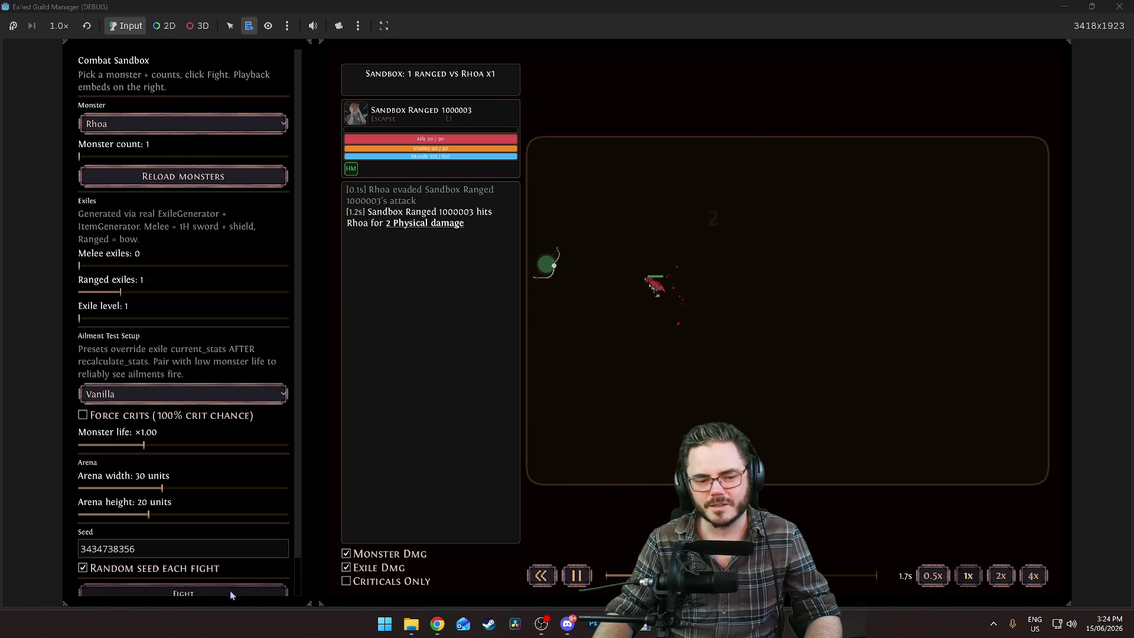
{"action": "key", "text": "F8"}
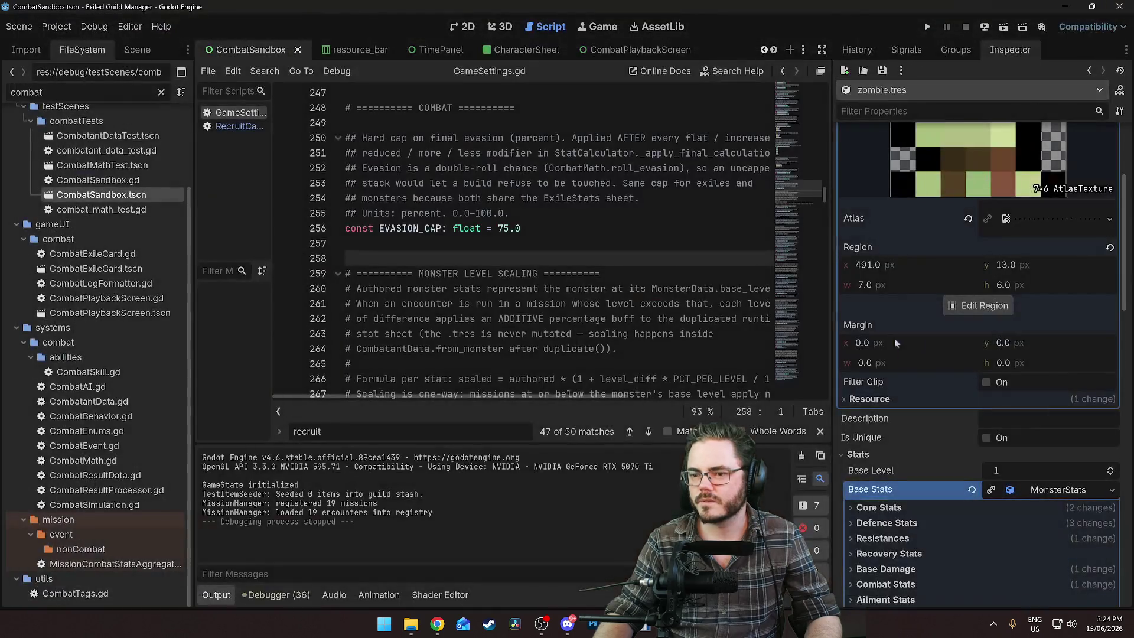
Filter FileSystem by 'rhoa' and reopen rhoa_sprite_set.tres to its Death row directions
{"action": "scroll", "coordinate": [903, 338], "scroll_direction": "up", "scroll_amount": 3}
{"action": "left_click", "coordinate": [72, 91]}
{"action": "key", "text": "ctrl+a"}
{"action": "type", "text": "rh"}
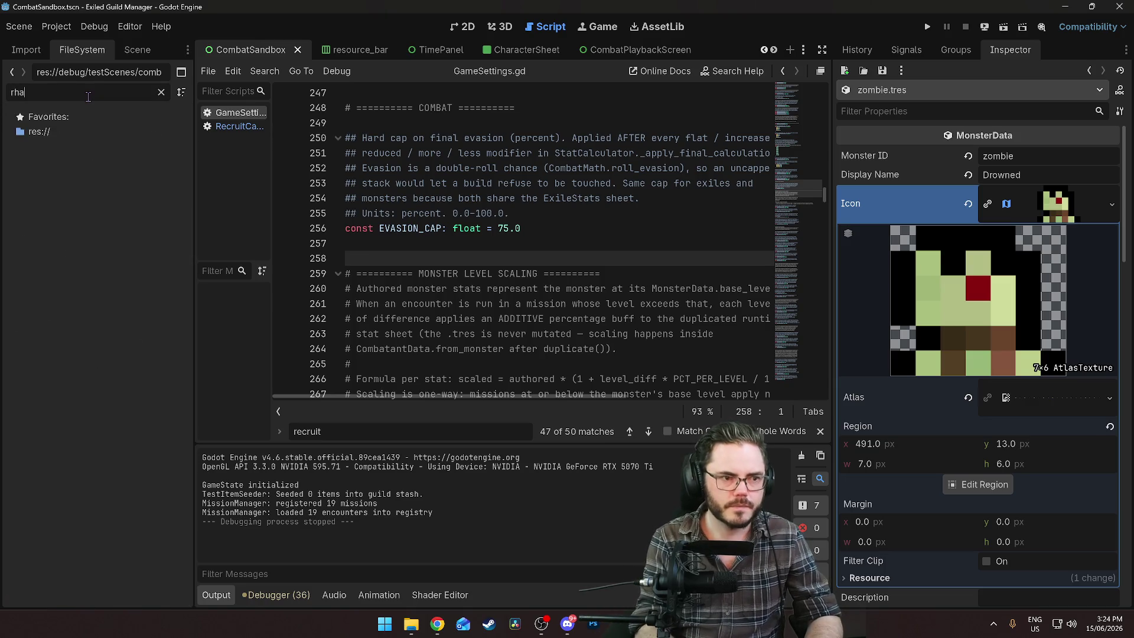
{"action": "type", "text": "oa"}
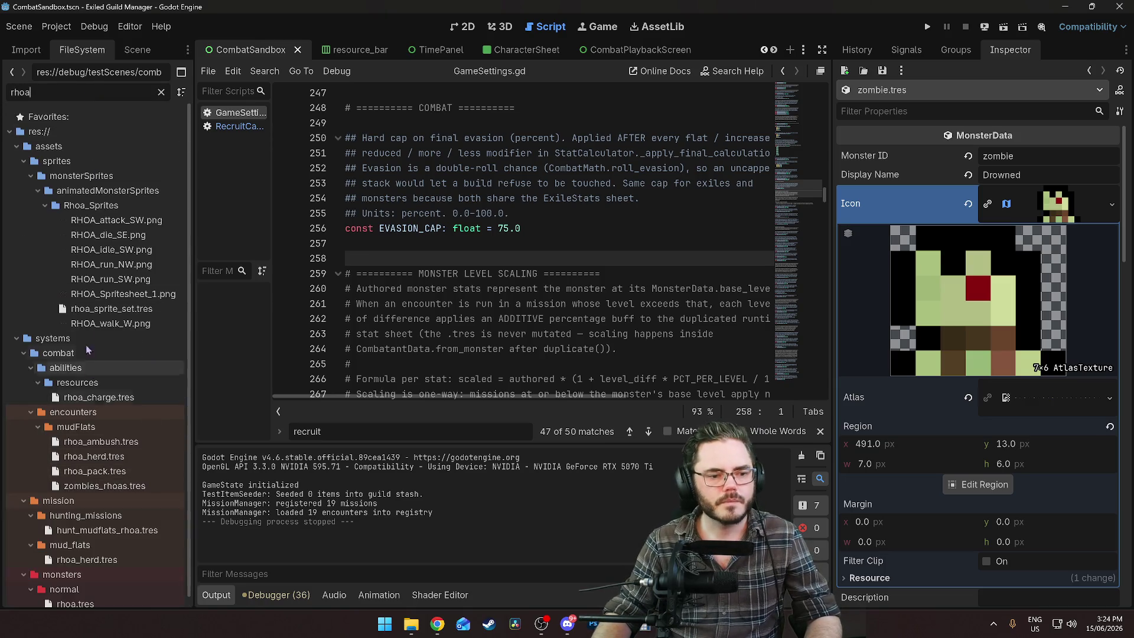
{"action": "left_click", "coordinate": [87, 308]}
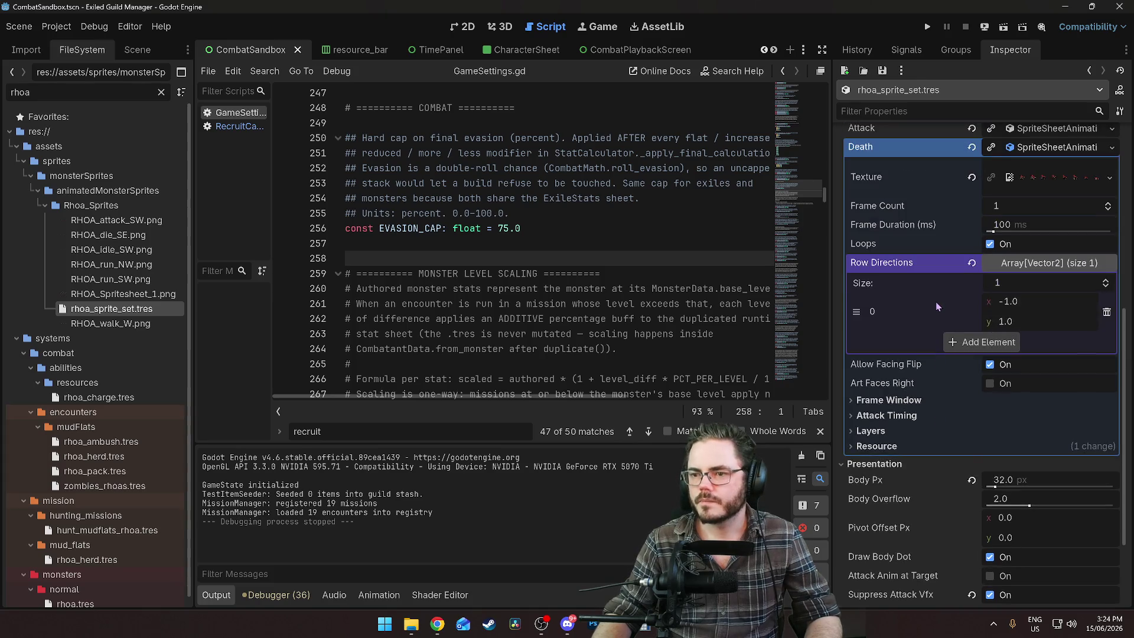
{"action": "scroll", "coordinate": [936, 327], "scroll_direction": "up", "scroll_amount": 2}
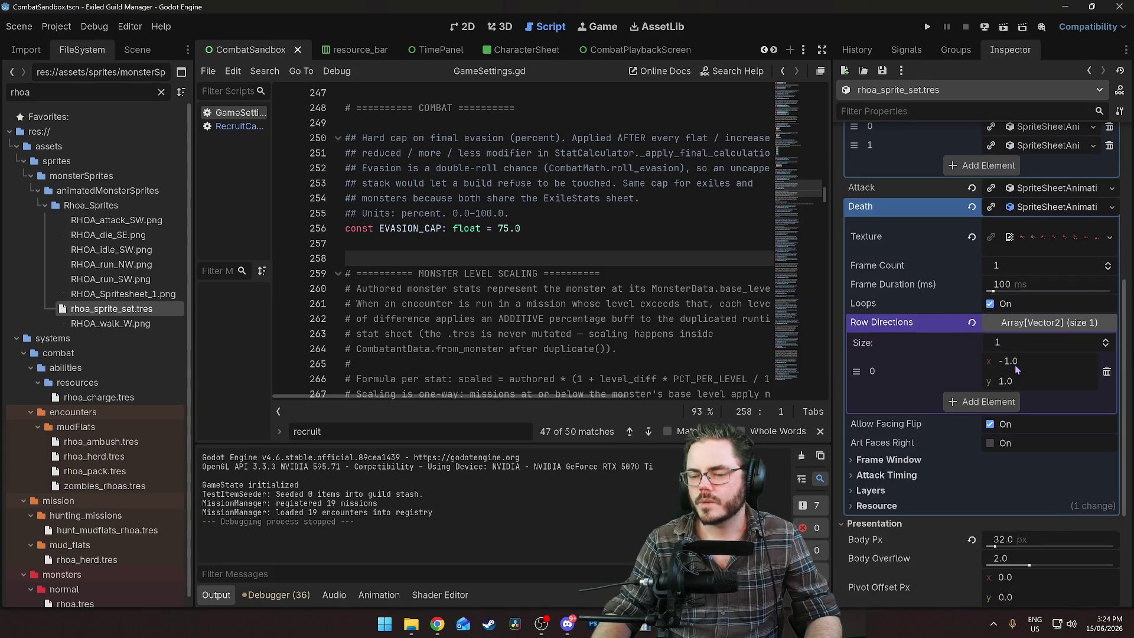
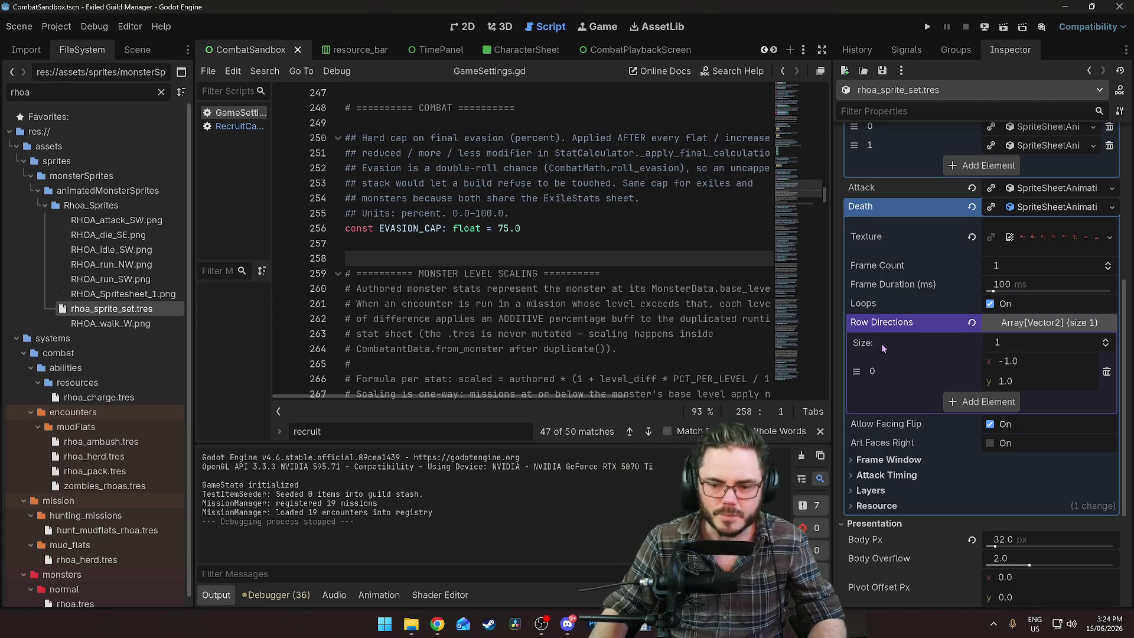
Switch from Godot to the Aseprite window showing RHOA.aseprite
{"action": "key", "text": "alt+Tab"}
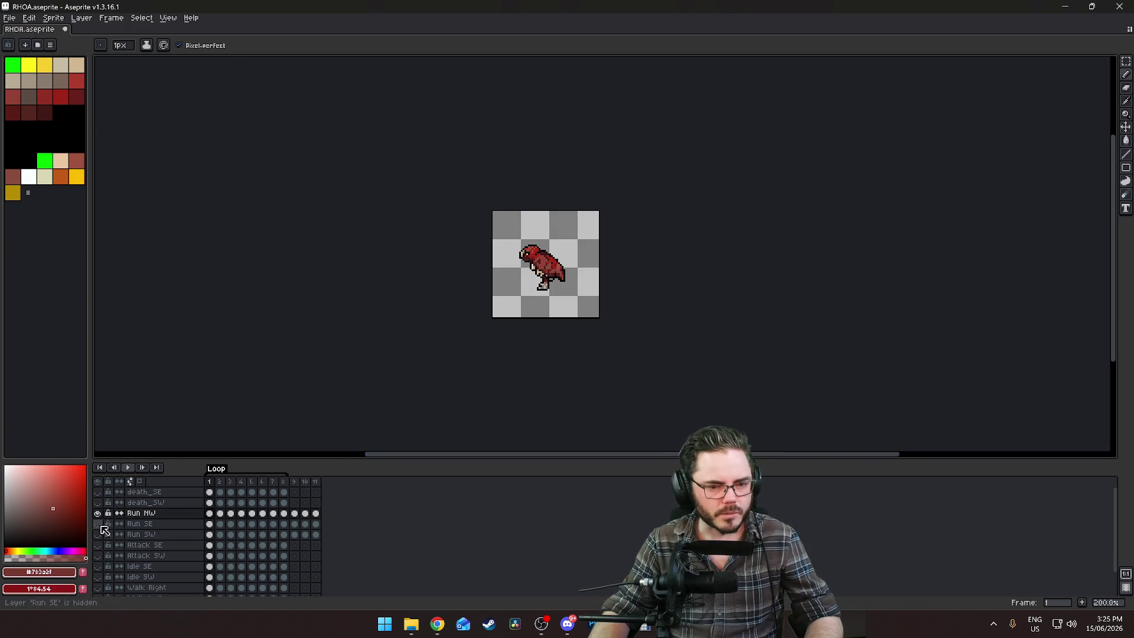
Toggle the Run SE, Run SW and Run NW layers' visibility to compare their poses
{"action": "left_click", "coordinate": [100, 525]}
{"action": "left_click", "coordinate": [100, 526]}
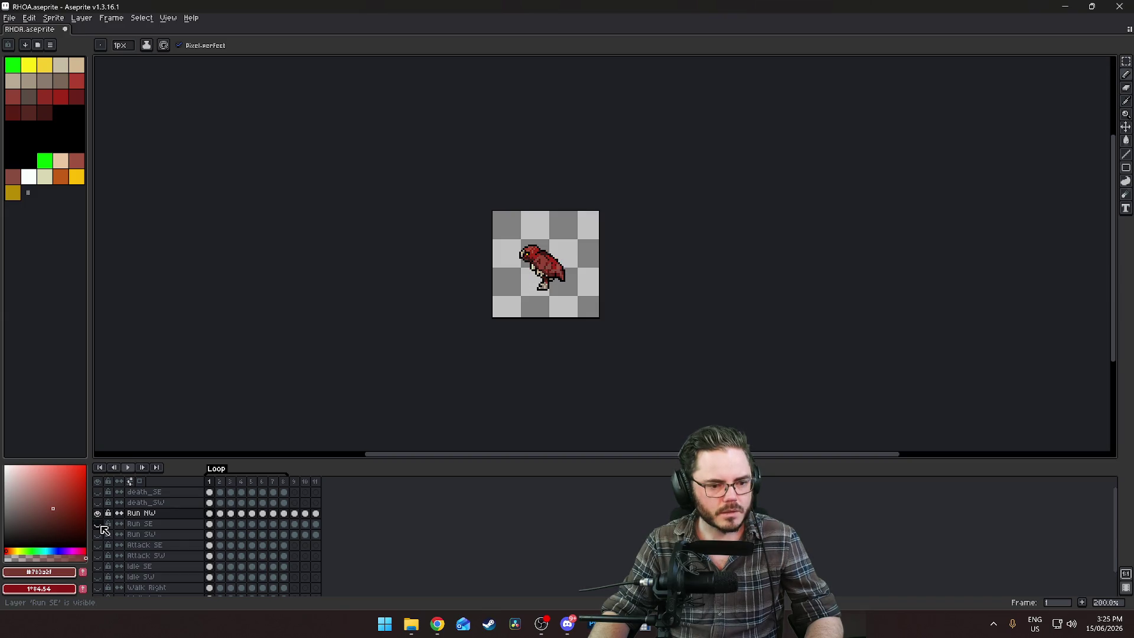
{"action": "left_click", "coordinate": [99, 535]}
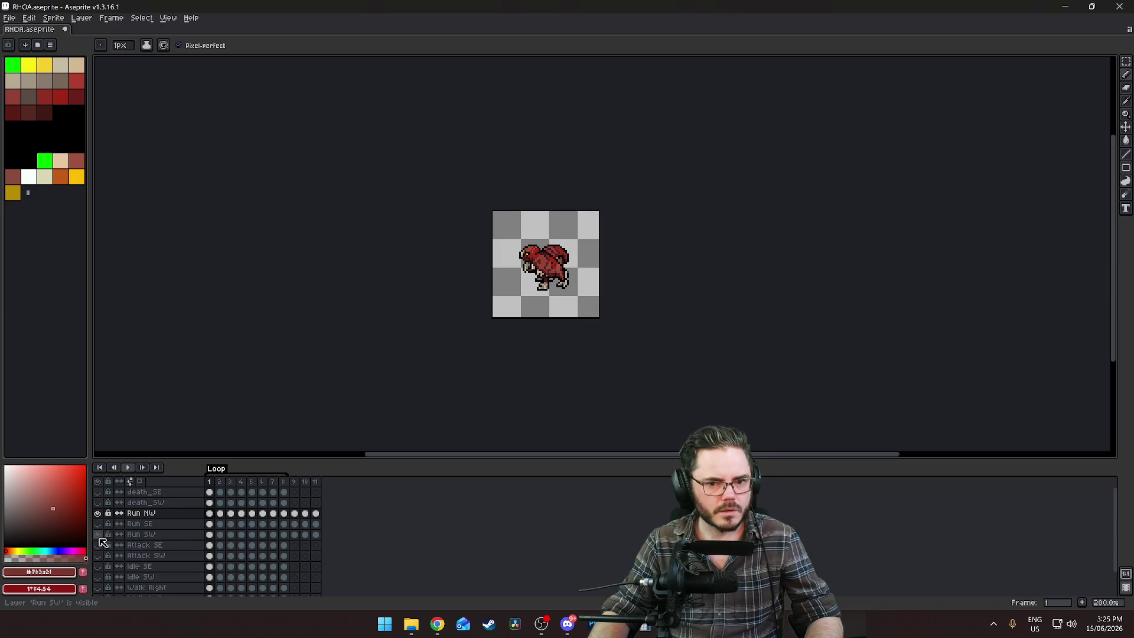
{"action": "left_click", "coordinate": [99, 536]}
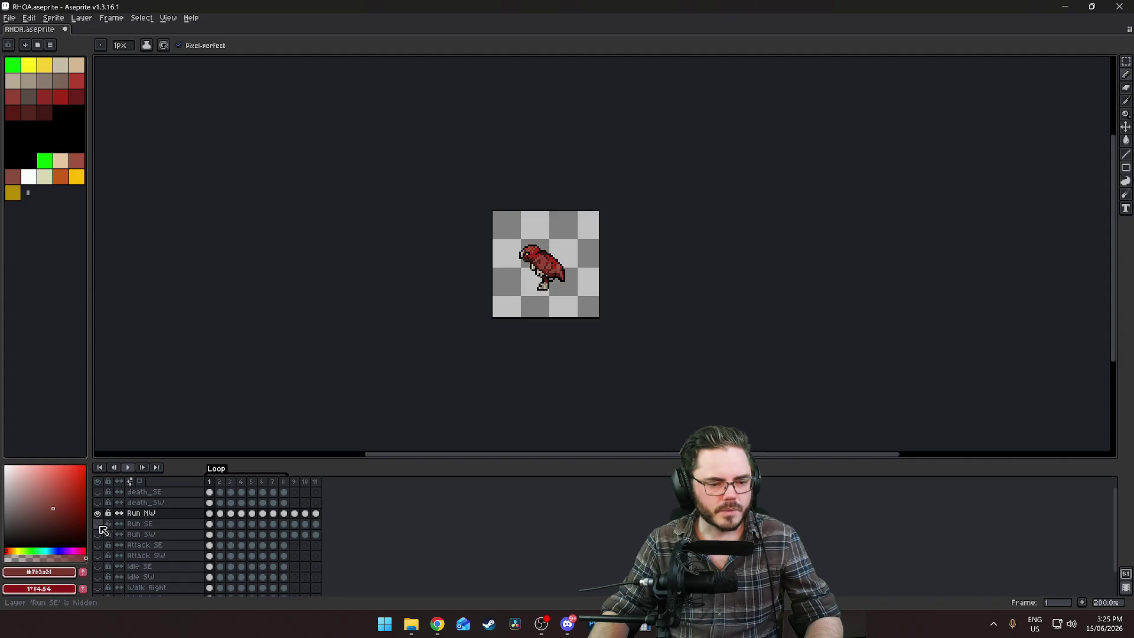
{"action": "left_click", "coordinate": [98, 514]}
{"action": "left_click", "coordinate": [98, 514]}
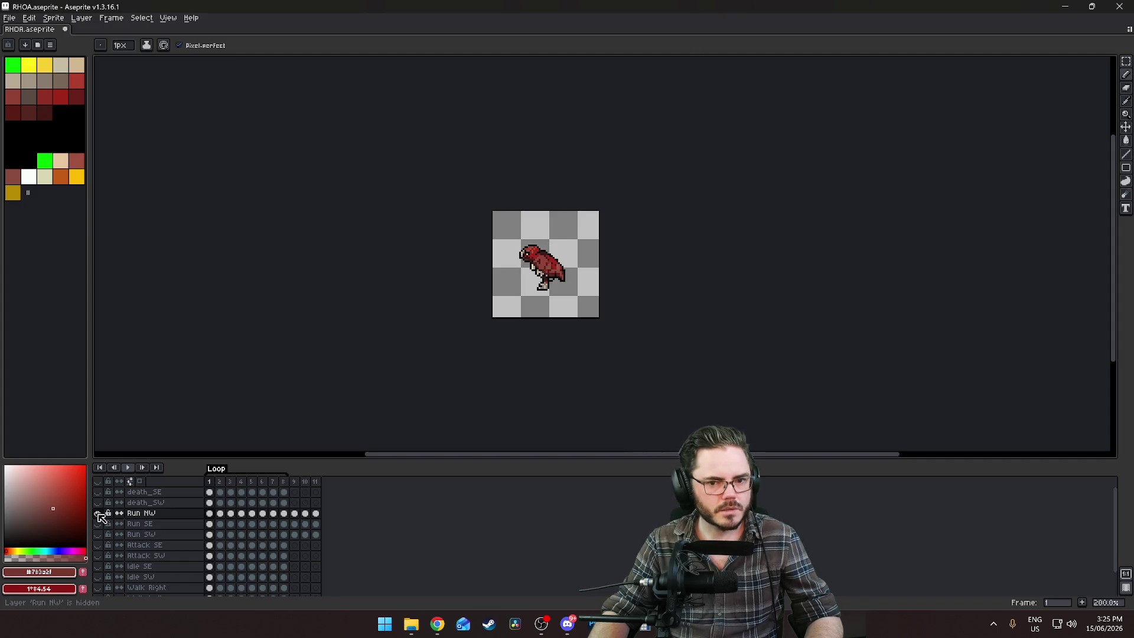
{"action": "left_click", "coordinate": [98, 524]}
{"action": "left_click", "coordinate": [98, 535]}
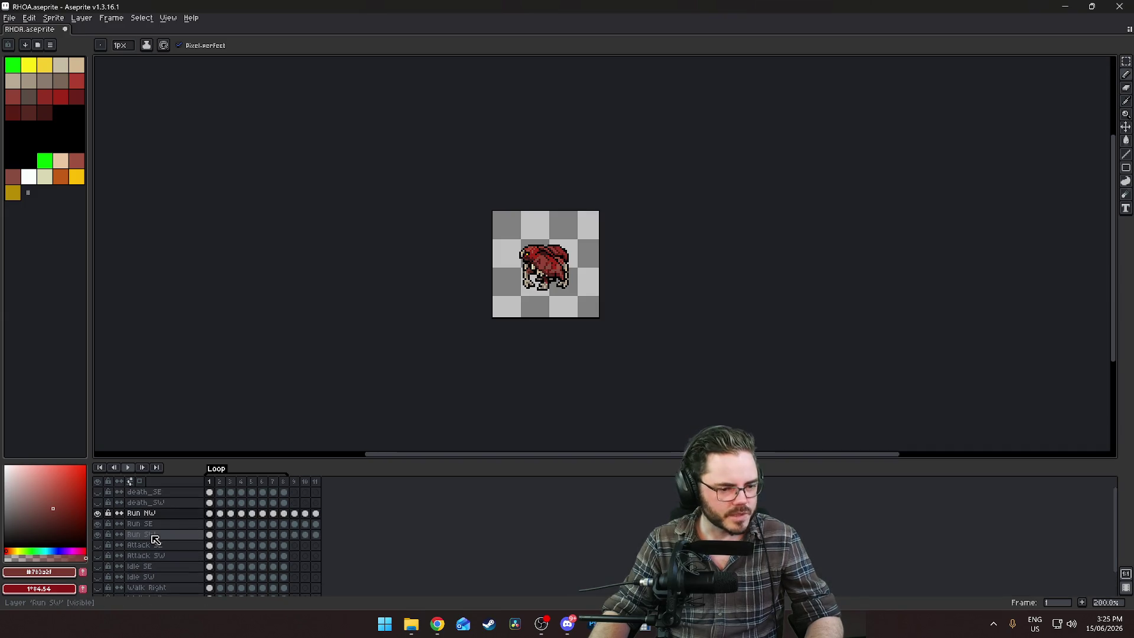
{"action": "left_click", "coordinate": [98, 535]}
{"action": "left_click", "coordinate": [99, 525]}
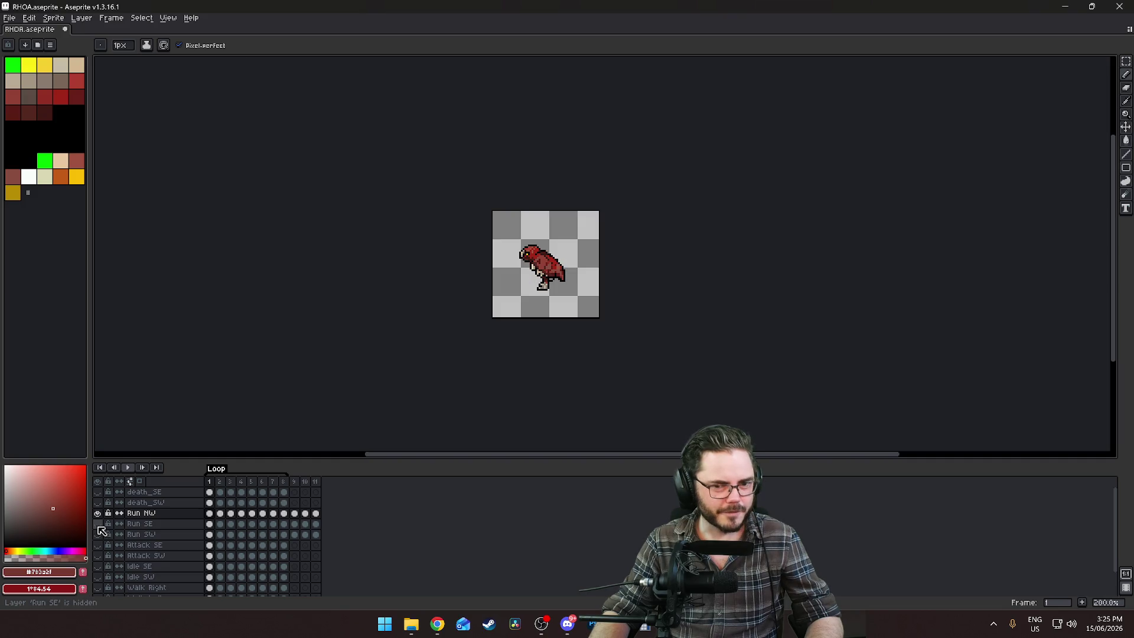
{"action": "left_click", "coordinate": [98, 513]}
Preview Run SE and Run SW individually, hide all run layers, and select Run NW
{"action": "left_click", "coordinate": [97, 524]}
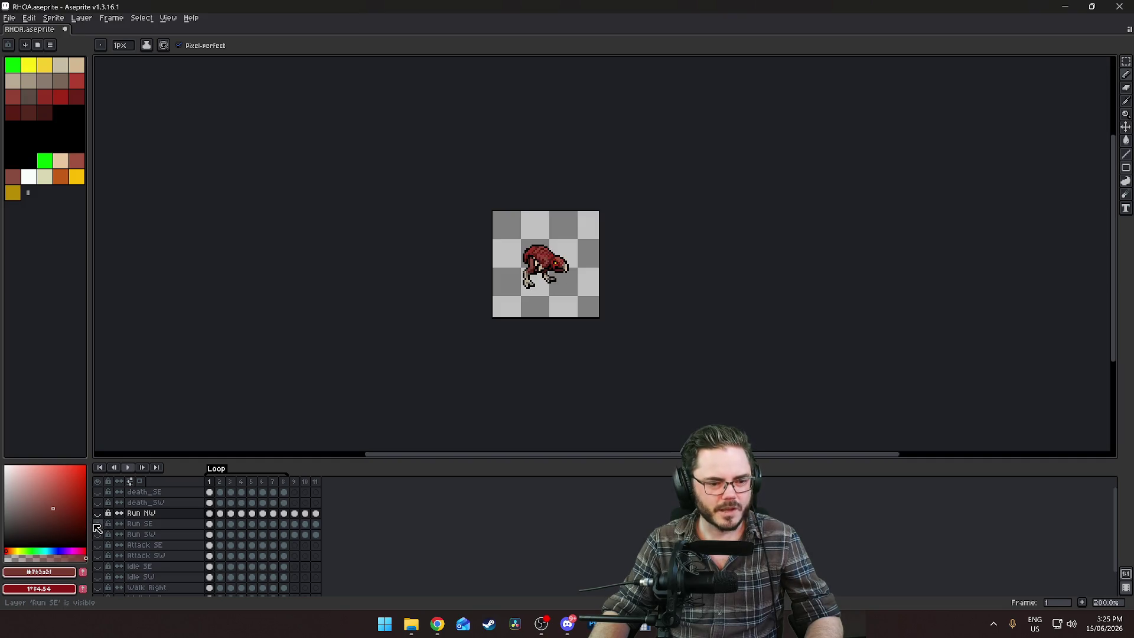
{"action": "left_click", "coordinate": [98, 545]}
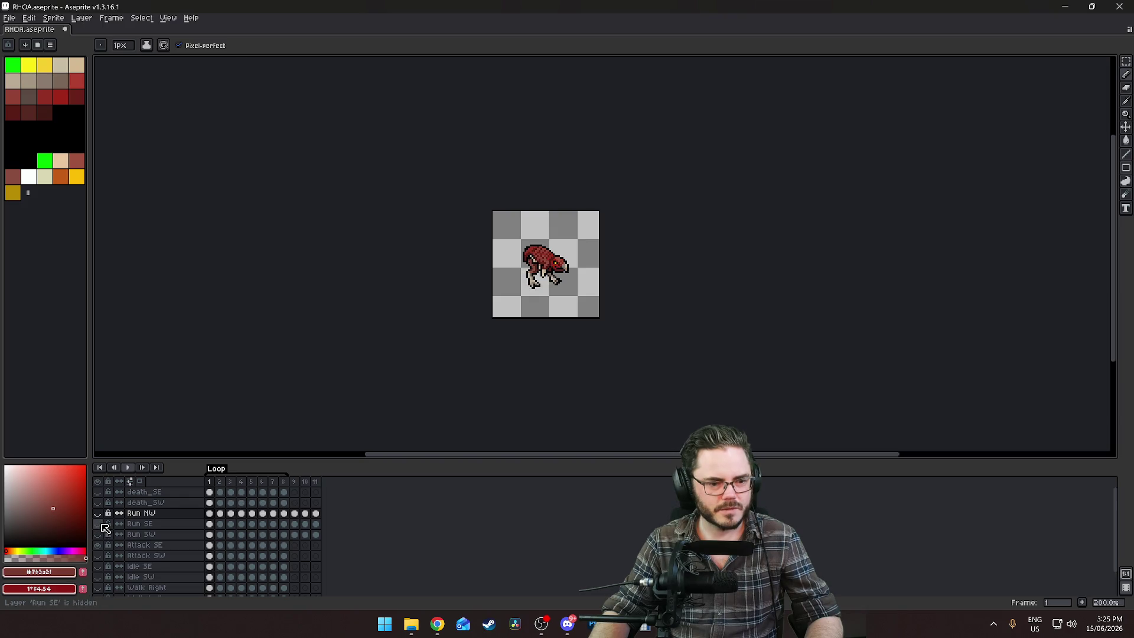
{"action": "left_click", "coordinate": [98, 545]}
{"action": "left_click", "coordinate": [98, 535]}
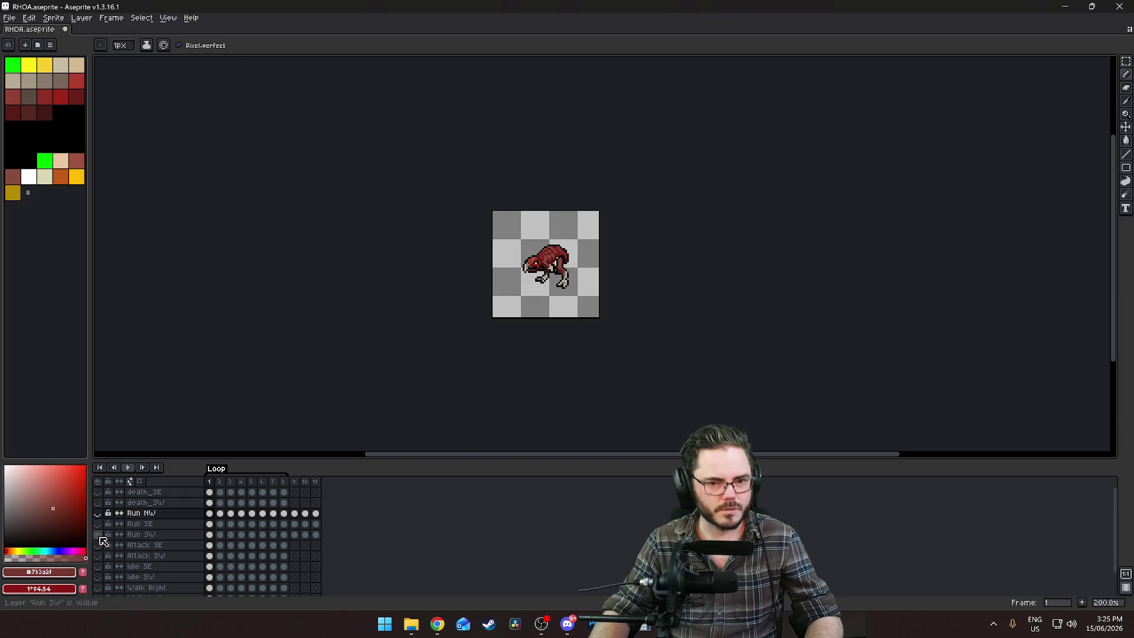
{"action": "left_click", "coordinate": [97, 524]}
{"action": "left_click", "coordinate": [97, 534]}
{"action": "left_click", "coordinate": [148, 514]}
{"action": "right_click", "coordinate": [154, 519]}
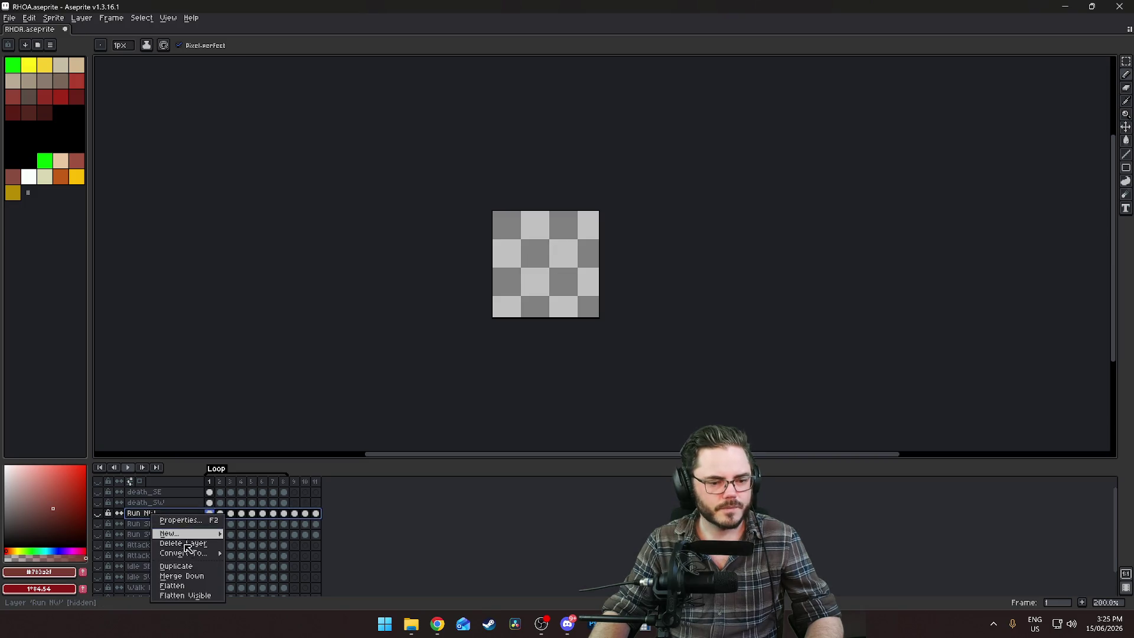
Duplicate the Run NW layer and name the copy 'Run NE'
{"action": "left_click", "coordinate": [188, 570]}
{"action": "double_click", "coordinate": [158, 514]}
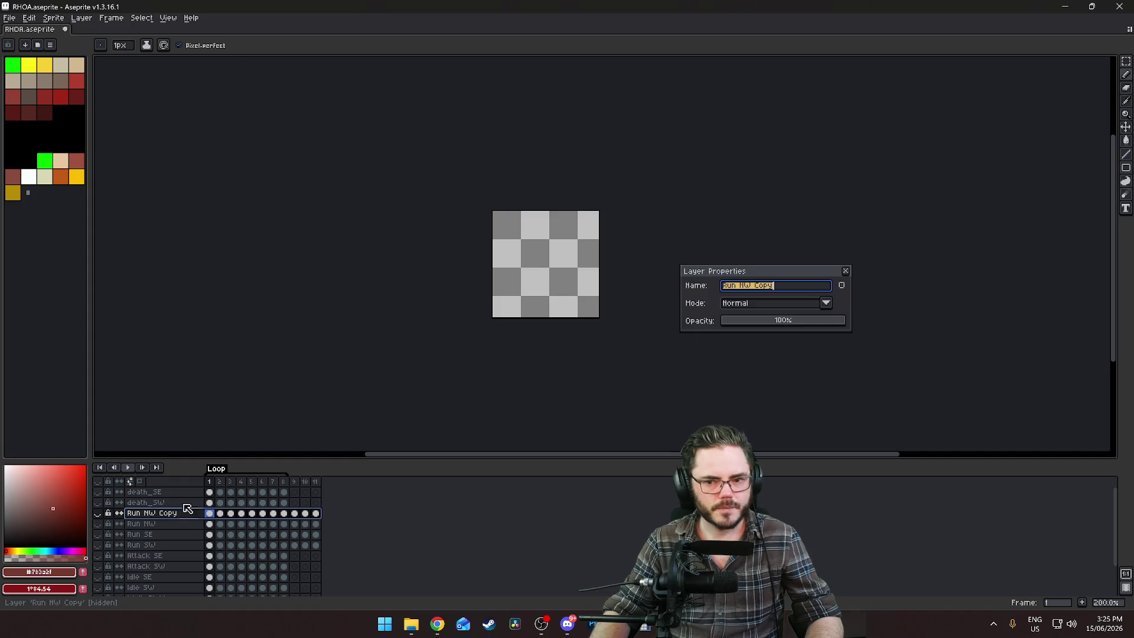
{"action": "type", "text": "Run NE"}
{"action": "key", "text": "Return"}
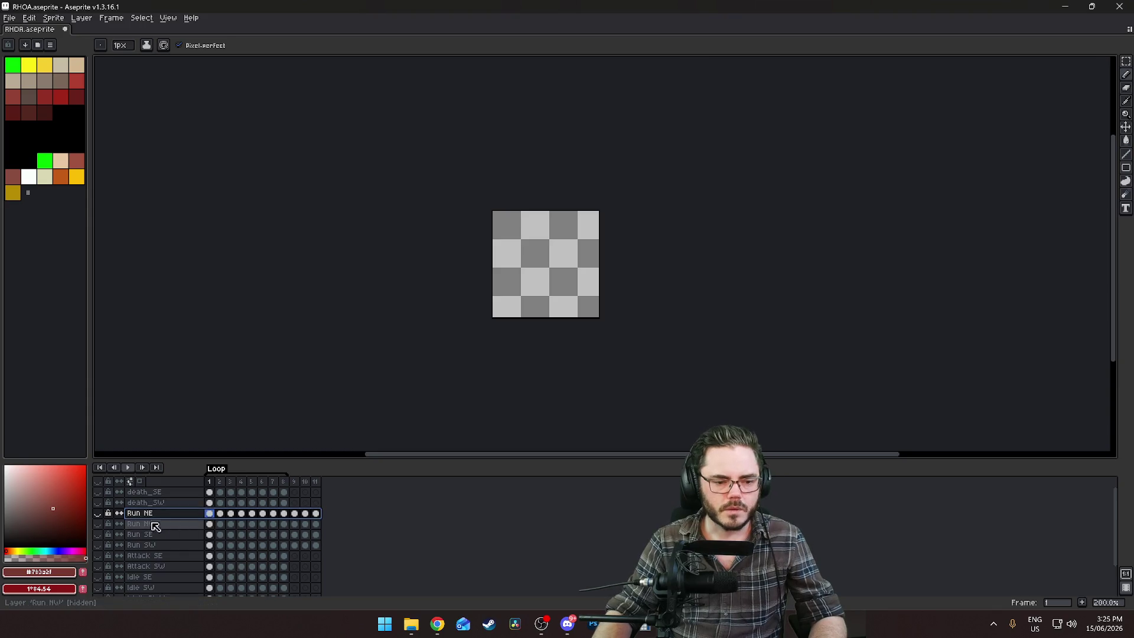
Show Run NE, flip all its frames horizontally, and play the animation to check
{"action": "left_click", "coordinate": [98, 513]}
{"action": "double_click", "coordinate": [154, 513]}
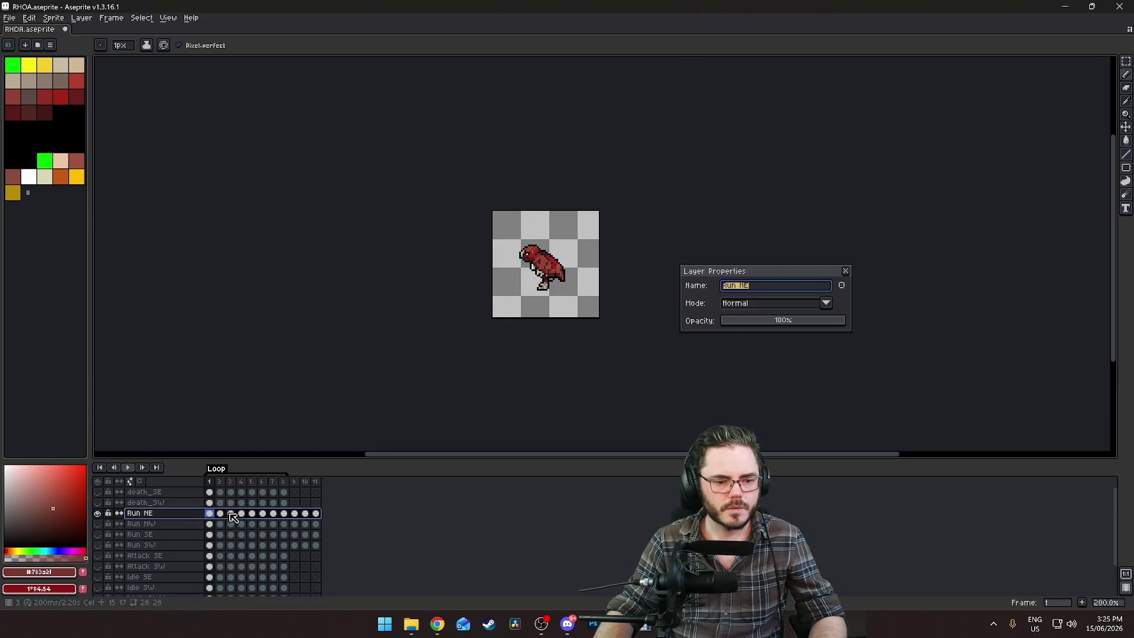
{"action": "left_click", "coordinate": [318, 514]}
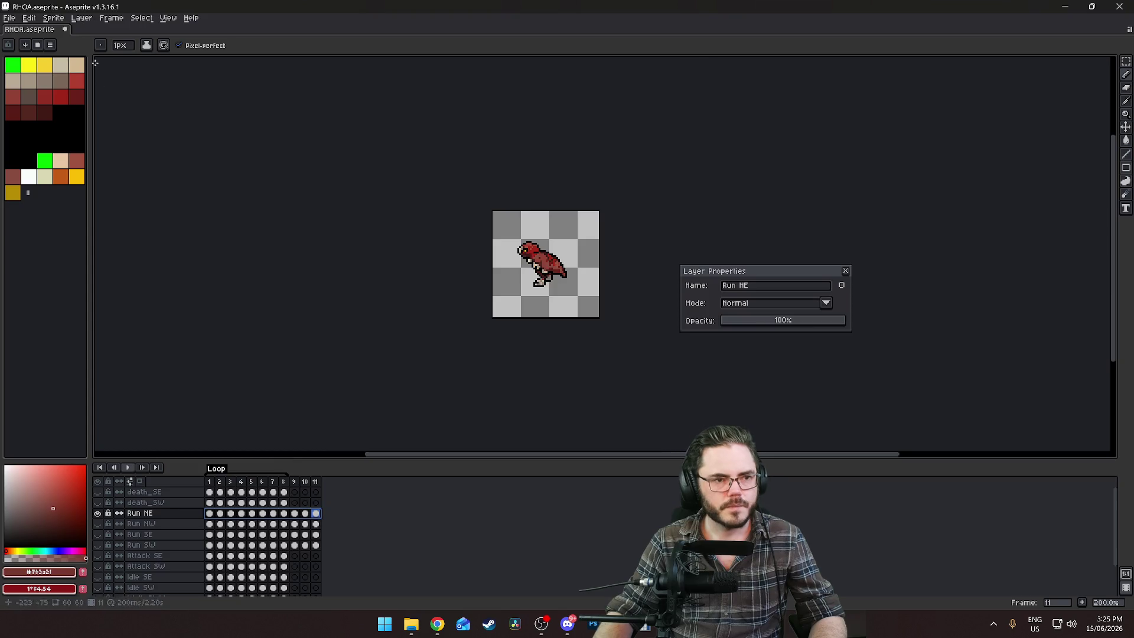
{"action": "key", "text": "shift+h"}
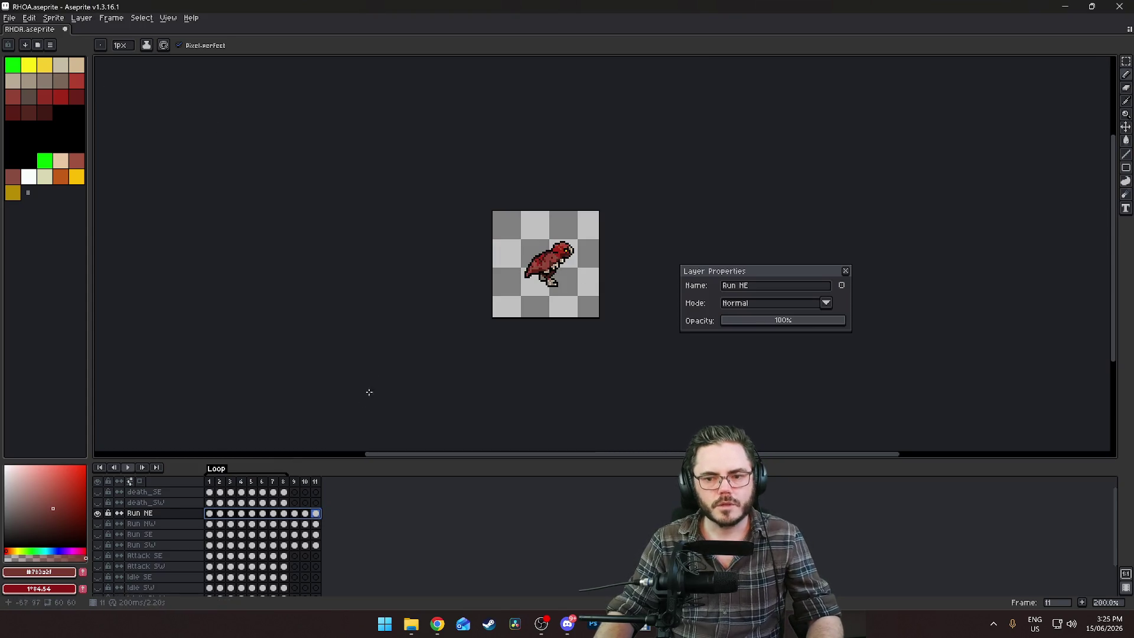
{"action": "key", "text": "Return"}
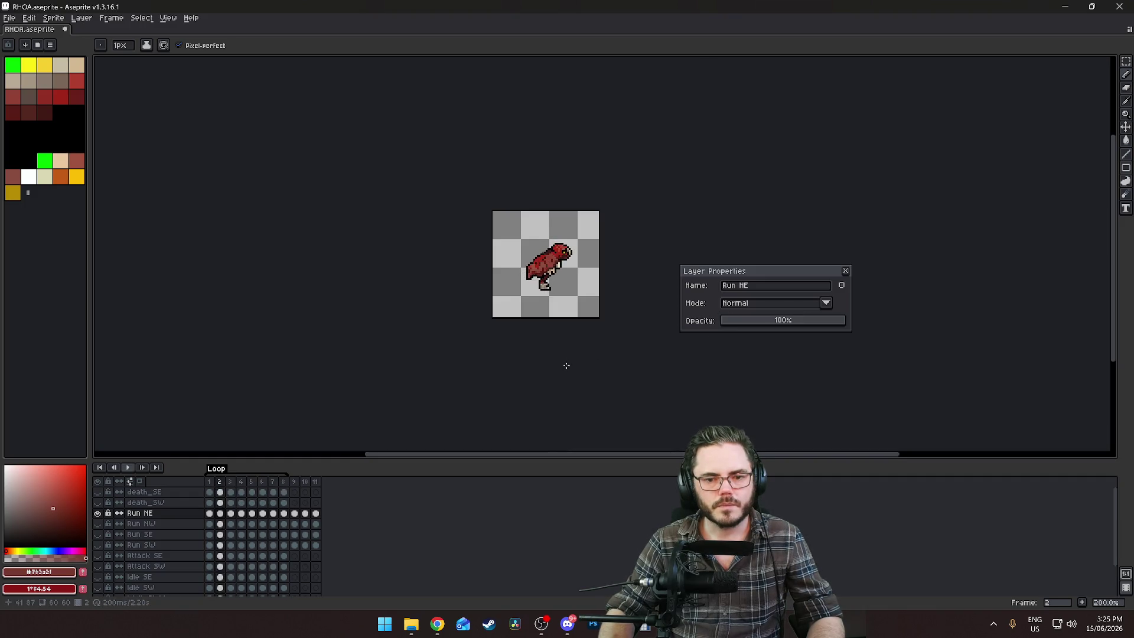
{"action": "key", "text": "Return"}
{"action": "key", "text": "Return"}
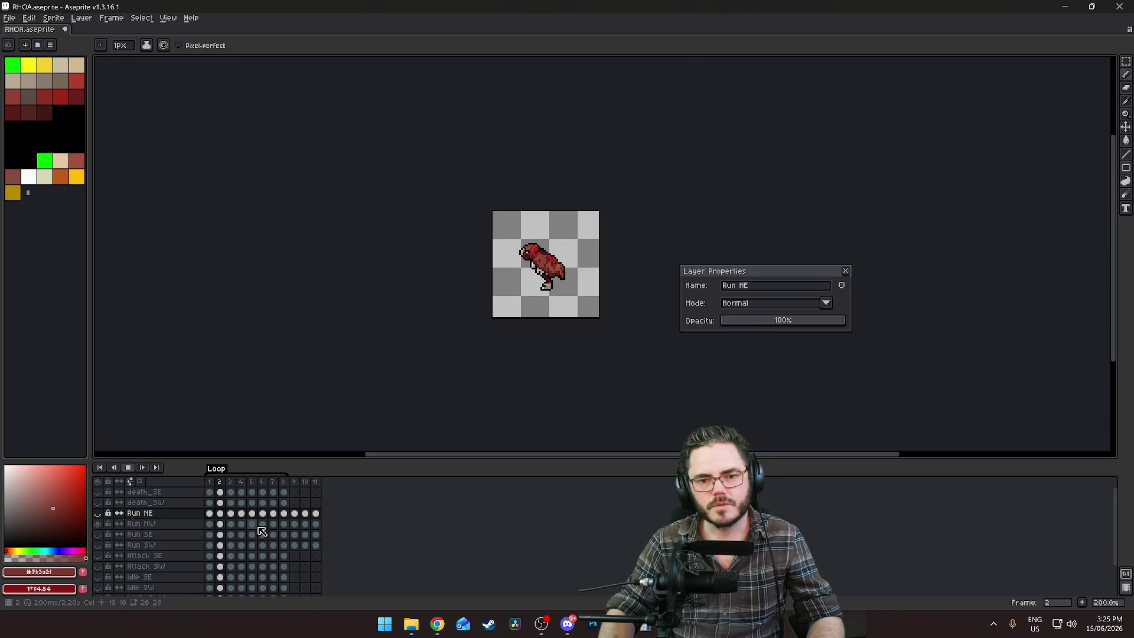
{"action": "key", "text": "Return"}
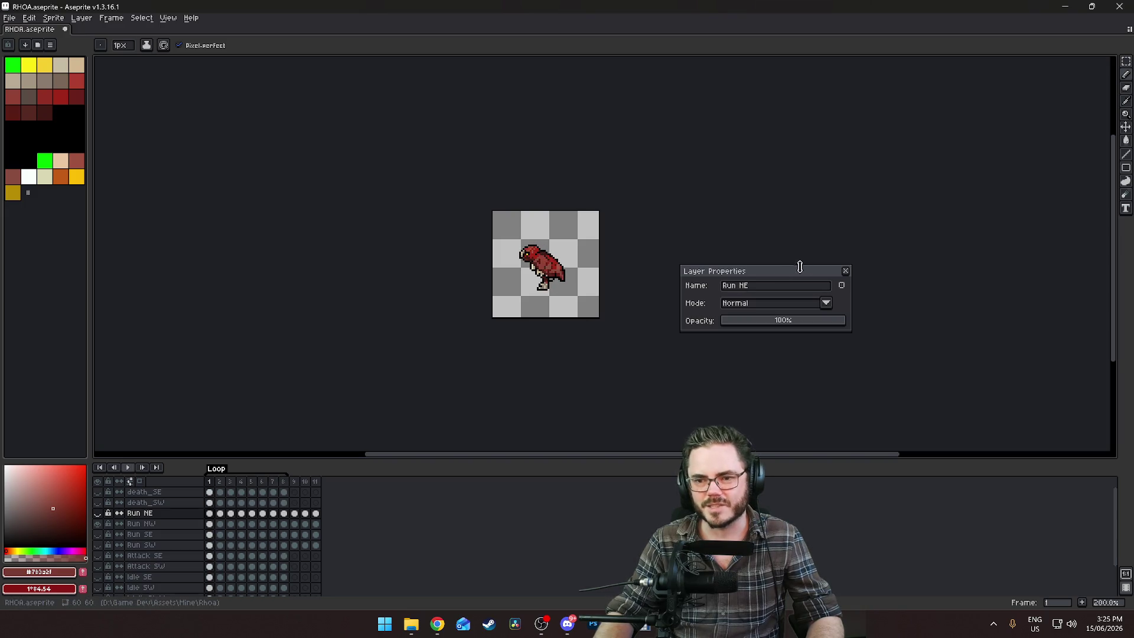
{"action": "left_click", "coordinate": [846, 271]}
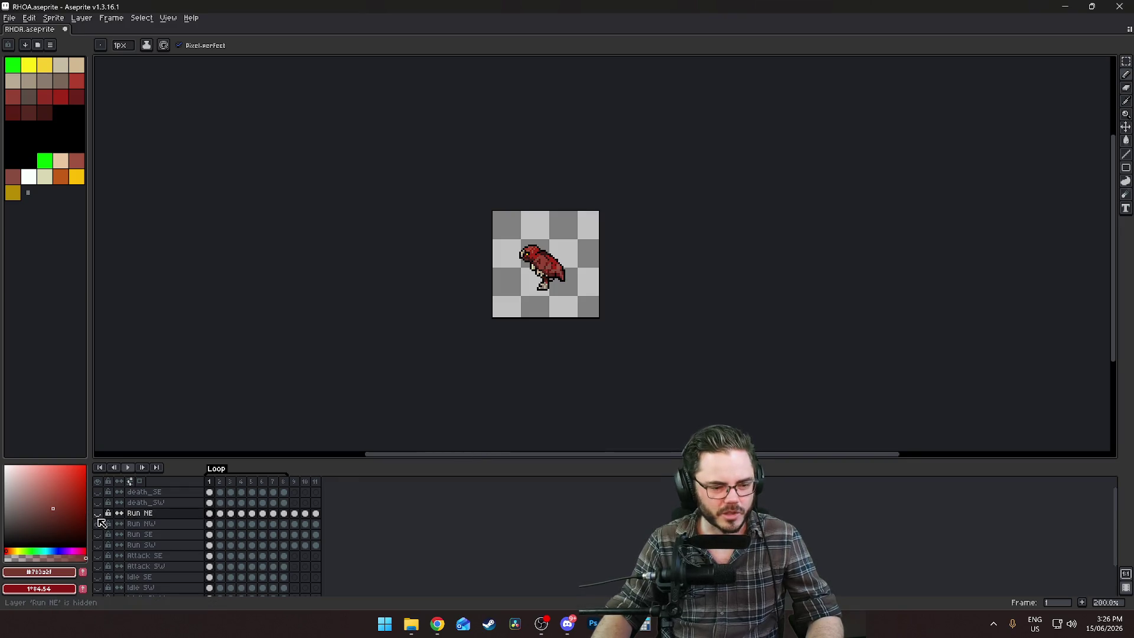
Make all four run layers visible and select them for sprite sheet export
{"action": "left_click_drag", "start_coordinate": [99, 521], "coordinate": [98, 546]}
{"action": "left_click", "coordinate": [147, 545]}
{"action": "left_click_drag", "start_coordinate": [148, 513], "coordinate": [155, 546]}
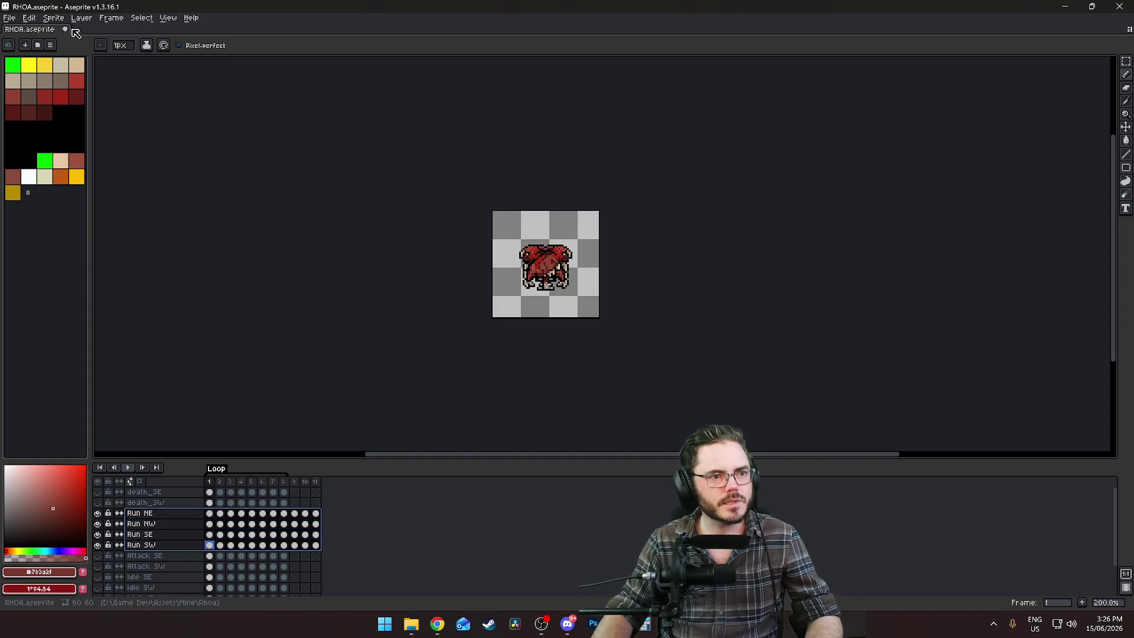
{"action": "key", "text": "ctrl+e"}
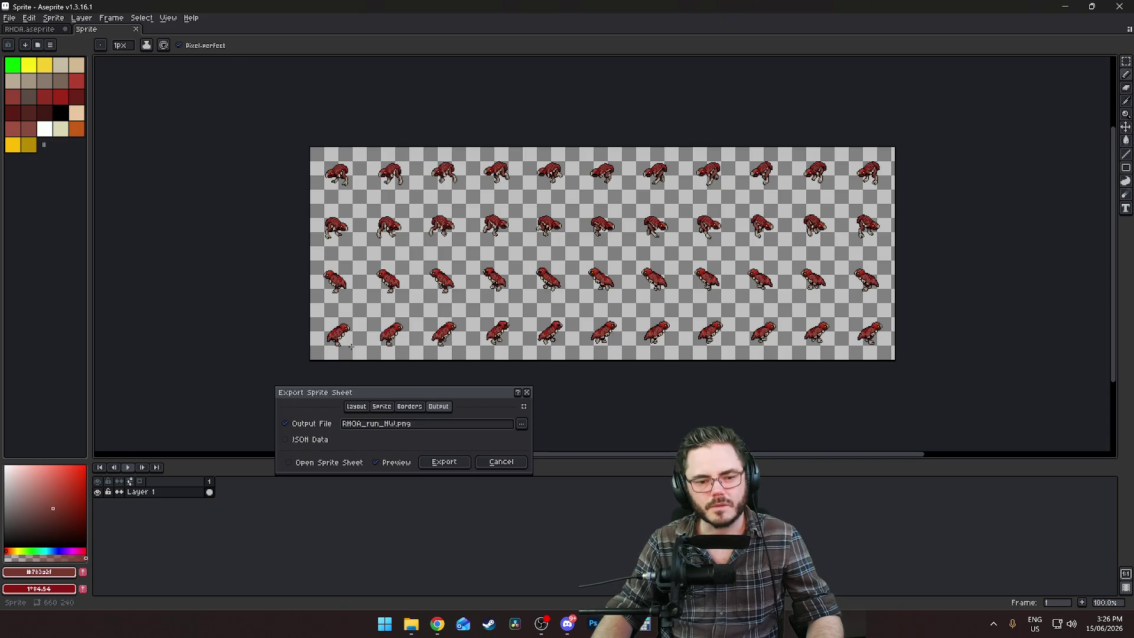
Change the output name to RHOA_run_Diagonals.png, export the sheet, and minimize Aseprite
{"action": "left_click", "coordinate": [392, 425]}
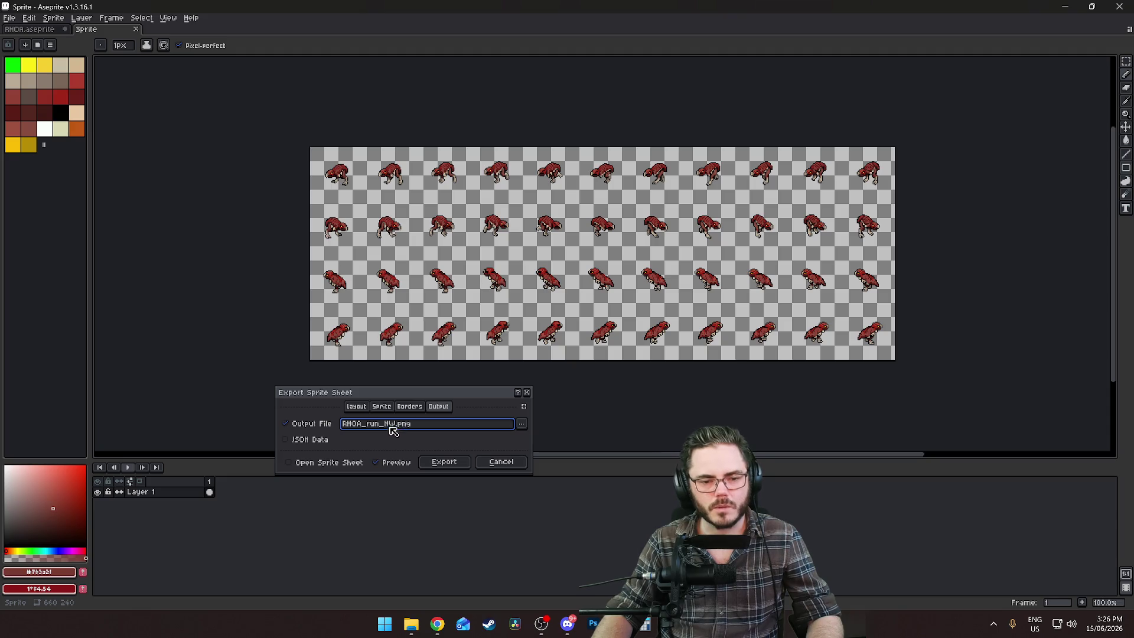
{"action": "double_click", "coordinate": [390, 424]}
{"action": "key", "text": "BackSpace"}
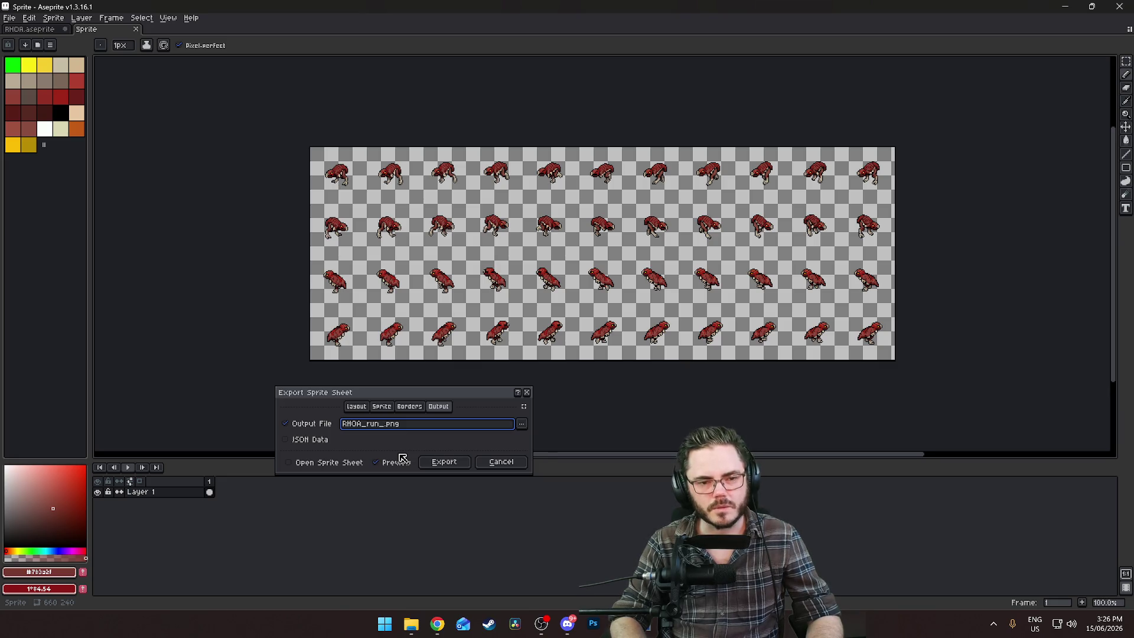
{"action": "type", "text": "Diagonal"}
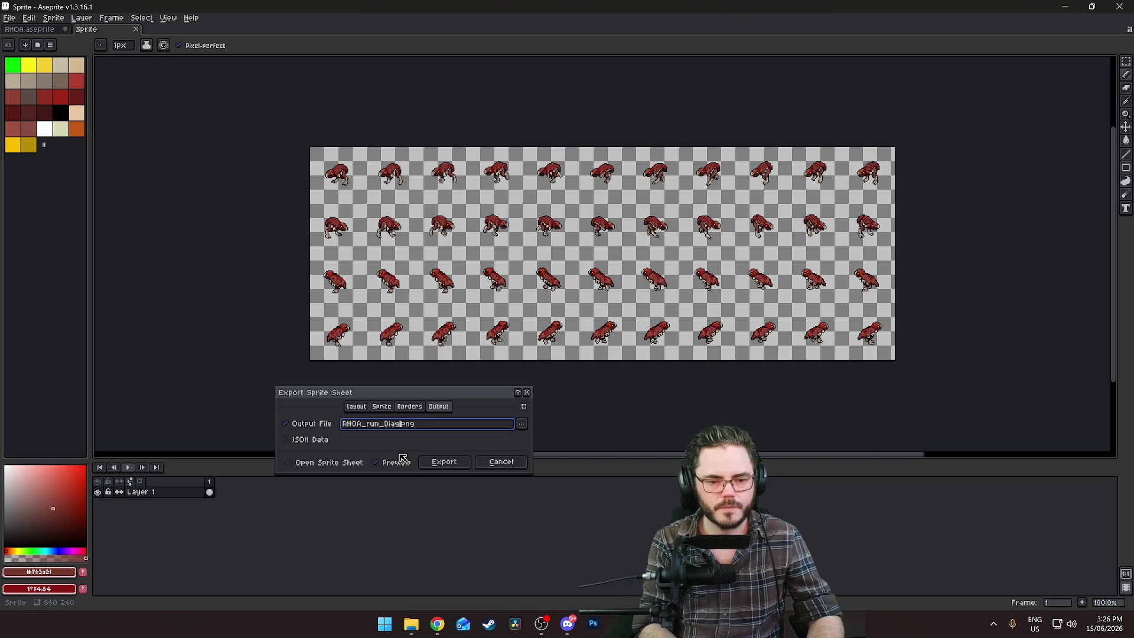
{"action": "type", "text": "s"}
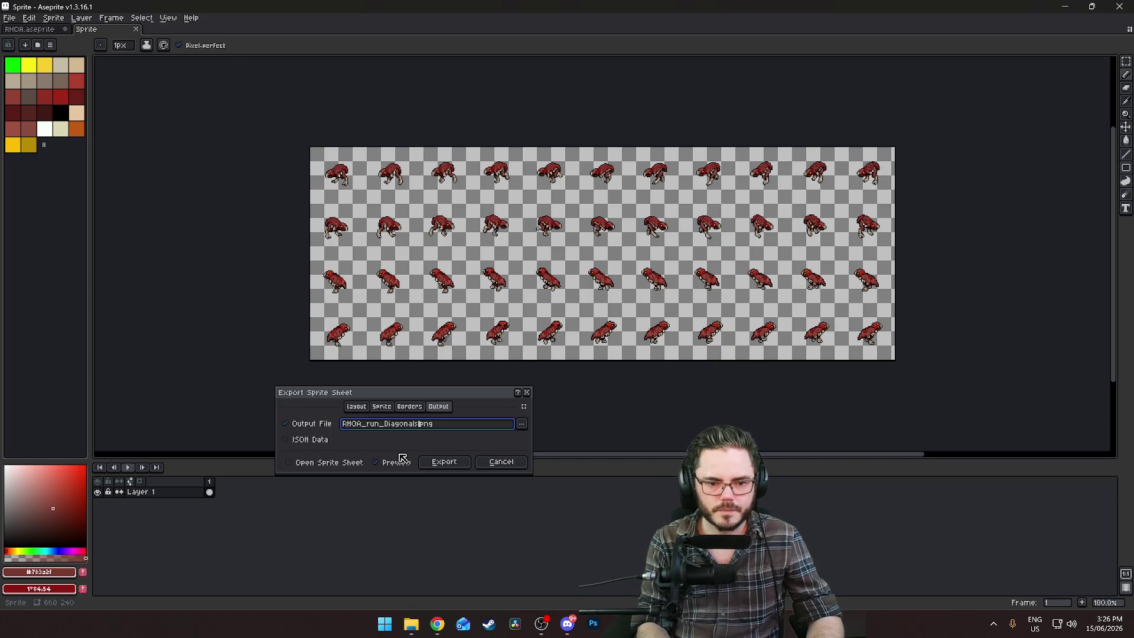
{"action": "key", "text": "Return"}
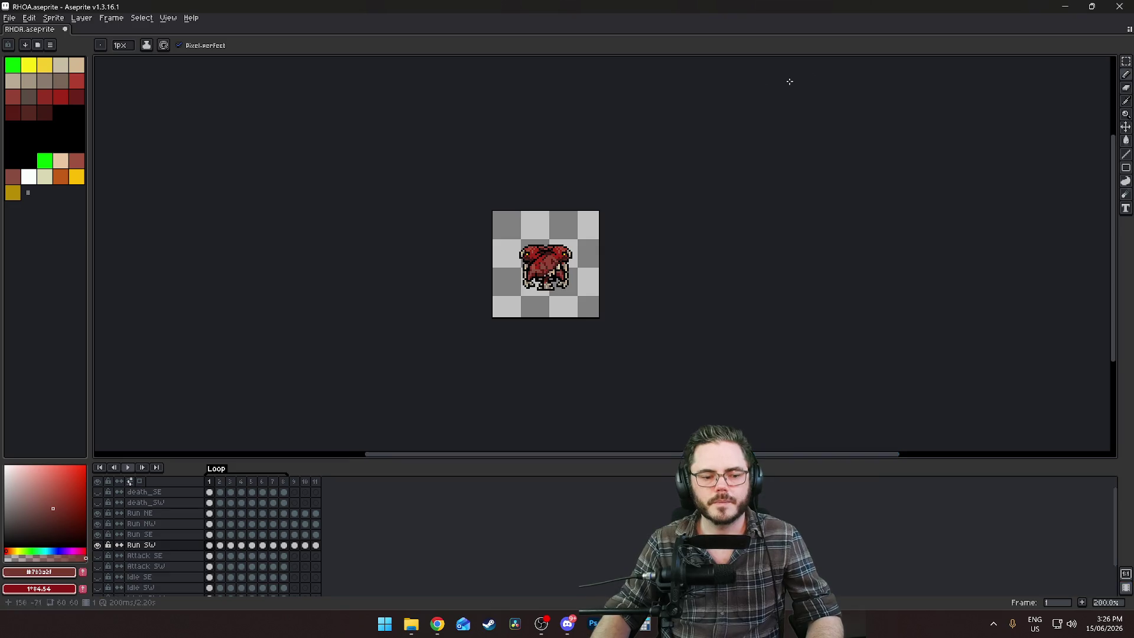
{"action": "left_click", "coordinate": [1067, 6]}
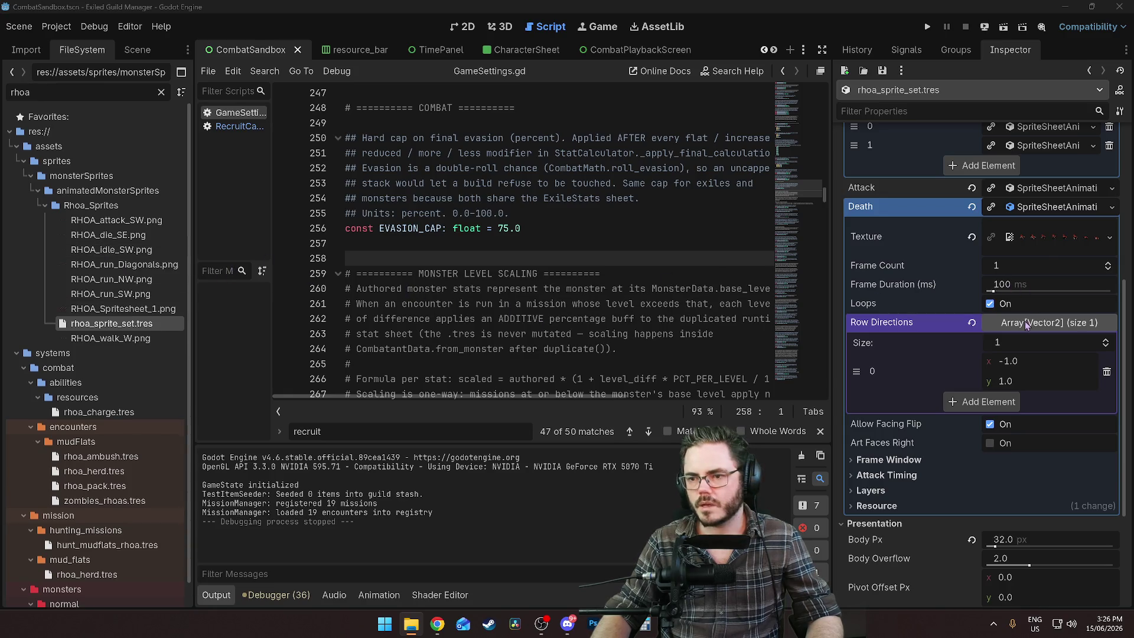
Delete the second Move Animations entry and expand the remaining one
{"action": "scroll", "coordinate": [1026, 323], "scroll_direction": "up", "scroll_amount": 4}
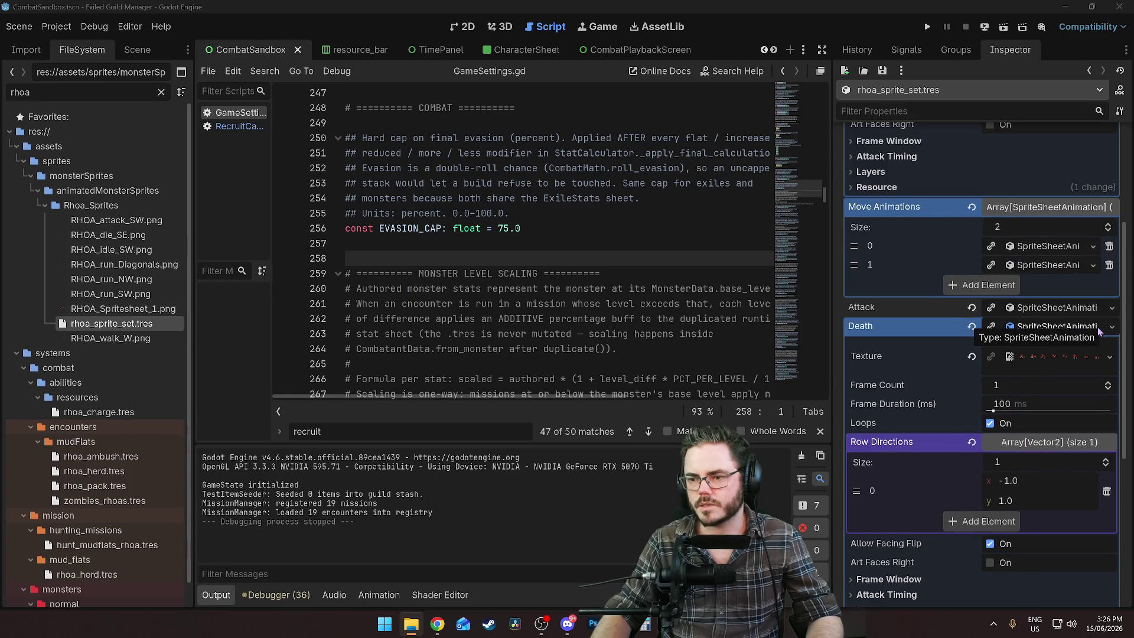
{"action": "left_click", "coordinate": [1106, 327]}
{"action": "left_click", "coordinate": [1069, 328]}
{"action": "left_click", "coordinate": [1069, 327]}
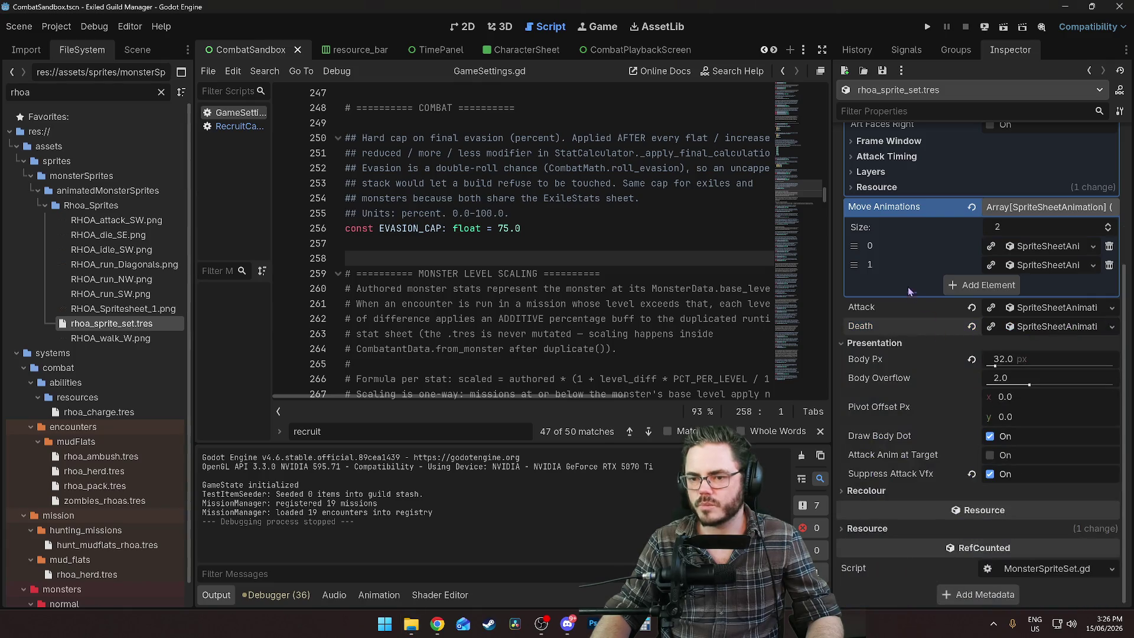
{"action": "left_click", "coordinate": [1109, 265]}
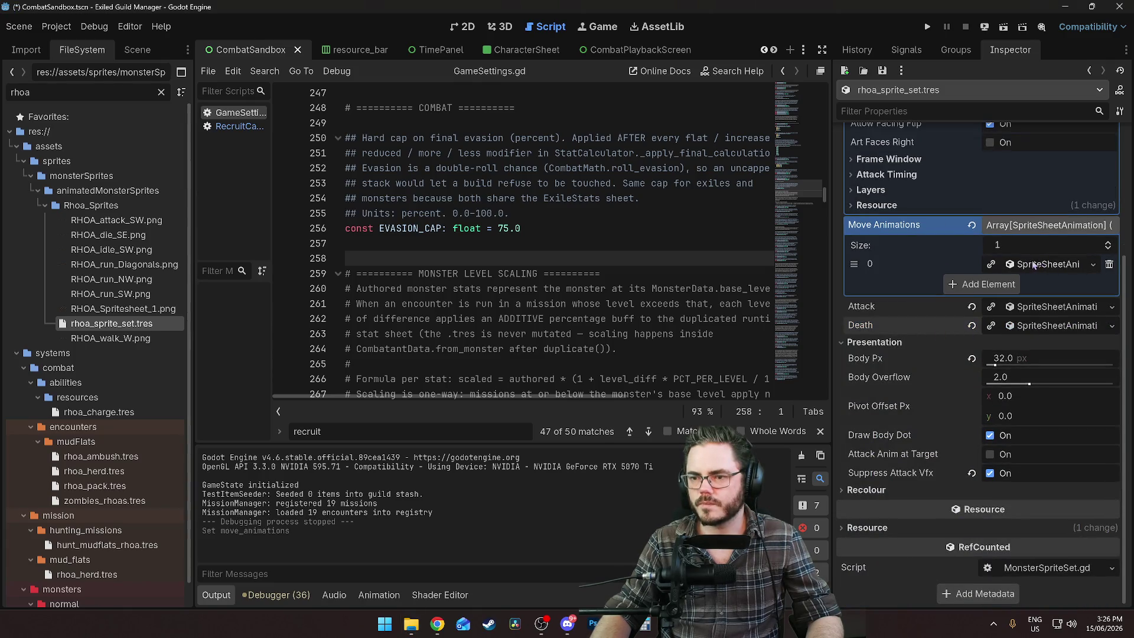
{"action": "left_click", "coordinate": [1047, 265]}
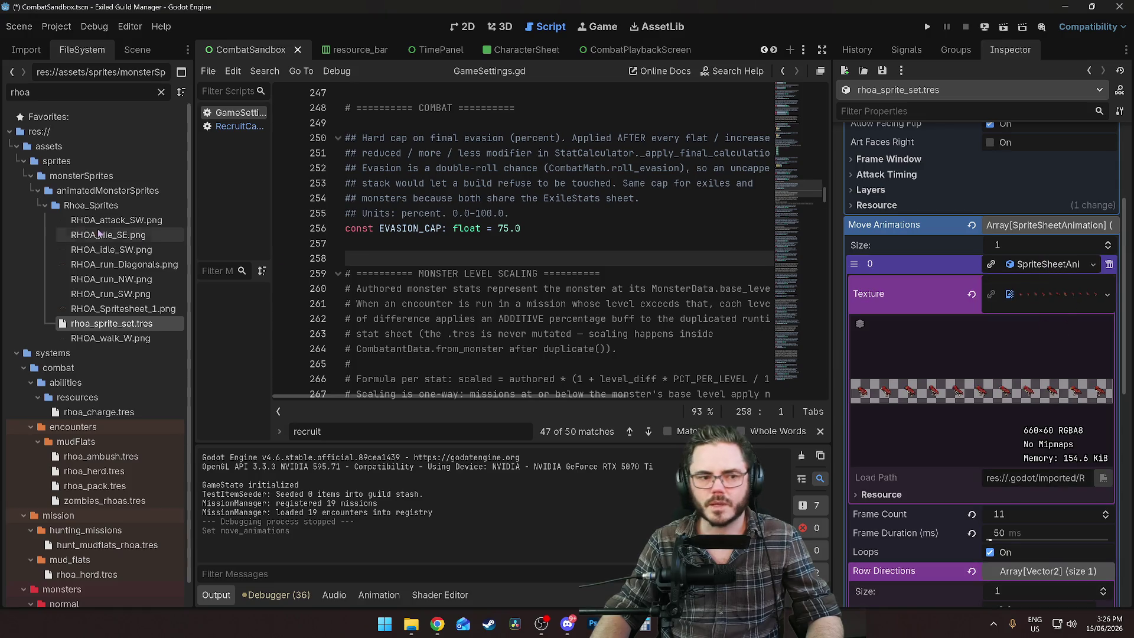
Assign RHOA_run_Diagonals.png as the move texture and set row direction y to -1
{"action": "left_click", "coordinate": [101, 269]}
{"action": "left_click_drag", "start_coordinate": [133, 271], "coordinate": [1057, 293]}
{"action": "scroll", "coordinate": [991, 460], "scroll_direction": "down", "scroll_amount": 3}
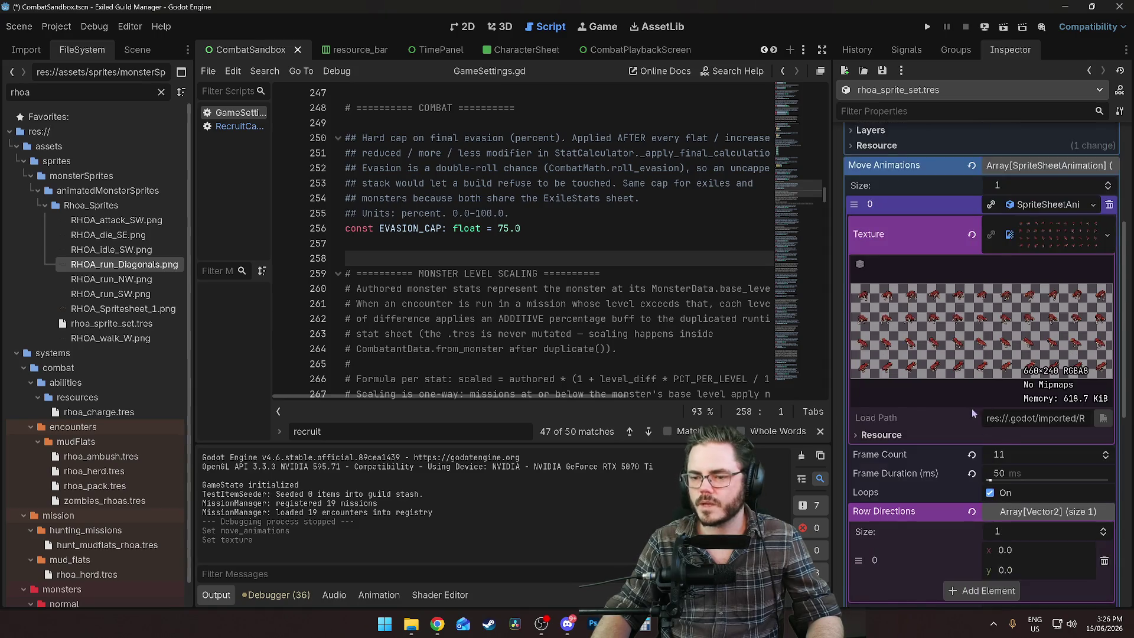
{"action": "scroll", "coordinate": [947, 440], "scroll_direction": "down", "scroll_amount": 2}
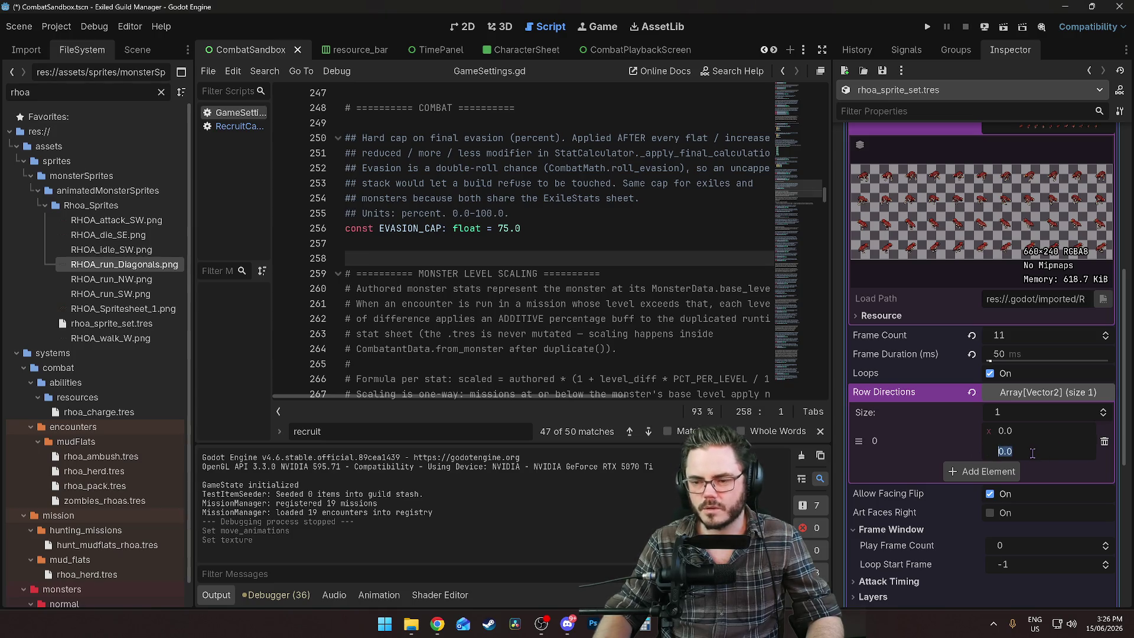
{"action": "type", "text": "-1"}
{"action": "key", "text": "Return"}
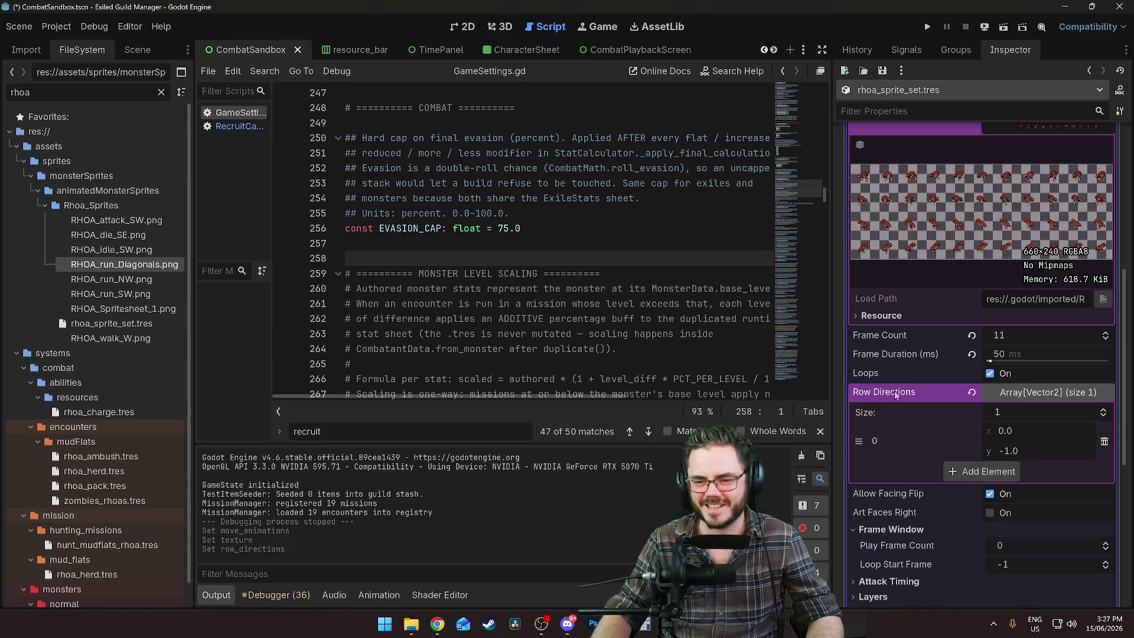
{"action": "mouse_move", "coordinate": [896, 395]}
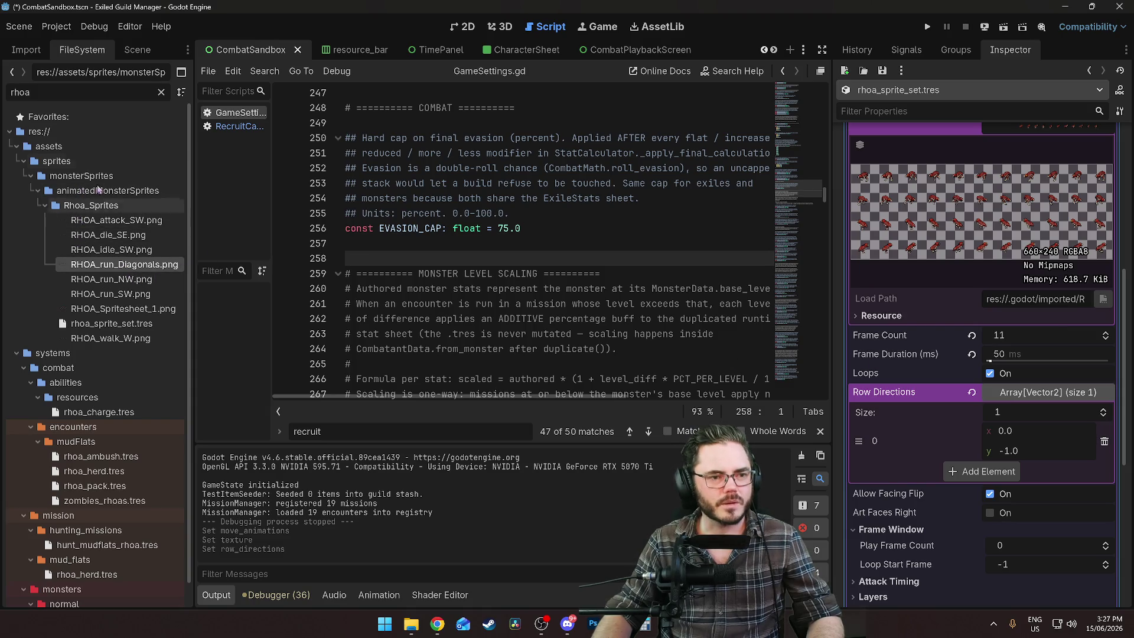
{"action": "left_click", "coordinate": [160, 92]}
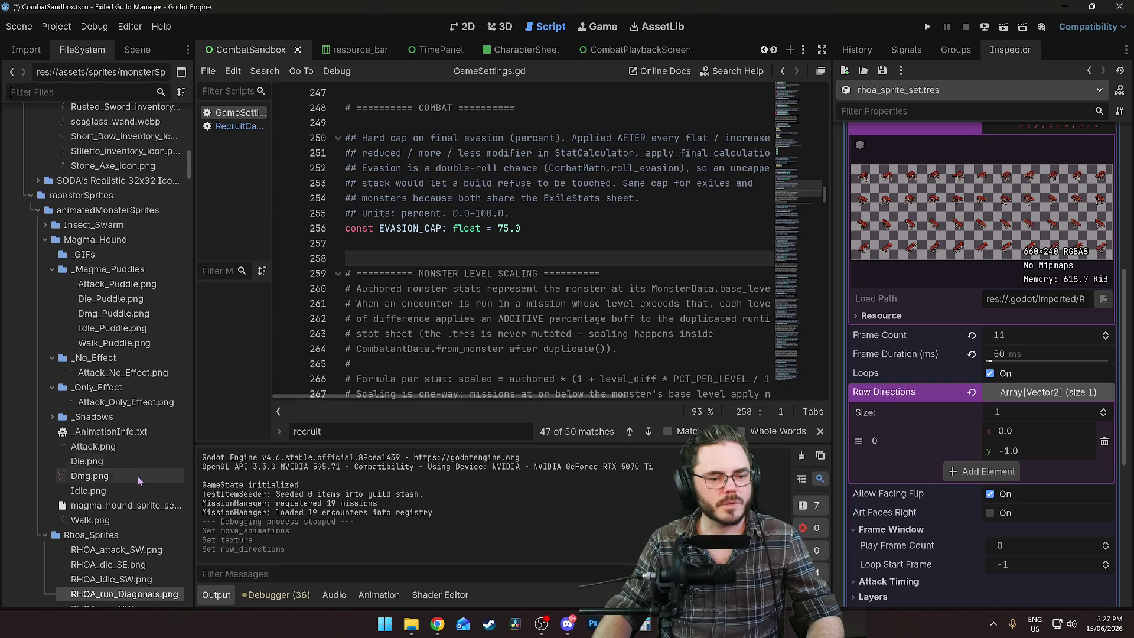
Inspect magma_hound_sprite_set.tres's move sheet and row directions, then reopen the Rhoa move animation
{"action": "left_click", "coordinate": [100, 507]}
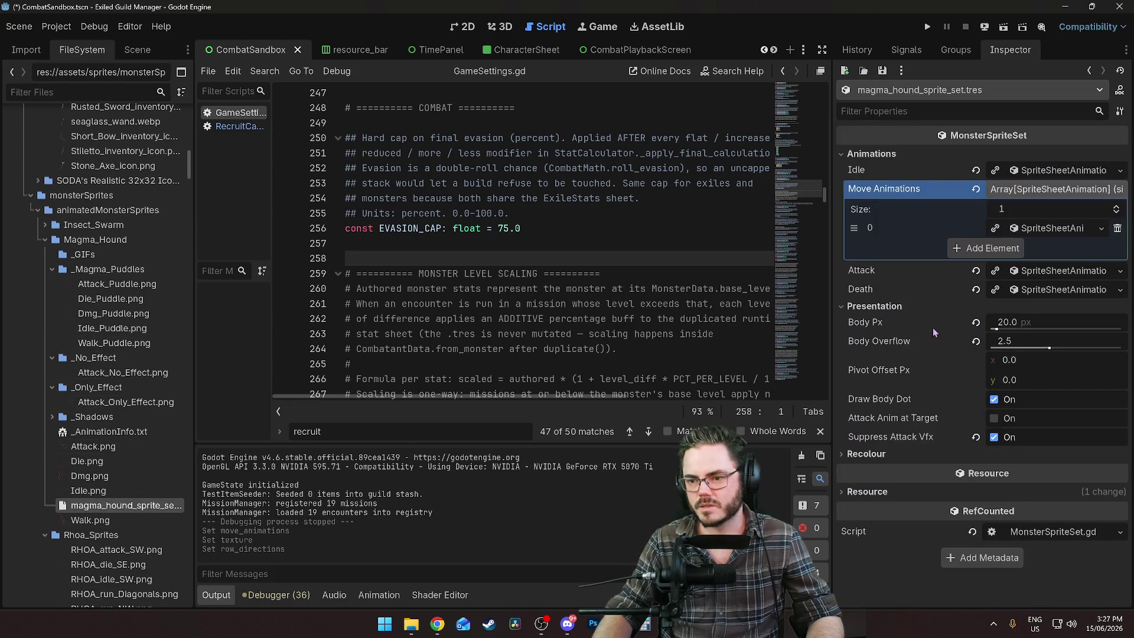
{"action": "left_click", "coordinate": [1047, 230]}
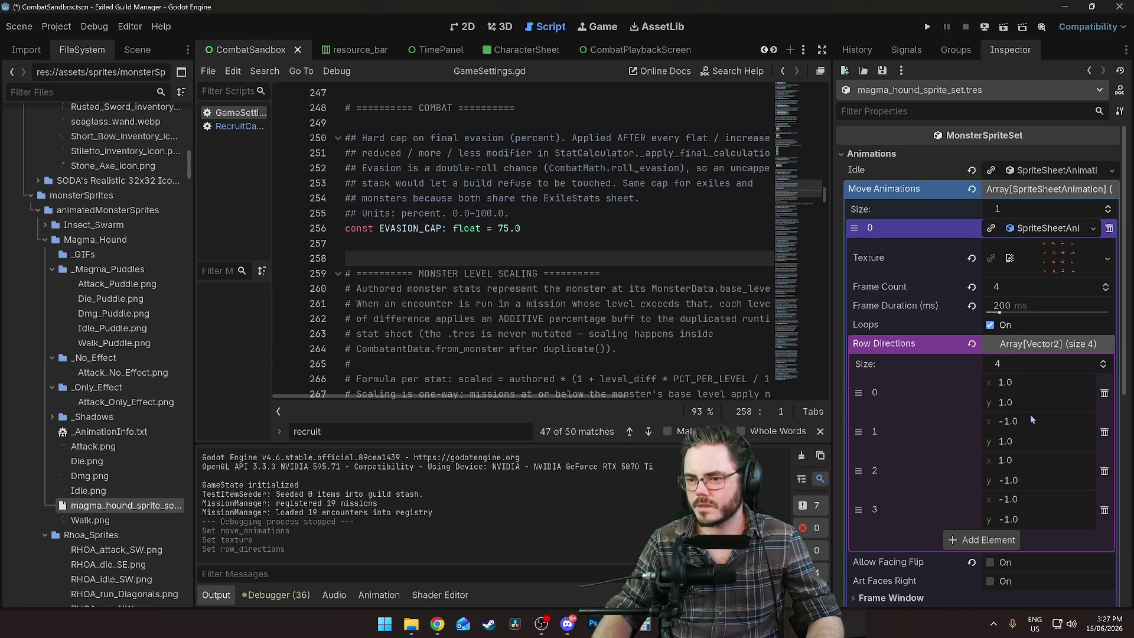
{"action": "left_click", "coordinate": [1043, 261]}
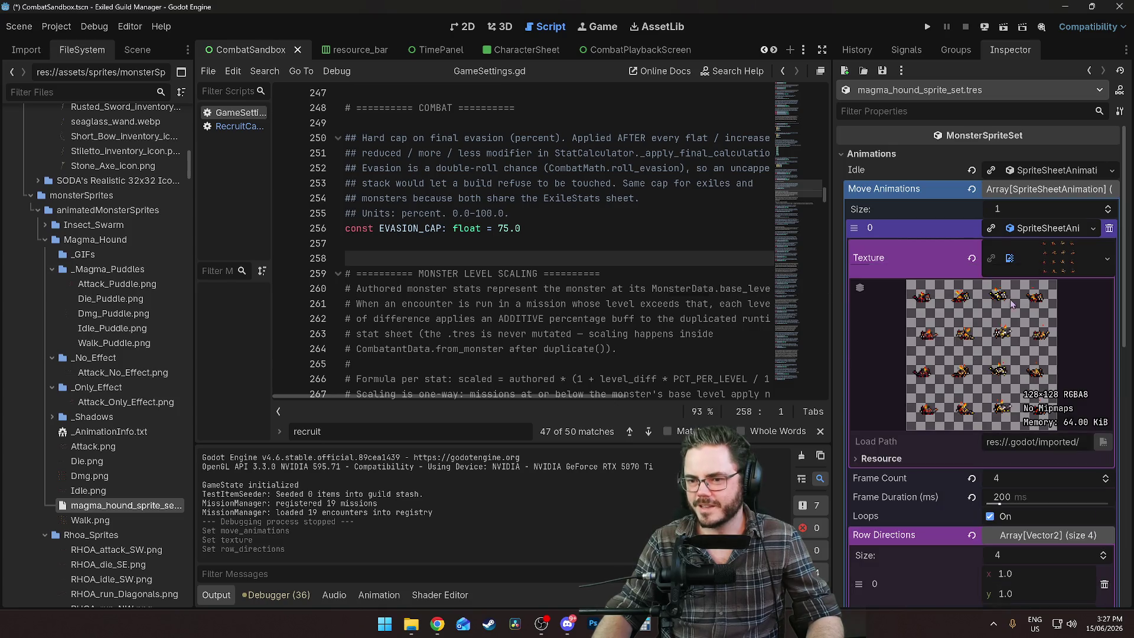
{"action": "scroll", "coordinate": [922, 398], "scroll_direction": "down", "scroll_amount": 2}
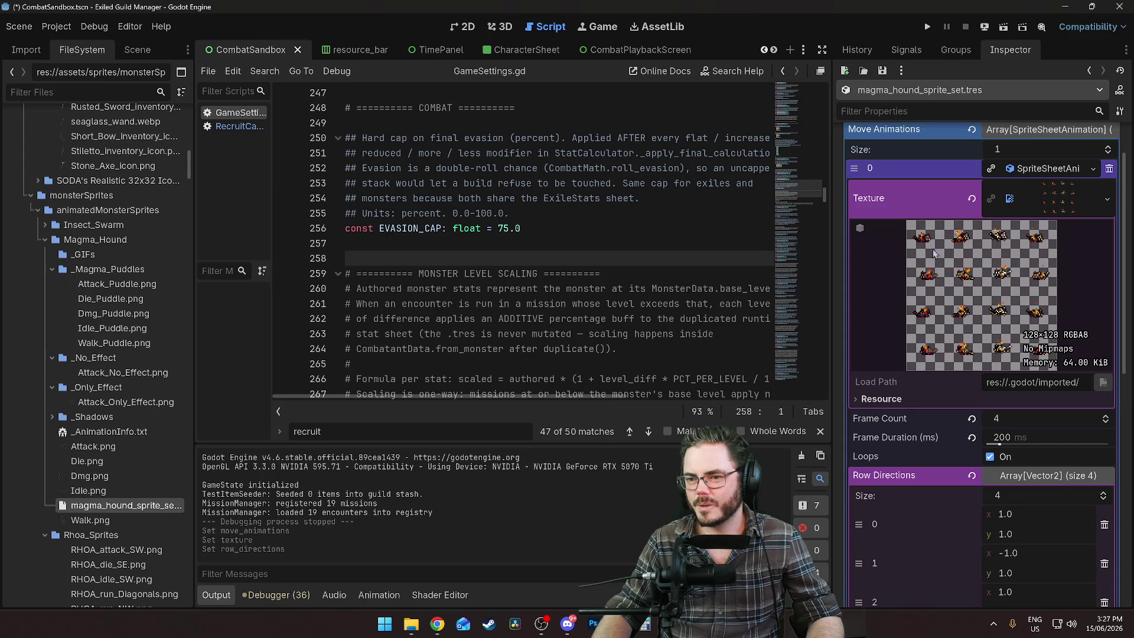
{"action": "scroll", "coordinate": [935, 248], "scroll_direction": "down", "scroll_amount": 2}
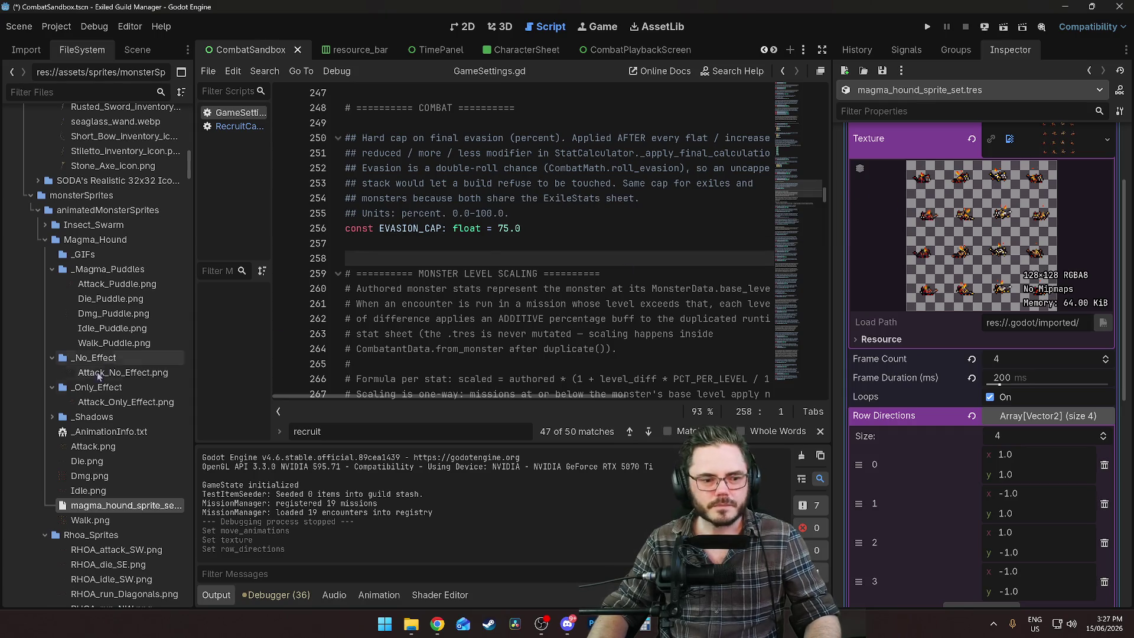
{"action": "scroll", "coordinate": [130, 528], "scroll_direction": "down", "scroll_amount": 3}
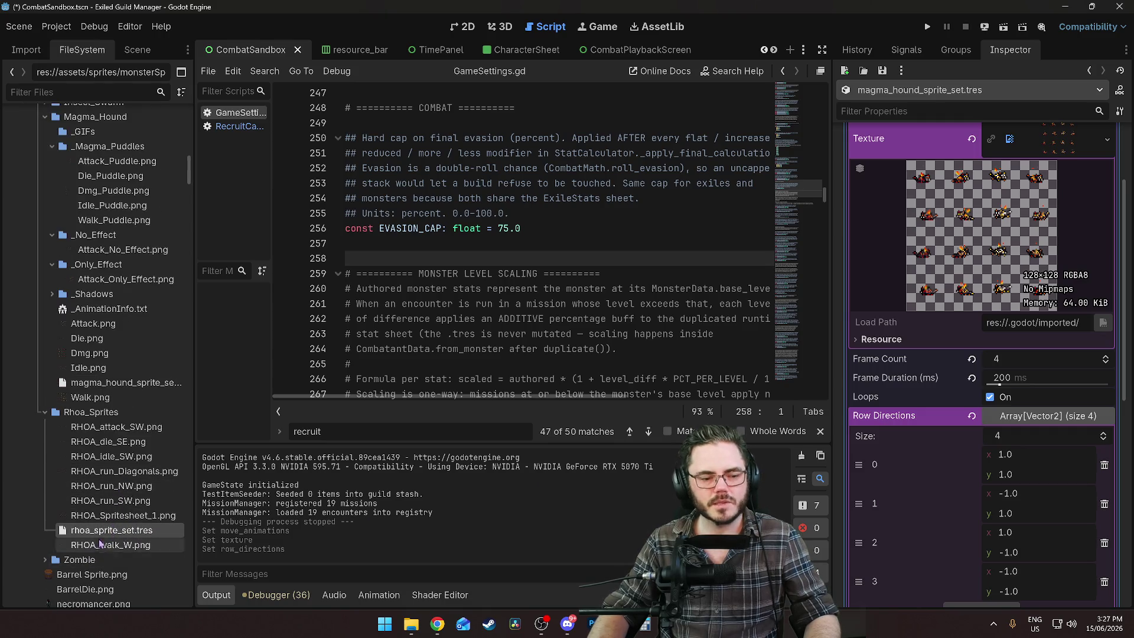
{"action": "left_click", "coordinate": [106, 531]}
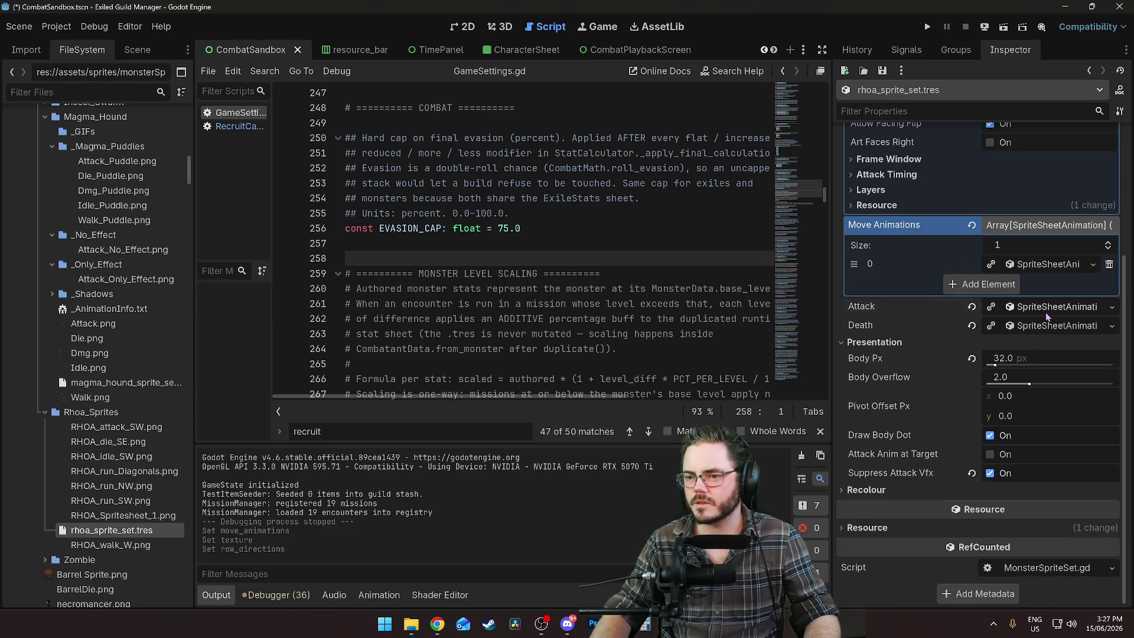
{"action": "left_click", "coordinate": [1046, 313]}
{"action": "left_click", "coordinate": [1045, 312]}
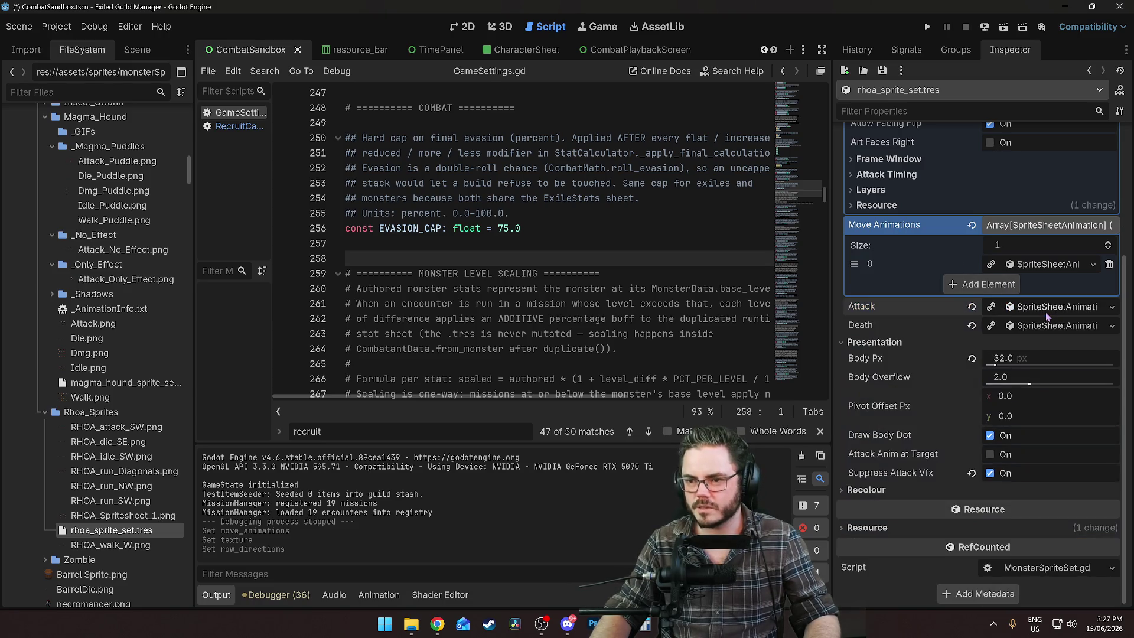
{"action": "left_click", "coordinate": [1046, 265]}
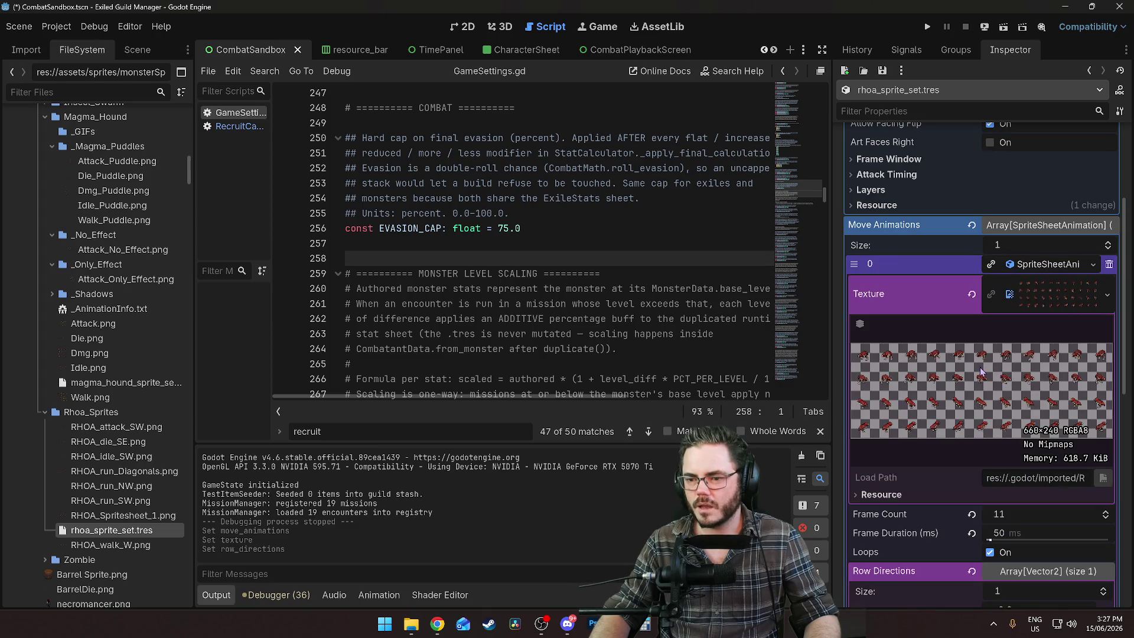
Set Row Directions element 0 to x 1, y 1
{"action": "scroll", "coordinate": [906, 344], "scroll_direction": "down", "scroll_amount": 2}
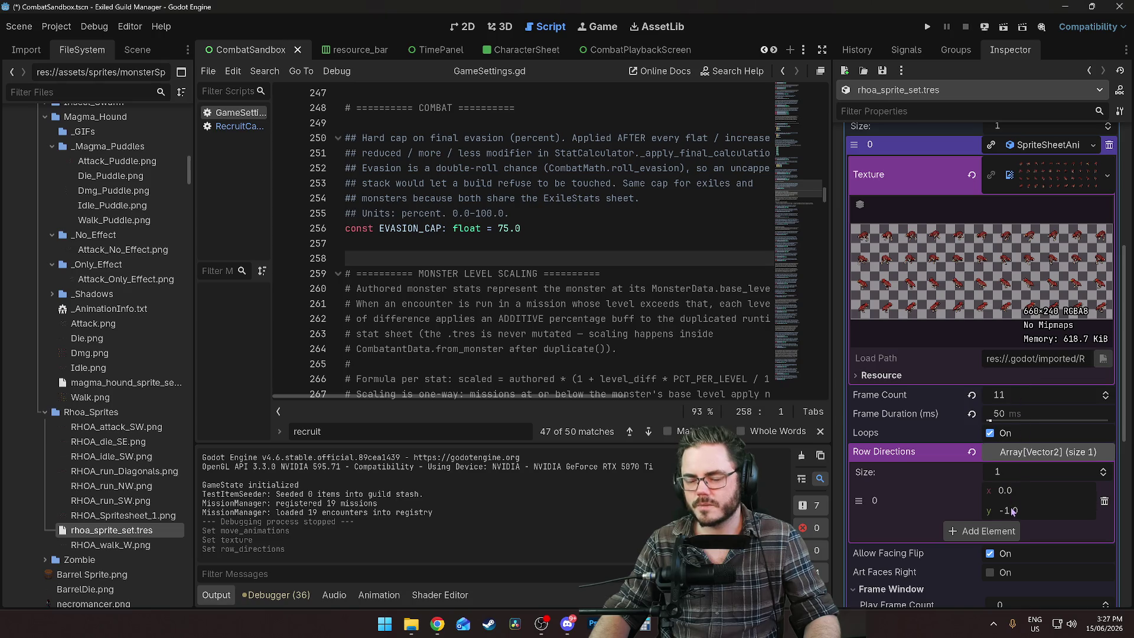
{"action": "left_click", "coordinate": [1036, 502]}
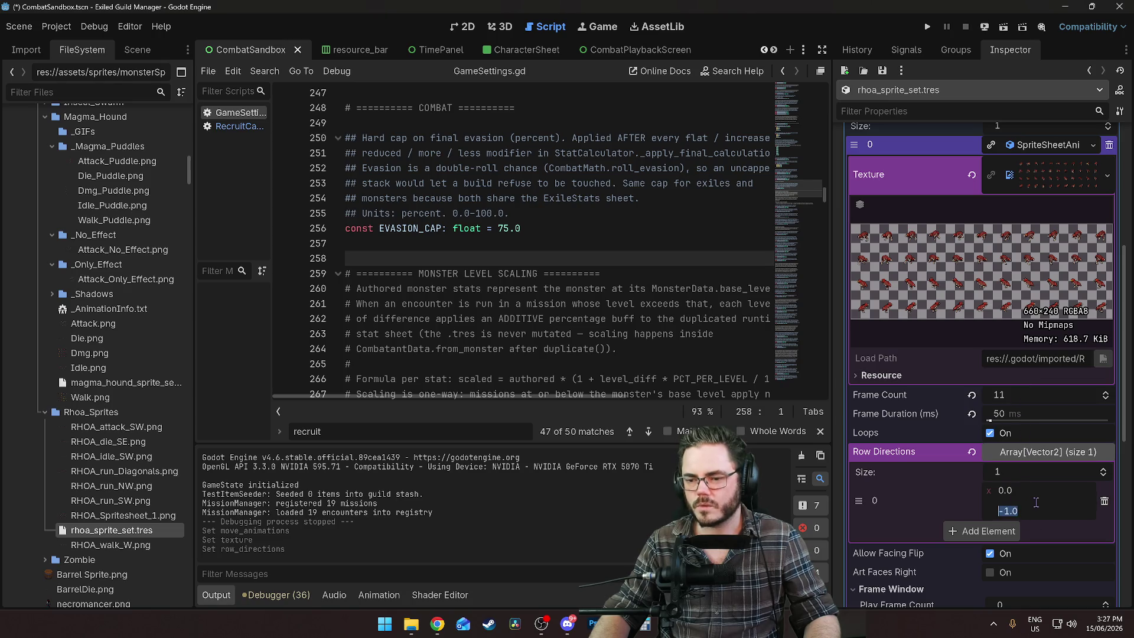
{"action": "type", "text": "1"}
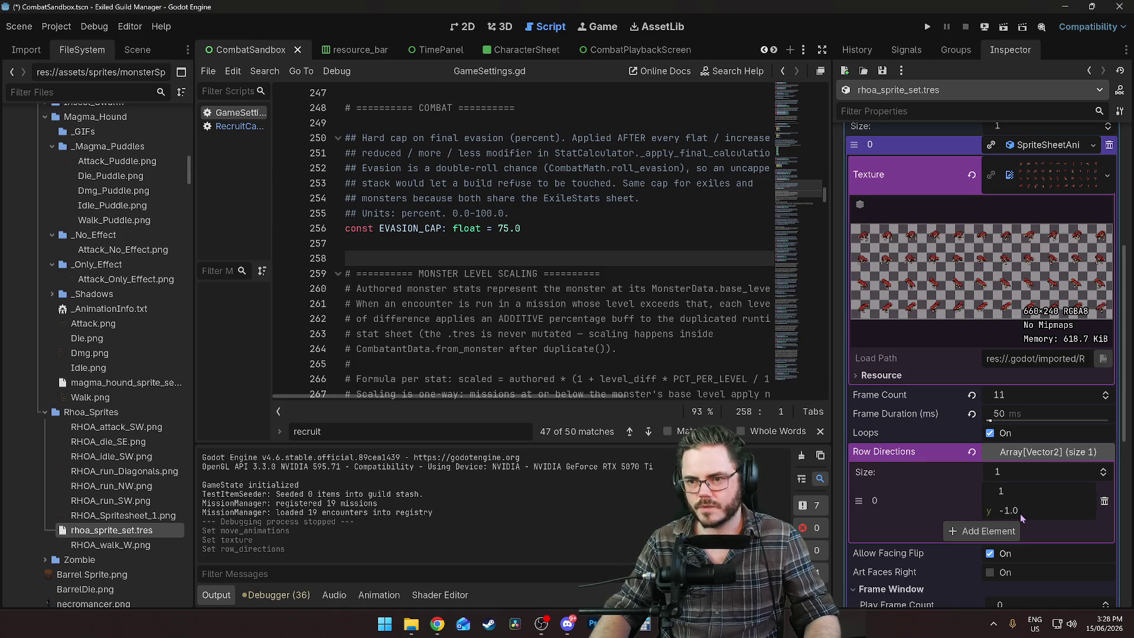
{"action": "left_click", "coordinate": [1020, 513]}
{"action": "type", "text": "1"}
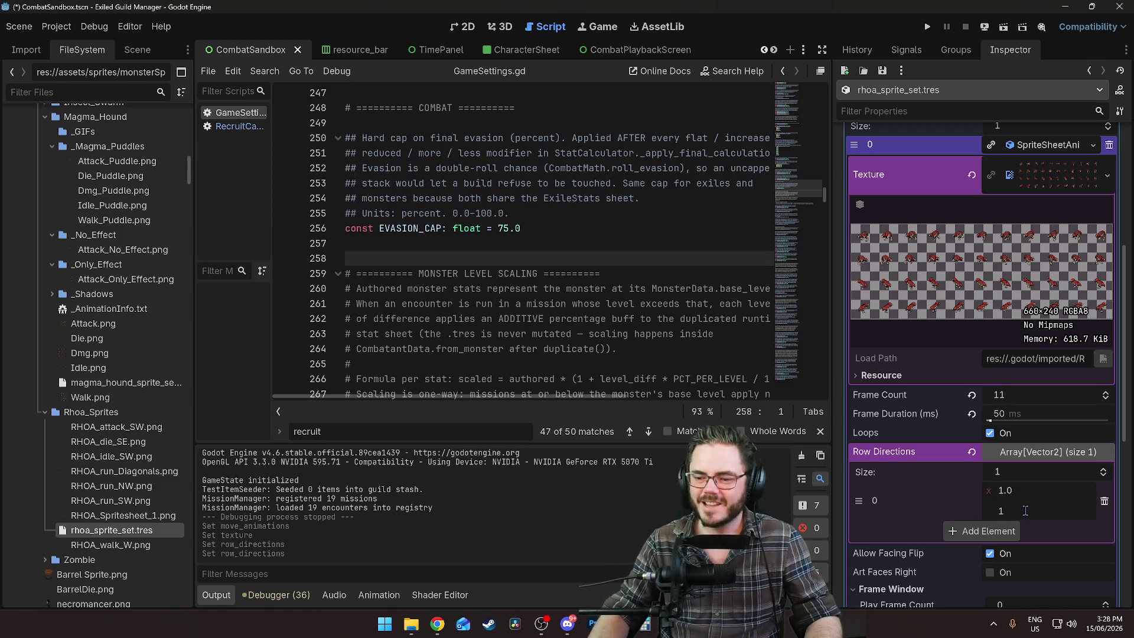
{"action": "key", "text": "Return"}
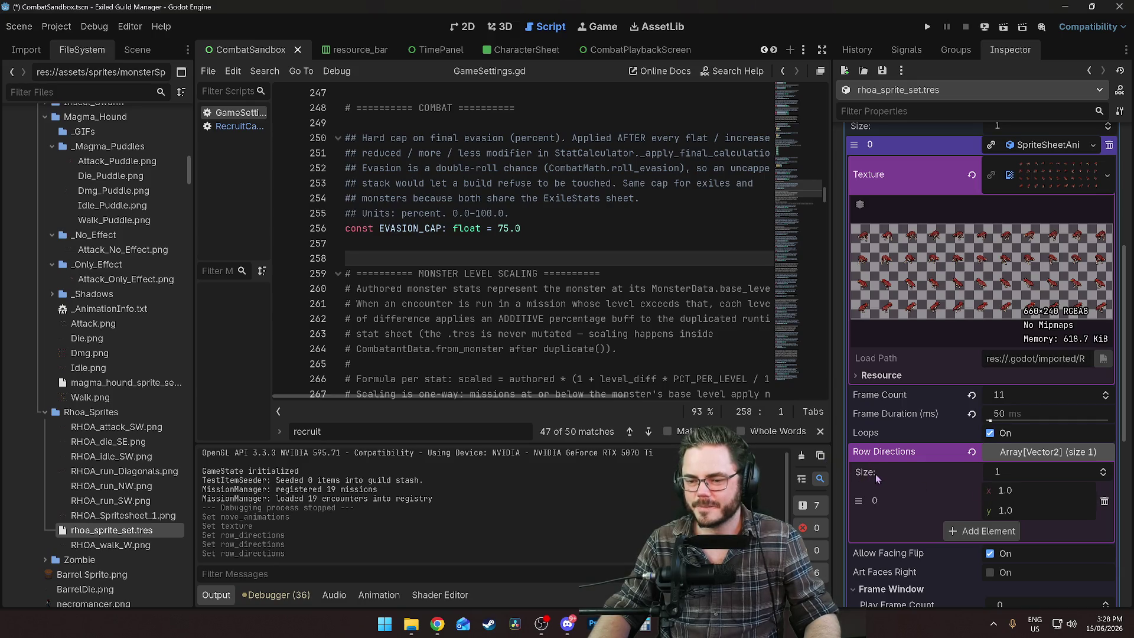
{"action": "mouse_move", "coordinate": [895, 452]}
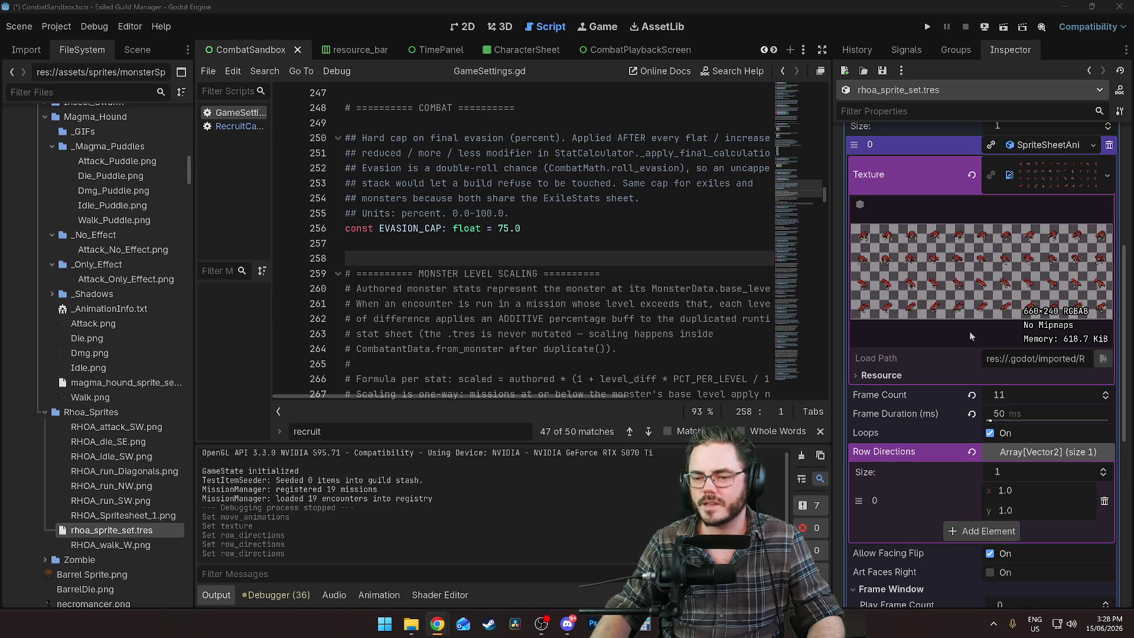
Change the row direction's x to -1, giving (-1, 1)
{"action": "left_click", "coordinate": [1029, 492]}
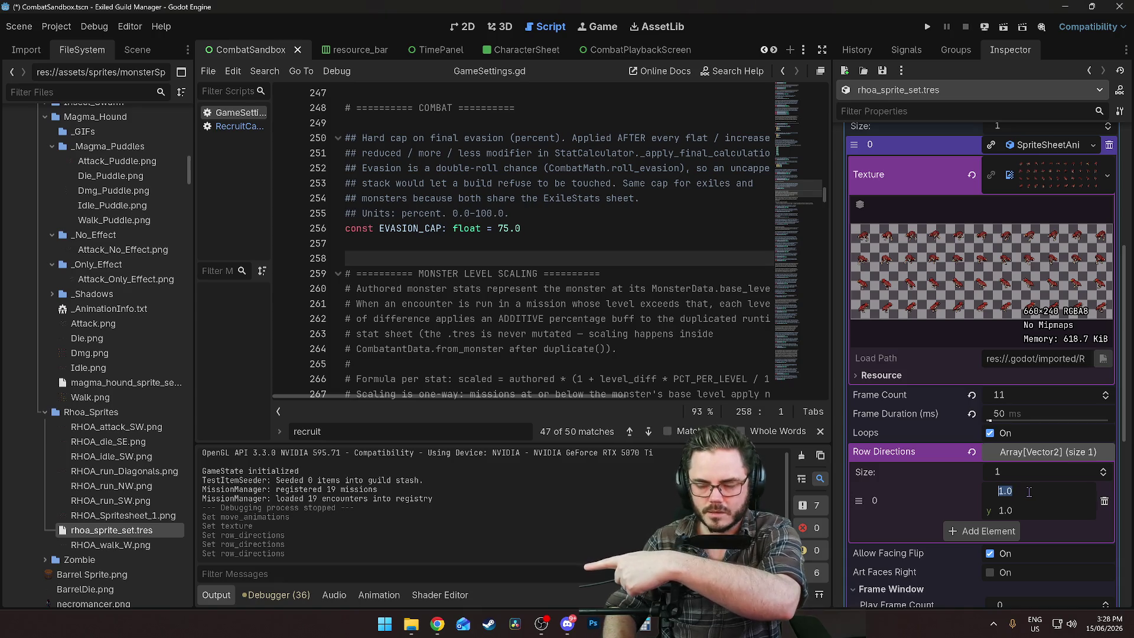
{"action": "type", "text": "-1"}
{"action": "key", "text": "Return"}
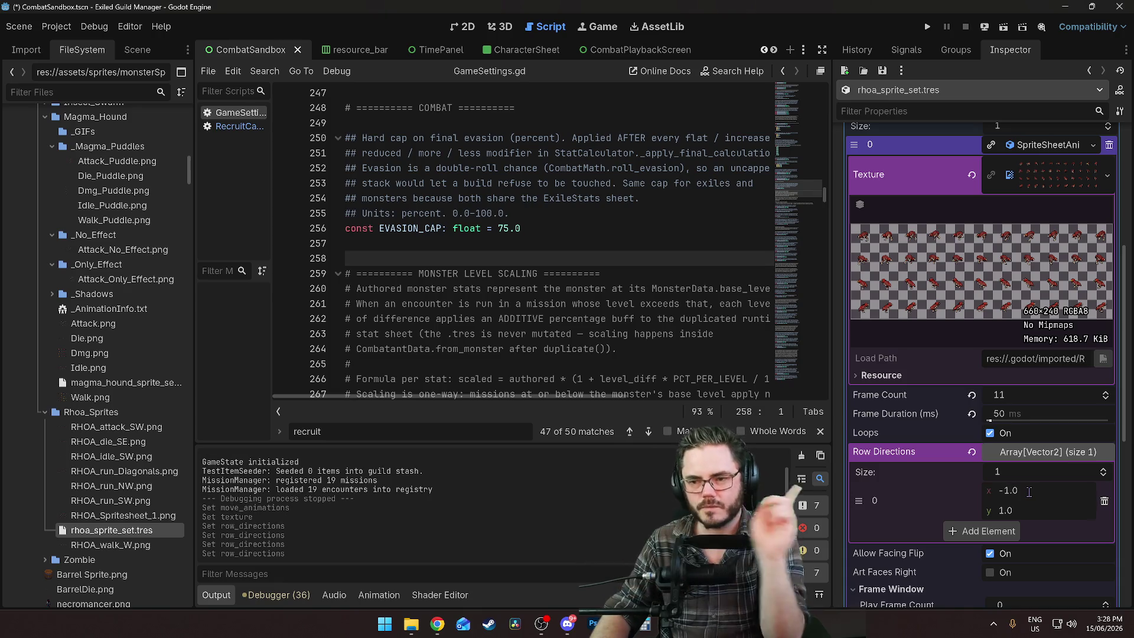
{"action": "left_click", "coordinate": [1004, 511]}
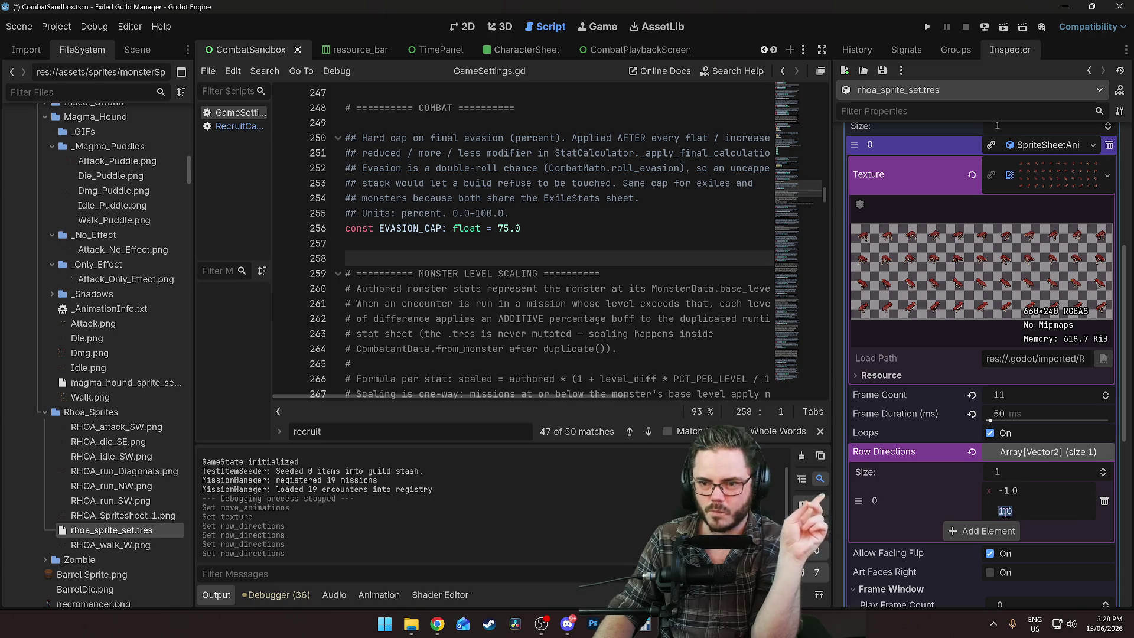
{"action": "key", "text": "Return"}
{"action": "scroll", "coordinate": [982, 472], "scroll_direction": "down", "scroll_amount": 1}
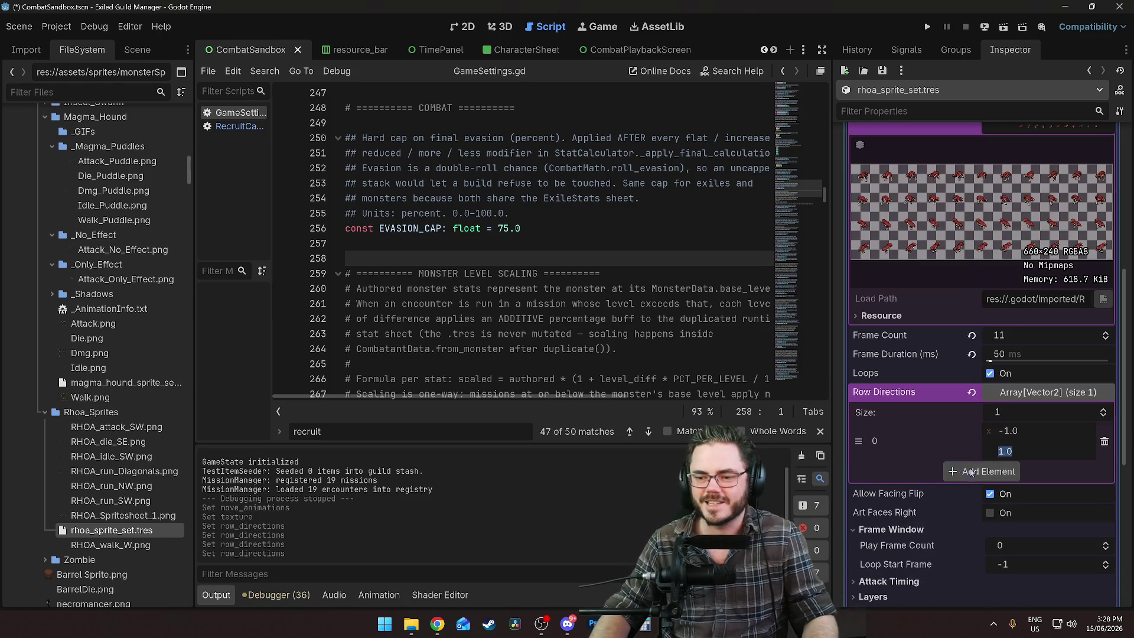
Add a second row direction entry of (1, 1)
{"action": "left_click", "coordinate": [981, 473]}
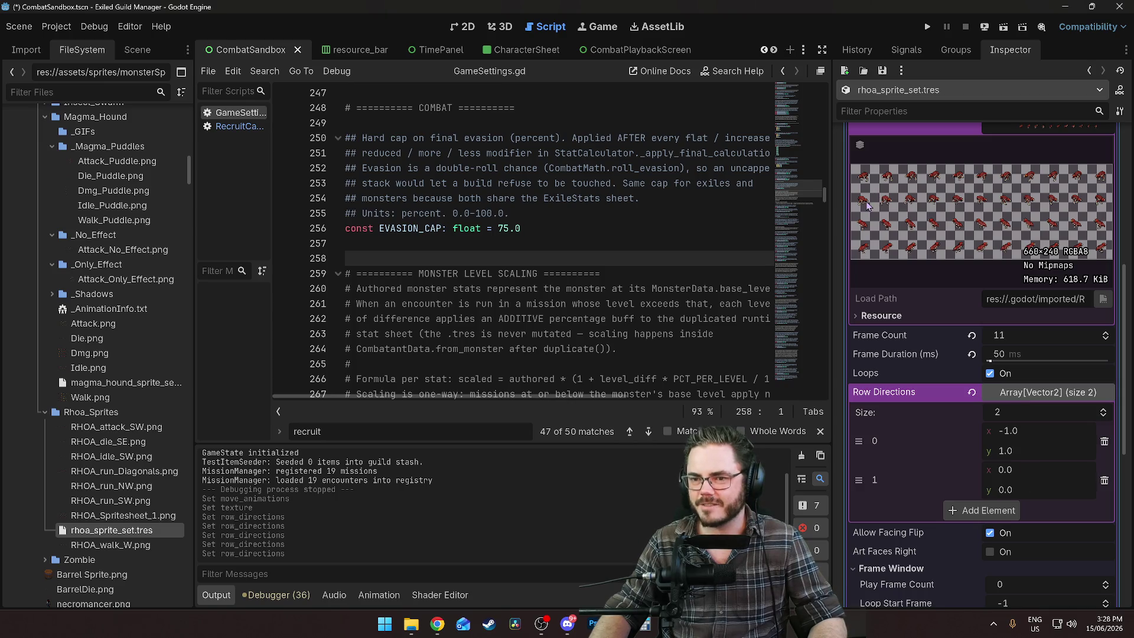
{"action": "left_click", "coordinate": [1025, 474]}
{"action": "type", "text": "1"}
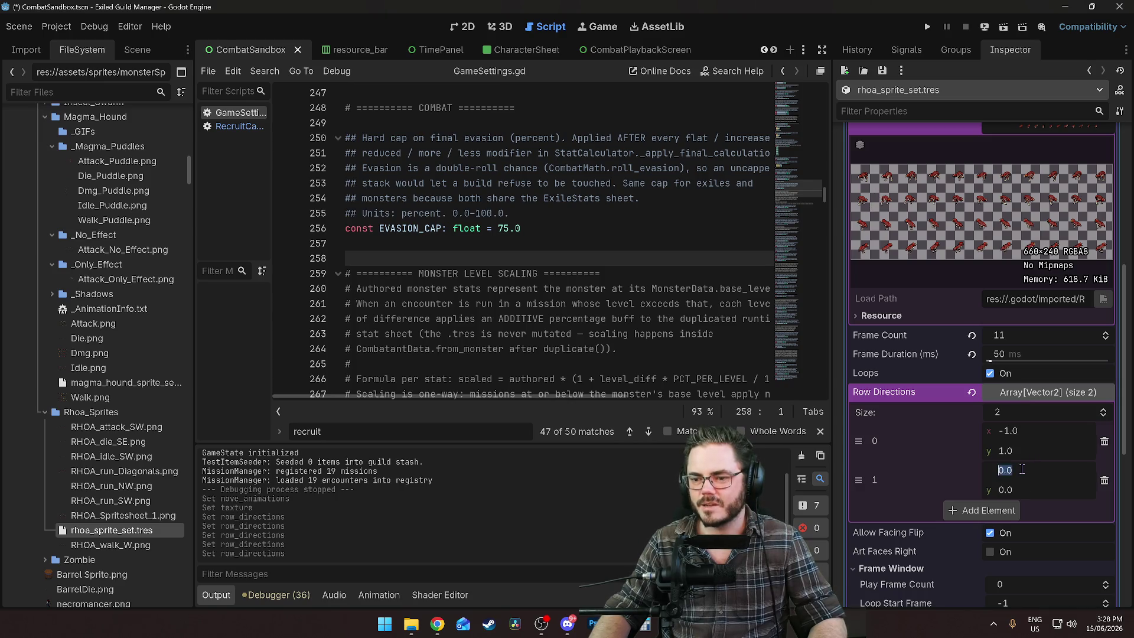
{"action": "key", "text": "Return"}
{"action": "left_click", "coordinate": [1027, 491]}
{"action": "type", "text": "1"}
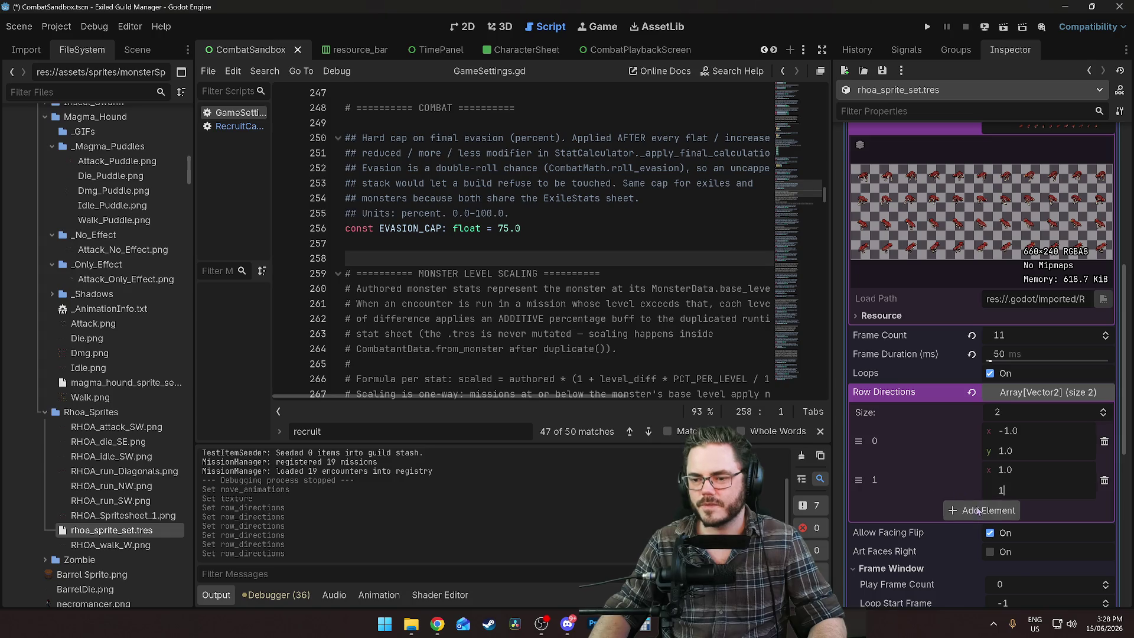
Add a third row direction entry of (-1, -1)
{"action": "left_click", "coordinate": [982, 510]}
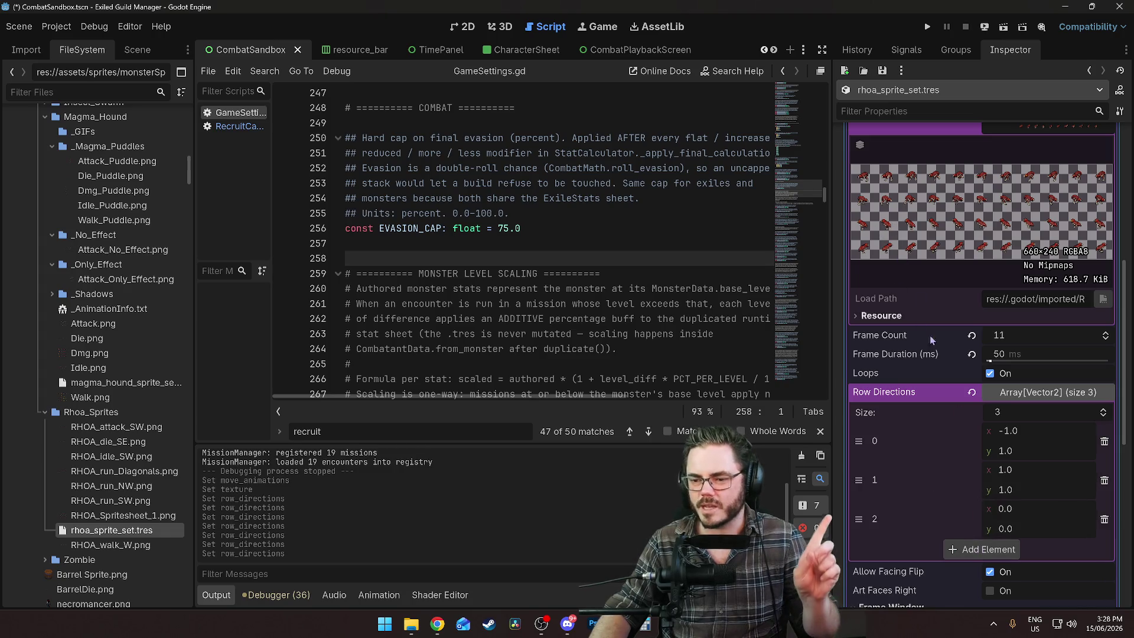
{"action": "left_click", "coordinate": [1019, 510]}
{"action": "type", "text": "-1"}
{"action": "left_click", "coordinate": [1013, 535]}
{"action": "type", "text": "-1"}
{"action": "key", "text": "Return"}
Add a fourth row direction entry of (1, -1) and save the scene
{"action": "left_click", "coordinate": [1000, 550]}
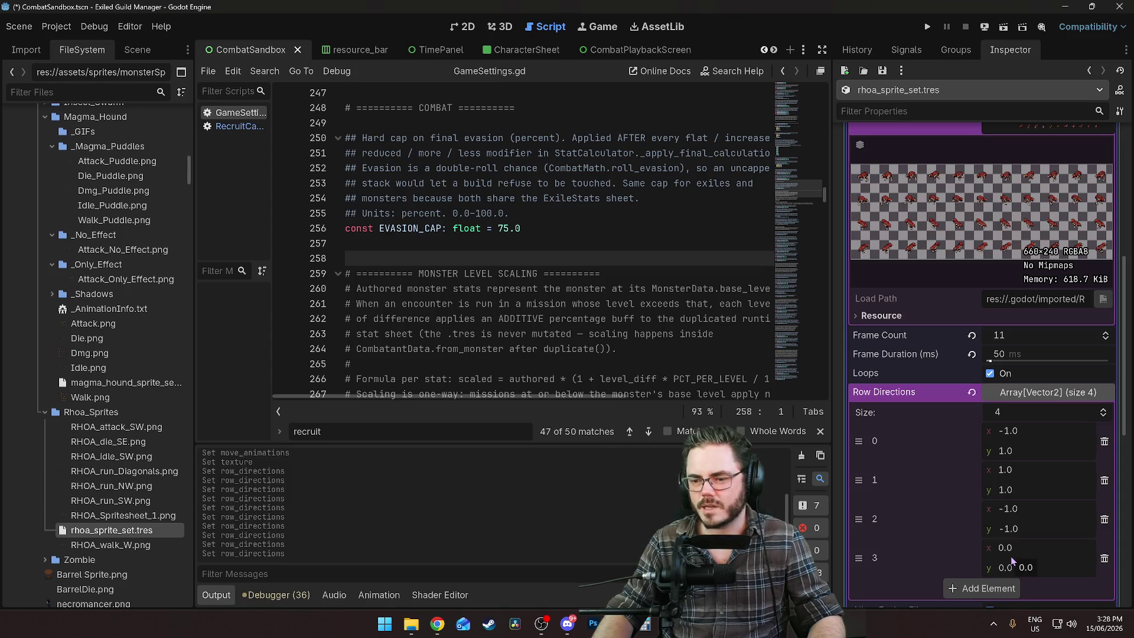
{"action": "left_click", "coordinate": [1013, 552]}
{"action": "type", "text": "-1"}
{"action": "left_click", "coordinate": [1051, 573]}
{"action": "type", "text": "1"}
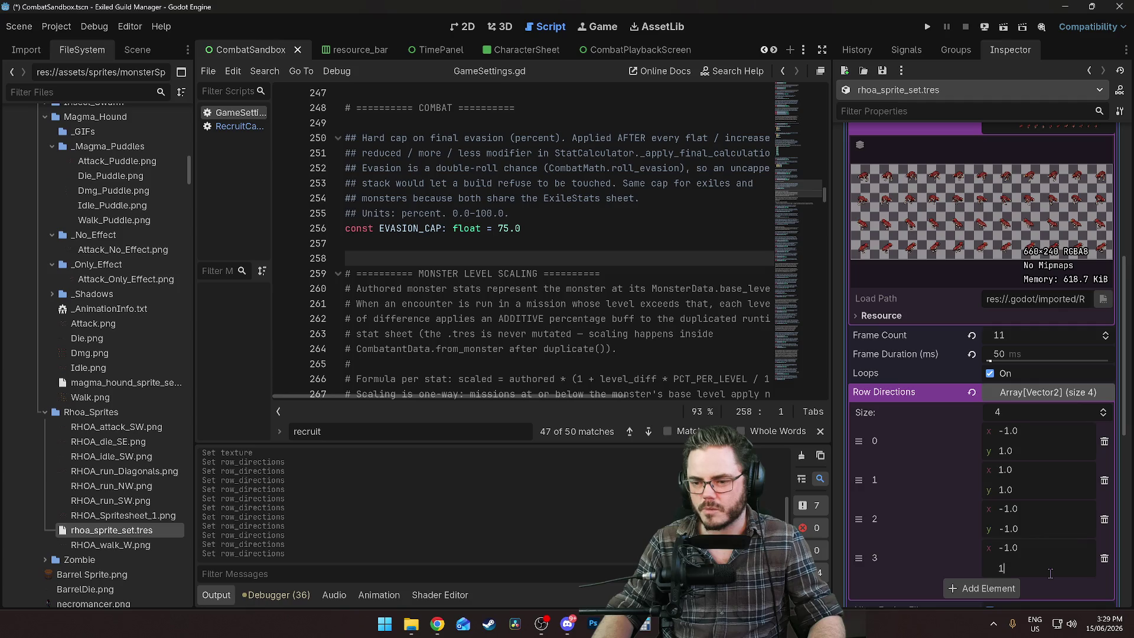
{"action": "key", "text": "BackSpace"}
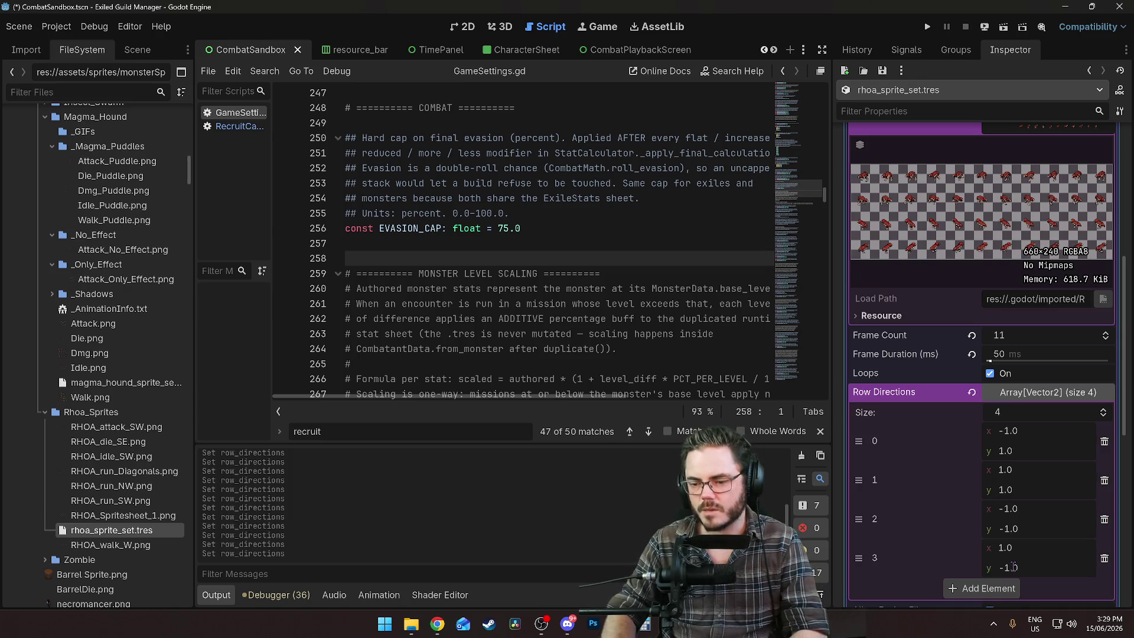
{"action": "key", "text": "ctrl+s"}
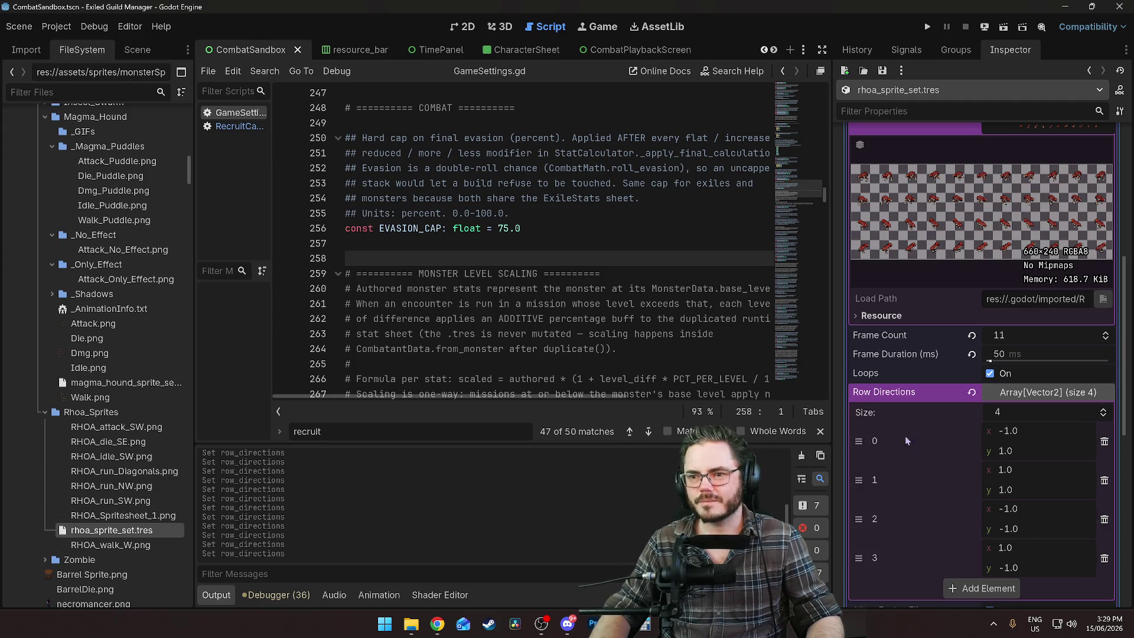
Run the combat sandbox and choose Rhoa as the monster
{"action": "left_click", "coordinate": [1003, 26]}
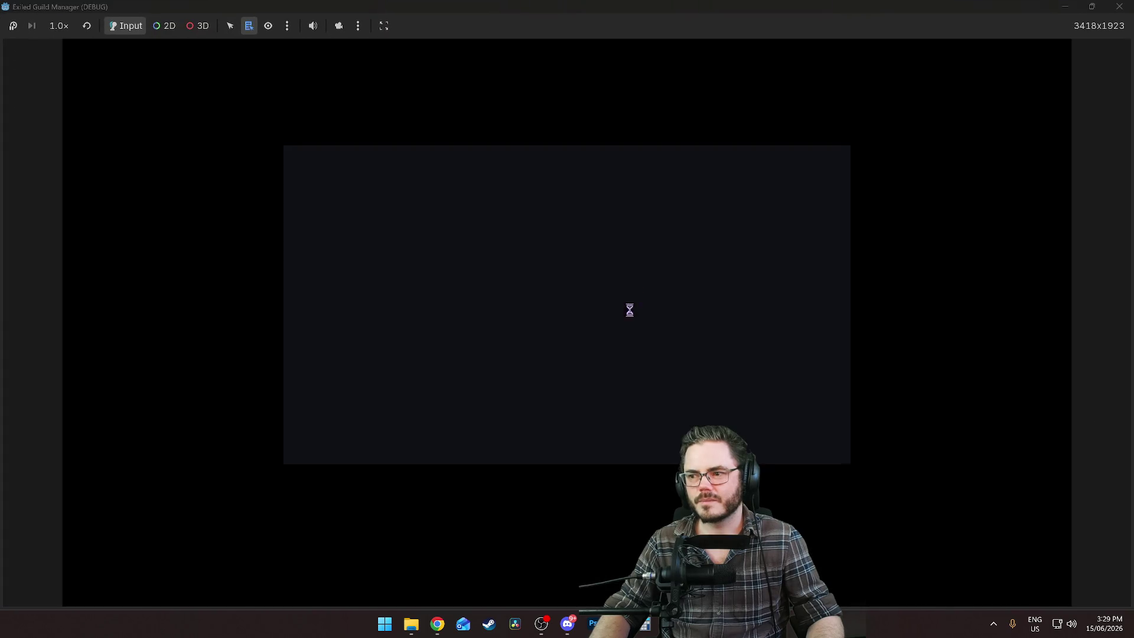
{"action": "left_click", "coordinate": [1121, 6]}
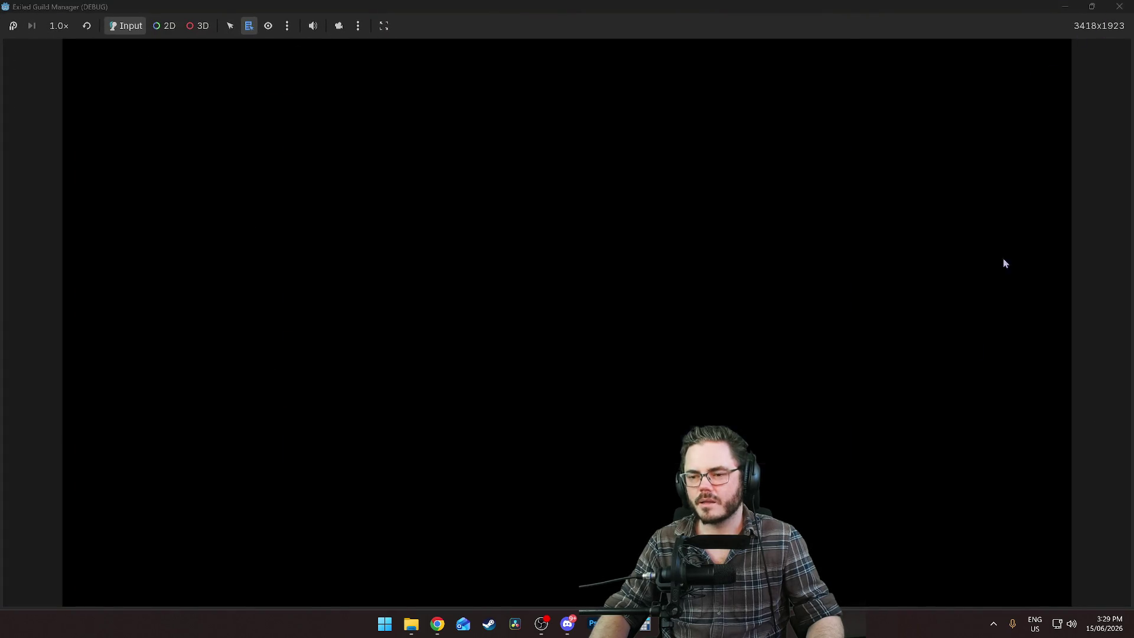
{"action": "left_click", "coordinate": [1032, 395]}
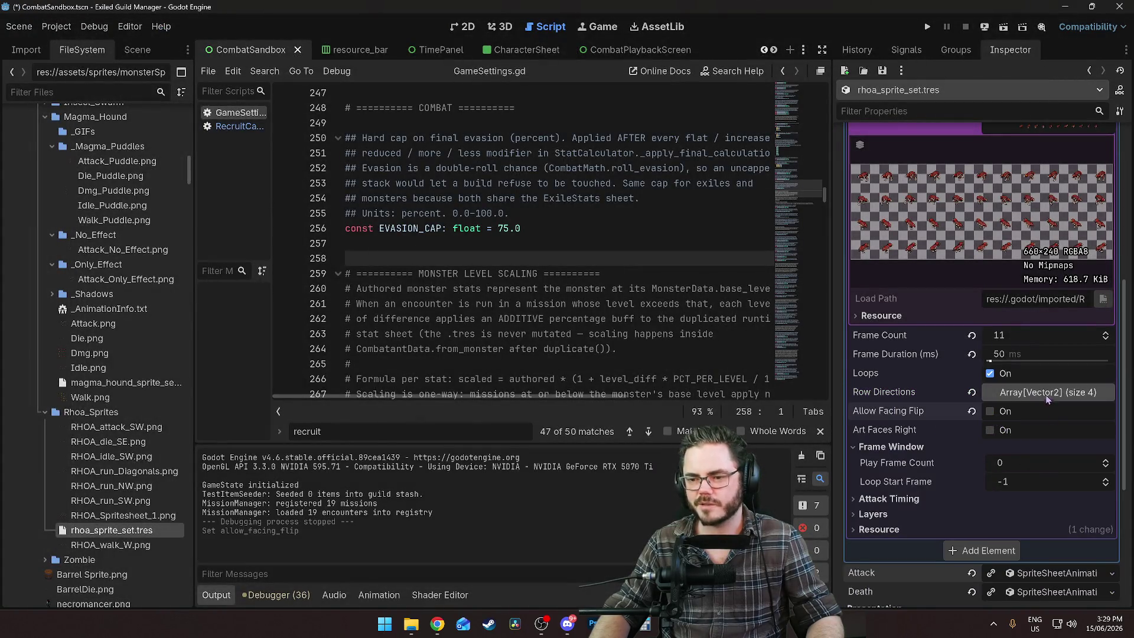
{"action": "left_click", "coordinate": [1003, 27]}
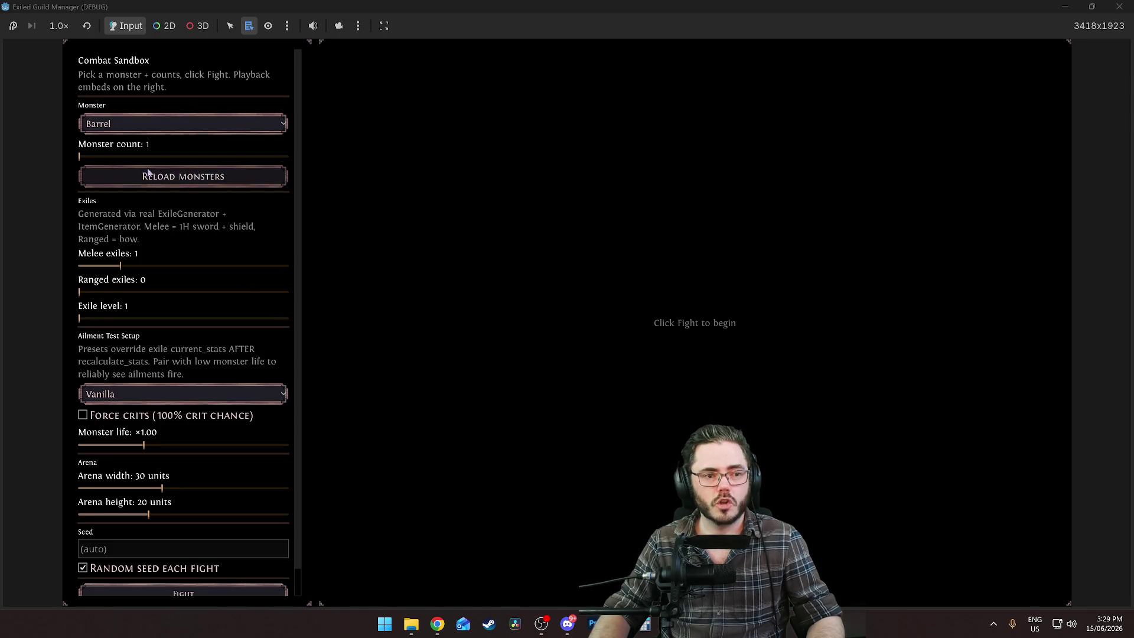
{"action": "left_click", "coordinate": [118, 123]}
{"action": "left_click", "coordinate": [116, 242]}
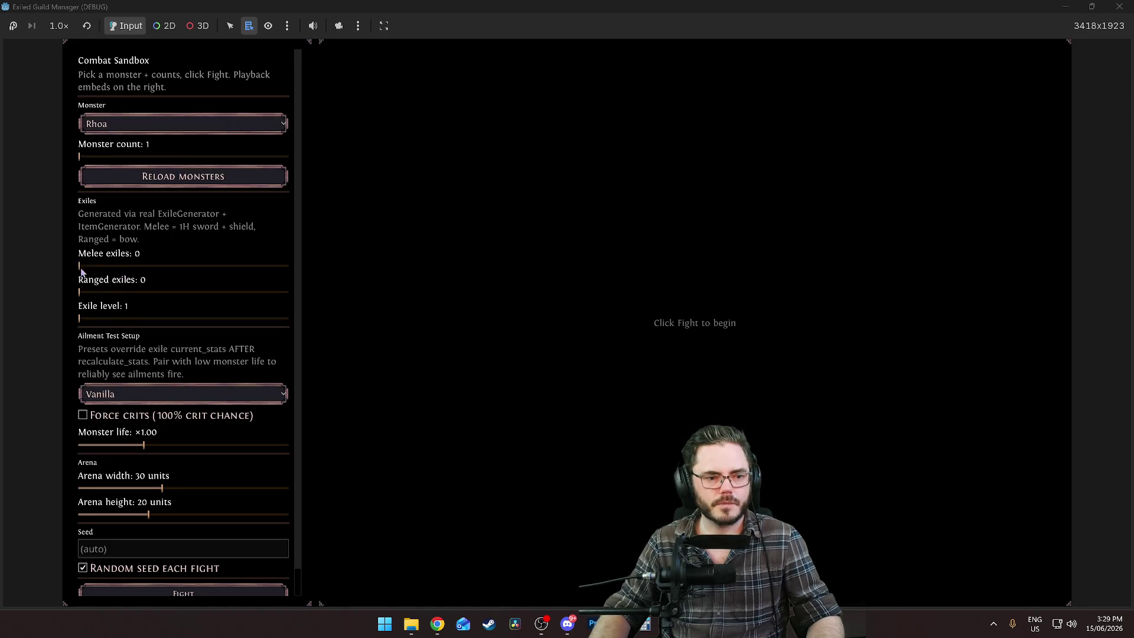
Fight the Rhoa several times with new seeds, pausing playback to watch
{"action": "left_click", "coordinate": [154, 587]}
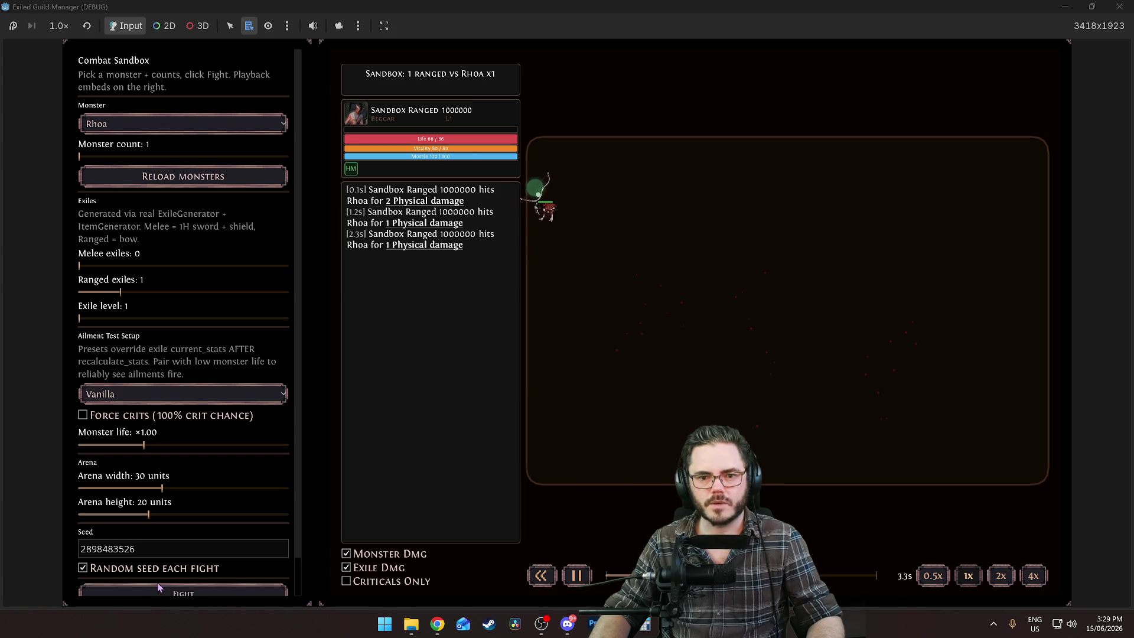
{"action": "left_click", "coordinate": [162, 584]}
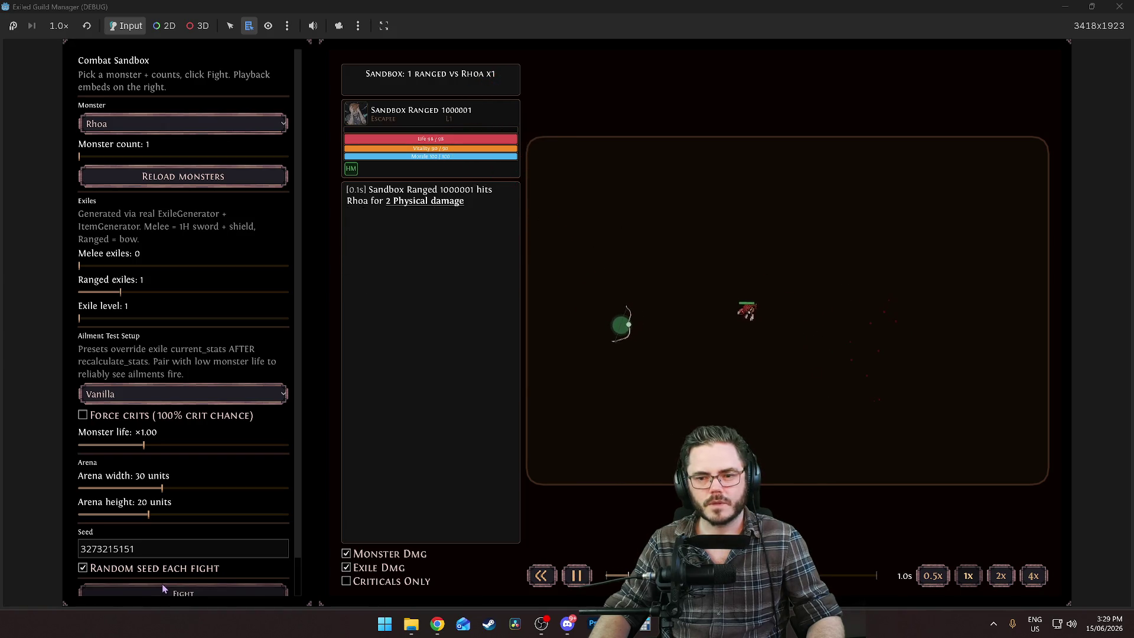
{"action": "left_click", "coordinate": [162, 584]}
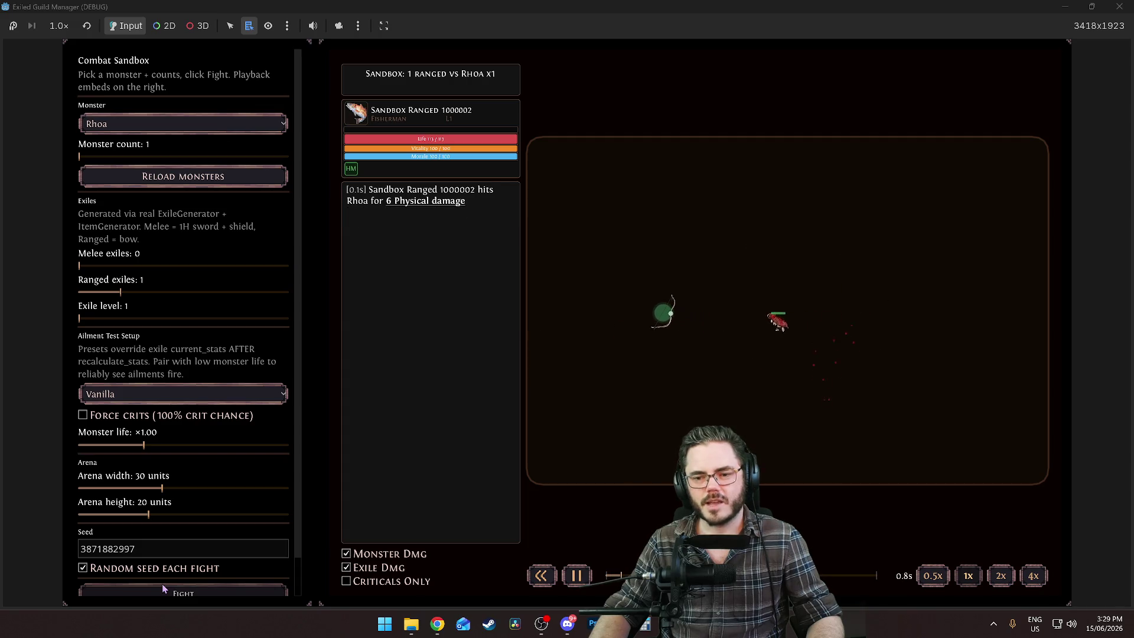
{"action": "left_click", "coordinate": [162, 584]}
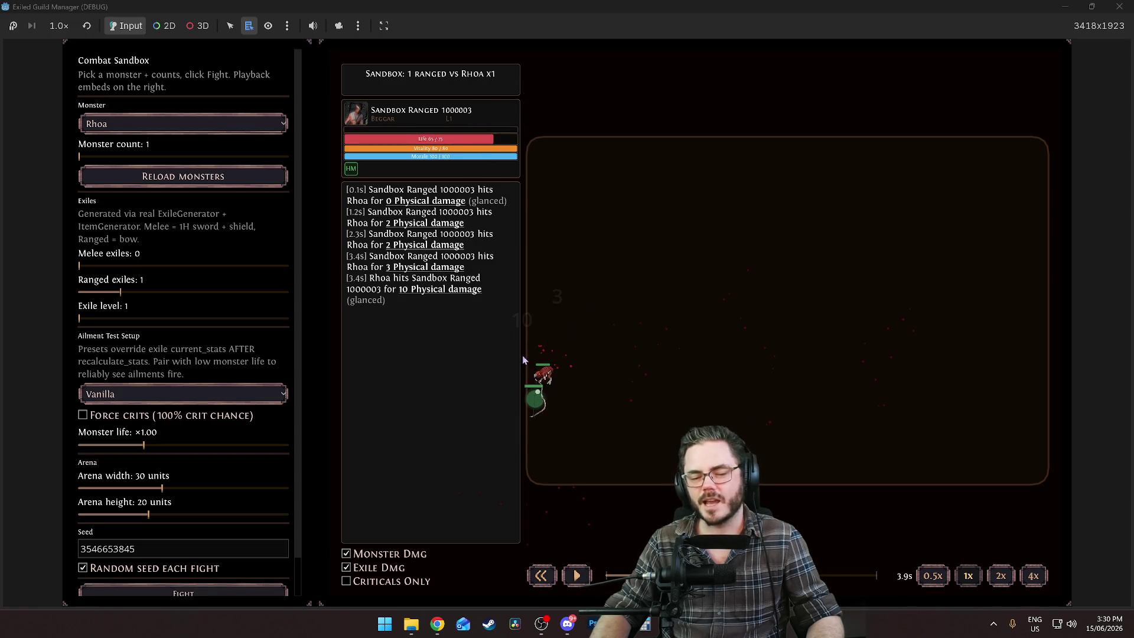
{"action": "left_click", "coordinate": [220, 594]}
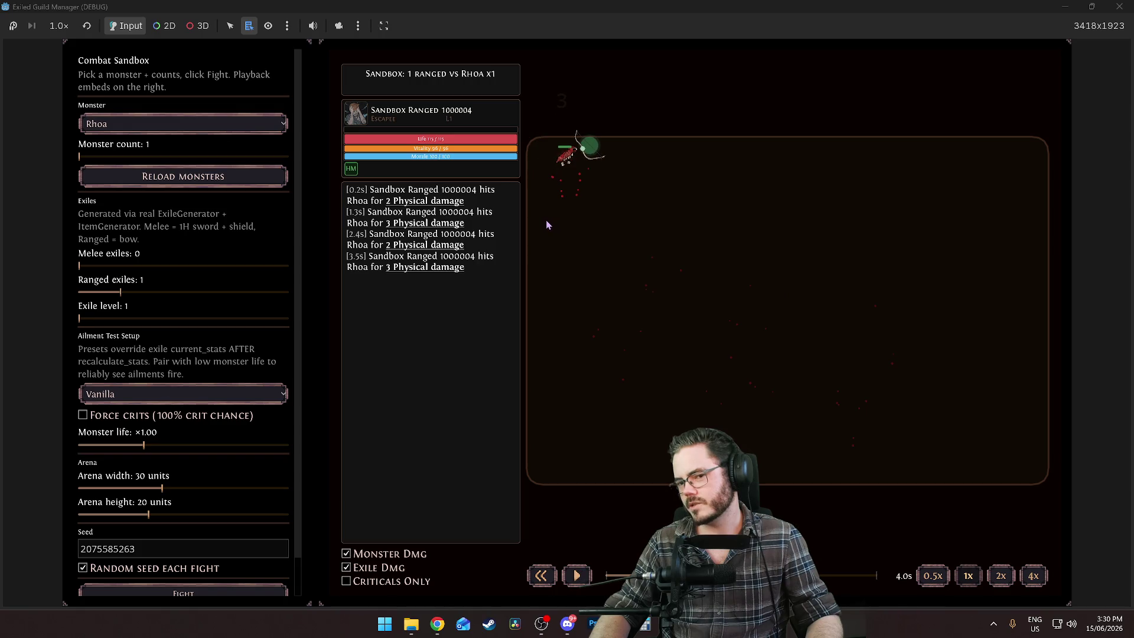
{"action": "key", "text": "space"}
{"action": "key", "text": "space"}
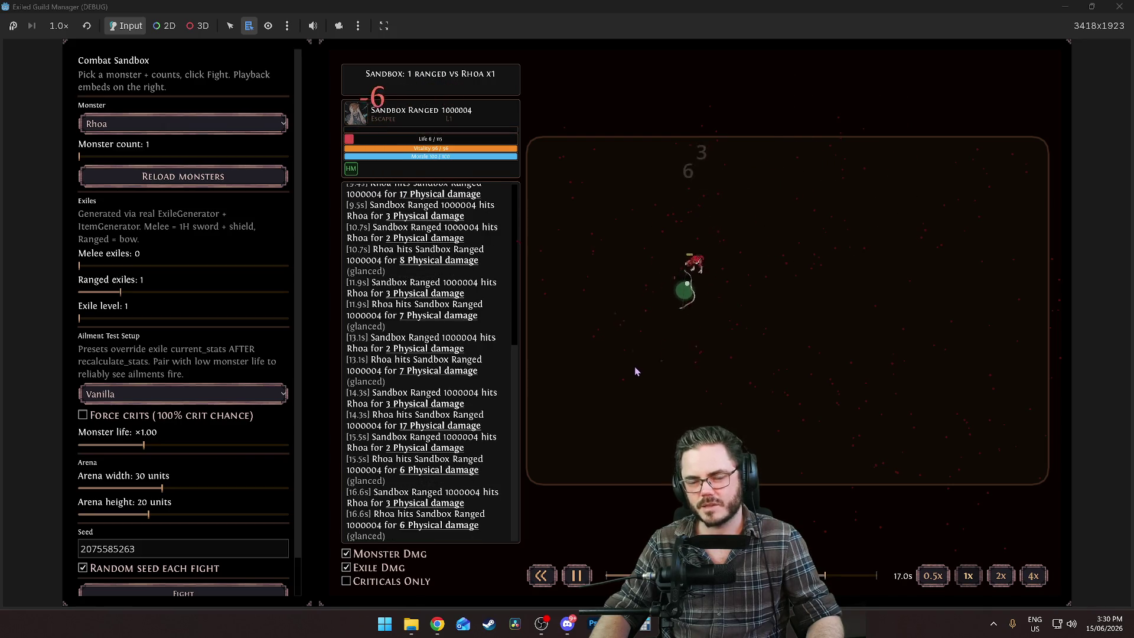
{"action": "key", "text": "space"}
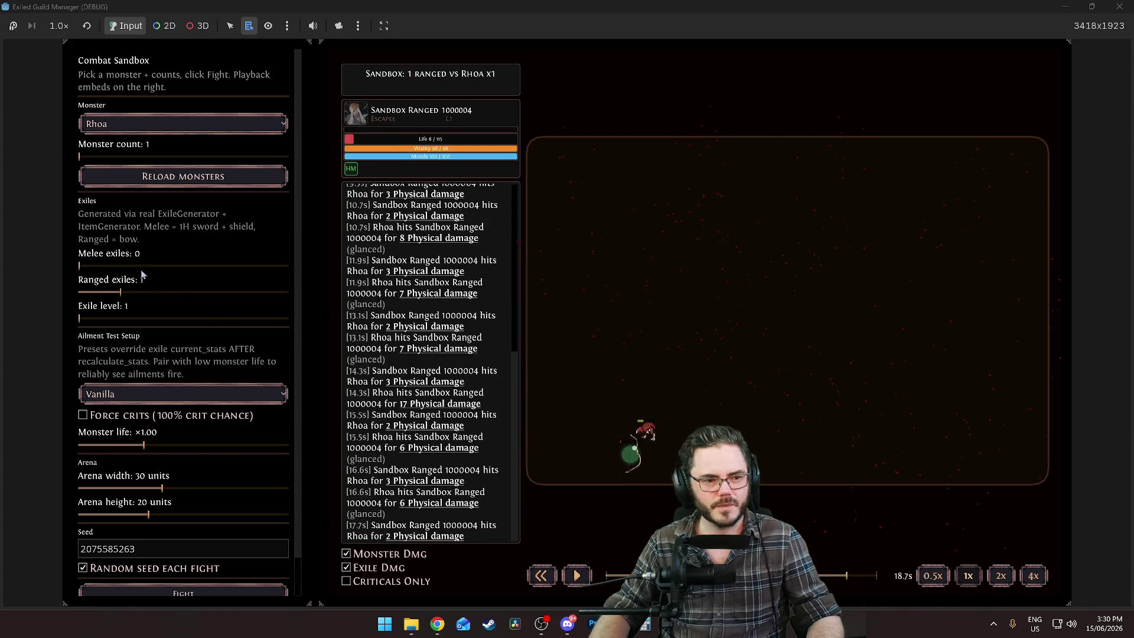
Fight with 2 ranged exiles against the Rhoa, then return to the editor
{"action": "left_click", "coordinate": [161, 289]}
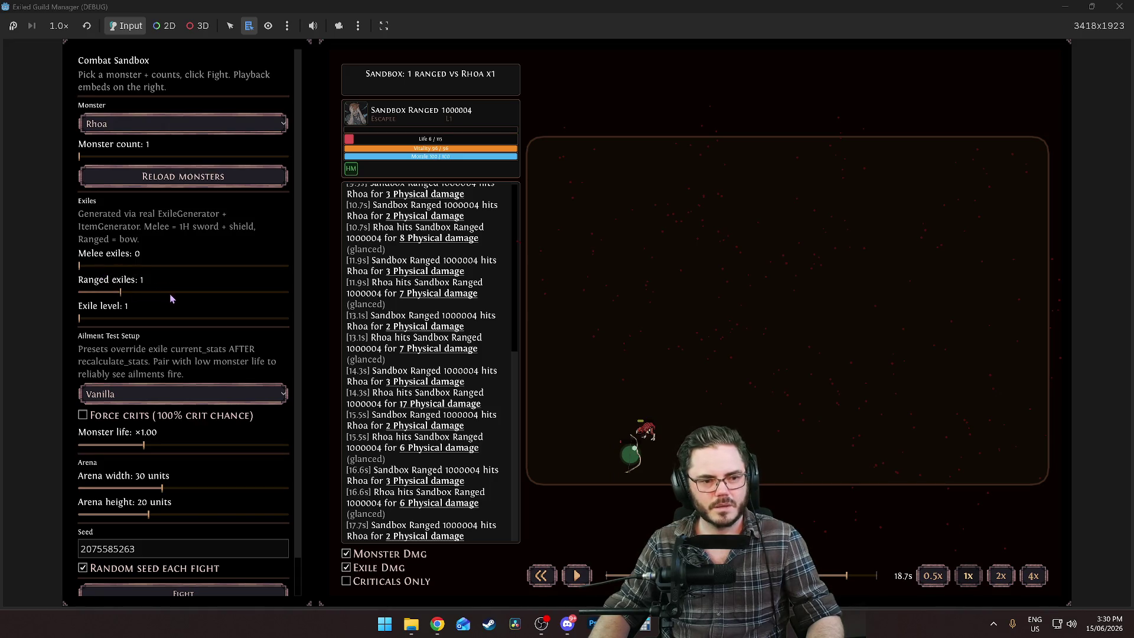
{"action": "left_click", "coordinate": [213, 592]}
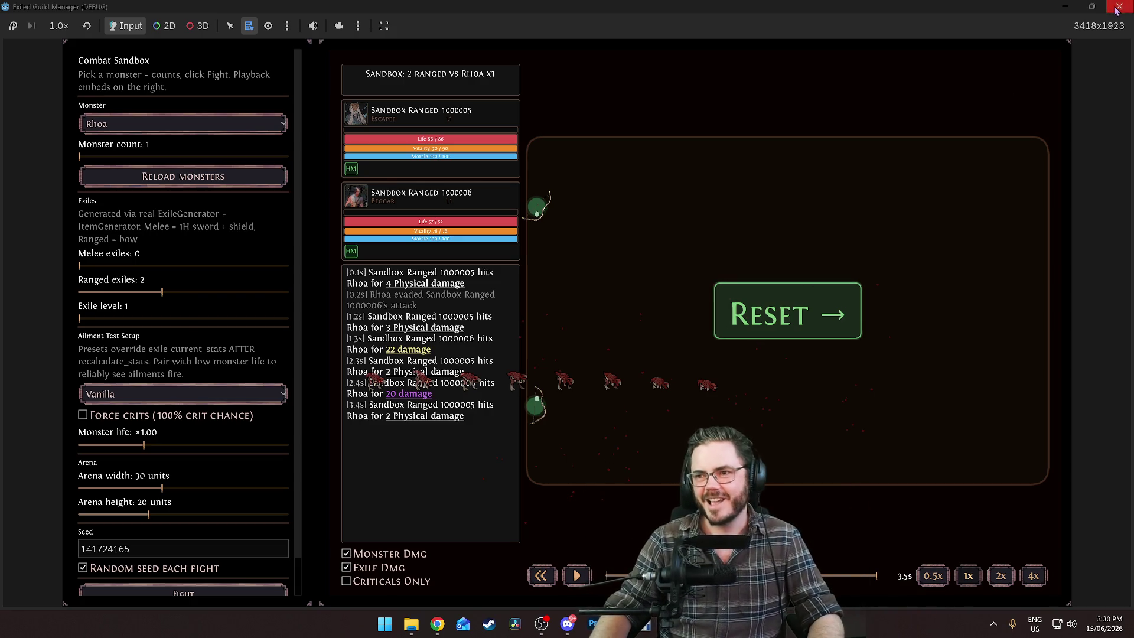
{"action": "left_click", "coordinate": [1065, 6]}
Collapse the move animation and expand the Death animation to preview its sprite sheet
{"action": "scroll", "coordinate": [956, 353], "scroll_direction": "down", "scroll_amount": 3}
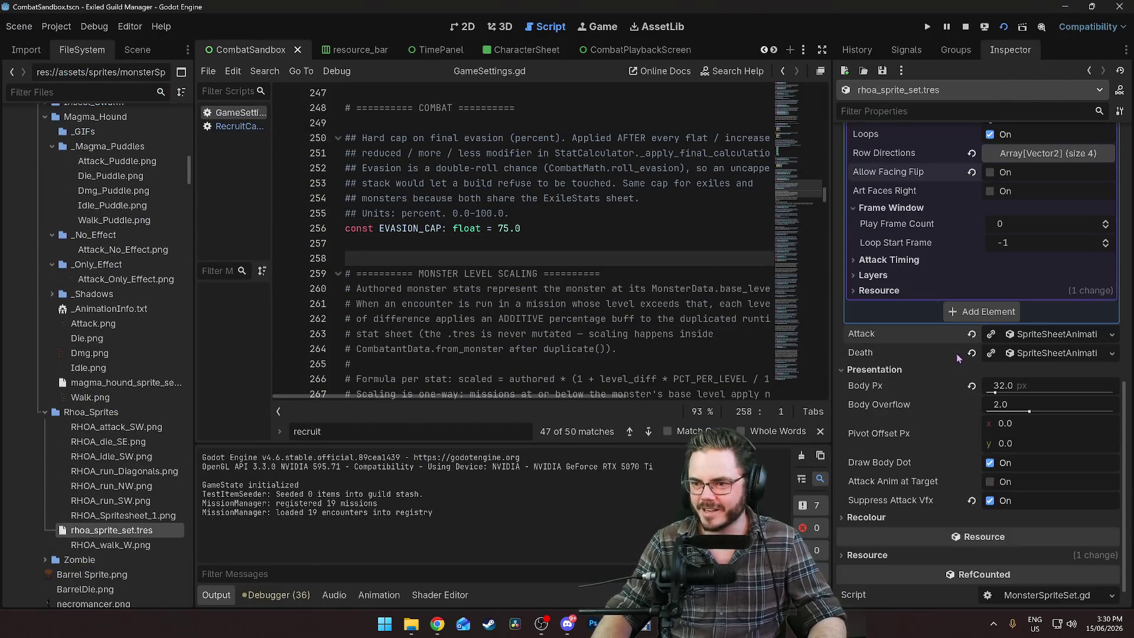
{"action": "scroll", "coordinate": [955, 321], "scroll_direction": "up", "scroll_amount": 4}
{"action": "scroll", "coordinate": [1005, 248], "scroll_direction": "up", "scroll_amount": 1}
{"action": "left_click", "coordinate": [1040, 204]}
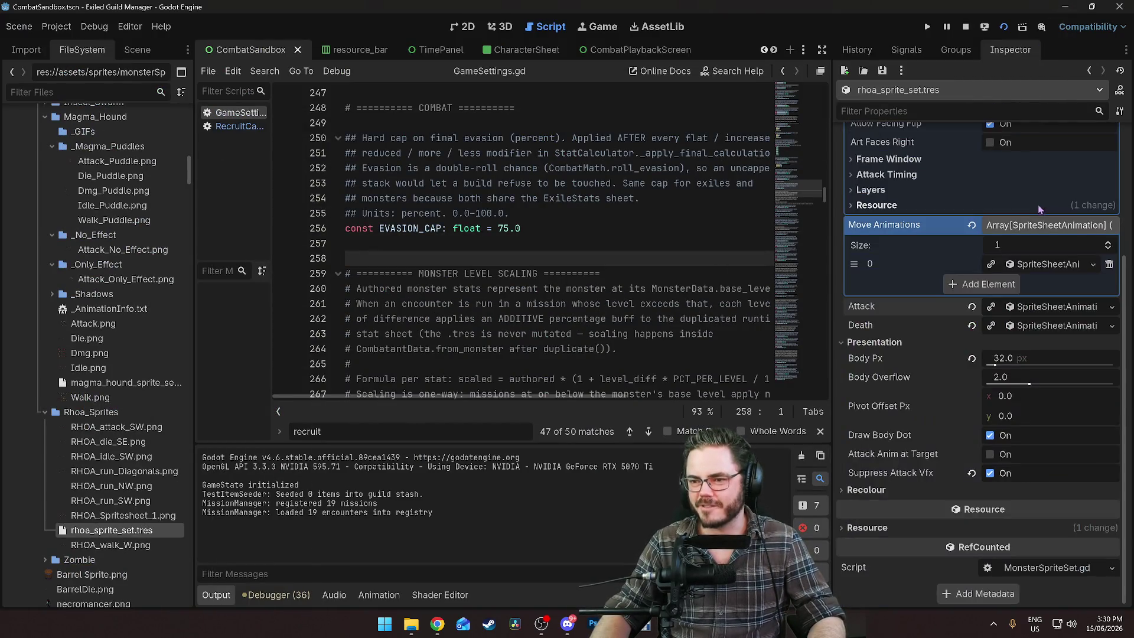
{"action": "left_click", "coordinate": [1016, 325]}
{"action": "scroll", "coordinate": [961, 400], "scroll_direction": "down", "scroll_amount": 3}
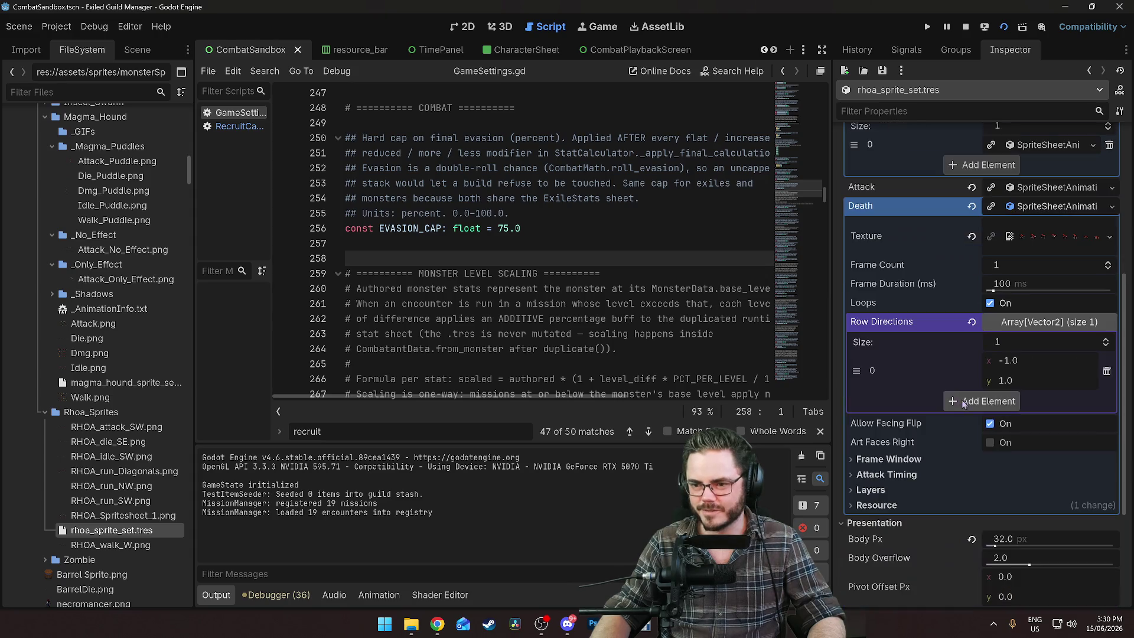
{"action": "scroll", "coordinate": [946, 382], "scroll_direction": "down", "scroll_amount": 1}
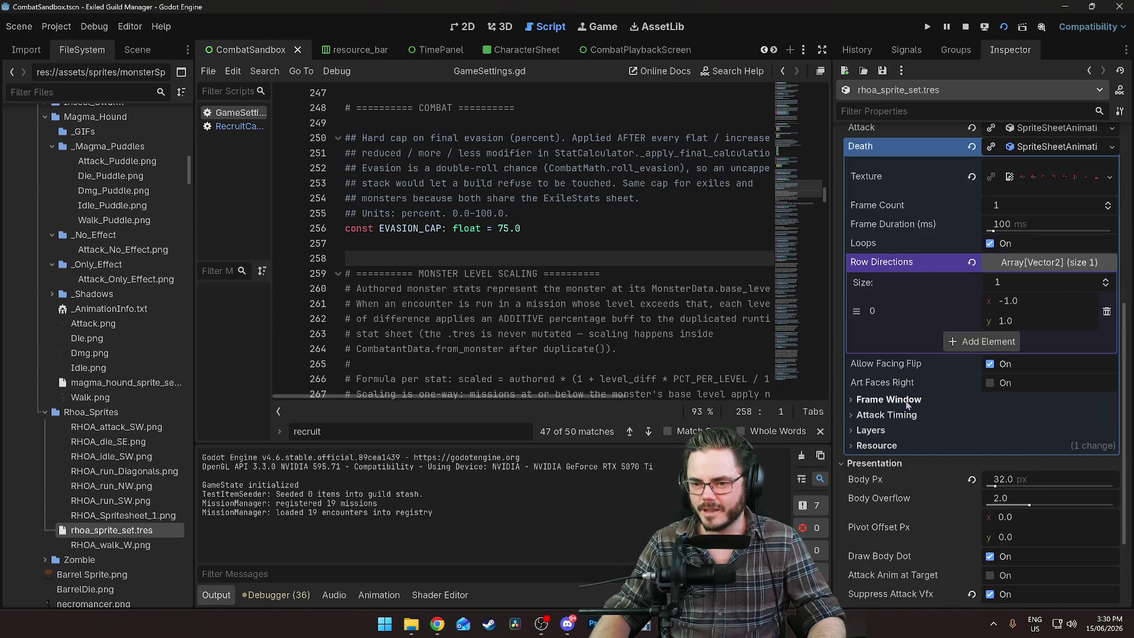
{"action": "left_click", "coordinate": [1051, 176]}
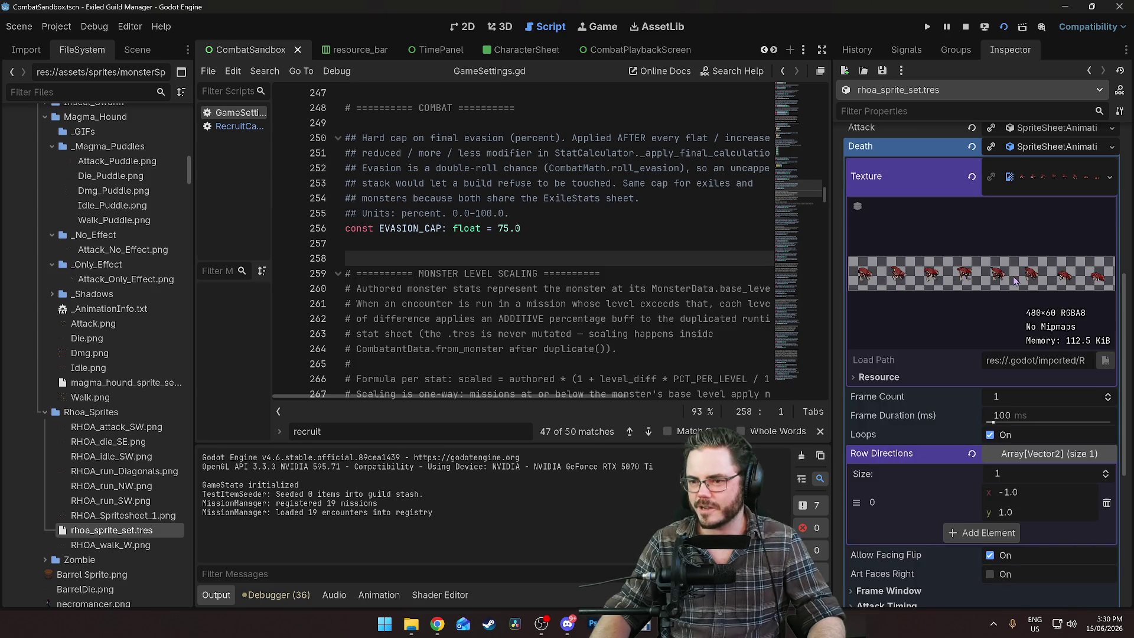
{"action": "left_click", "coordinate": [1034, 264]}
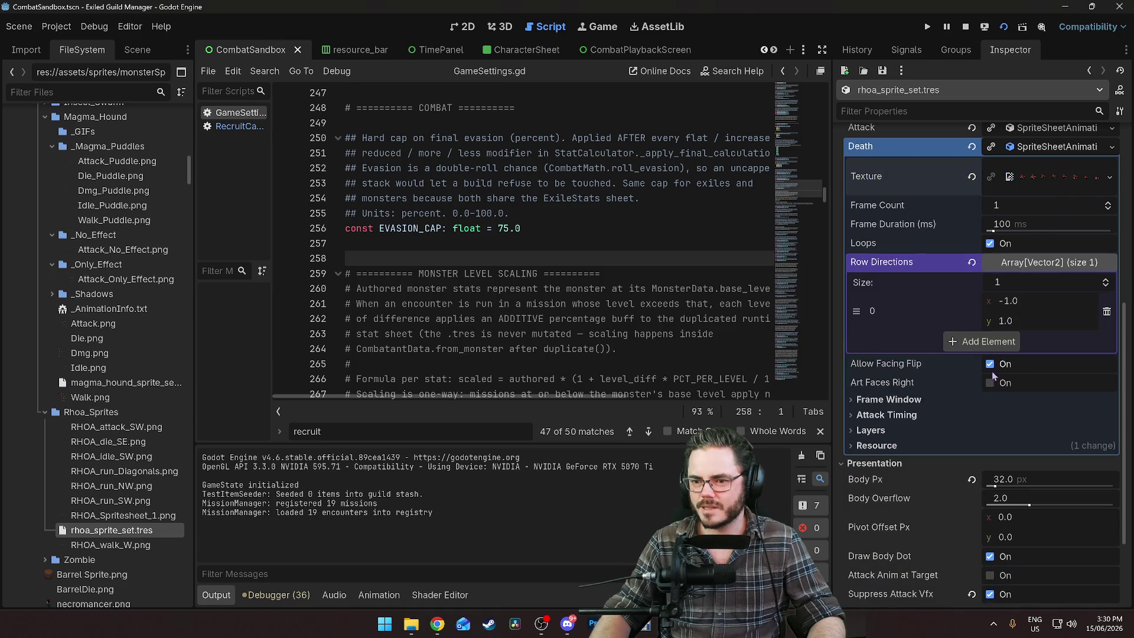
Set the Death animation to 8 frames at 100 ms, turn off Loops, and save
{"action": "left_click", "coordinate": [1015, 207]}
{"action": "type", "text": "8"}
{"action": "key", "text": "Return"}
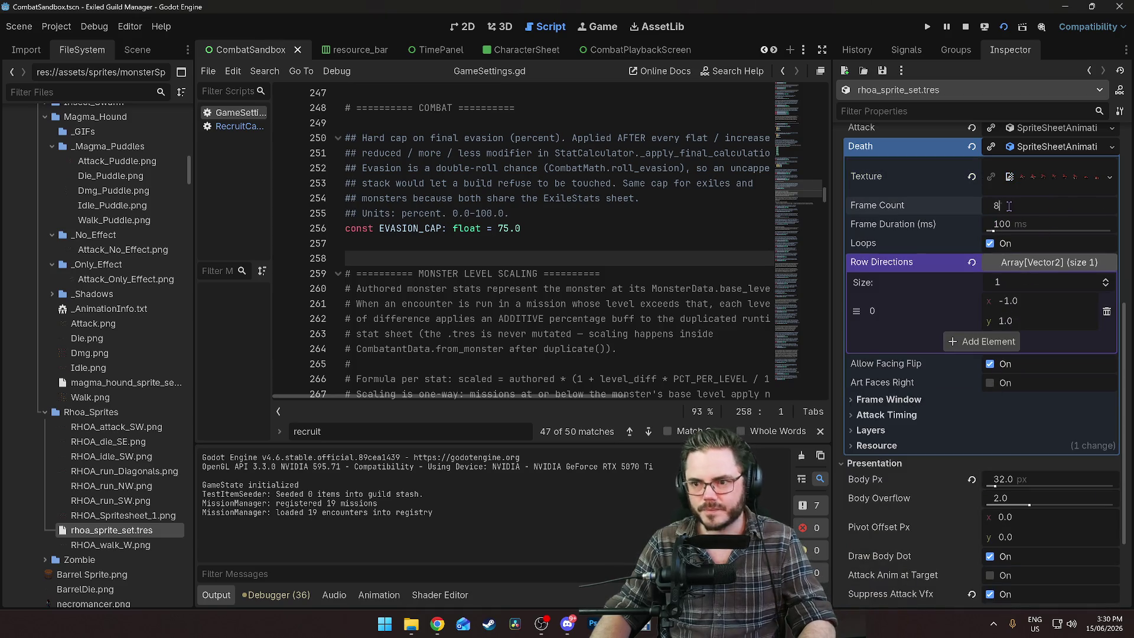
{"action": "left_click", "coordinate": [996, 225]}
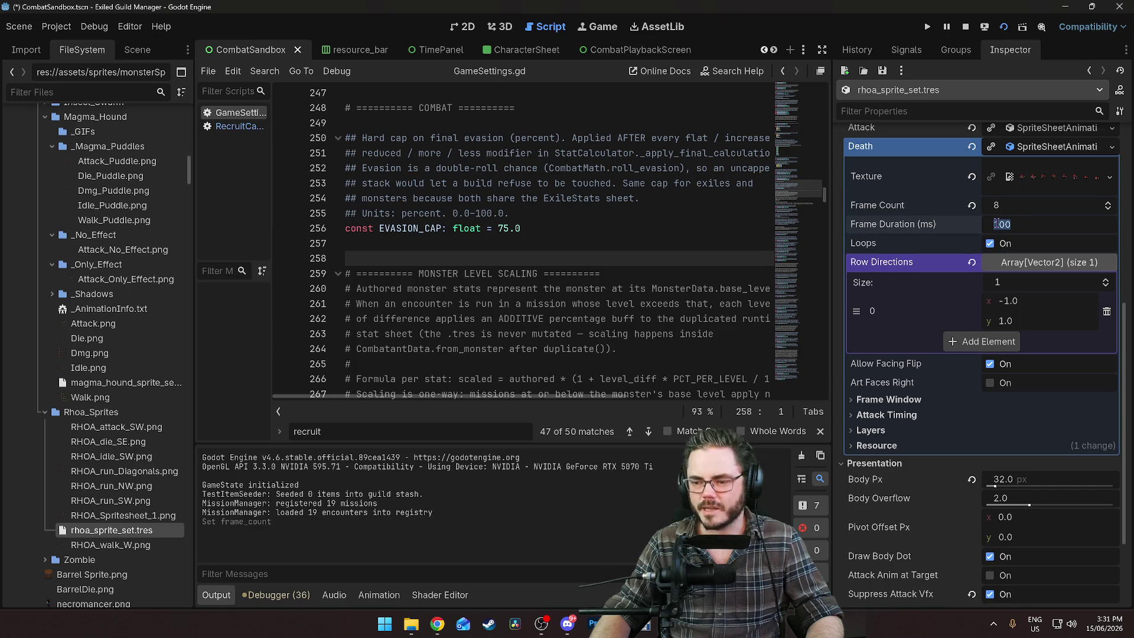
{"action": "key", "text": "Escape"}
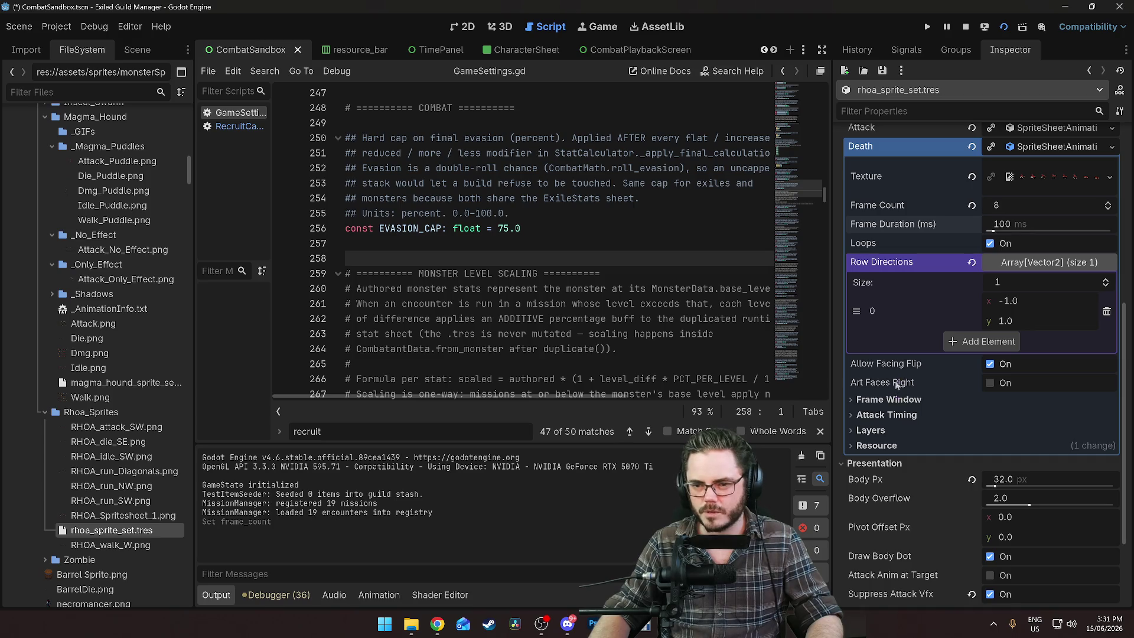
{"action": "left_click", "coordinate": [885, 403]}
{"action": "left_click", "coordinate": [911, 400]}
{"action": "left_click", "coordinate": [911, 400]}
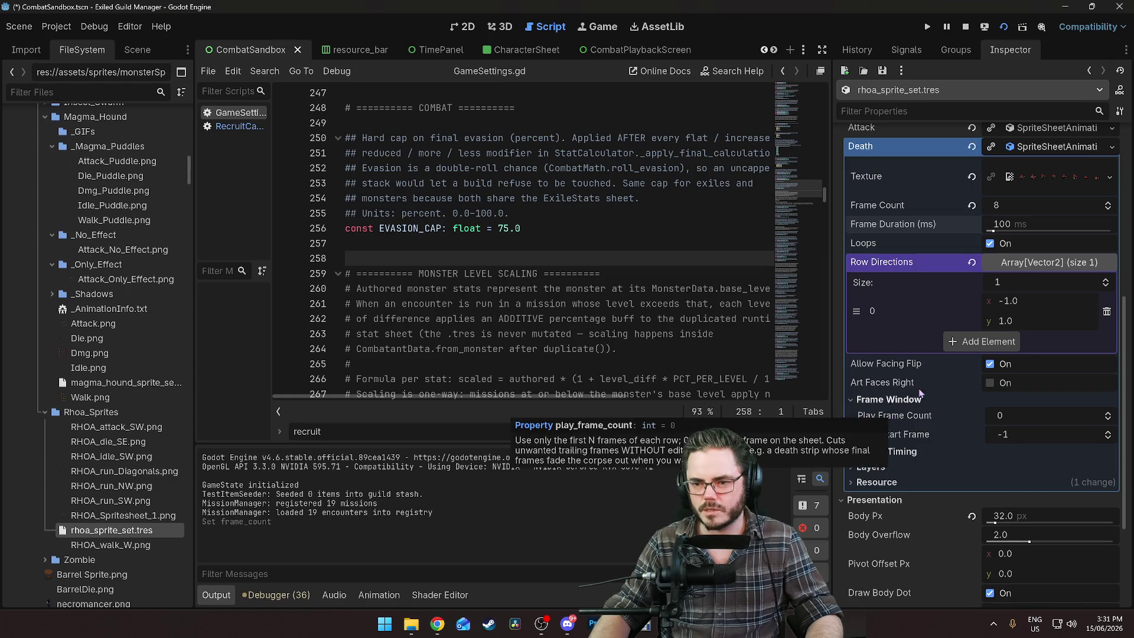
{"action": "left_click", "coordinate": [985, 245]}
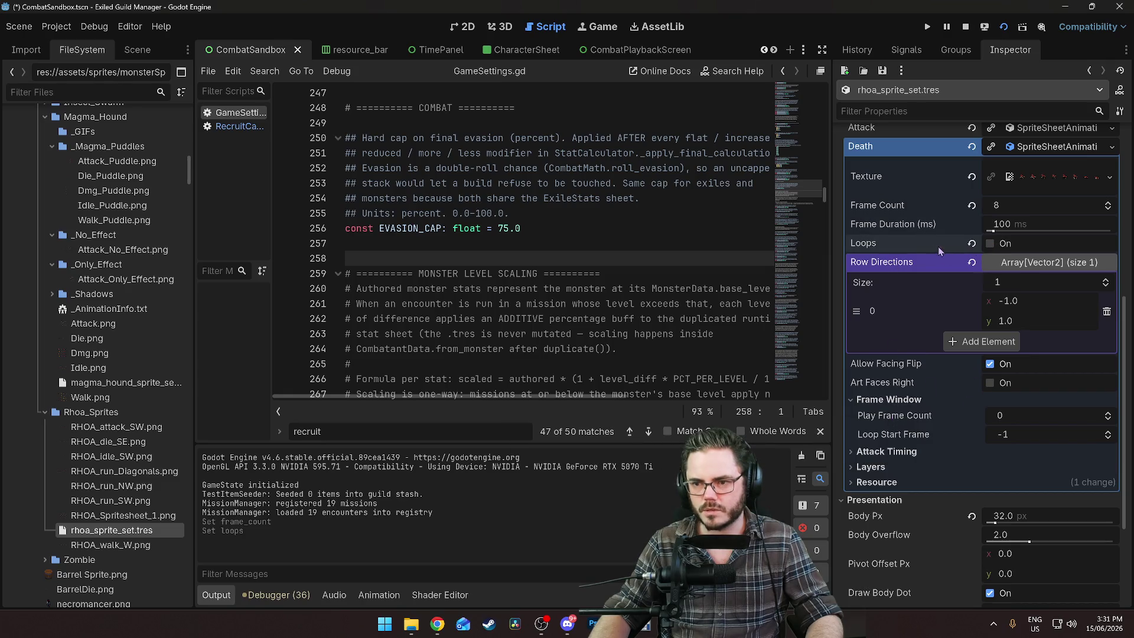
{"action": "key", "text": "ctrl+s"}
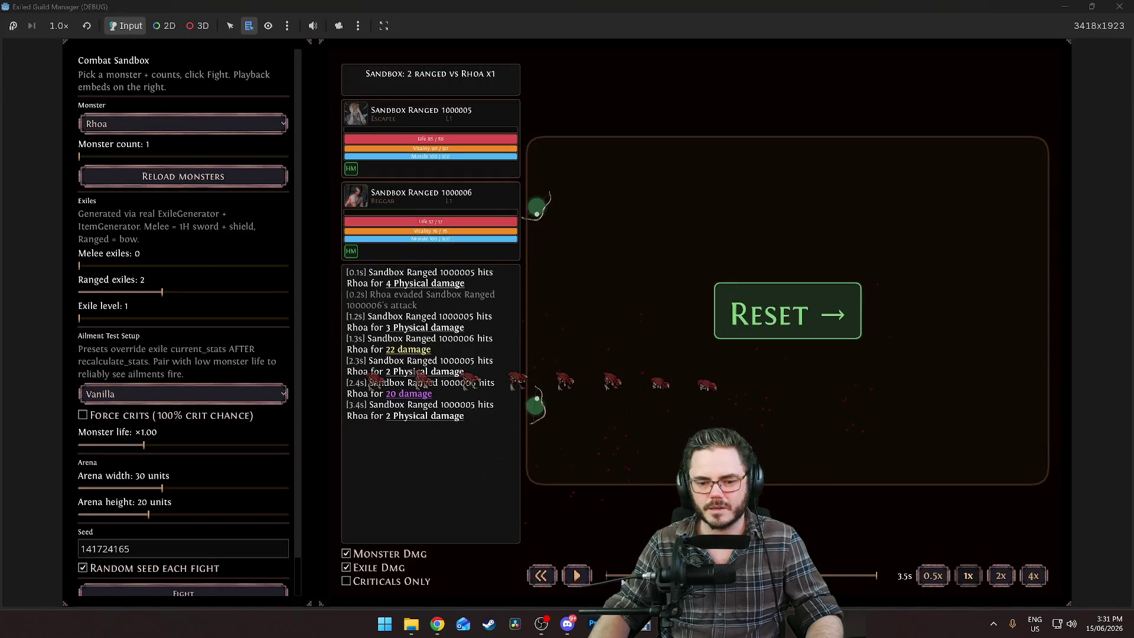
Rewind the fight replay to about 2.9 s and then 1.8 s to rewatch the ending
{"action": "left_click", "coordinate": [849, 573]}
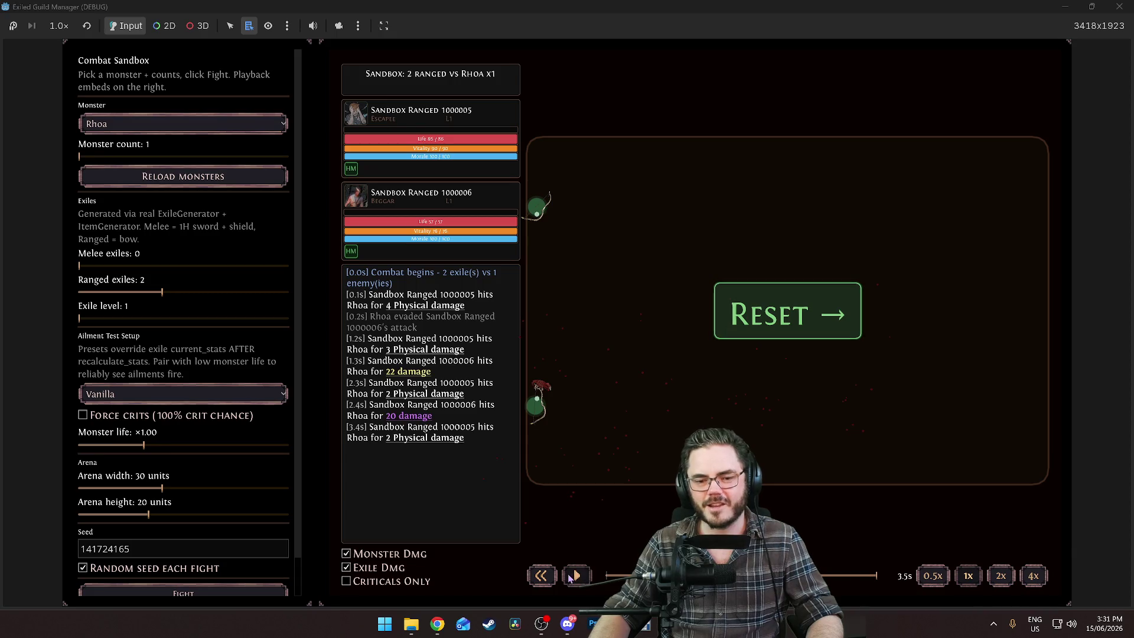
{"action": "left_click", "coordinate": [842, 575]}
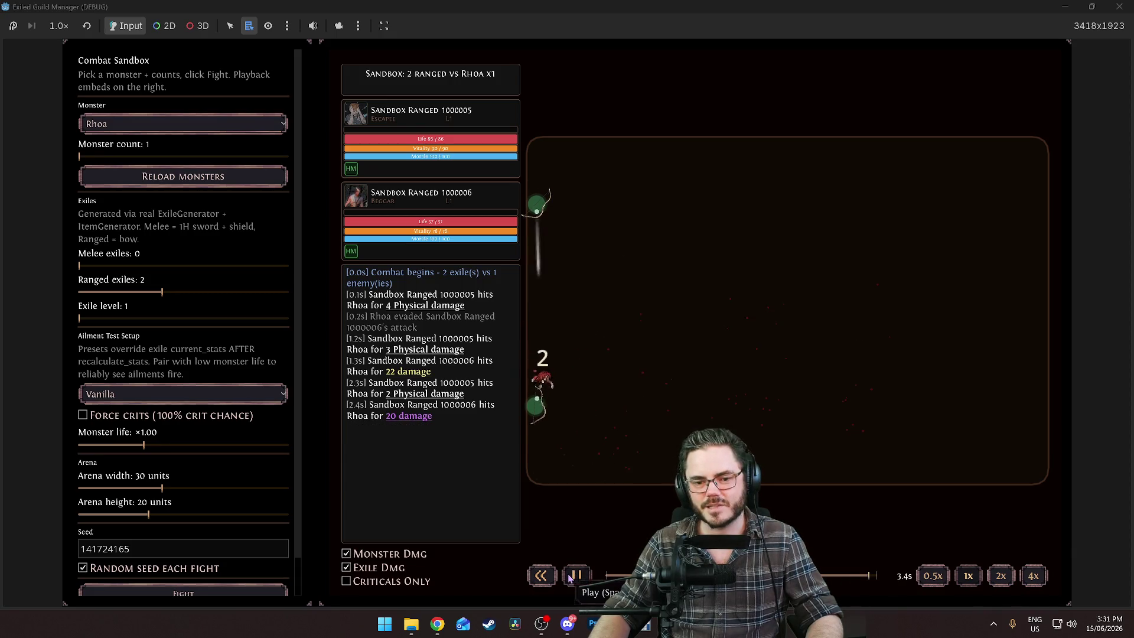
{"action": "left_click", "coordinate": [833, 579]}
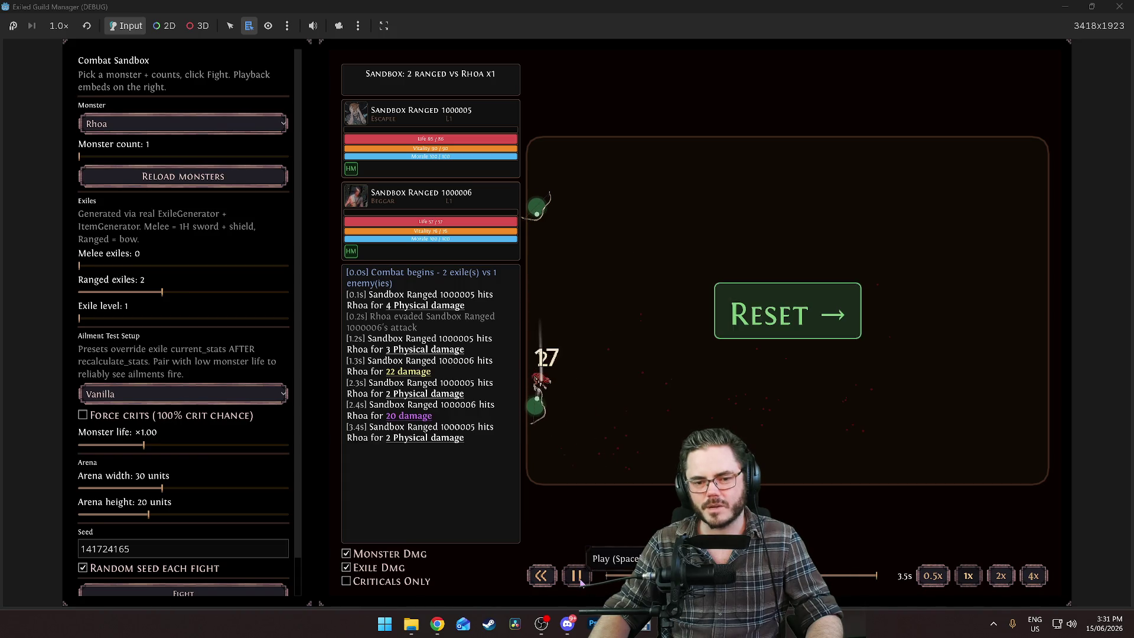
{"action": "left_click", "coordinate": [823, 573]}
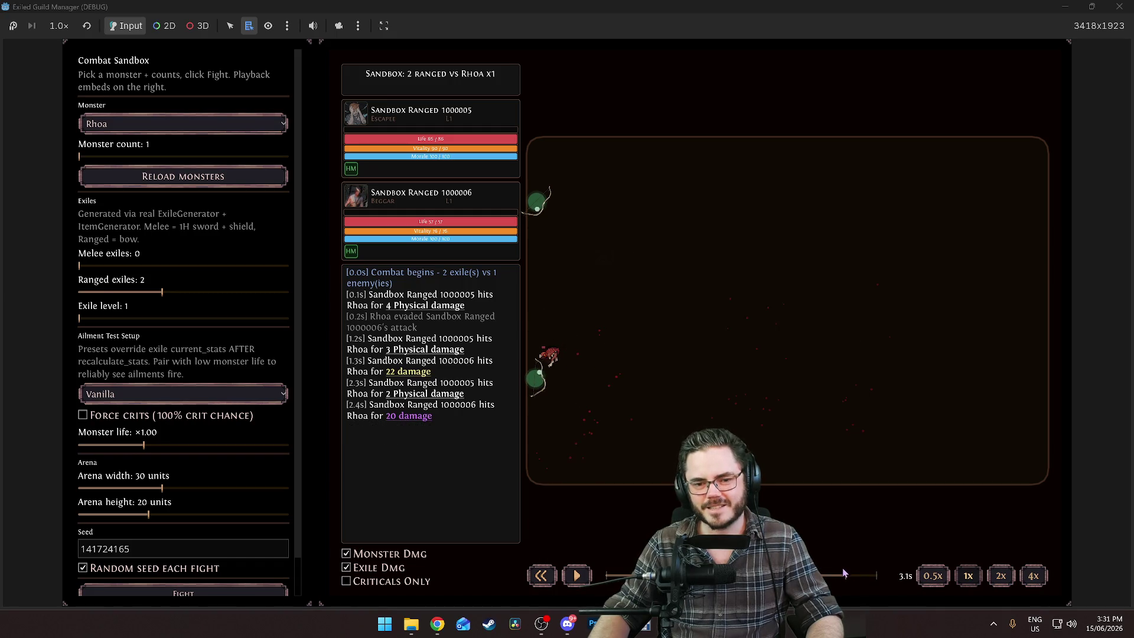
{"action": "left_click", "coordinate": [870, 584]}
{"action": "left_click", "coordinate": [718, 576]}
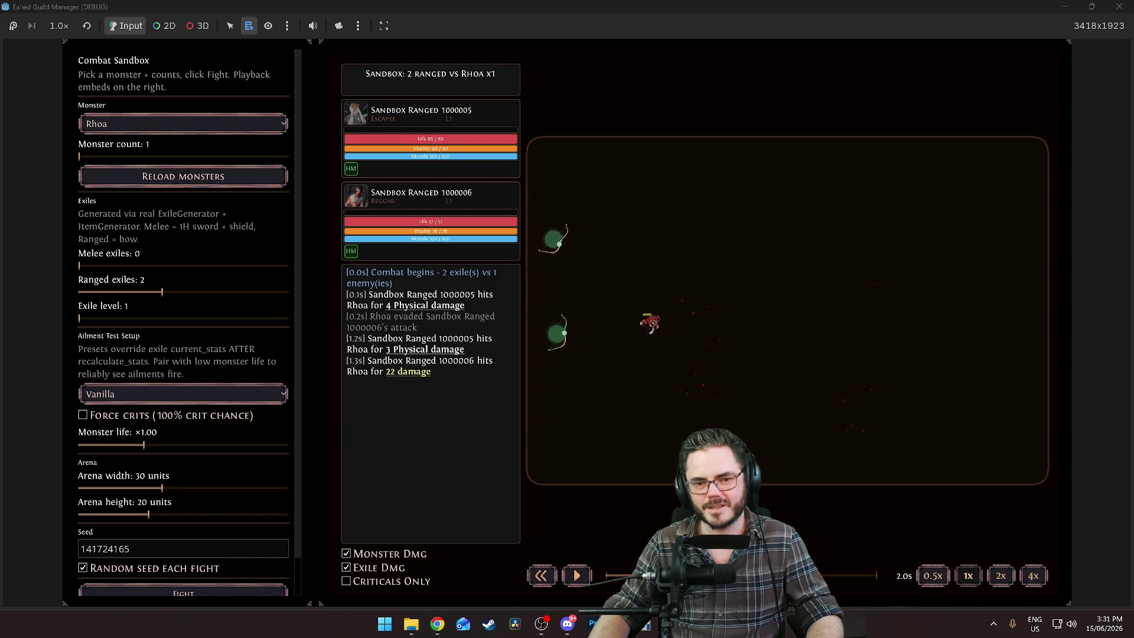
Start a new 2-ranged-vs-Rhoa fight and skip its replay ahead to about 21 seconds
{"action": "left_click", "coordinate": [286, 593]}
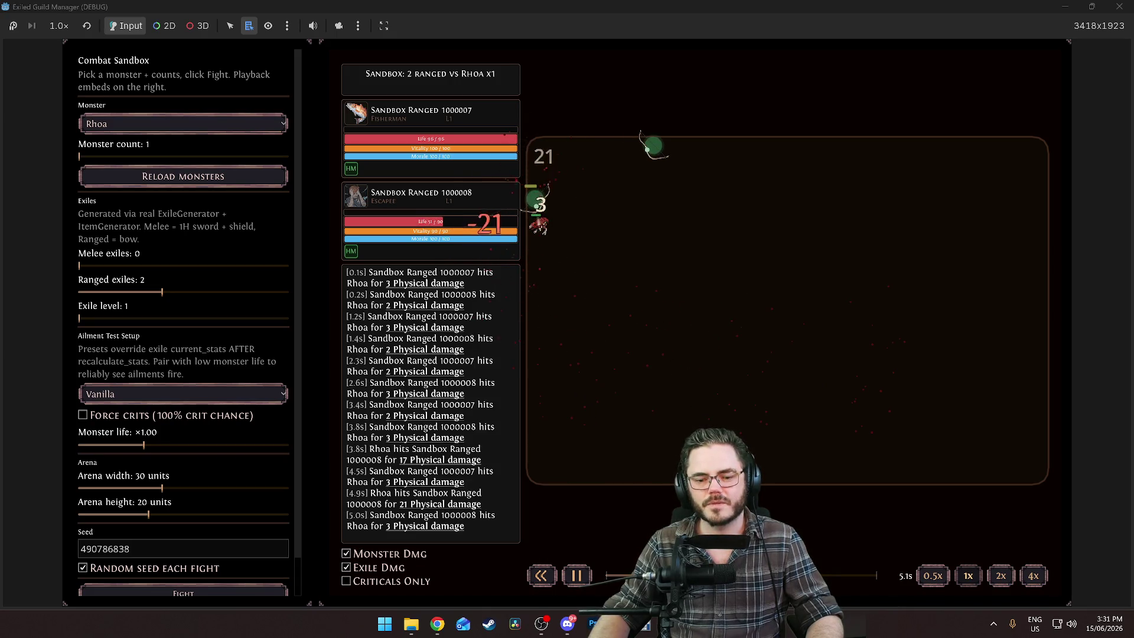
{"action": "left_click", "coordinate": [739, 576]}
{"action": "left_click_drag", "start_coordinate": [762, 576], "coordinate": [866, 567]}
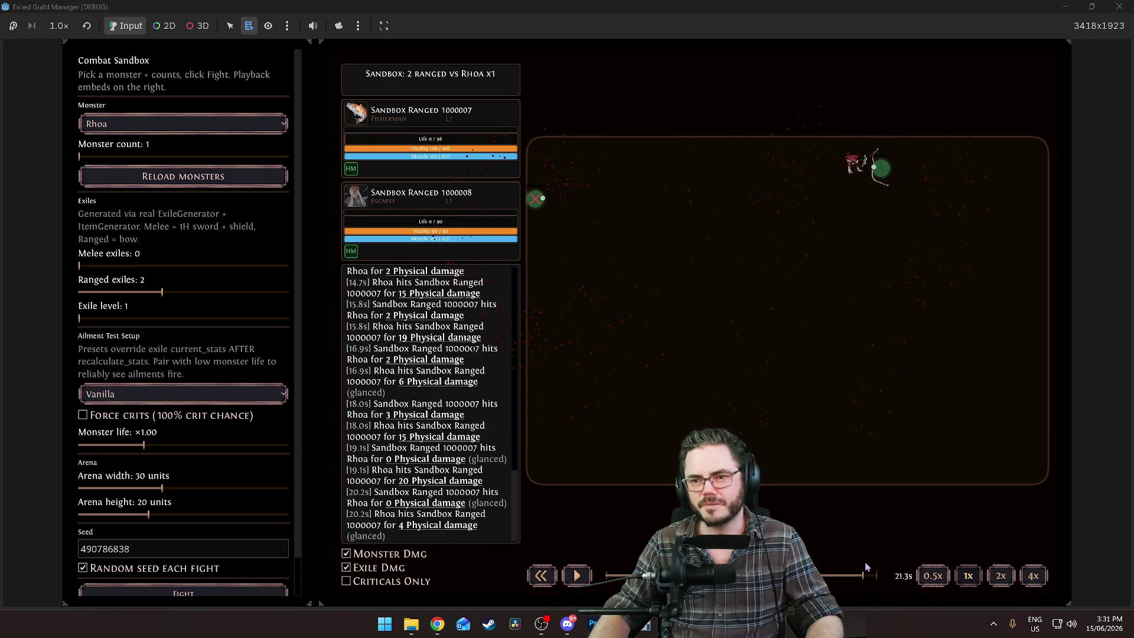
Rerun the fight to just before Rhoa dies, then close the game and preview the death spritesheet
{"action": "left_click", "coordinate": [197, 591]}
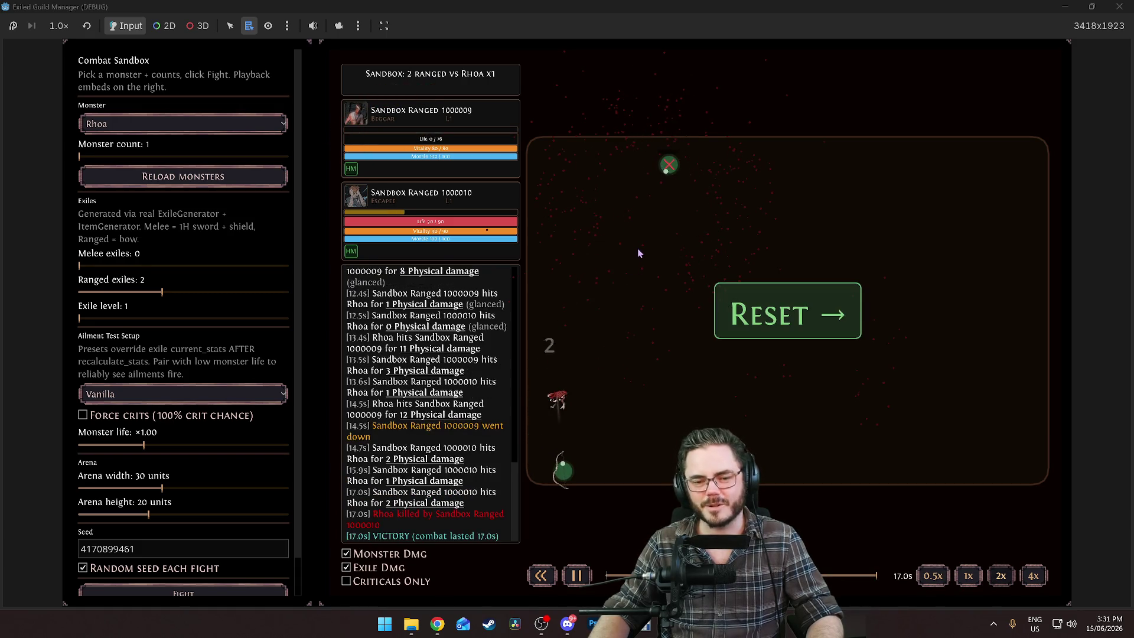
{"action": "left_click", "coordinate": [873, 576]}
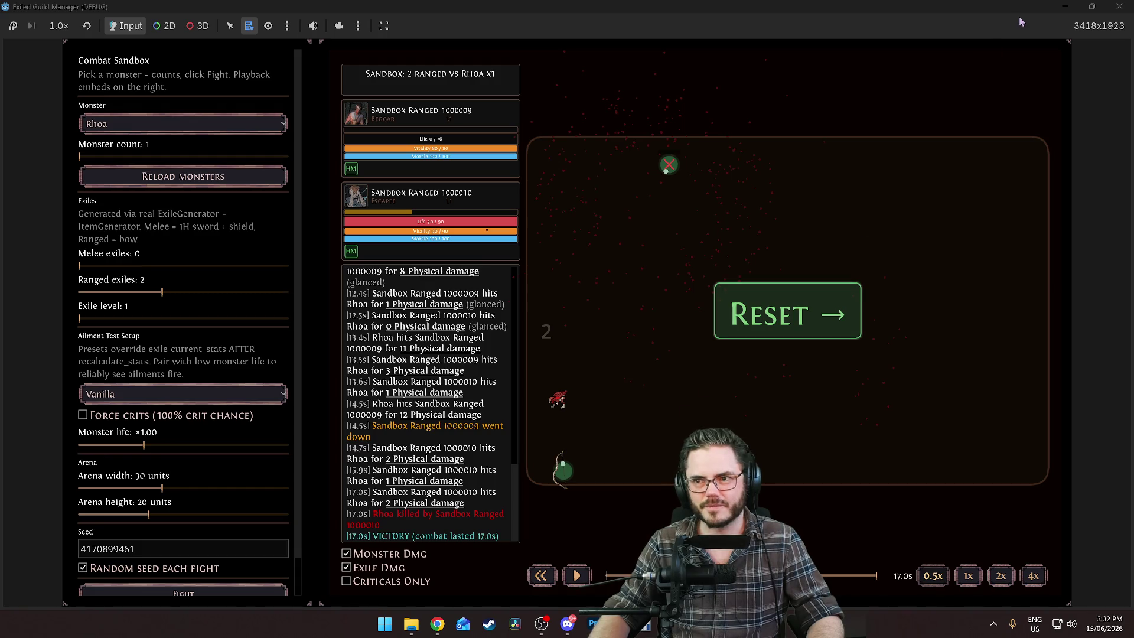
{"action": "key", "text": "F8"}
{"action": "left_click", "coordinate": [1066, 173]}
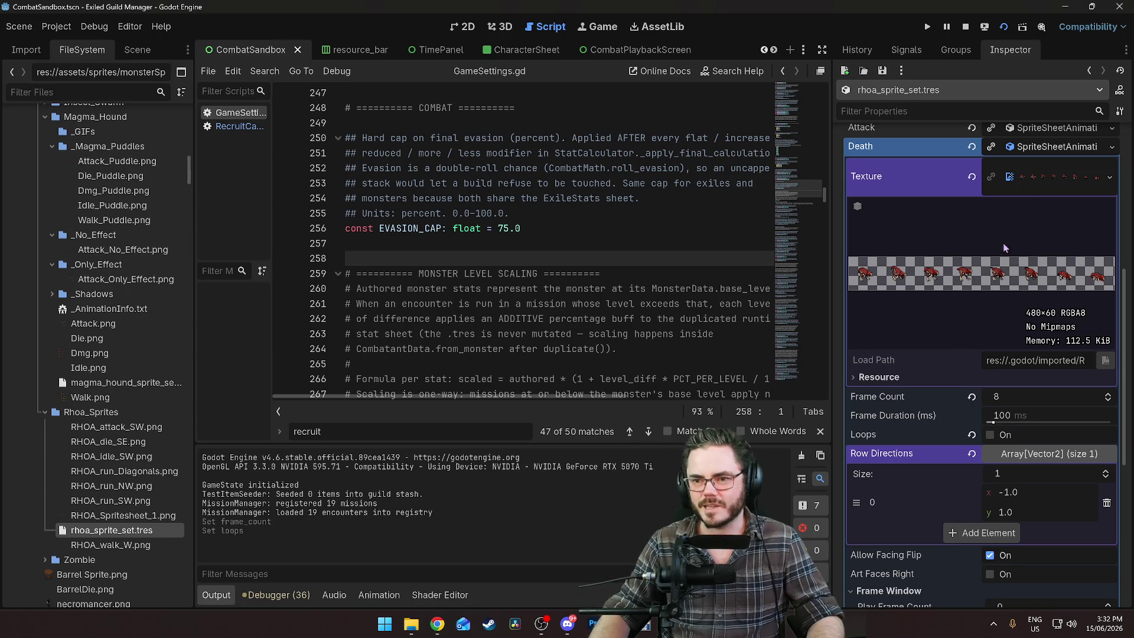
Turn on Art Faces Right for Rhoa's Death animation, save the sprite set, and return to the game
{"action": "left_click", "coordinate": [1041, 172]}
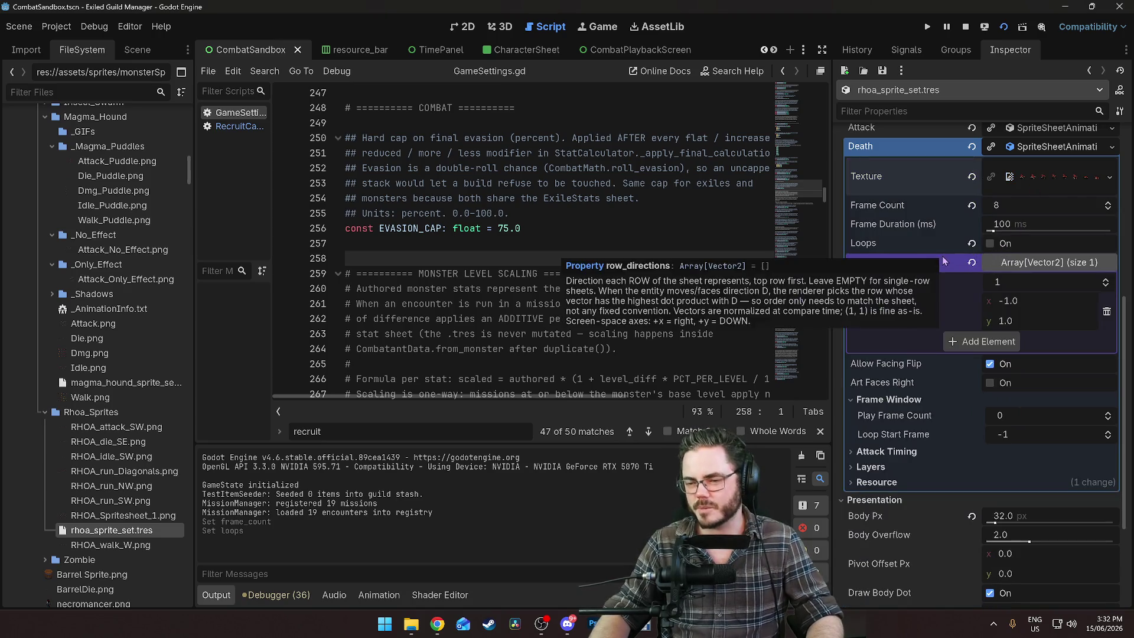
{"action": "left_click", "coordinate": [1070, 183]}
{"action": "left_click", "coordinate": [1068, 183]}
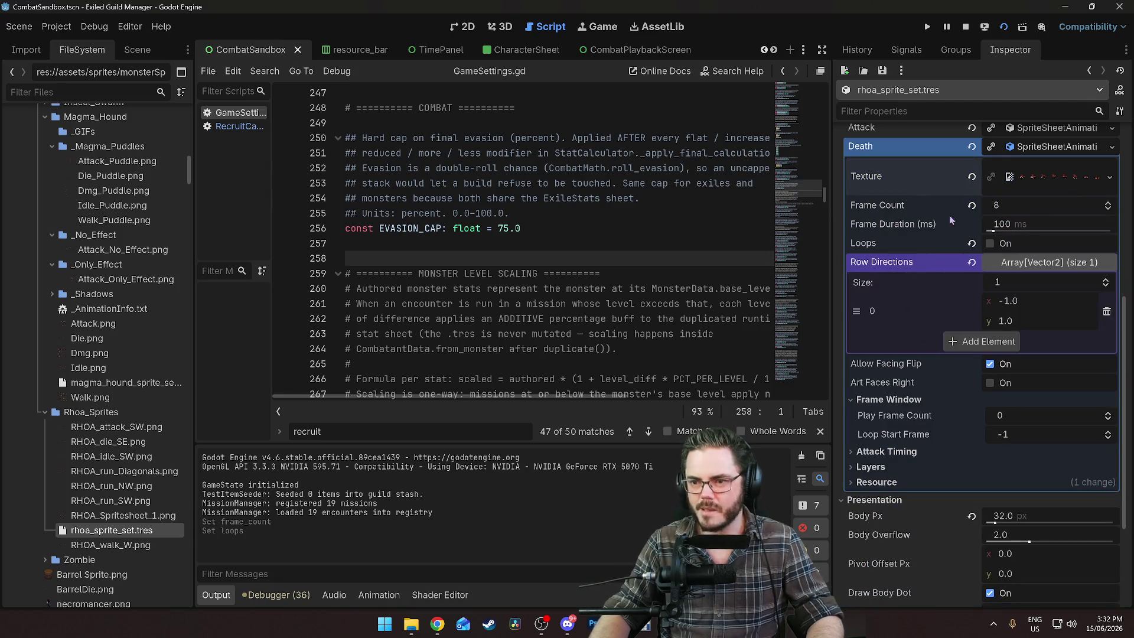
{"action": "left_click", "coordinate": [997, 383]}
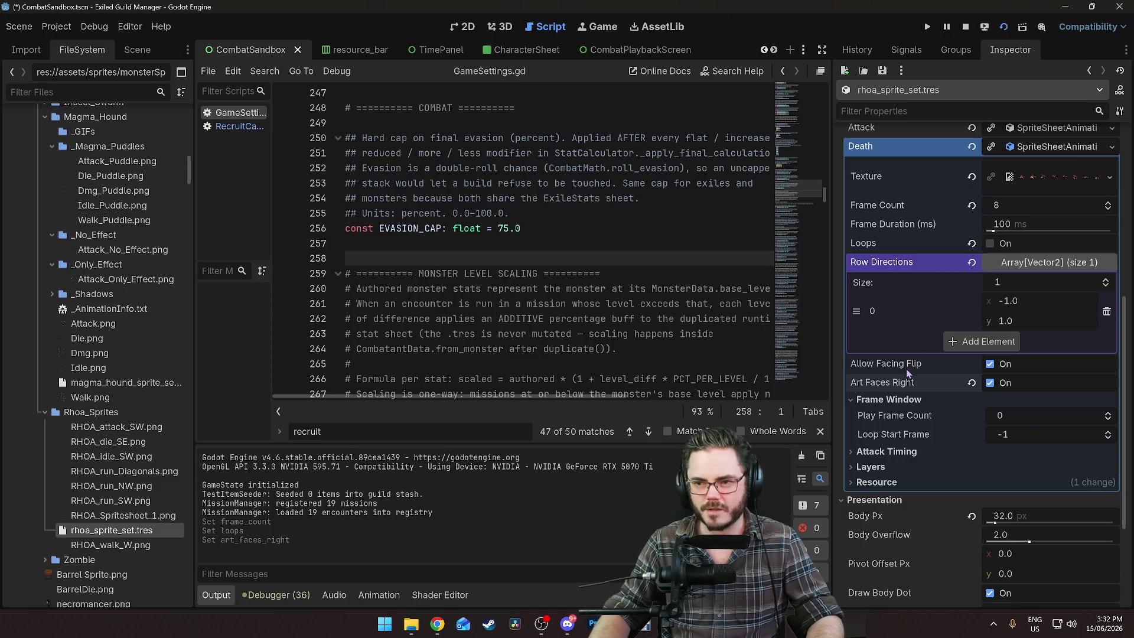
{"action": "key", "text": "ctrl+s"}
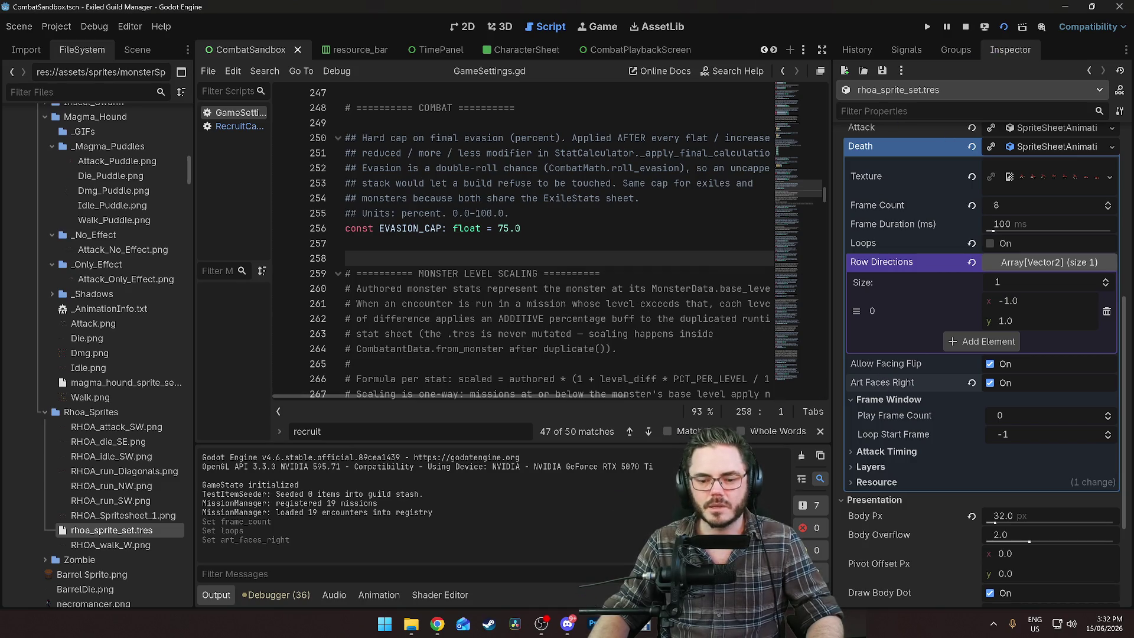
{"action": "key", "text": "alt+Tab"}
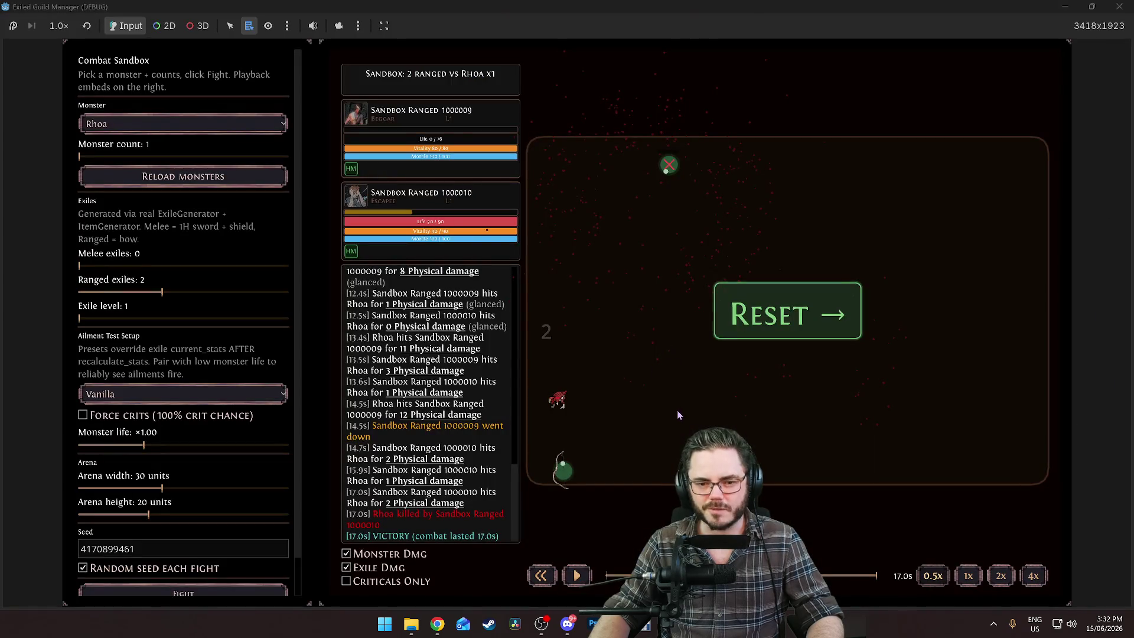
Resume the replay, rewind to 14 seconds, then restart it from the beginning
{"action": "left_click", "coordinate": [747, 340]}
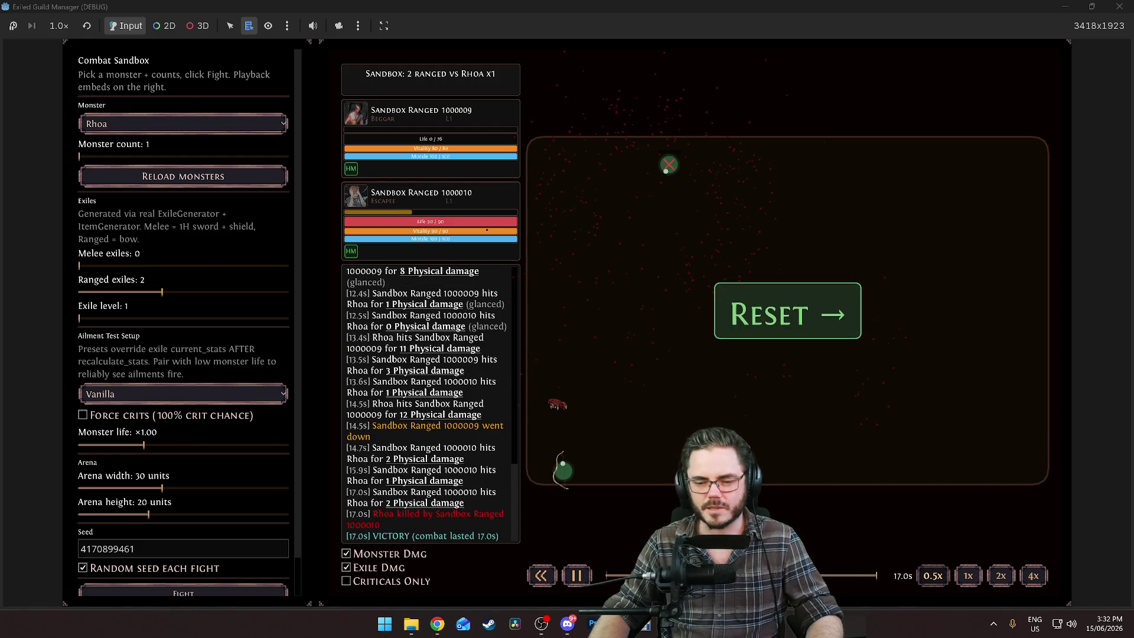
{"action": "left_click", "coordinate": [828, 575]}
{"action": "left_click", "coordinate": [541, 575]}
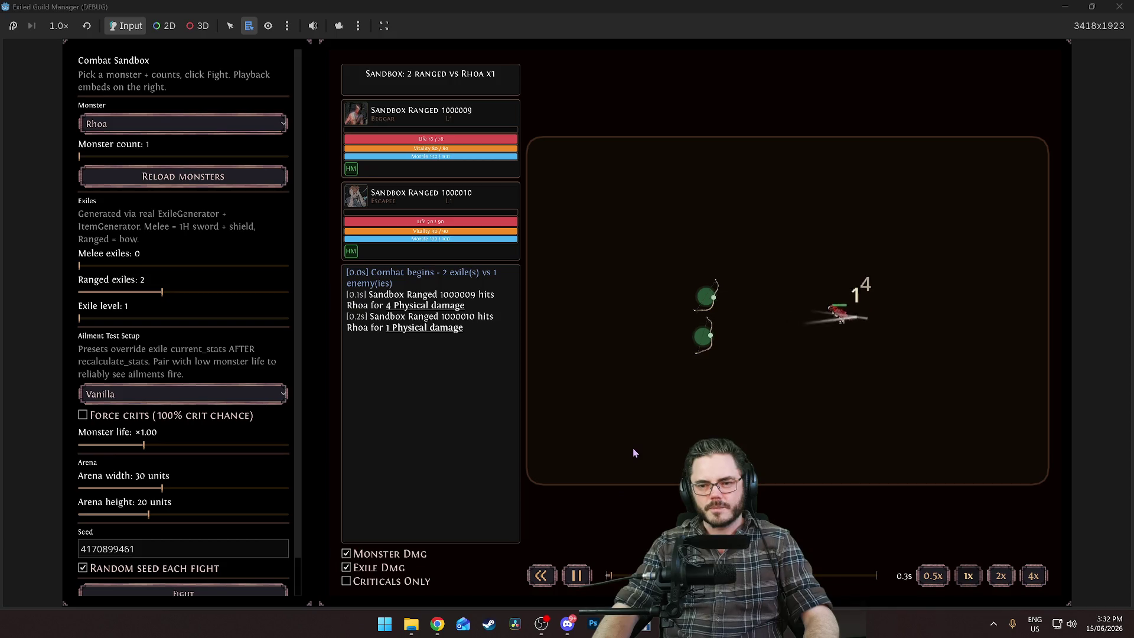
Raise the monster count to 3 and start a fight against 1 melee and 3 ranged exiles
{"action": "left_click", "coordinate": [131, 156]}
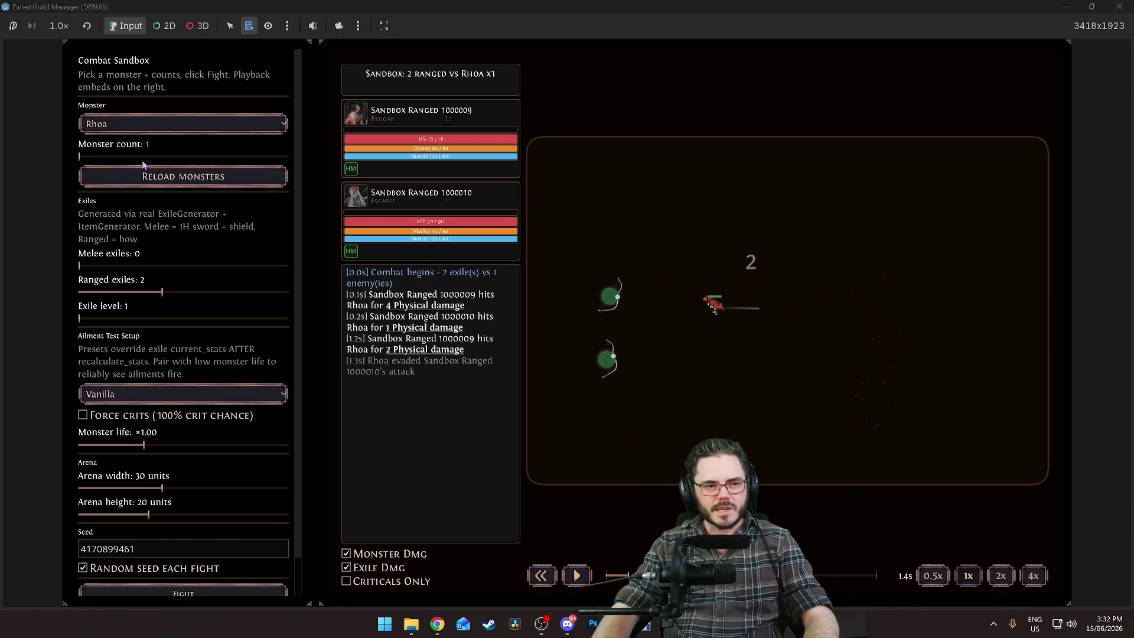
{"action": "scroll", "coordinate": [168, 291], "scroll_direction": "up", "scroll_amount": 1}
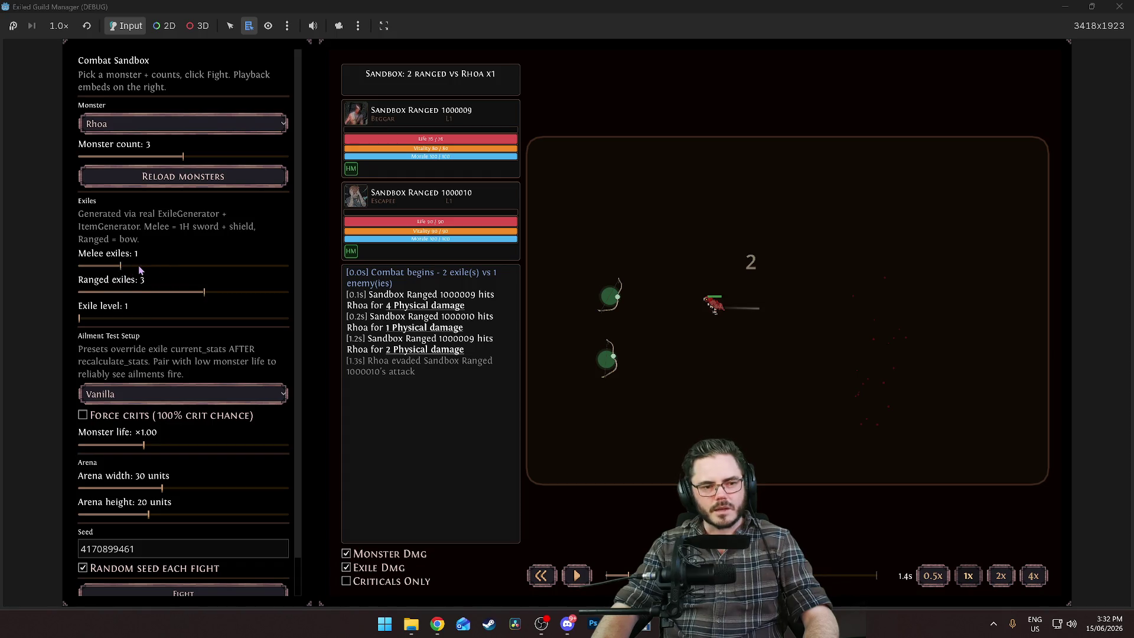
{"action": "left_click", "coordinate": [194, 591]}
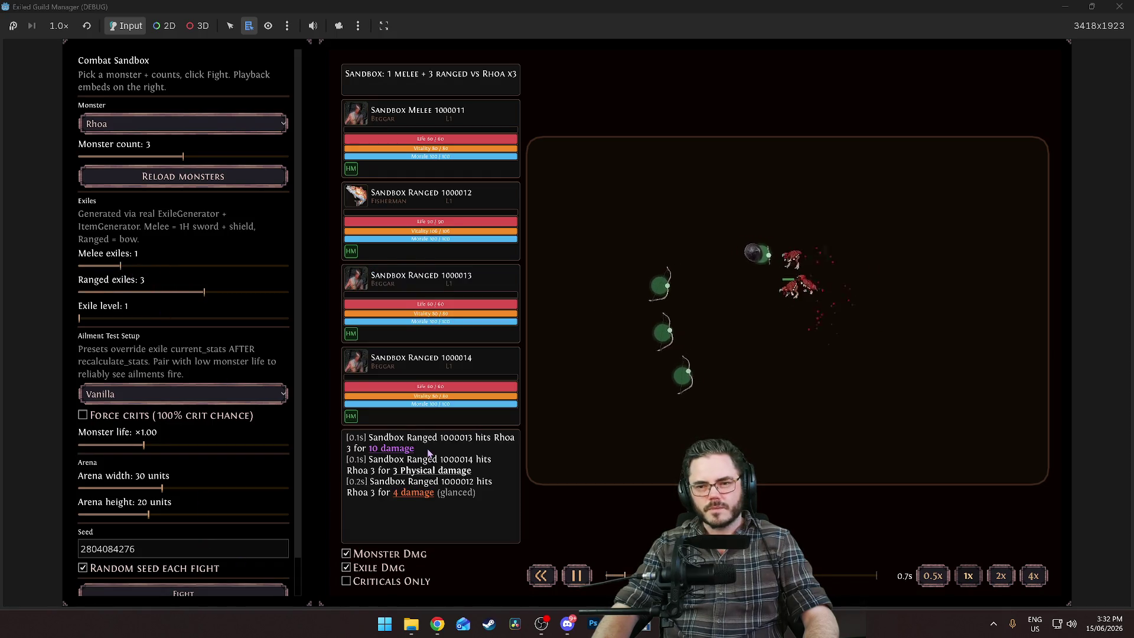
Set Monster count to 5, start the fight against five Rhoa, then pause and resume playback
{"action": "left_click", "coordinate": [272, 156]}
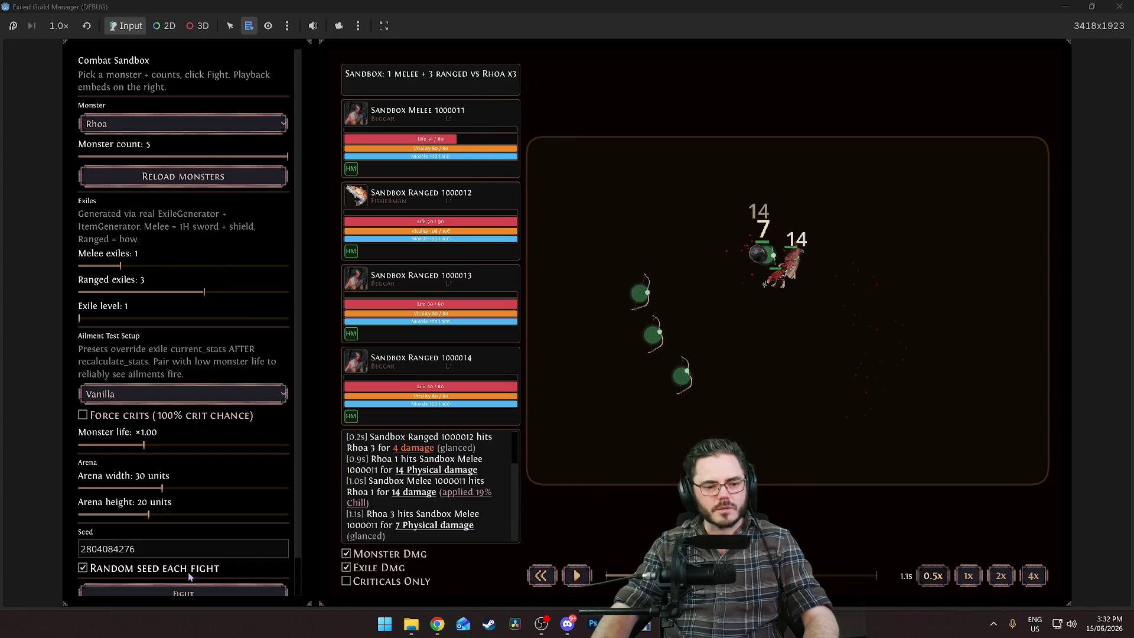
{"action": "left_click", "coordinate": [185, 590]}
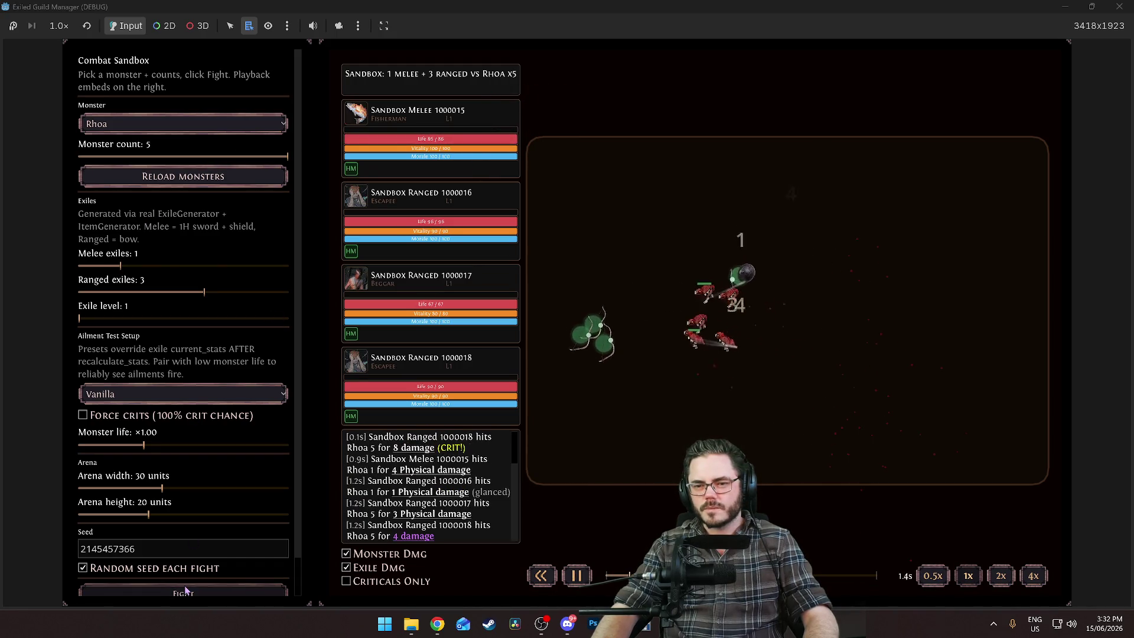
{"action": "key", "text": "space"}
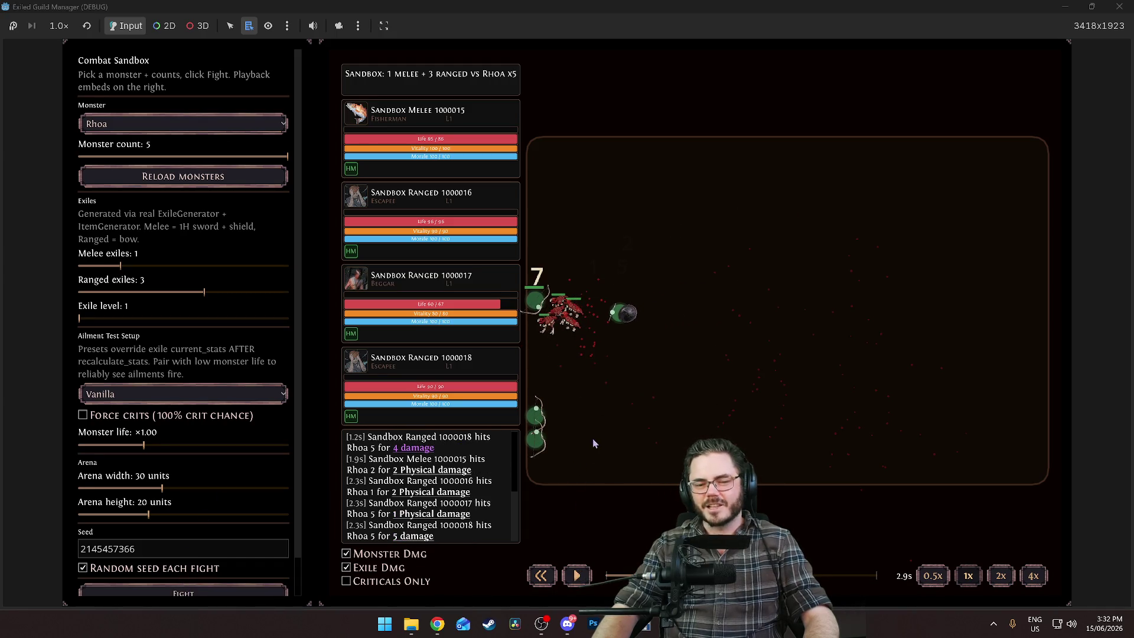
{"action": "key", "text": "space"}
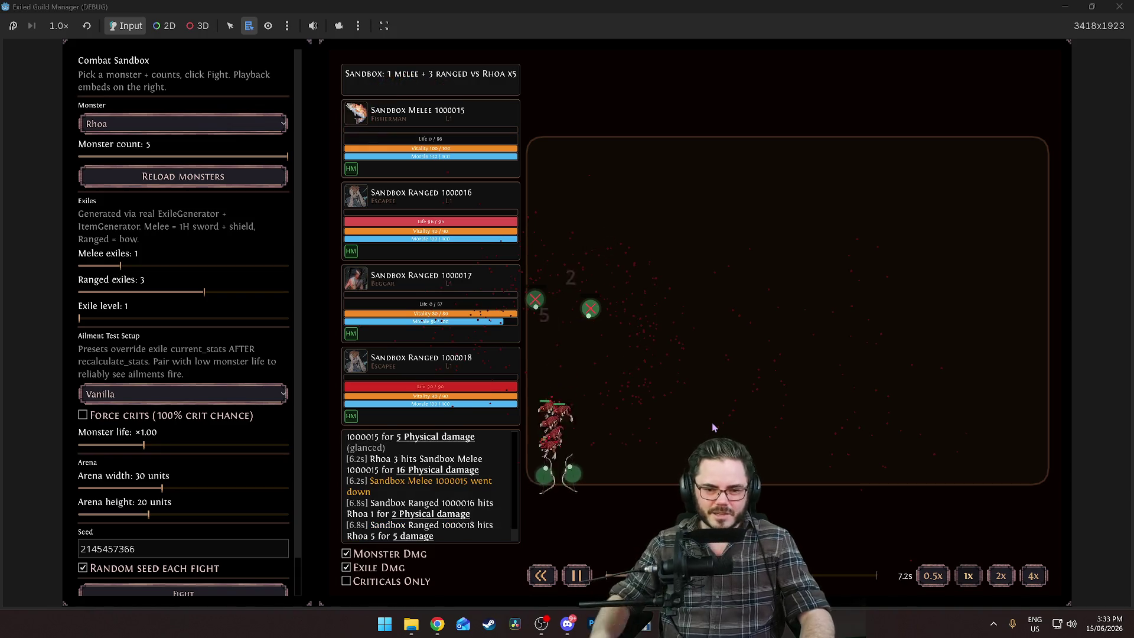
Close the game window and collapse the Death animation settings in the Inspector
{"action": "left_click", "coordinate": [1120, 7]}
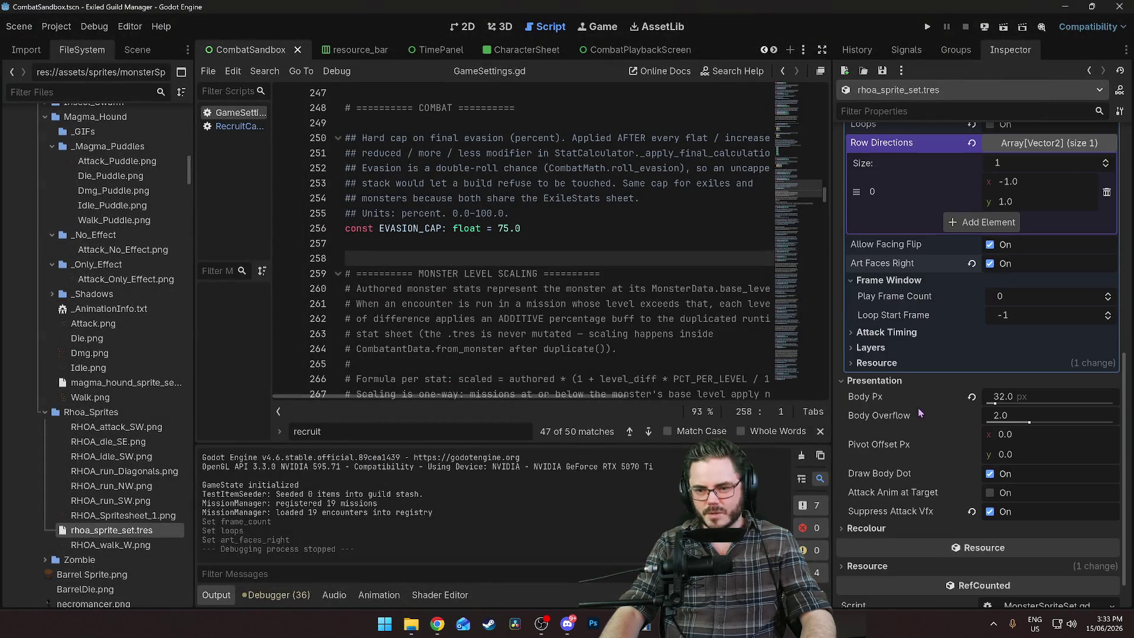
{"action": "scroll", "coordinate": [932, 414], "scroll_direction": "up", "scroll_amount": 2}
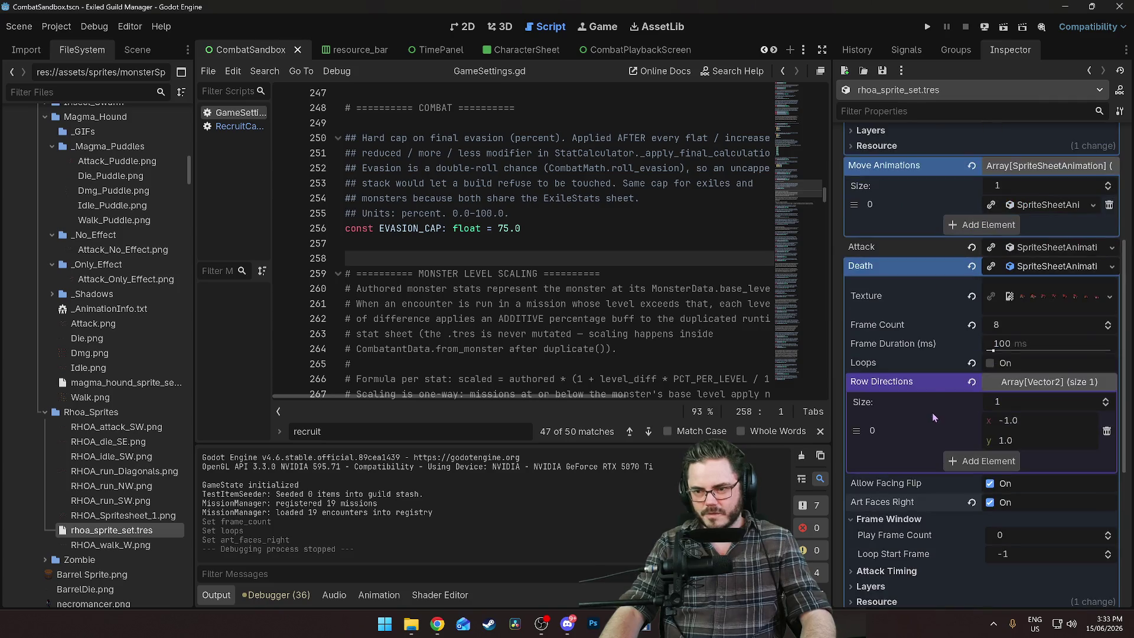
{"action": "left_click", "coordinate": [1011, 265]}
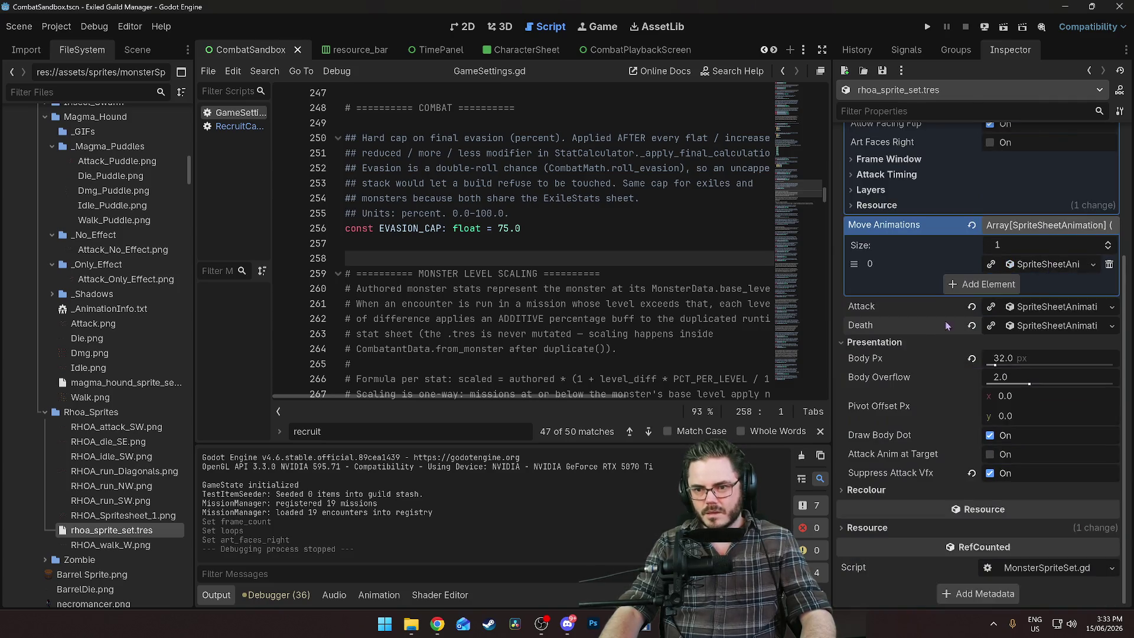
Add Move Animations element 1 as a New SpriteSheetAnimation and expand its properties
{"action": "scroll", "coordinate": [945, 355], "scroll_direction": "up", "scroll_amount": 3}
{"action": "left_click", "coordinate": [1003, 405]}
{"action": "left_click", "coordinate": [1047, 405]}
{"action": "left_click", "coordinate": [1034, 442]}
{"action": "scroll", "coordinate": [1009, 437], "scroll_direction": "down", "scroll_amount": 1}
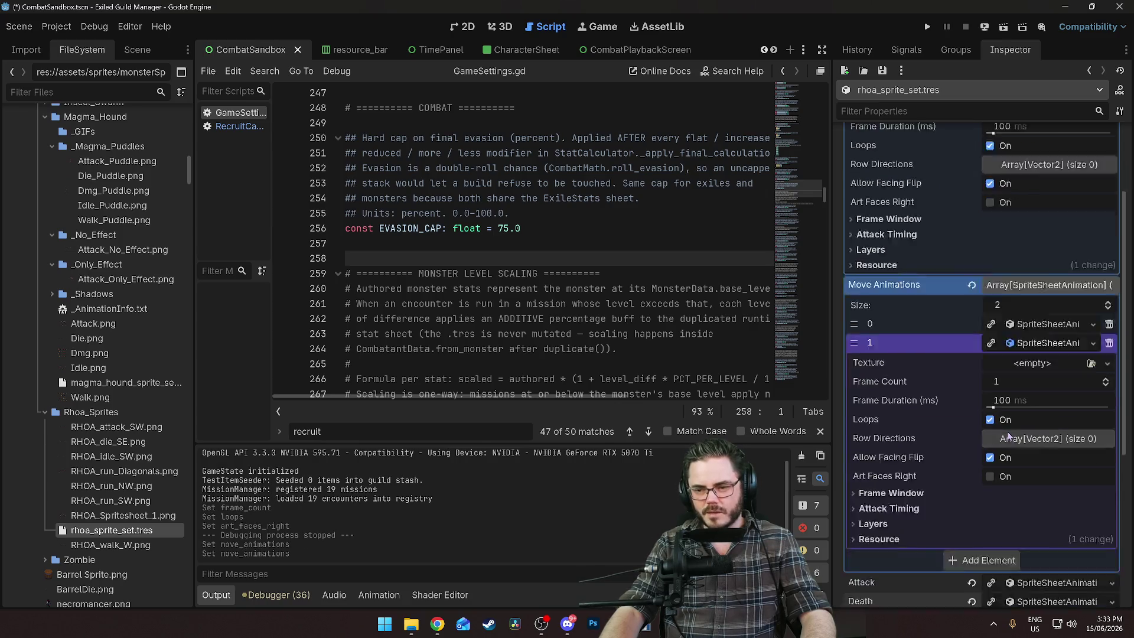
{"action": "scroll", "coordinate": [1009, 437], "scroll_direction": "down", "scroll_amount": 1}
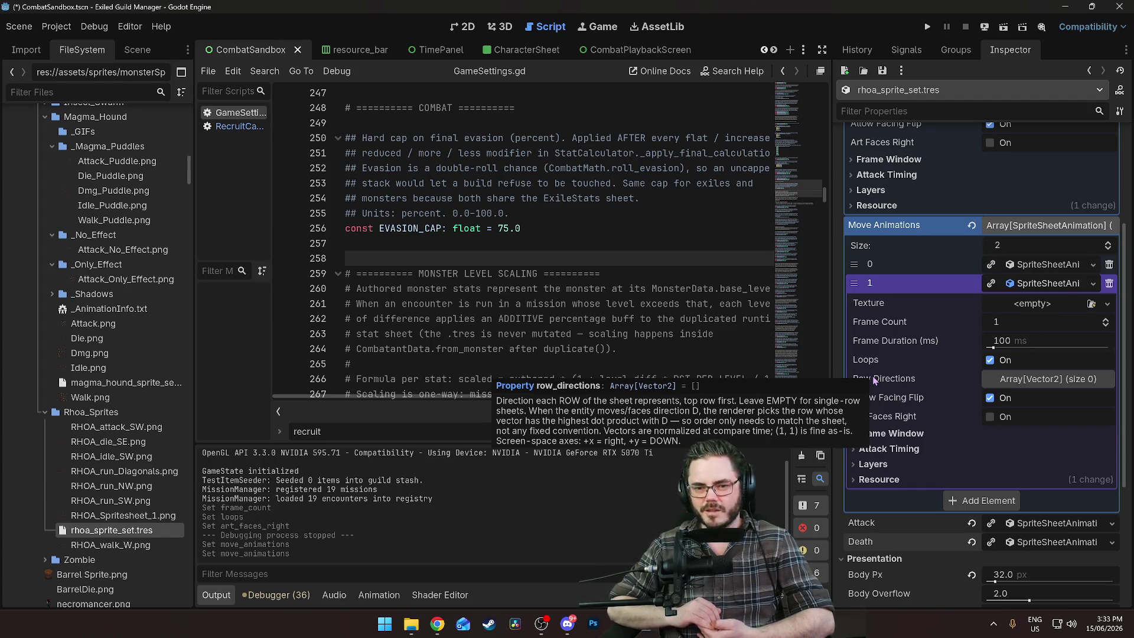
{"action": "scroll", "coordinate": [110, 447], "scroll_direction": "up", "scroll_amount": 2}
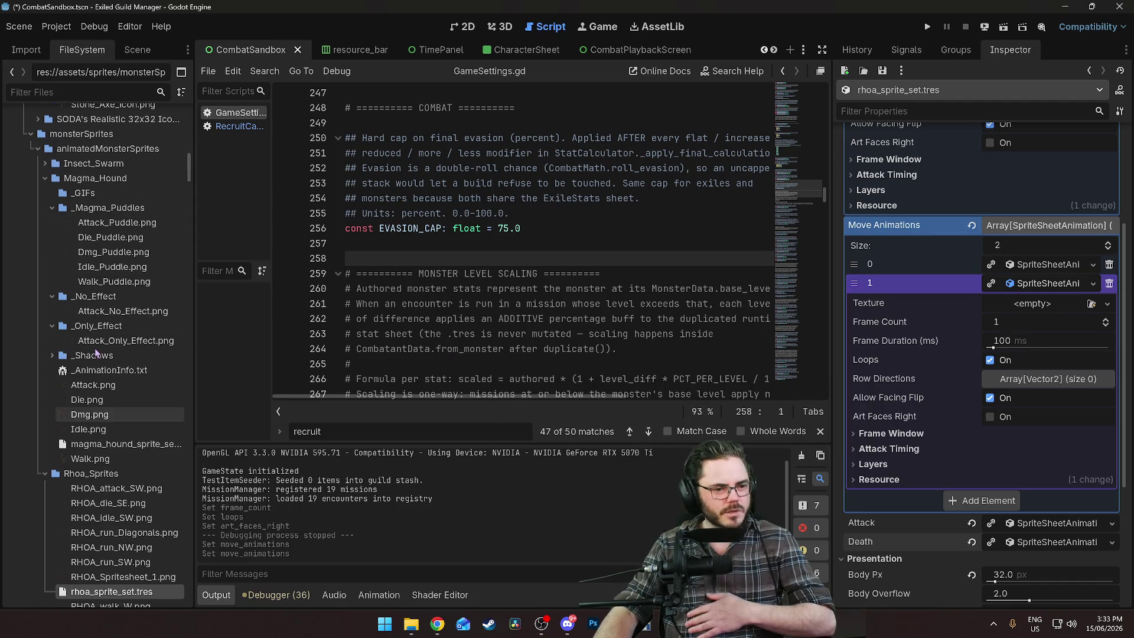
Open the Magma Hound sprite set and briefly inspect its move animation settings
{"action": "double_click", "coordinate": [110, 444]}
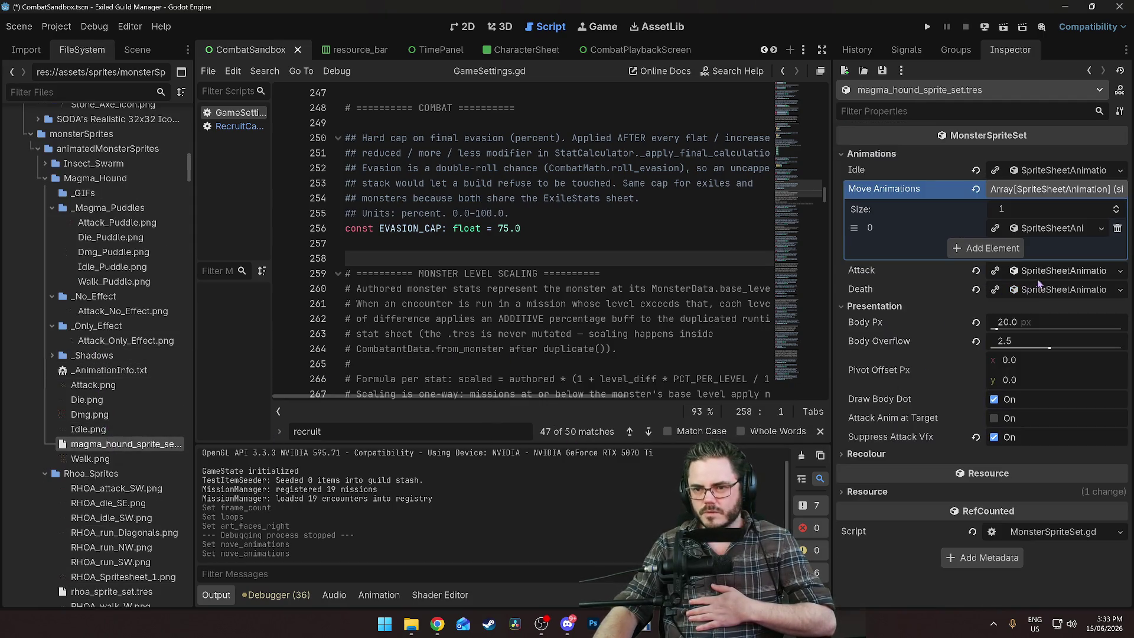
{"action": "left_click", "coordinate": [1044, 233]}
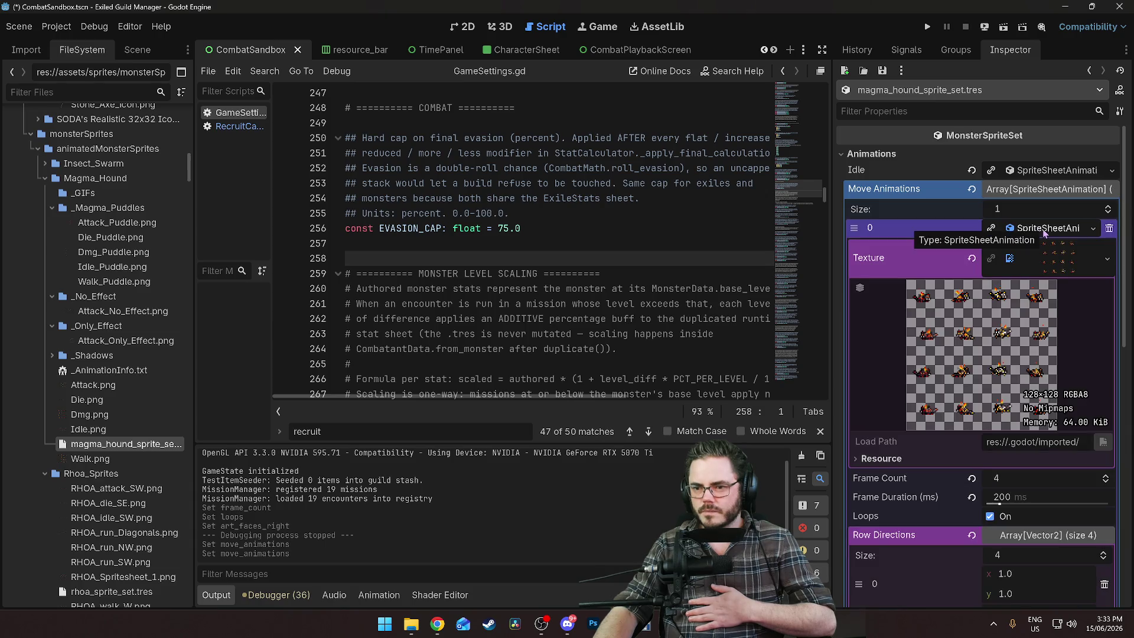
{"action": "left_click", "coordinate": [1044, 233]}
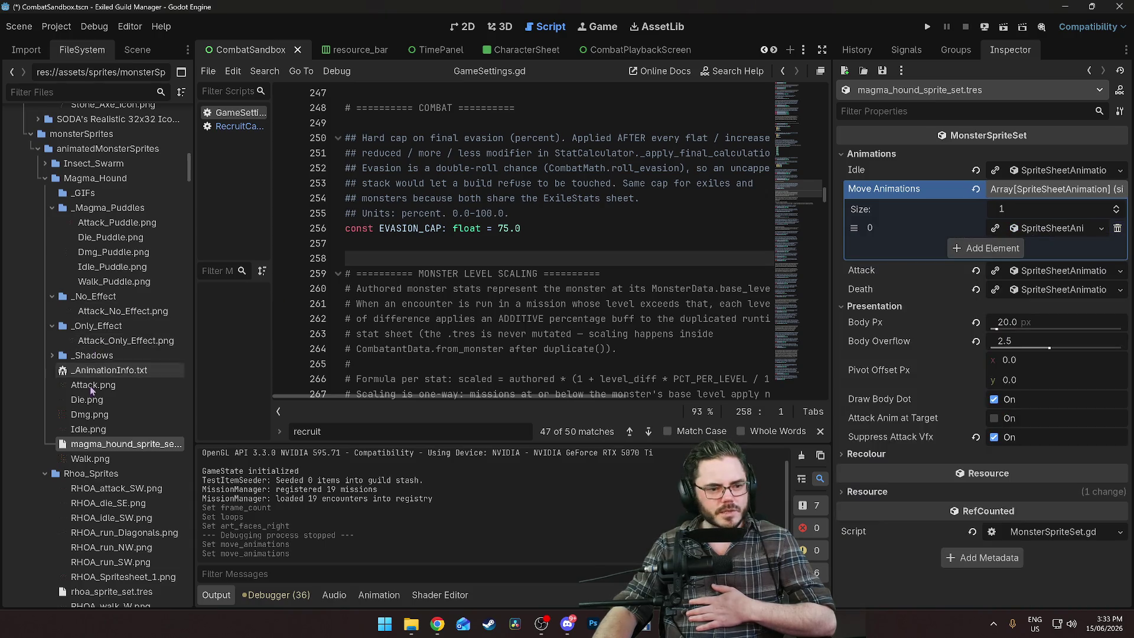
Open insect_swarm_sprite_set.tres and expand its first move animation, previewing its texture
{"action": "double_click", "coordinate": [74, 165]}
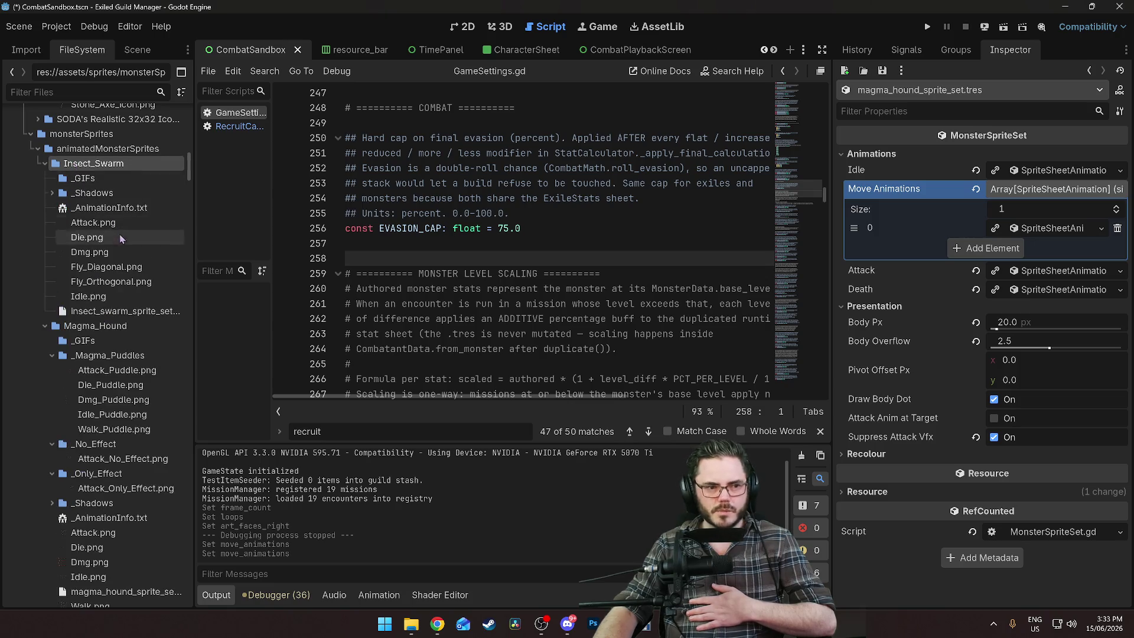
{"action": "left_click", "coordinate": [92, 314]}
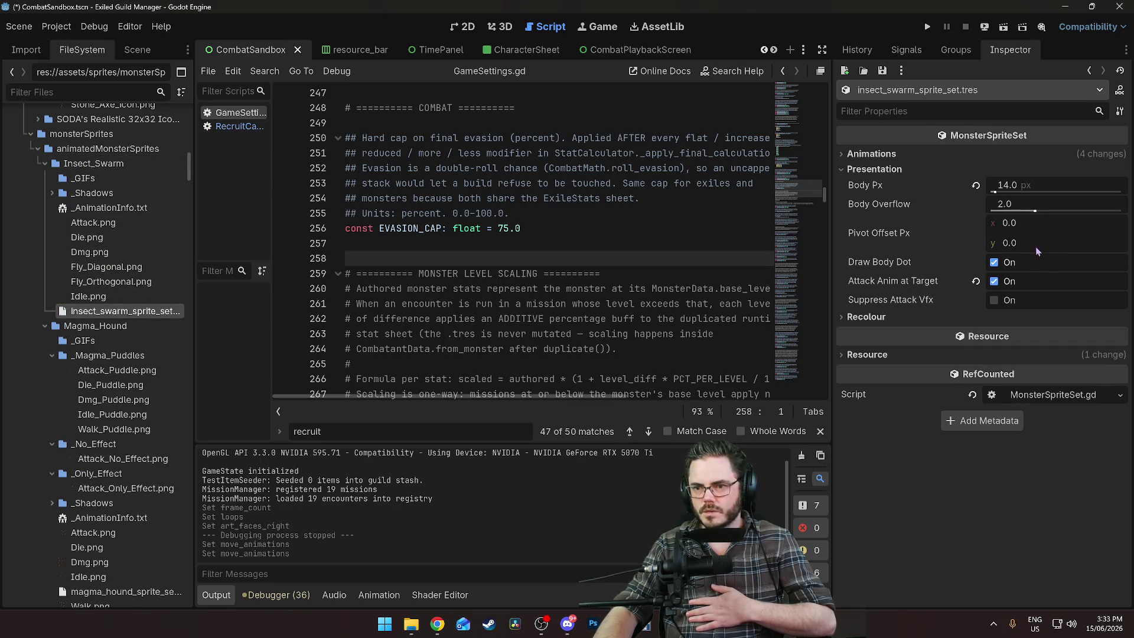
{"action": "left_click", "coordinate": [874, 156]}
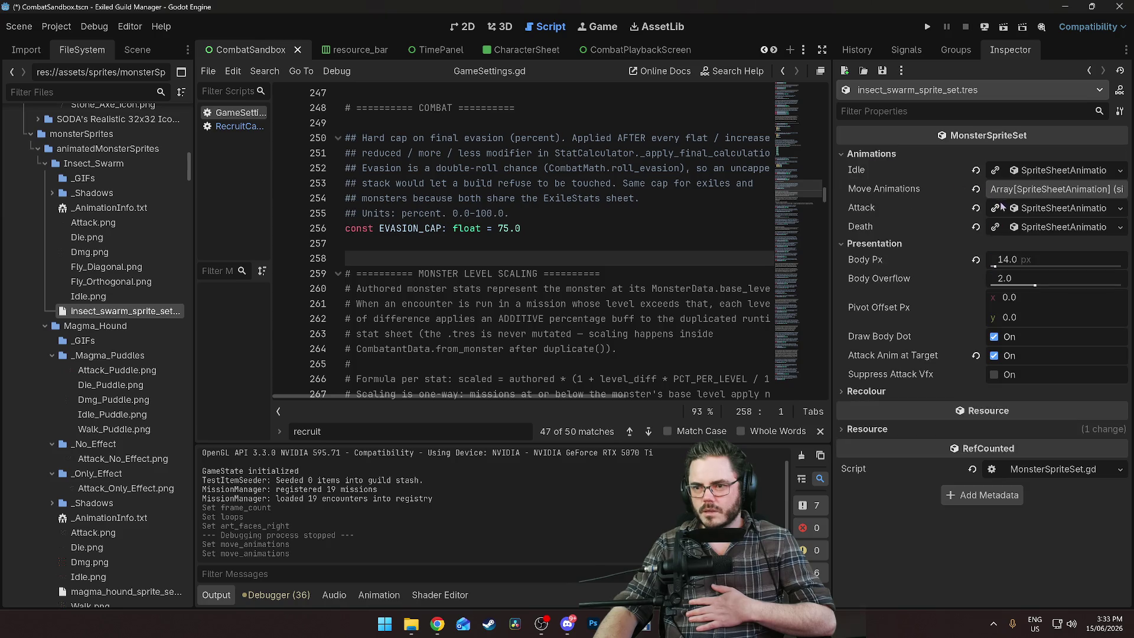
{"action": "left_click", "coordinate": [1050, 189]}
{"action": "left_click", "coordinate": [1038, 228]}
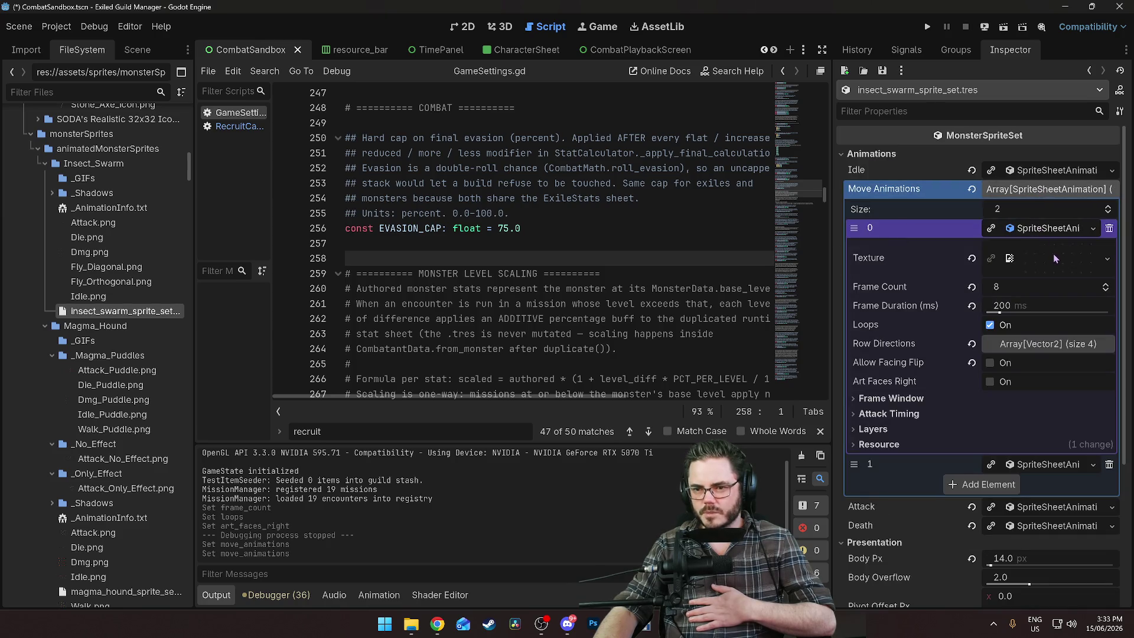
{"action": "left_click", "coordinate": [1044, 229]}
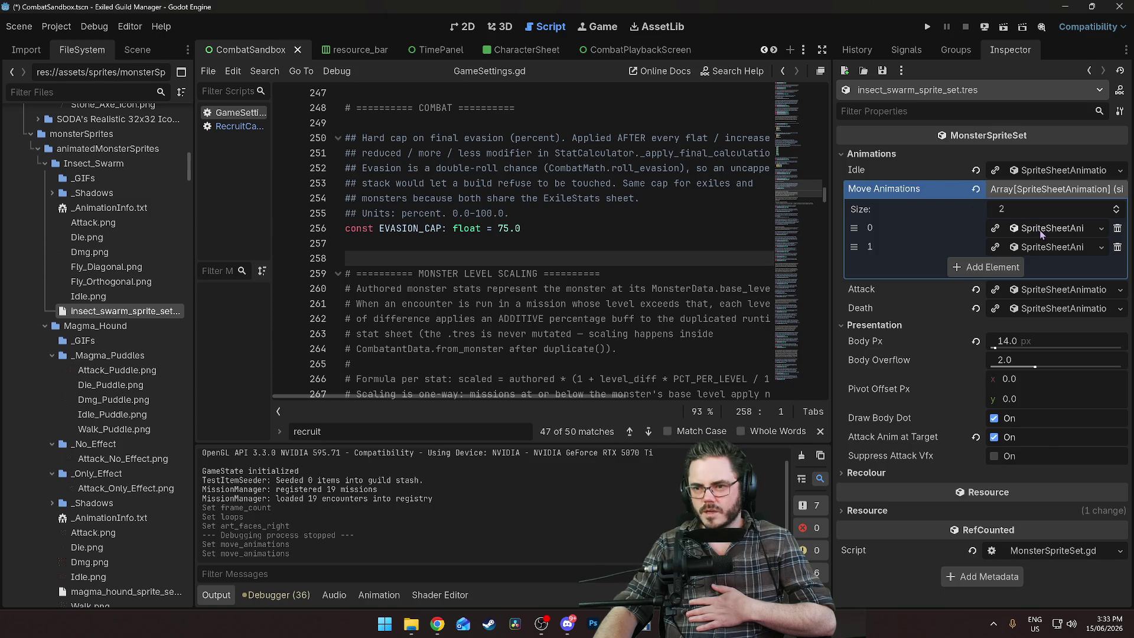
{"action": "left_click", "coordinate": [1041, 231]}
{"action": "left_click", "coordinate": [1051, 256]}
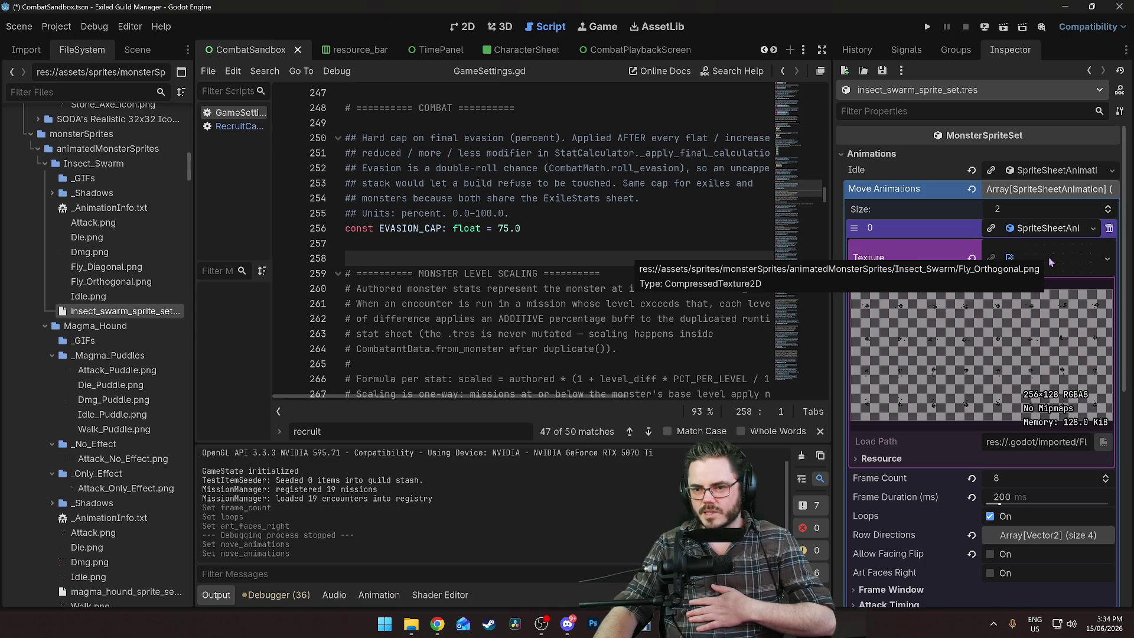
{"action": "left_click", "coordinate": [1048, 258]}
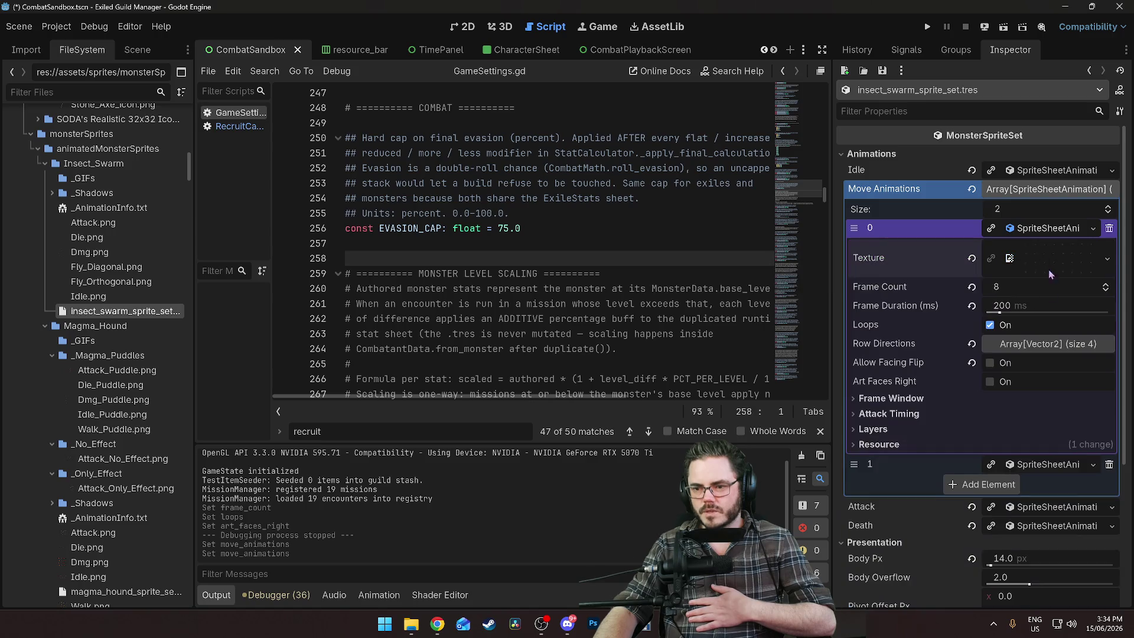
Review the insect swarm's four Row Directions entries, then select rhoa_sprite_set.tres
{"action": "left_click", "coordinate": [1026, 344]}
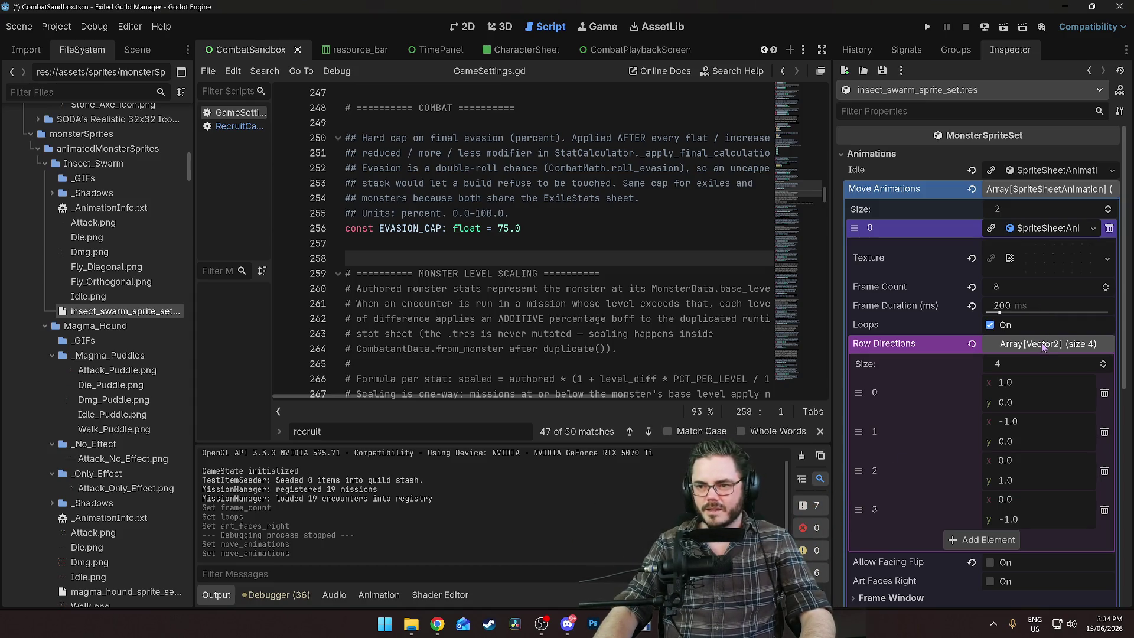
{"action": "scroll", "coordinate": [118, 437], "scroll_direction": "down", "scroll_amount": 2}
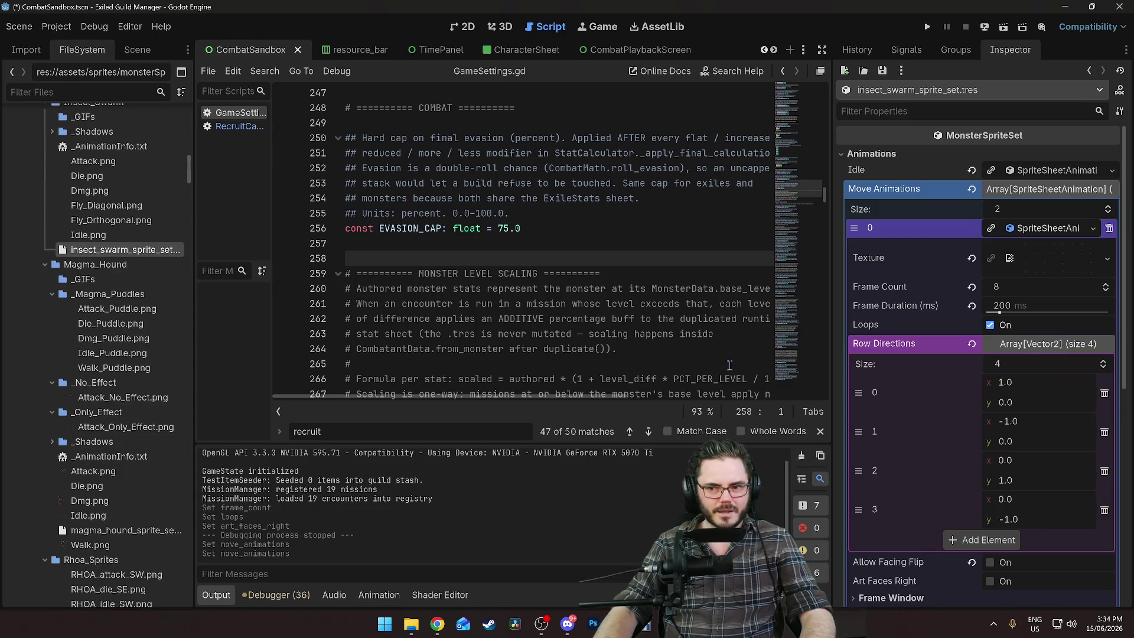
{"action": "left_click", "coordinate": [1053, 348]}
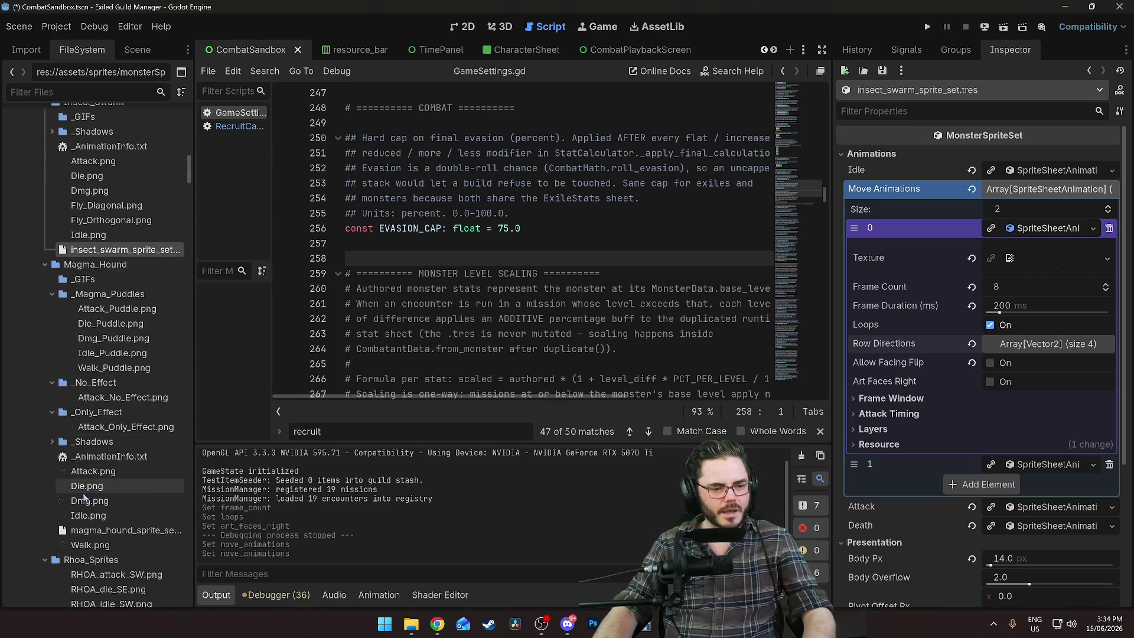
{"action": "left_click", "coordinate": [121, 531]}
{"action": "scroll", "coordinate": [115, 473], "scroll_direction": "down", "scroll_amount": 8}
{"action": "left_click", "coordinate": [114, 431]}
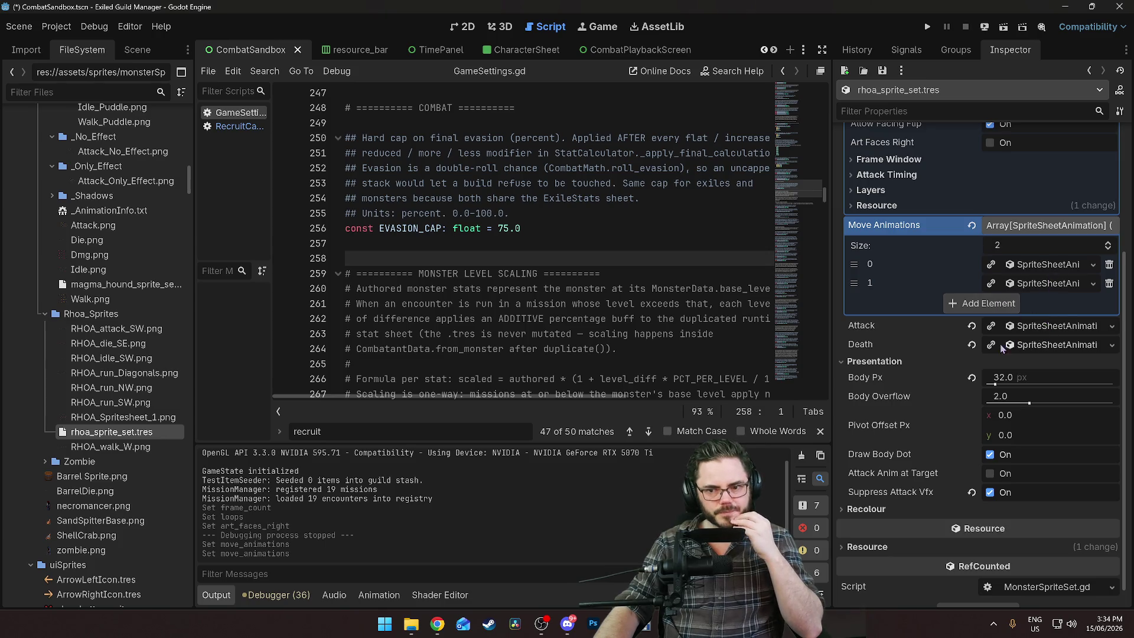
Quick Load RHOA_walk_W.png as the texture of Rhoa's second move animation
{"action": "left_click", "coordinate": [1045, 288]}
{"action": "left_click", "coordinate": [1023, 305]}
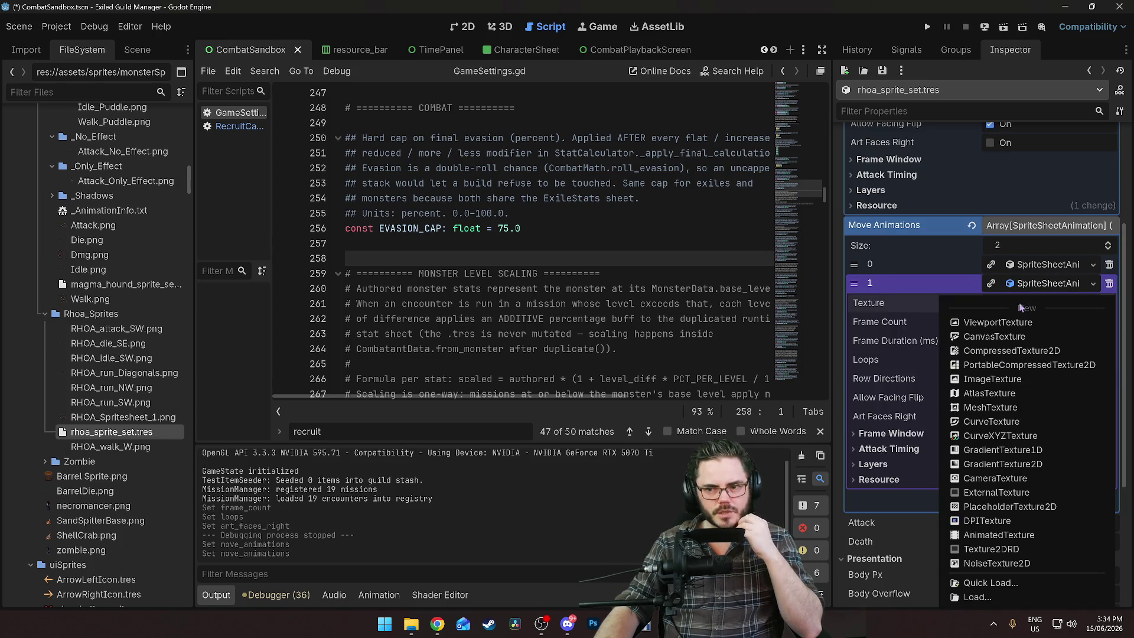
{"action": "left_click", "coordinate": [918, 295]}
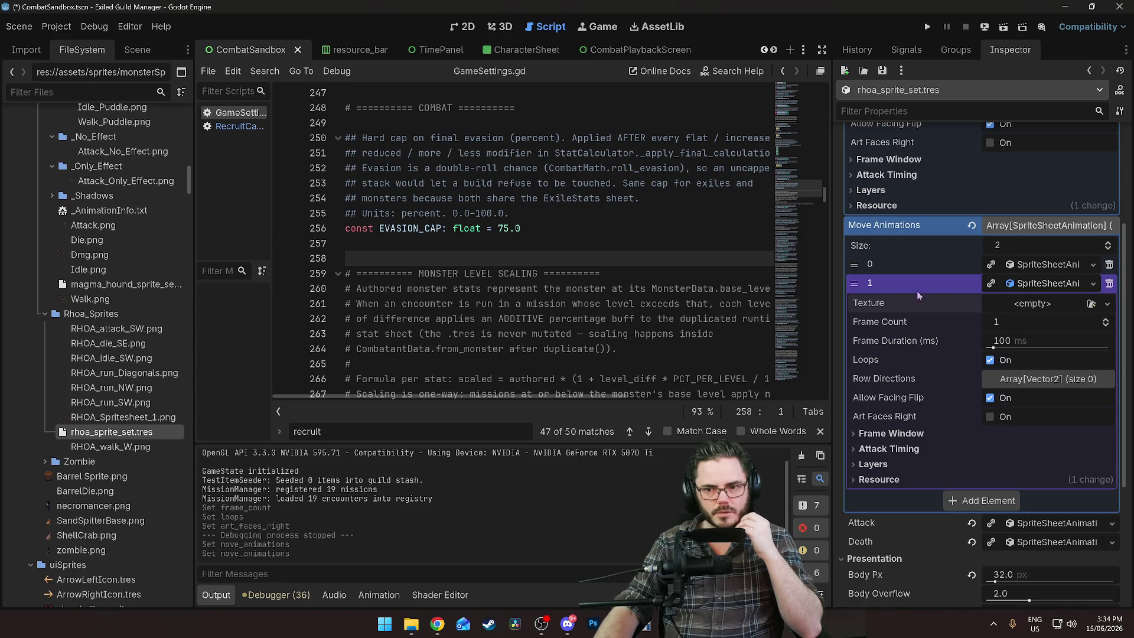
{"action": "left_click", "coordinate": [1109, 304]}
{"action": "left_click", "coordinate": [1028, 588]}
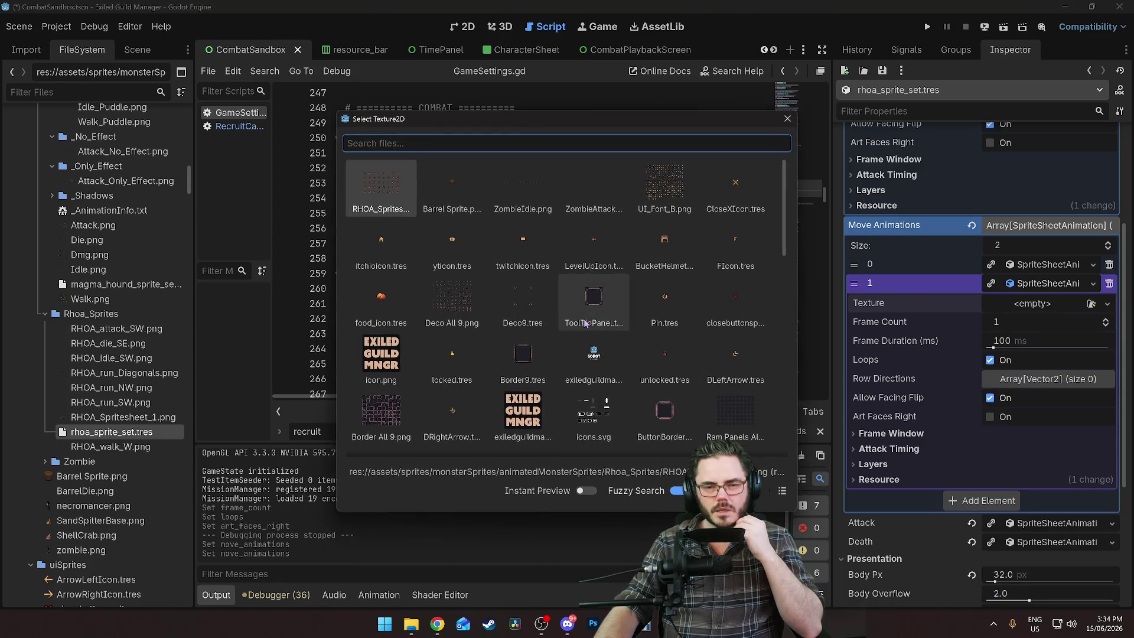
{"action": "type", "text": "walk"}
{"action": "double_click", "coordinate": [367, 183]}
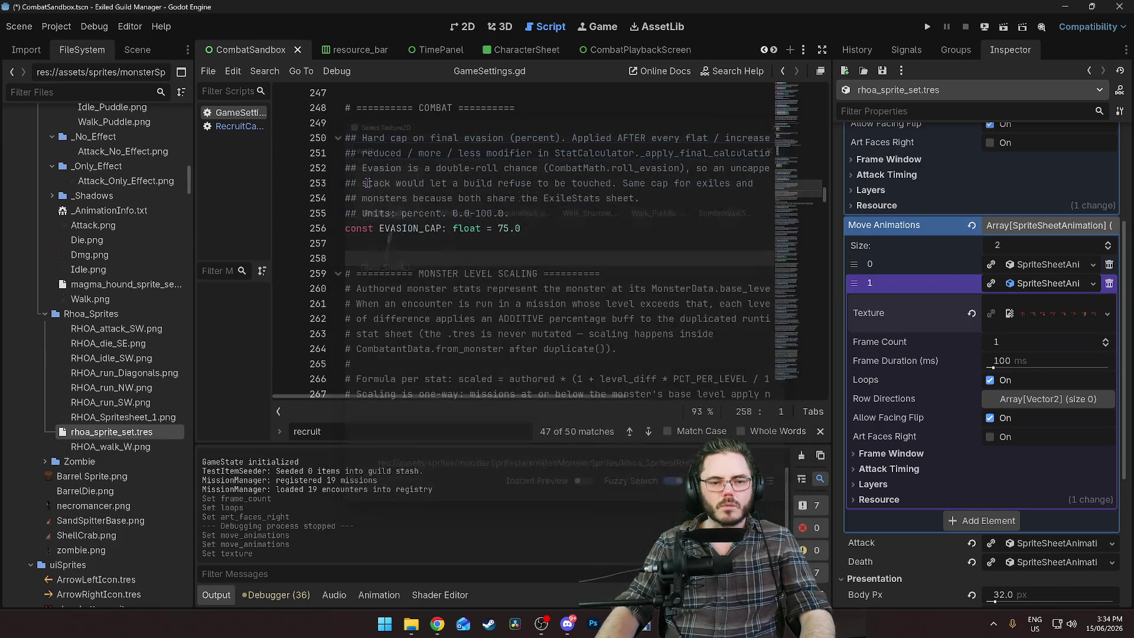
{"action": "left_click", "coordinate": [1035, 316]}
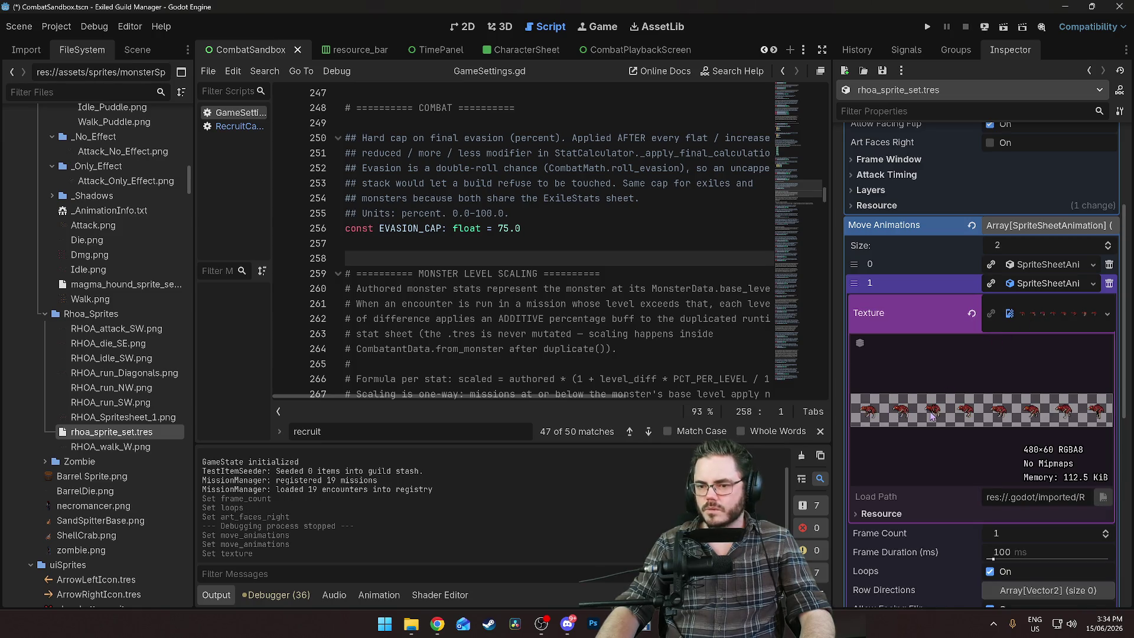
{"action": "left_click", "coordinate": [1062, 319]}
Set Frame Count to 8 and Frame Duration to 50 ms
{"action": "left_click", "coordinate": [1016, 338]}
{"action": "type", "text": "8"}
{"action": "key", "text": "Return"}
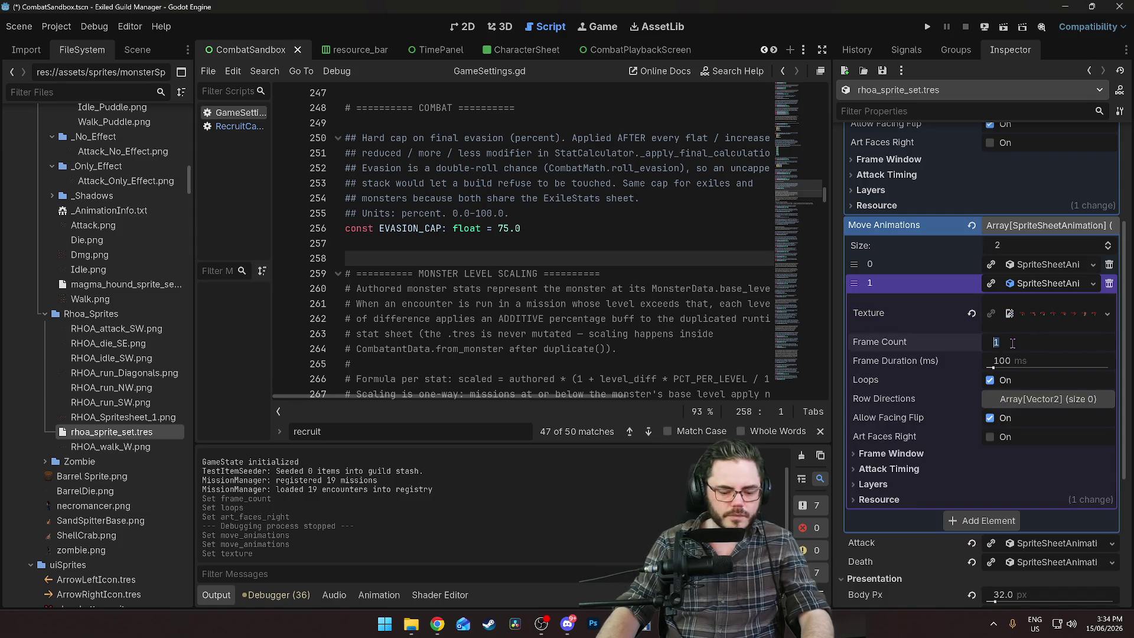
{"action": "left_click", "coordinate": [1015, 356]}
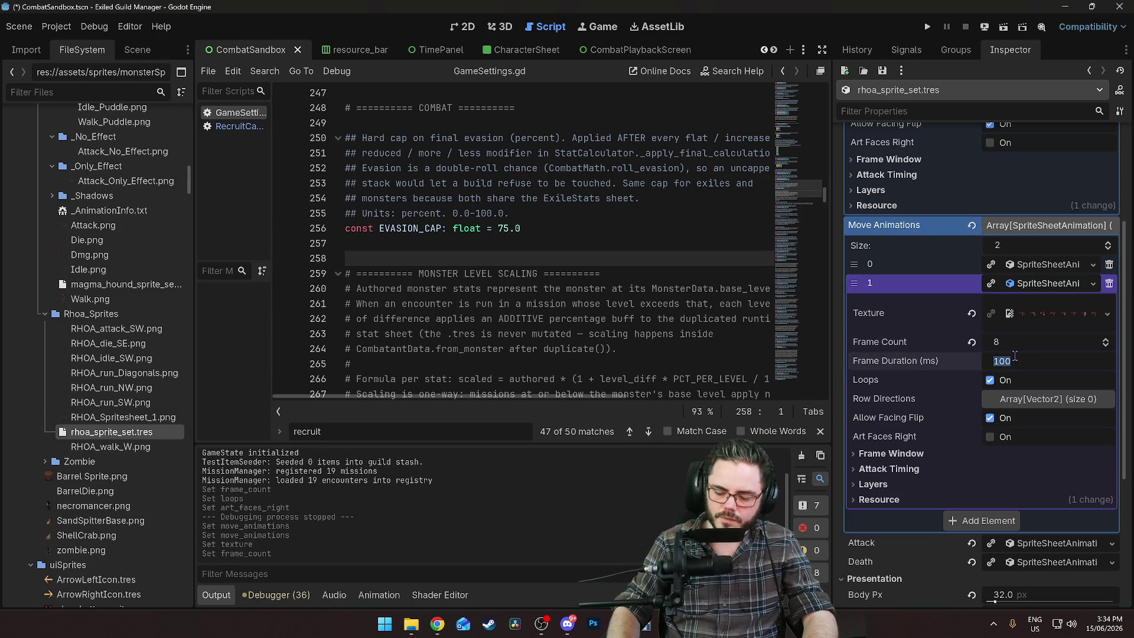
{"action": "type", "text": "50"}
{"action": "key", "text": "Return"}
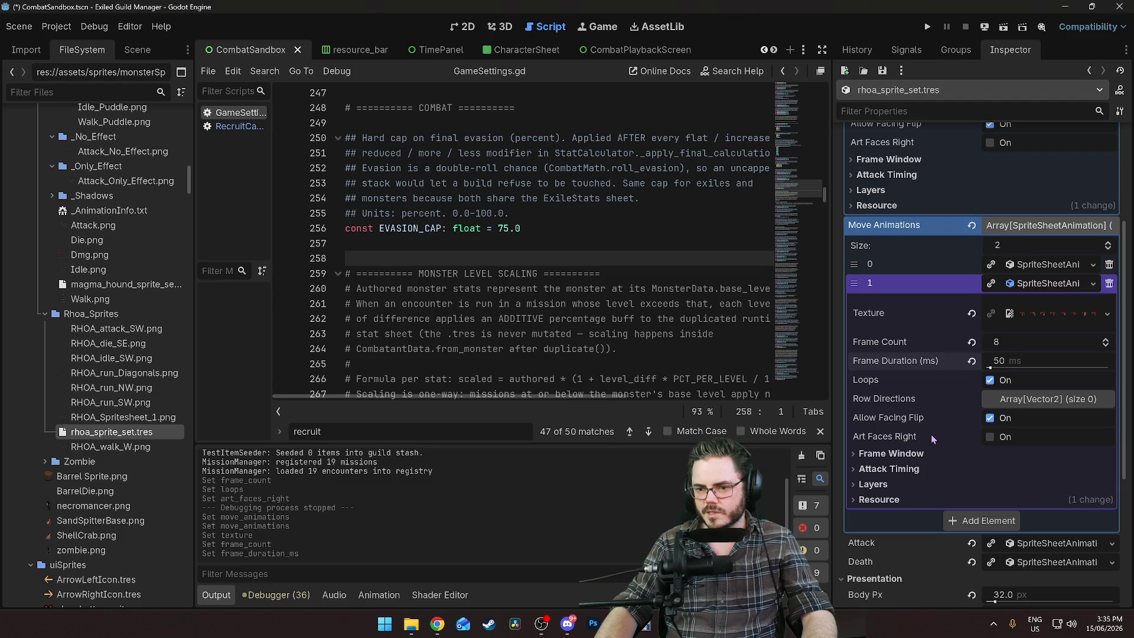
Add one (0, 0) entry to the Row Directions list
{"action": "left_click", "coordinate": [1040, 399]}
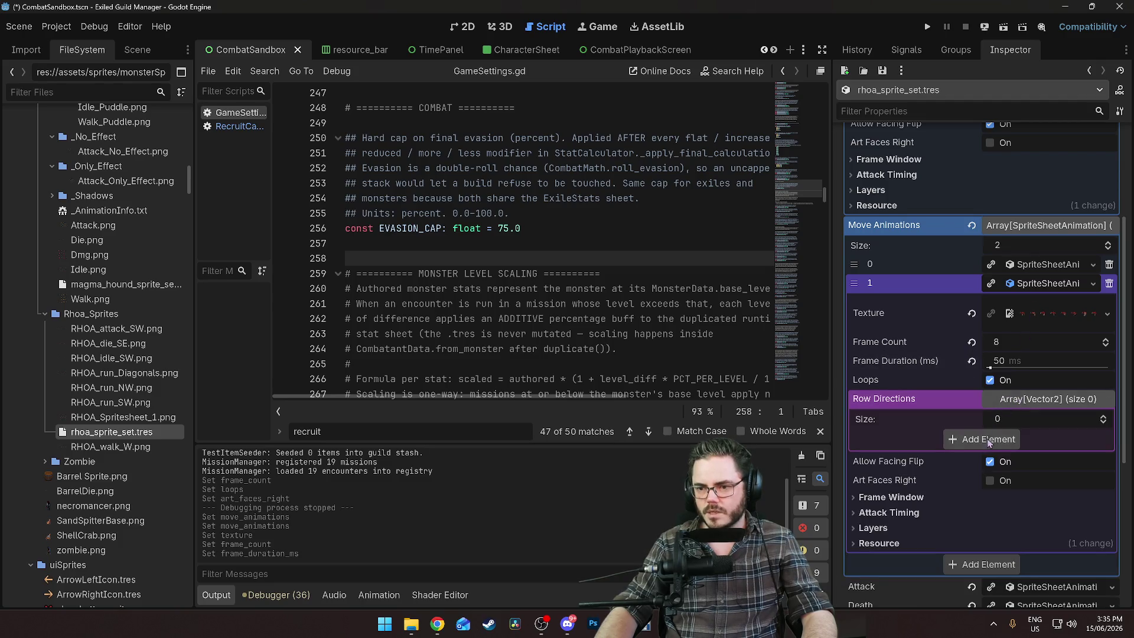
{"action": "left_click", "coordinate": [998, 440]}
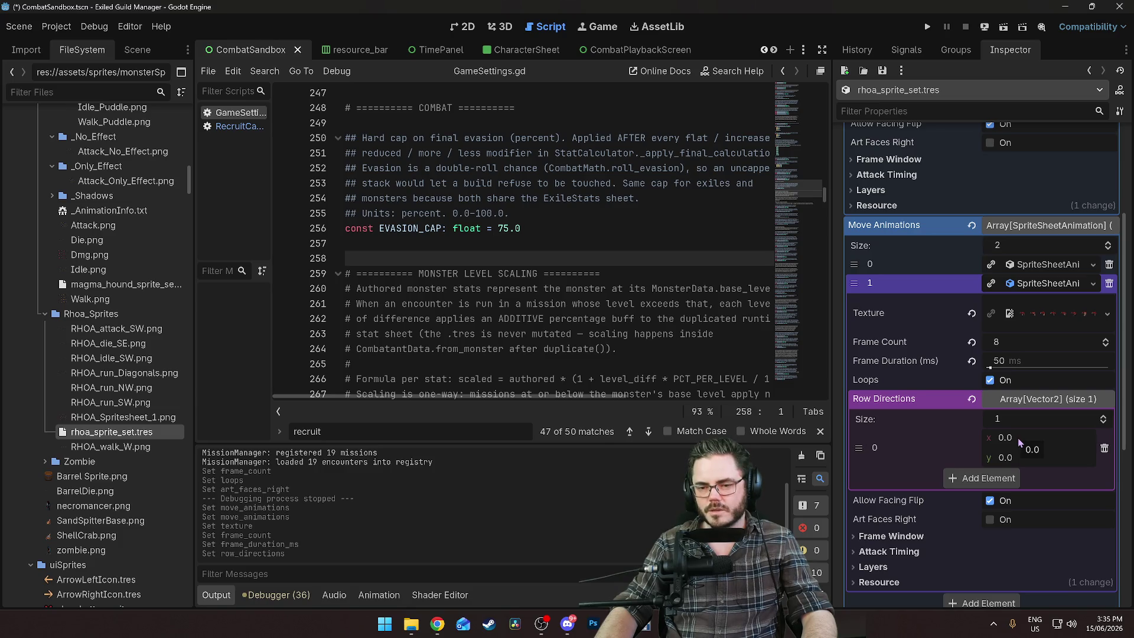
{"action": "left_click", "coordinate": [1032, 400]}
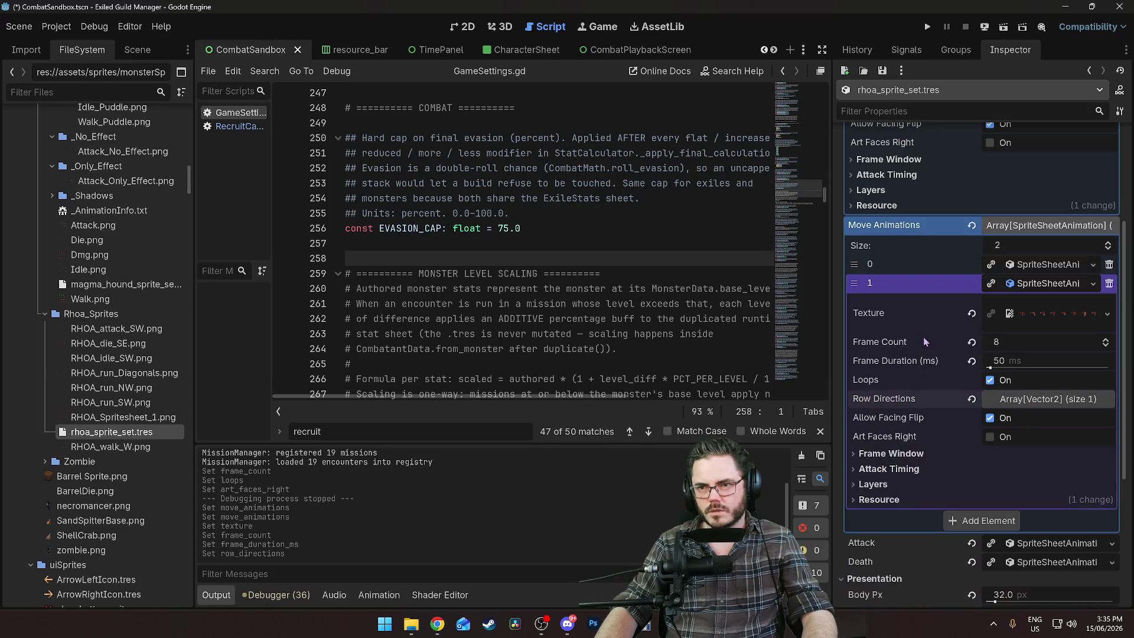
{"action": "left_click", "coordinate": [1004, 30]}
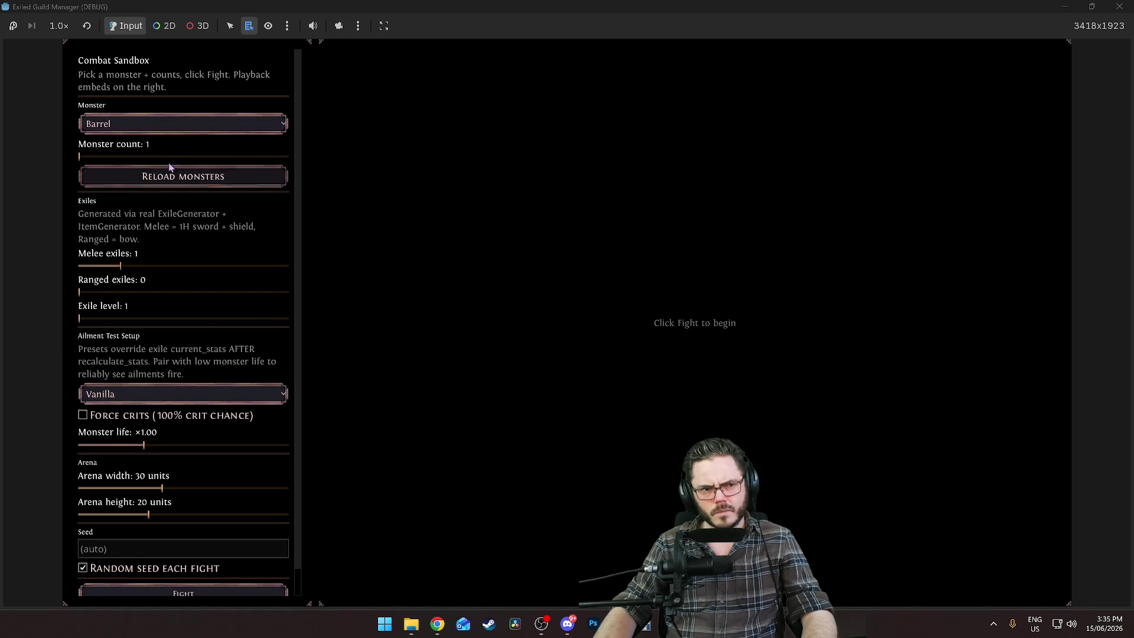
{"action": "left_click", "coordinate": [164, 127]}
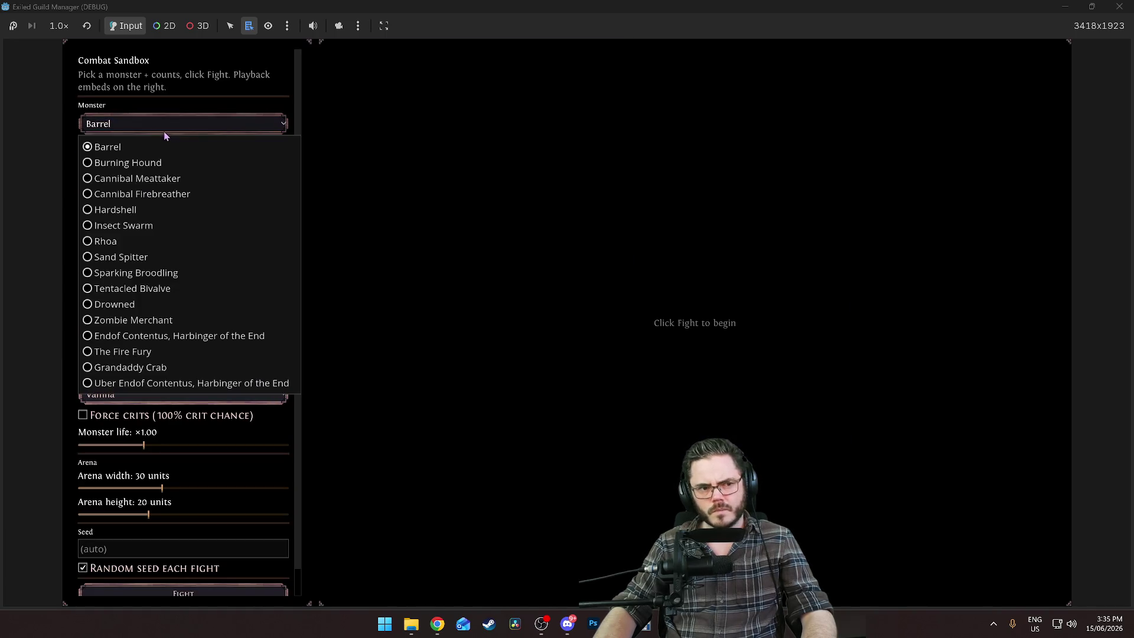
{"action": "key", "text": "Escape"}
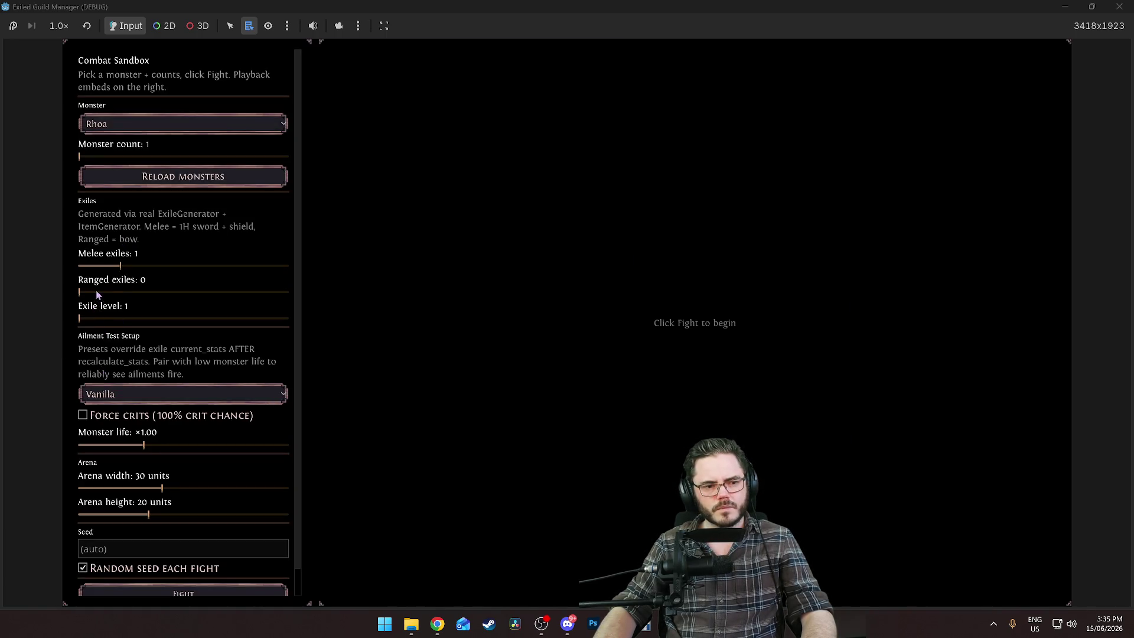
{"action": "left_click", "coordinate": [163, 587]}
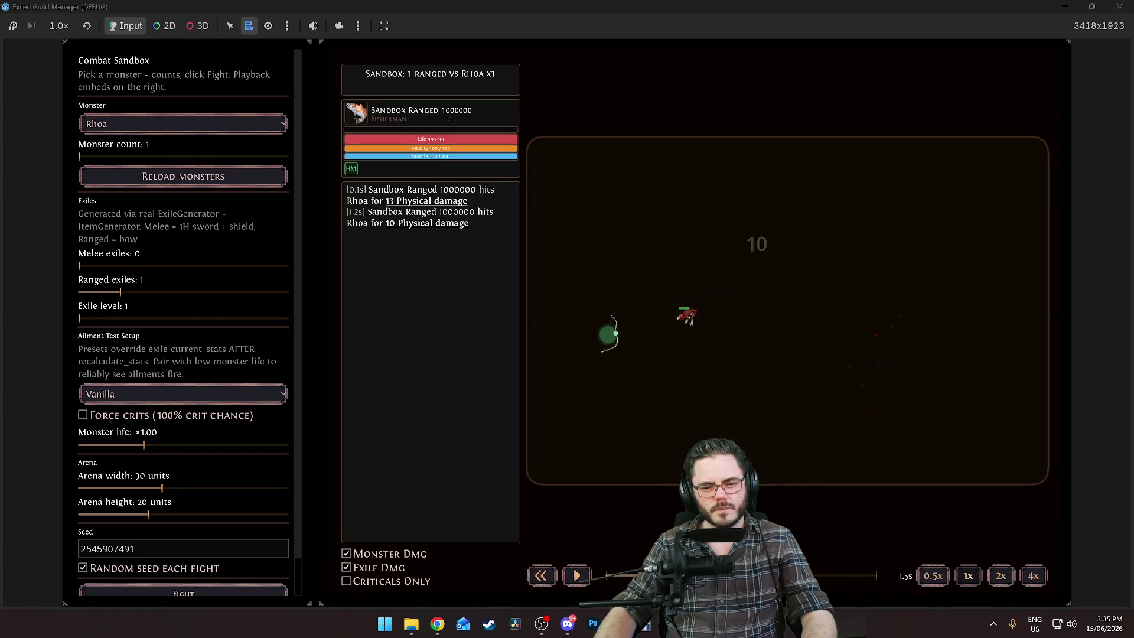
{"action": "left_click", "coordinate": [590, 568]}
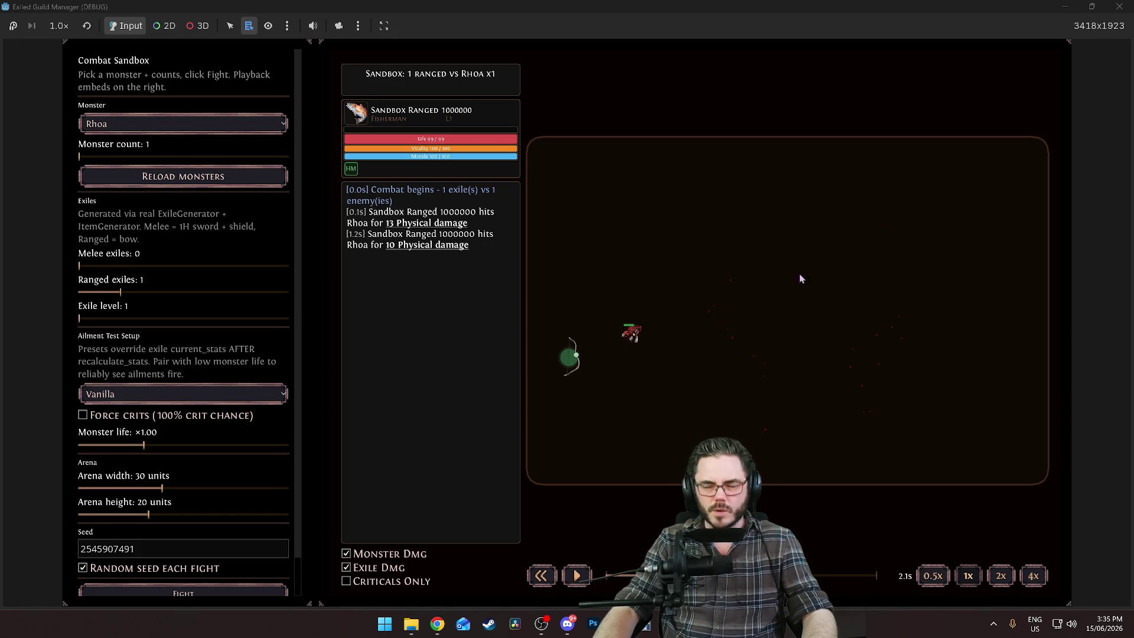
{"action": "left_click", "coordinate": [1120, 6]}
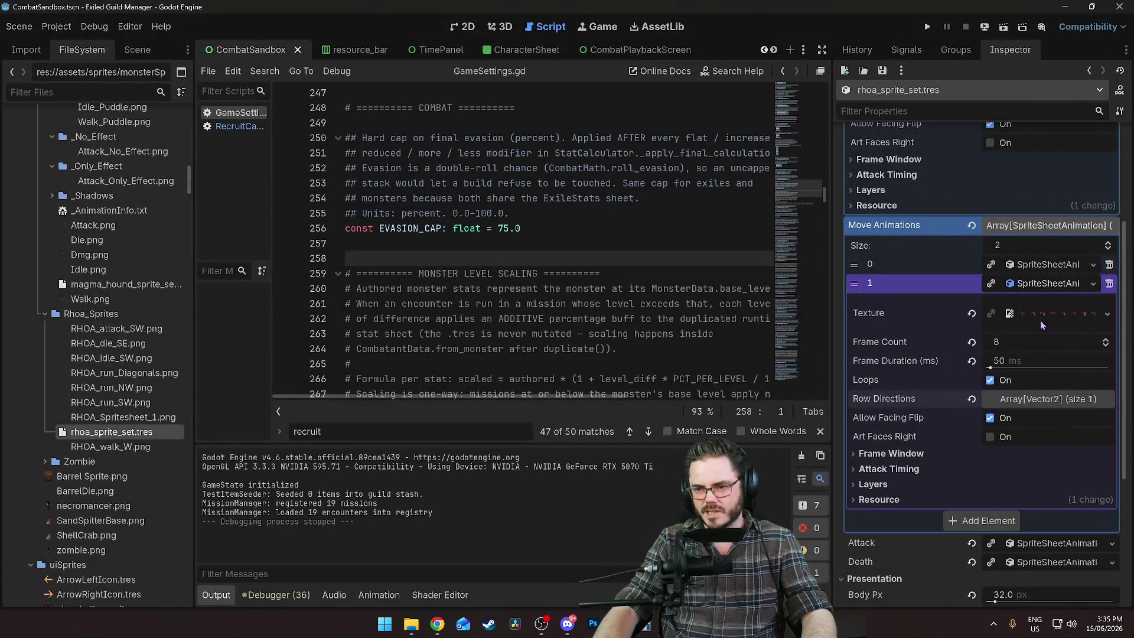
Set Row Directions element 0 to (-1, 0), save the scene, and run the project
{"action": "left_click", "coordinate": [1023, 406]}
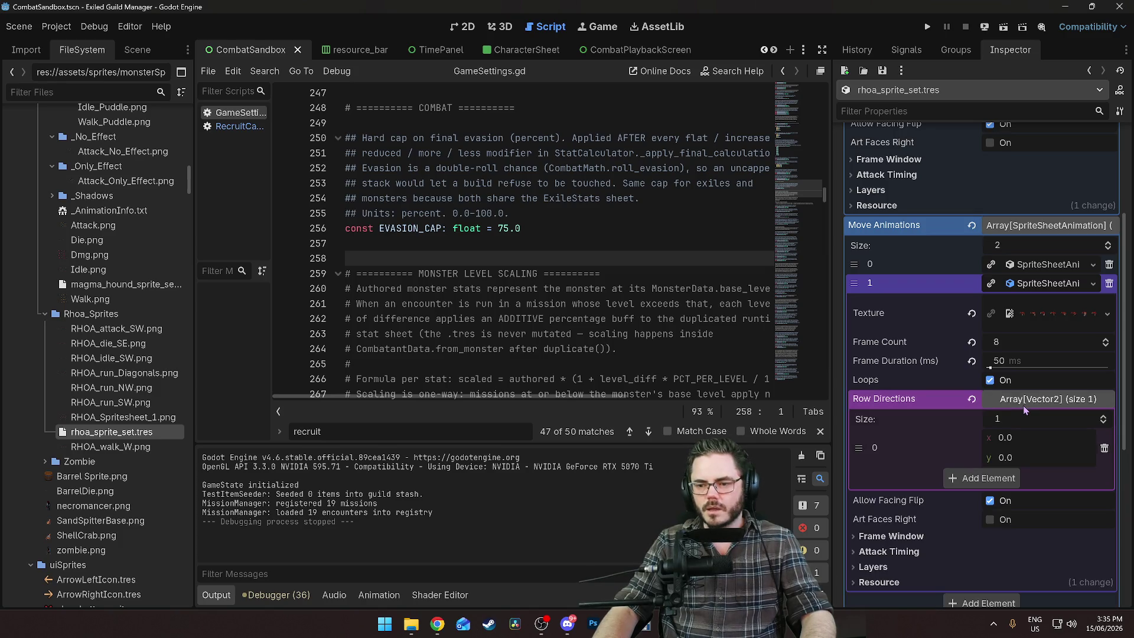
{"action": "left_click", "coordinate": [1052, 318]}
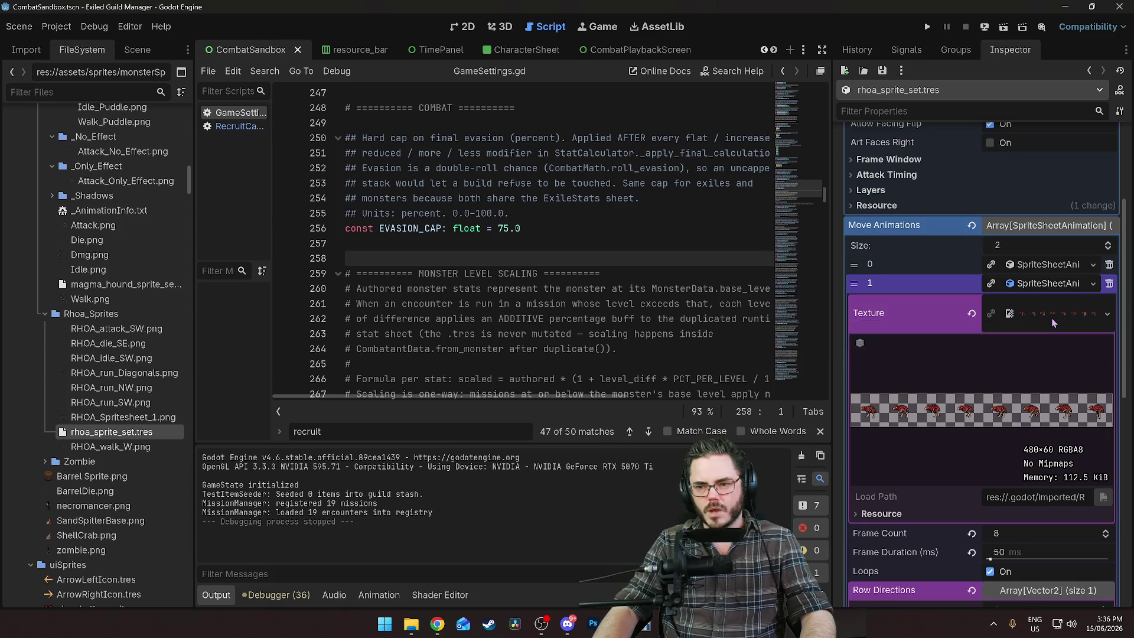
{"action": "left_click", "coordinate": [1051, 318]}
{"action": "left_click", "coordinate": [1035, 444]}
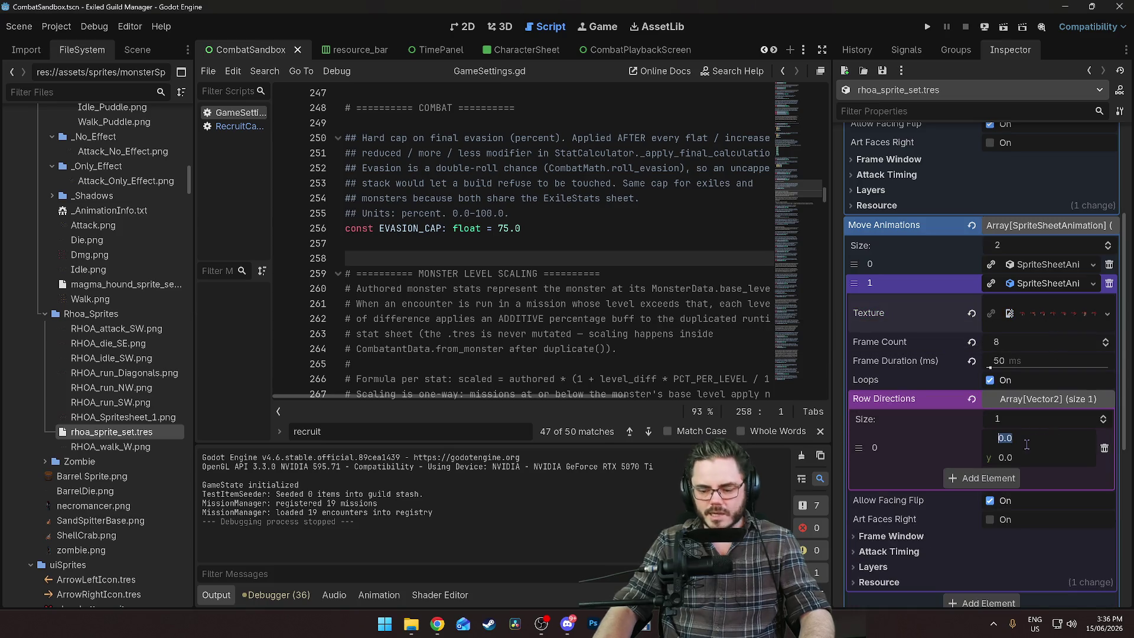
{"action": "type", "text": "-1"}
{"action": "key", "text": "Return"}
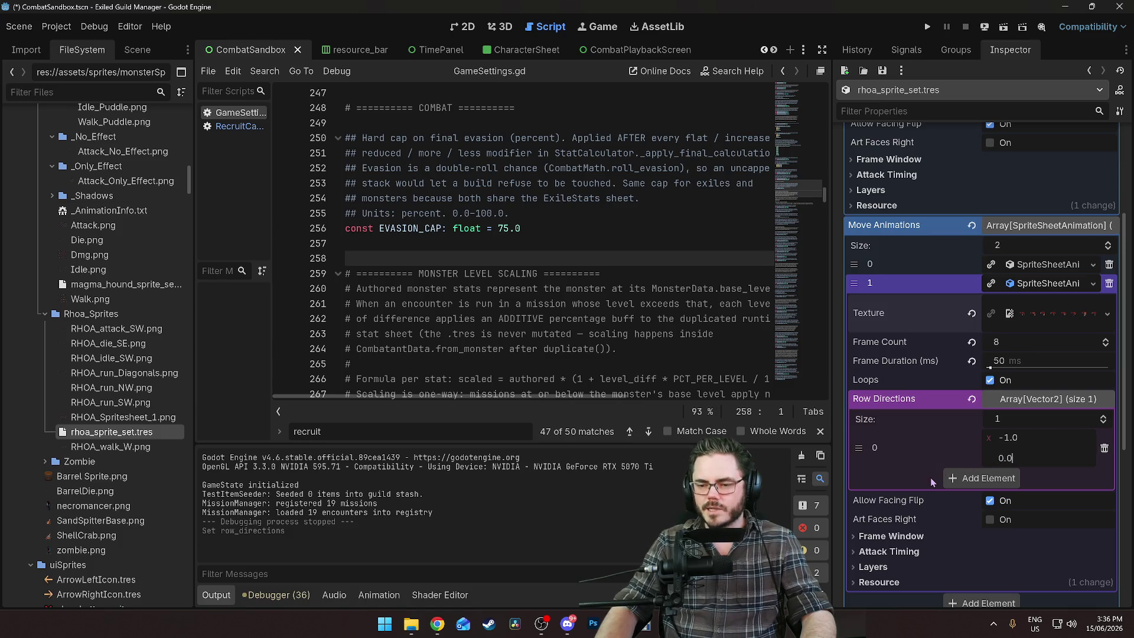
{"action": "key", "text": "ctrl+s"}
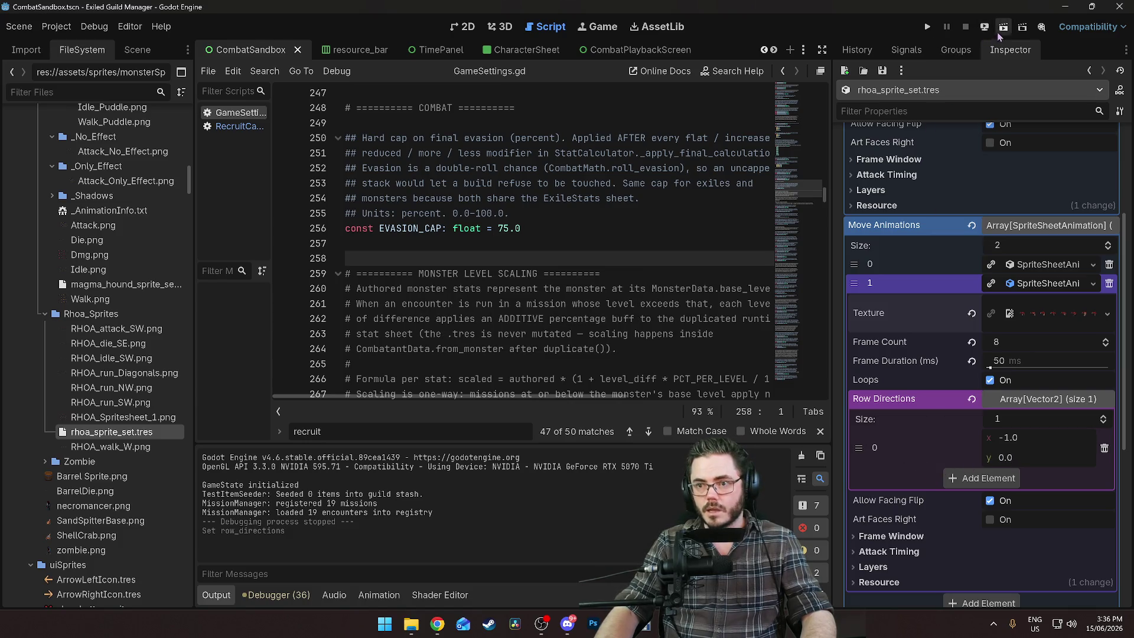
{"action": "left_click", "coordinate": [997, 32]}
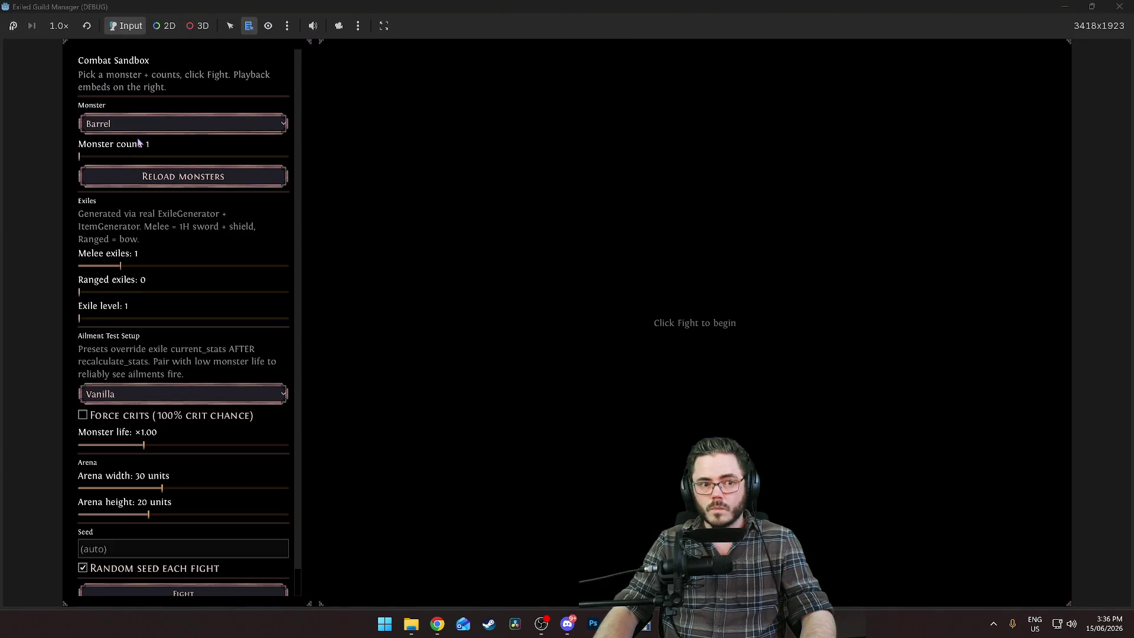
{"action": "left_click", "coordinate": [127, 124]}
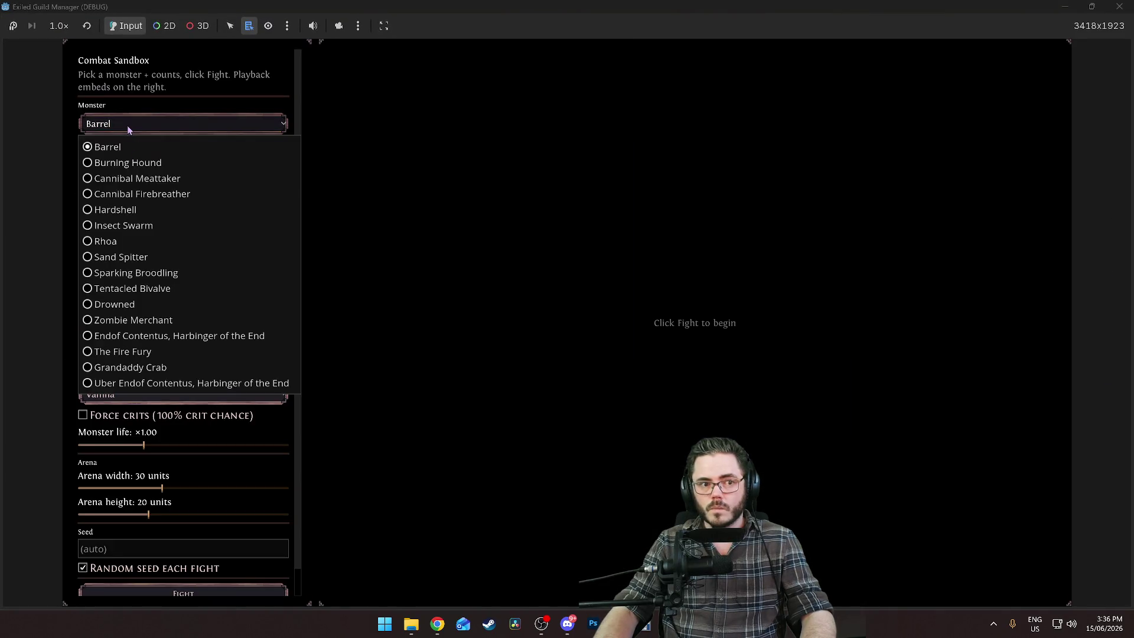
{"action": "left_click", "coordinate": [122, 242]}
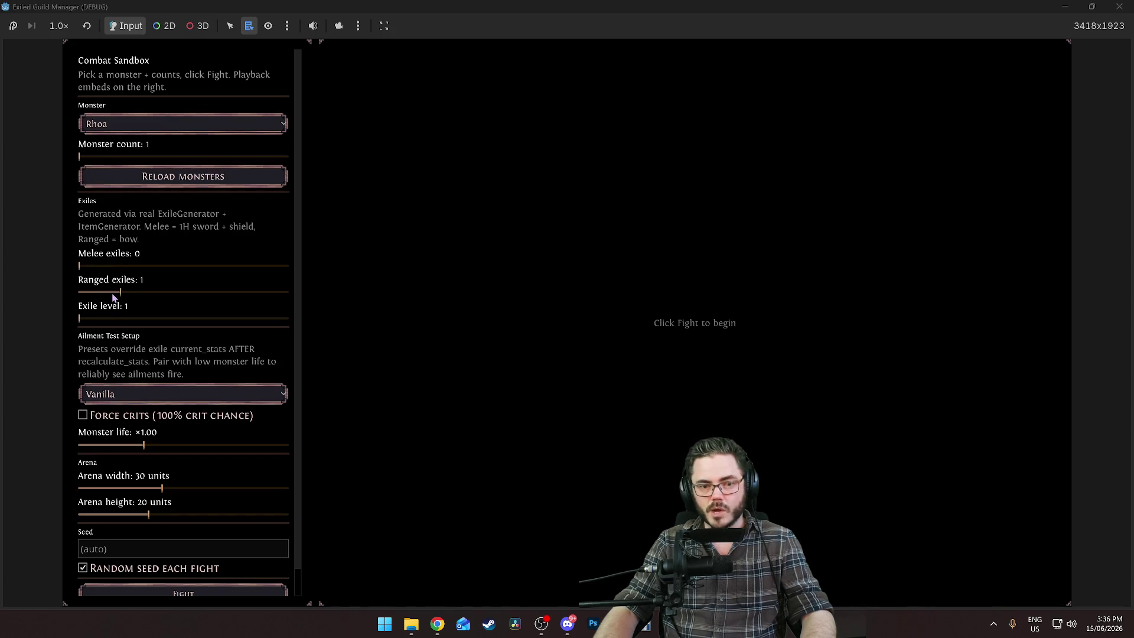
{"action": "left_click", "coordinate": [217, 591]}
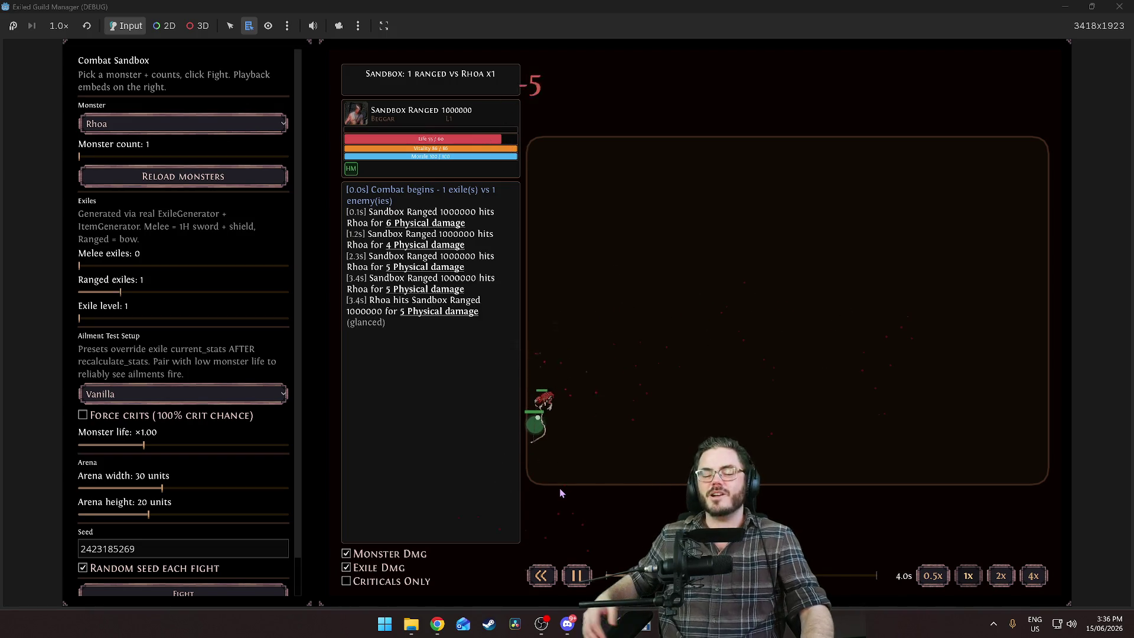
{"action": "left_click", "coordinate": [239, 594]}
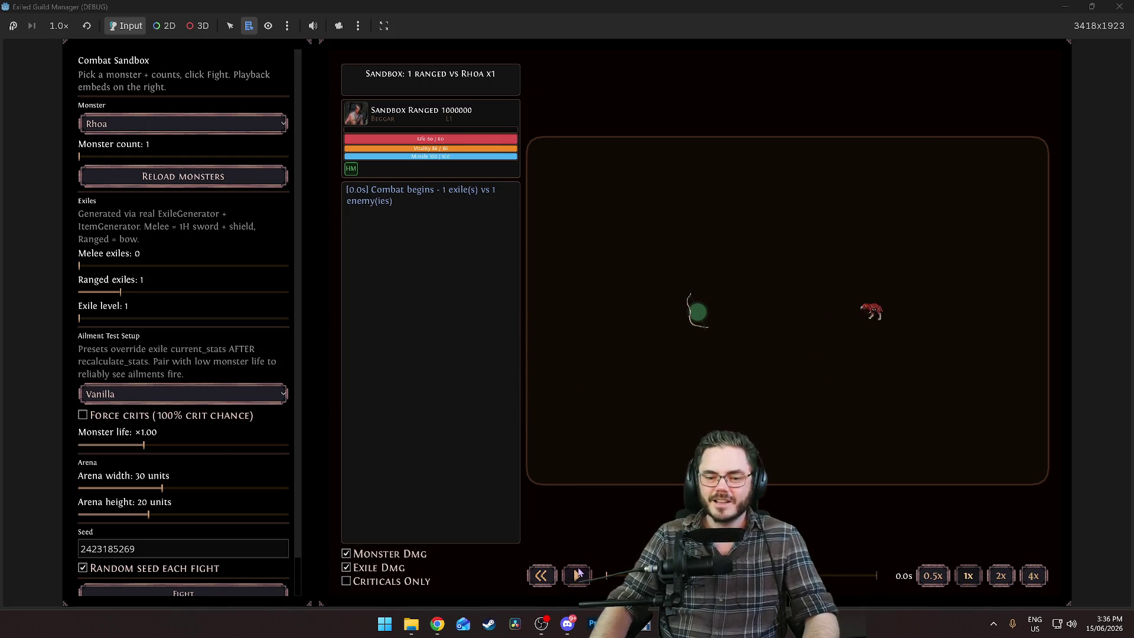
{"action": "left_click", "coordinate": [214, 595]}
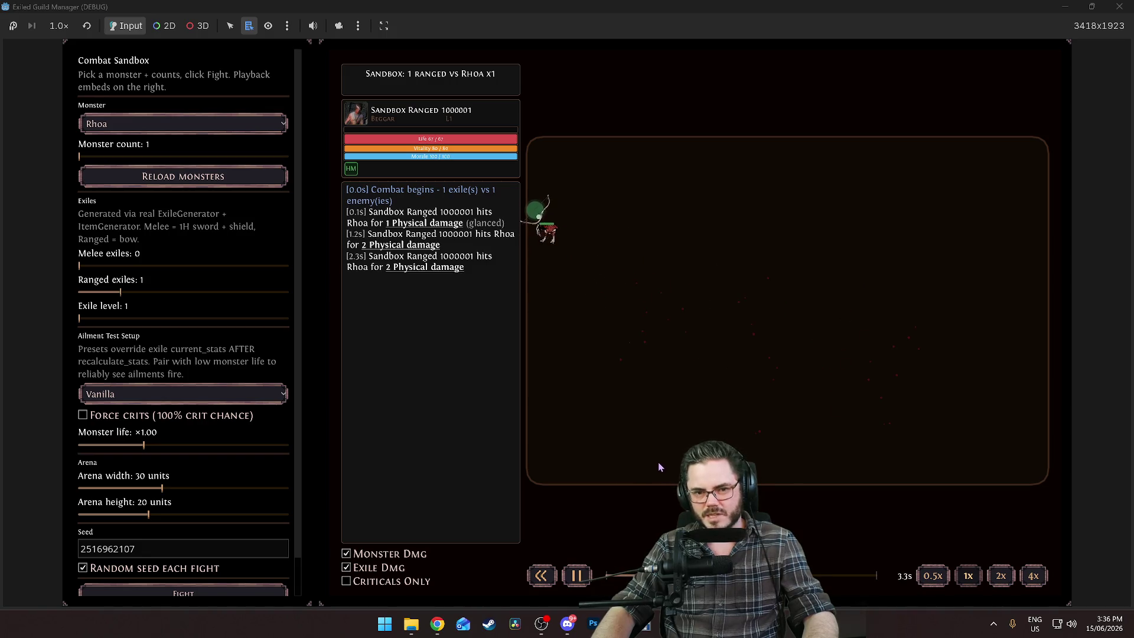
{"action": "left_click", "coordinate": [605, 578]}
{"action": "key", "text": "space"}
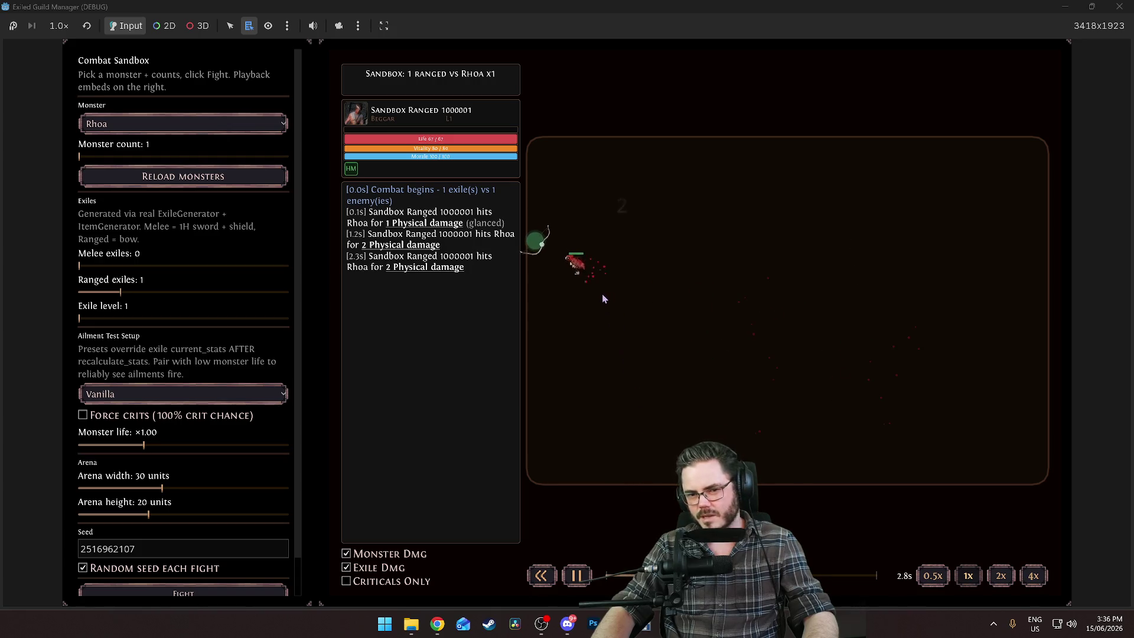
{"action": "key", "text": "space"}
{"action": "key", "text": "Left"}
{"action": "key", "text": "Left"}
{"action": "key", "text": "Left"}
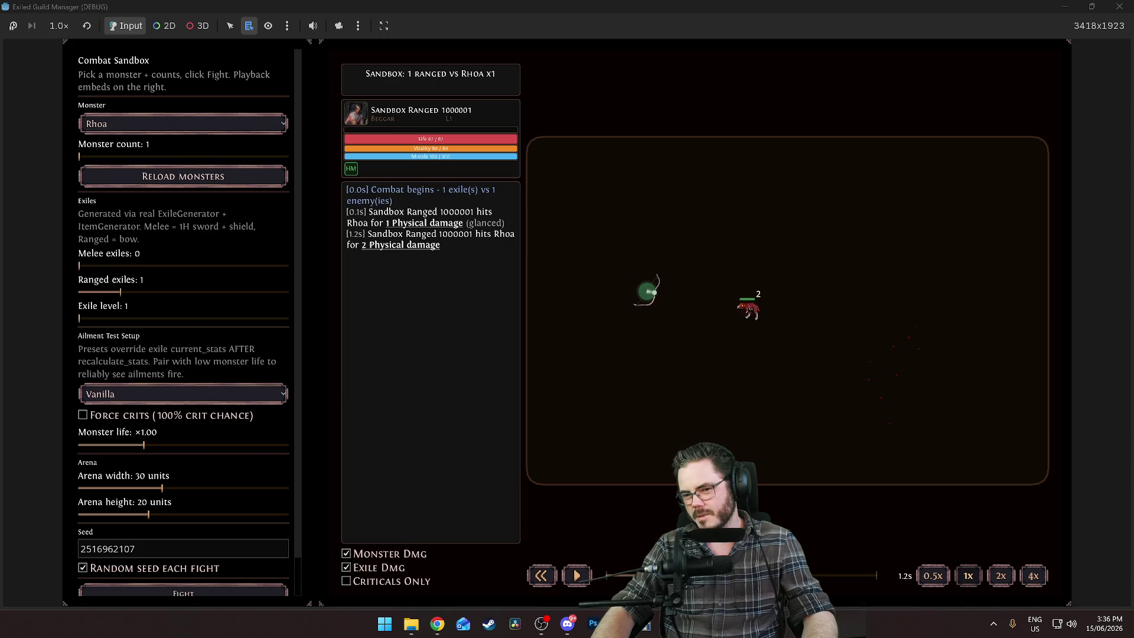
{"action": "key", "text": "Right"}
{"action": "key", "text": "Right"}
{"action": "key", "text": "Right"}
{"action": "key", "text": "Right"}
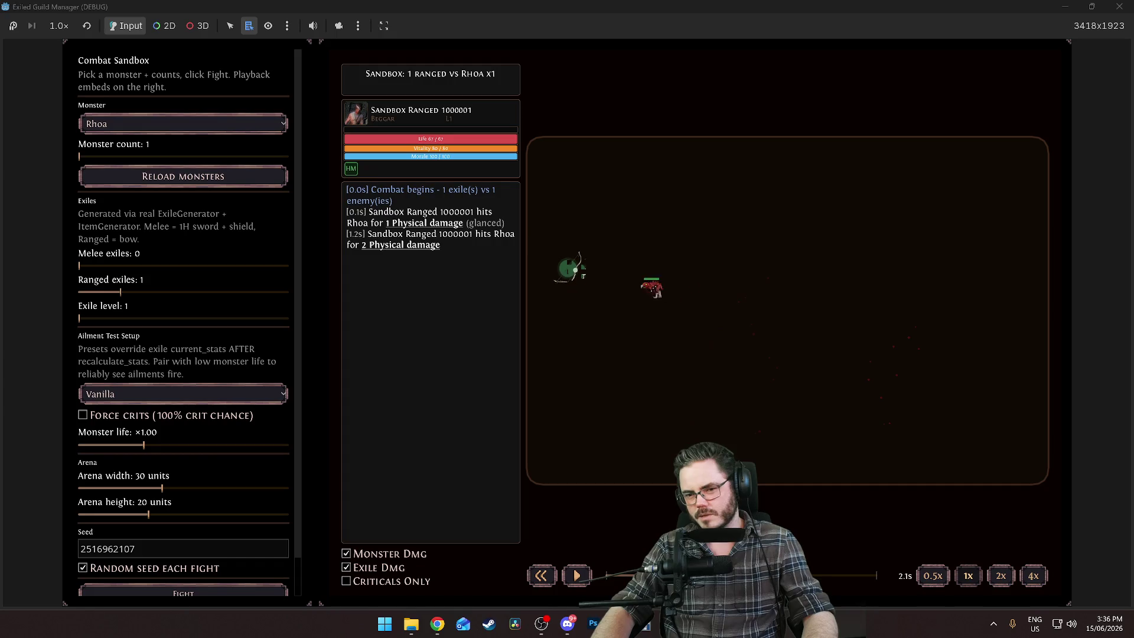
{"action": "key", "text": "Left"}
{"action": "key", "text": "Left"}
{"action": "key", "text": "Left"}
{"action": "key", "text": "Right"}
{"action": "key", "text": "Right"}
{"action": "key", "text": "Right"}
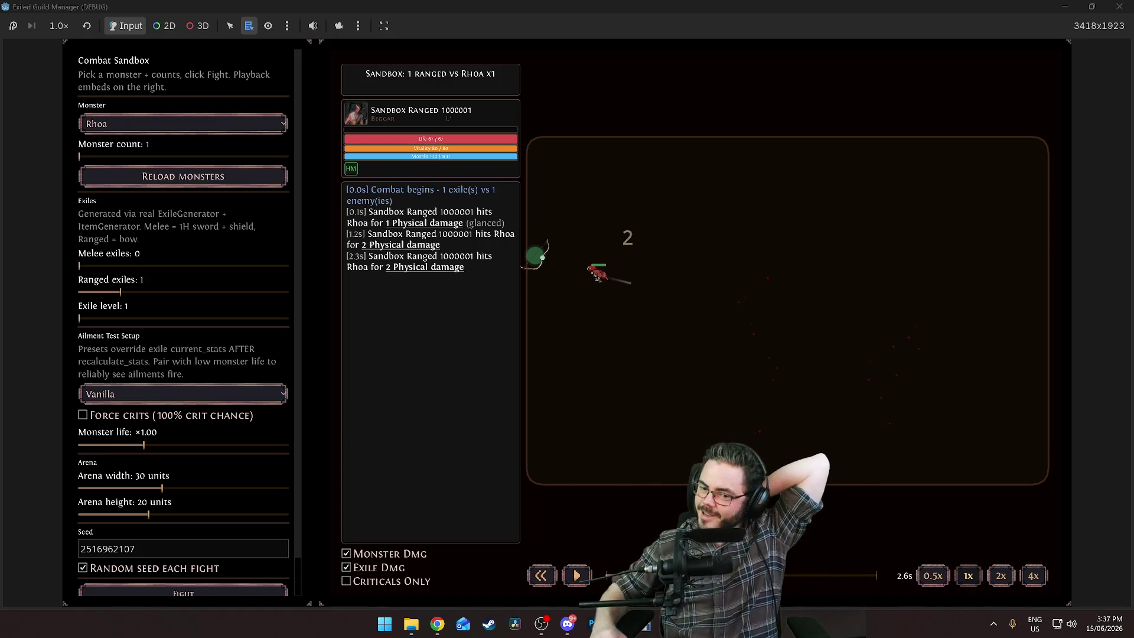
{"action": "key", "text": "Right"}
{"action": "key", "text": "Right"}
{"action": "key", "text": "Right"}
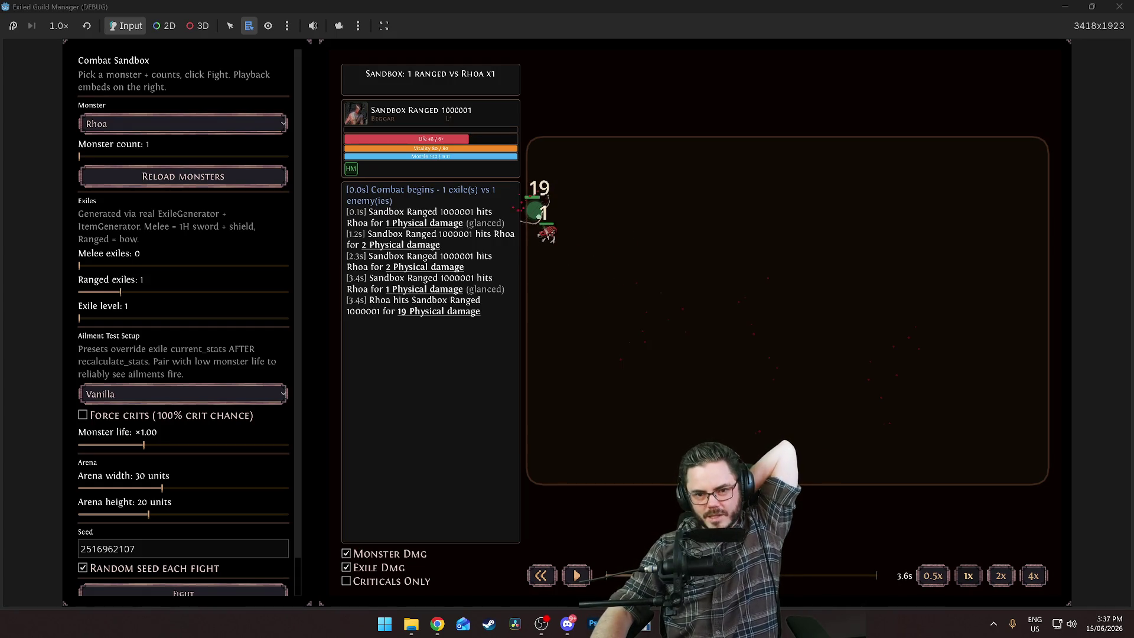
{"action": "key", "text": "Right"}
{"action": "key", "text": "Right"}
{"action": "key", "text": "Right"}
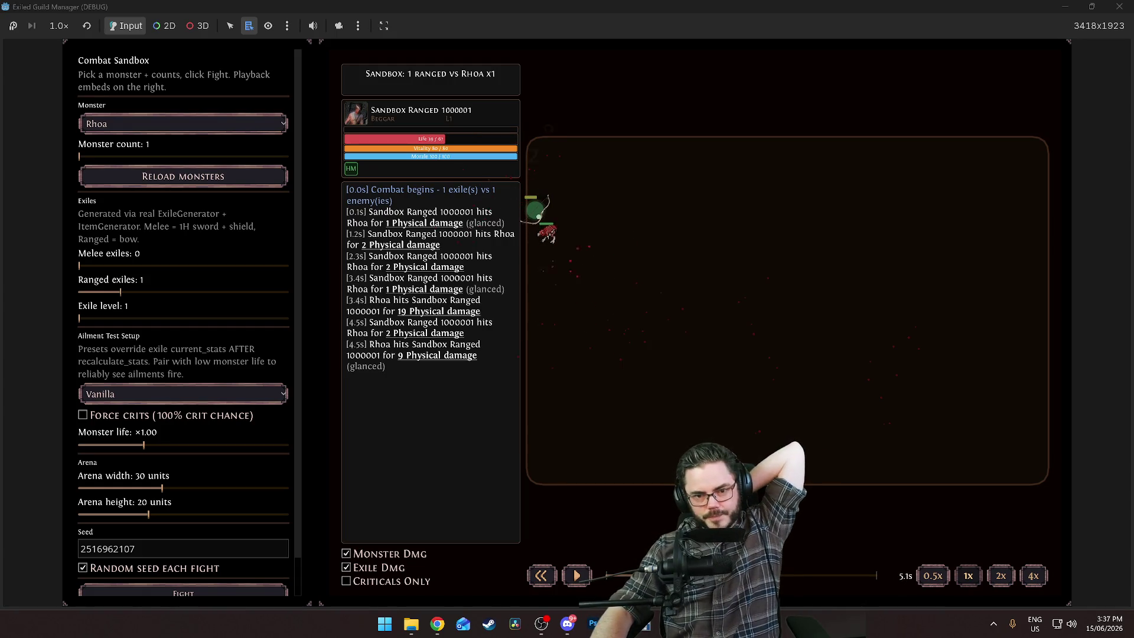
{"action": "key", "text": "Left"}
{"action": "key", "text": "Left"}
{"action": "key", "text": "Left"}
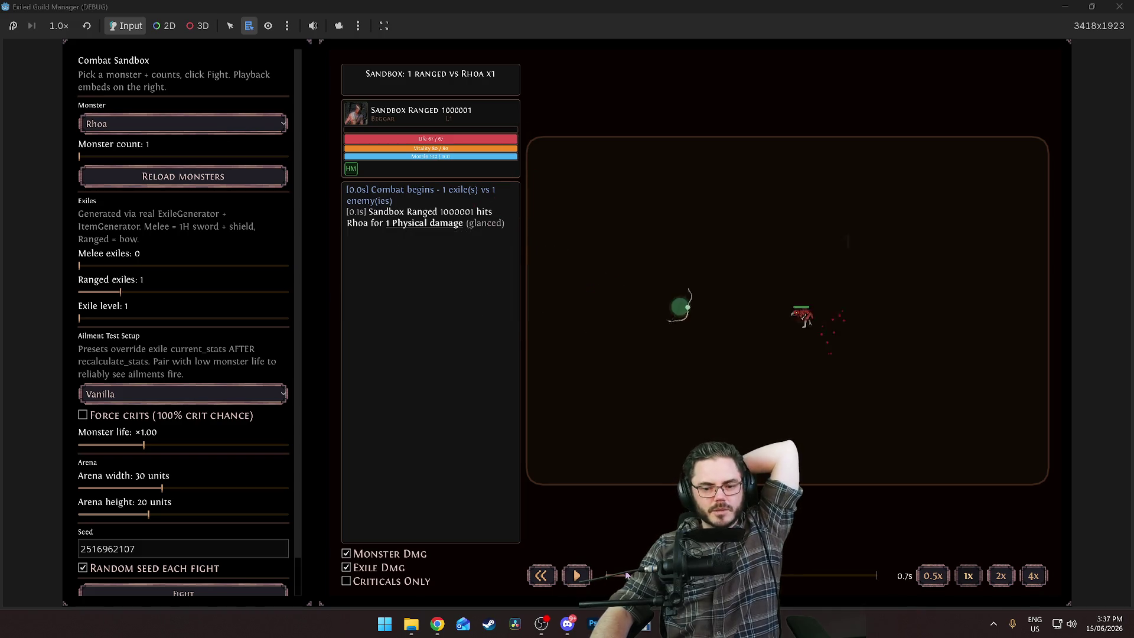
{"action": "left_click", "coordinate": [196, 593]}
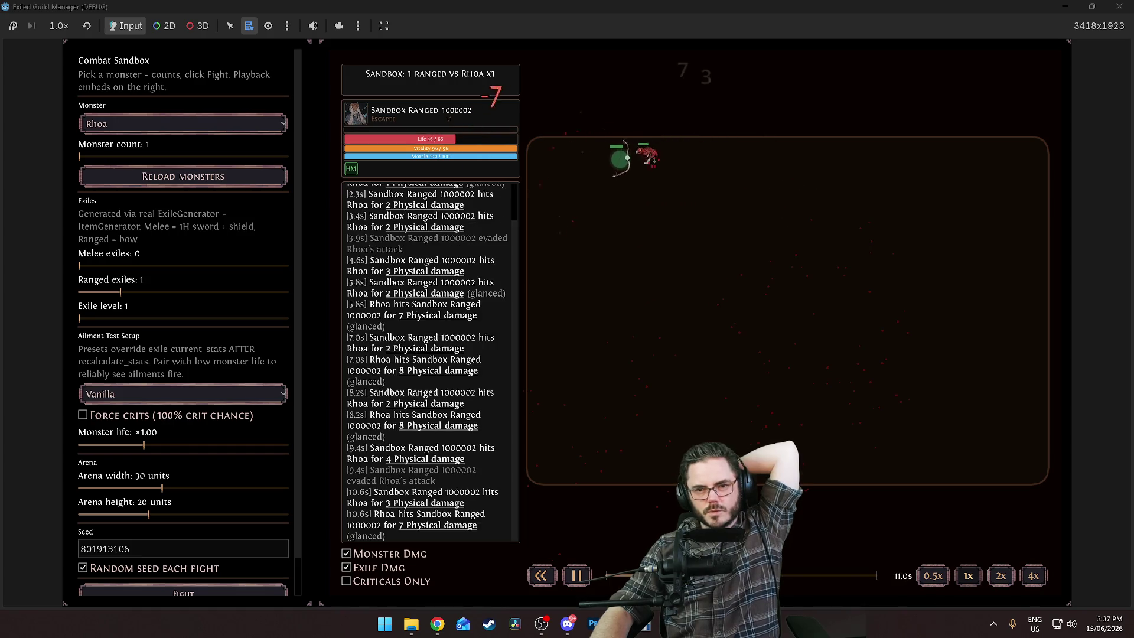
{"action": "left_click", "coordinate": [632, 620]}
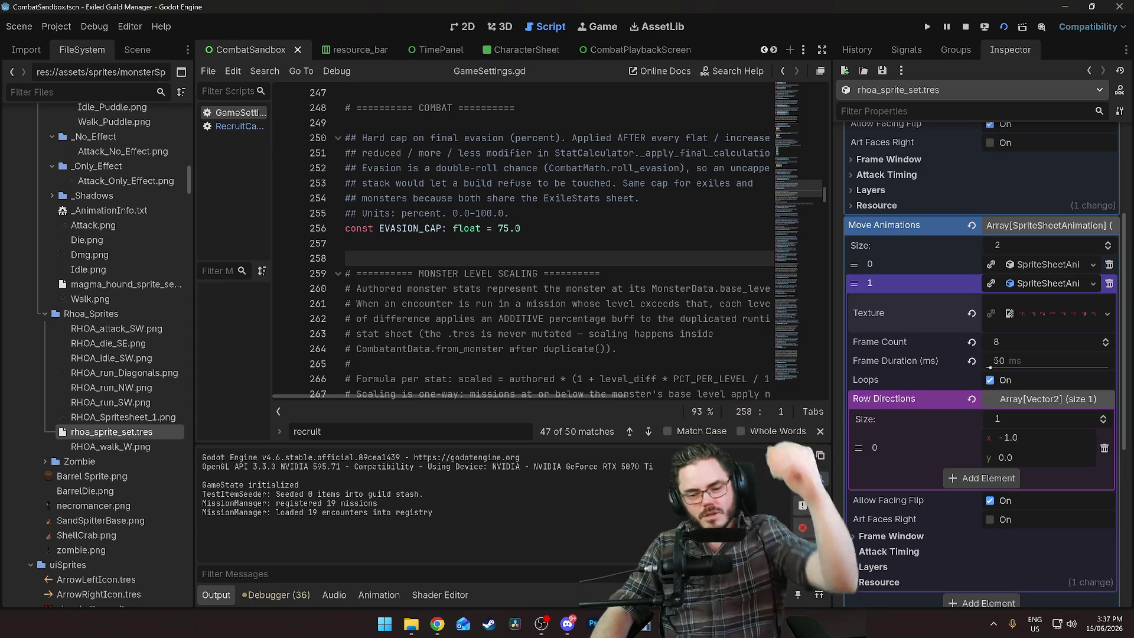
In RHOA.aseprite, hide Run SW, zoom to 400% and show the 8 Direction Statics layer
{"action": "key", "text": "alt+Tab"}
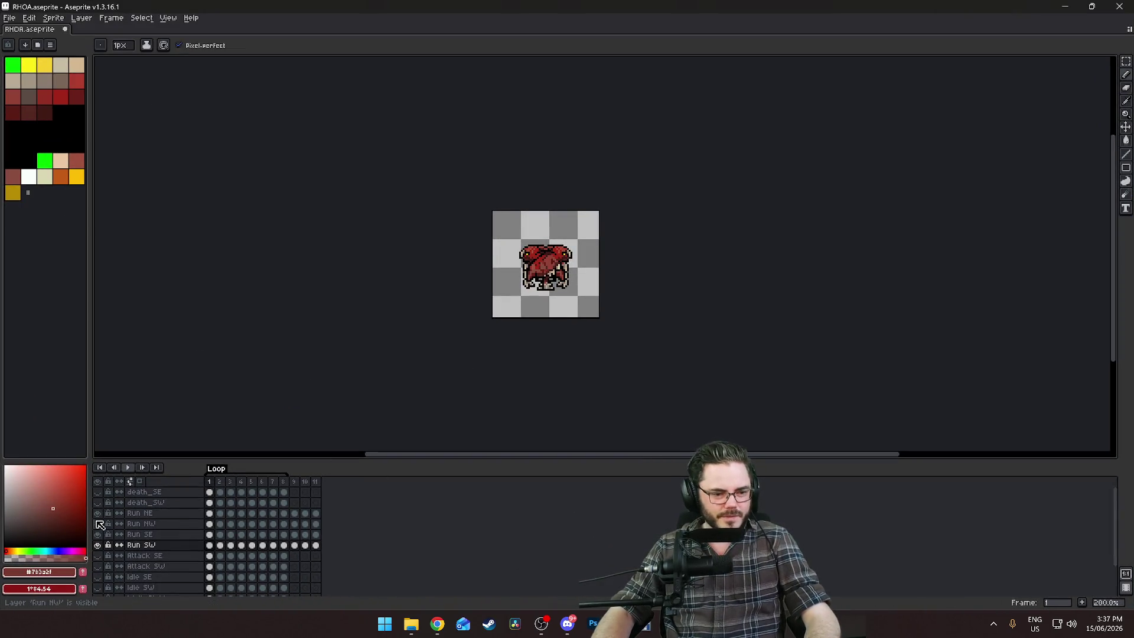
{"action": "left_click", "coordinate": [98, 545]}
{"action": "scroll", "coordinate": [112, 567], "scroll_direction": "down", "scroll_amount": 2}
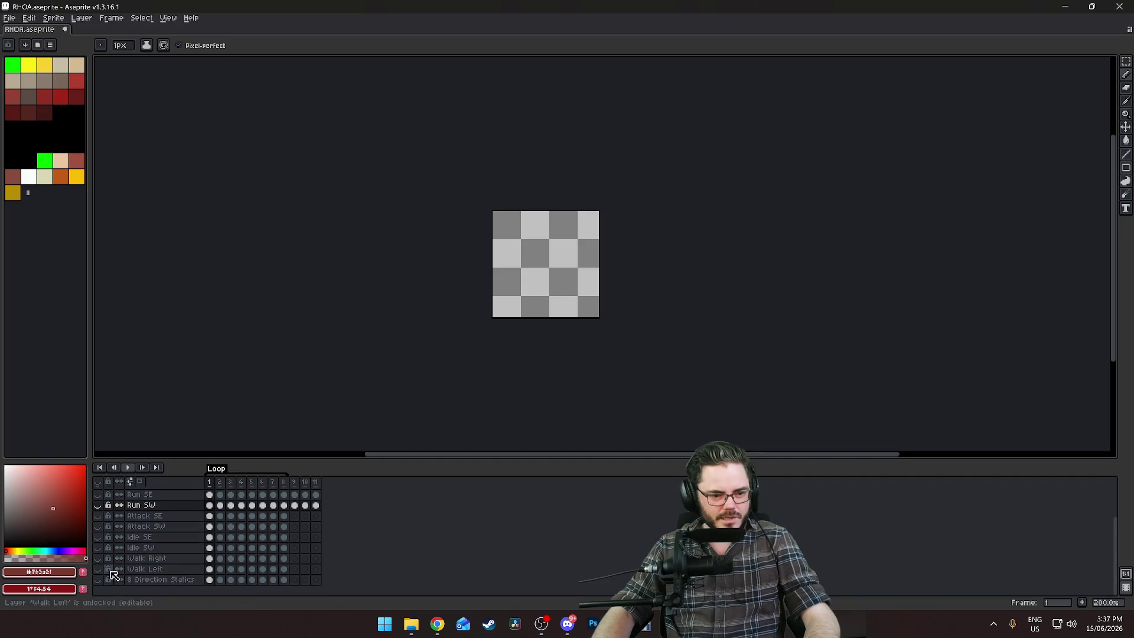
{"action": "key", "text": "plus"}
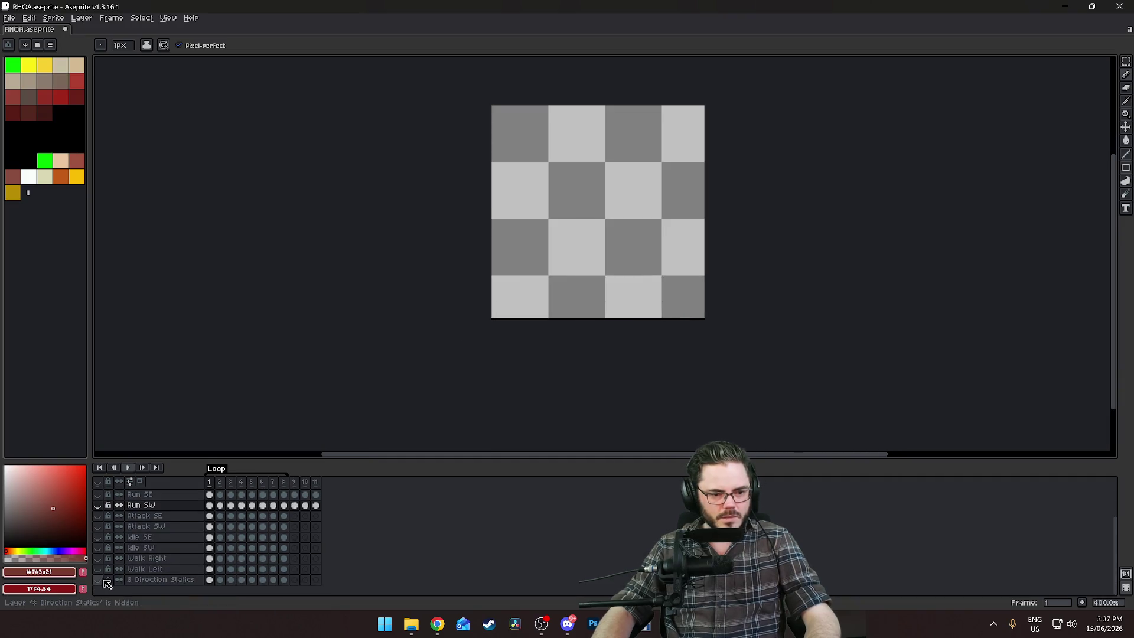
{"action": "left_click", "coordinate": [98, 580]}
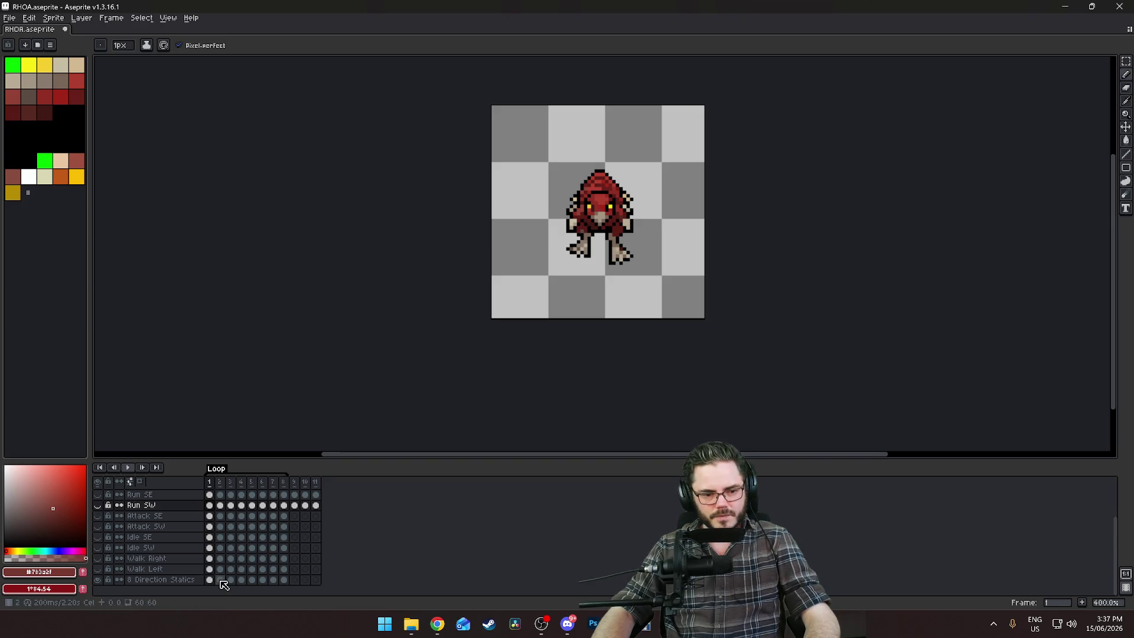
Flip between the side-view frame 2 and front-view frame 5 of 8 Direction Statics
{"action": "left_click", "coordinate": [241, 579]}
{"action": "key", "text": "Right"}
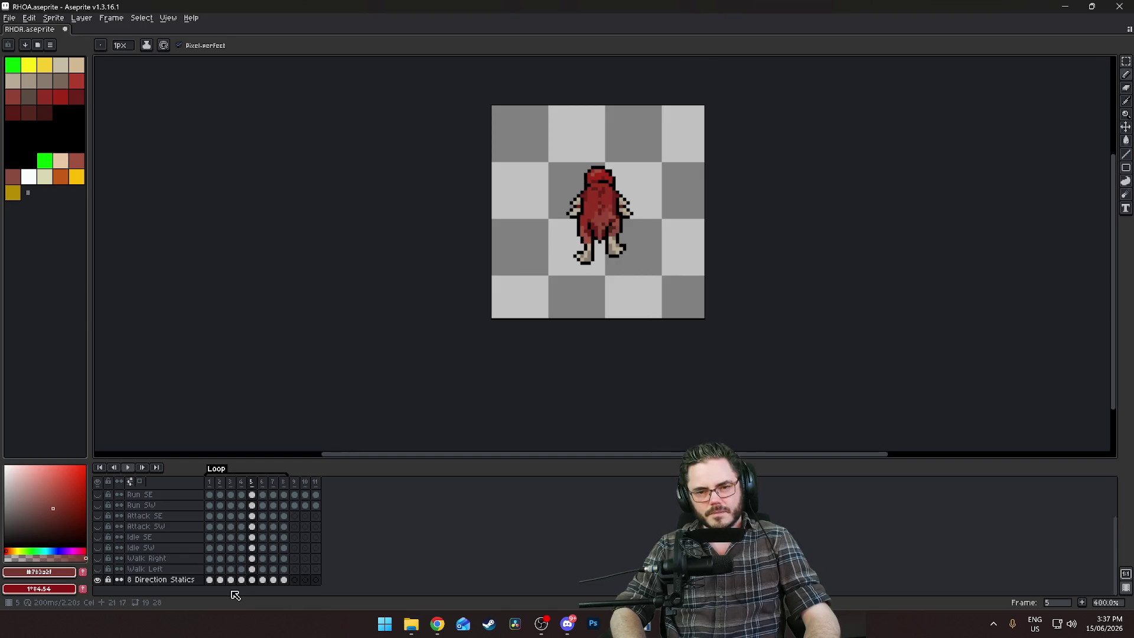
{"action": "key", "text": "Left"}
{"action": "key", "text": "Left"}
{"action": "key", "text": "Left"}
{"action": "key", "text": "Right"}
{"action": "key", "text": "Right"}
{"action": "key", "text": "Right"}
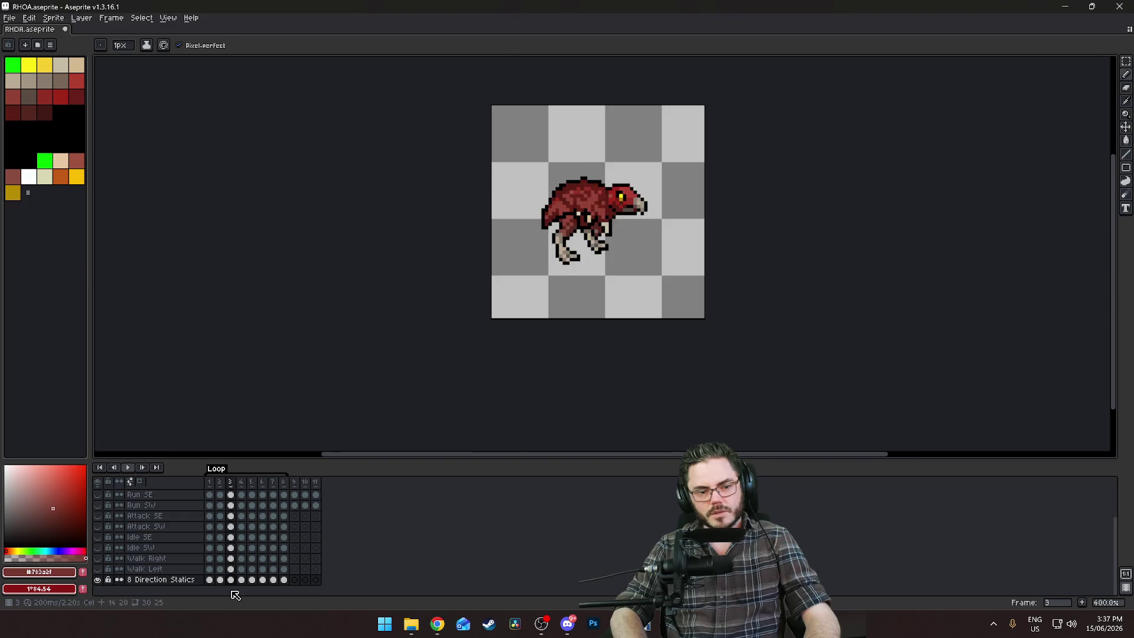
{"action": "key", "text": "Left"}
{"action": "key", "text": "Left"}
{"action": "key", "text": "Left"}
{"action": "key", "text": "Right"}
{"action": "key", "text": "Right"}
{"action": "key", "text": "Right"}
{"action": "key", "text": "Left"}
{"action": "key", "text": "Left"}
{"action": "key", "text": "Left"}
{"action": "key", "text": "Right"}
{"action": "key", "text": "Right"}
{"action": "key", "text": "Right"}
{"action": "key", "text": "Left"}
{"action": "key", "text": "Left"}
{"action": "key", "text": "Left"}
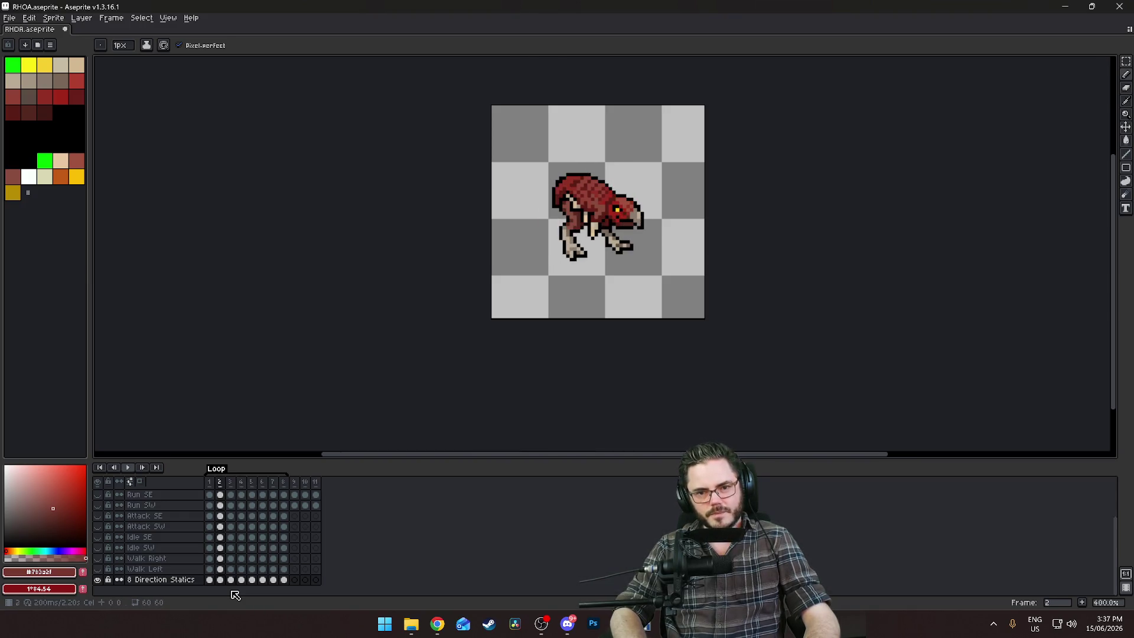
{"action": "key", "text": "Right"}
{"action": "key", "text": "Right"}
{"action": "key", "text": "Right"}
{"action": "key", "text": "Left"}
{"action": "key", "text": "Left"}
{"action": "key", "text": "Left"}
{"action": "key", "text": "Left"}
{"action": "key", "text": "Left"}
{"action": "key", "text": "Right"}
{"action": "key", "text": "Right"}
{"action": "key", "text": "Left"}
{"action": "key", "text": "Left"}
{"action": "key", "text": "Right"}
{"action": "key", "text": "Right"}
{"action": "key", "text": "Left"}
{"action": "key", "text": "Left"}
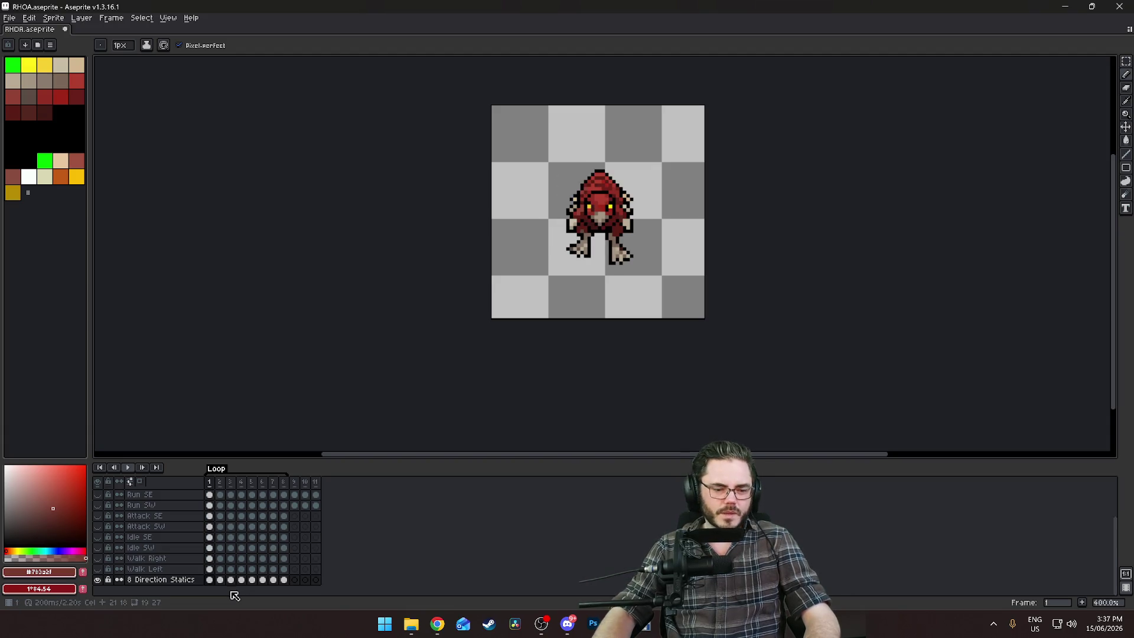
Add a new empty layer and name it Run_N
{"action": "right_click", "coordinate": [172, 587]}
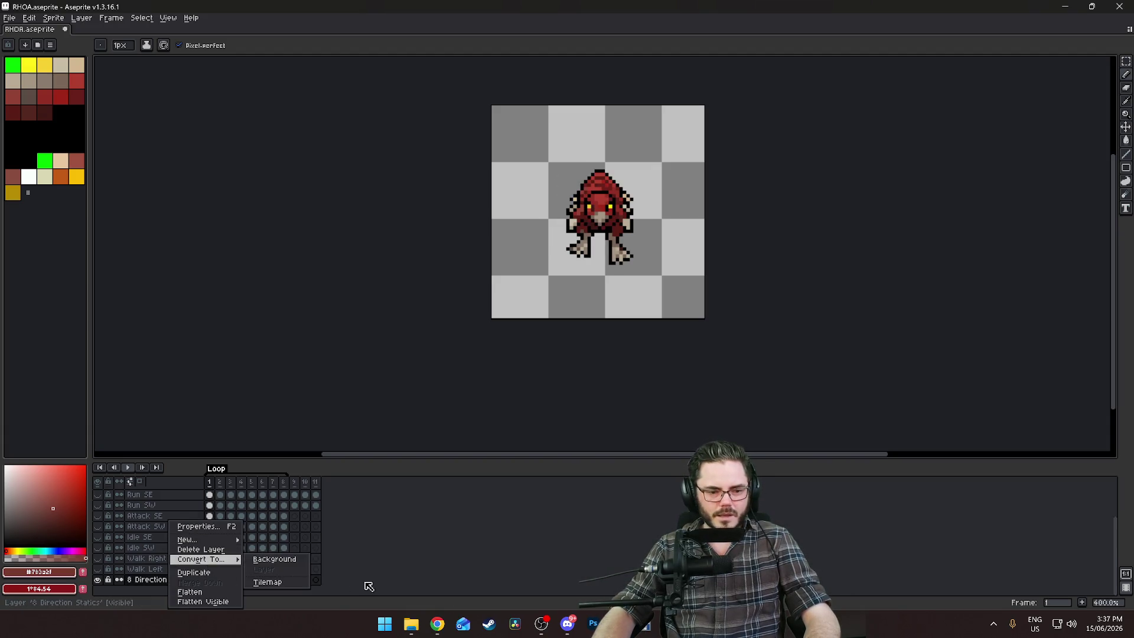
{"action": "left_click", "coordinate": [359, 558]}
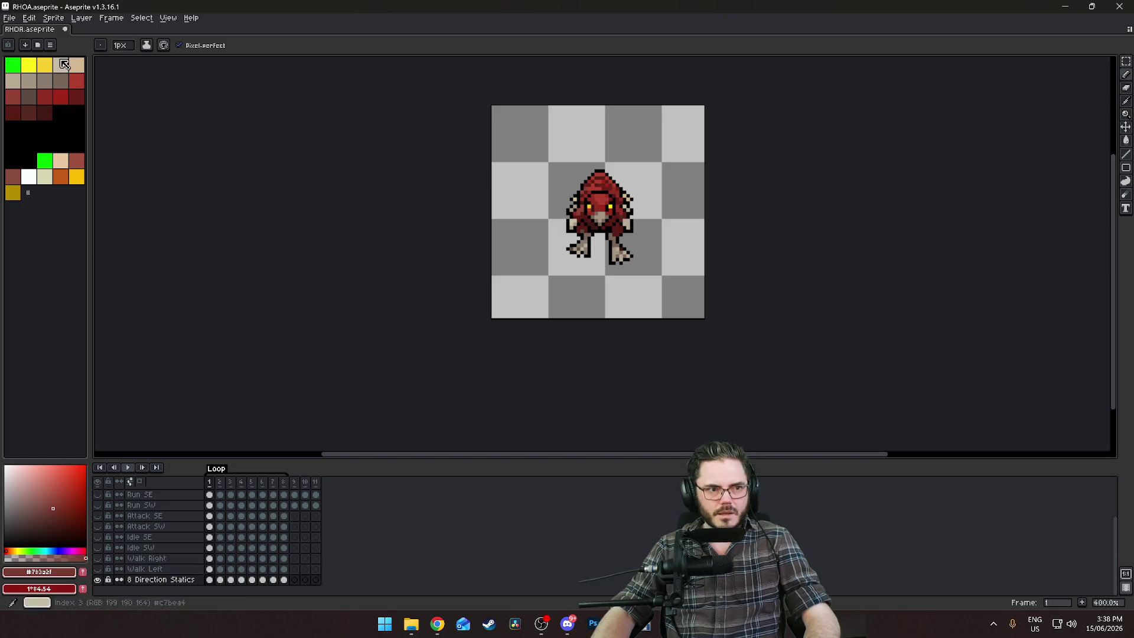
{"action": "left_click", "coordinate": [81, 18]}
{"action": "mouse_move", "coordinate": [115, 75]}
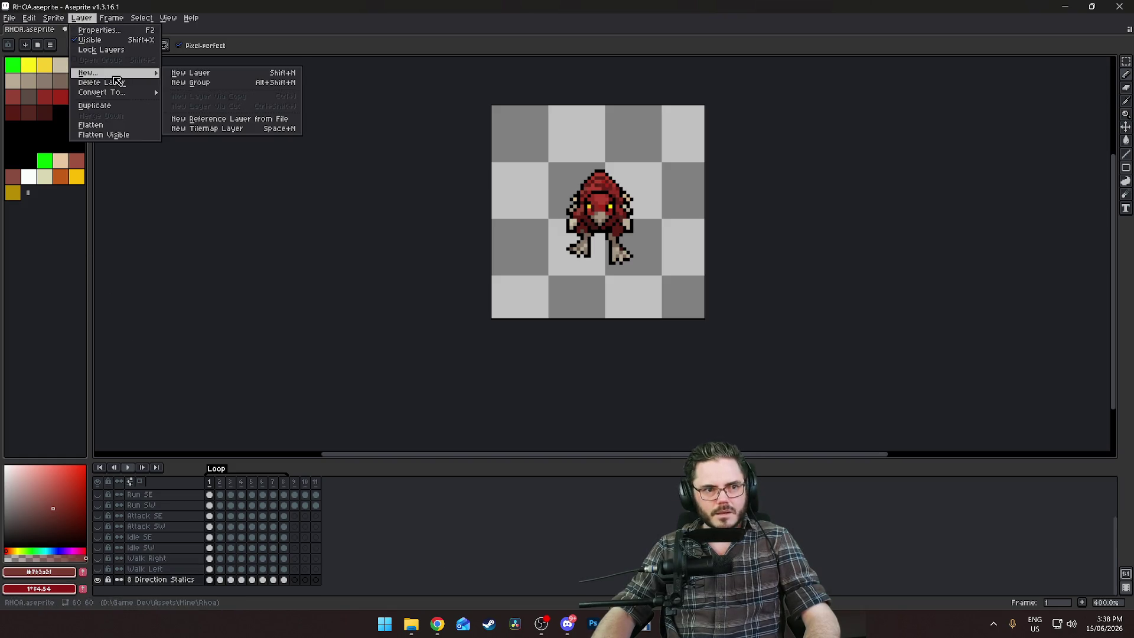
{"action": "left_click", "coordinate": [234, 73]}
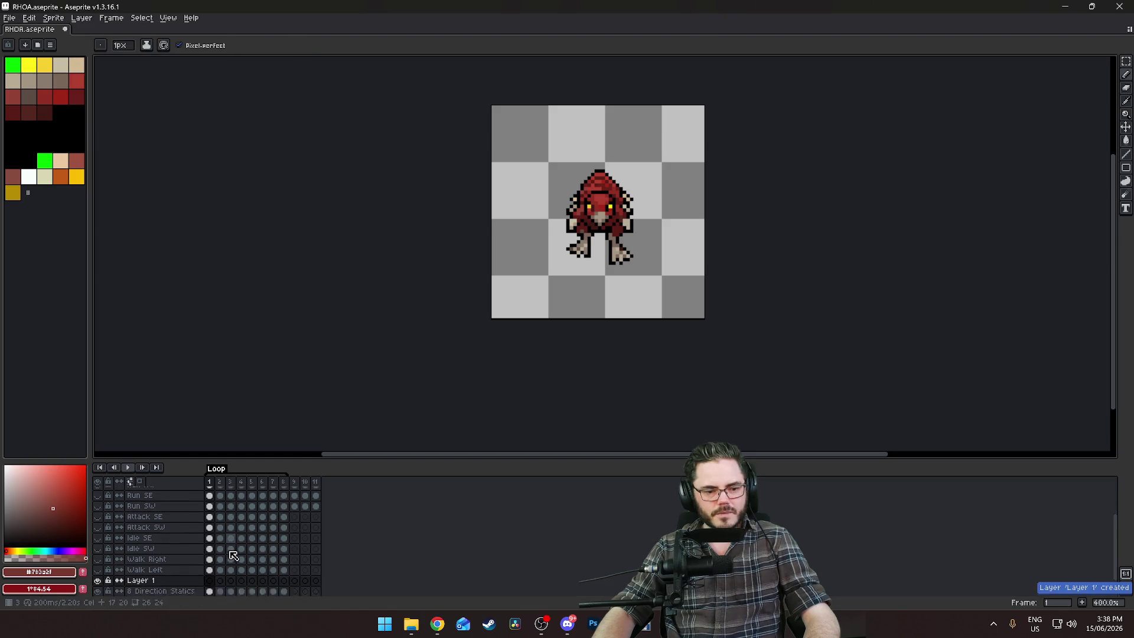
{"action": "double_click", "coordinate": [145, 571]}
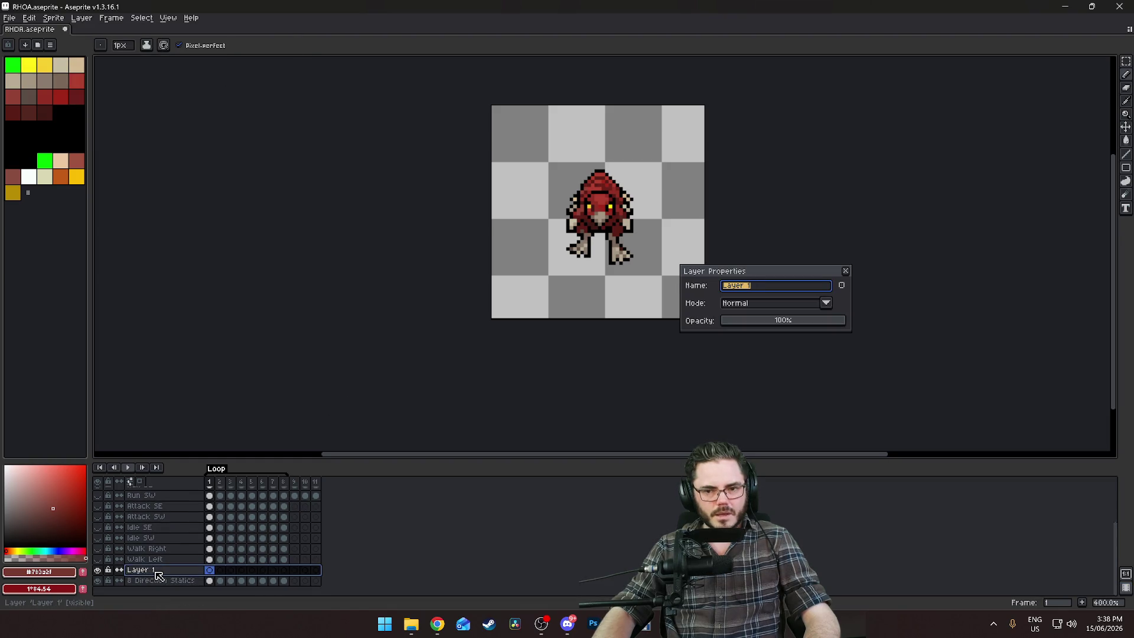
{"action": "type", "text": "Ru"}
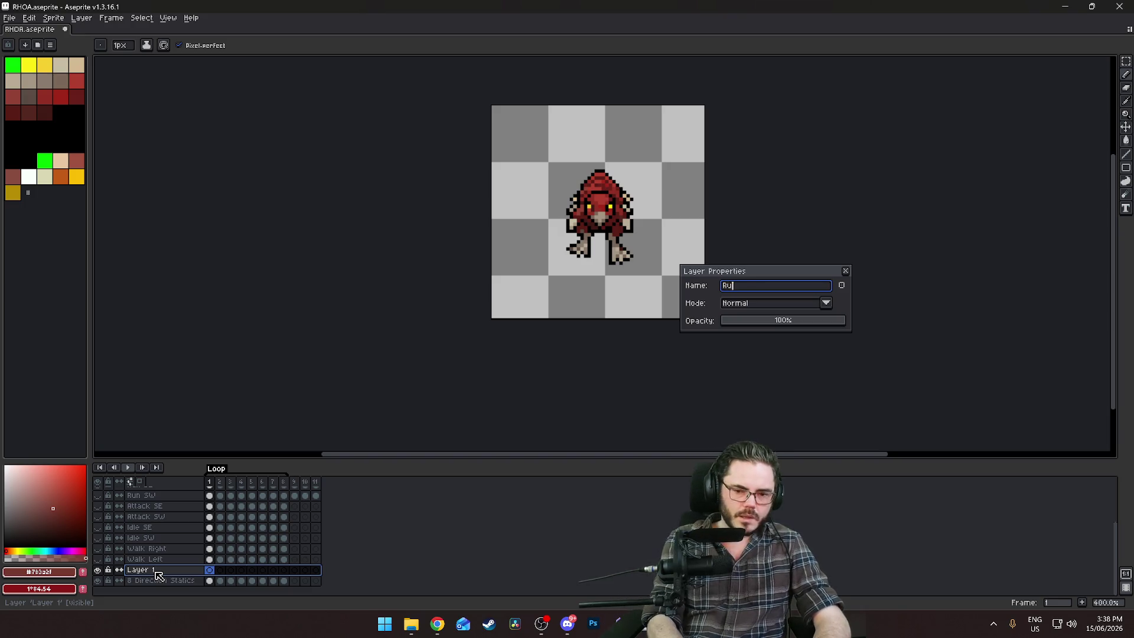
{"action": "type", "text": "n_N"}
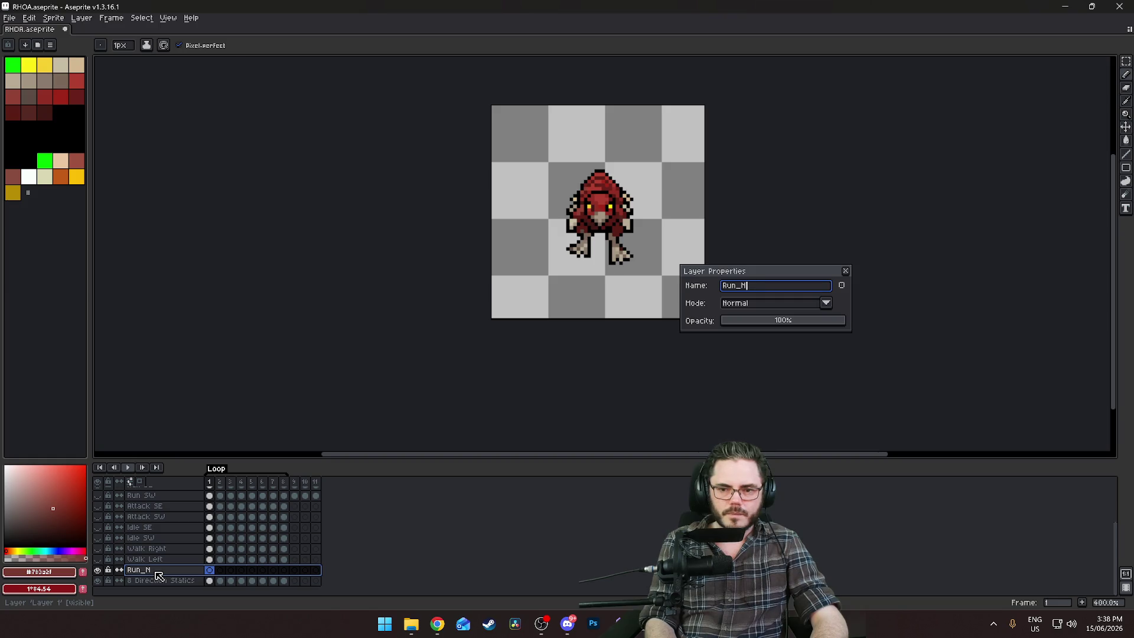
{"action": "key", "text": "Return"}
Review the 8 Direction Statics poses on frames 3–5, then select Run_N frame 1
{"action": "left_click", "coordinate": [172, 581]}
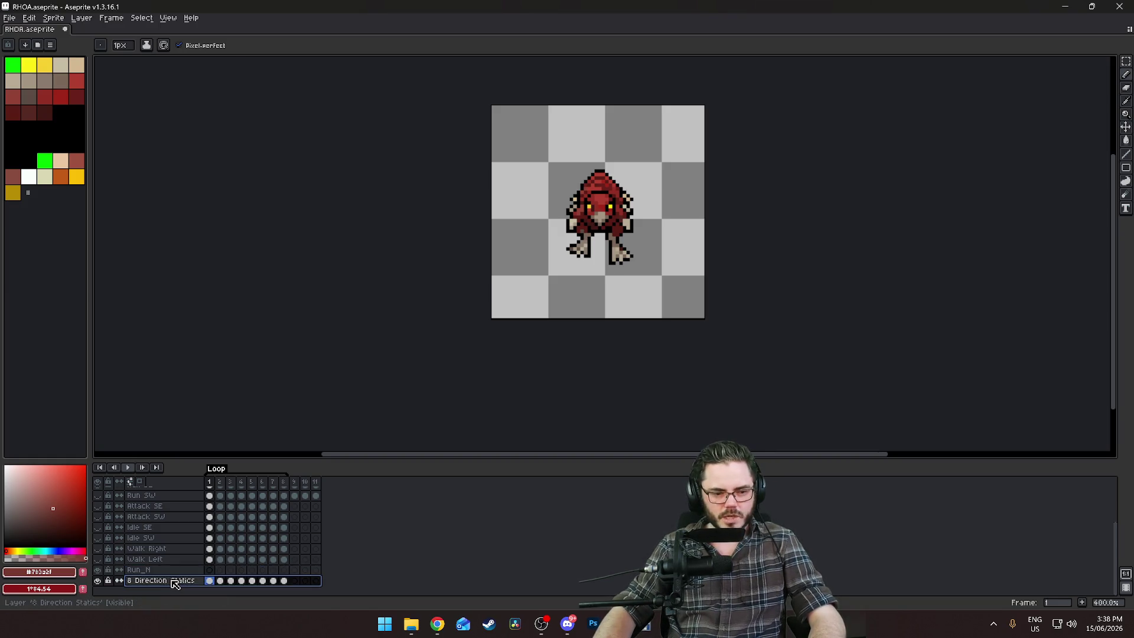
{"action": "left_click", "coordinate": [220, 580]}
{"action": "left_click", "coordinate": [230, 580]}
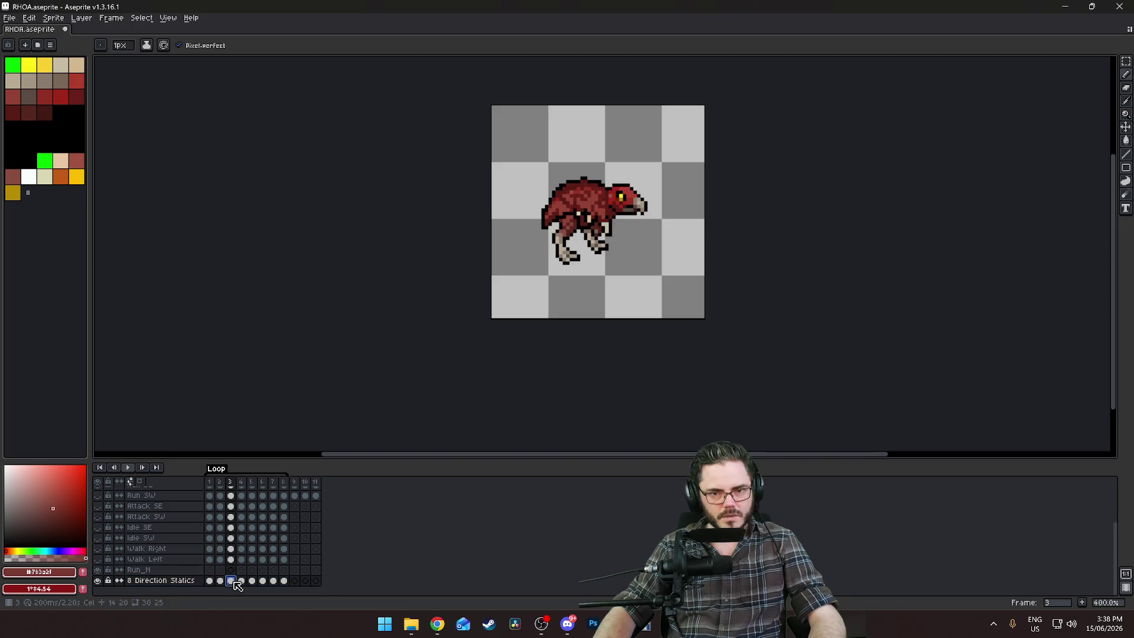
{"action": "left_click", "coordinate": [242, 582]}
{"action": "left_click", "coordinate": [253, 581]}
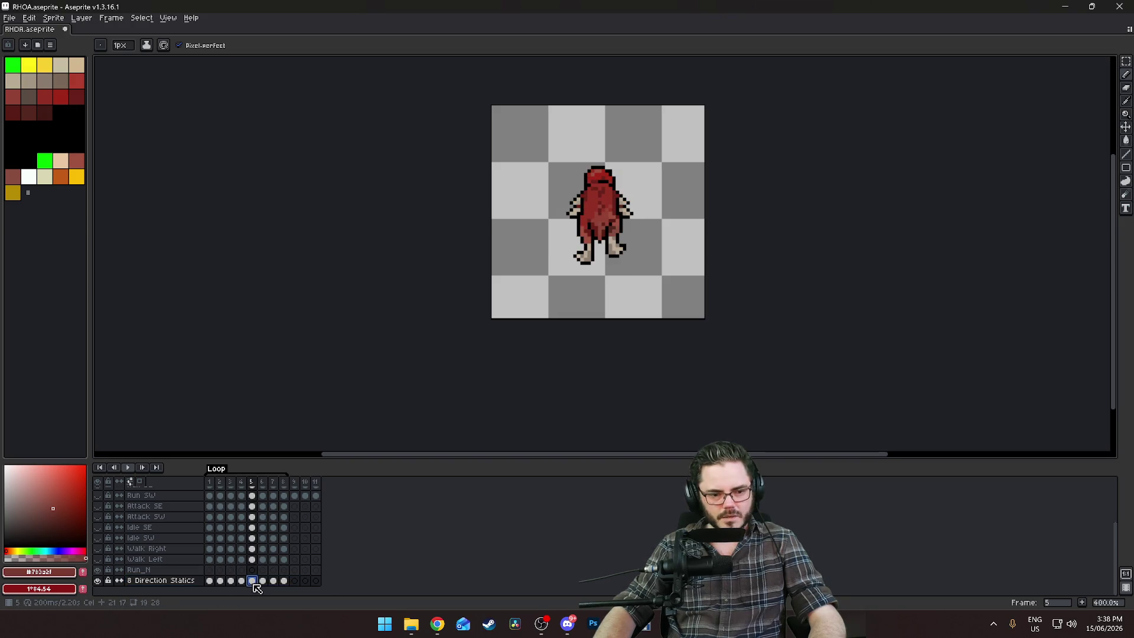
{"action": "left_click", "coordinate": [209, 570]}
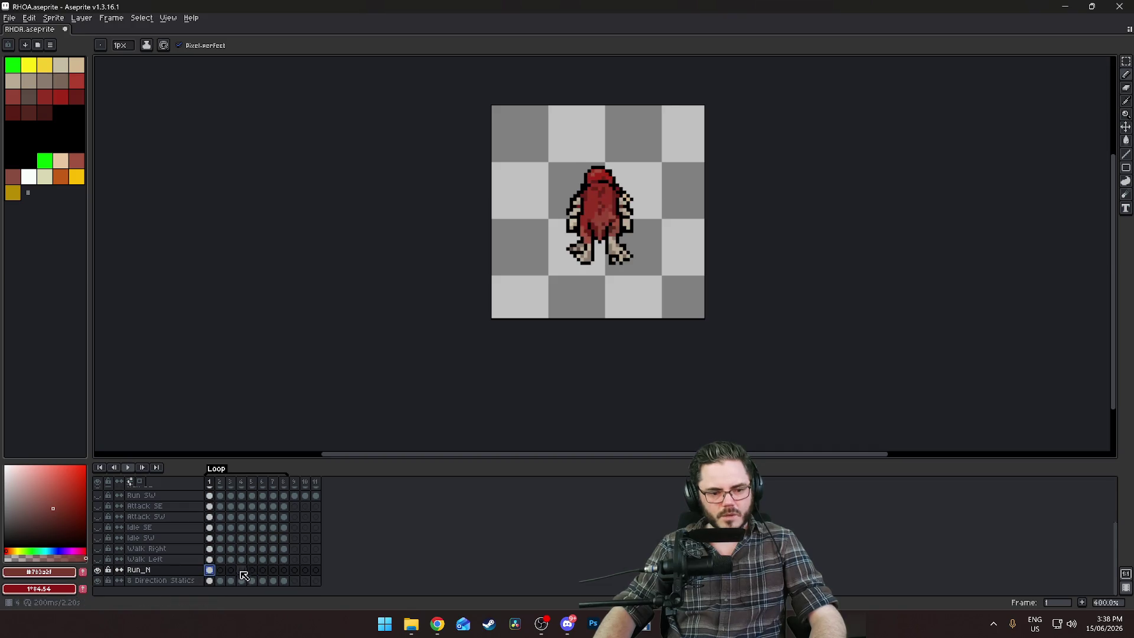
{"action": "scroll", "coordinate": [715, 231], "scroll_direction": "up", "scroll_amount": 3}
Recentre the Rhoa sprite on the canvas and switch to the Pencil tool
{"action": "scroll", "coordinate": [726, 230], "scroll_direction": "down", "scroll_amount": 2}
{"action": "left_click_drag", "start_coordinate": [732, 232], "coordinate": [727, 317]}
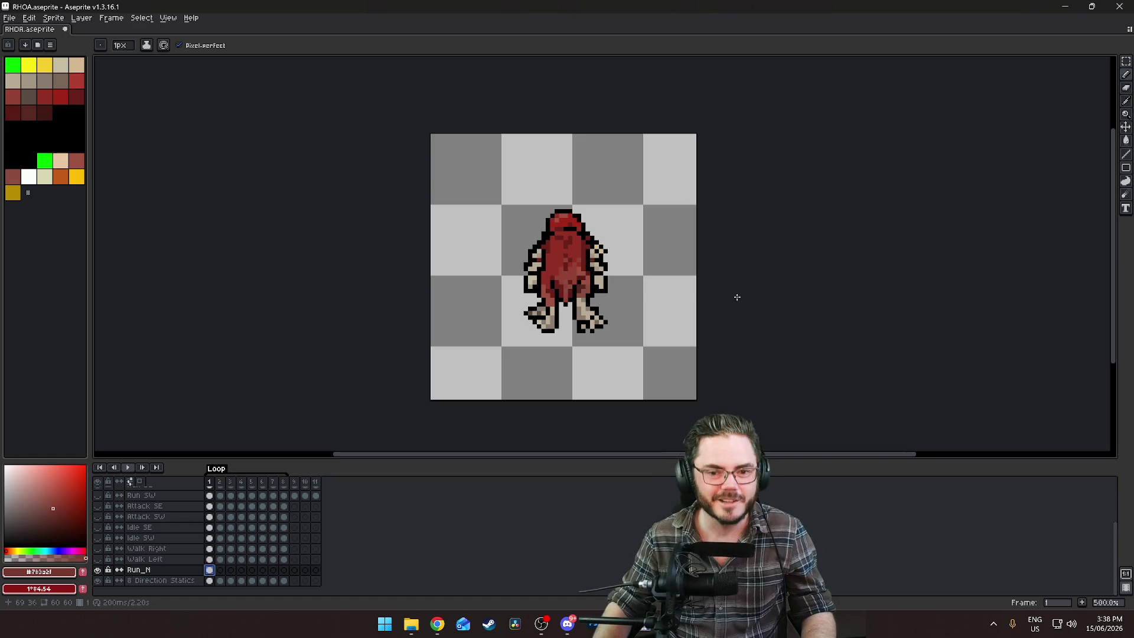
{"action": "scroll", "coordinate": [544, 346], "scroll_direction": "up", "scroll_amount": 2}
{"action": "scroll", "coordinate": [528, 329], "scroll_direction": "down", "scroll_amount": 2}
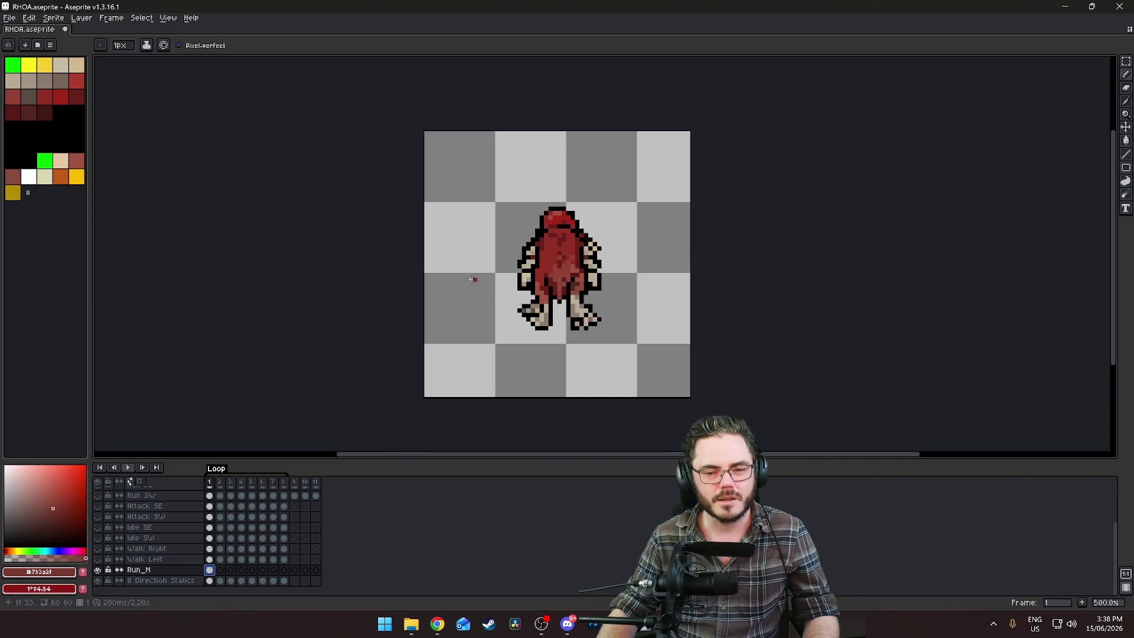
{"action": "key", "text": "shift+q"}
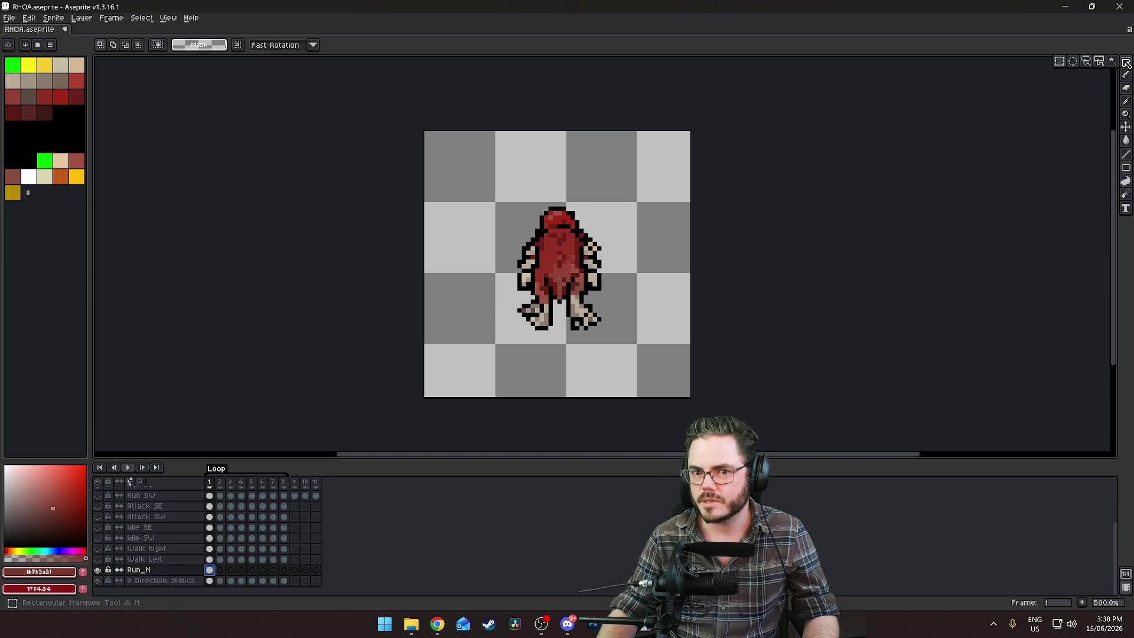
{"action": "scroll", "coordinate": [628, 262], "scroll_direction": "up", "scroll_amount": 2}
{"action": "scroll", "coordinate": [600, 284], "scroll_direction": "up", "scroll_amount": 2}
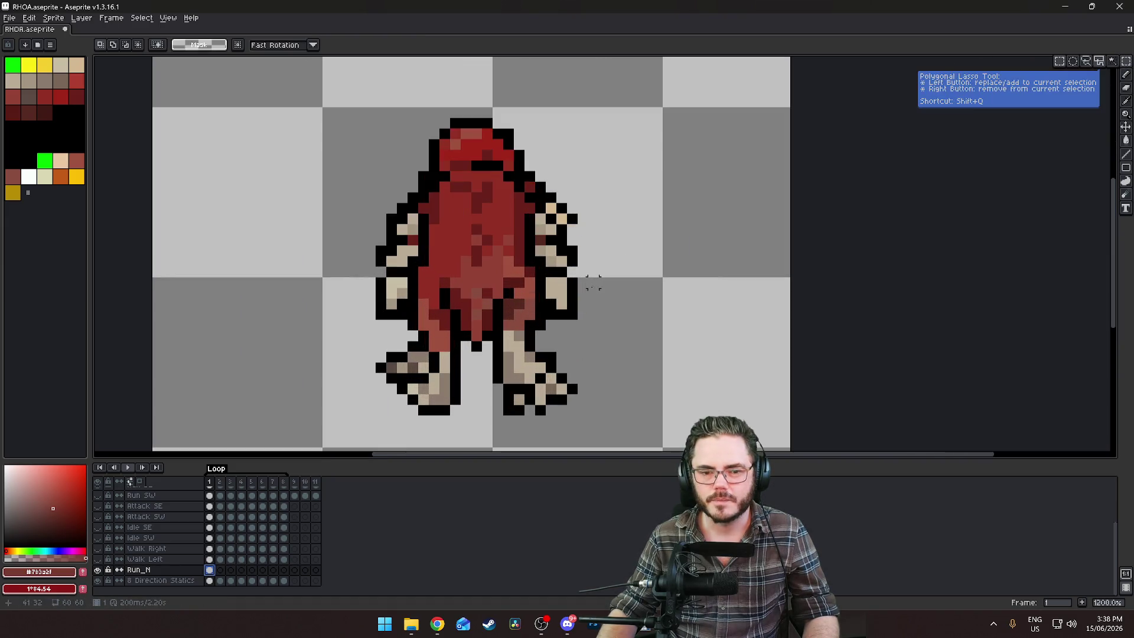
{"action": "key", "text": "b"}
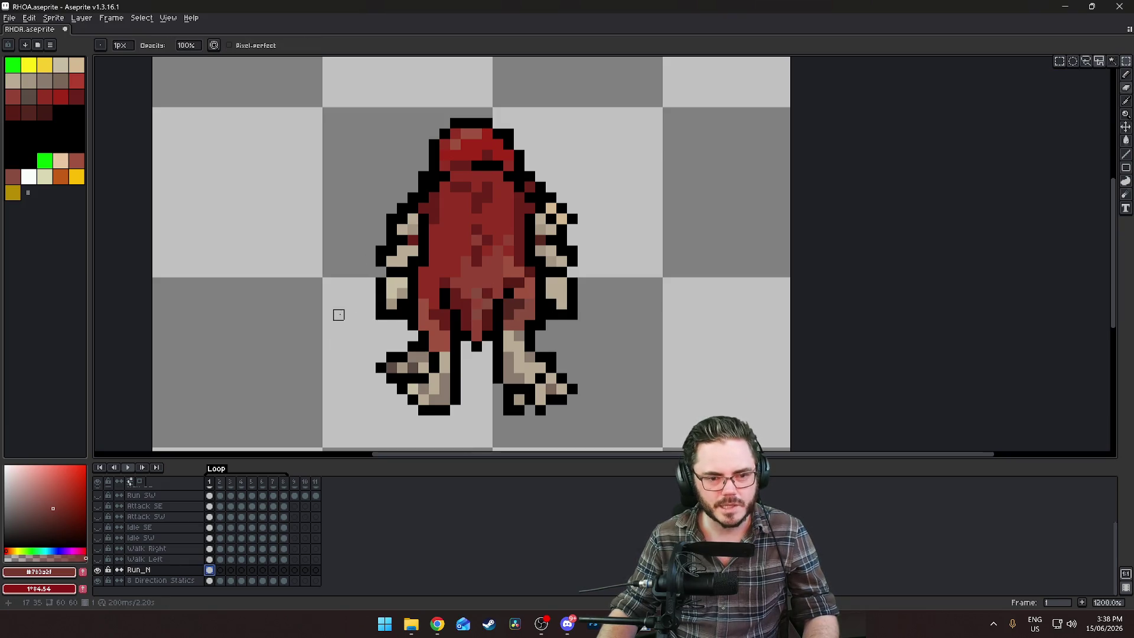
{"action": "scroll", "coordinate": [380, 271], "scroll_direction": "left", "scroll_amount": 2}
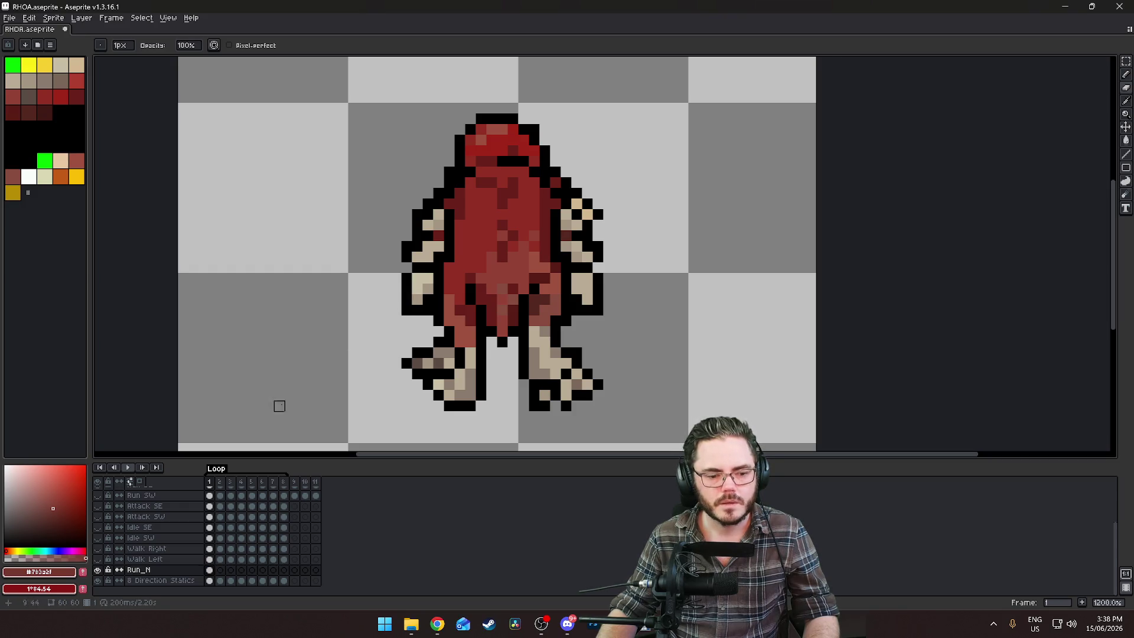
Hide 8 Direction Statics and retouch the arm with black and sampled tan pixels, erasing as needed
{"action": "left_click", "coordinate": [98, 580]}
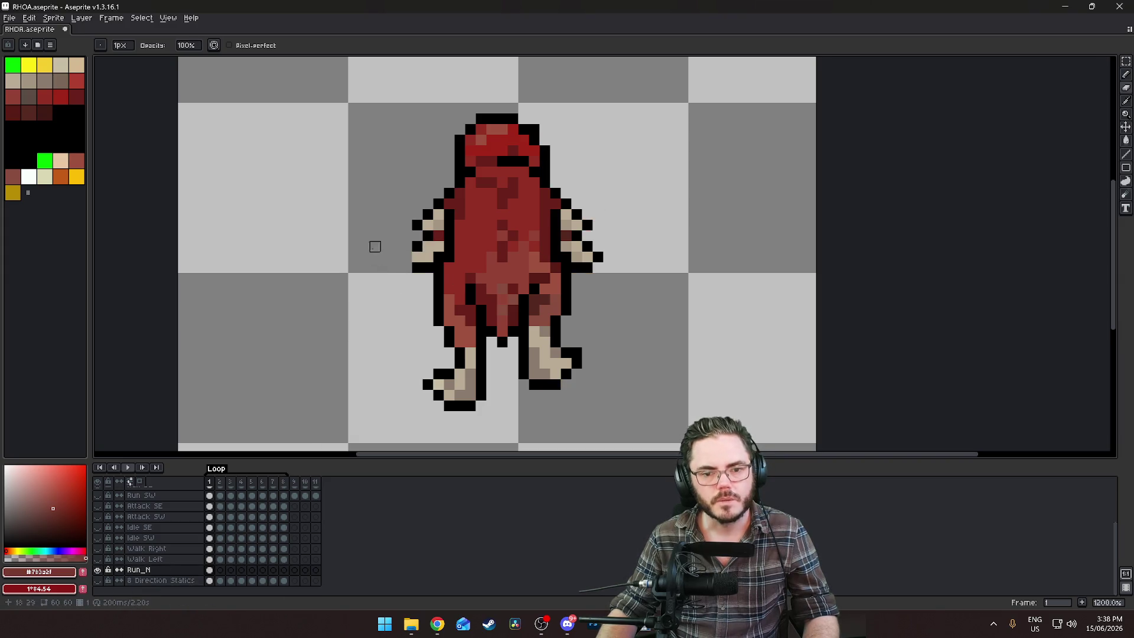
{"action": "scroll", "coordinate": [396, 300], "scroll_direction": "up", "scroll_amount": 2}
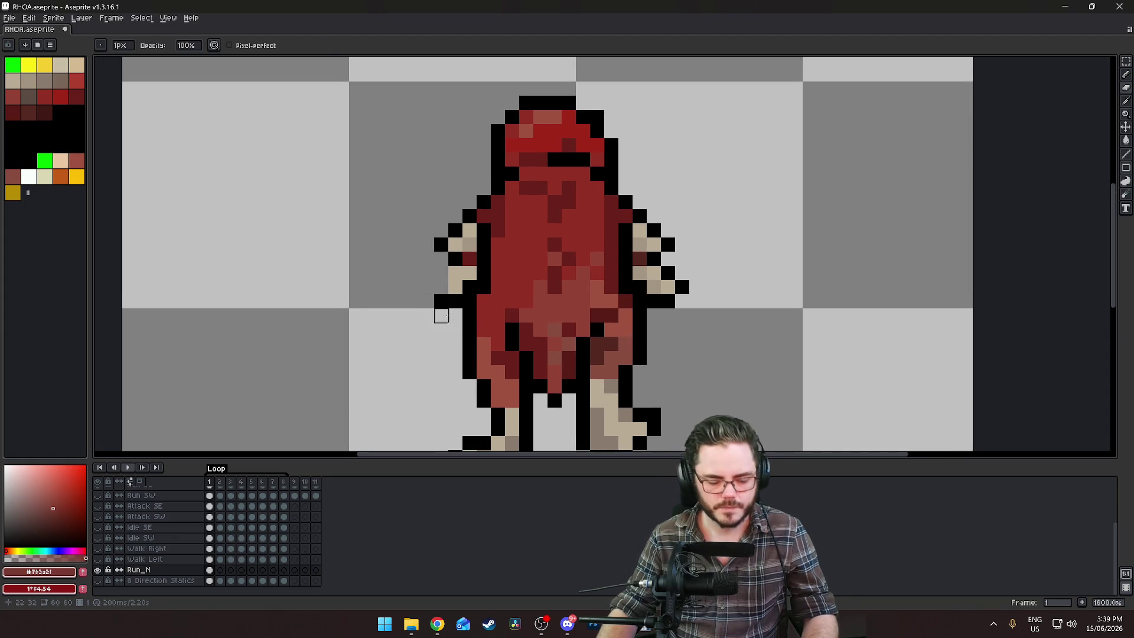
{"action": "left_click", "coordinate": [443, 298], "text": "alt"}
{"action": "key", "text": "b"}
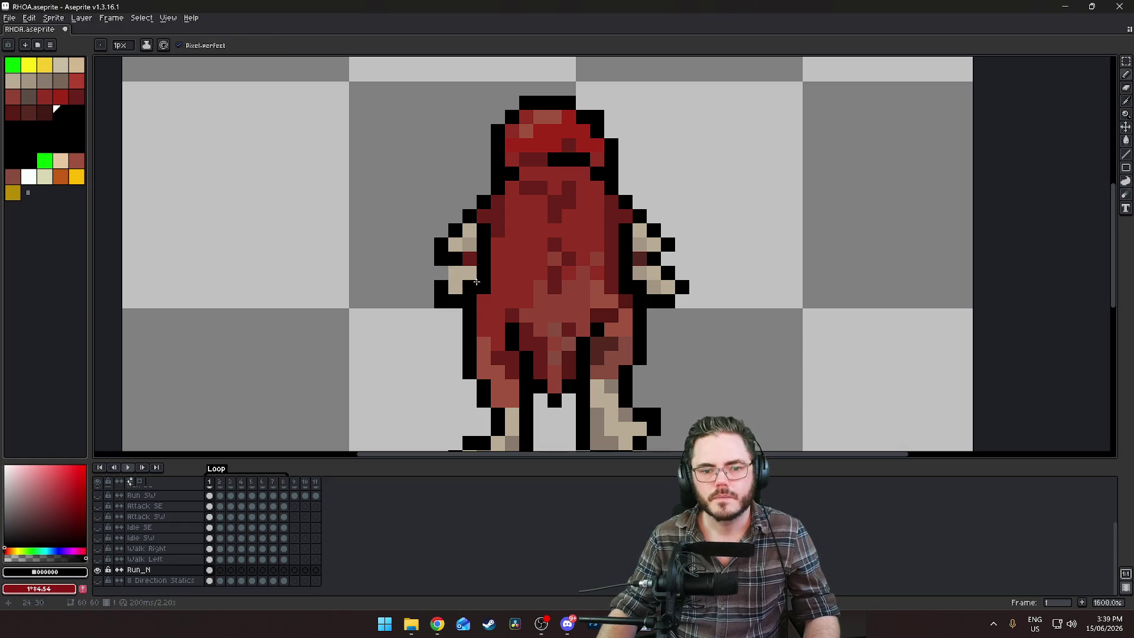
{"action": "key", "text": "e"}
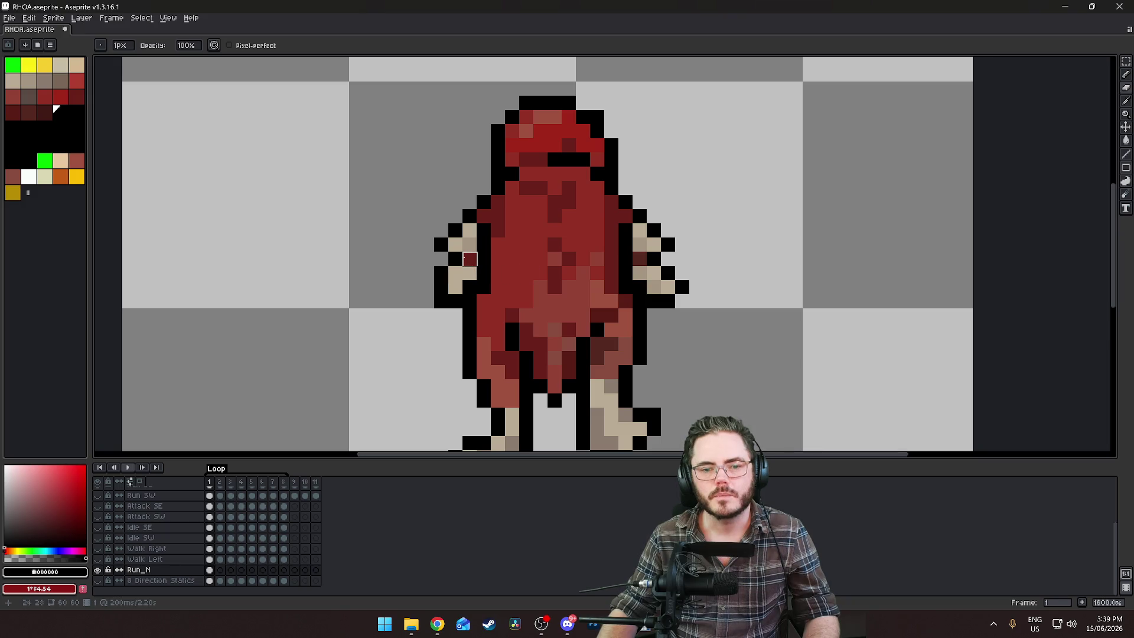
{"action": "scroll", "coordinate": [408, 284], "scroll_direction": "right", "scroll_amount": 1}
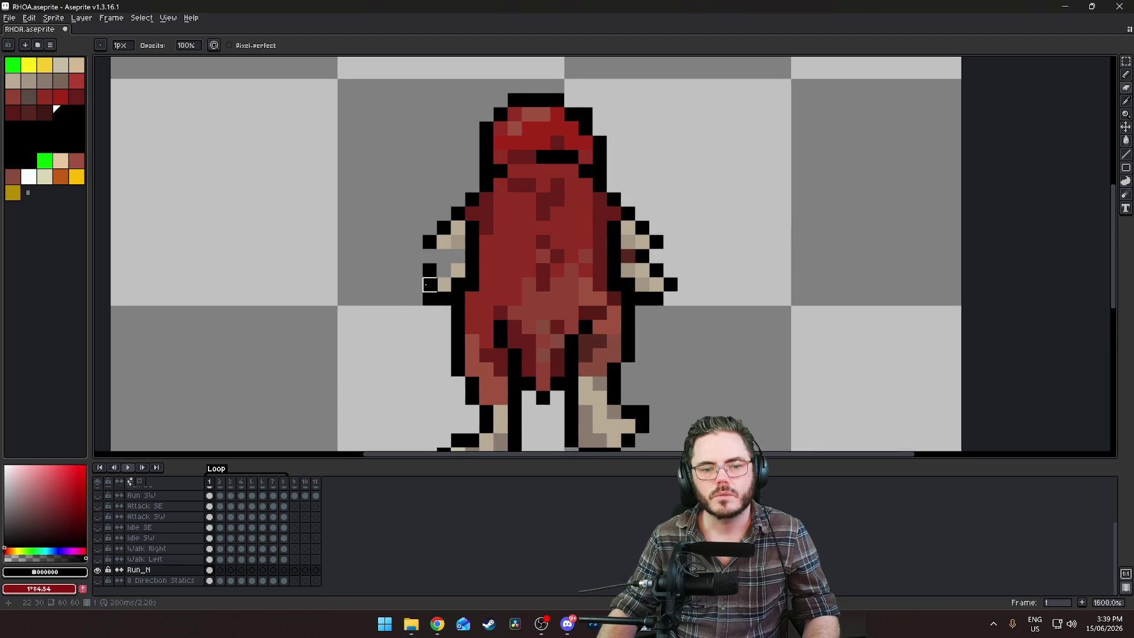
{"action": "left_click", "coordinate": [445, 271], "text": "alt"}
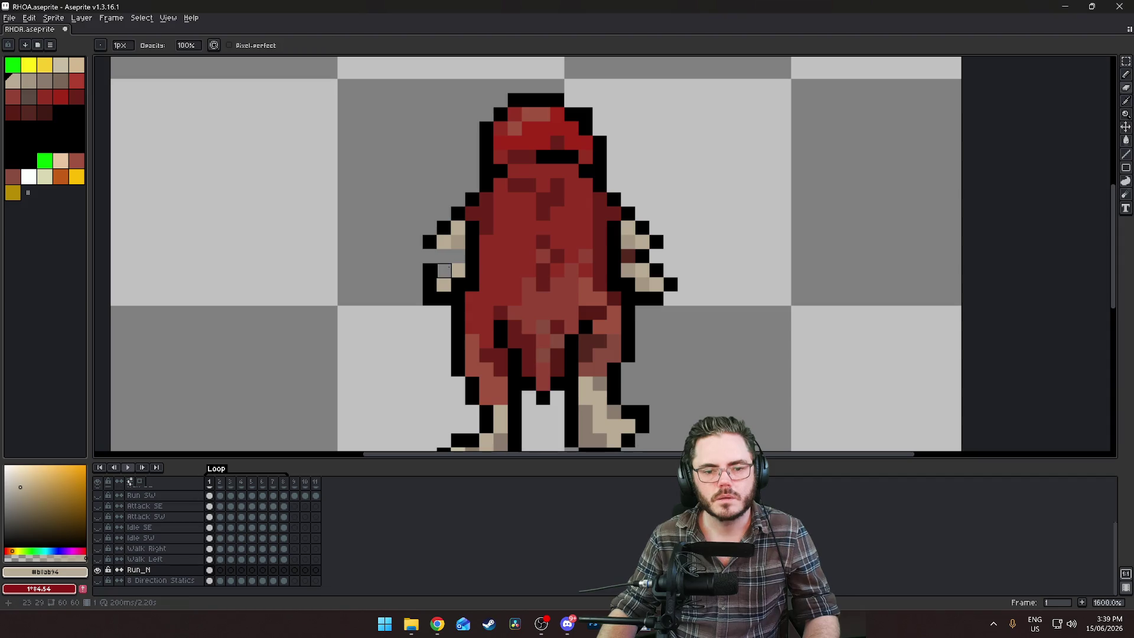
{"action": "key", "text": "b"}
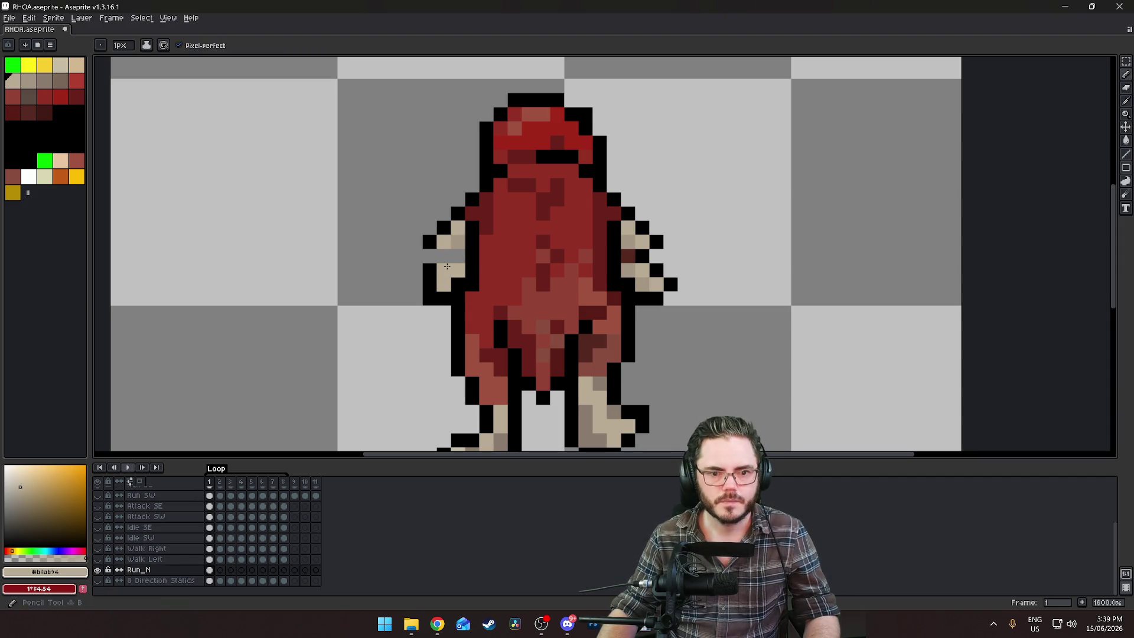
{"action": "left_click", "coordinate": [442, 257], "text": "alt"}
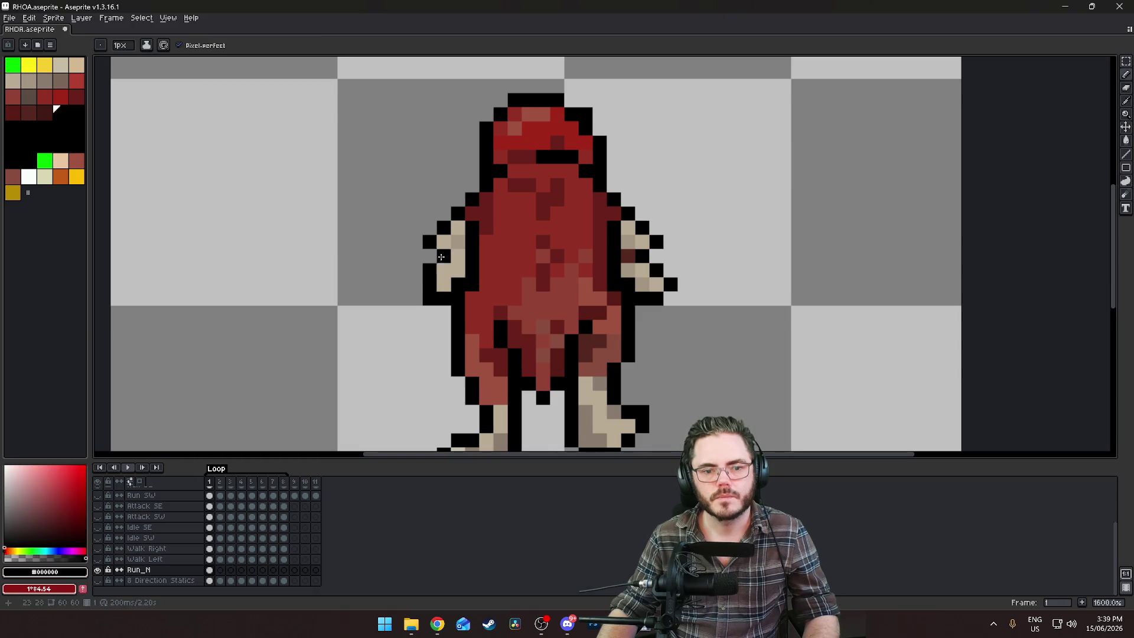
{"action": "scroll", "coordinate": [430, 274], "scroll_direction": "down", "scroll_amount": 3}
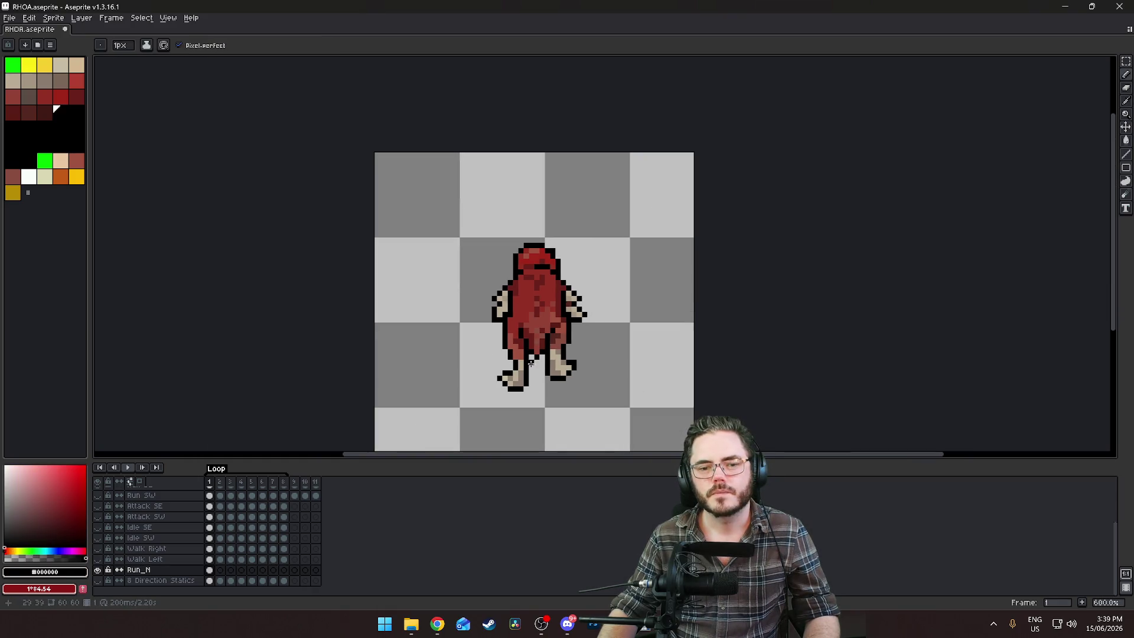
Erase stray black outline pixels beside the arm and sample the tan arm colour
{"action": "scroll", "coordinate": [503, 342], "scroll_direction": "up", "scroll_amount": 3}
{"action": "scroll", "coordinate": [397, 284], "scroll_direction": "down", "scroll_amount": 4}
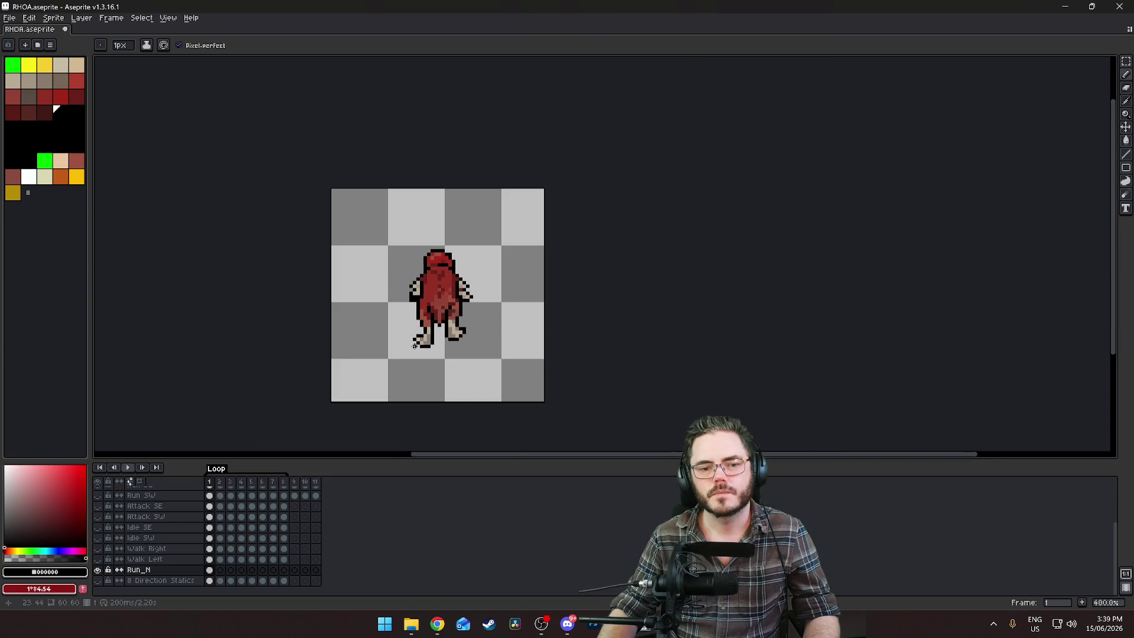
{"action": "scroll", "coordinate": [403, 342], "scroll_direction": "up", "scroll_amount": 3}
{"action": "scroll", "coordinate": [393, 293], "scroll_direction": "down", "scroll_amount": 3}
{"action": "scroll", "coordinate": [408, 277], "scroll_direction": "up", "scroll_amount": 6}
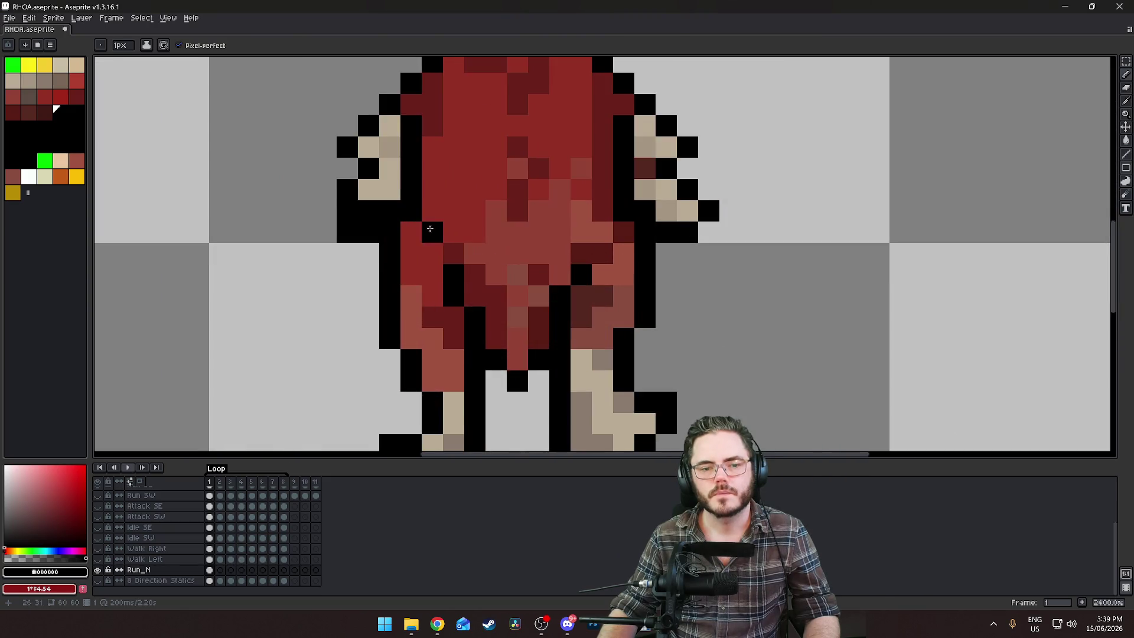
{"action": "right_click", "coordinate": [384, 276]}
{"action": "key", "text": "e"}
{"action": "left_click", "coordinate": [360, 254]}
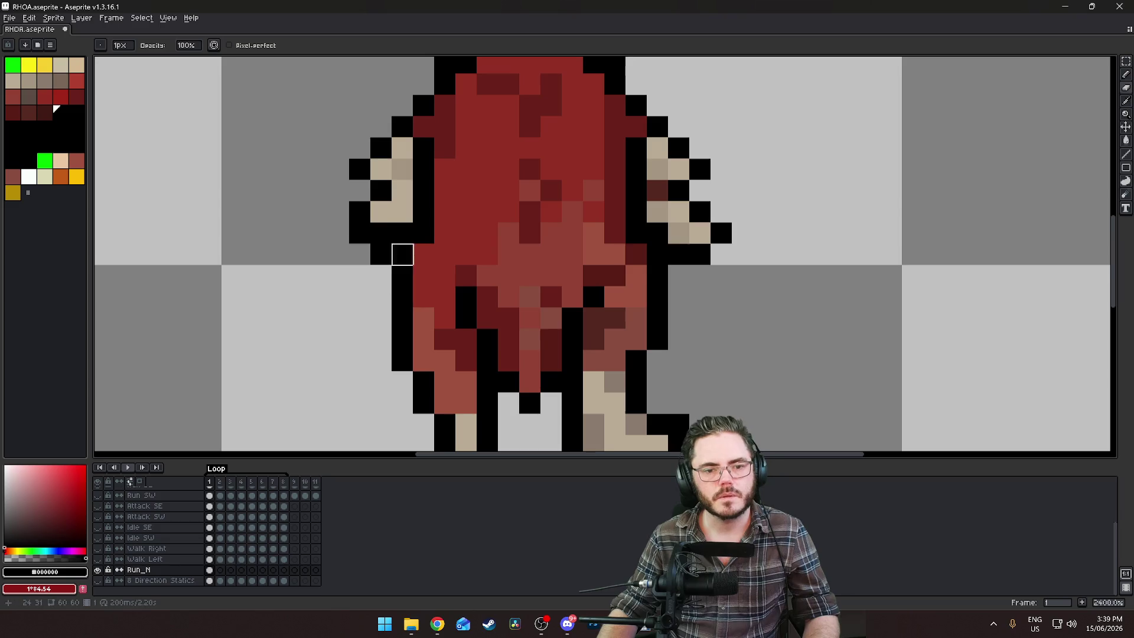
{"action": "key", "text": "i"}
{"action": "left_click", "coordinate": [406, 167]}
Recolour the outline beside the right arm dark red, then pick black as the drawing colour
{"action": "key", "text": "b"}
{"action": "scroll", "coordinate": [402, 248], "scroll_direction": "down", "scroll_amount": 1}
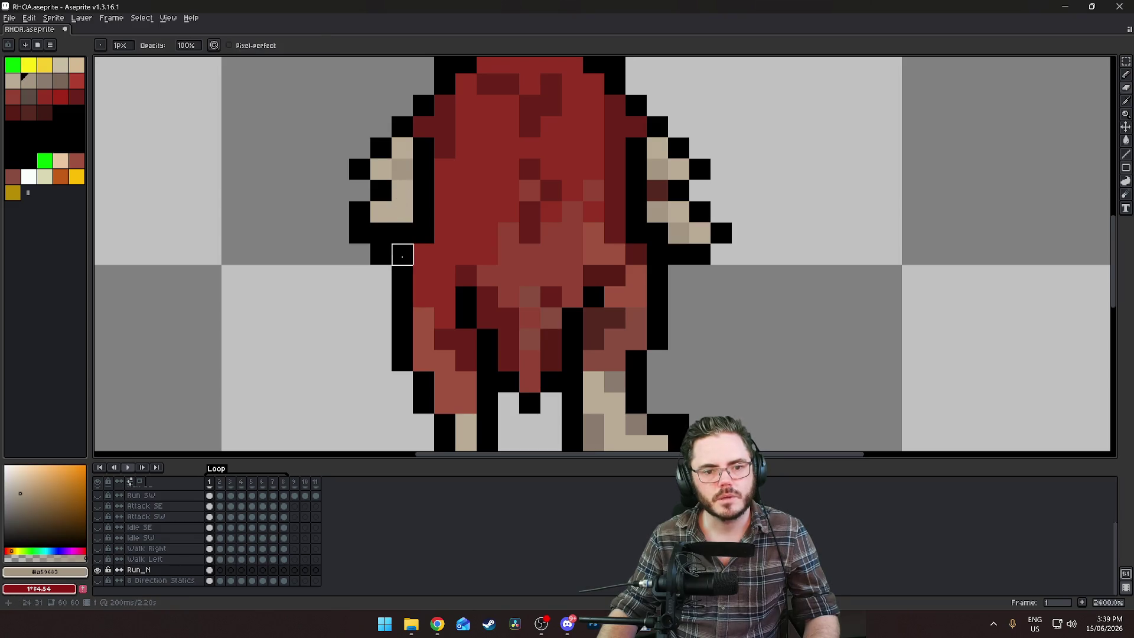
{"action": "scroll", "coordinate": [376, 266], "scroll_direction": "down", "scroll_amount": 1}
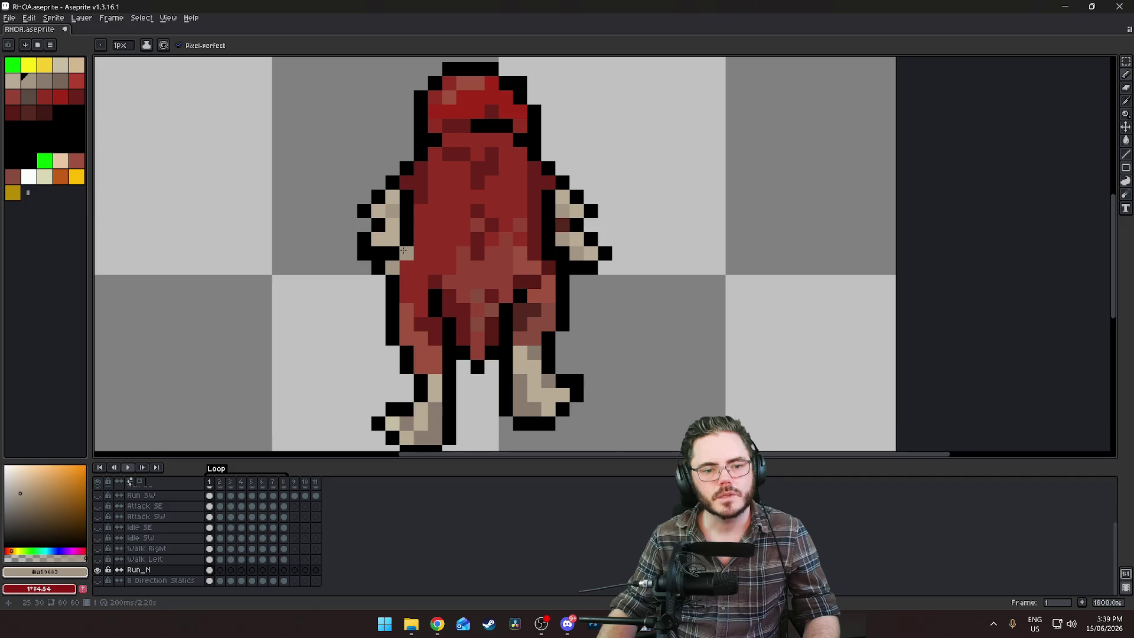
{"action": "left_click", "coordinate": [75, 94]}
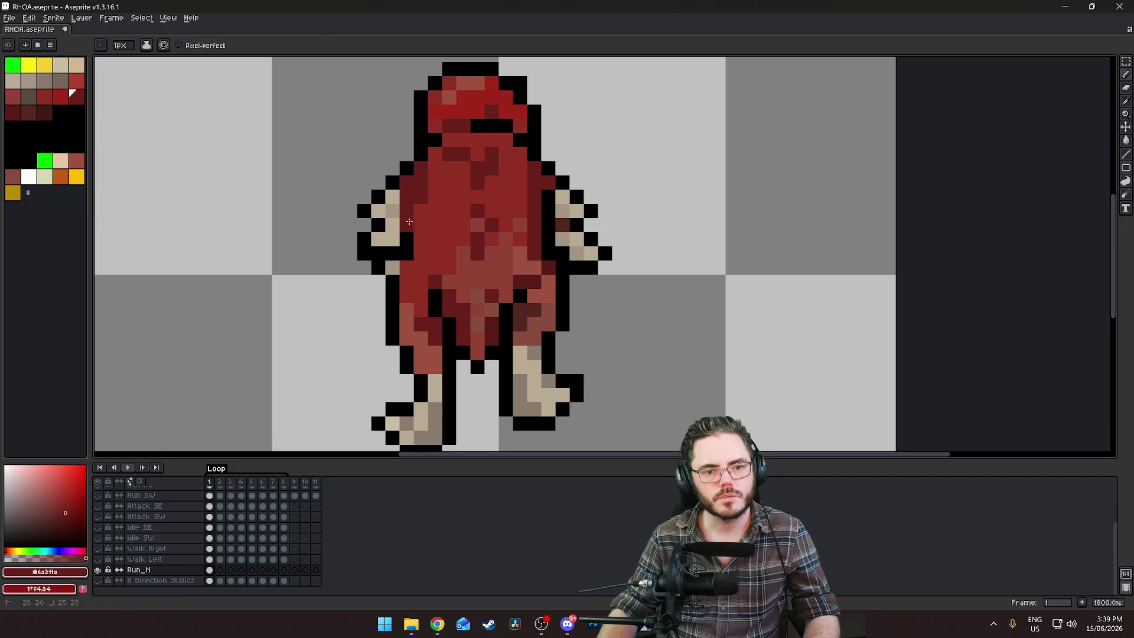
{"action": "left_click_drag", "start_coordinate": [552, 204], "coordinate": [552, 243]}
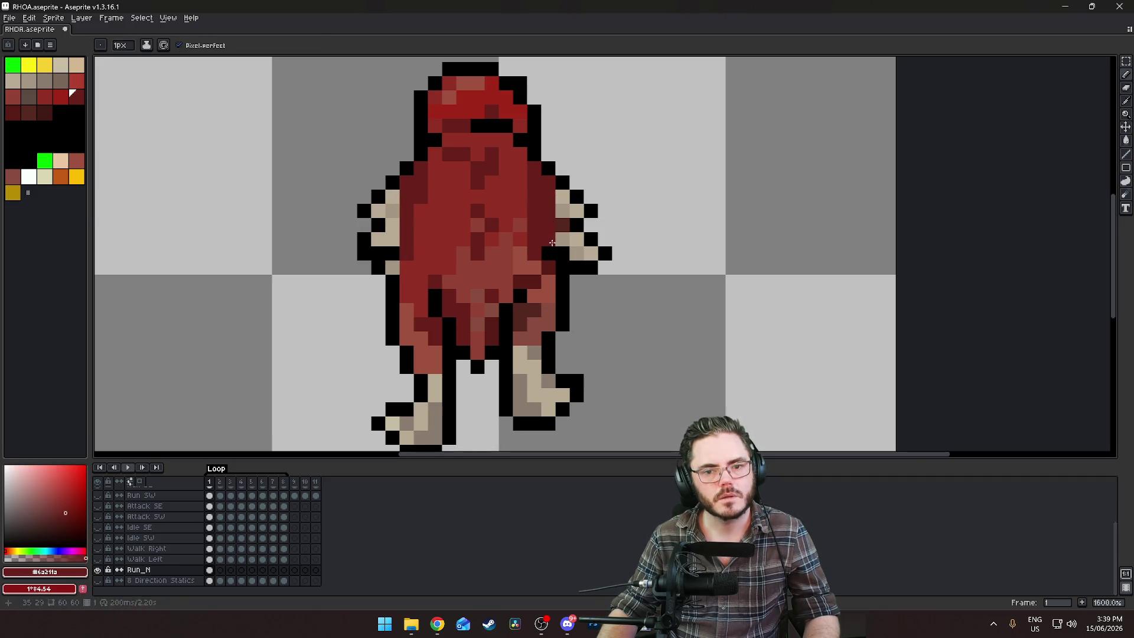
{"action": "scroll", "coordinate": [553, 254], "scroll_direction": "down", "scroll_amount": 3}
{"action": "scroll", "coordinate": [481, 361], "scroll_direction": "down", "scroll_amount": 2}
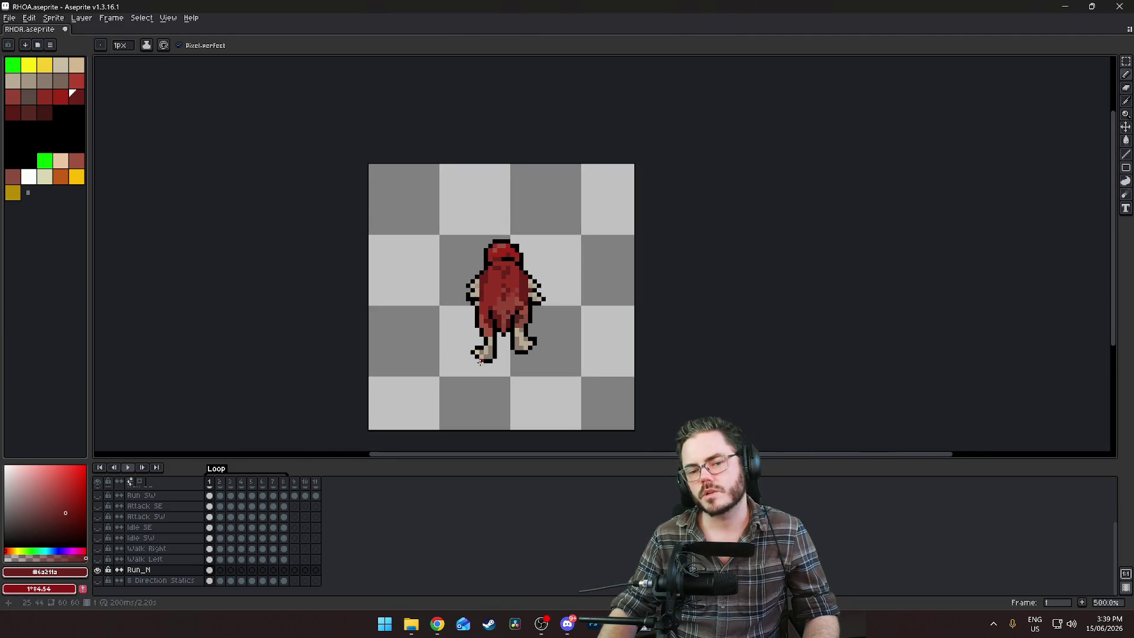
{"action": "scroll", "coordinate": [481, 359], "scroll_direction": "up", "scroll_amount": 8}
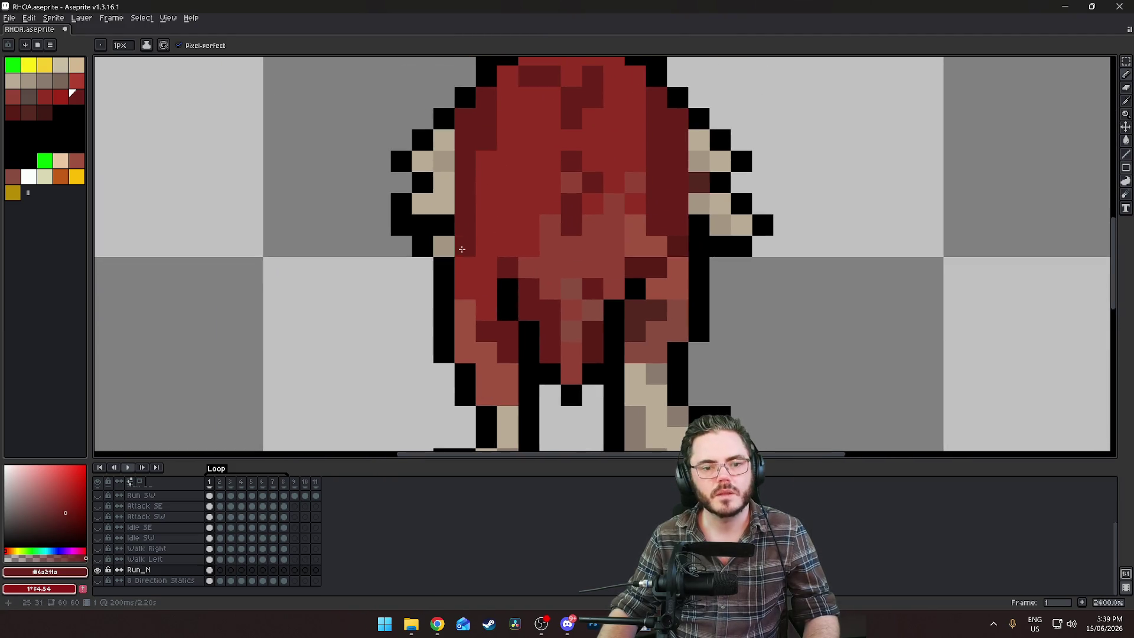
{"action": "left_click", "coordinate": [421, 247], "text": "alt"}
Draw a rectangular marquee around the left arm, redoing it slightly higher
{"action": "scroll", "coordinate": [691, 260], "scroll_direction": "down", "scroll_amount": 7}
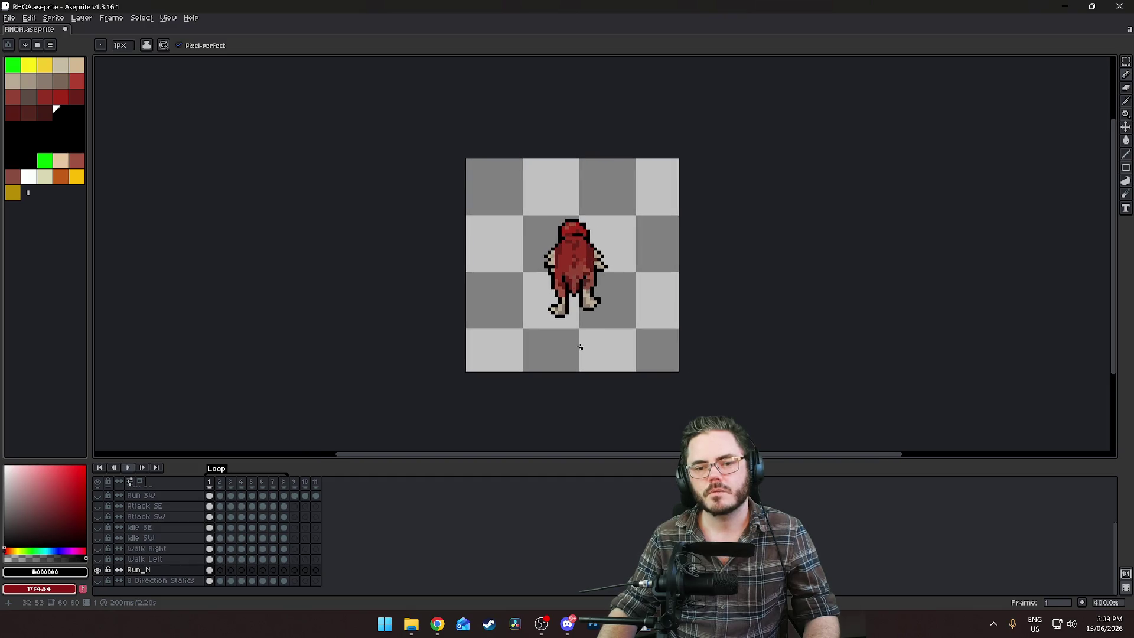
{"action": "scroll", "coordinate": [580, 348], "scroll_direction": "down", "scroll_amount": 3}
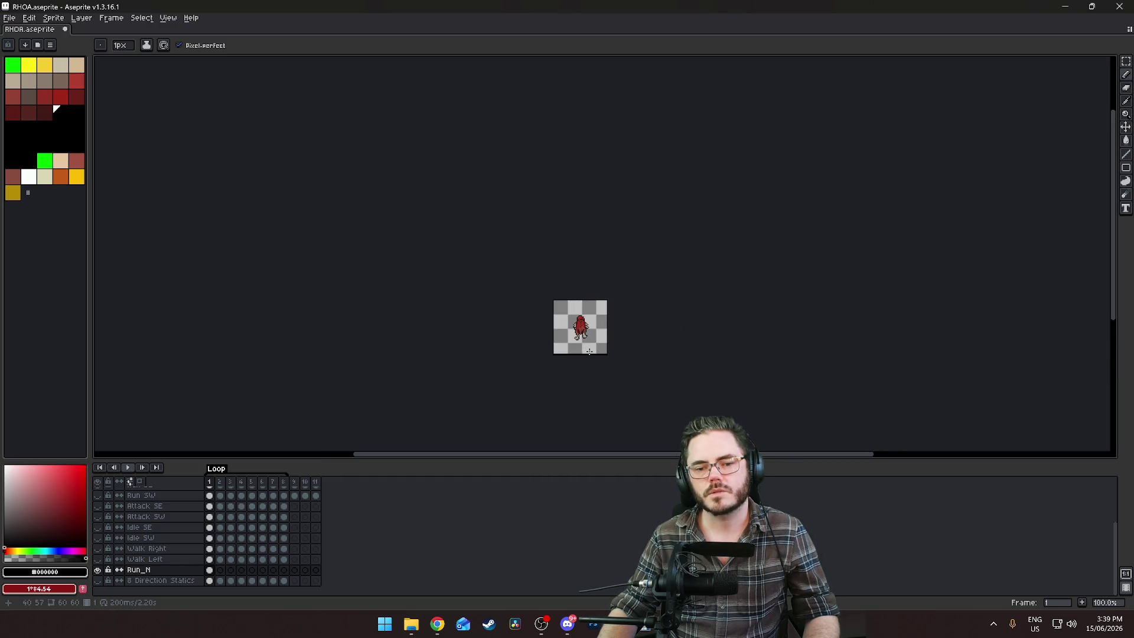
{"action": "scroll", "coordinate": [589, 352], "scroll_direction": "up", "scroll_amount": 2}
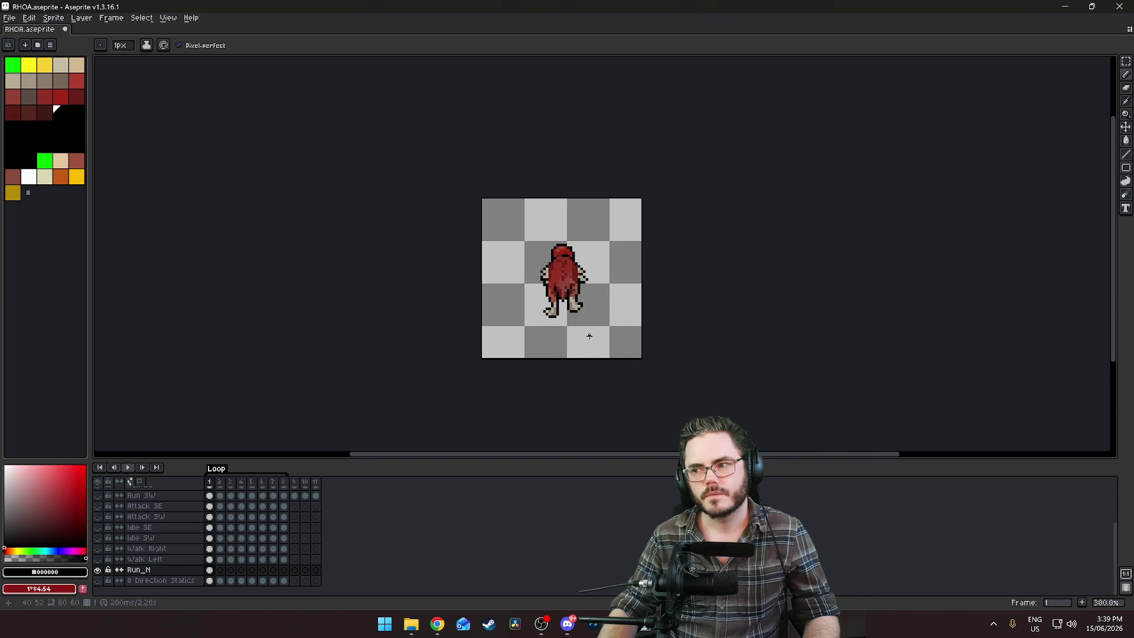
{"action": "scroll", "coordinate": [589, 336], "scroll_direction": "up", "scroll_amount": 1}
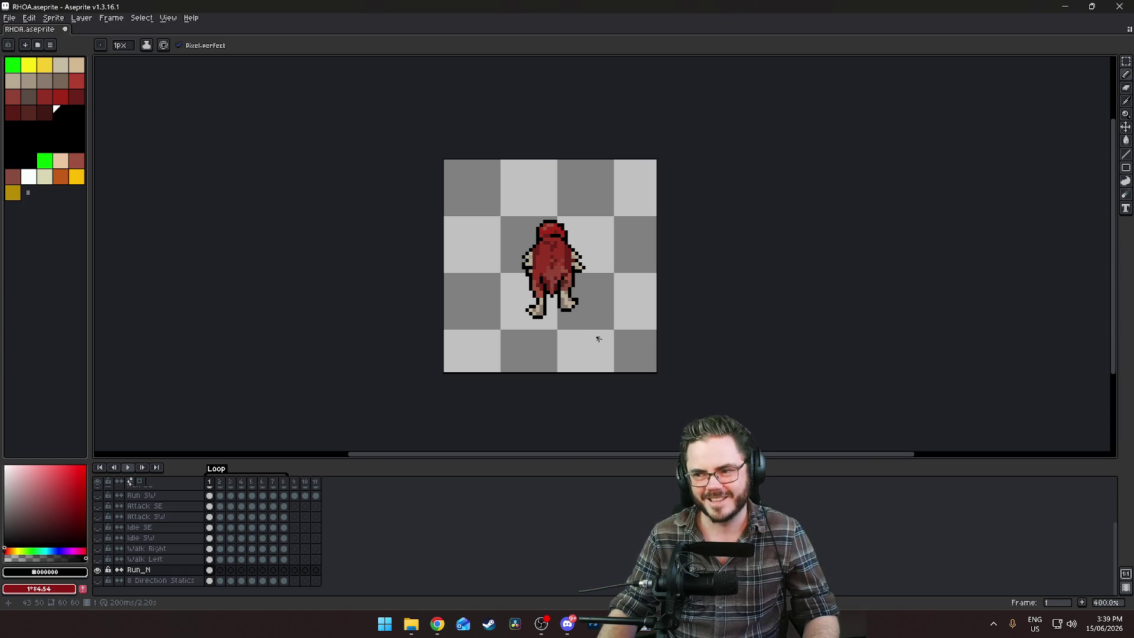
{"action": "scroll", "coordinate": [611, 337], "scroll_direction": "up", "scroll_amount": 2}
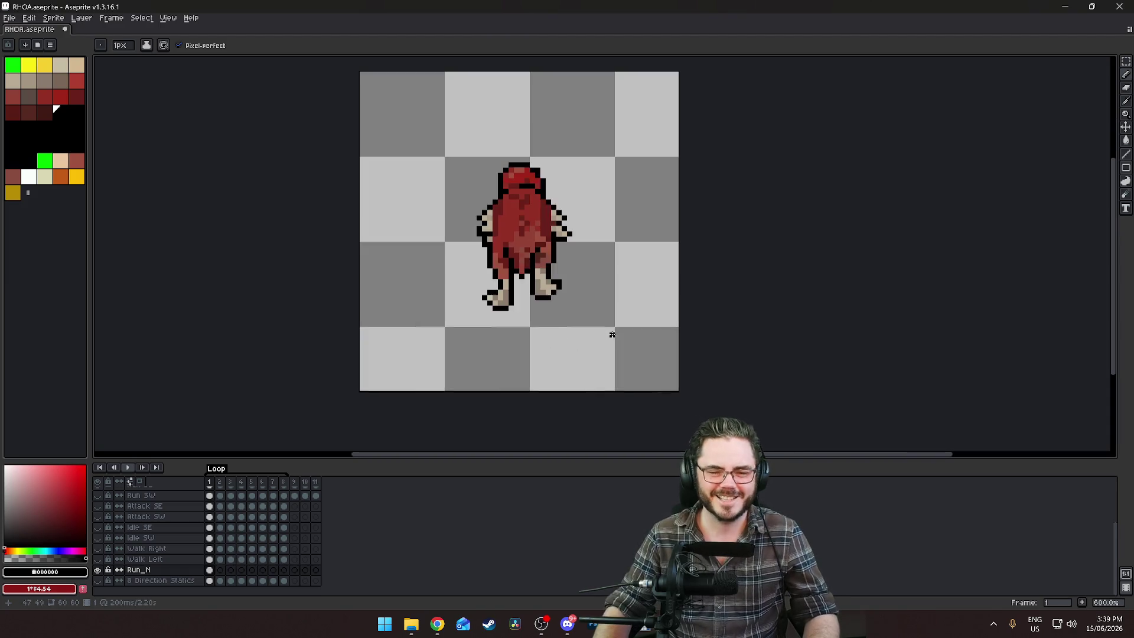
{"action": "scroll", "coordinate": [575, 266], "scroll_direction": "up", "scroll_amount": 2}
{"action": "scroll", "coordinate": [560, 253], "scroll_direction": "up", "scroll_amount": 2}
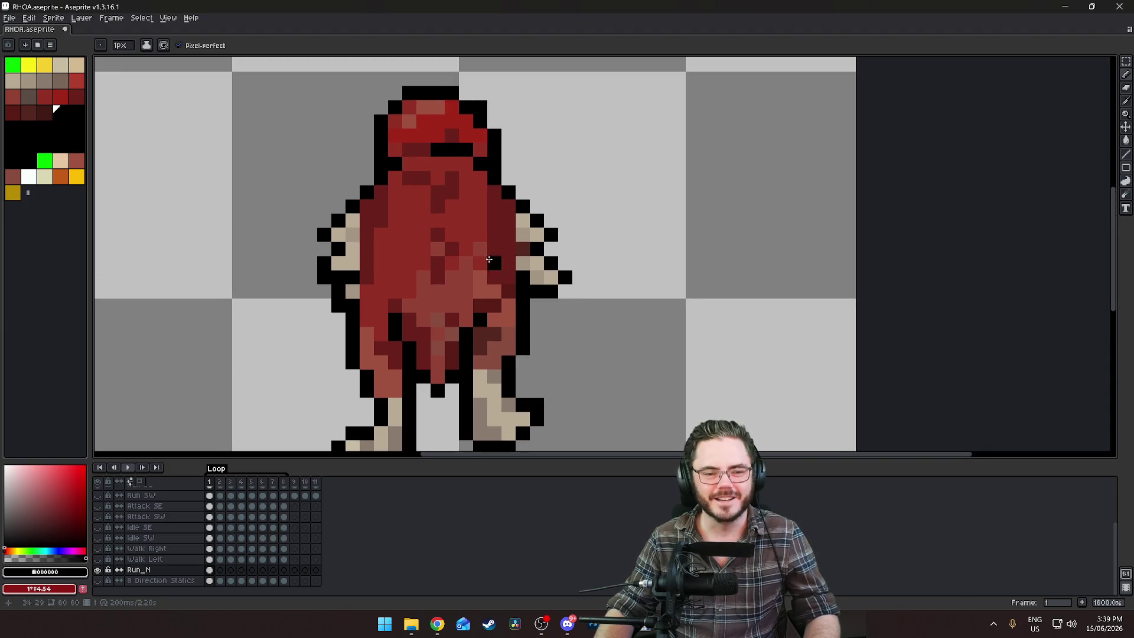
{"action": "left_click", "coordinate": [1126, 61]}
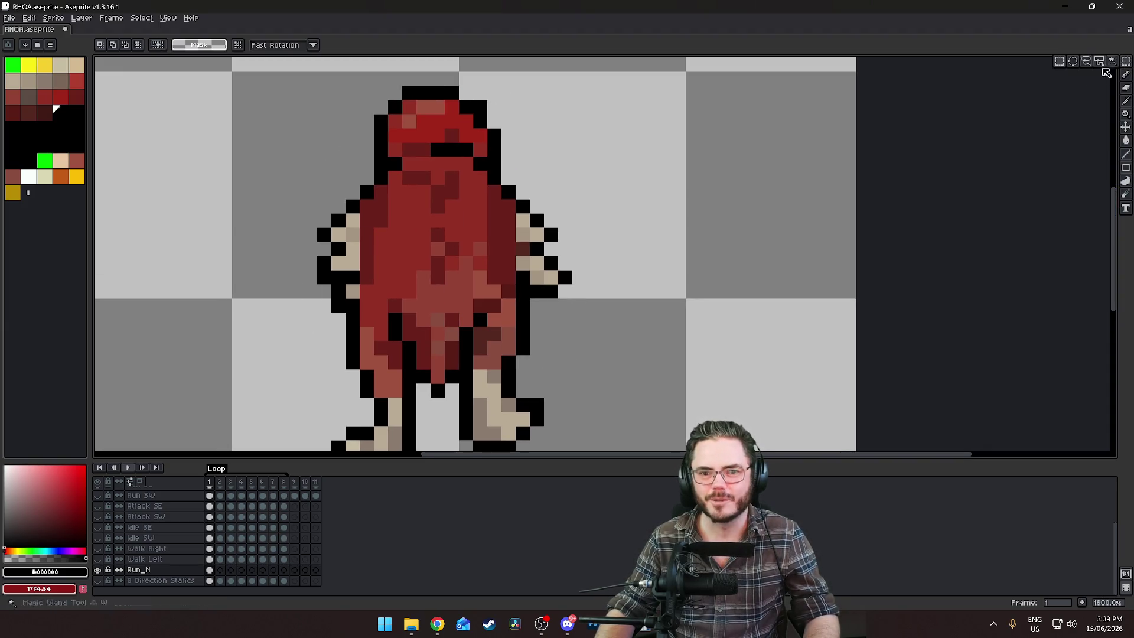
{"action": "left_click_drag", "start_coordinate": [258, 183], "coordinate": [362, 328]}
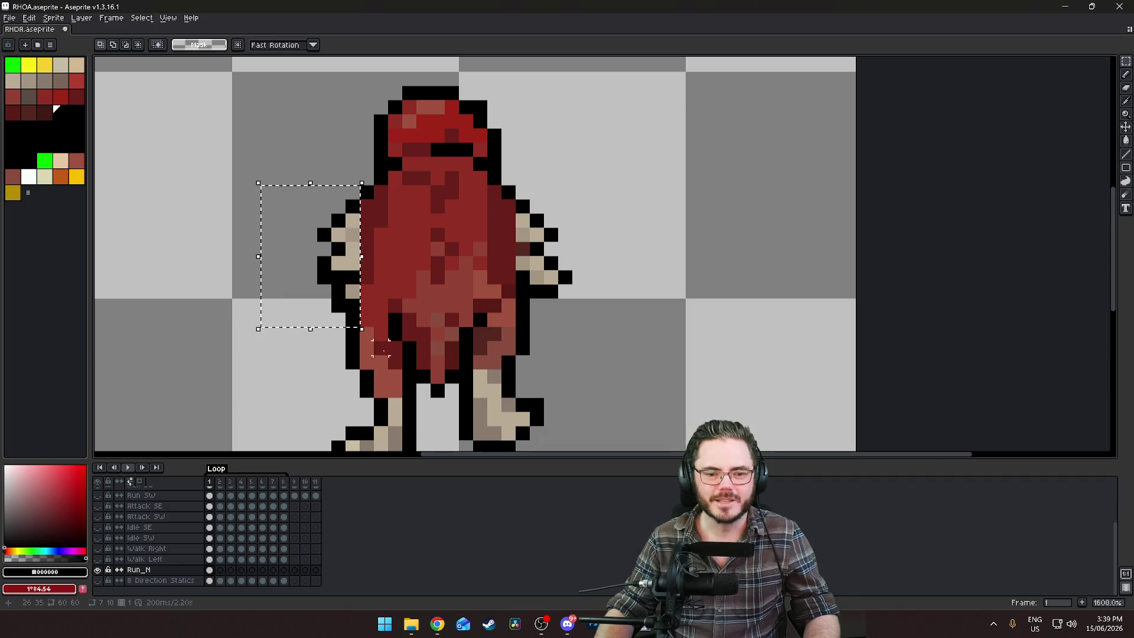
{"action": "left_click_drag", "start_coordinate": [286, 169], "coordinate": [376, 315]}
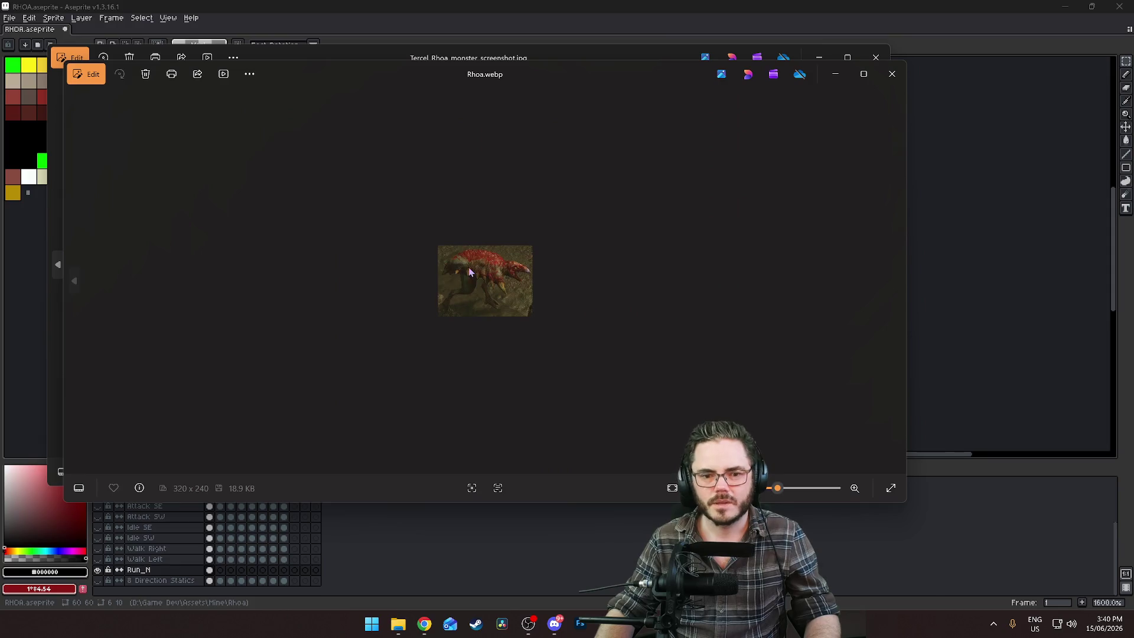
Zoom in on Rhoa.webp and Tercel_Rhoa_monster_screenshot.jpg to study them, then close both viewers
{"action": "scroll", "coordinate": [469, 263], "scroll_direction": "up", "scroll_amount": 3}
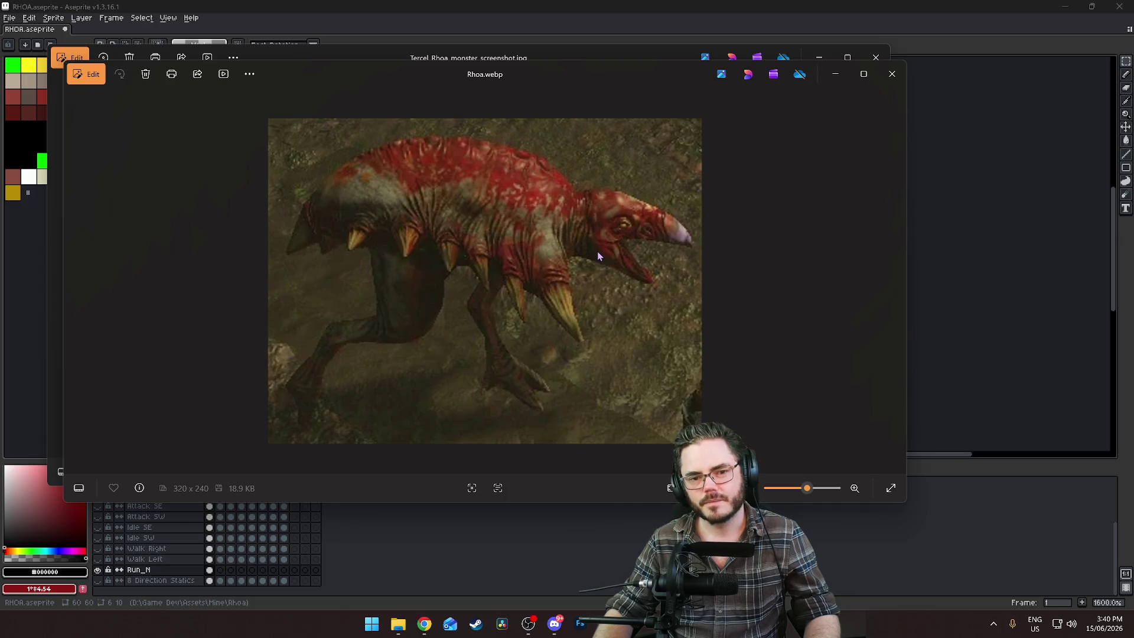
{"action": "left_click", "coordinate": [893, 74]}
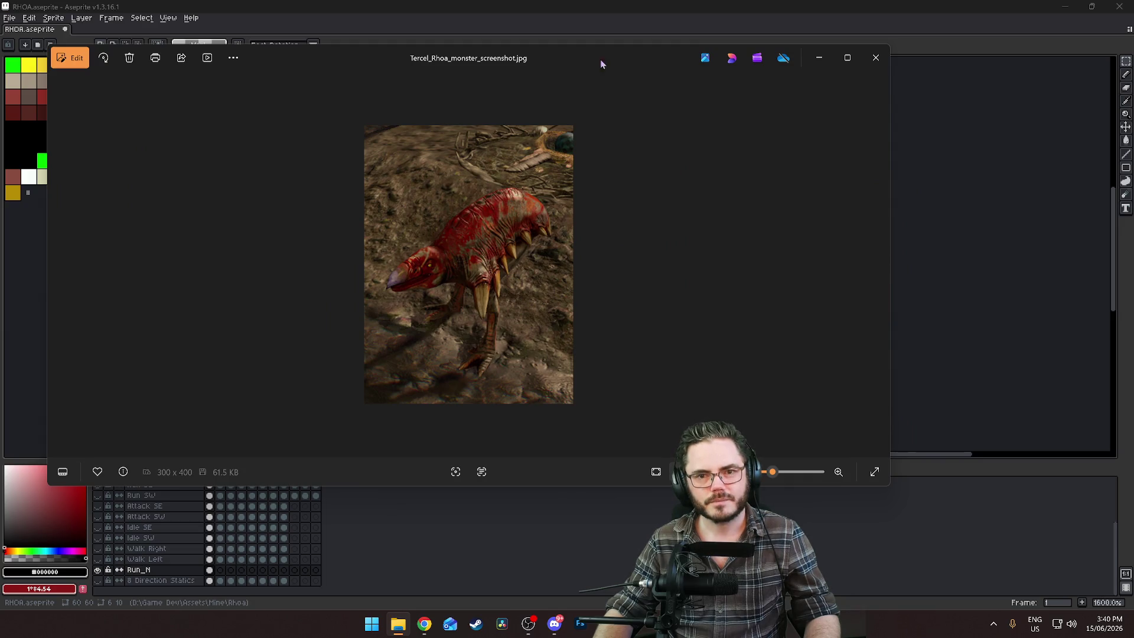
{"action": "mouse_move", "coordinate": [569, 56]}
{"action": "left_mouse_down"}
{"action": "mouse_move", "coordinate": [729, 432]}
{"action": "mouse_move", "coordinate": [722, 129]}
{"action": "mouse_move", "coordinate": [673, 459]}
{"action": "mouse_move", "coordinate": [663, 110]}
{"action": "mouse_move", "coordinate": [584, 85]}
{"action": "mouse_move", "coordinate": [600, 352]}
{"action": "mouse_move", "coordinate": [590, 116]}
{"action": "left_mouse_up"}
{"action": "scroll", "coordinate": [414, 331], "scroll_direction": "up", "scroll_amount": 5}
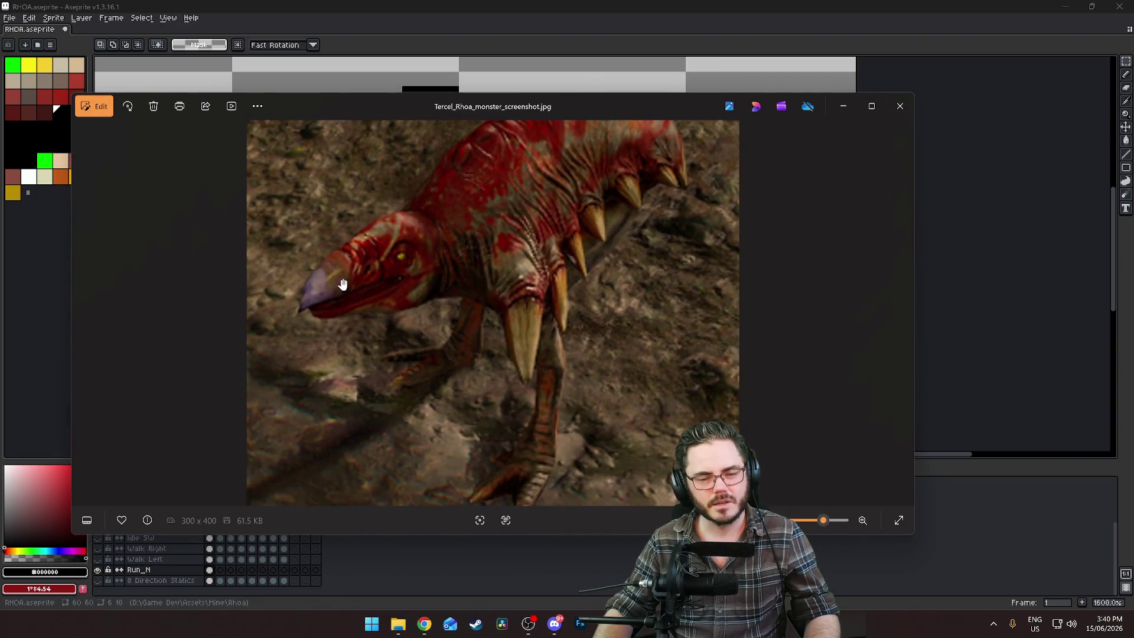
{"action": "left_click", "coordinate": [900, 106]}
{"action": "scroll", "coordinate": [444, 258], "scroll_direction": "down", "scroll_amount": 2}
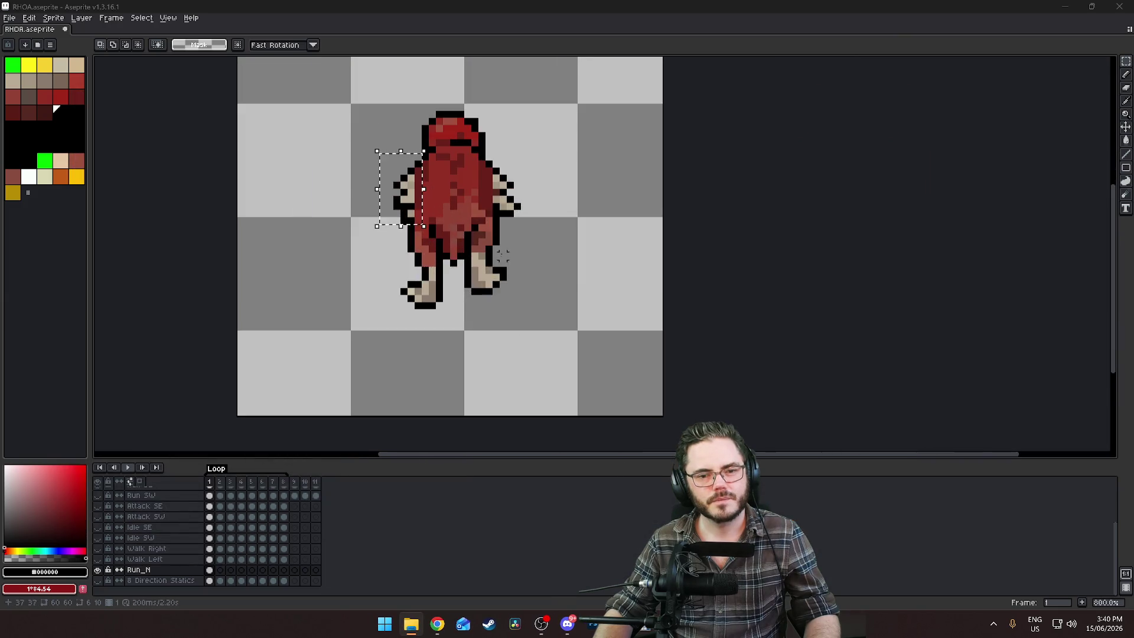
Flip the selected left arm horizontally and place it on the sprite's right side
{"action": "scroll", "coordinate": [444, 258], "scroll_direction": "up", "scroll_amount": 2}
{"action": "scroll", "coordinate": [625, 243], "scroll_direction": "up", "scroll_amount": 2}
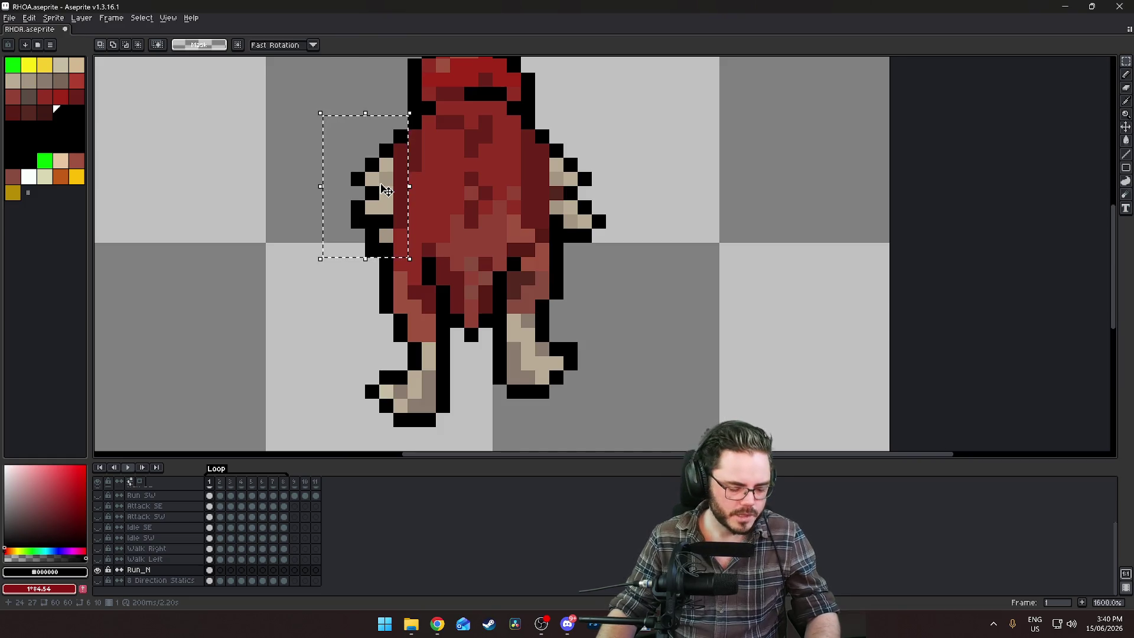
{"action": "key", "text": "shift+h"}
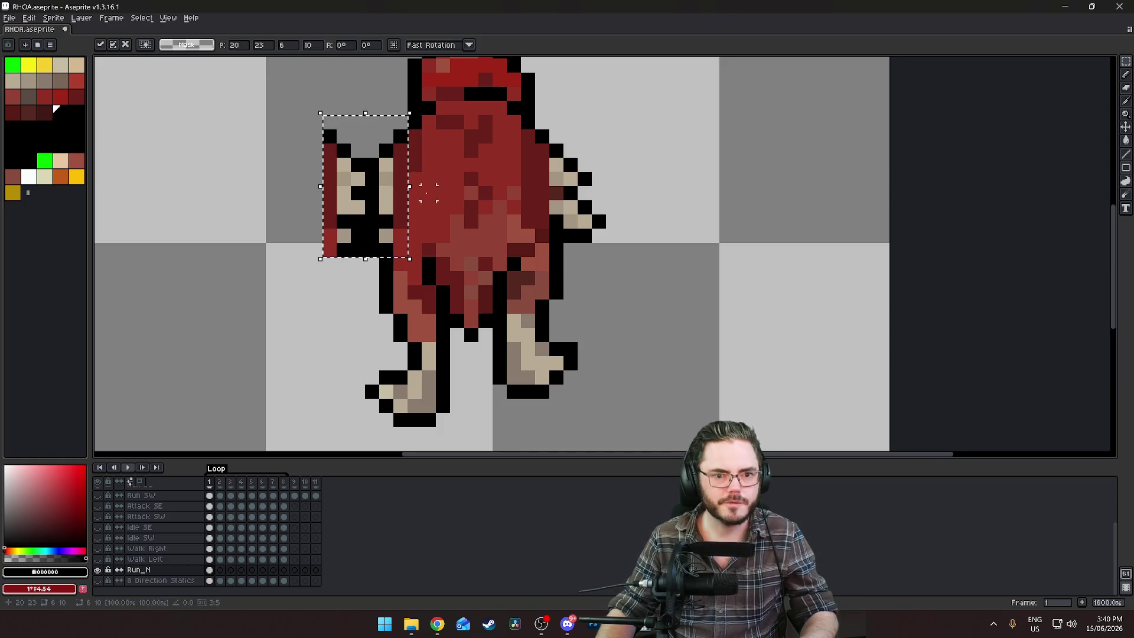
{"action": "mouse_move", "coordinate": [341, 189]}
{"action": "left_mouse_down"}
{"action": "mouse_move", "coordinate": [597, 188]}
{"action": "mouse_move", "coordinate": [567, 187]}
{"action": "left_mouse_up"}
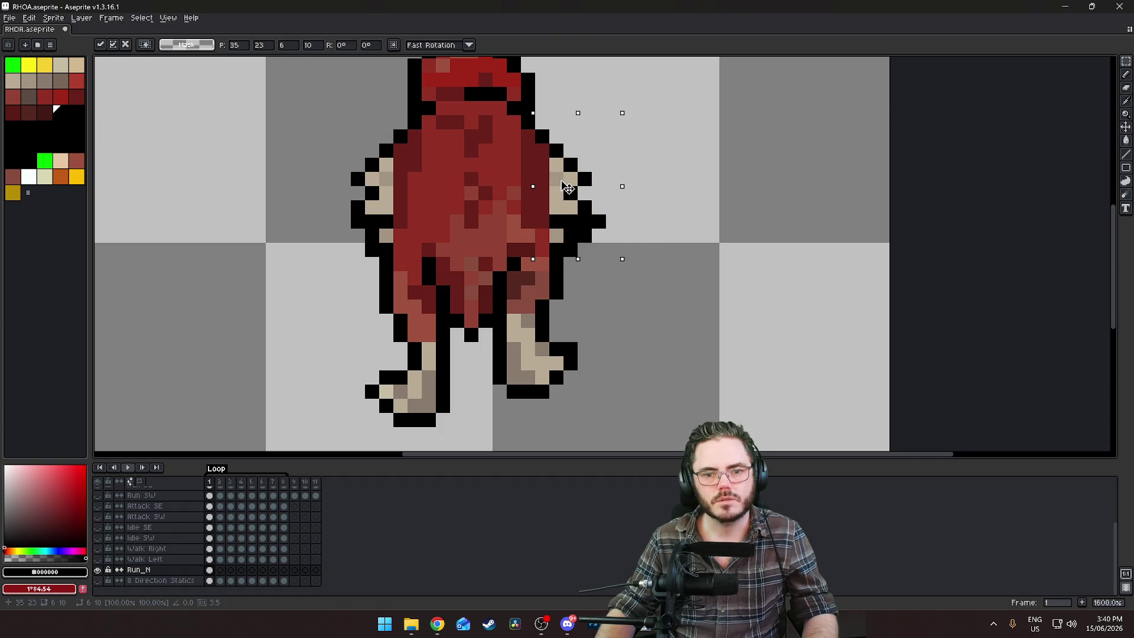
{"action": "key", "text": "ctrl+d"}
Erase the stray black pixel beside the mirrored right arm
{"action": "key", "text": "e"}
{"action": "left_click", "coordinate": [599, 221]}
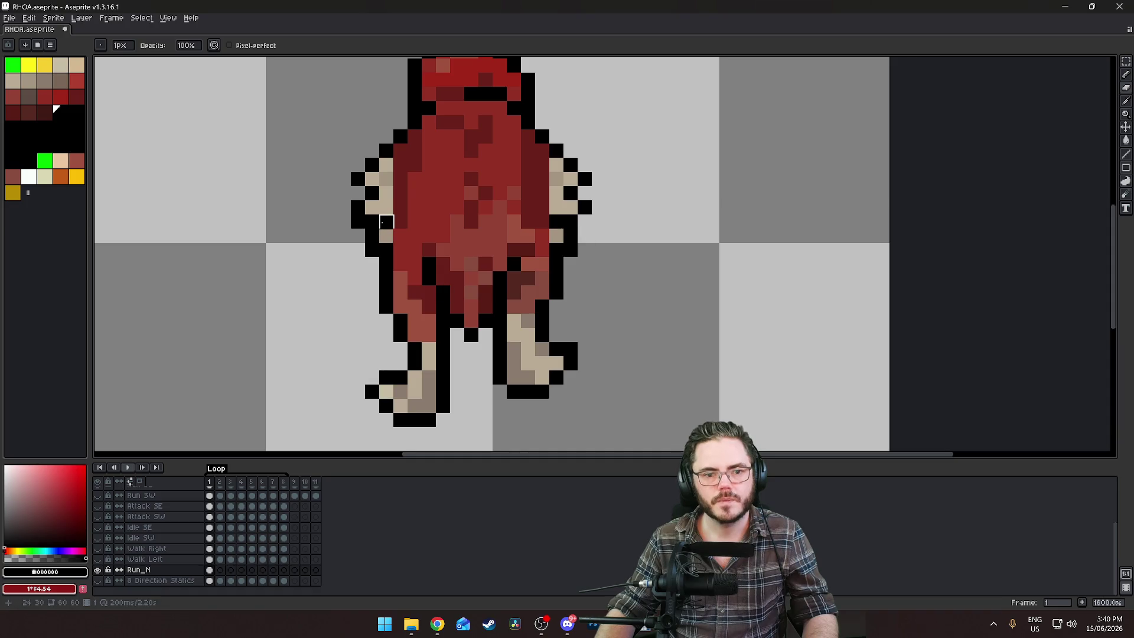
{"action": "scroll", "coordinate": [332, 273], "scroll_direction": "down", "scroll_amount": 6}
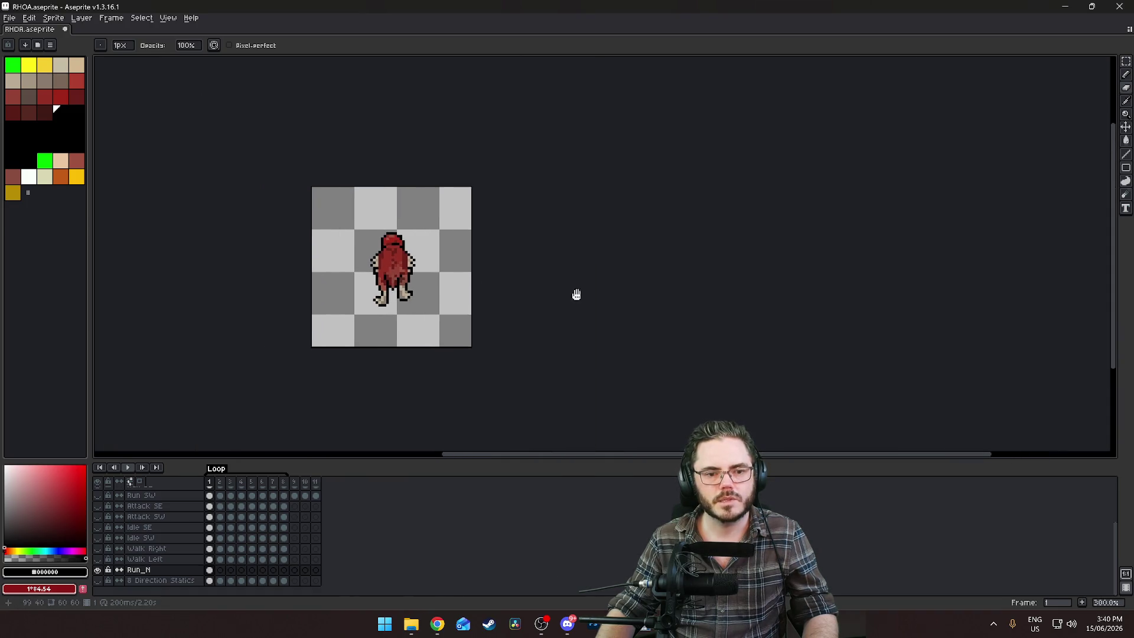
{"action": "scroll", "coordinate": [389, 212], "scroll_direction": "up", "scroll_amount": 9}
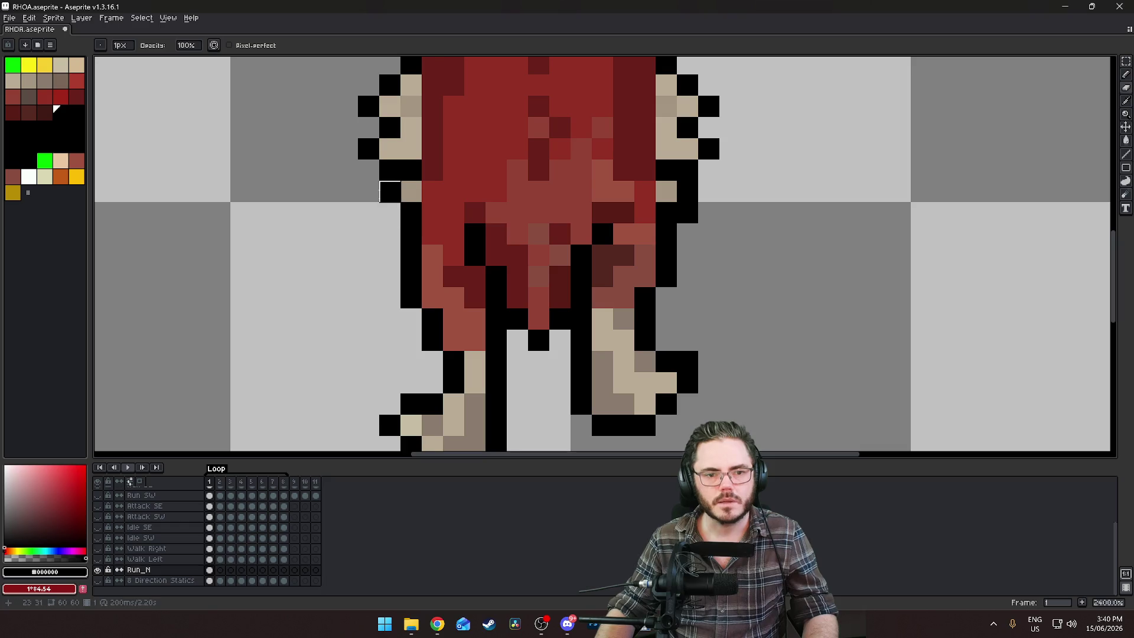
{"action": "scroll", "coordinate": [459, 229], "scroll_direction": "down", "scroll_amount": 4}
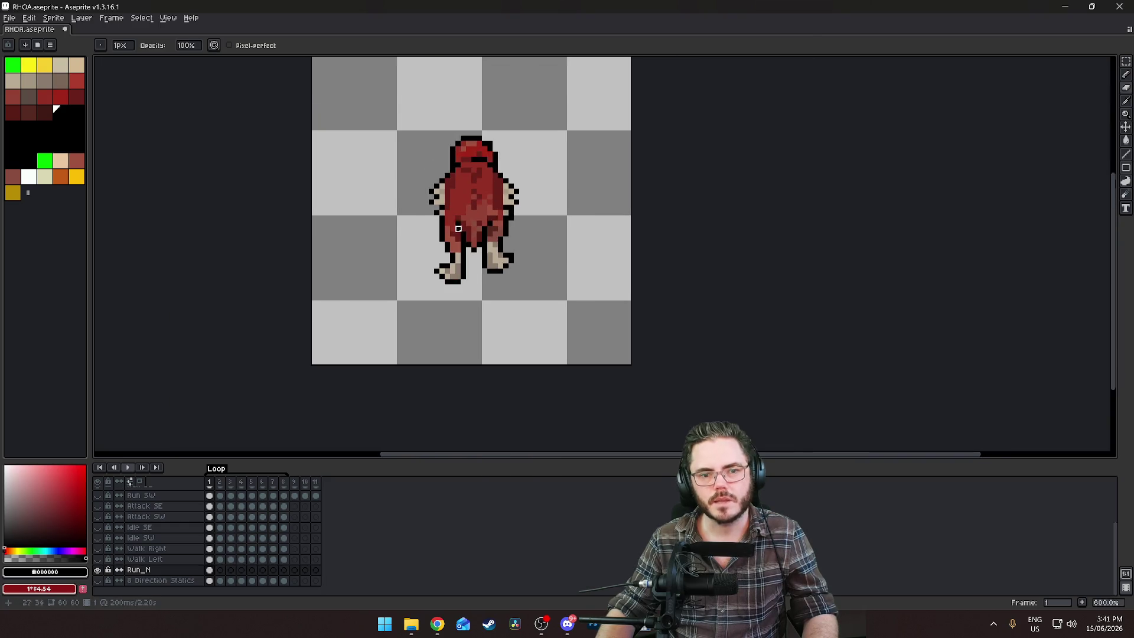
{"action": "scroll", "coordinate": [611, 324], "scroll_direction": "down", "scroll_amount": 1}
{"action": "scroll", "coordinate": [435, 203], "scroll_direction": "up", "scroll_amount": 5}
{"action": "key", "text": "i"}
{"action": "key", "text": "b"}
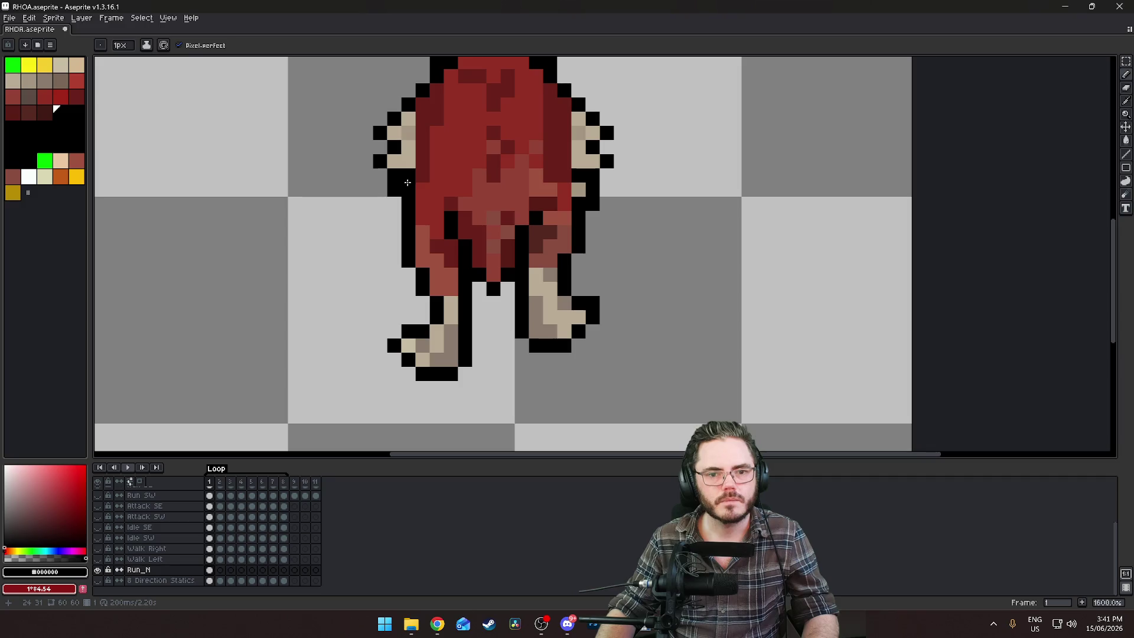
{"action": "key", "text": "e"}
{"action": "scroll", "coordinate": [798, 327], "scroll_direction": "down", "scroll_amount": 6}
Bring the whole sprite back into view and switch to the Magic Wand selection tool
{"action": "left_click_drag", "start_coordinate": [826, 340], "coordinate": [762, 355]}
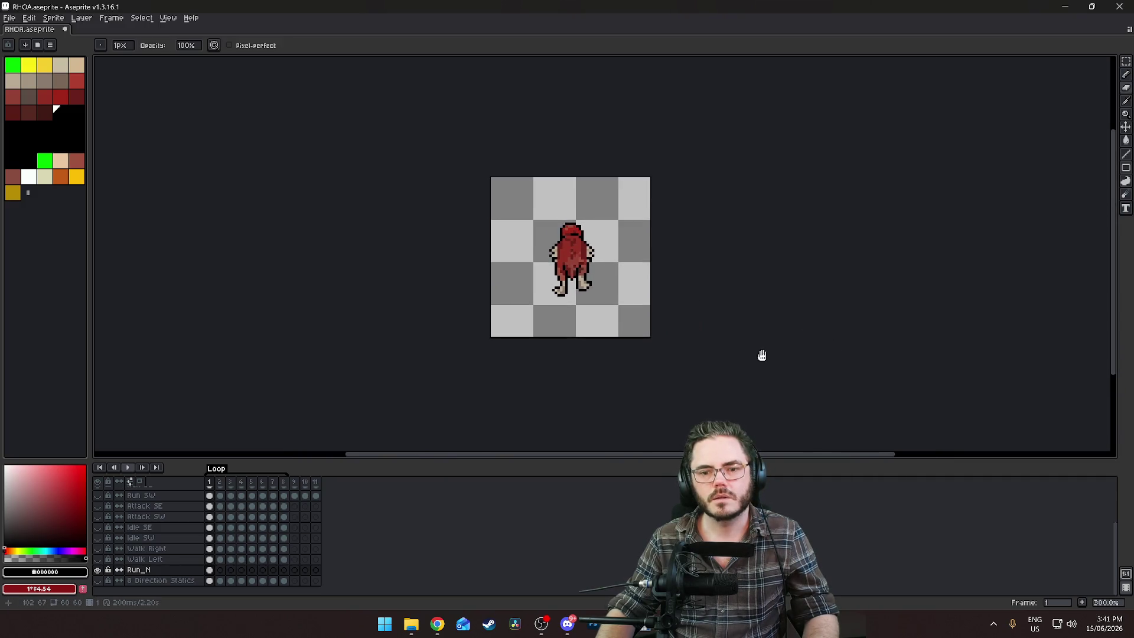
{"action": "left_click_drag", "start_coordinate": [699, 269], "coordinate": [691, 329]}
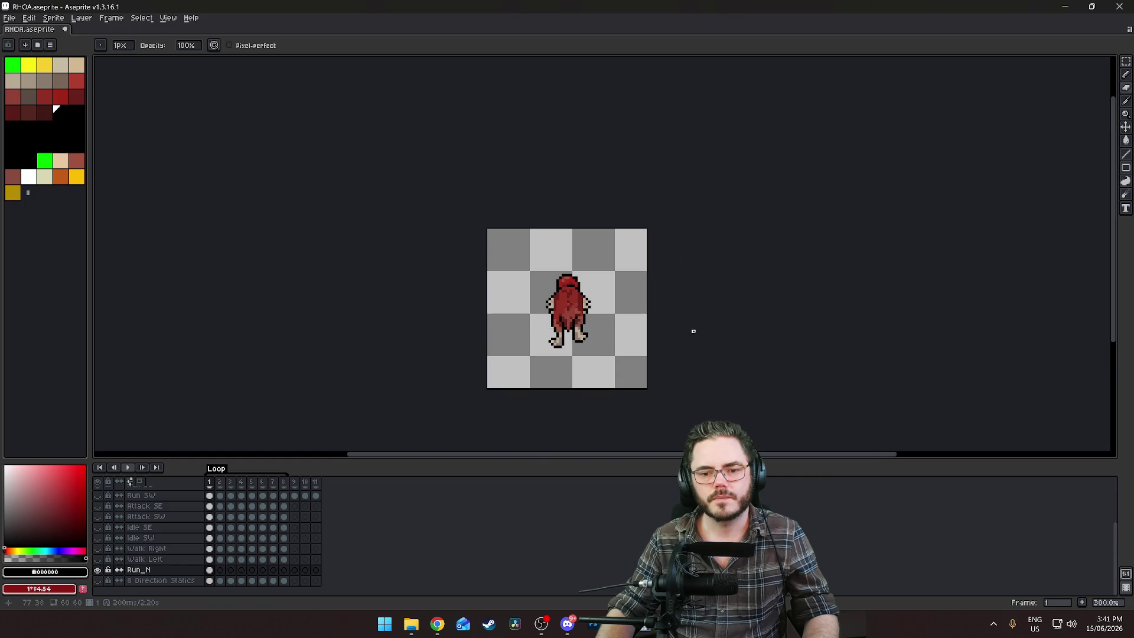
{"action": "scroll", "coordinate": [691, 329], "scroll_direction": "up", "scroll_amount": 6}
{"action": "scroll", "coordinate": [603, 276], "scroll_direction": "down", "scroll_amount": 5}
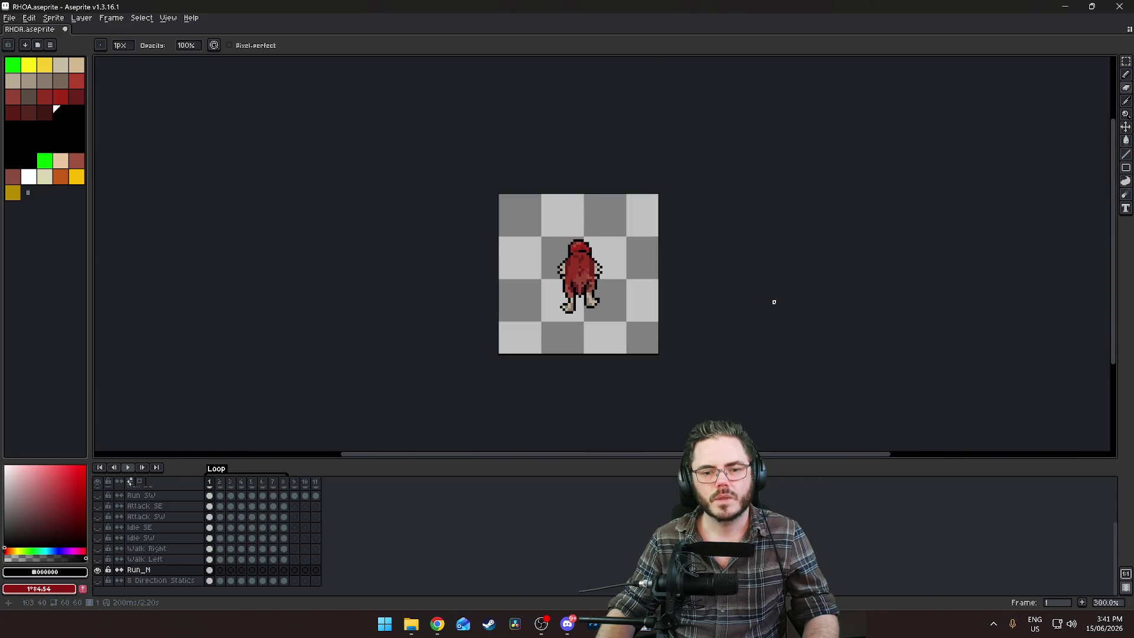
{"action": "scroll", "coordinate": [703, 274], "scroll_direction": "up", "scroll_amount": 3}
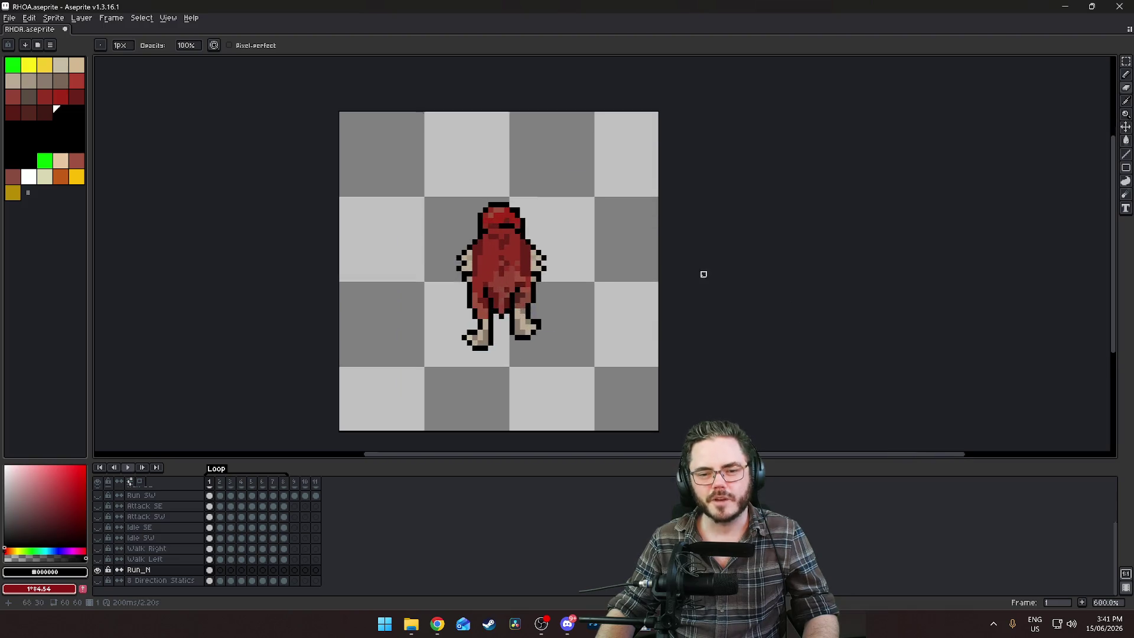
{"action": "scroll", "coordinate": [577, 258], "scroll_direction": "up", "scroll_amount": 3}
{"action": "scroll", "coordinate": [567, 256], "scroll_direction": "down", "scroll_amount": 2}
{"action": "scroll", "coordinate": [890, 216], "scroll_direction": "left", "scroll_amount": 2}
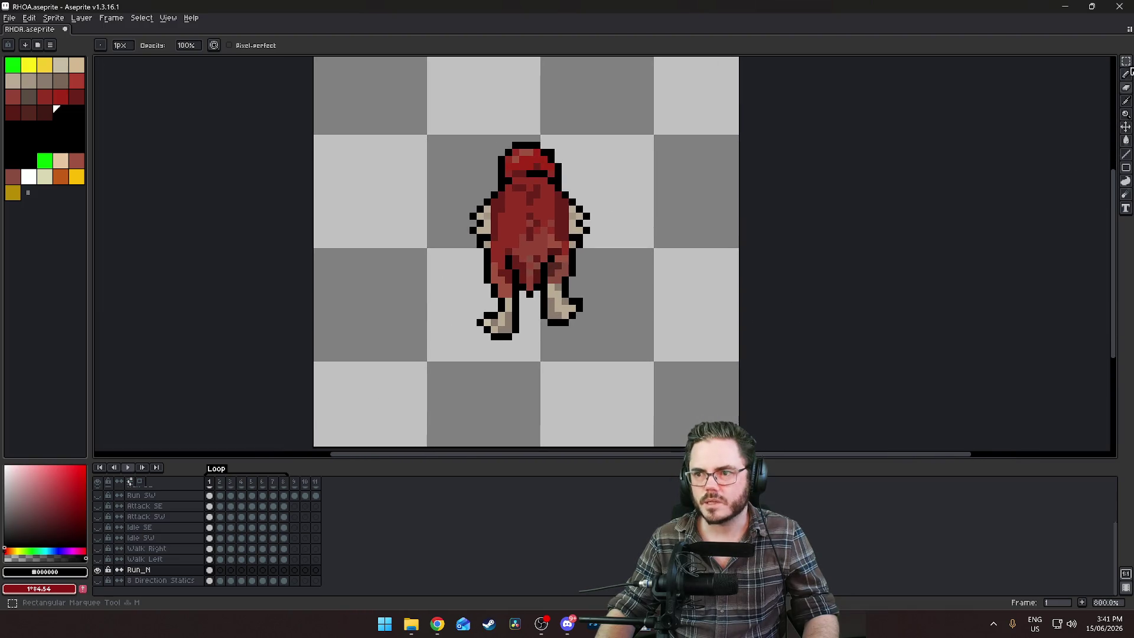
{"action": "key", "text": "w"}
{"action": "scroll", "coordinate": [612, 324], "scroll_direction": "down", "scroll_amount": 4}
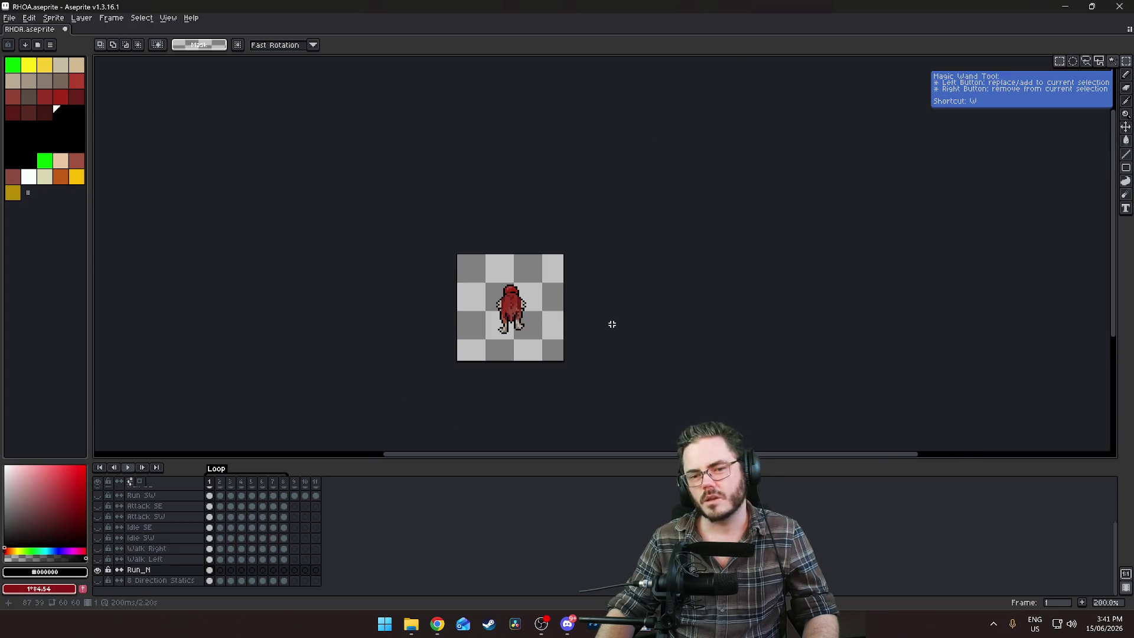
{"action": "scroll", "coordinate": [534, 327], "scroll_direction": "up", "scroll_amount": 4}
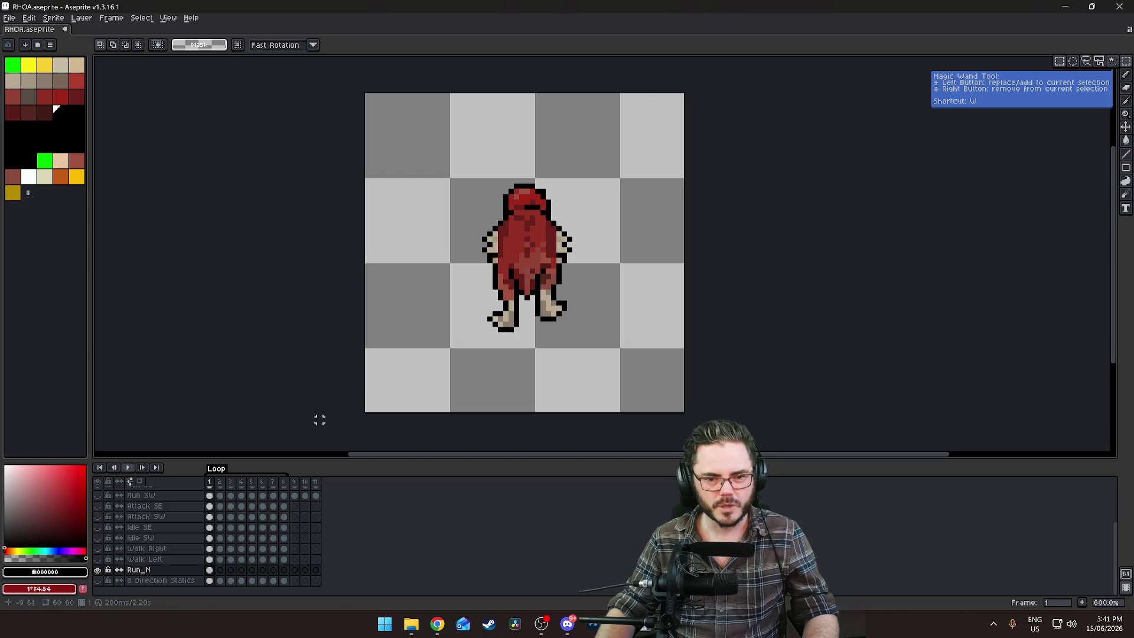
{"action": "left_click", "coordinate": [98, 570]}
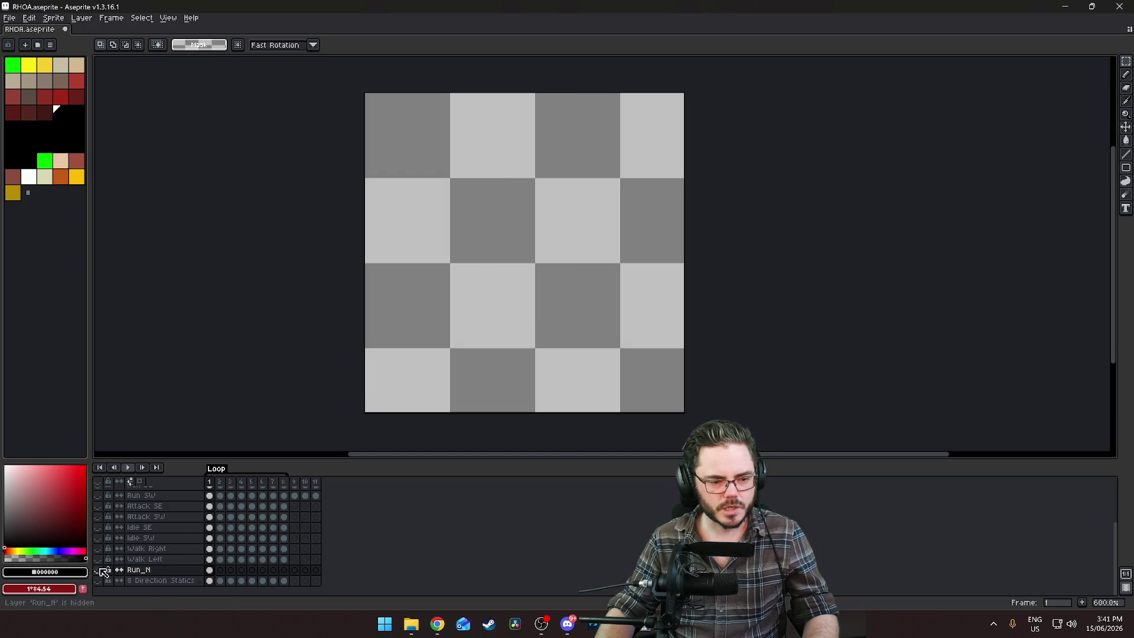
{"action": "left_click", "coordinate": [98, 560]}
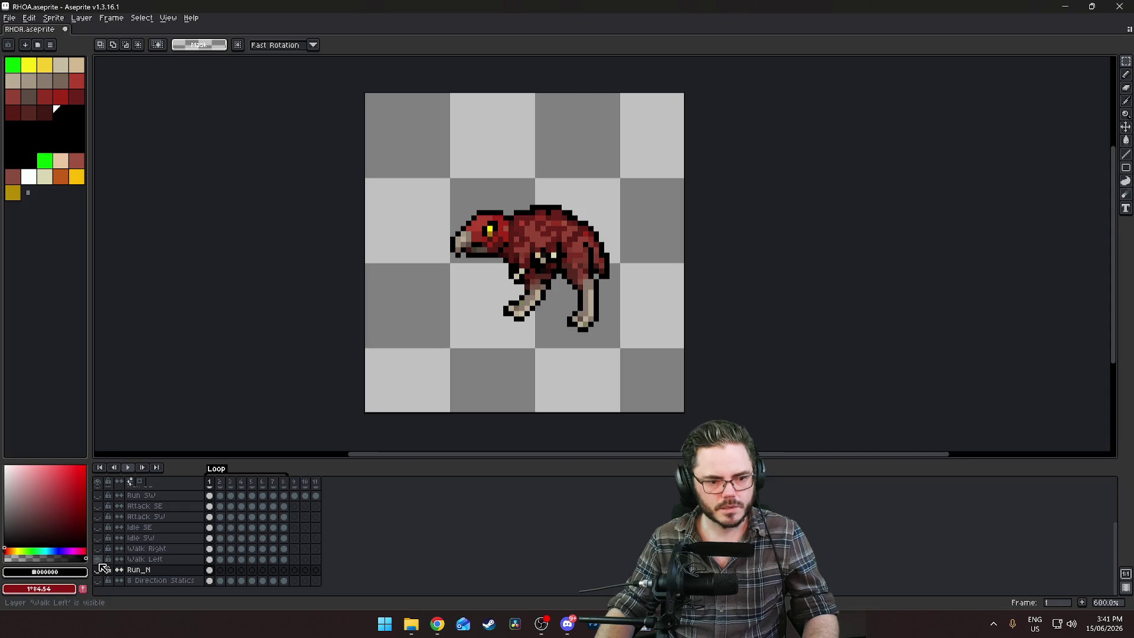
{"action": "left_click", "coordinate": [99, 560]}
{"action": "left_click", "coordinate": [98, 570]}
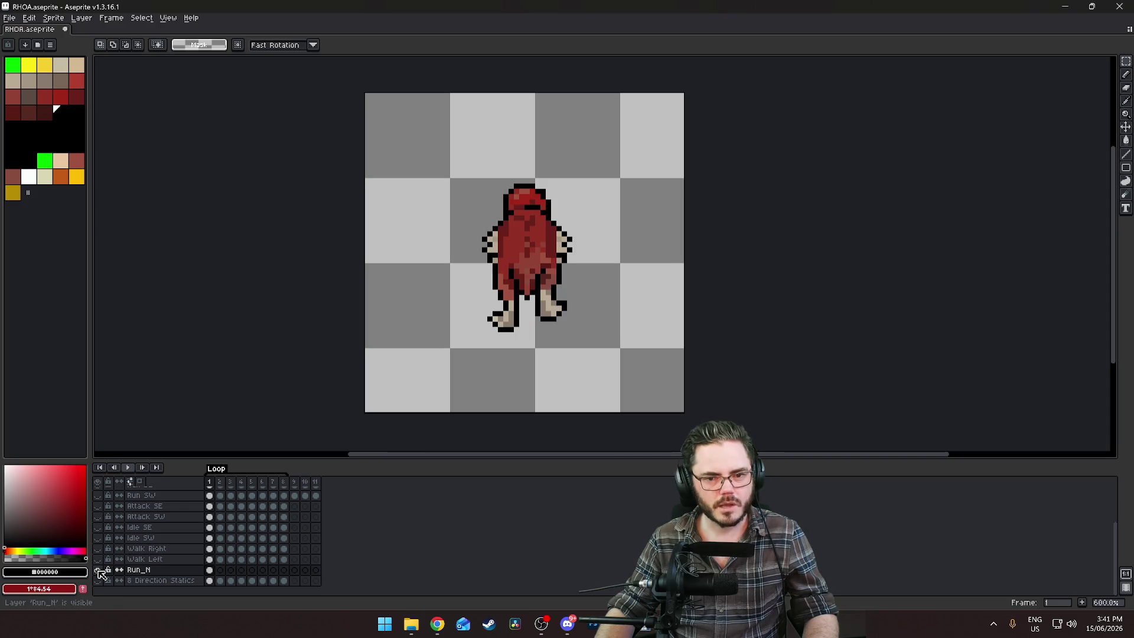
{"action": "left_click", "coordinate": [98, 560]}
{"action": "left_click", "coordinate": [98, 570]}
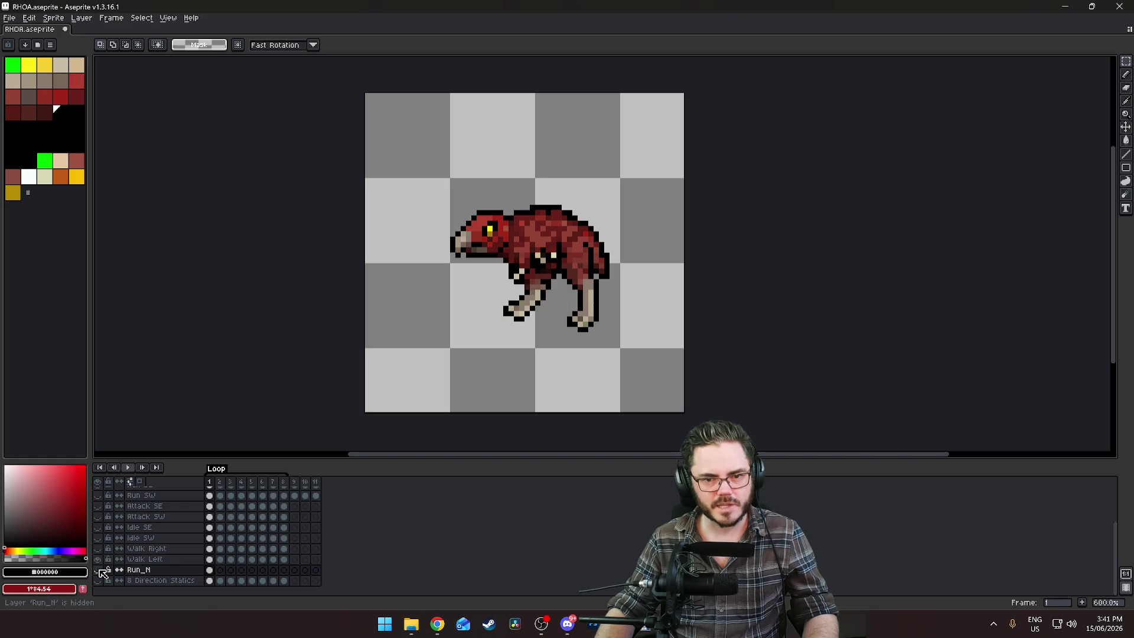
{"action": "left_click", "coordinate": [98, 559]}
{"action": "left_click", "coordinate": [99, 570]}
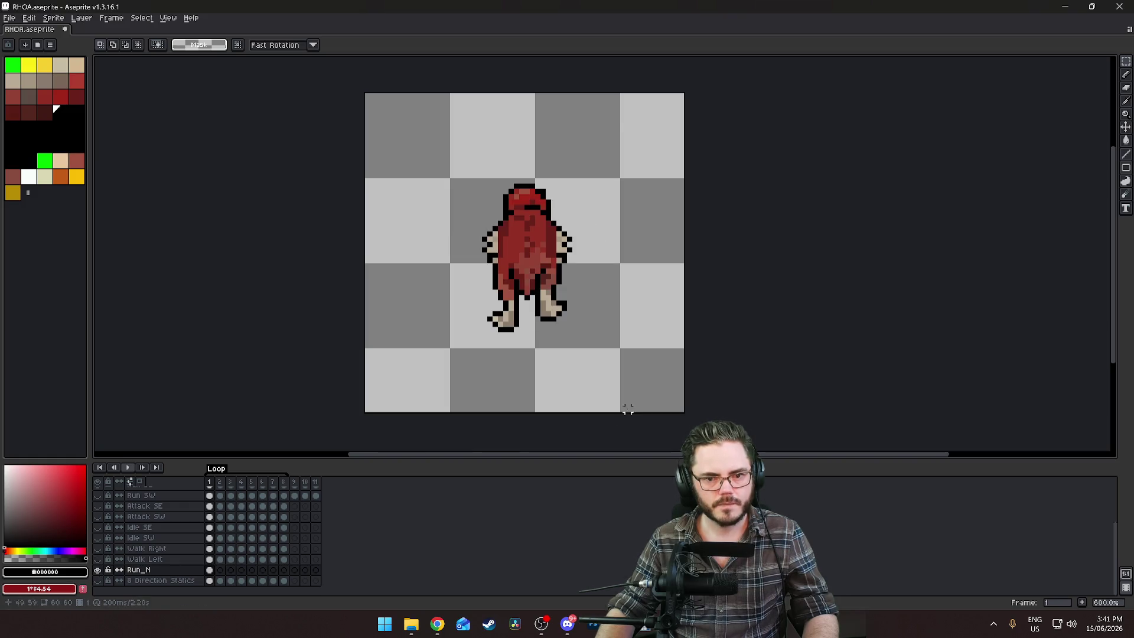
Select the left foot, nudge it up four pixels, commit and deselect
{"action": "scroll", "coordinate": [456, 273], "scroll_direction": "up", "scroll_amount": 3}
{"action": "left_click_drag", "start_coordinate": [435, 248], "coordinate": [507, 310]}
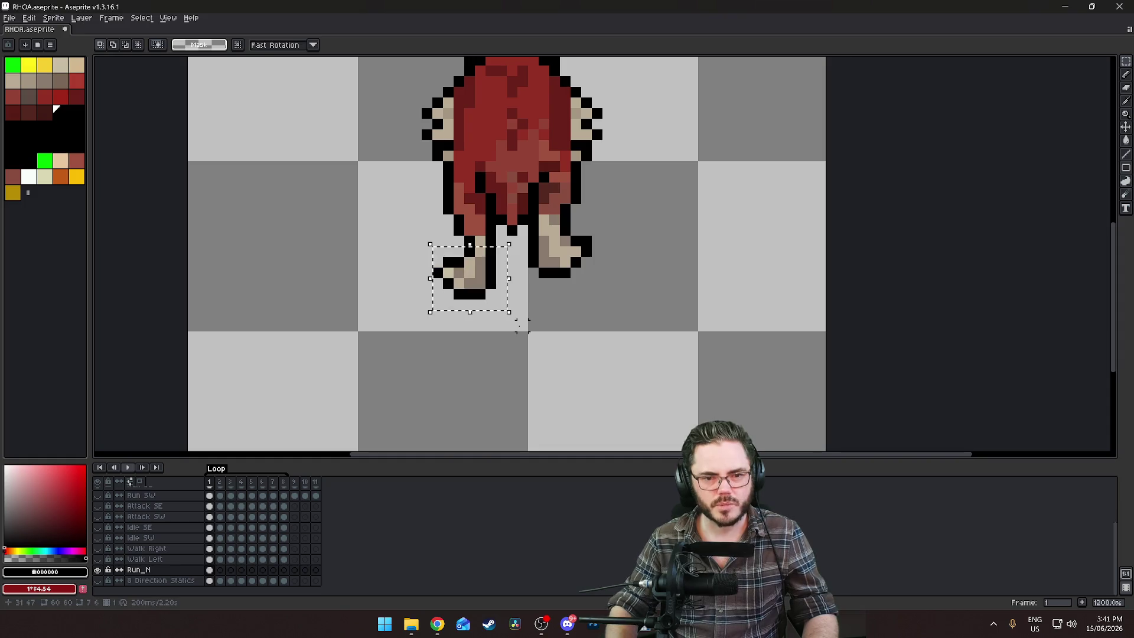
{"action": "key", "text": "Up"}
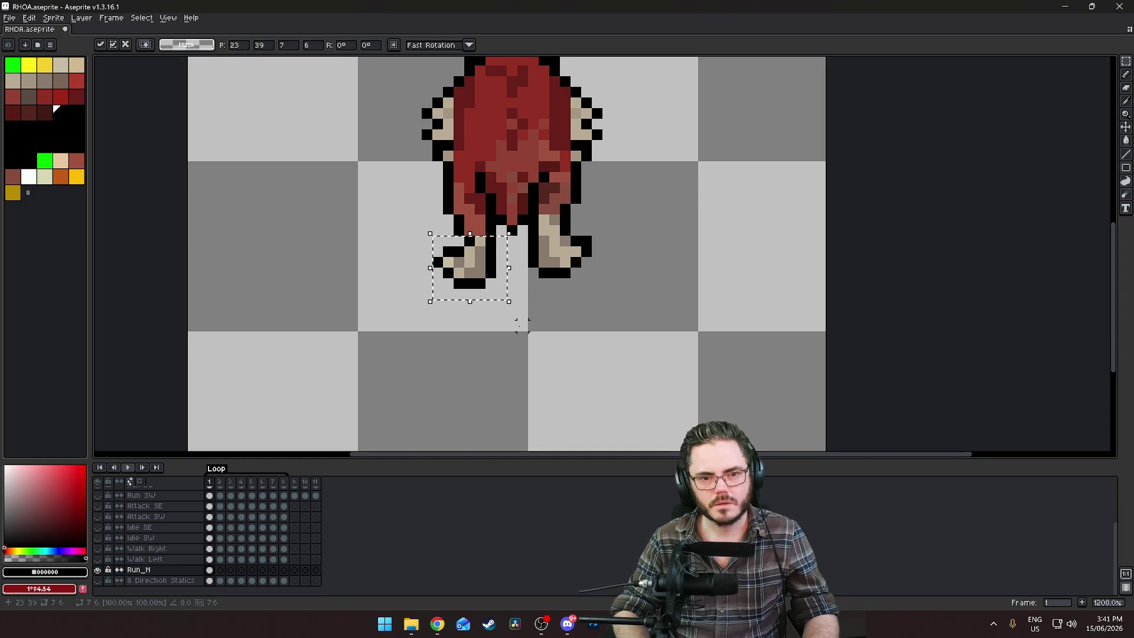
{"action": "key", "text": "Up"}
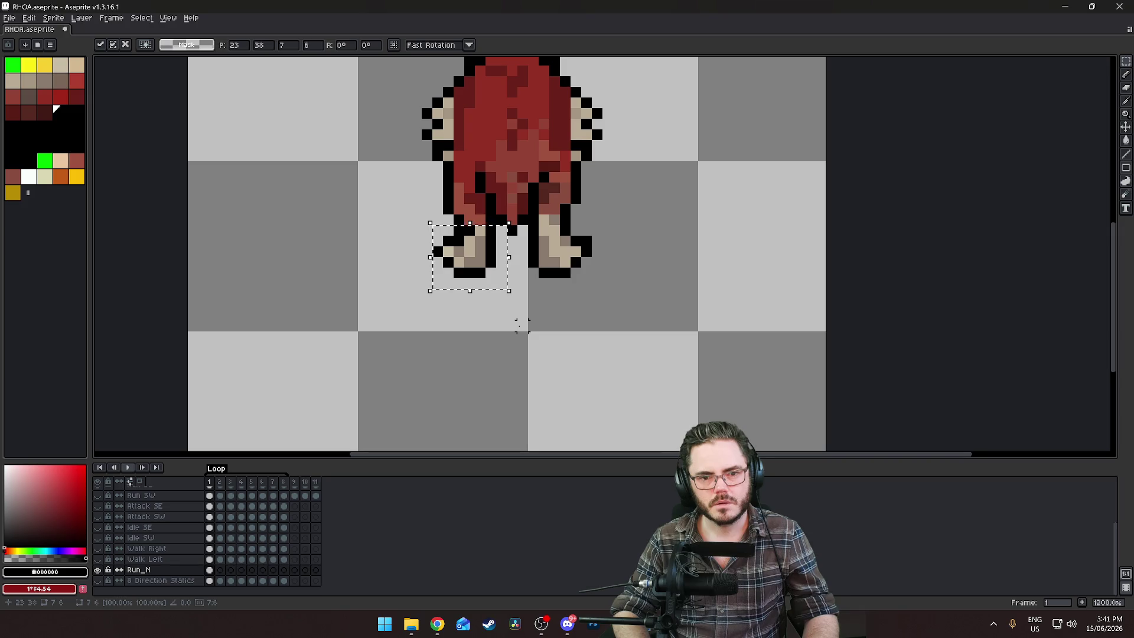
{"action": "key", "text": "Up"}
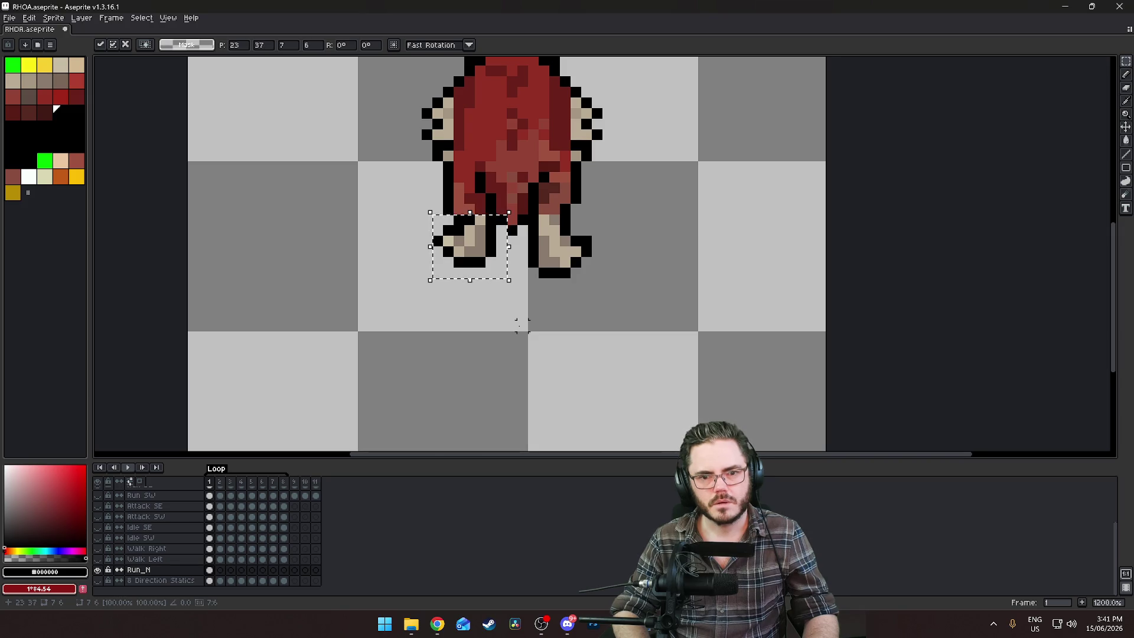
{"action": "key", "text": "Up"}
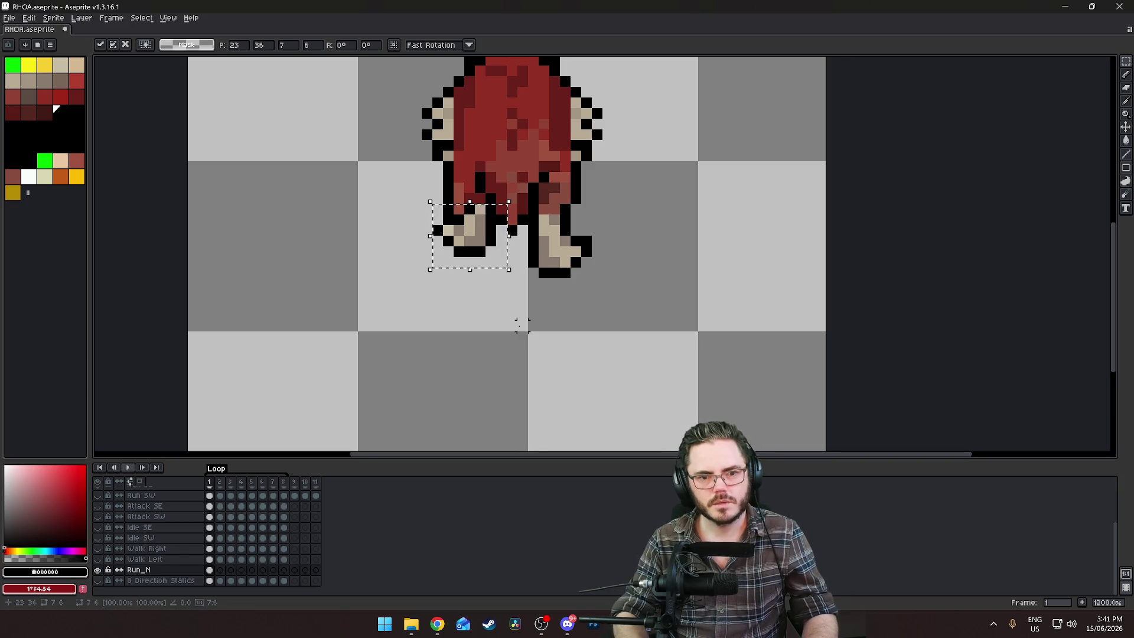
{"action": "key", "text": "Return"}
{"action": "key", "text": "ctrl+d"}
Erase two stray pixels on the left leg with the Pencil
{"action": "scroll", "coordinate": [378, 218], "scroll_direction": "down", "scroll_amount": 2}
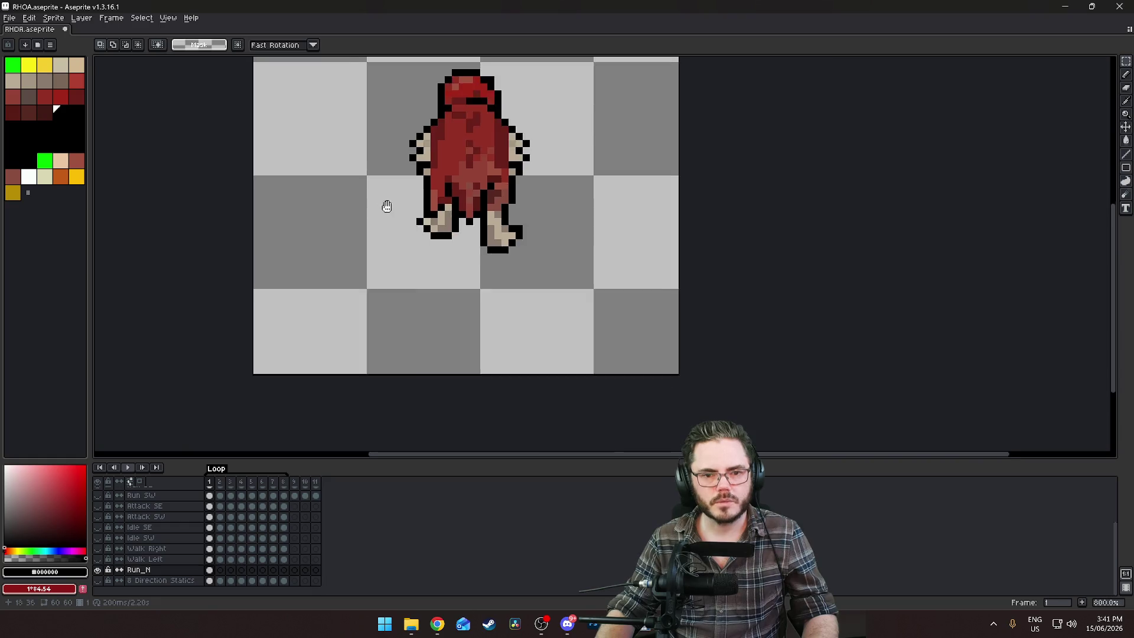
{"action": "key", "text": "b"}
{"action": "scroll", "coordinate": [414, 307], "scroll_direction": "up", "scroll_amount": 5}
{"action": "right_click", "coordinate": [480, 294]}
{"action": "right_click", "coordinate": [502, 293]}
Redraw the left leg's black outline pixels
{"action": "key", "text": "b"}
{"action": "left_click", "coordinate": [488, 274]}
{"action": "left_click", "coordinate": [501, 271]}
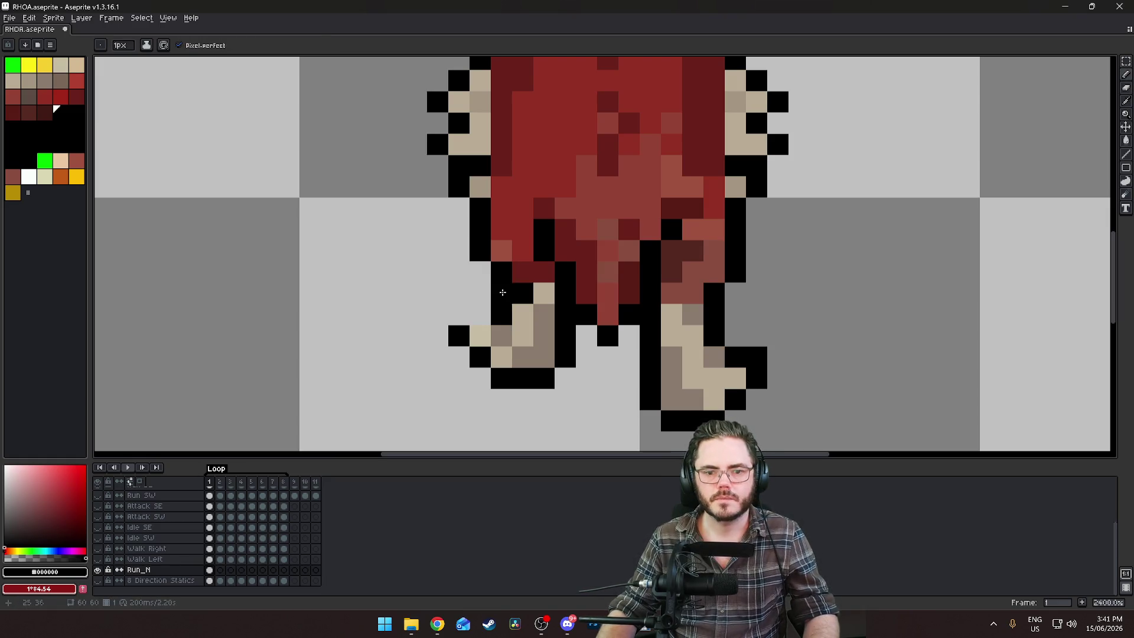
{"action": "left_click", "coordinate": [480, 313]}
{"action": "scroll", "coordinate": [667, 384], "scroll_direction": "down", "scroll_amount": 4}
{"action": "scroll", "coordinate": [732, 392], "scroll_direction": "up", "scroll_amount": 2}
{"action": "scroll", "coordinate": [649, 378], "scroll_direction": "down", "scroll_amount": 2}
{"action": "scroll", "coordinate": [570, 345], "scroll_direction": "down", "scroll_amount": 3}
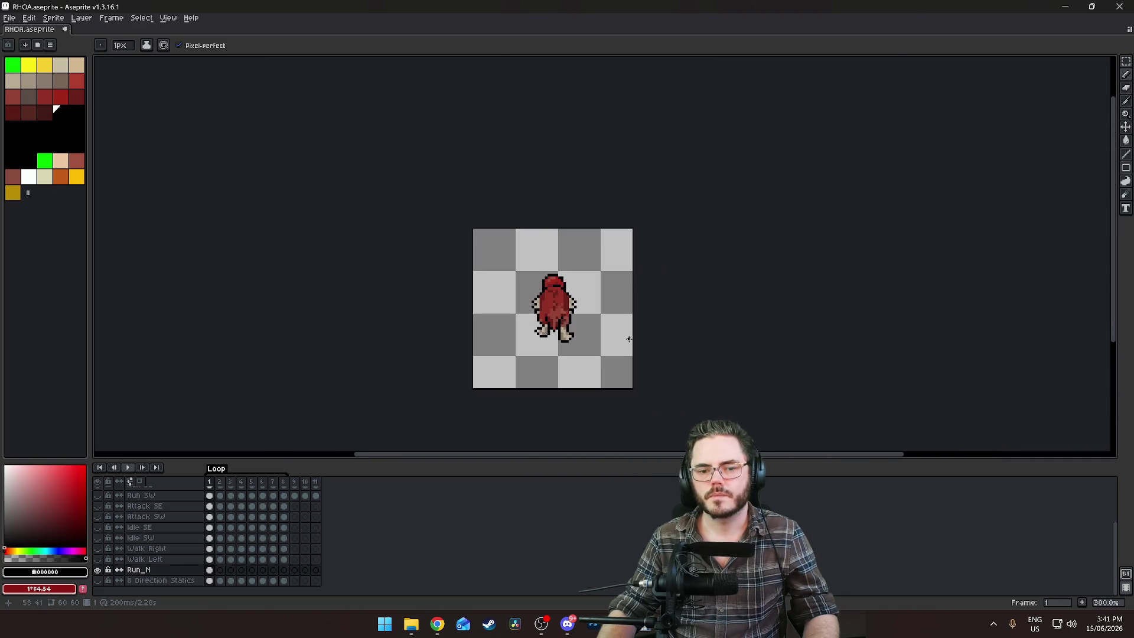
{"action": "scroll", "coordinate": [642, 319], "scroll_direction": "up", "scroll_amount": 2}
{"action": "scroll", "coordinate": [443, 296], "scroll_direction": "up", "scroll_amount": 2}
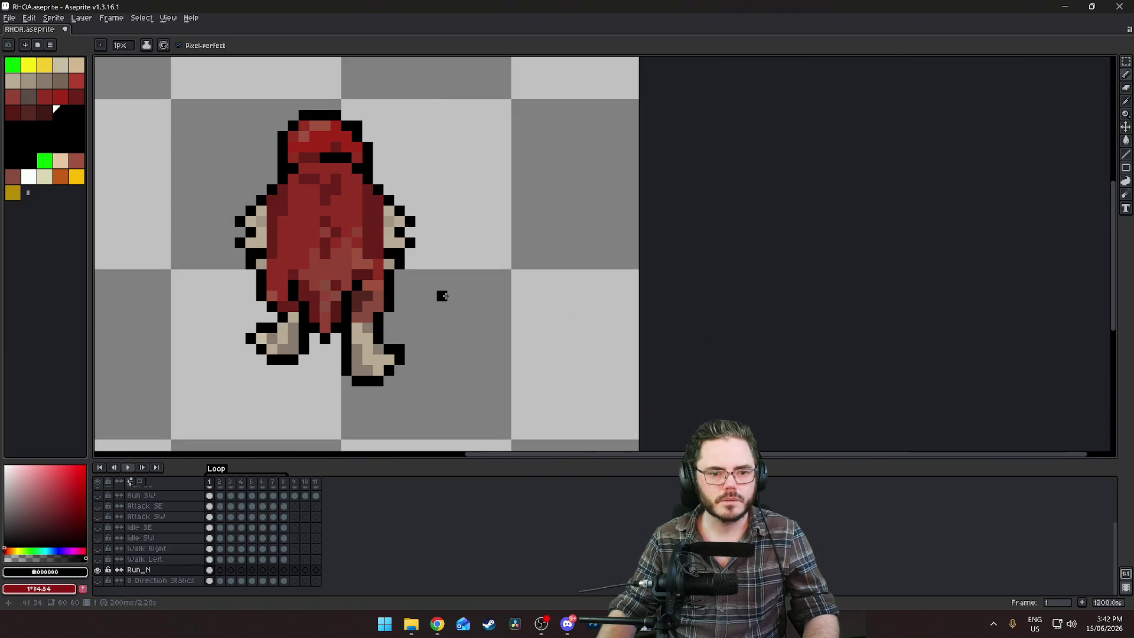
{"action": "scroll", "coordinate": [601, 281], "scroll_direction": "up", "scroll_amount": 2}
{"action": "left_click_drag", "start_coordinate": [601, 282], "coordinate": [596, 287]}
Erase dark pixels along the lower legs and repaint their black outline pixels
{"action": "left_click", "coordinate": [352, 350]}
{"action": "left_click_drag", "start_coordinate": [394, 350], "coordinate": [331, 372]}
{"action": "key", "text": "b"}
{"action": "left_click", "coordinate": [332, 367]}
{"action": "left_click", "coordinate": [351, 350]}
{"action": "left_click", "coordinate": [394, 349]}
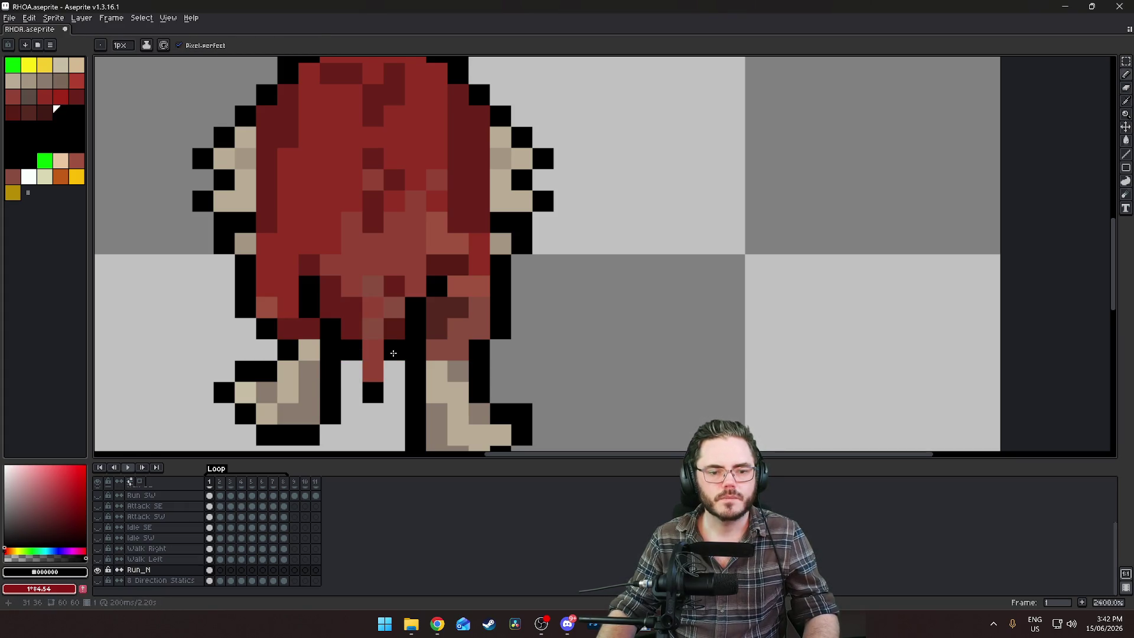
{"action": "left_click", "coordinate": [353, 371]}
{"action": "left_click", "coordinate": [394, 371]}
{"action": "left_click", "coordinate": [459, 435]}
Erase the row of black pixels between the legs
{"action": "scroll", "coordinate": [745, 359], "scroll_direction": "down", "scroll_amount": 7}
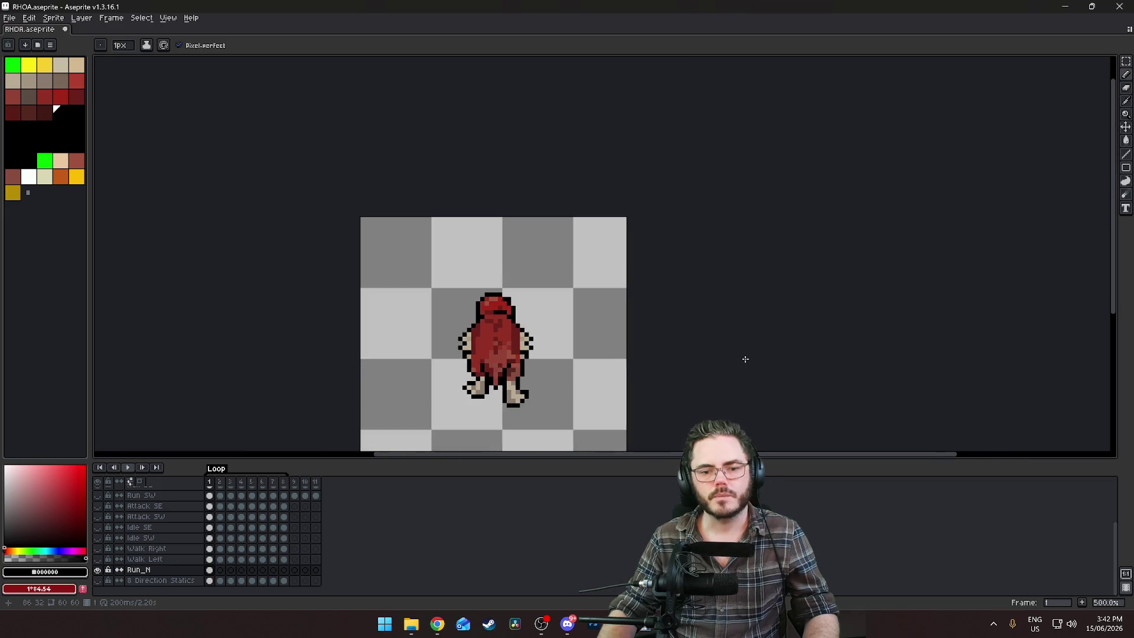
{"action": "scroll", "coordinate": [741, 360], "scroll_direction": "down", "scroll_amount": 3}
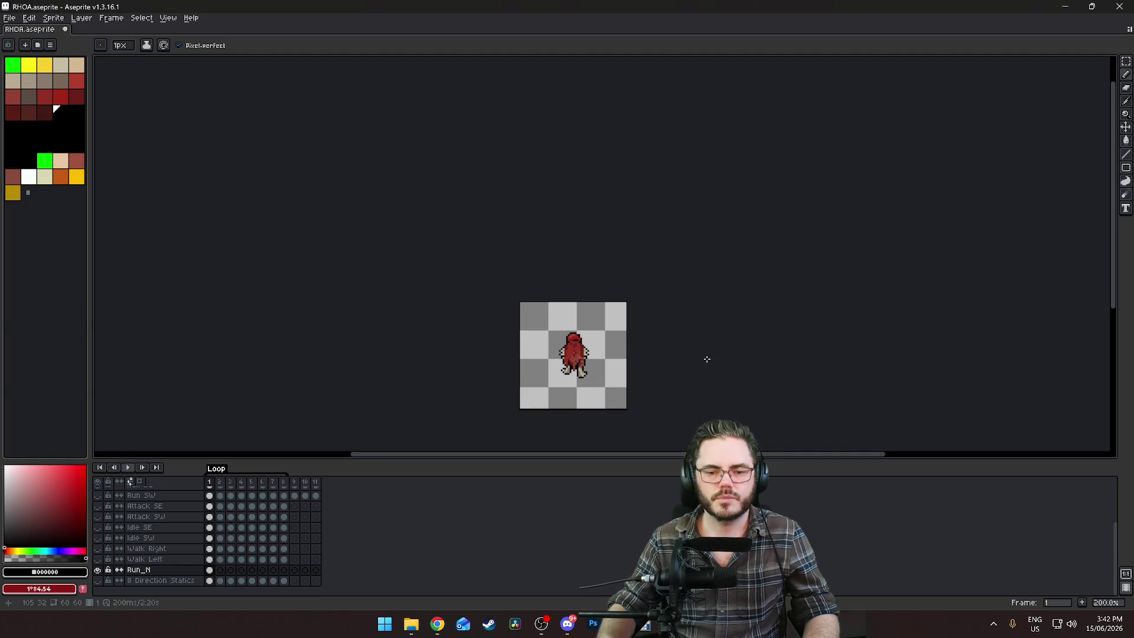
{"action": "scroll", "coordinate": [590, 354], "scroll_direction": "up", "scroll_amount": 6}
{"action": "left_click_drag", "start_coordinate": [420, 311], "coordinate": [521, 153]}
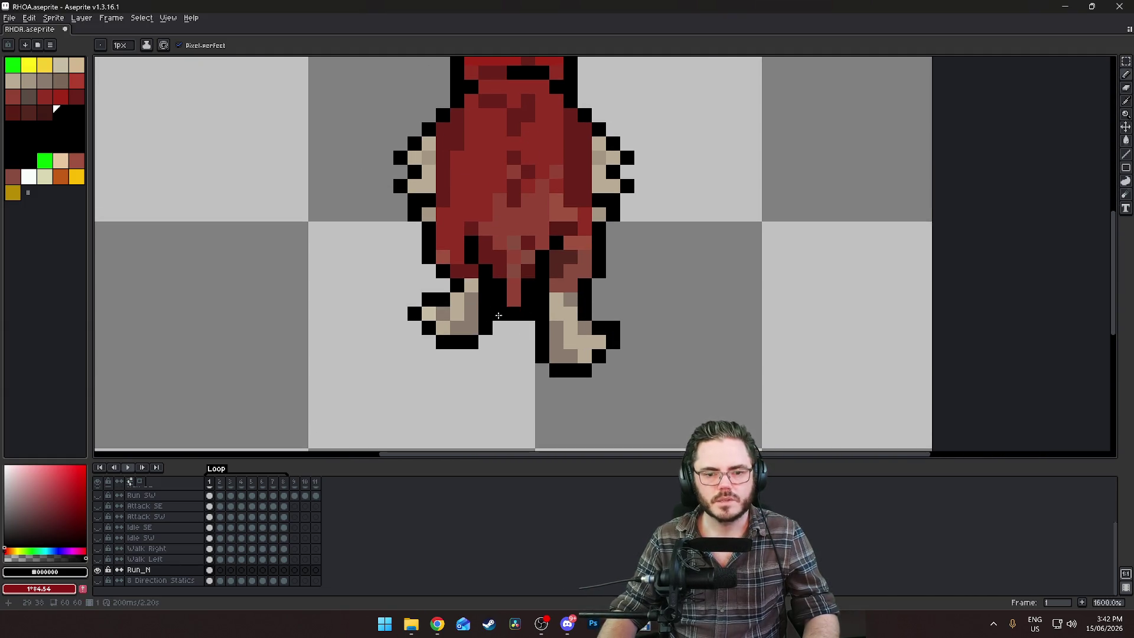
{"action": "scroll", "coordinate": [715, 319], "scroll_direction": "down", "scroll_amount": 7}
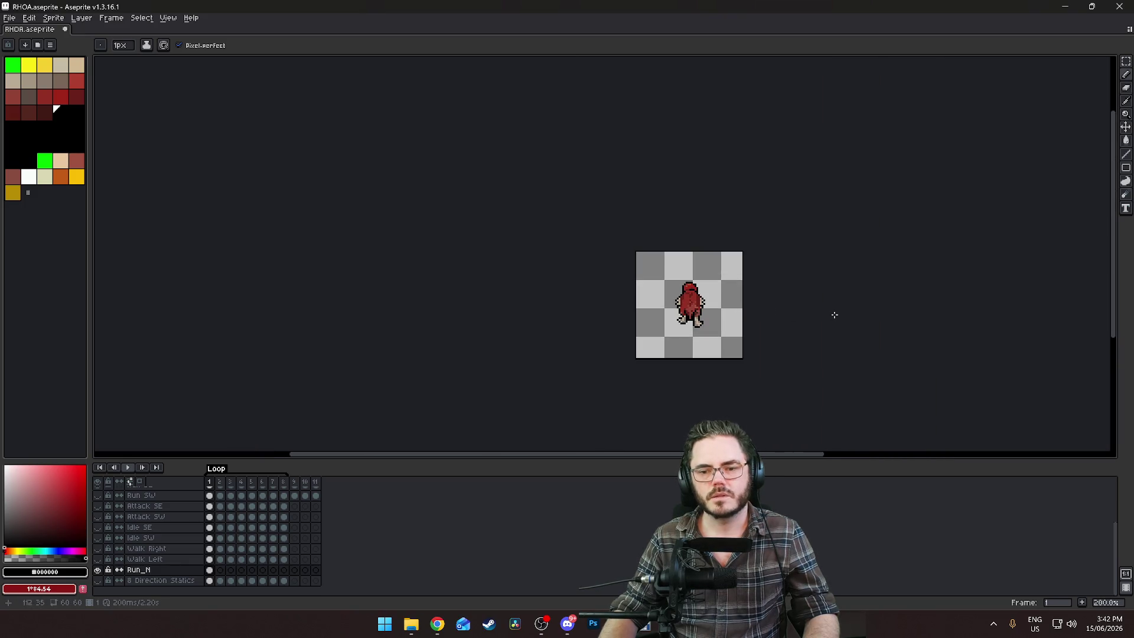
{"action": "scroll", "coordinate": [739, 301], "scroll_direction": "up", "scroll_amount": 6}
{"action": "left_click_drag", "start_coordinate": [498, 189], "coordinate": [605, 83]}
{"action": "key", "text": "e"}
{"action": "left_click_drag", "start_coordinate": [439, 335], "coordinate": [468, 334]}
{"action": "scroll", "coordinate": [608, 331], "scroll_direction": "down", "scroll_amount": 5}
{"action": "scroll", "coordinate": [679, 321], "scroll_direction": "up", "scroll_amount": 5}
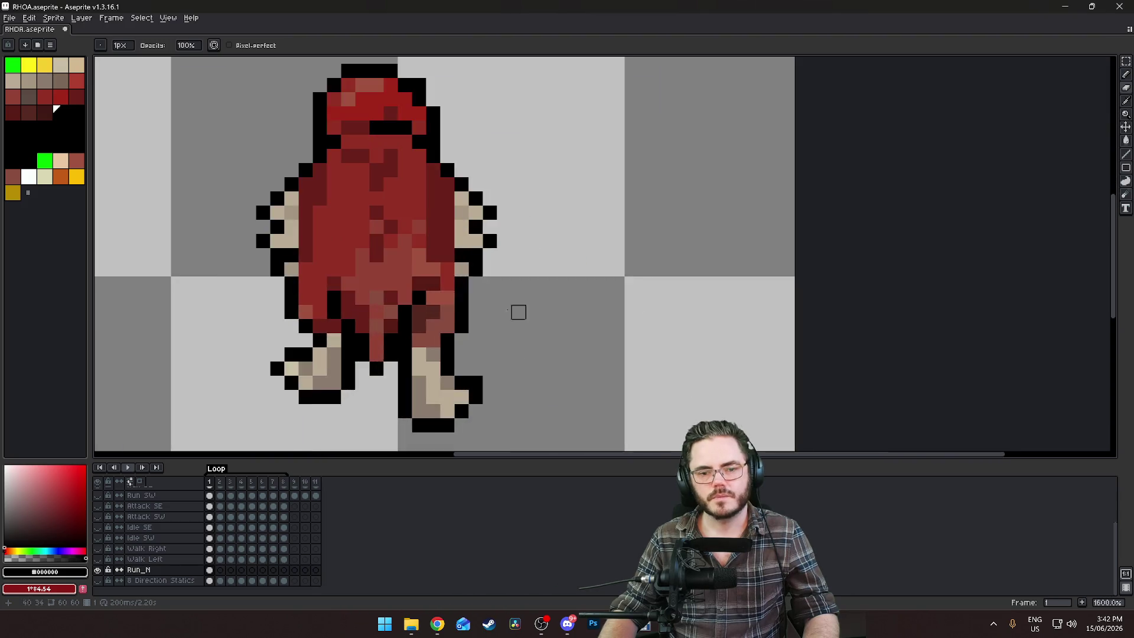
{"action": "scroll", "coordinate": [437, 321], "scroll_direction": "up", "scroll_amount": 3}
Sample dark red #6a211a and paint the gap pixels between the legs with it
{"action": "left_click", "coordinate": [311, 354], "text": "alt"}
{"action": "left_click", "coordinate": [289, 359]}
{"action": "left_click", "coordinate": [289, 331], "text": "alt"}
{"action": "key", "text": "b"}
{"action": "left_click", "coordinate": [290, 352]}
{"action": "left_click", "coordinate": [346, 360]}
{"action": "left_click", "coordinate": [403, 360]}
{"action": "scroll", "coordinate": [582, 329], "scroll_direction": "down", "scroll_amount": 5}
{"action": "scroll", "coordinate": [718, 345], "scroll_direction": "down", "scroll_amount": 2}
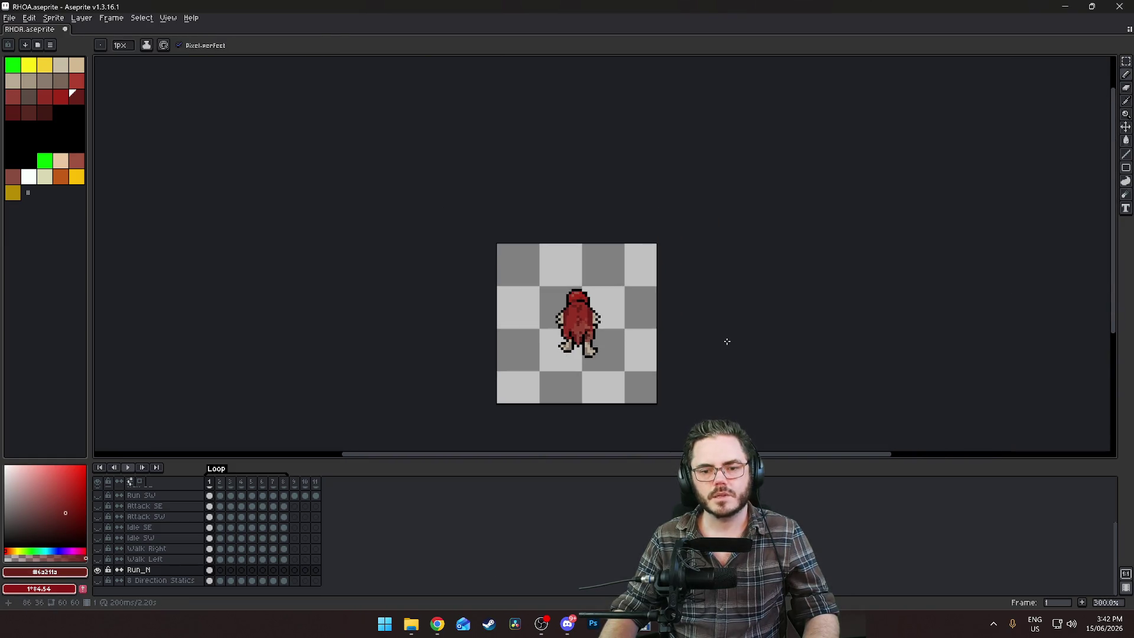
{"action": "scroll", "coordinate": [726, 341], "scroll_direction": "down", "scroll_amount": 1}
{"action": "scroll", "coordinate": [391, 354], "scroll_direction": "up", "scroll_amount": 6}
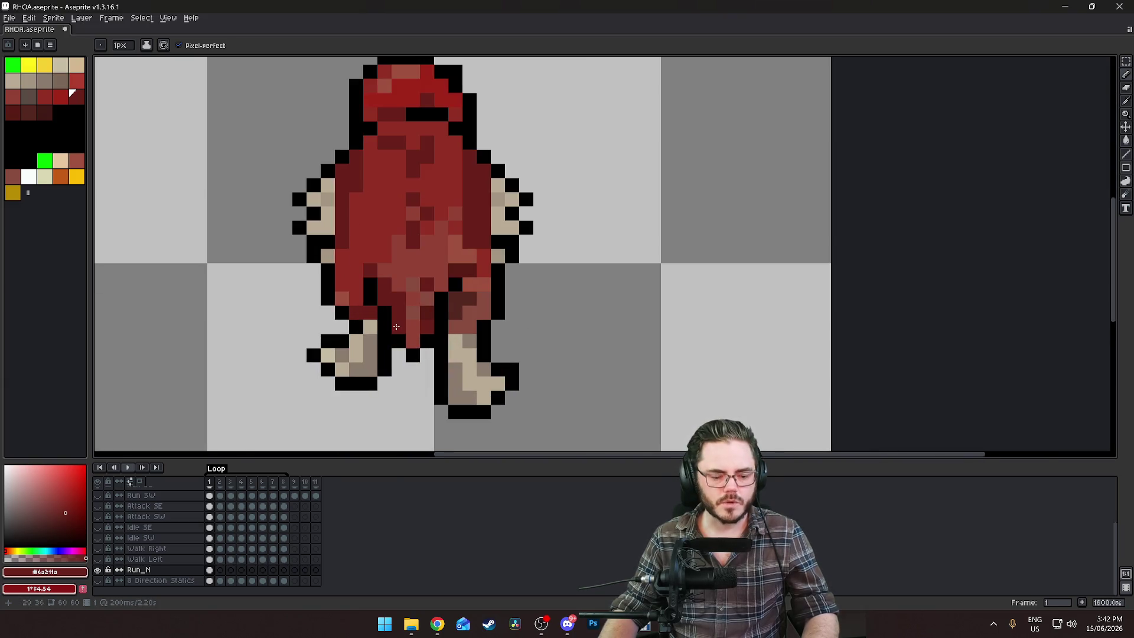
Undo the last pencil strokes on the legs
{"action": "key", "text": "ctrl+z"}
{"action": "key", "text": "ctrl+z"}
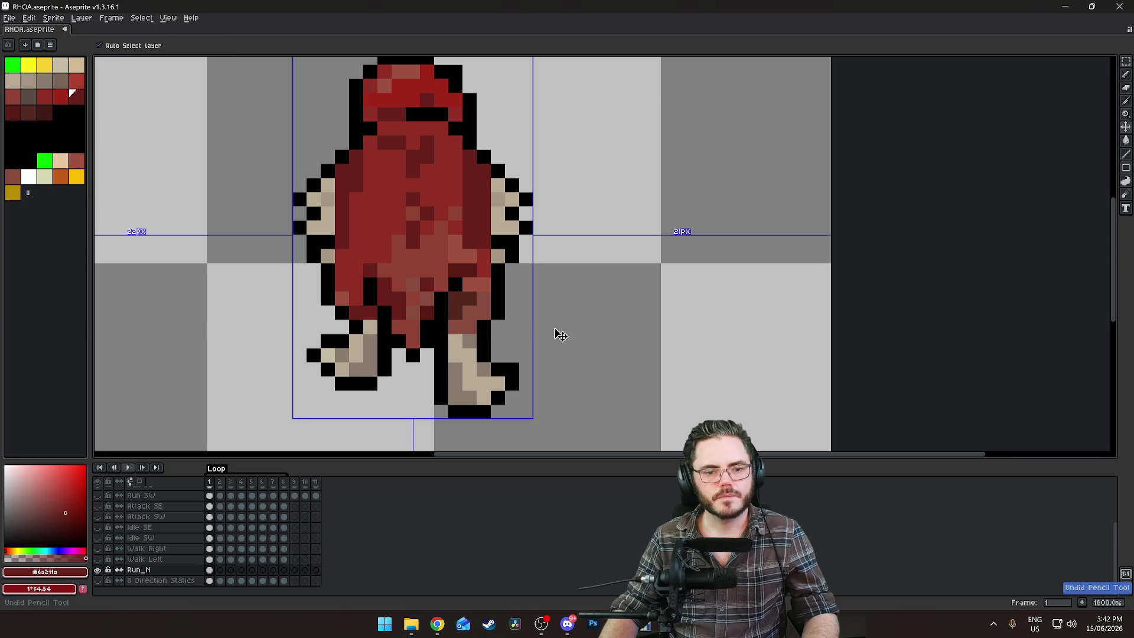
{"action": "scroll", "coordinate": [660, 311], "scroll_direction": "down", "scroll_amount": 4}
{"action": "scroll", "coordinate": [659, 311], "scroll_direction": "down", "scroll_amount": 2}
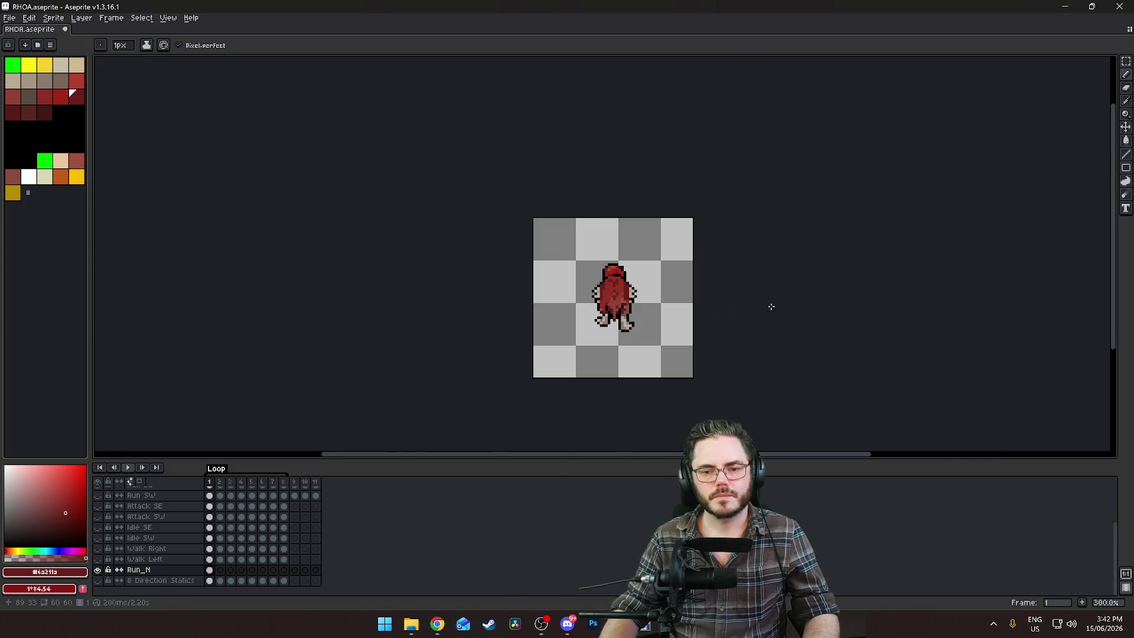
{"action": "scroll", "coordinate": [614, 295], "scroll_direction": "up", "scroll_amount": 4}
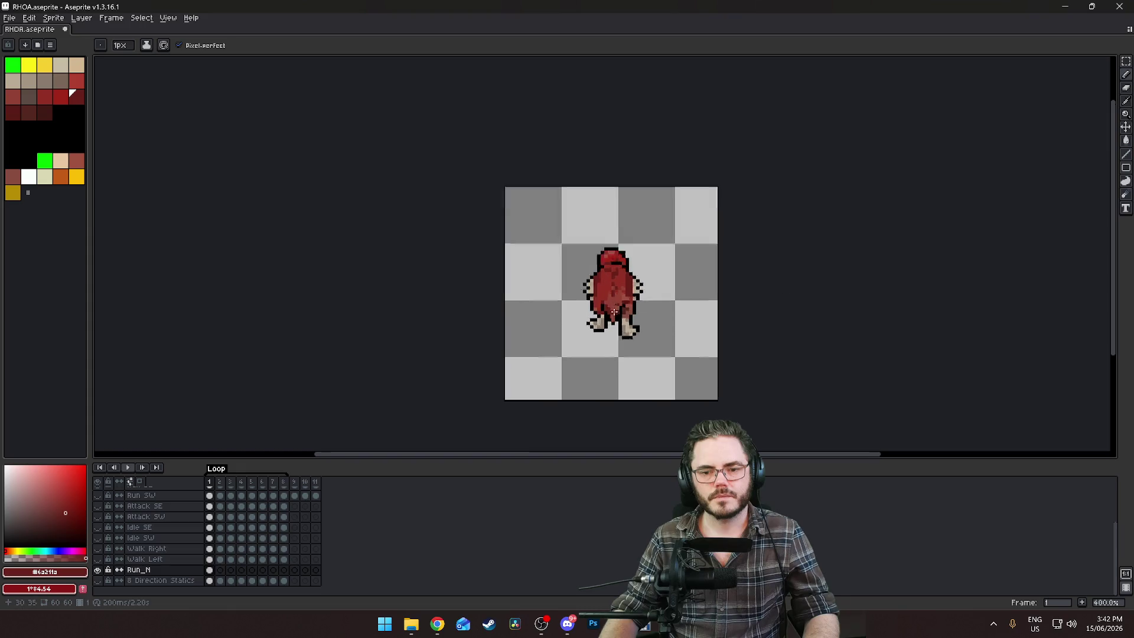
{"action": "scroll", "coordinate": [708, 307], "scroll_direction": "down", "scroll_amount": 3}
{"action": "scroll", "coordinate": [565, 290], "scroll_direction": "up", "scroll_amount": 4}
{"action": "scroll", "coordinate": [565, 290], "scroll_direction": "up", "scroll_amount": 5}
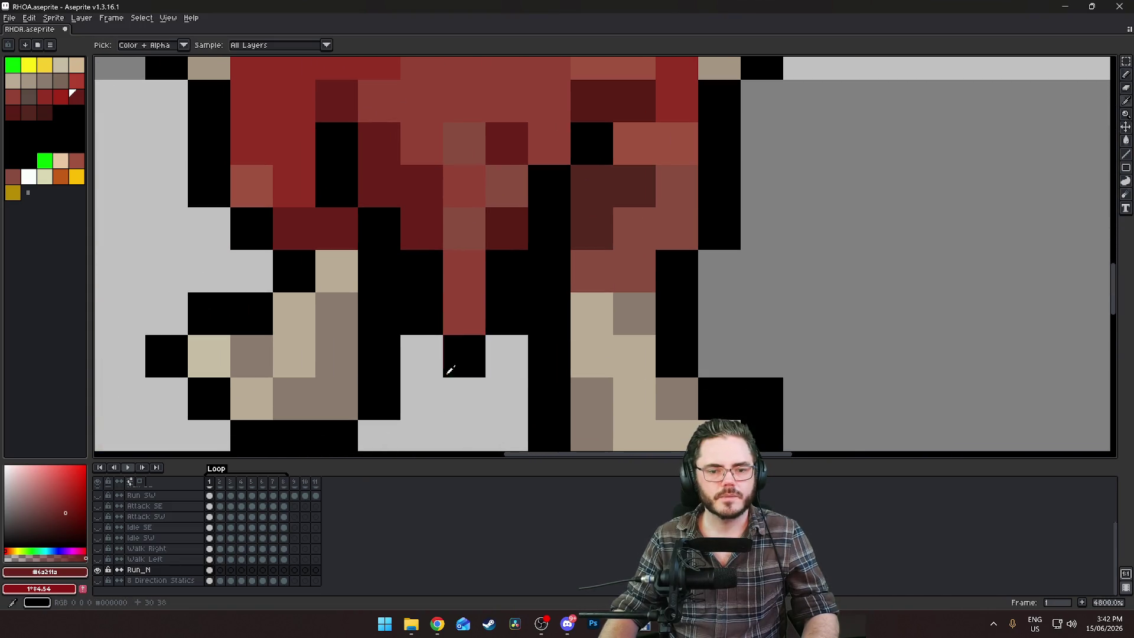
Paint a black pixel between the legs and erase a stray black pixel
{"action": "left_click", "coordinate": [465, 340], "text": "alt"}
{"action": "left_click", "coordinate": [465, 329]}
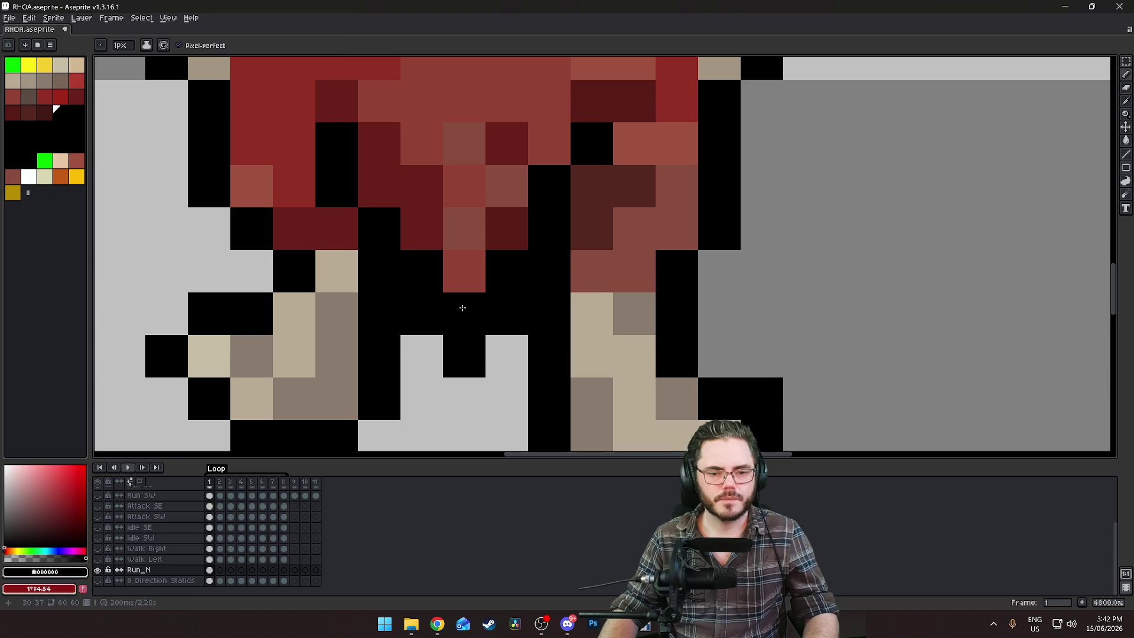
{"action": "key", "text": "e"}
{"action": "left_click", "coordinate": [470, 352]}
{"action": "scroll", "coordinate": [800, 274], "scroll_direction": "down", "scroll_amount": 10}
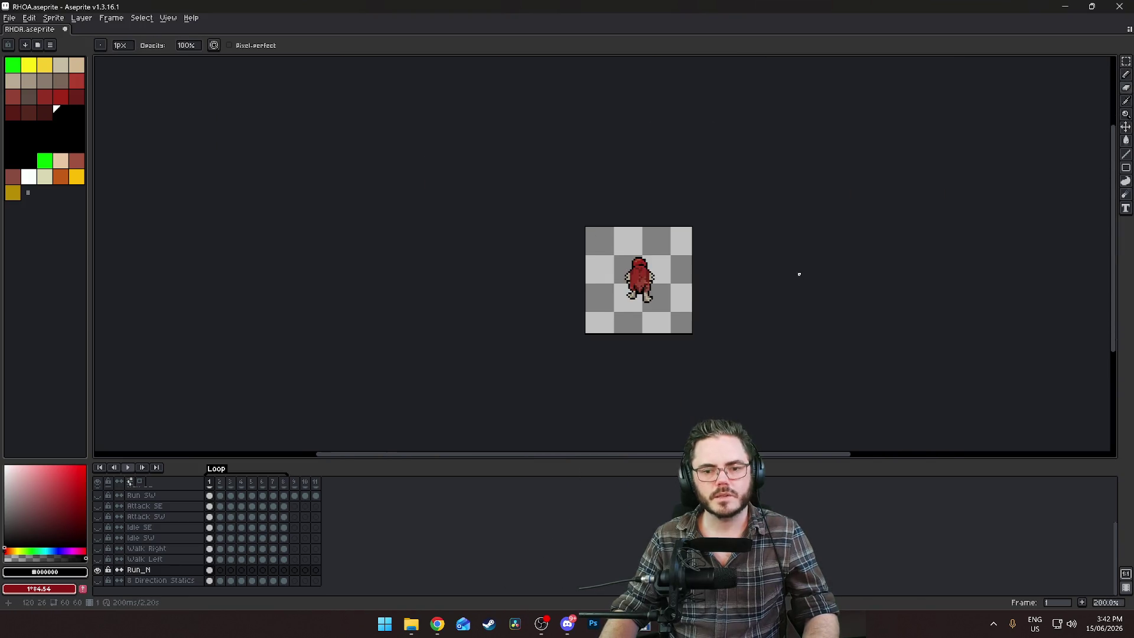
Recentre the view on the sprite's head and body
{"action": "left_click_drag", "start_coordinate": [764, 303], "coordinate": [653, 360]}
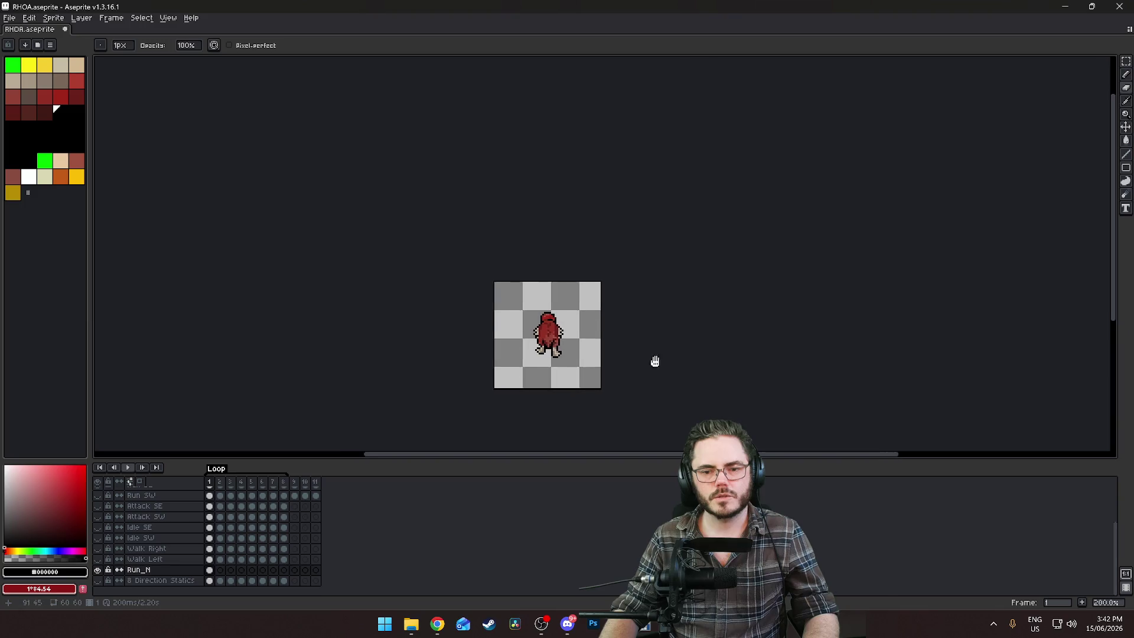
{"action": "scroll", "coordinate": [653, 360], "scroll_direction": "up", "scroll_amount": 3}
{"action": "left_click_drag", "start_coordinate": [595, 299], "coordinate": [621, 284]}
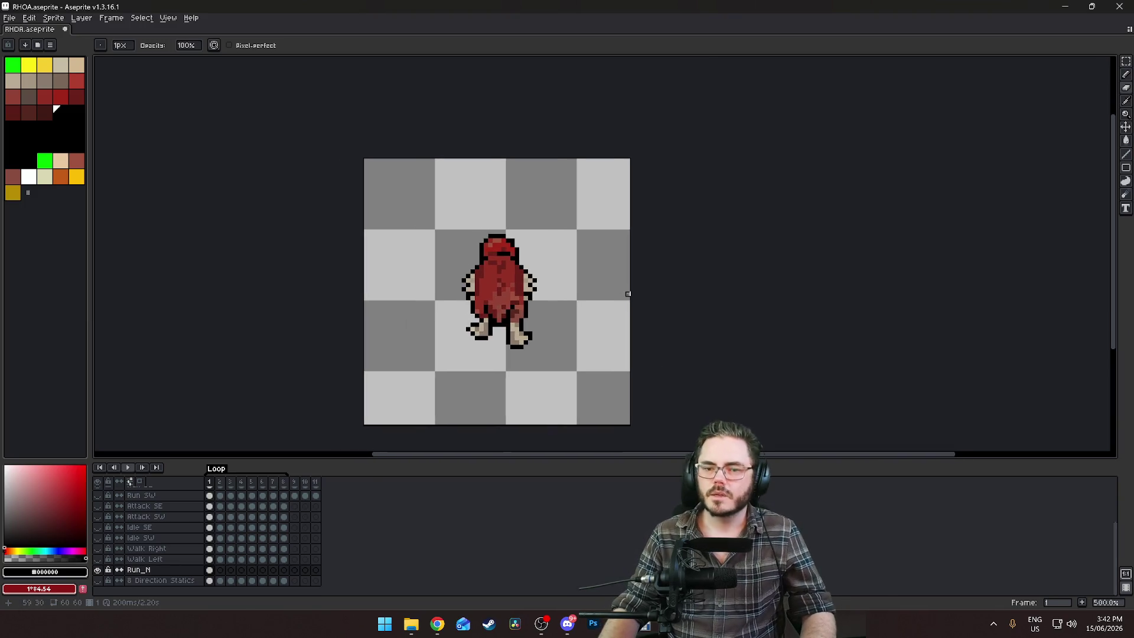
{"action": "left_click_drag", "start_coordinate": [557, 303], "coordinate": [603, 286]}
{"action": "scroll", "coordinate": [559, 248], "scroll_direction": "up", "scroll_amount": 3}
{"action": "left_click_drag", "start_coordinate": [555, 251], "coordinate": [552, 278]}
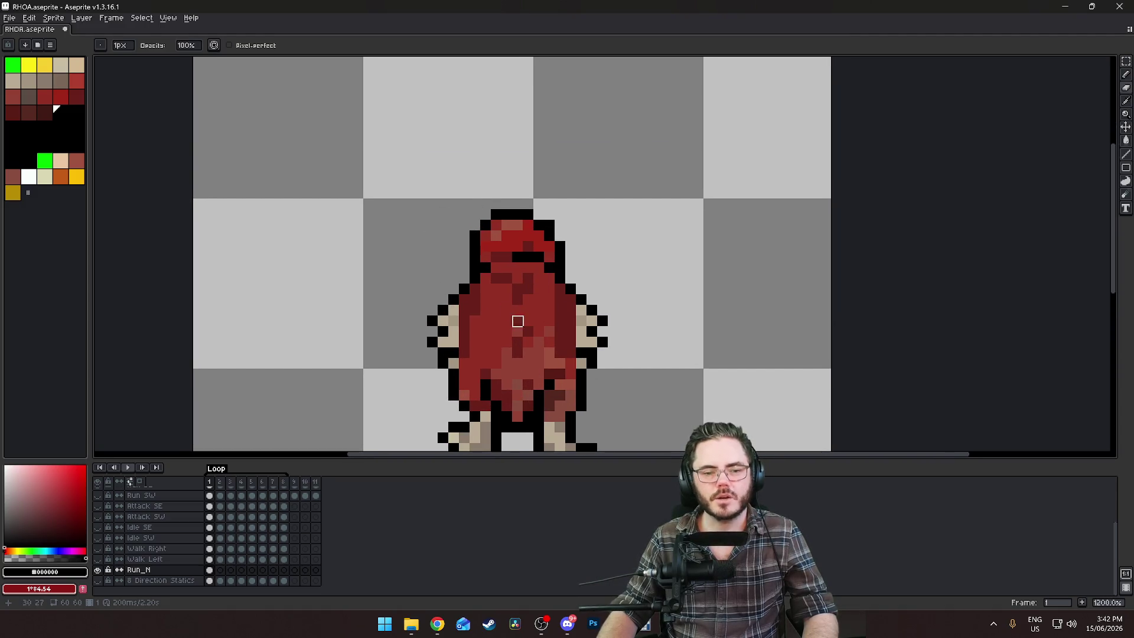
Sample beige #b8ab94 from the hand and paint it onto the head's top outline
{"action": "left_click", "coordinate": [454, 321], "text": "alt"}
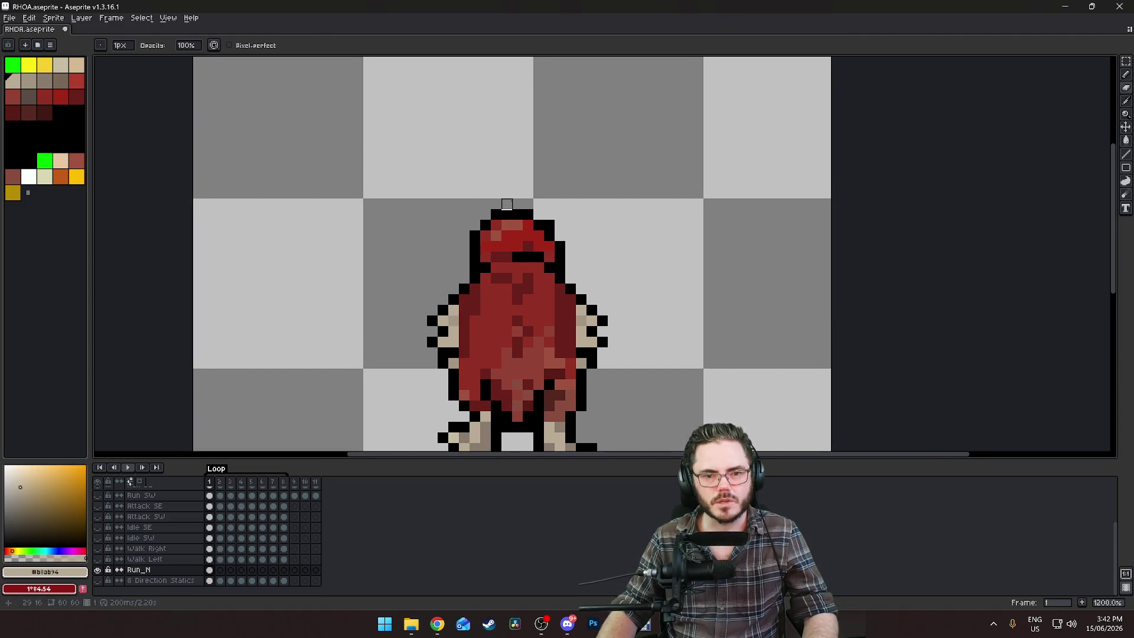
{"action": "left_click", "coordinate": [515, 213]}
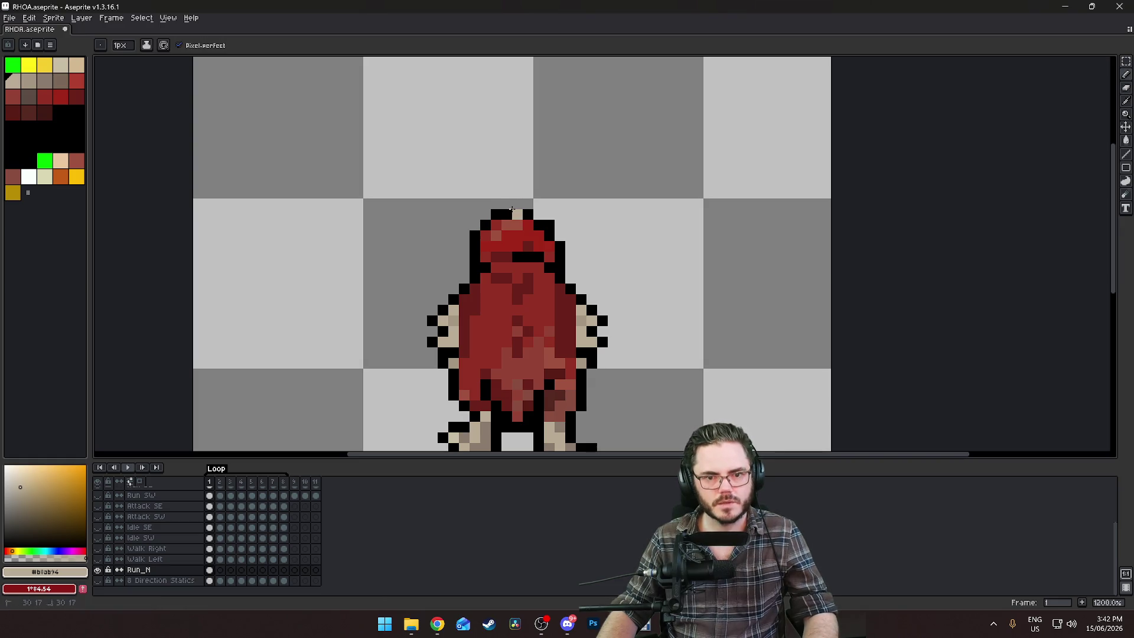
{"action": "key", "text": "alt"}
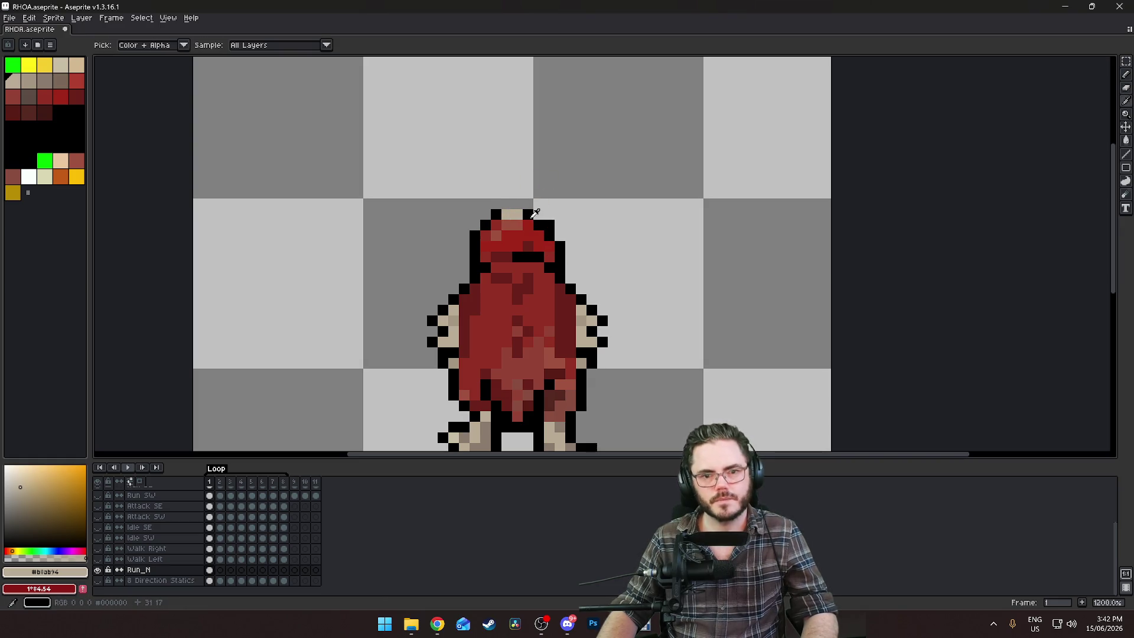
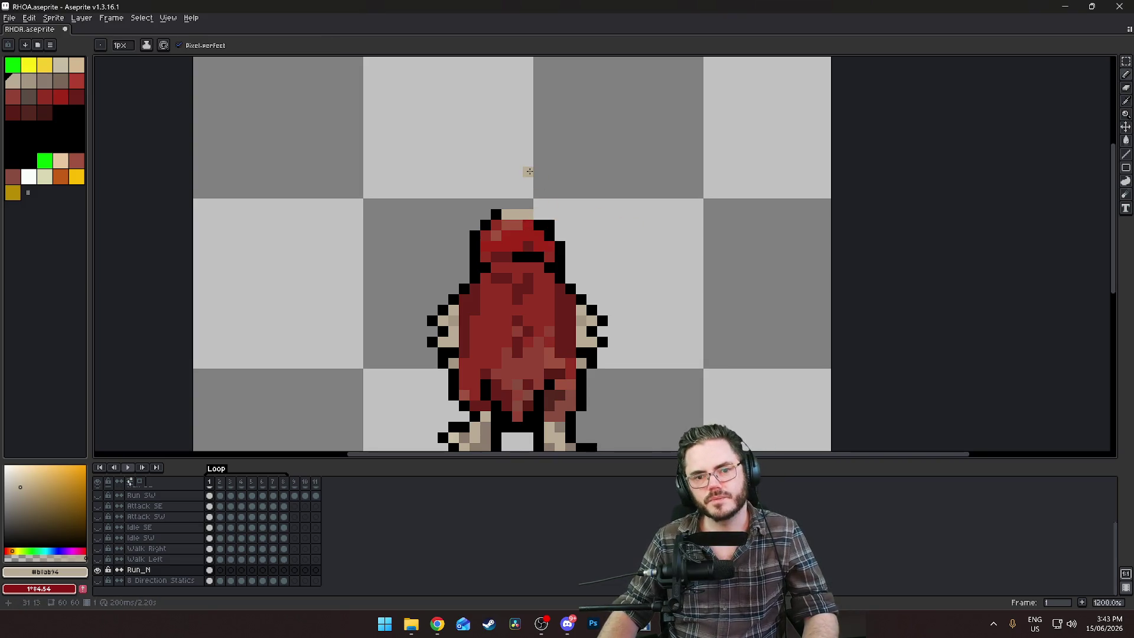
Erase the stray light pixels along the top of the hood outline
{"action": "left_click", "coordinate": [541, 223], "text": "alt"}
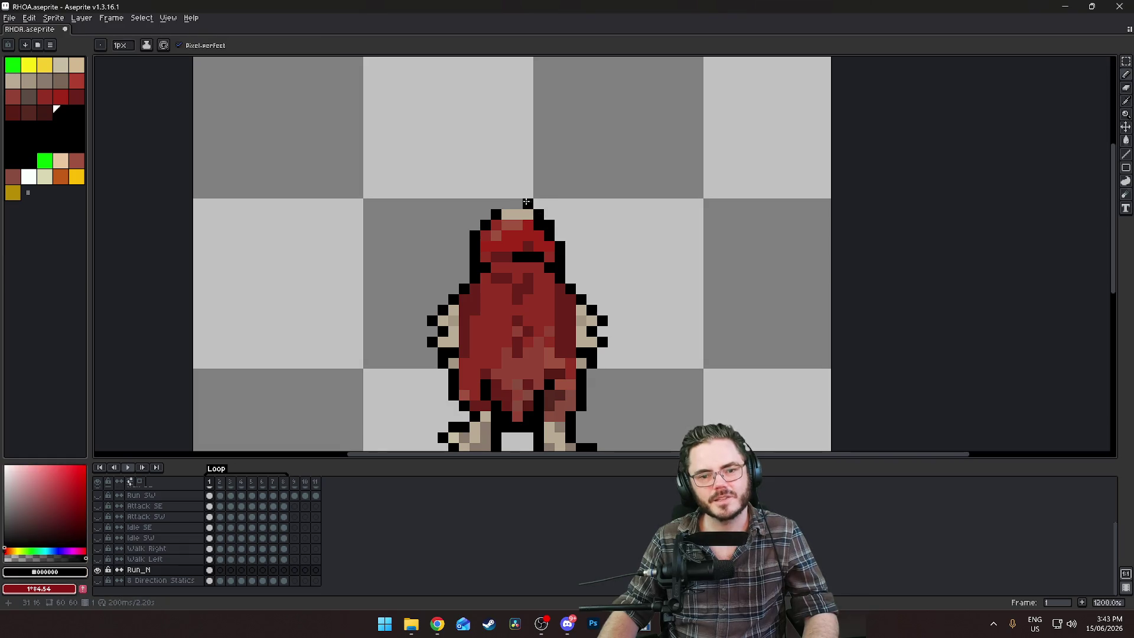
{"action": "scroll", "coordinate": [527, 202], "scroll_direction": "down", "scroll_amount": 6}
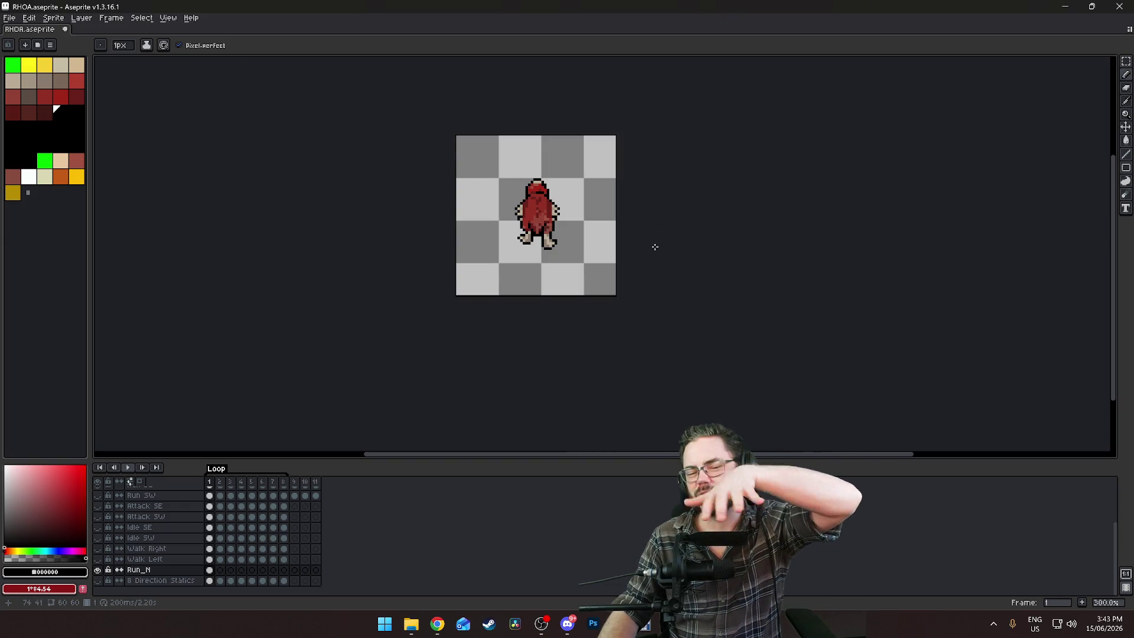
{"action": "left_click_drag", "start_coordinate": [675, 226], "coordinate": [687, 267]}
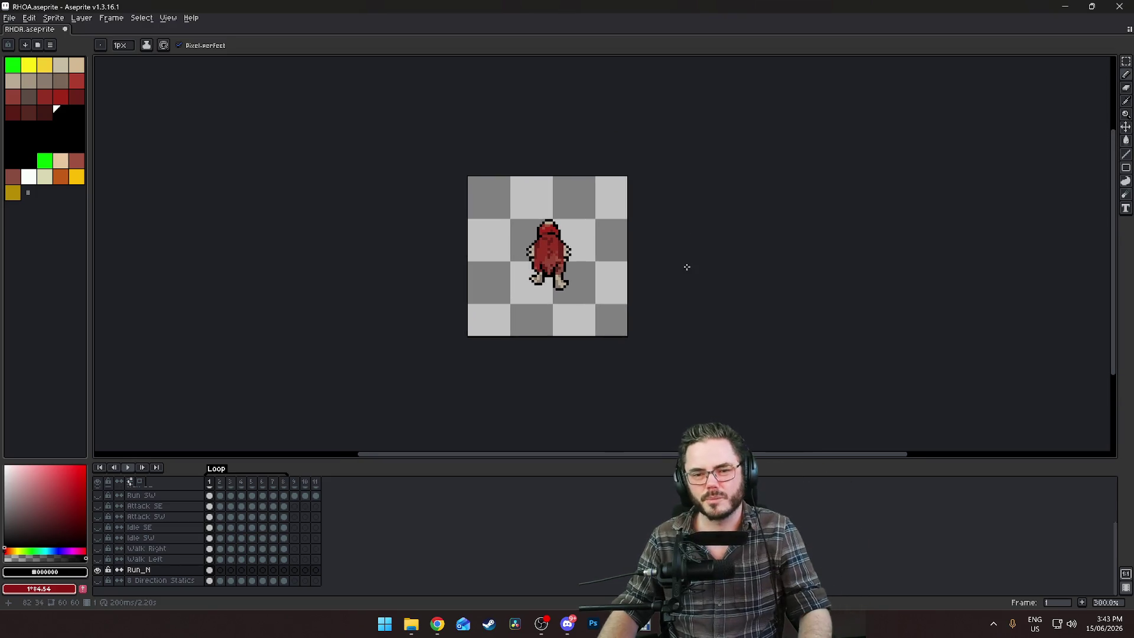
{"action": "scroll", "coordinate": [627, 246], "scroll_direction": "up", "scroll_amount": 2}
{"action": "left_click_drag", "start_coordinate": [603, 237], "coordinate": [719, 208]}
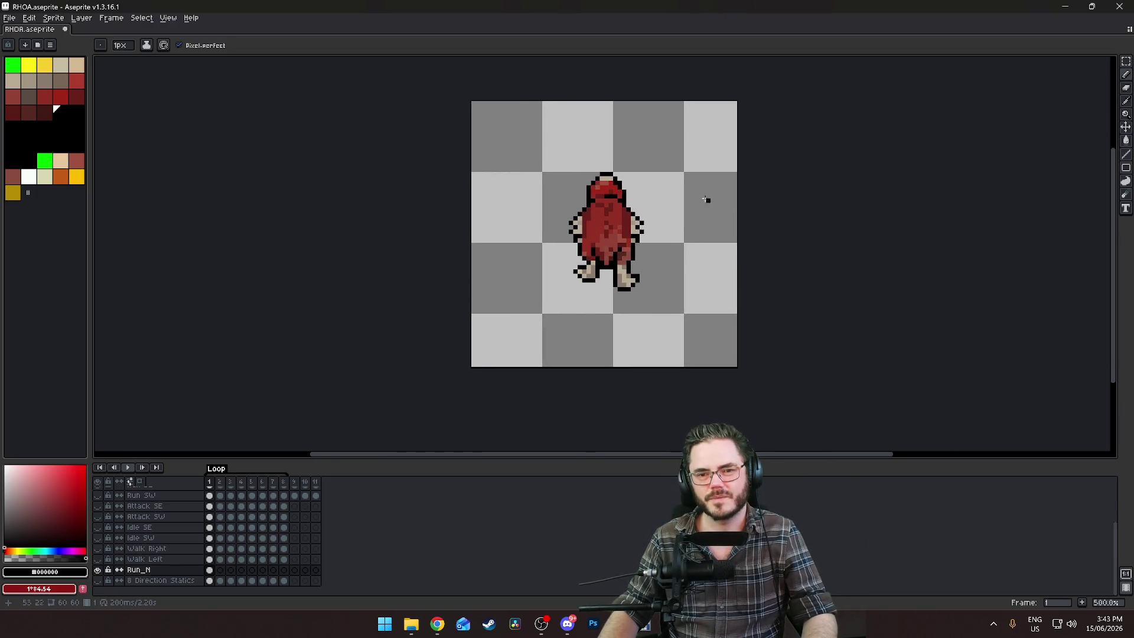
{"action": "scroll", "coordinate": [593, 219], "scroll_direction": "up", "scroll_amount": 4}
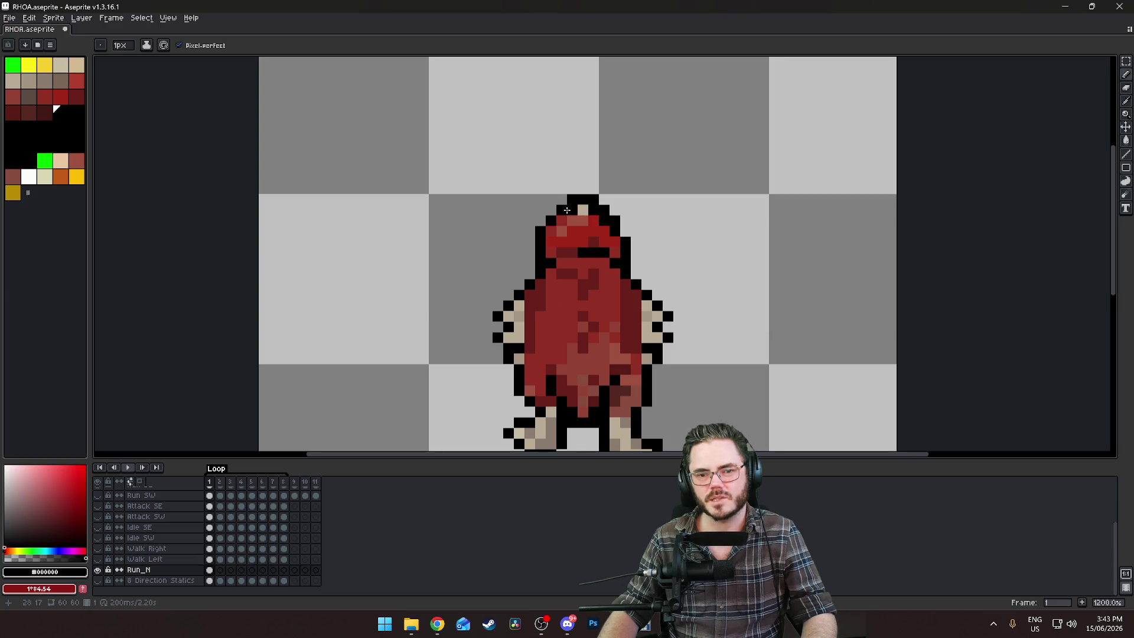
{"action": "key", "text": "e"}
{"action": "left_click_drag", "start_coordinate": [558, 209], "coordinate": [597, 200]}
{"action": "scroll", "coordinate": [744, 238], "scroll_direction": "down", "scroll_amount": 7}
{"action": "scroll", "coordinate": [809, 324], "scroll_direction": "up", "scroll_amount": 1}
{"action": "left_click_drag", "start_coordinate": [808, 324], "coordinate": [678, 306]}
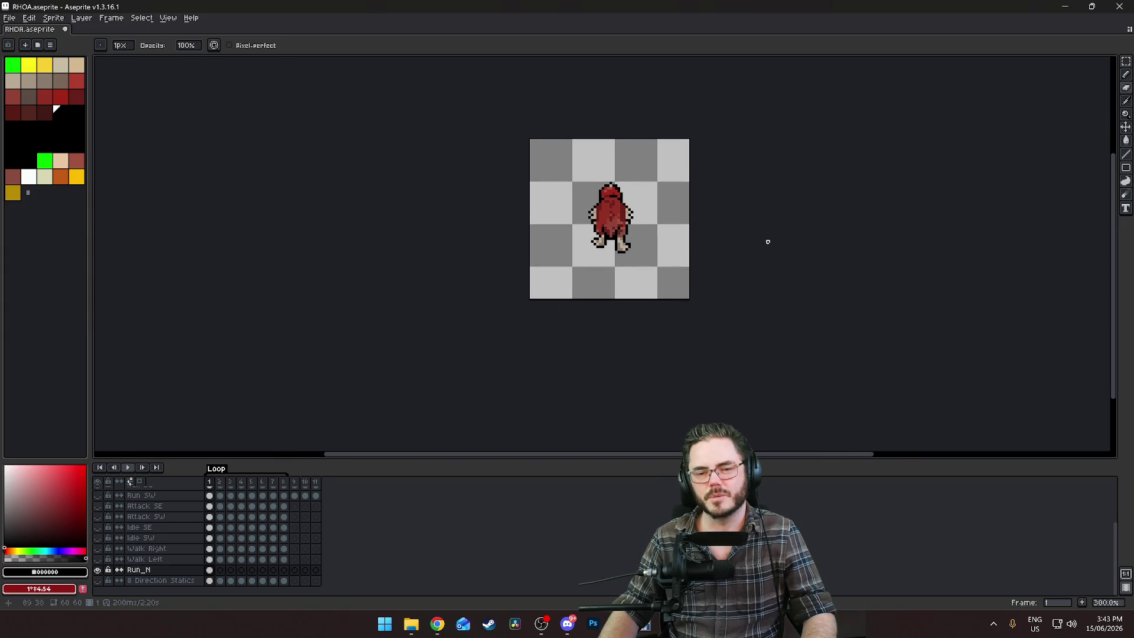
{"action": "left_click_drag", "start_coordinate": [768, 241], "coordinate": [677, 247]}
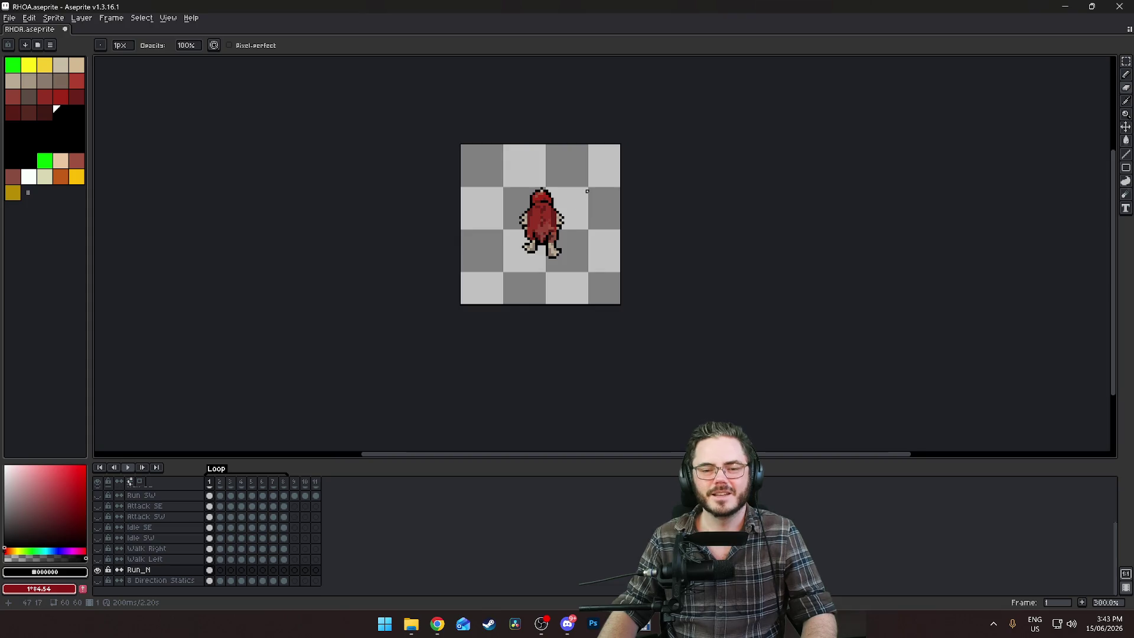
{"action": "left_click_drag", "start_coordinate": [587, 191], "coordinate": [632, 252]}
{"action": "scroll", "coordinate": [633, 255], "scroll_direction": "up", "scroll_amount": 3}
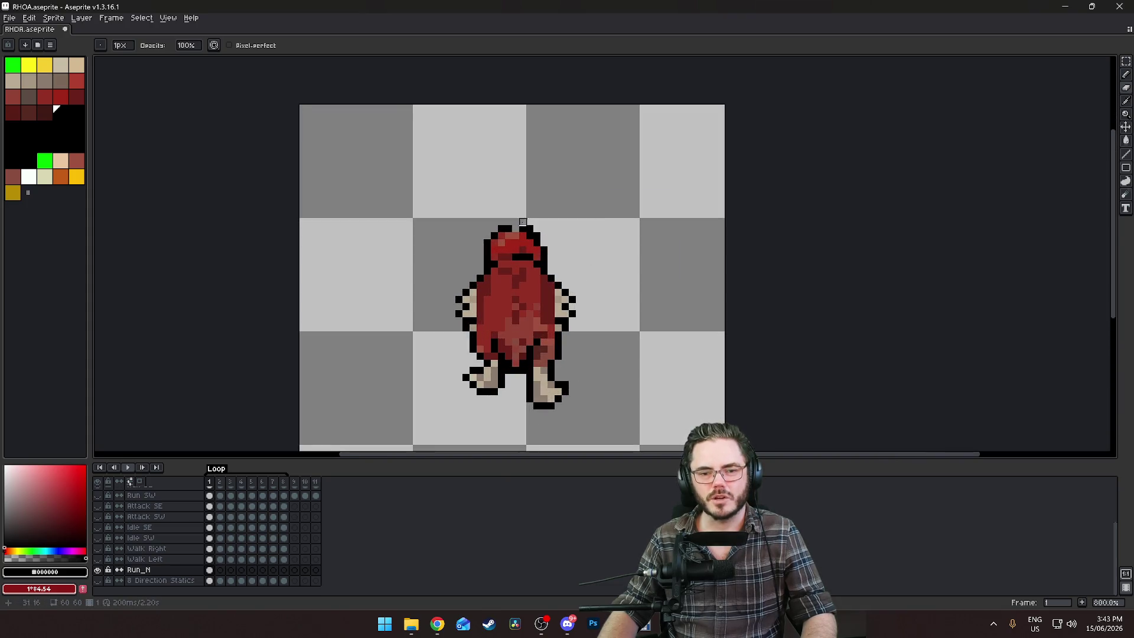
{"action": "scroll", "coordinate": [523, 222], "scroll_direction": "up", "scroll_amount": 5}
Try two yellow eye pixels on the hood, then undo them
{"action": "key", "text": "b"}
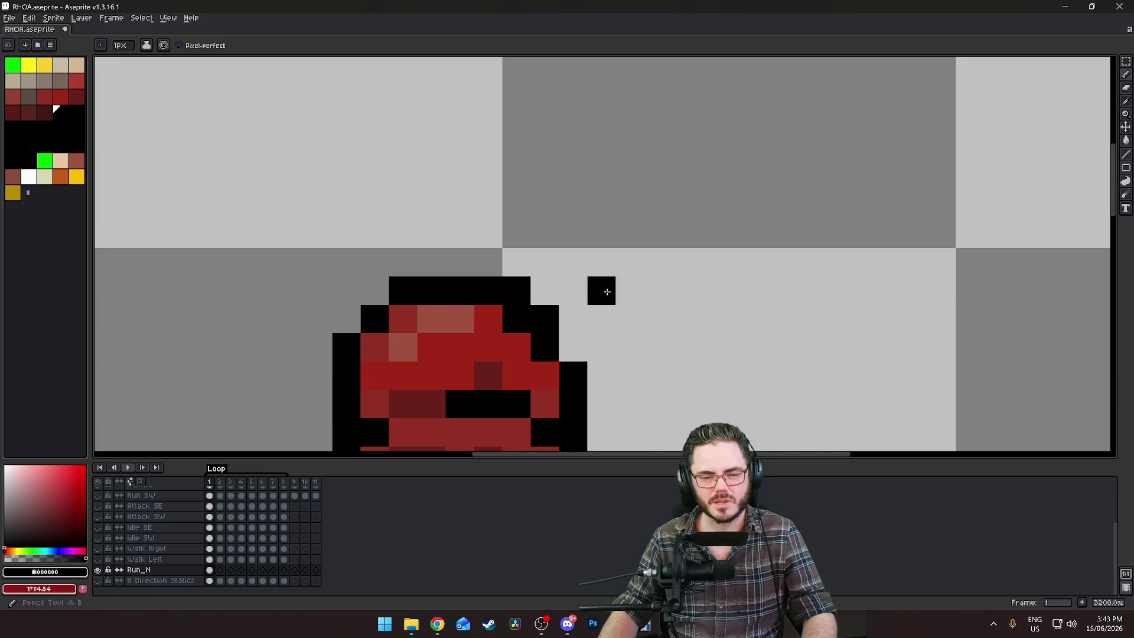
{"action": "scroll", "coordinate": [603, 289], "scroll_direction": "down", "scroll_amount": 5}
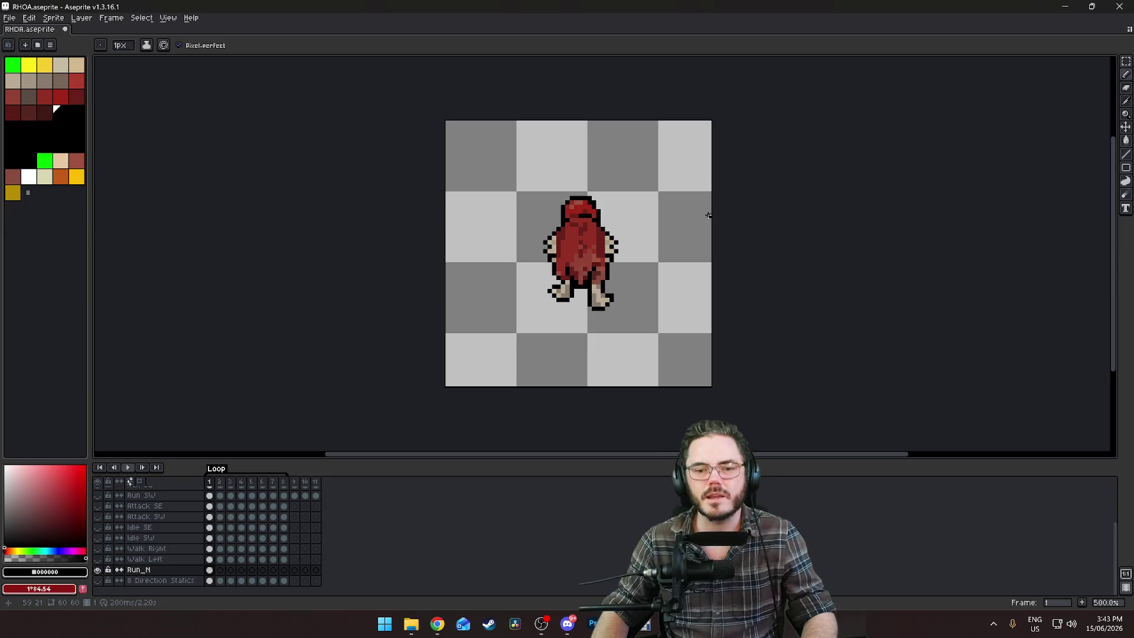
{"action": "scroll", "coordinate": [602, 274], "scroll_direction": "up", "scroll_amount": 4}
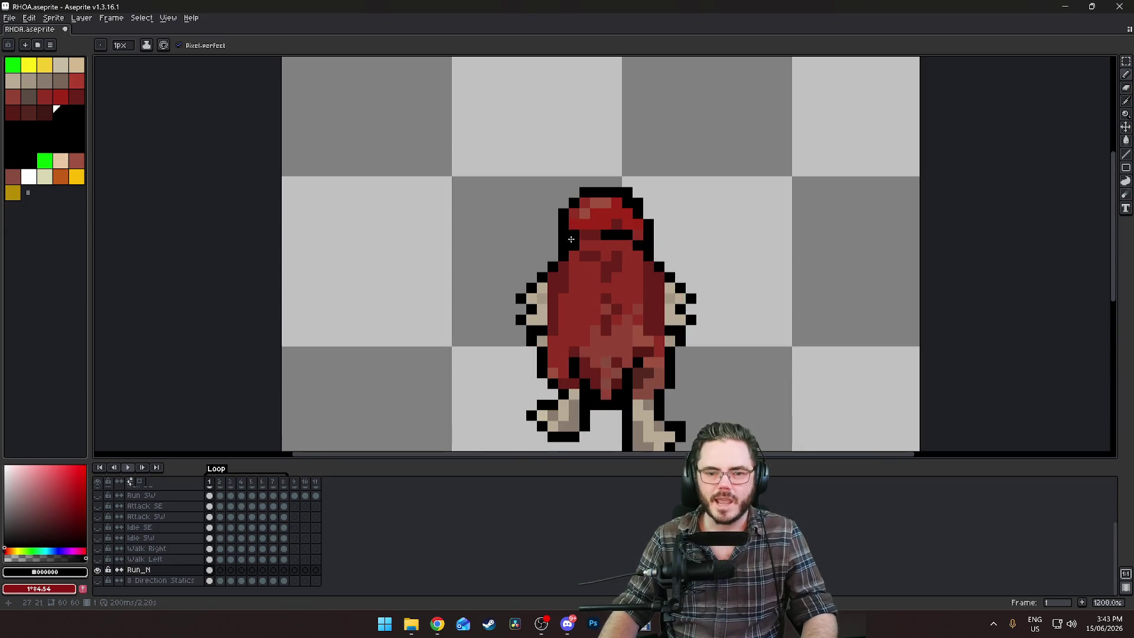
{"action": "left_click", "coordinate": [77, 177]}
{"action": "left_click", "coordinate": [593, 224]}
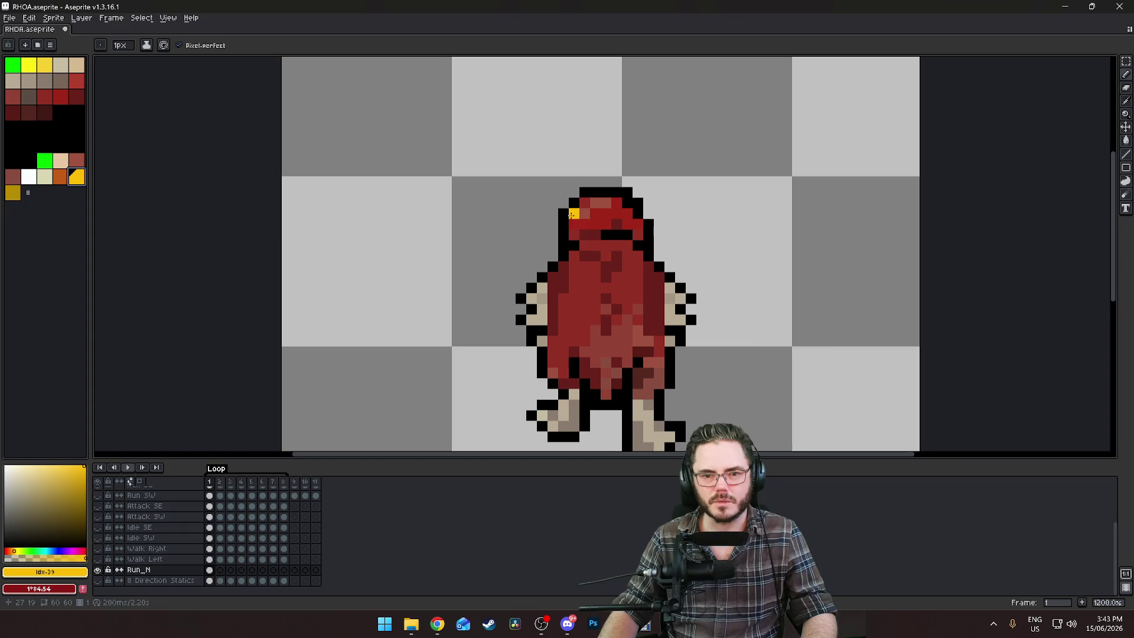
{"action": "left_click", "coordinate": [628, 214]}
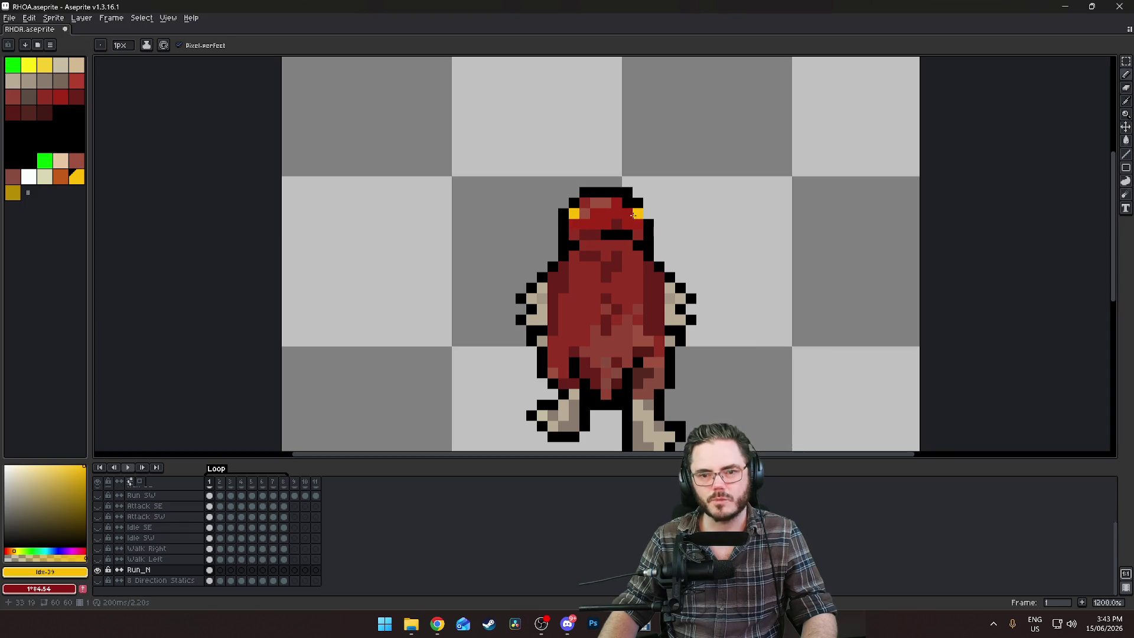
{"action": "scroll", "coordinate": [633, 214], "scroll_direction": "down", "scroll_amount": 5}
{"action": "key", "text": "ctrl+z"}
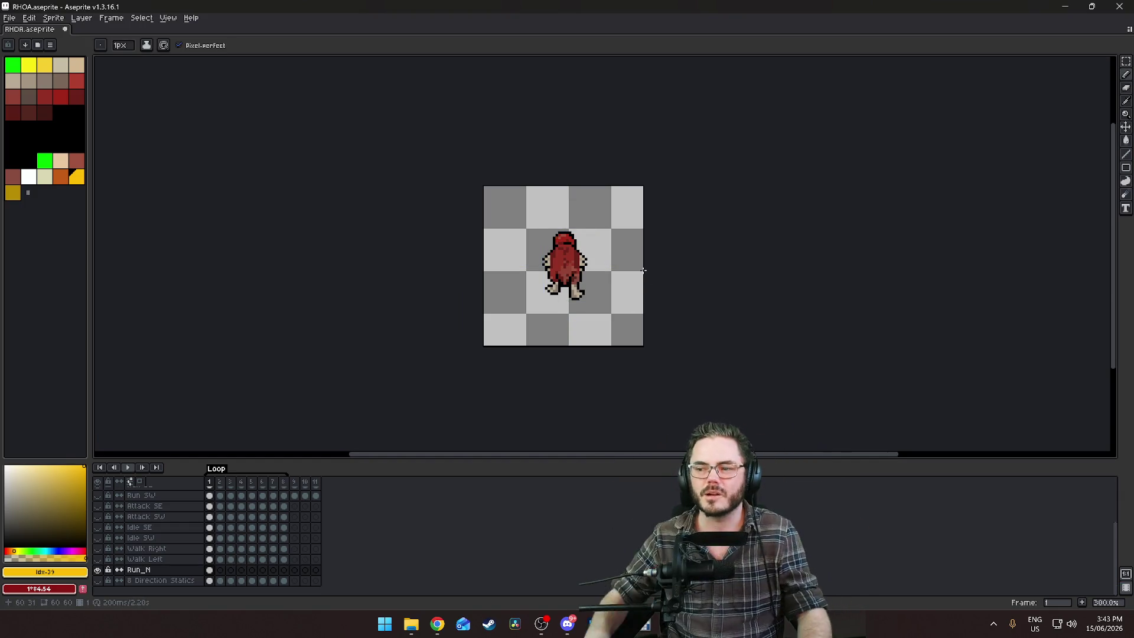
Save the sprite file with Ctrl+S
{"action": "scroll", "coordinate": [622, 289], "scroll_direction": "up", "scroll_amount": 3}
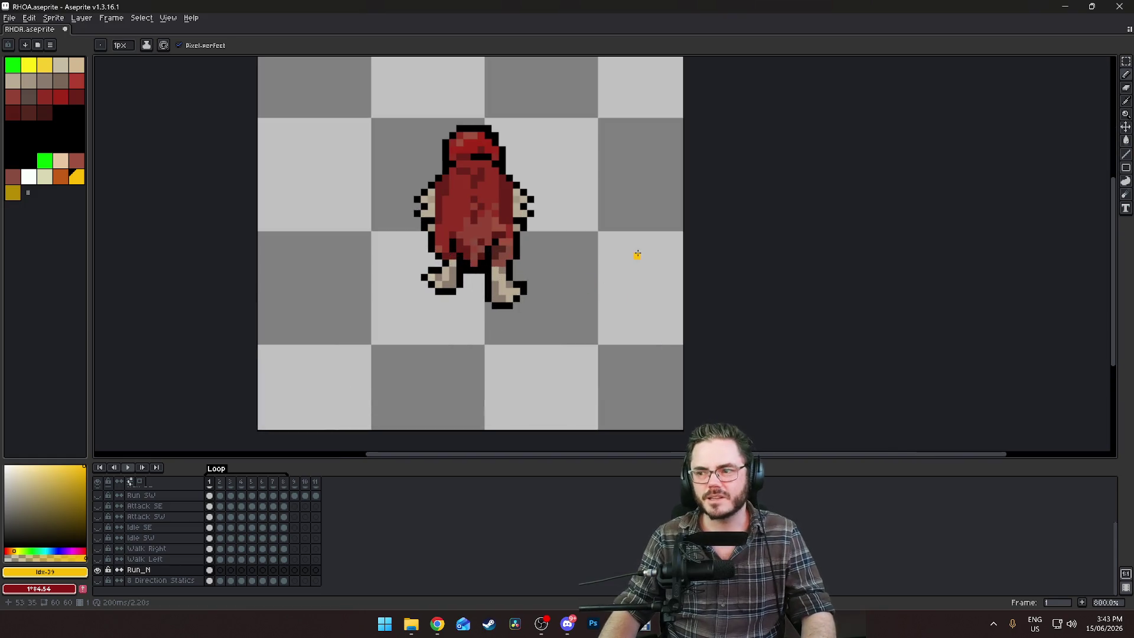
{"action": "scroll", "coordinate": [614, 253], "scroll_direction": "down", "scroll_amount": 1}
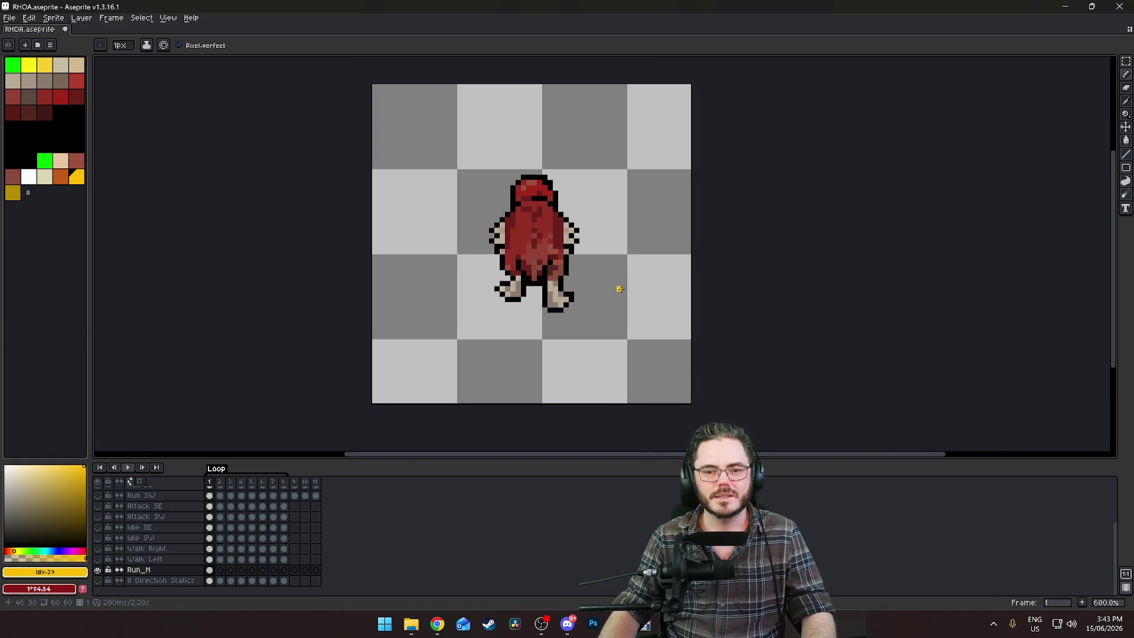
{"action": "scroll", "coordinate": [617, 286], "scroll_direction": "down", "scroll_amount": 4}
{"action": "scroll", "coordinate": [633, 298], "scroll_direction": "up", "scroll_amount": 4}
{"action": "key", "text": "ctrl+s"}
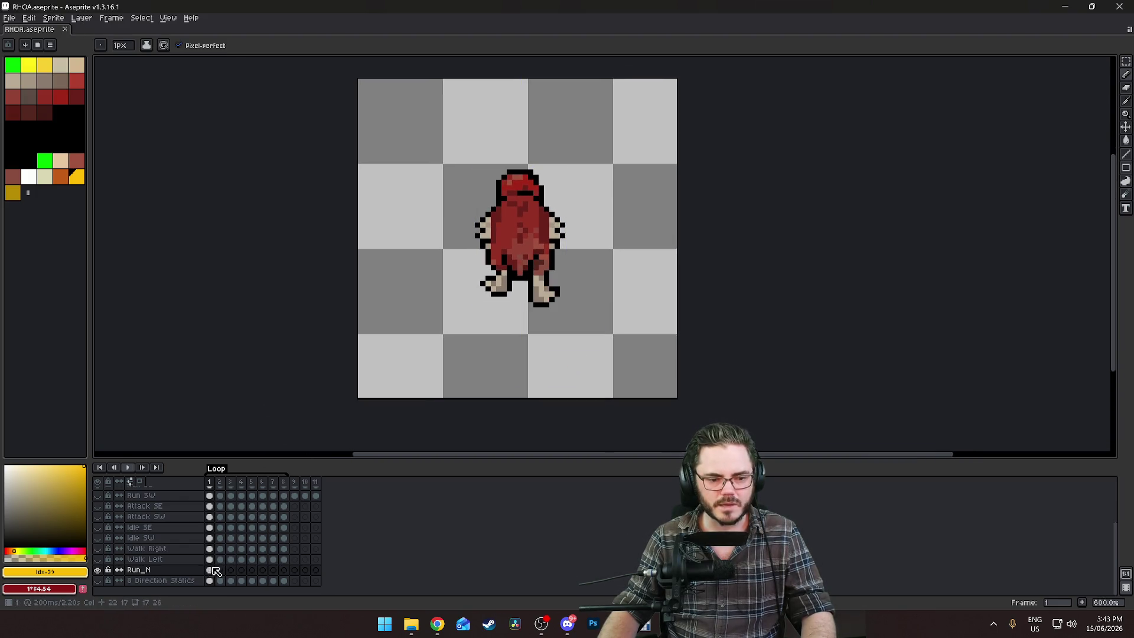
Unlink the Run_N frame 1 cel and show the front-facing pose in 8 Direction Statics frame 5
{"action": "right_click", "coordinate": [214, 572]}
{"action": "left_click", "coordinate": [210, 570]}
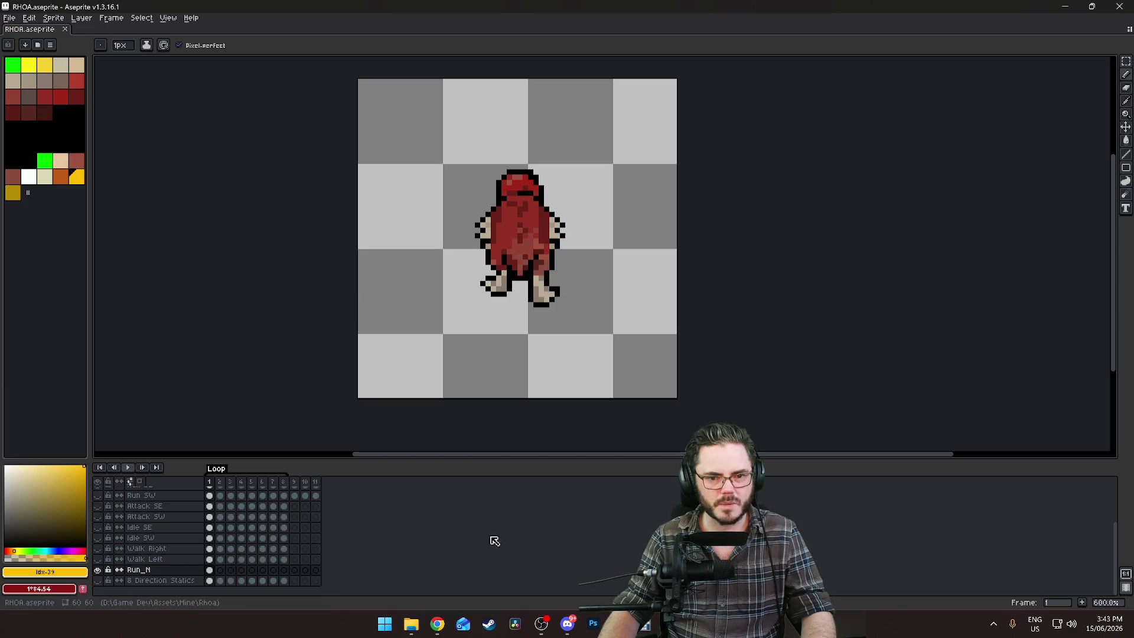
{"action": "left_click", "coordinate": [242, 581]}
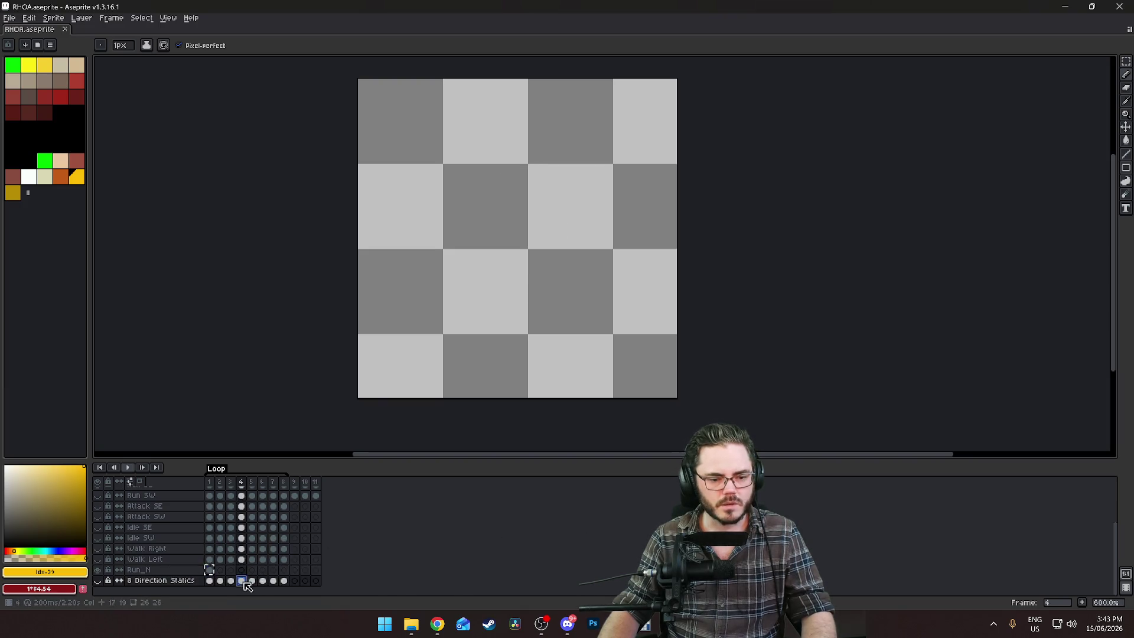
{"action": "left_click", "coordinate": [98, 581]}
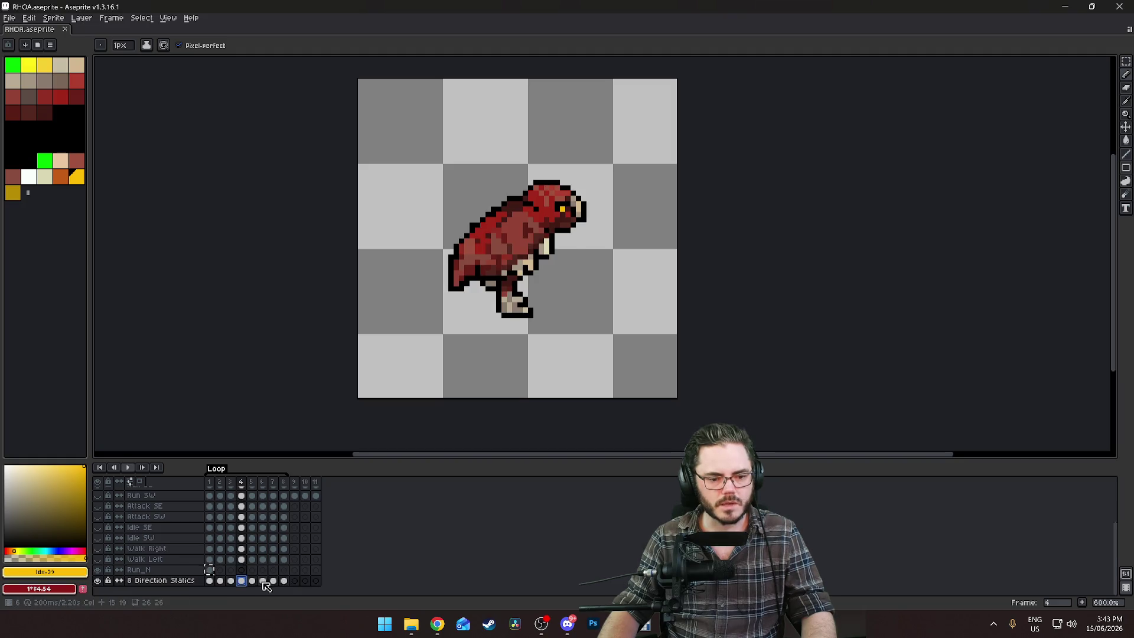
{"action": "left_click", "coordinate": [253, 581]}
{"action": "key", "text": "ctrl+v"}
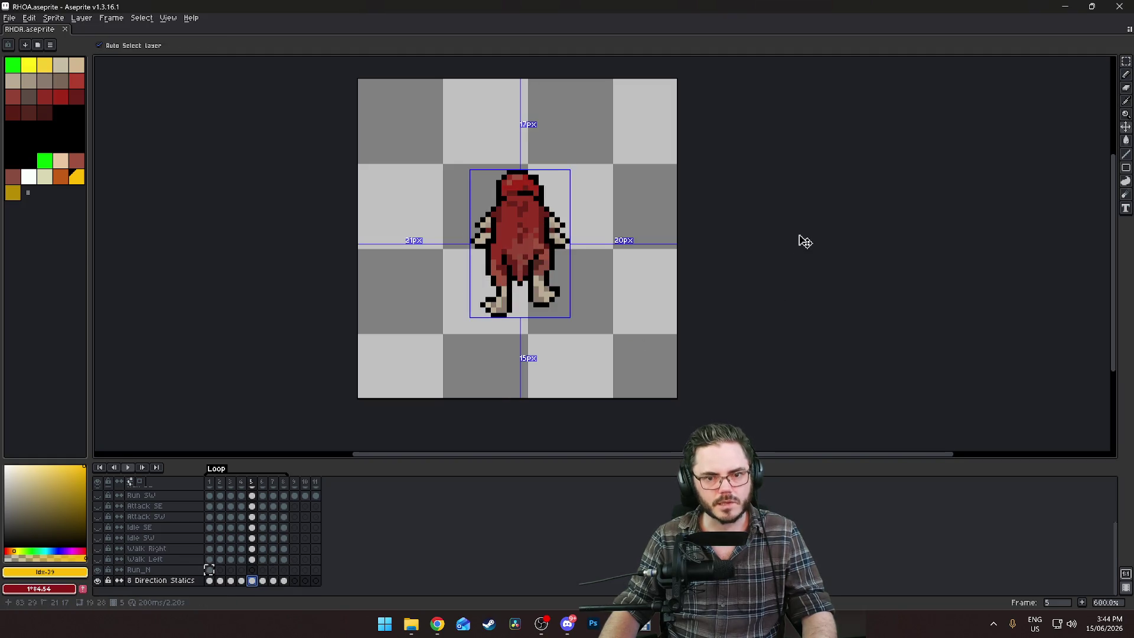
{"action": "key", "text": "ctrl+z"}
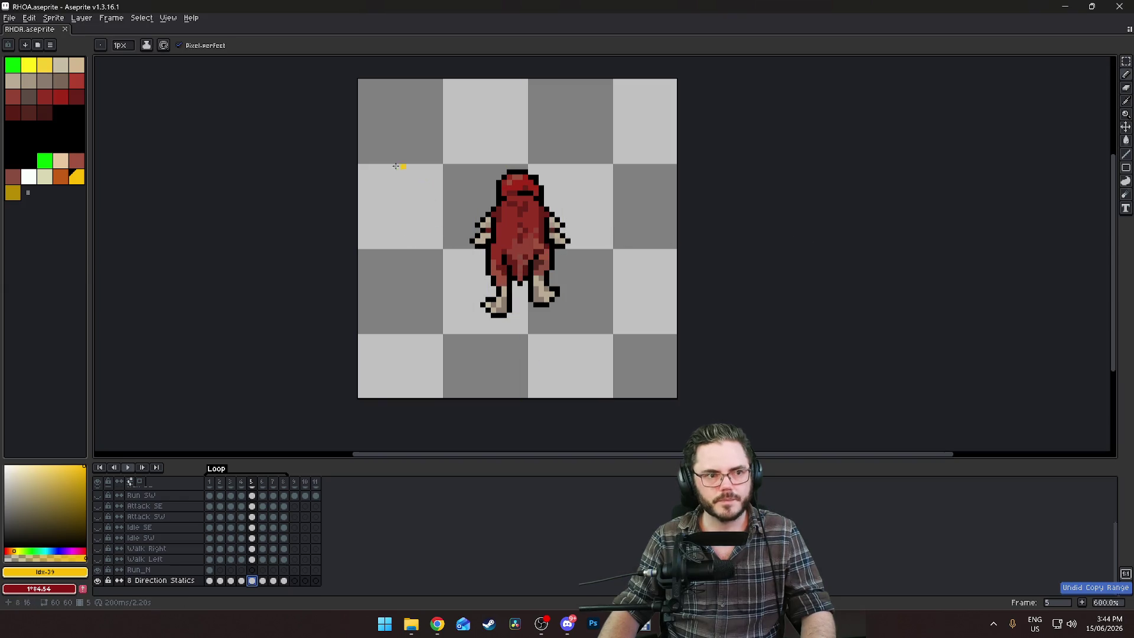
Rectangle-select the front-facing sprite, testing deletions and undoing them
{"action": "left_click", "coordinate": [1127, 62]}
{"action": "left_click_drag", "start_coordinate": [436, 152], "coordinate": [599, 367]}
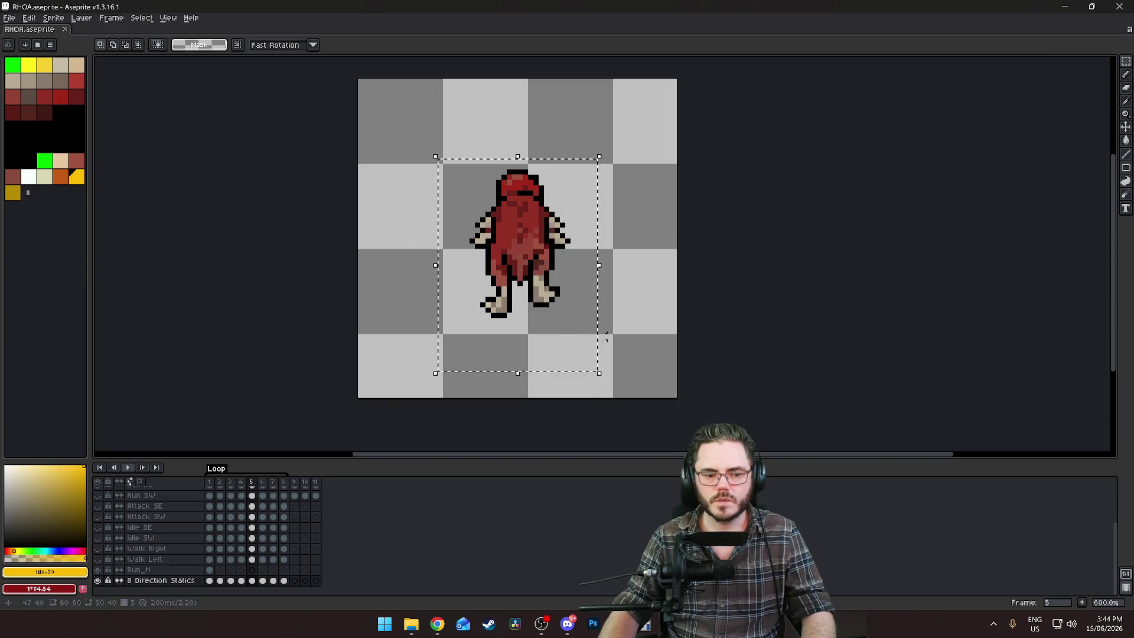
{"action": "key", "text": "Delete"}
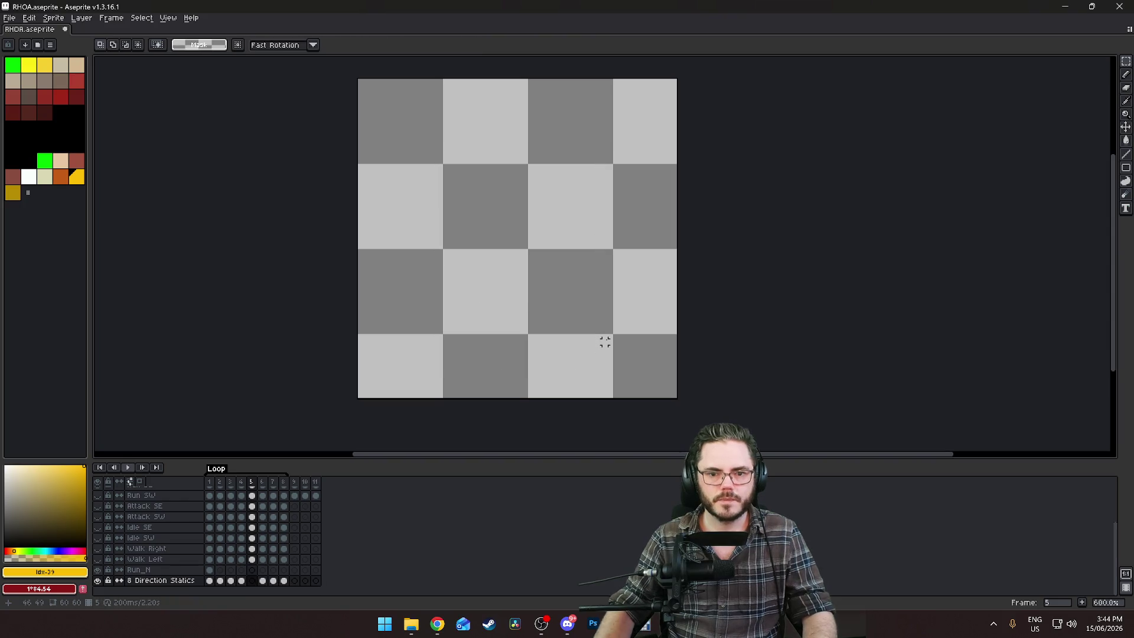
{"action": "key", "text": "ctrl+z"}
{"action": "key", "text": "ctrl+z"}
{"action": "key", "text": "ctrl+z"}
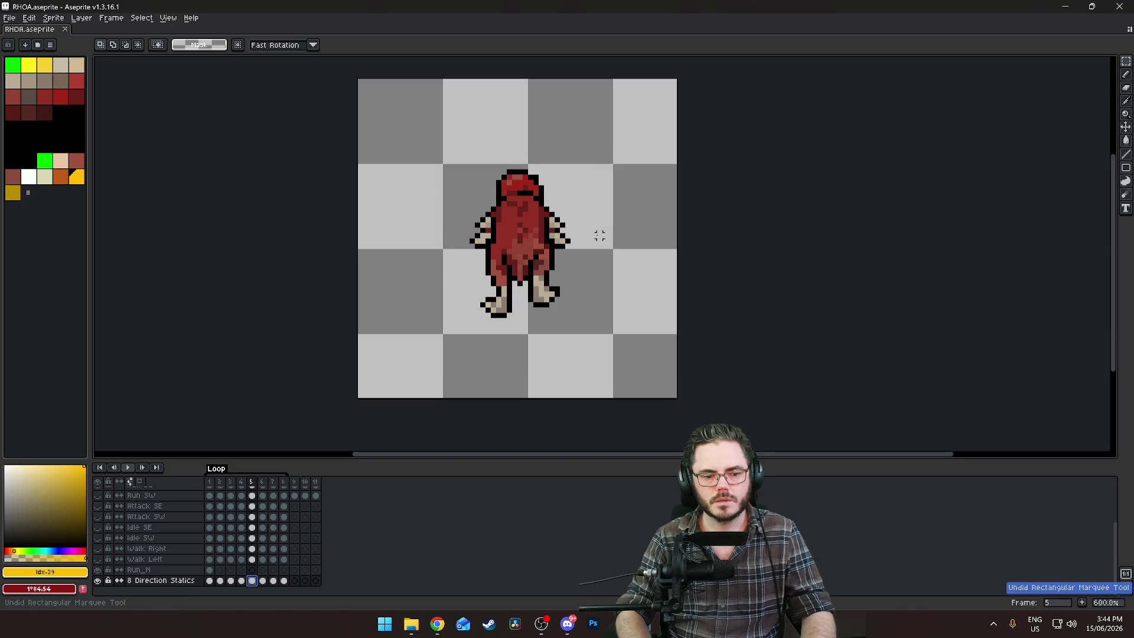
{"action": "left_click_drag", "start_coordinate": [437, 131], "coordinate": [680, 379]}
{"action": "key", "text": "Delete"}
{"action": "key", "text": "ctrl+z"}
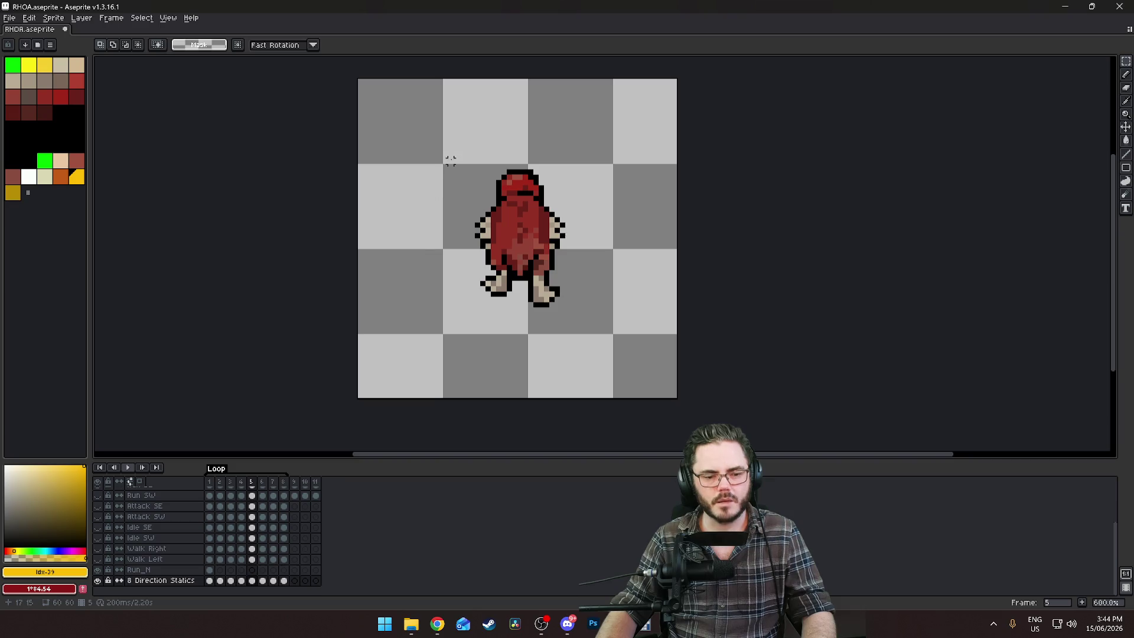
{"action": "left_click_drag", "start_coordinate": [446, 167], "coordinate": [599, 362]}
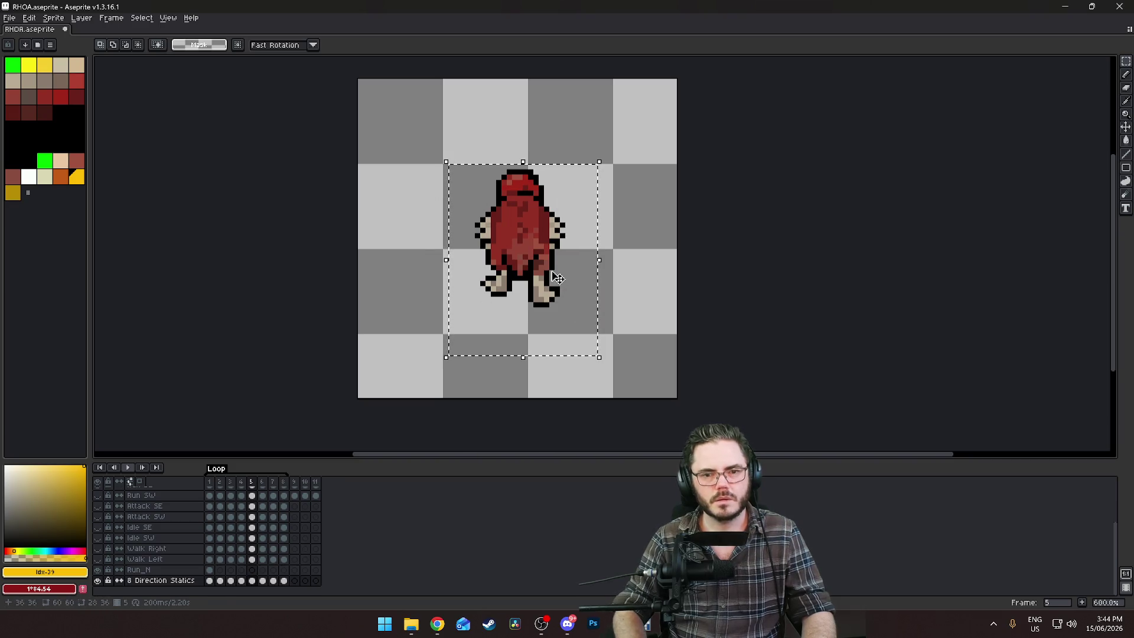
{"action": "left_click_drag", "start_coordinate": [557, 274], "coordinate": [557, 278]}
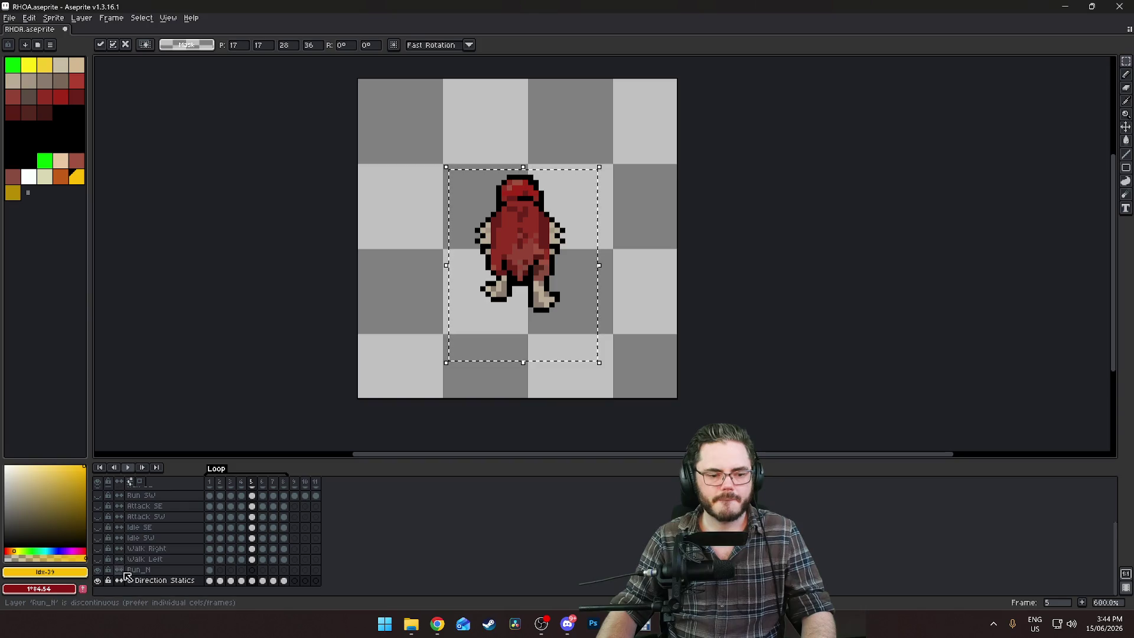
On Run_N frame 1, move the sprite down one pixel and deselect
{"action": "left_click", "coordinate": [213, 570]}
{"action": "left_click_drag", "start_coordinate": [557, 254], "coordinate": [557, 260]}
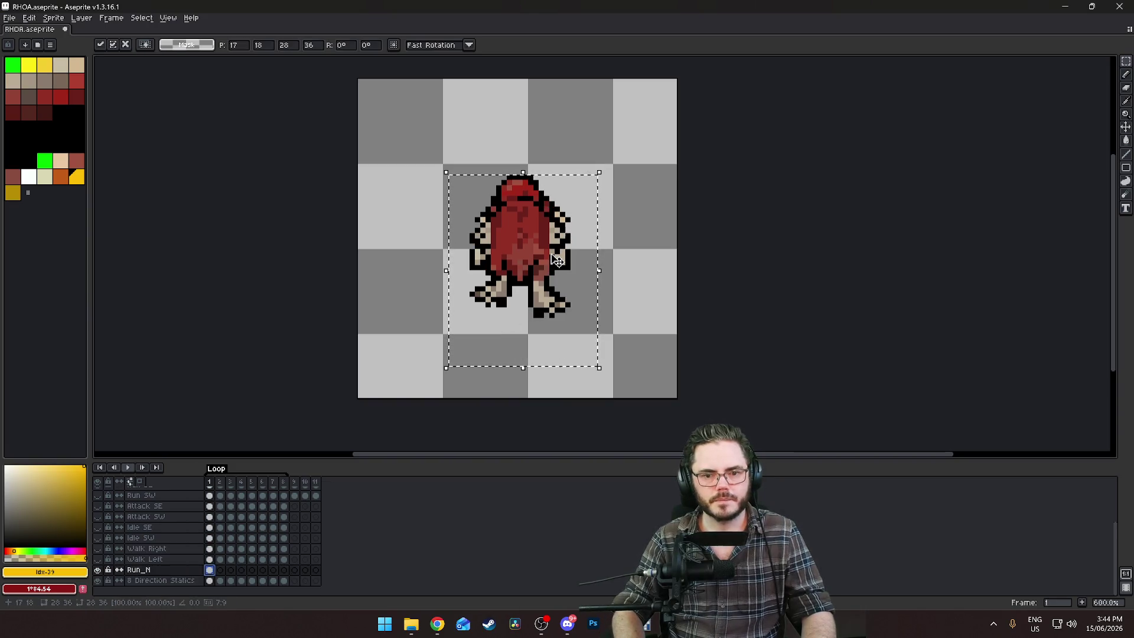
{"action": "key", "text": "ctrl+z"}
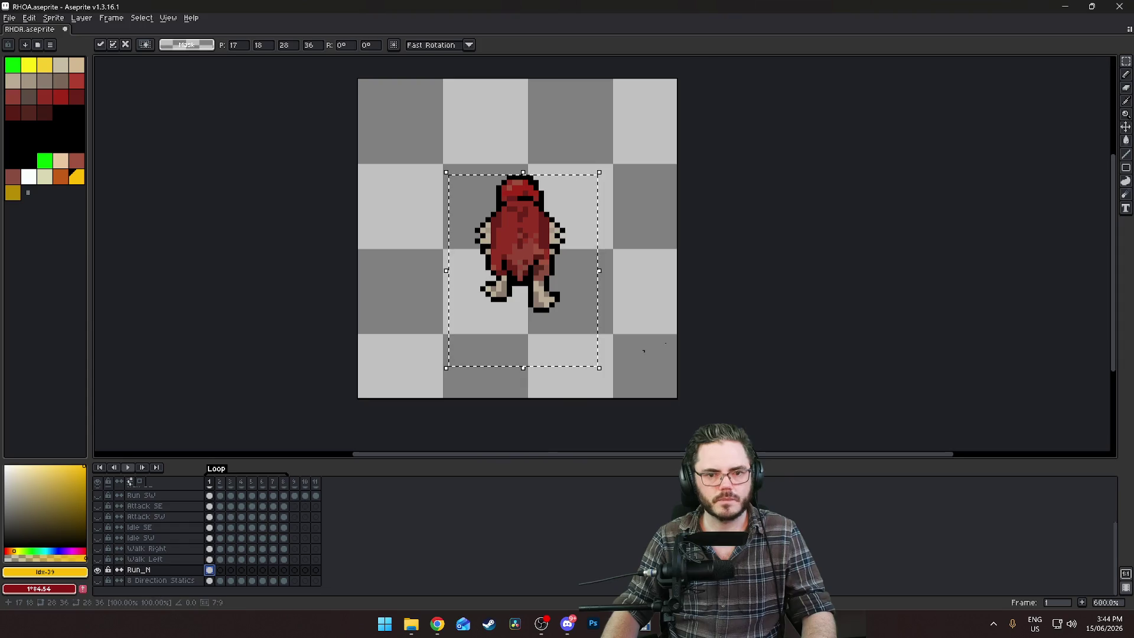
{"action": "left_click", "coordinate": [688, 317]}
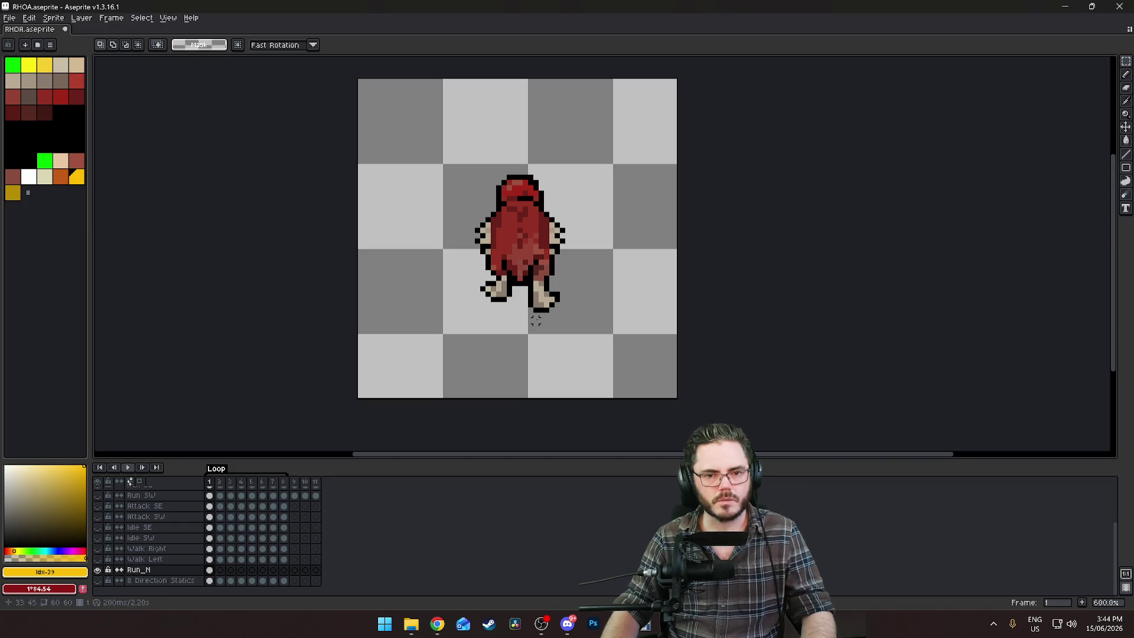
{"action": "key", "text": "ctrl+z"}
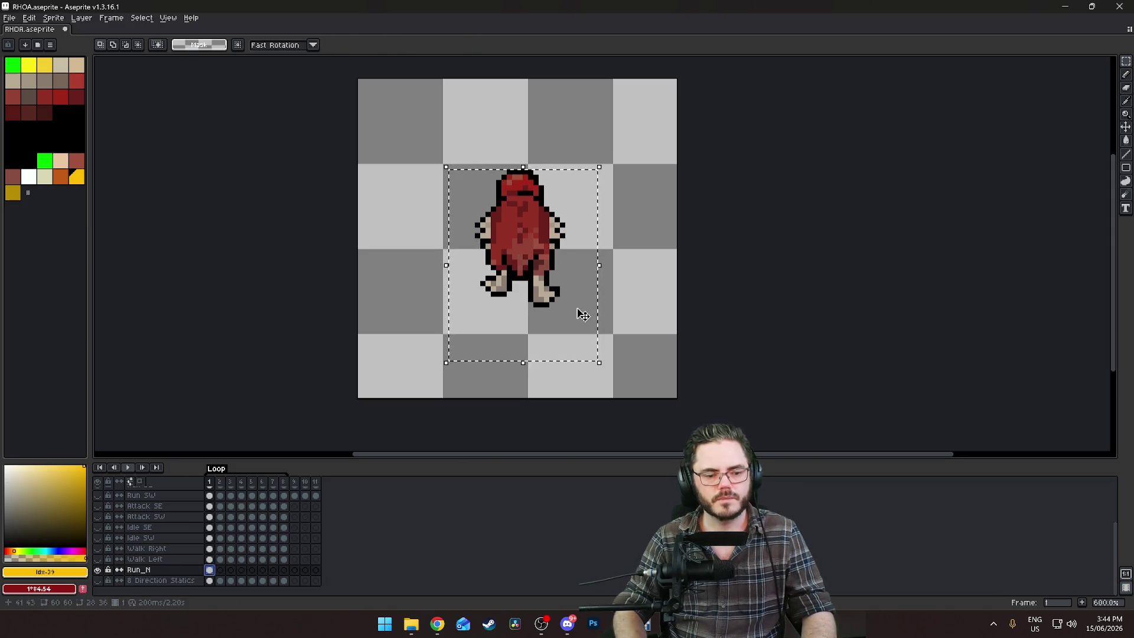
{"action": "key", "text": "Down"}
{"action": "key", "text": "ctrl+d"}
Save RHOA.aseprite
{"action": "key", "text": "ctrl+s"}
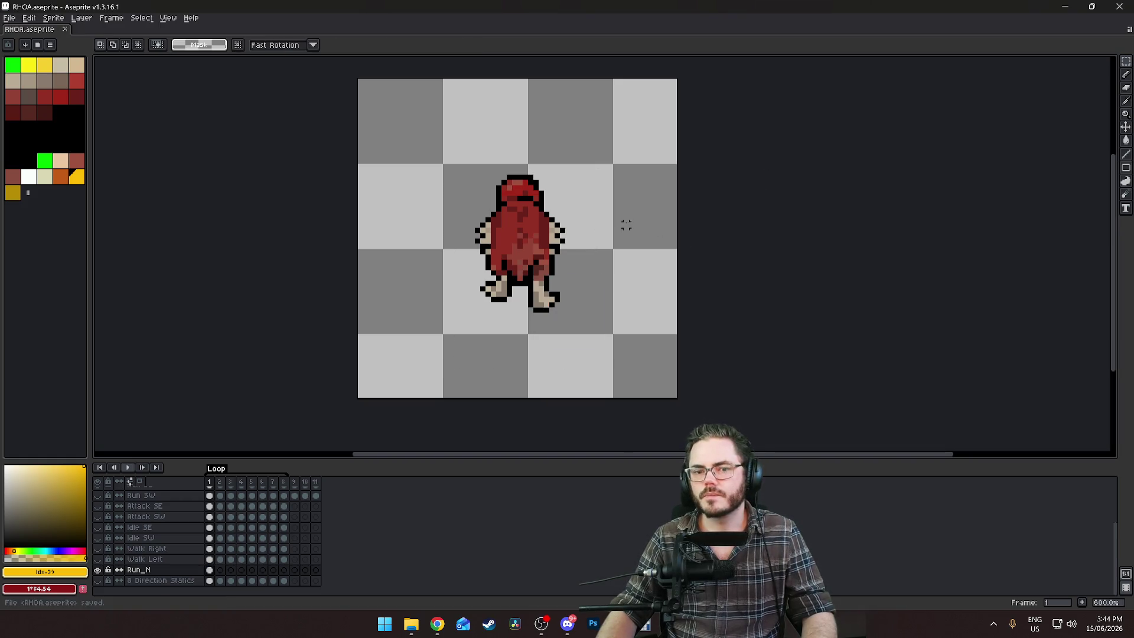
{"action": "scroll", "coordinate": [625, 222], "scroll_direction": "up", "scroll_amount": 3}
{"action": "scroll", "coordinate": [611, 324], "scroll_direction": "down", "scroll_amount": 4}
{"action": "left_click_drag", "start_coordinate": [611, 323], "coordinate": [584, 247]}
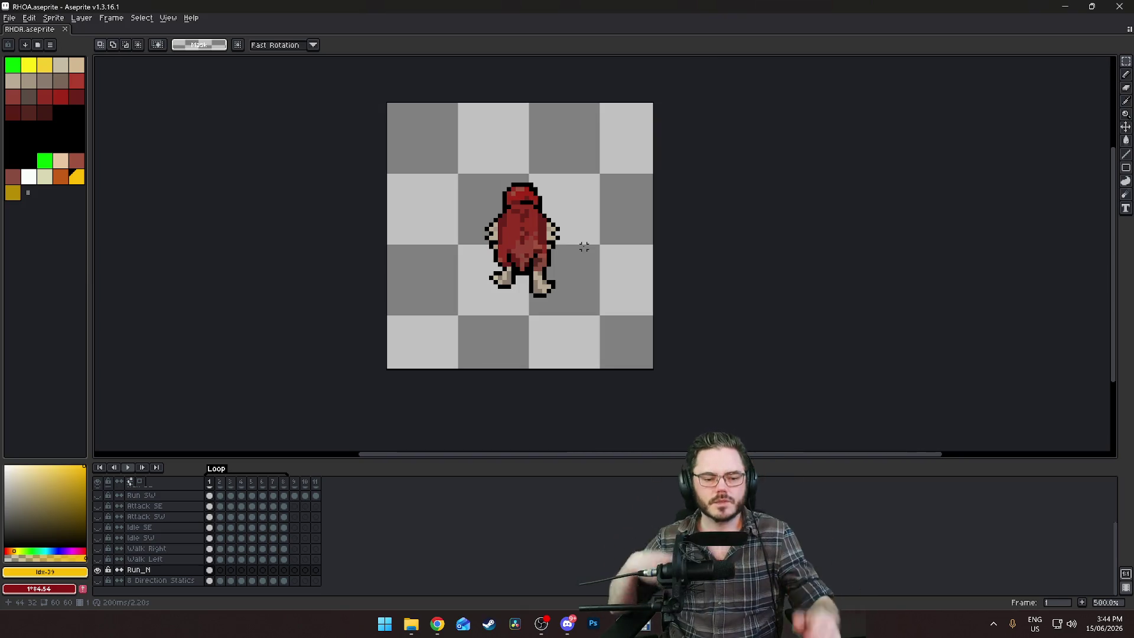
Duplicate the Run_N frame 1 cel and move the copy to frame 4
{"action": "scroll", "coordinate": [584, 247], "scroll_direction": "up", "scroll_amount": 2}
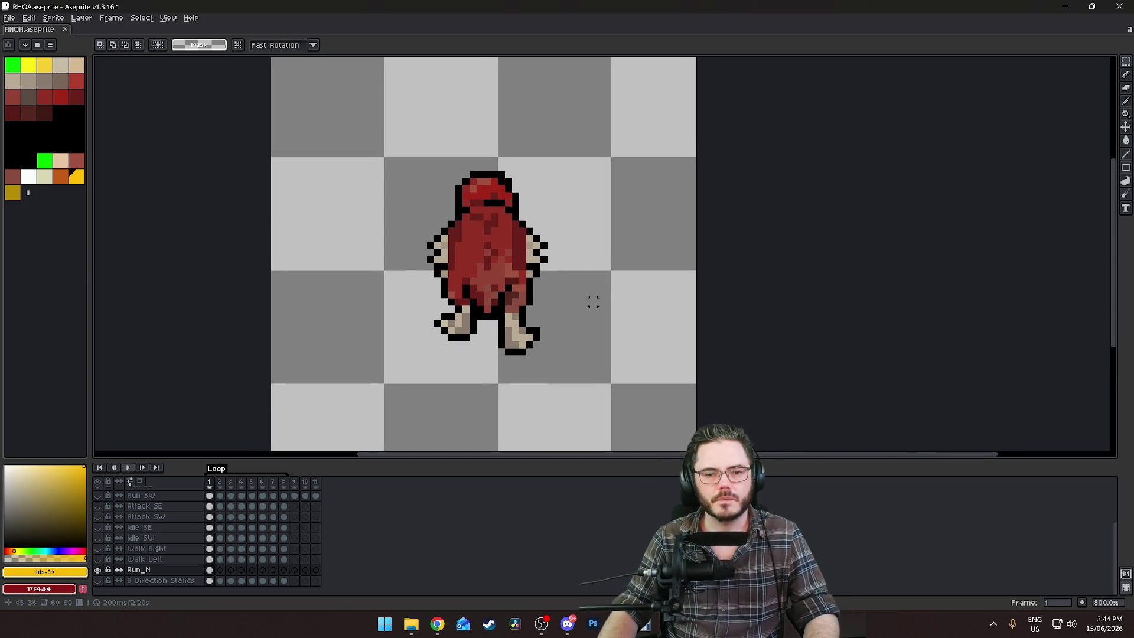
{"action": "scroll", "coordinate": [585, 236], "scroll_direction": "down", "scroll_amount": 4}
{"action": "scroll", "coordinate": [634, 309], "scroll_direction": "up", "scroll_amount": 2}
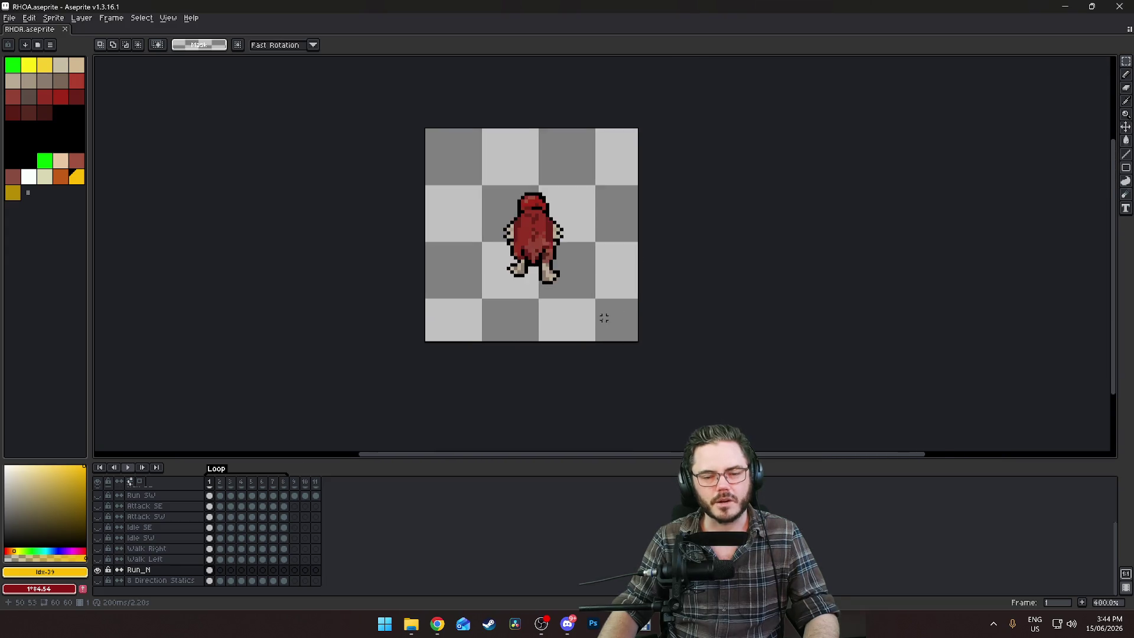
{"action": "scroll", "coordinate": [519, 355], "scroll_direction": "up", "scroll_amount": 2}
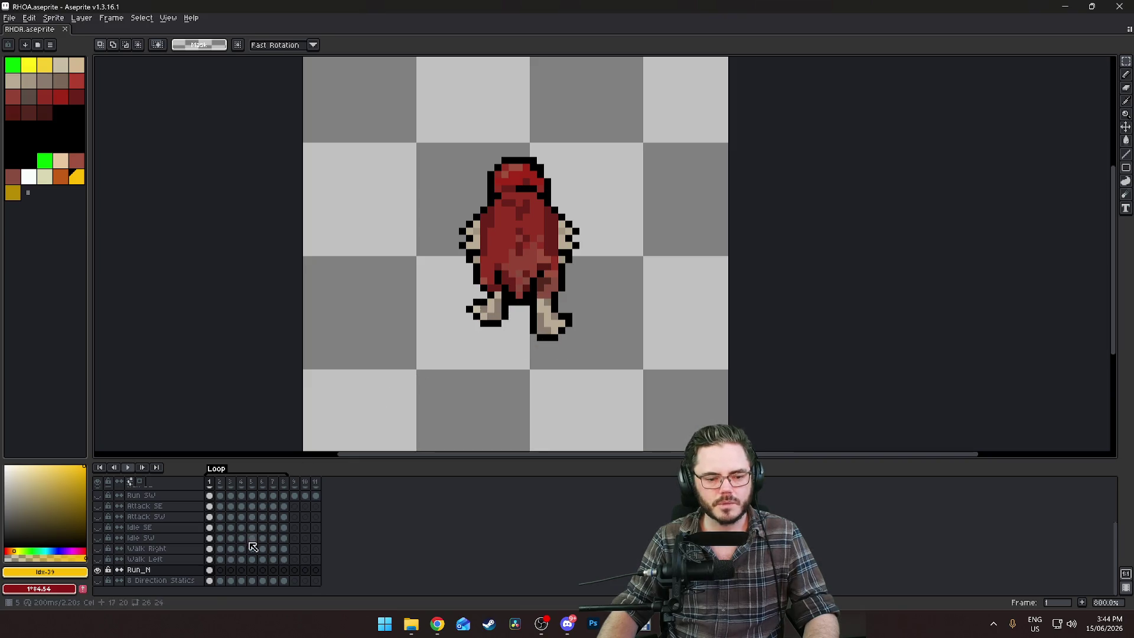
{"action": "right_click", "coordinate": [213, 576]}
{"action": "key", "text": "Escape"}
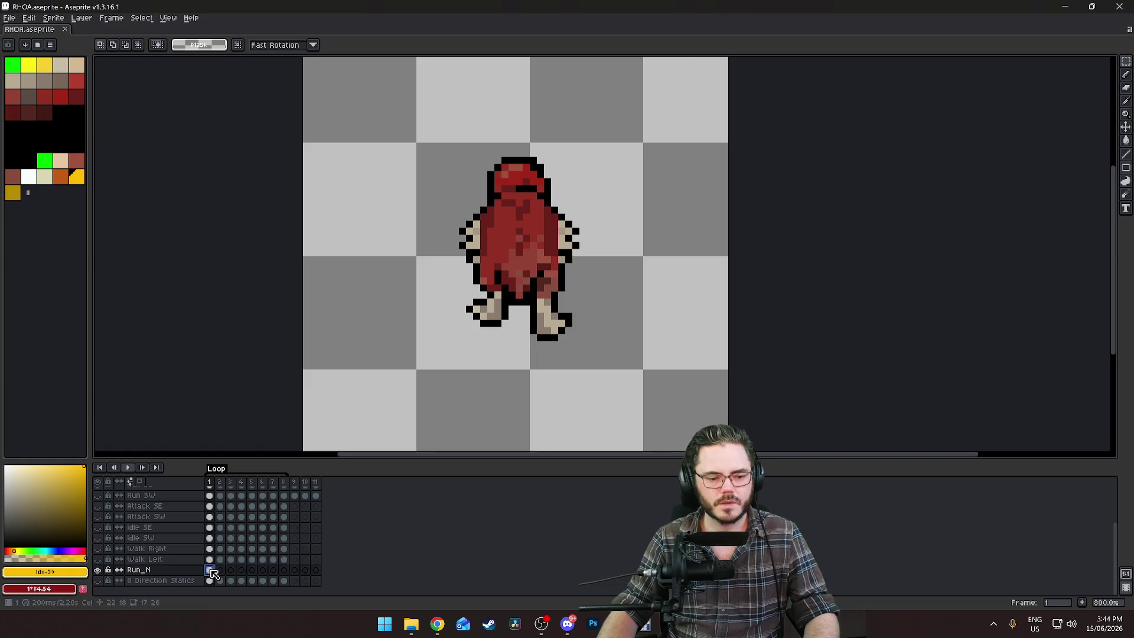
{"action": "left_click", "coordinate": [220, 570]}
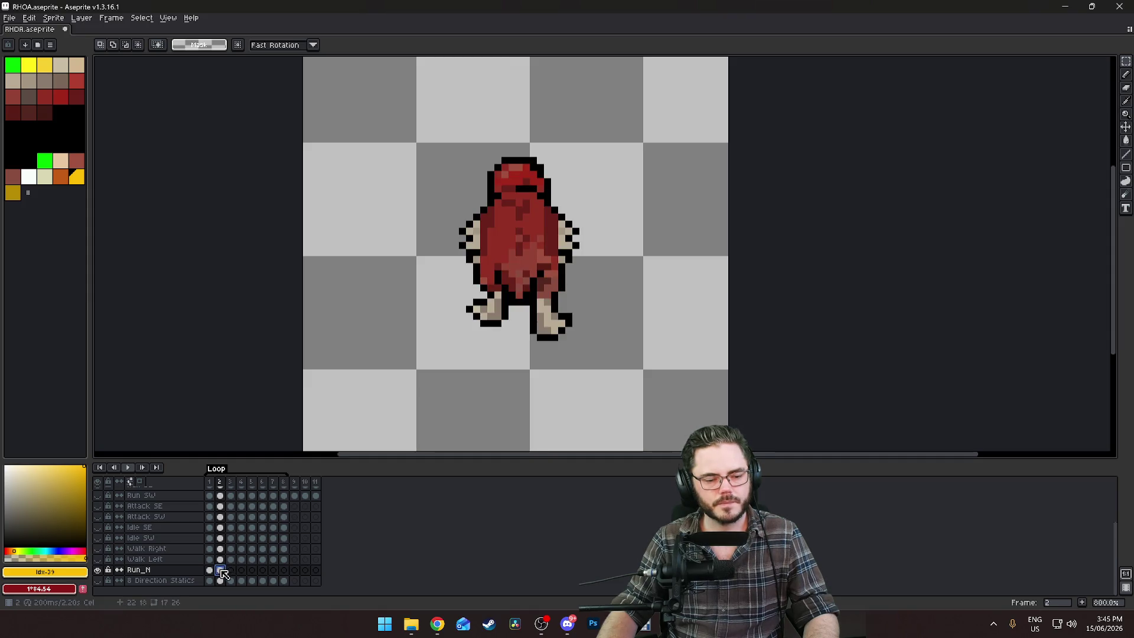
{"action": "left_click_drag", "start_coordinate": [224, 573], "coordinate": [243, 577]}
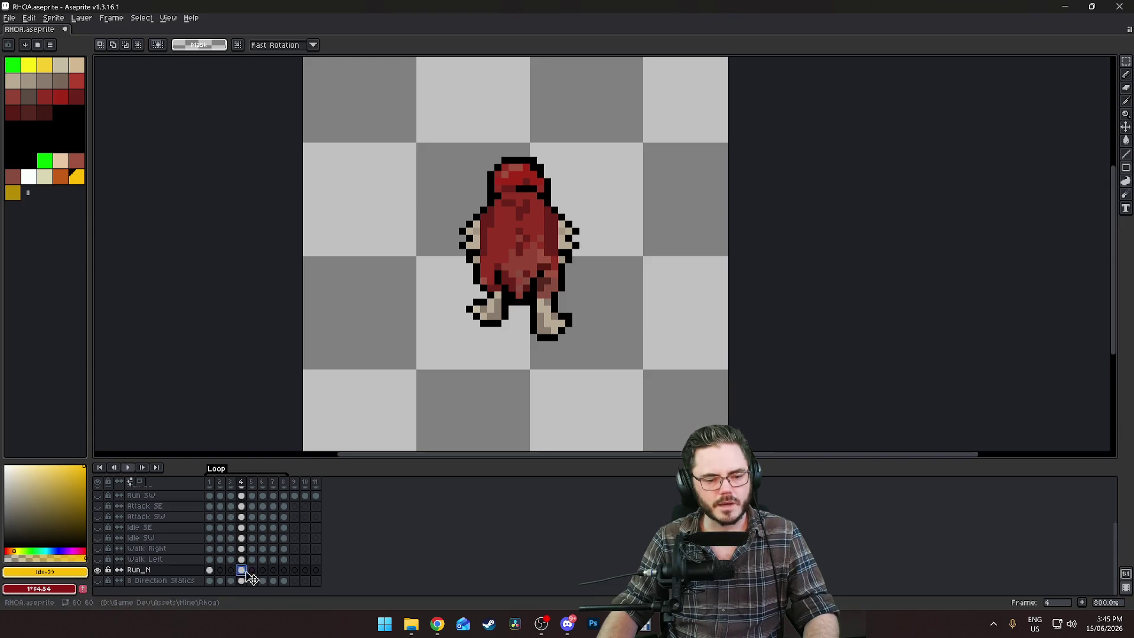
{"action": "left_click_drag", "start_coordinate": [252, 579], "coordinate": [256, 577]}
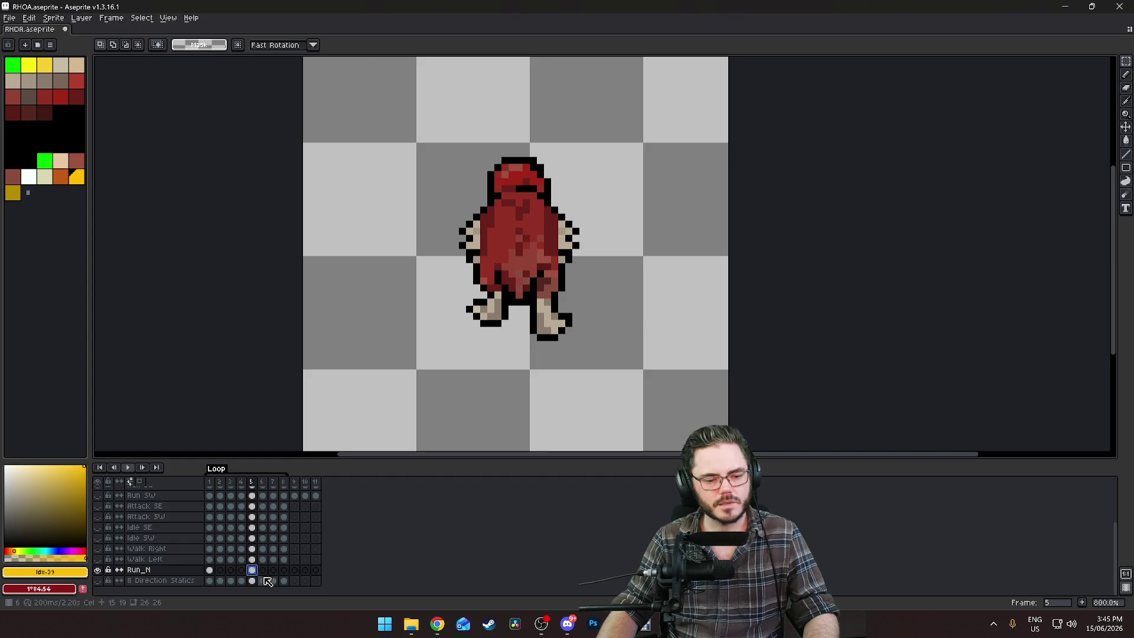
{"action": "left_click", "coordinate": [209, 571]}
{"action": "left_click", "coordinate": [254, 573]}
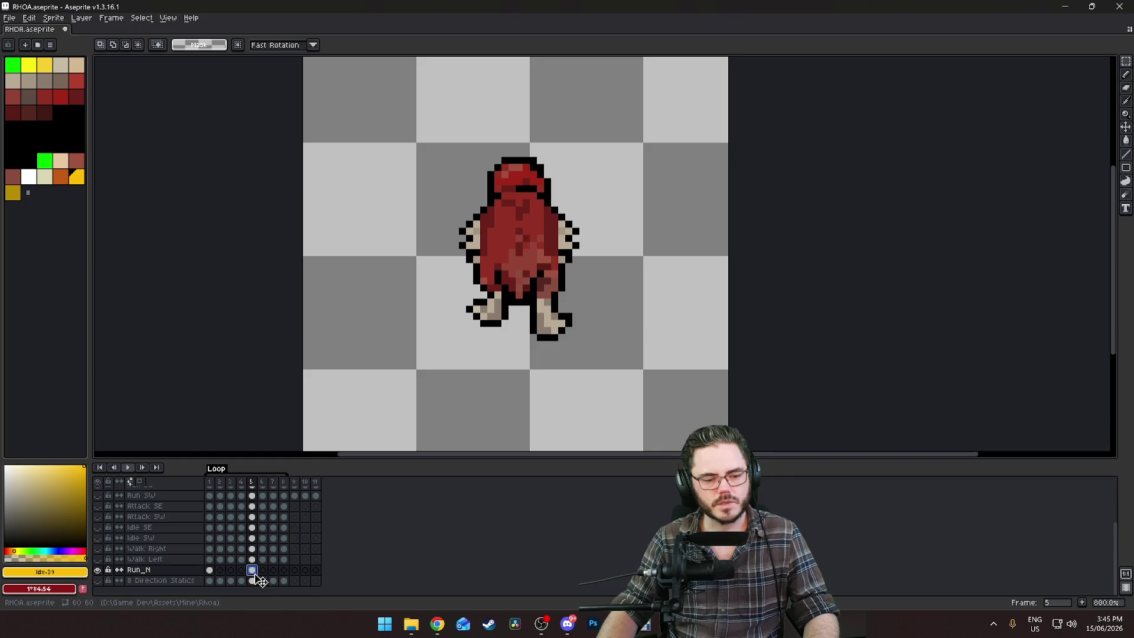
{"action": "left_click_drag", "start_coordinate": [256, 575], "coordinate": [241, 576]}
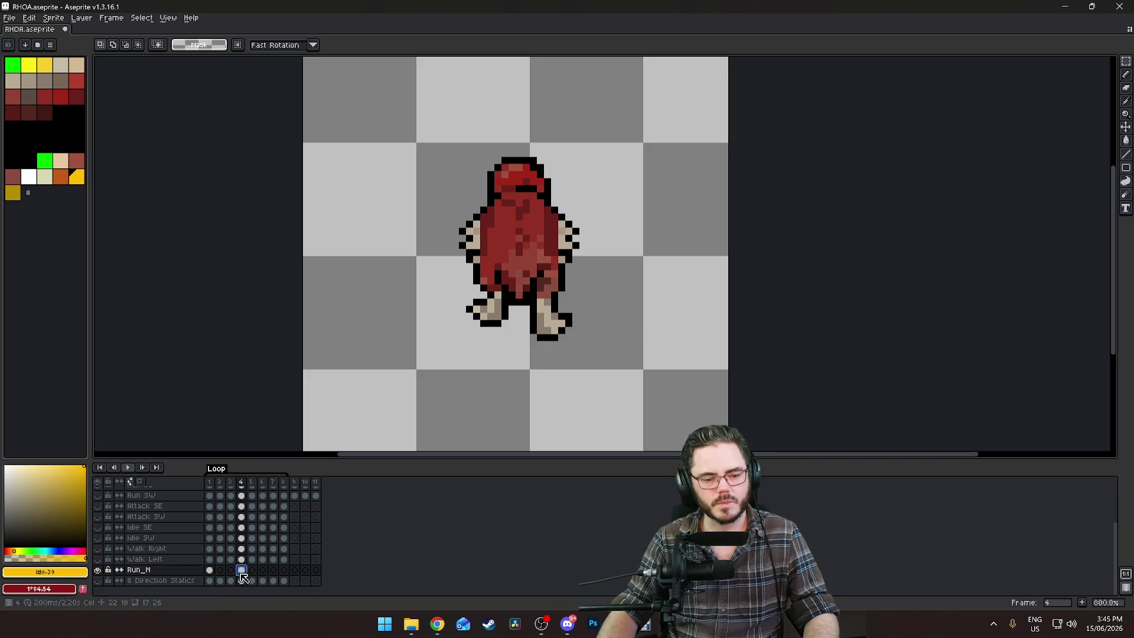
{"action": "left_click", "coordinate": [211, 572]}
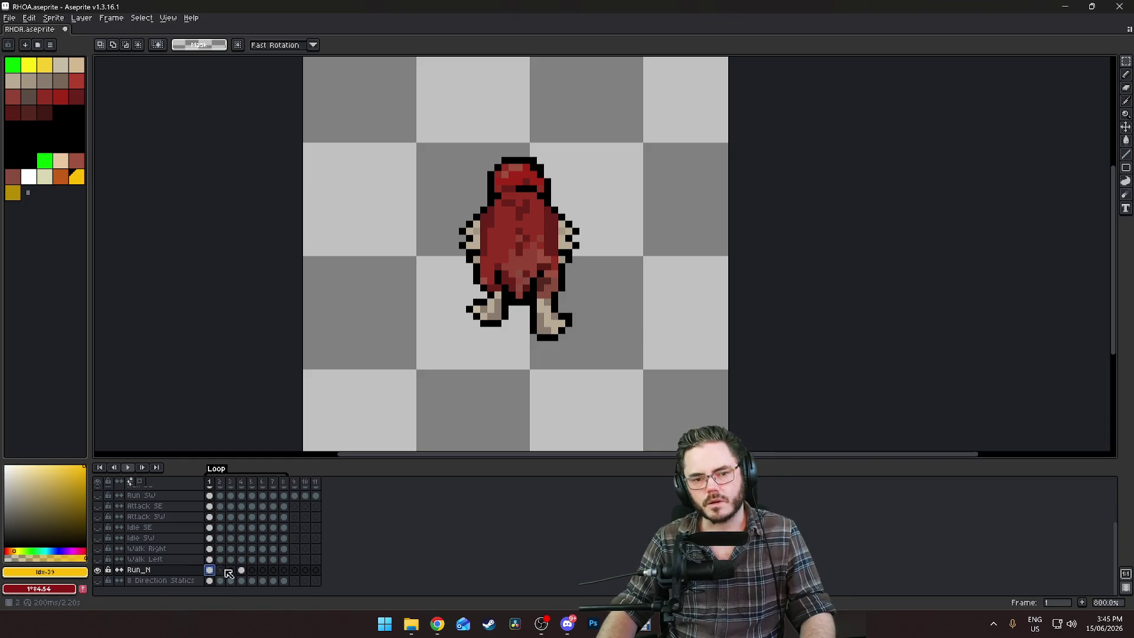
Flip frame 4's lower body and legs horizontally with Shift+H and shift them one pixel left
{"action": "left_click", "coordinate": [245, 572]}
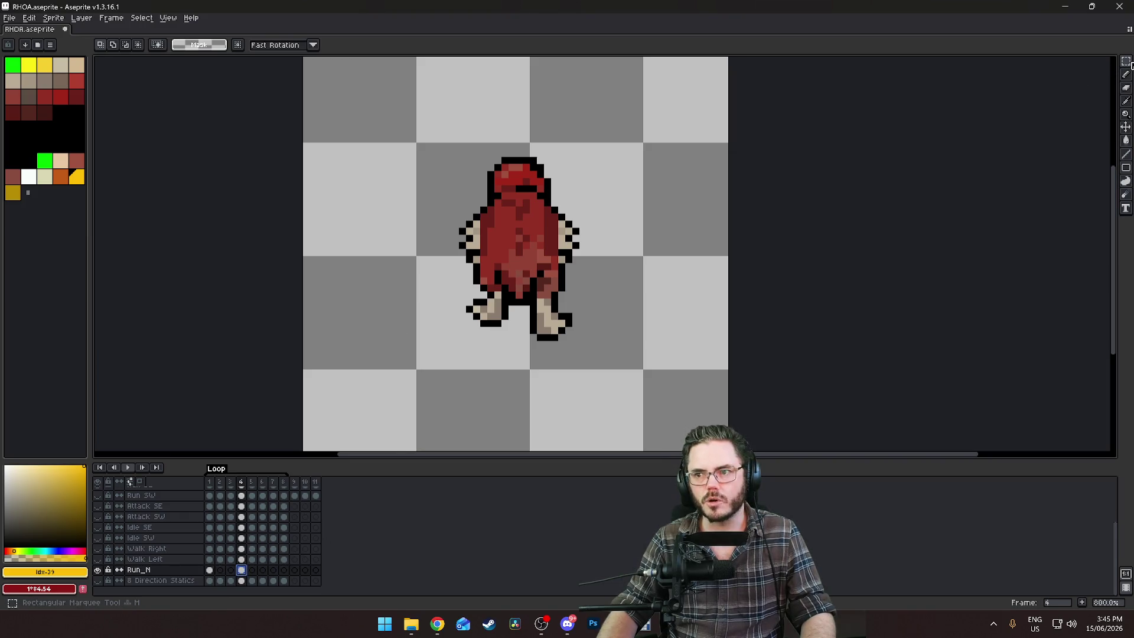
{"action": "left_click_drag", "start_coordinate": [602, 320], "coordinate": [531, 350]}
{"action": "key", "text": "ctrl+d"}
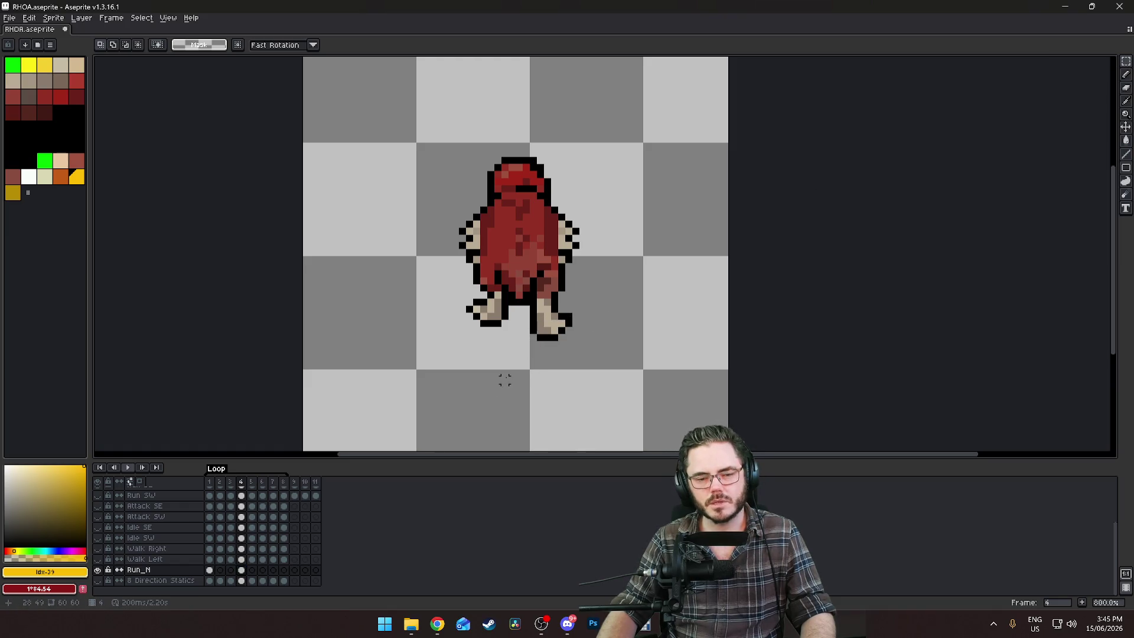
{"action": "mouse_move", "coordinate": [469, 367]}
{"action": "left_mouse_down"}
{"action": "mouse_move", "coordinate": [582, 273]}
{"action": "mouse_move", "coordinate": [581, 260]}
{"action": "left_mouse_up"}
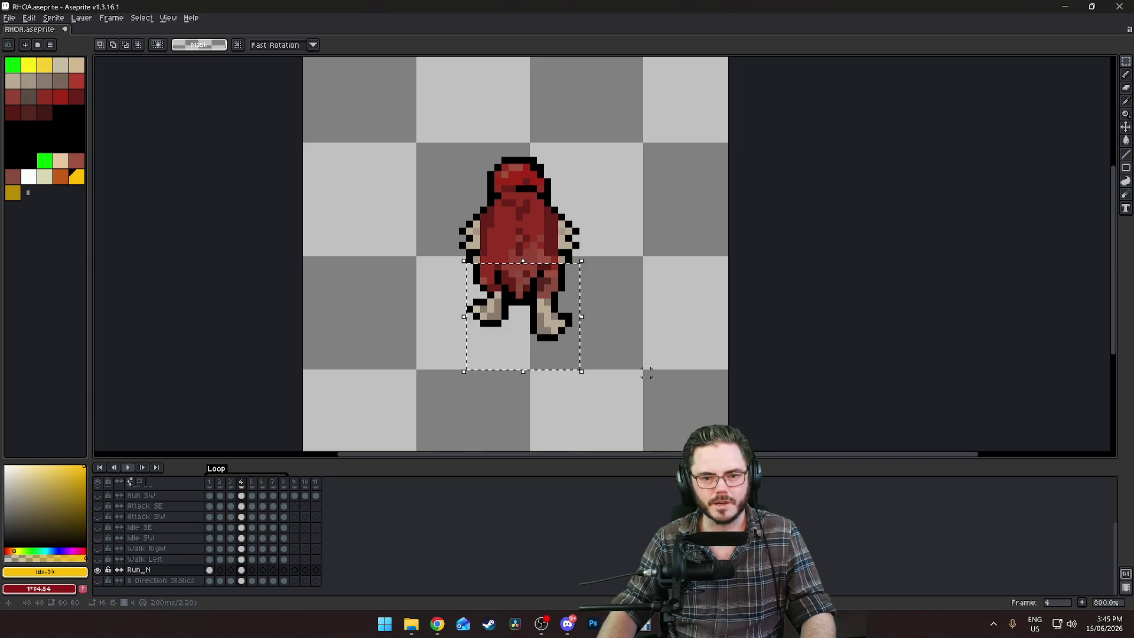
{"action": "key", "text": "shift+h"}
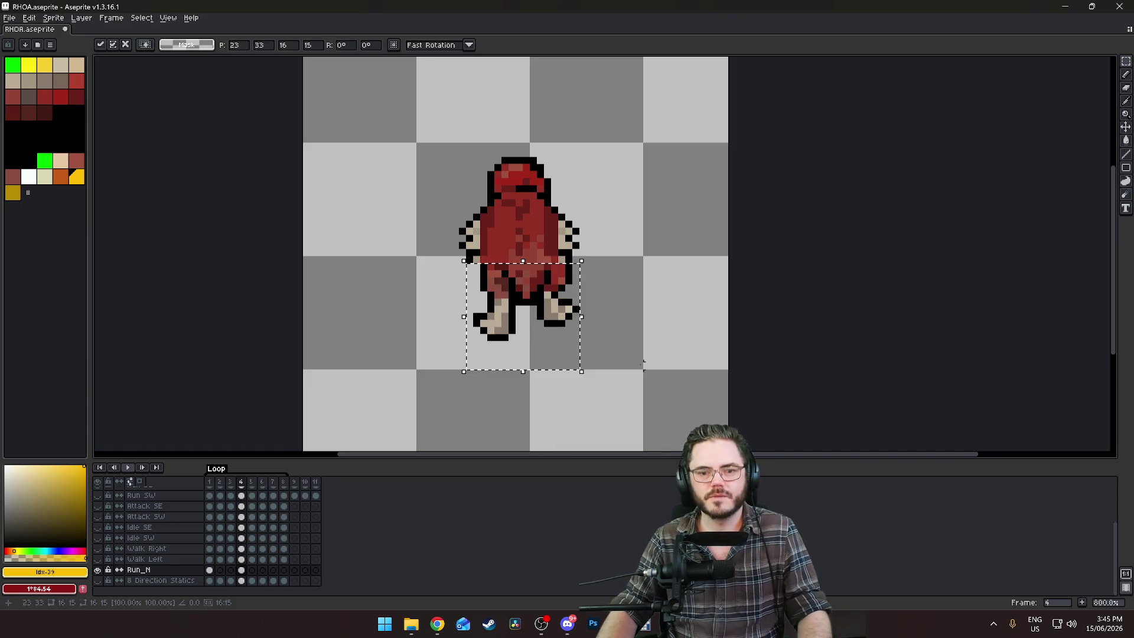
{"action": "left_click_drag", "start_coordinate": [562, 307], "coordinate": [555, 308]}
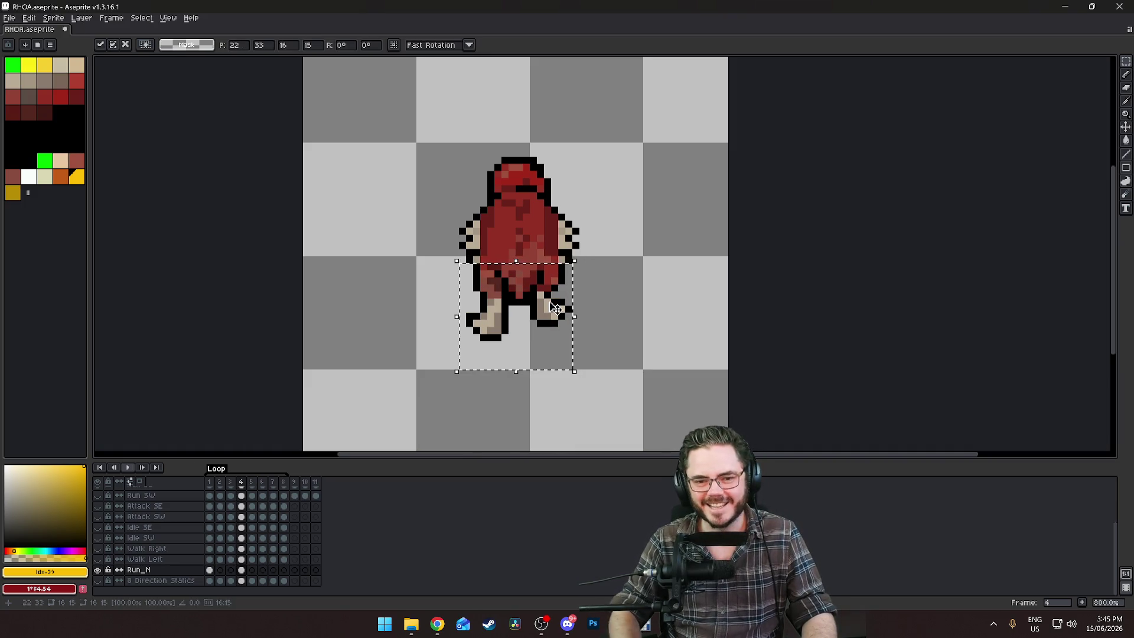
{"action": "left_click", "coordinate": [667, 284]}
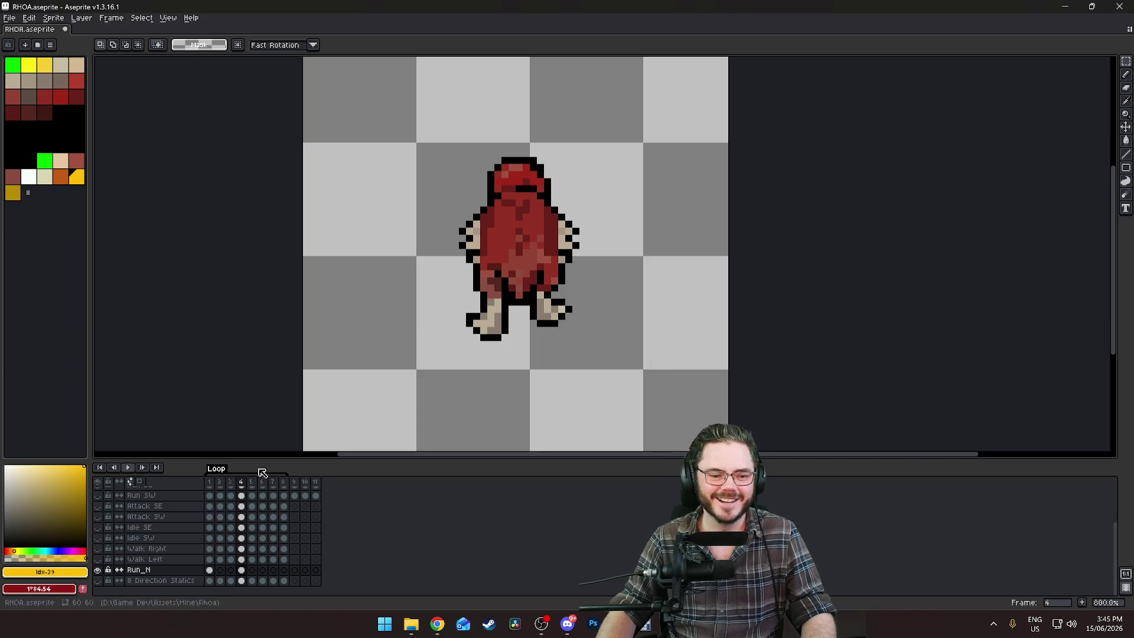
{"action": "left_click", "coordinate": [210, 571]}
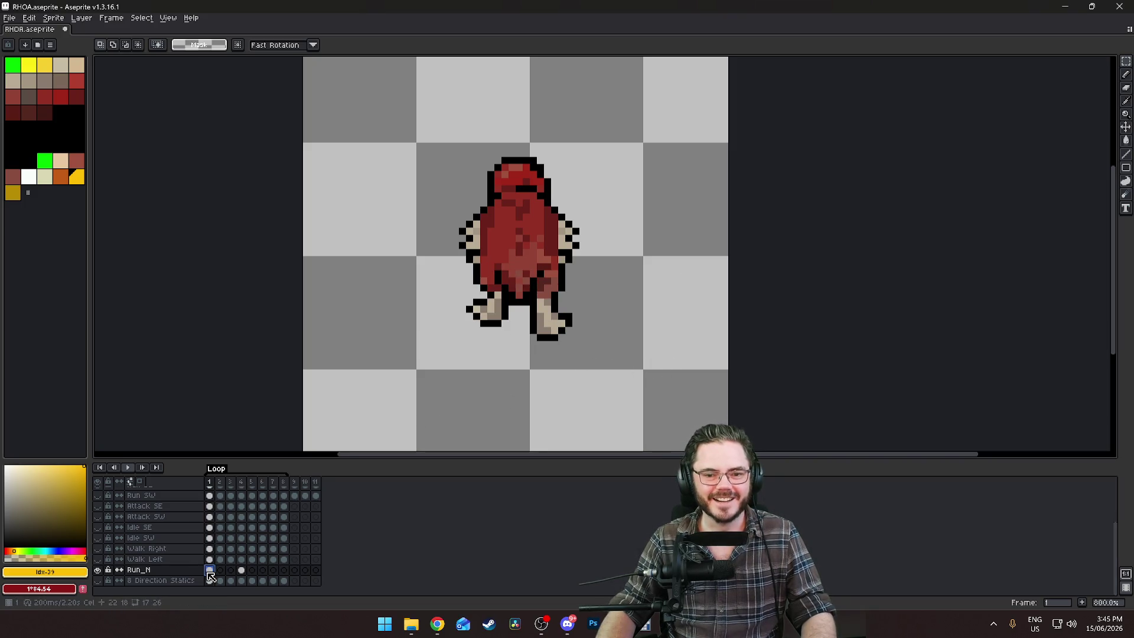
Move the mirrored-leg cel to frame 2 and play the Run_N animation
{"action": "left_click", "coordinate": [241, 570]}
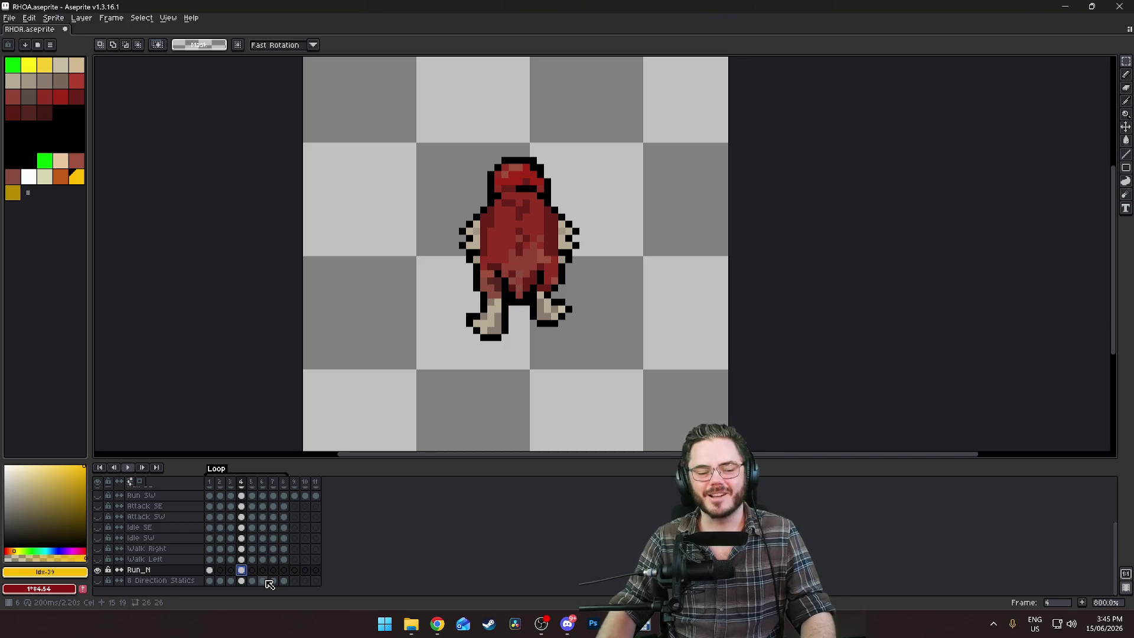
{"action": "left_click_drag", "start_coordinate": [245, 575], "coordinate": [220, 570]}
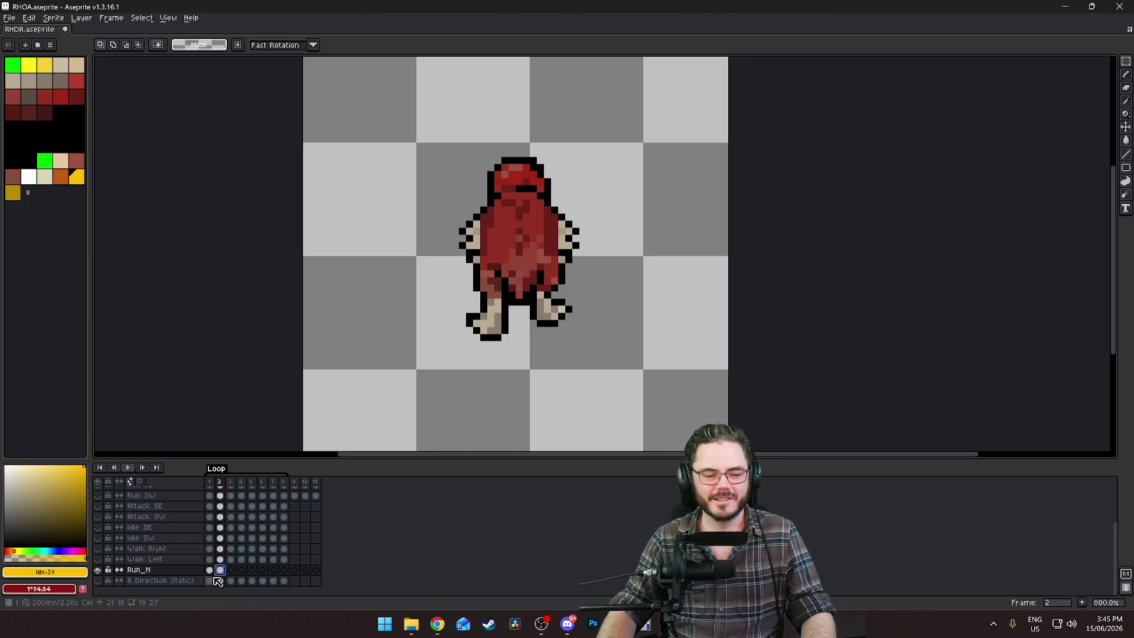
{"action": "left_click", "coordinate": [210, 571]}
{"action": "key", "text": "Right"}
{"action": "key", "text": "Return"}
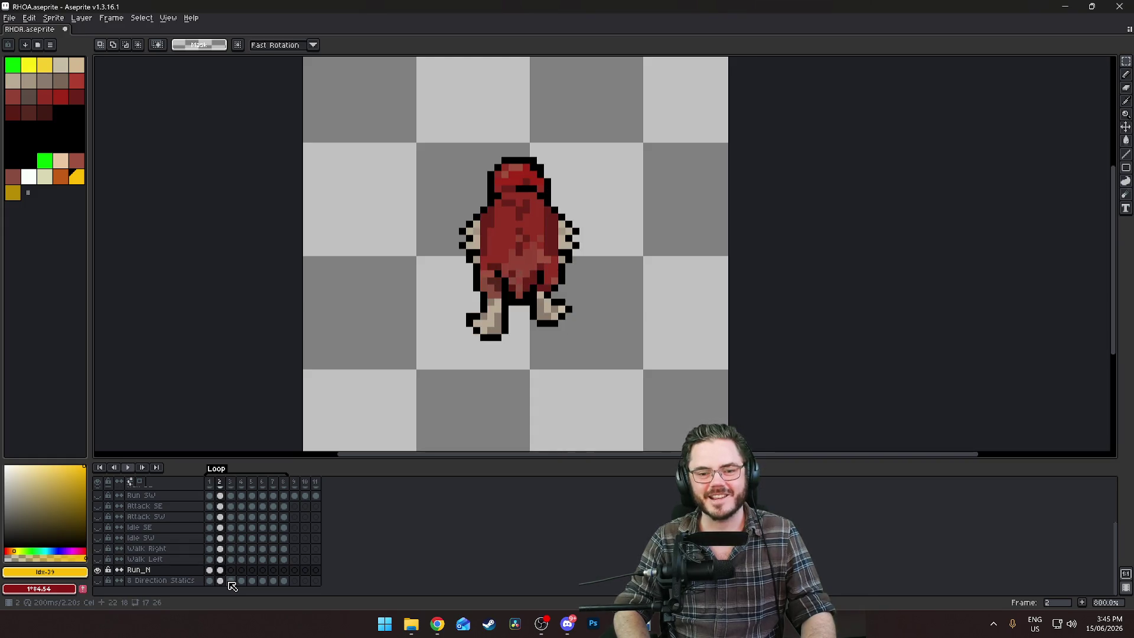
{"action": "key", "text": "End"}
{"action": "key", "text": "Return"}
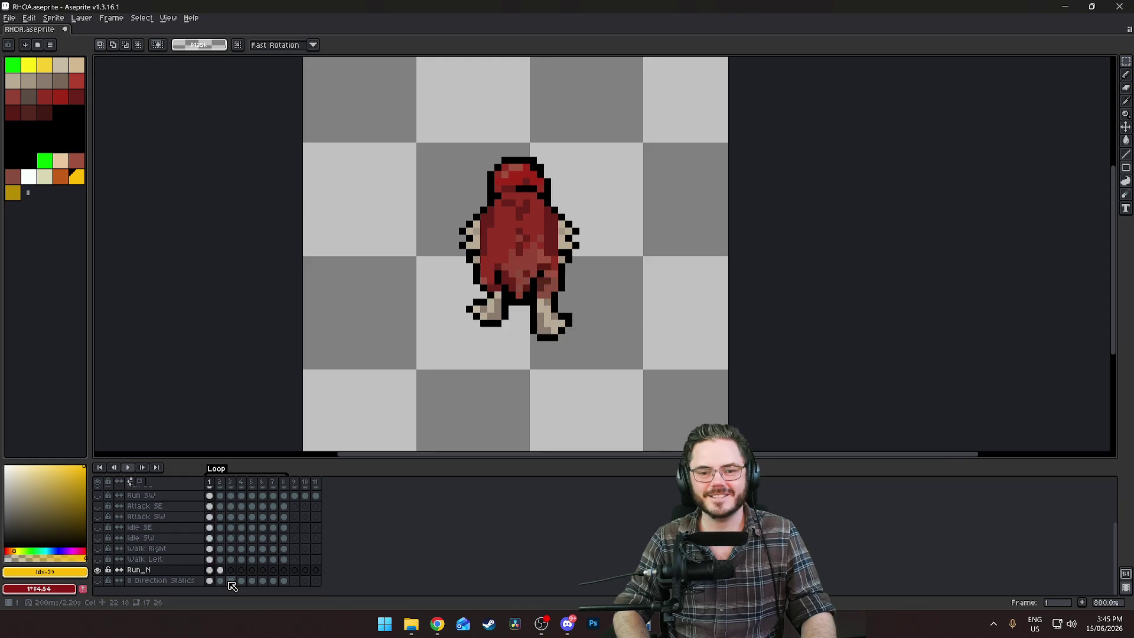
Step back and forth between frames 1 and 2 to compare the two leg poses
{"action": "key", "text": "Right"}
{"action": "key", "text": "Left"}
{"action": "key", "text": "Left"}
{"action": "key", "text": "Right"}
{"action": "key", "text": "Right"}
{"action": "key", "text": "Left"}
{"action": "key", "text": "Left"}
{"action": "key", "text": "Right"}
{"action": "key", "text": "Left"}
{"action": "key", "text": "Right"}
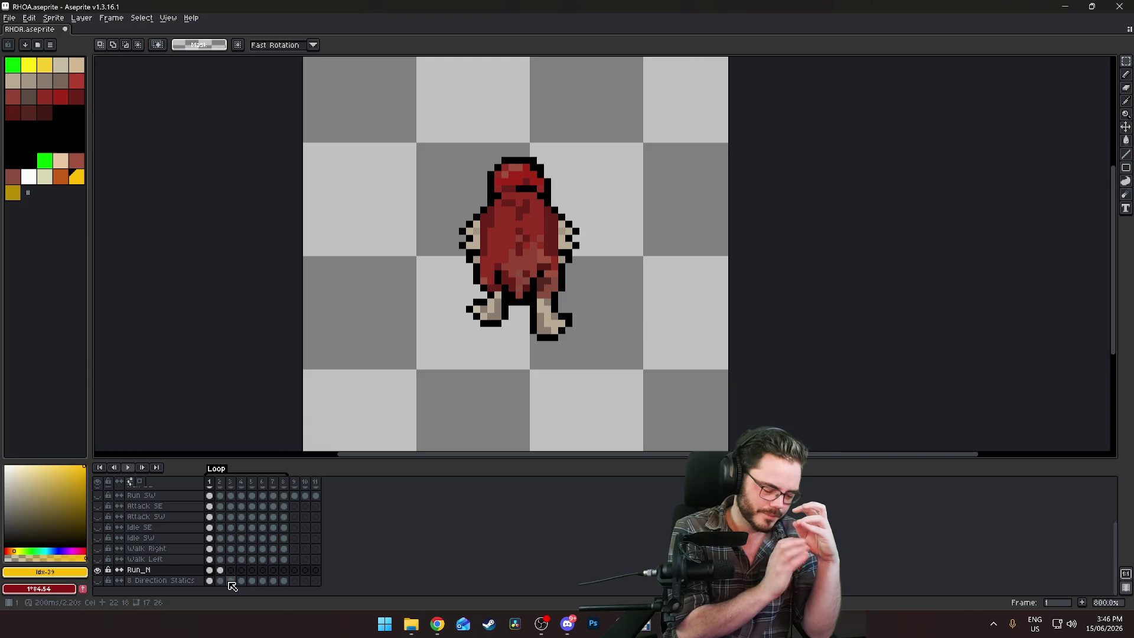
{"action": "key", "text": "Right"}
{"action": "key", "text": "Left"}
{"action": "key", "text": "Right"}
{"action": "key", "text": "Left"}
{"action": "key", "text": "Right"}
{"action": "key", "text": "Left"}
{"action": "key", "text": "Right"}
{"action": "key", "text": "Left"}
{"action": "key", "text": "Right"}
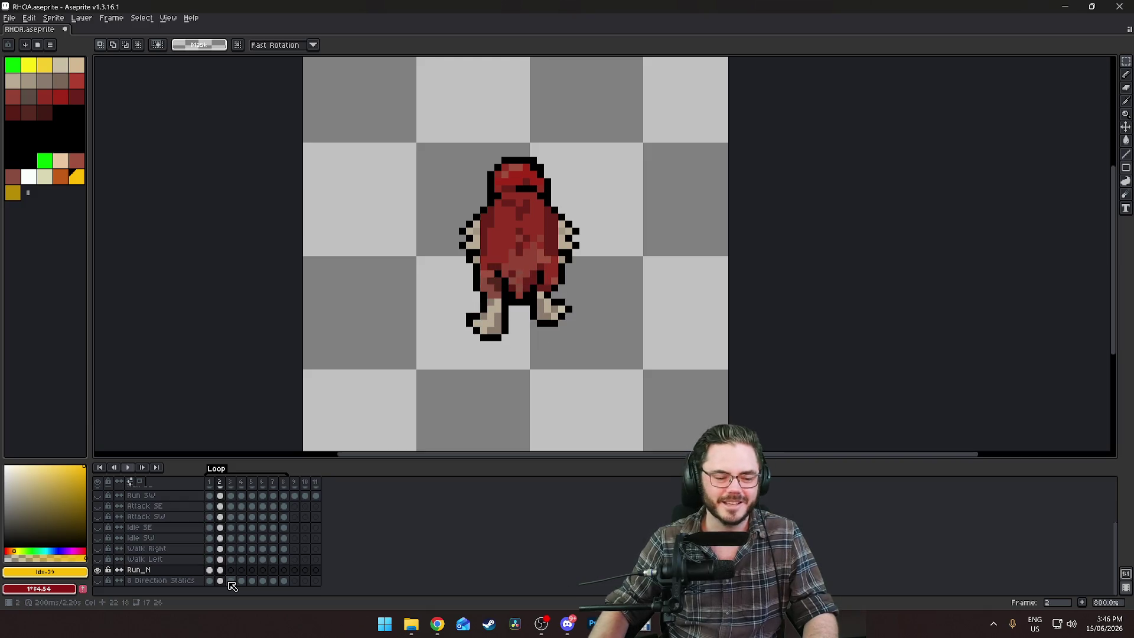
Move the mirrored-leg cel back to frame 4 and compare it against frame 1
{"action": "left_click_drag", "start_coordinate": [224, 574], "coordinate": [240, 573]}
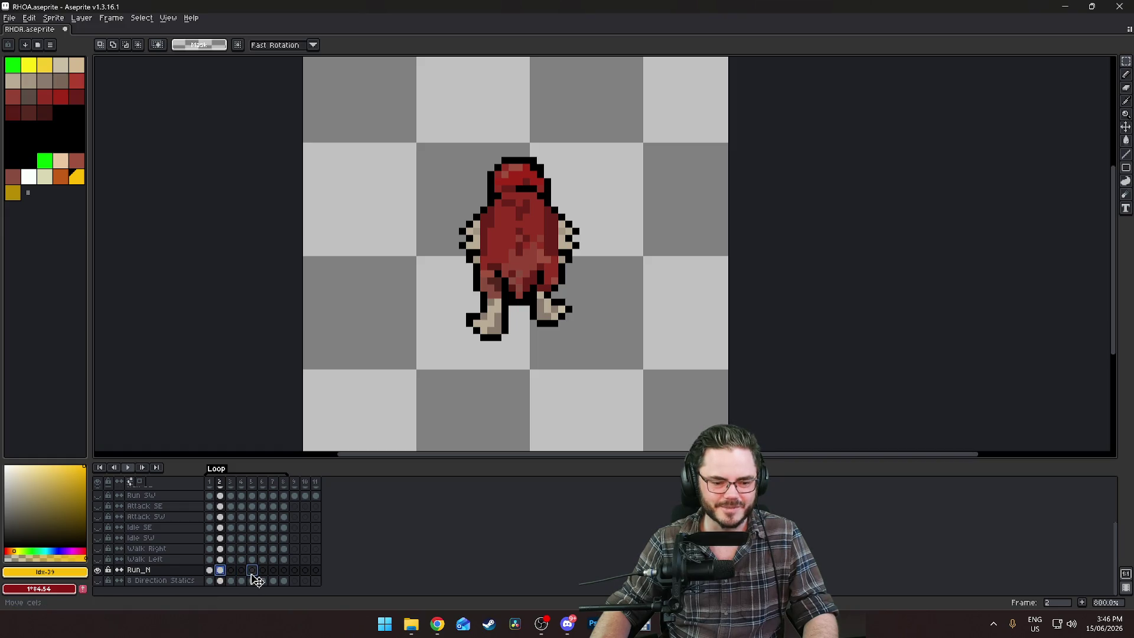
{"action": "left_click_drag", "start_coordinate": [248, 582], "coordinate": [242, 574]}
{"action": "left_click", "coordinate": [211, 571]}
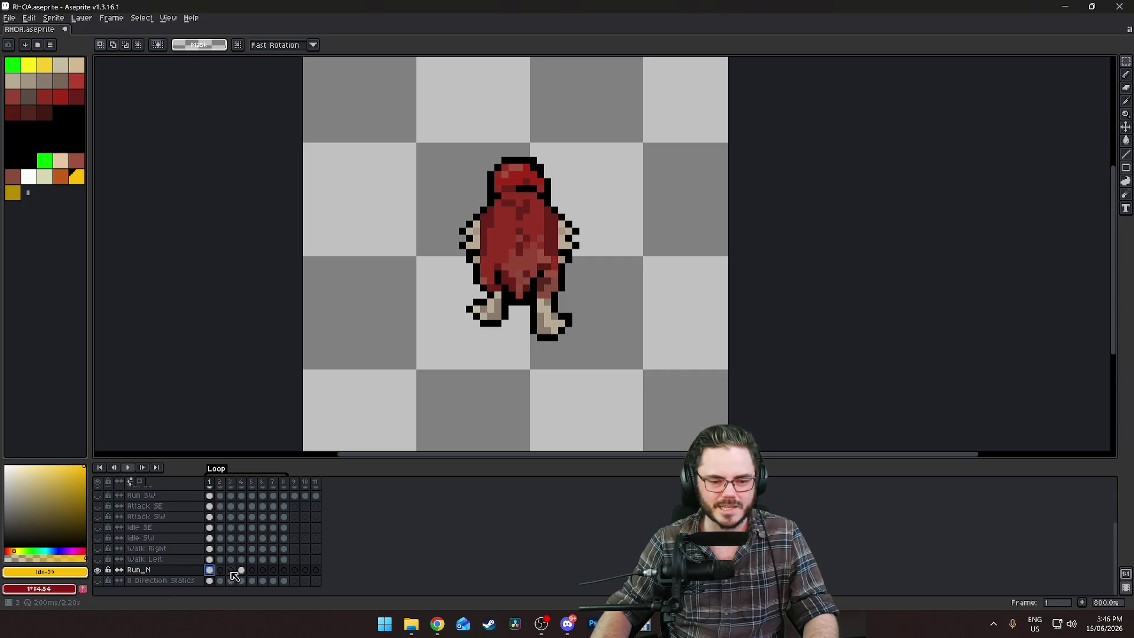
{"action": "left_click", "coordinate": [231, 570]}
{"action": "left_click", "coordinate": [241, 571]}
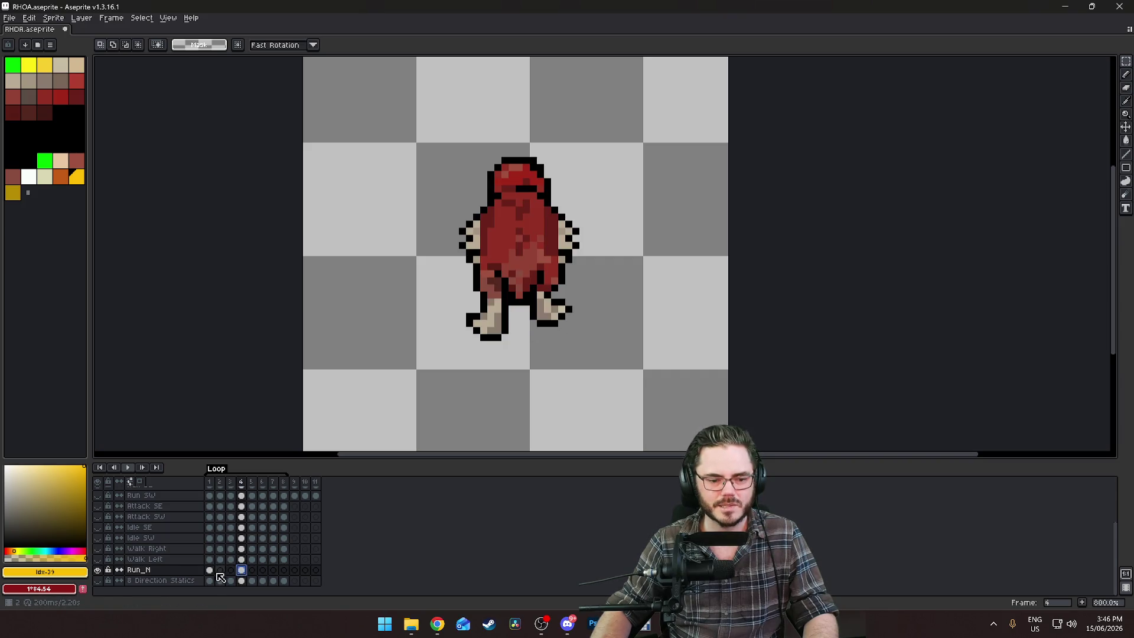
{"action": "left_click", "coordinate": [210, 570]}
{"action": "left_click", "coordinate": [241, 570]}
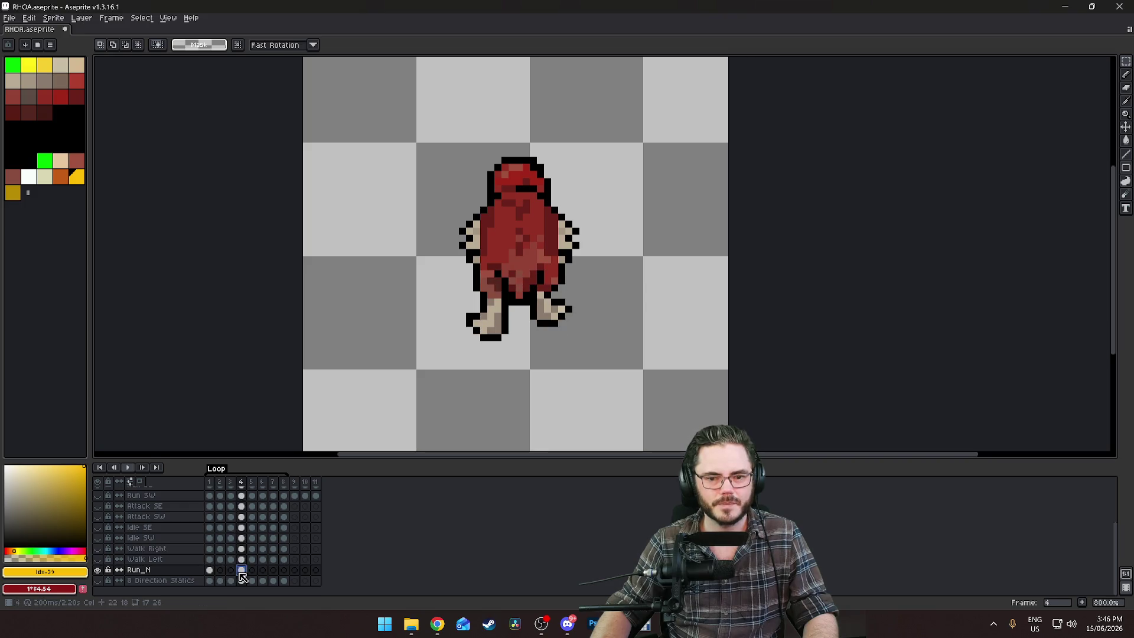
{"action": "left_click", "coordinate": [211, 571]}
{"action": "scroll", "coordinate": [502, 297], "scroll_direction": "up", "scroll_amount": 3}
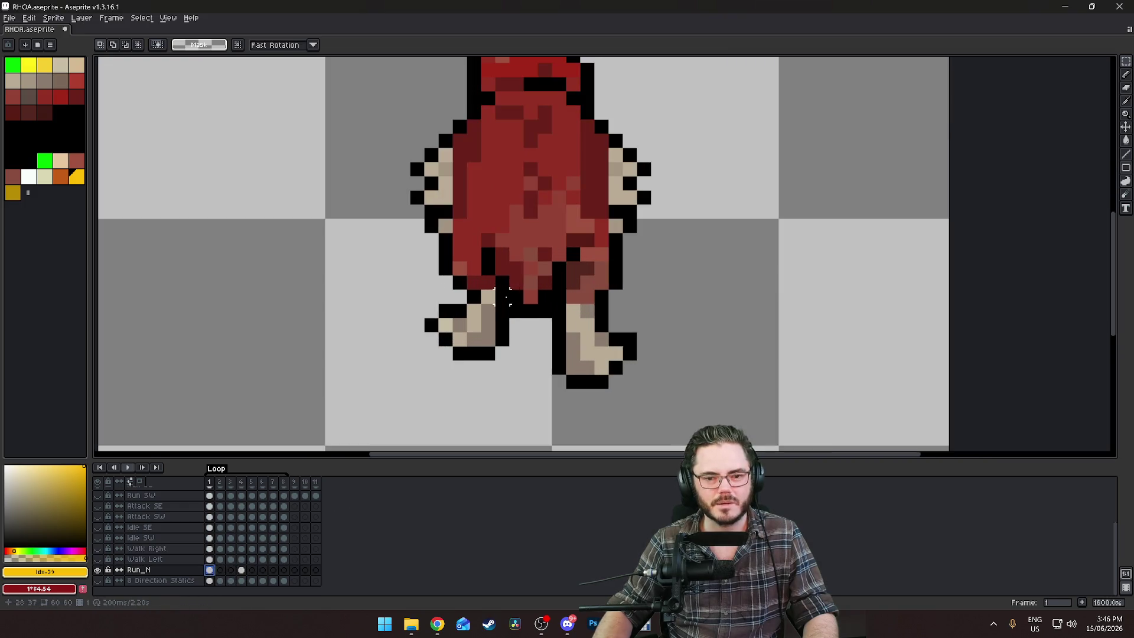
{"action": "left_click", "coordinate": [241, 571]}
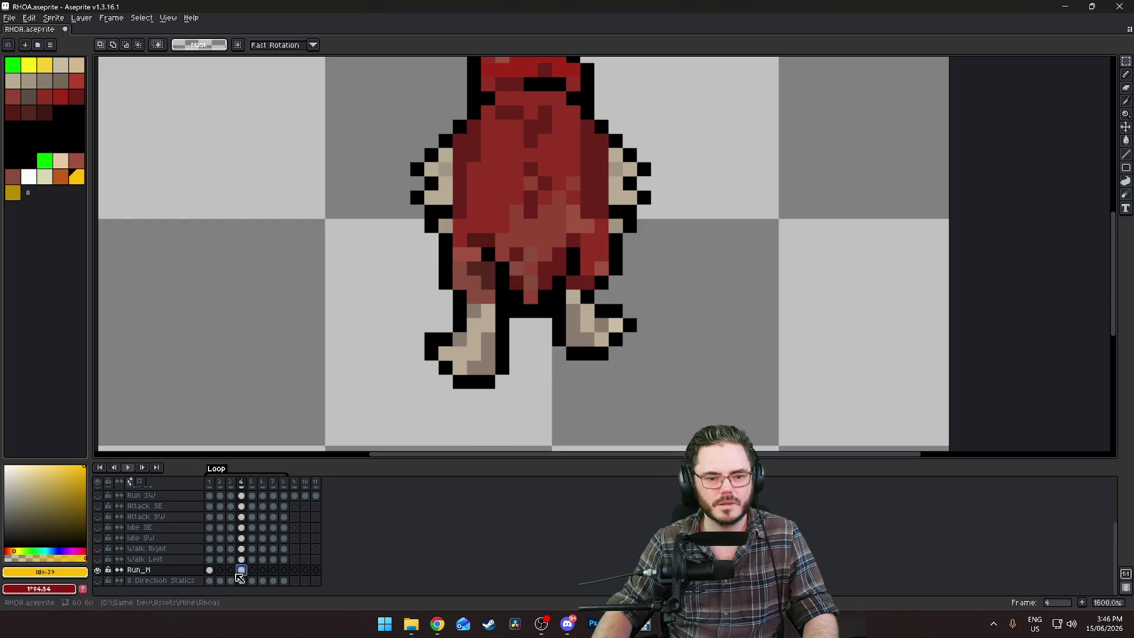
{"action": "left_click", "coordinate": [210, 570]}
{"action": "left_click", "coordinate": [241, 570]}
{"action": "left_click", "coordinate": [210, 571]}
{"action": "left_click", "coordinate": [241, 571]}
{"action": "left_click", "coordinate": [212, 572]}
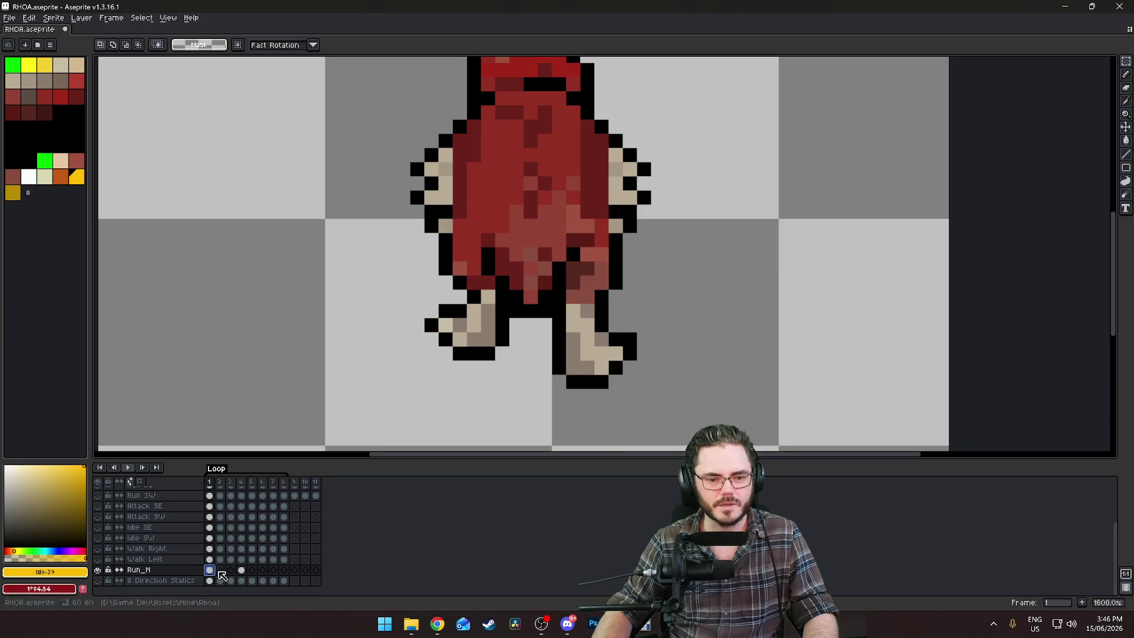
{"action": "left_click", "coordinate": [242, 572]}
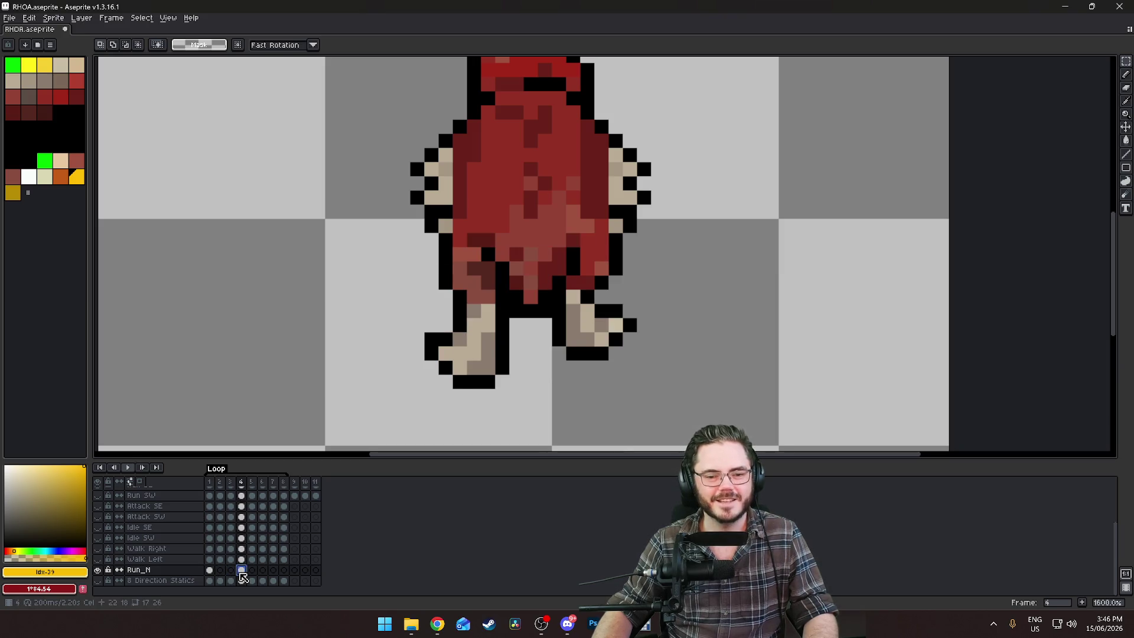
{"action": "scroll", "coordinate": [636, 397], "scroll_direction": "down", "scroll_amount": 4}
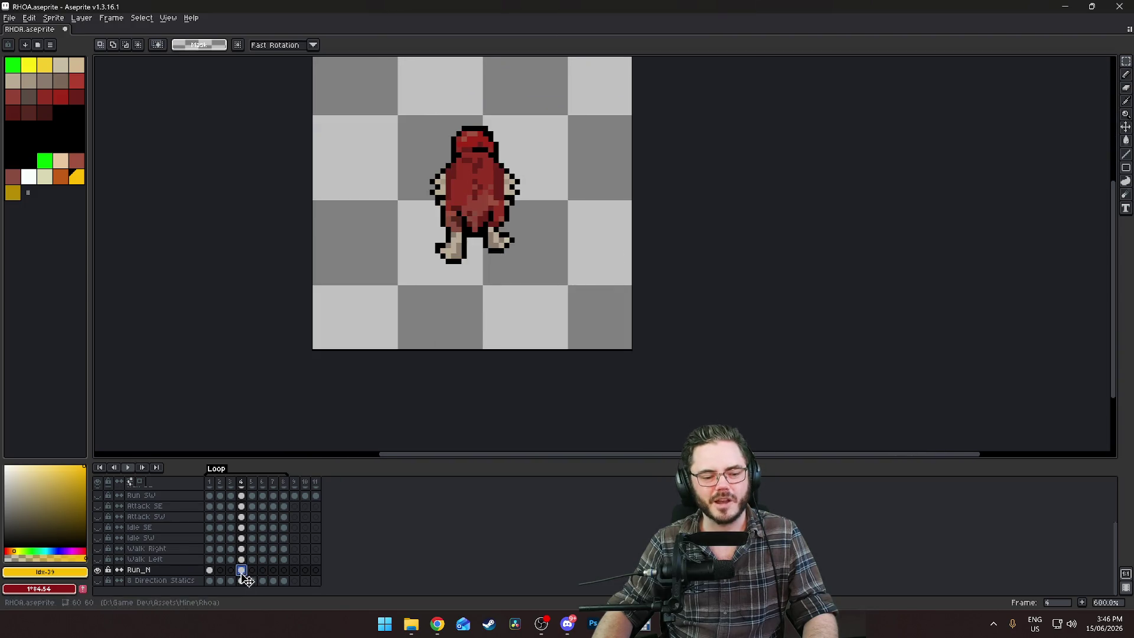
{"action": "left_click", "coordinate": [209, 571]}
{"action": "left_click", "coordinate": [241, 572]}
{"action": "left_click", "coordinate": [241, 570]}
{"action": "scroll", "coordinate": [486, 254], "scroll_direction": "up", "scroll_amount": 3}
{"action": "scroll", "coordinate": [581, 363], "scroll_direction": "down", "scroll_amount": 2}
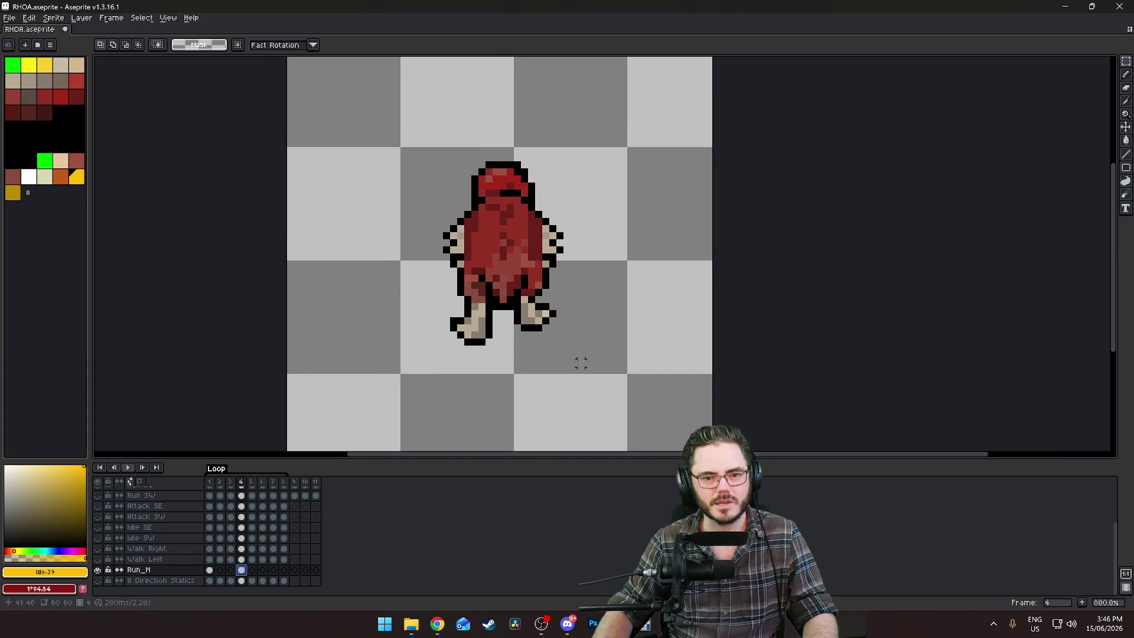
{"action": "scroll", "coordinate": [532, 290], "scroll_direction": "up", "scroll_amount": 5}
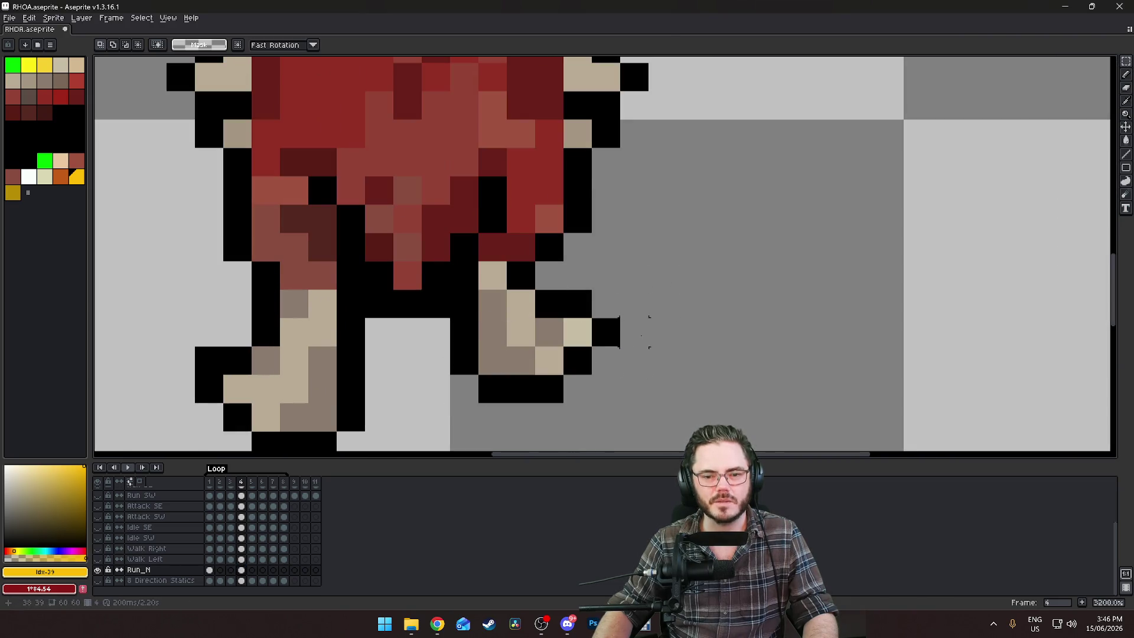
Move frame 4's right foot one pixel up and one pixel right, then commit it
{"action": "left_click_drag", "start_coordinate": [549, 360], "coordinate": [635, 275]}
{"action": "key", "text": "ctrl+z"}
{"action": "key", "text": "ctrl+z"}
{"action": "key", "text": "ctrl+z"}
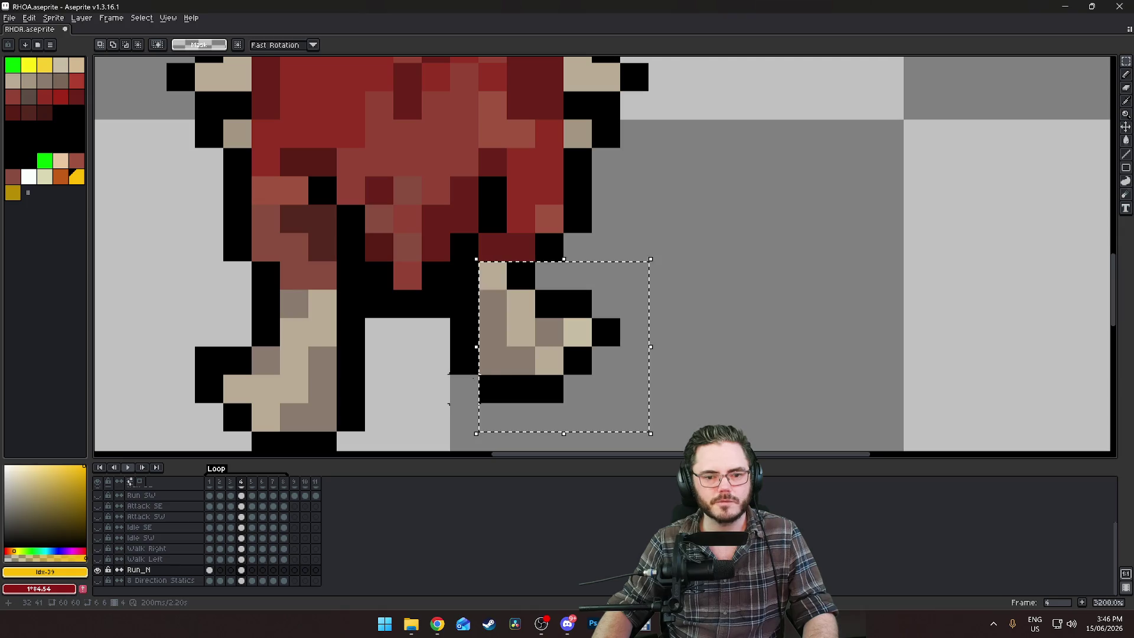
{"action": "left_click_drag", "start_coordinate": [449, 260], "coordinate": [650, 434]}
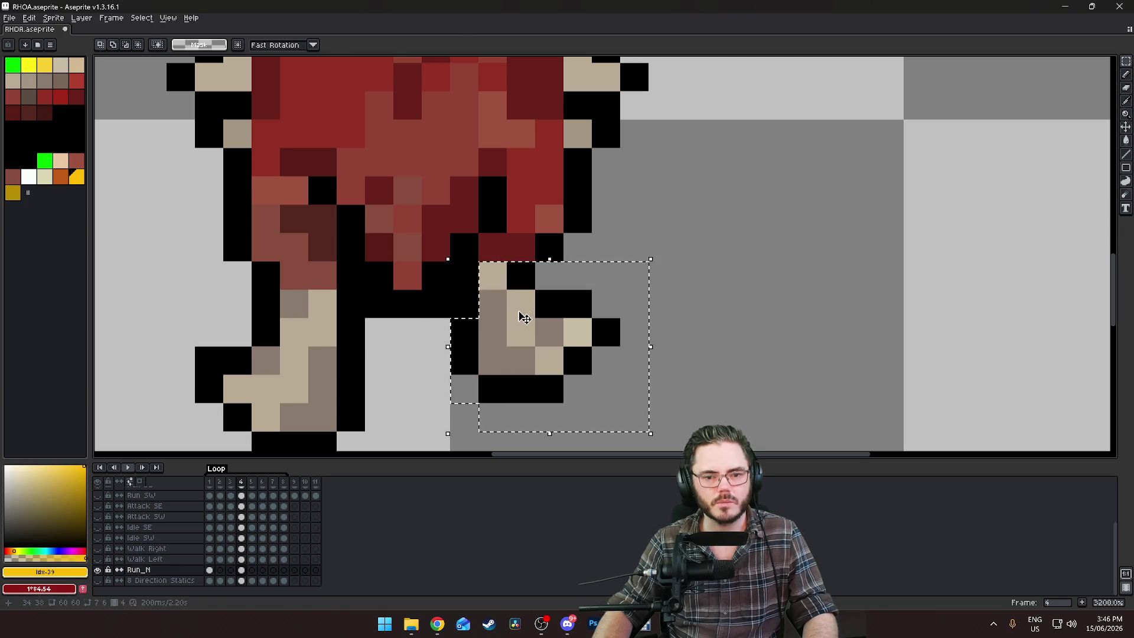
{"action": "key", "text": "Up"}
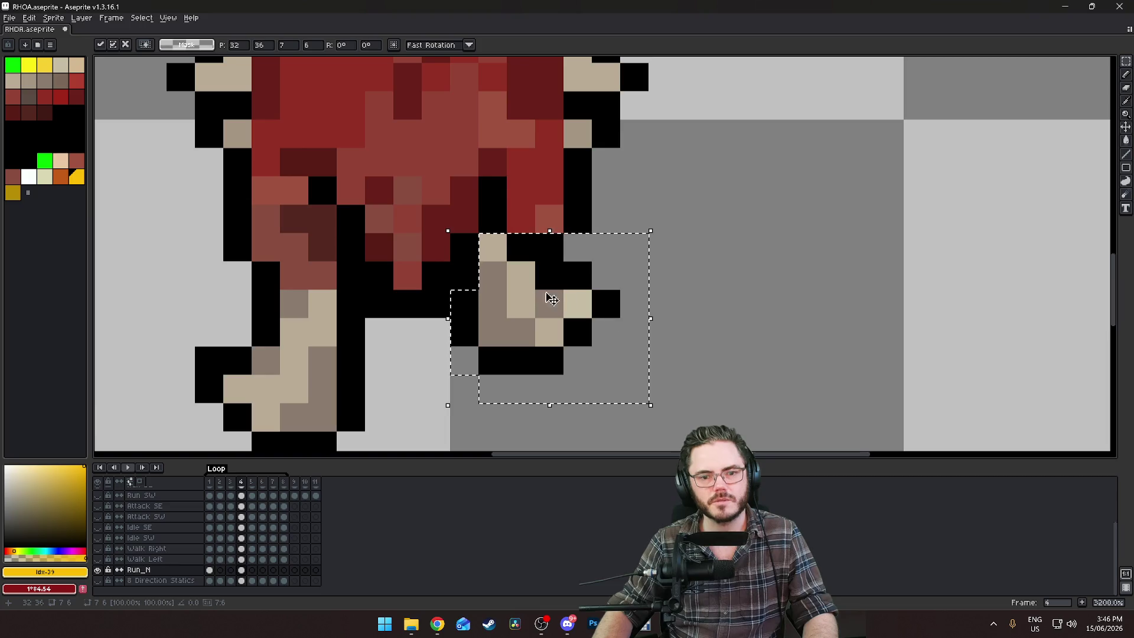
{"action": "key", "text": "Right"}
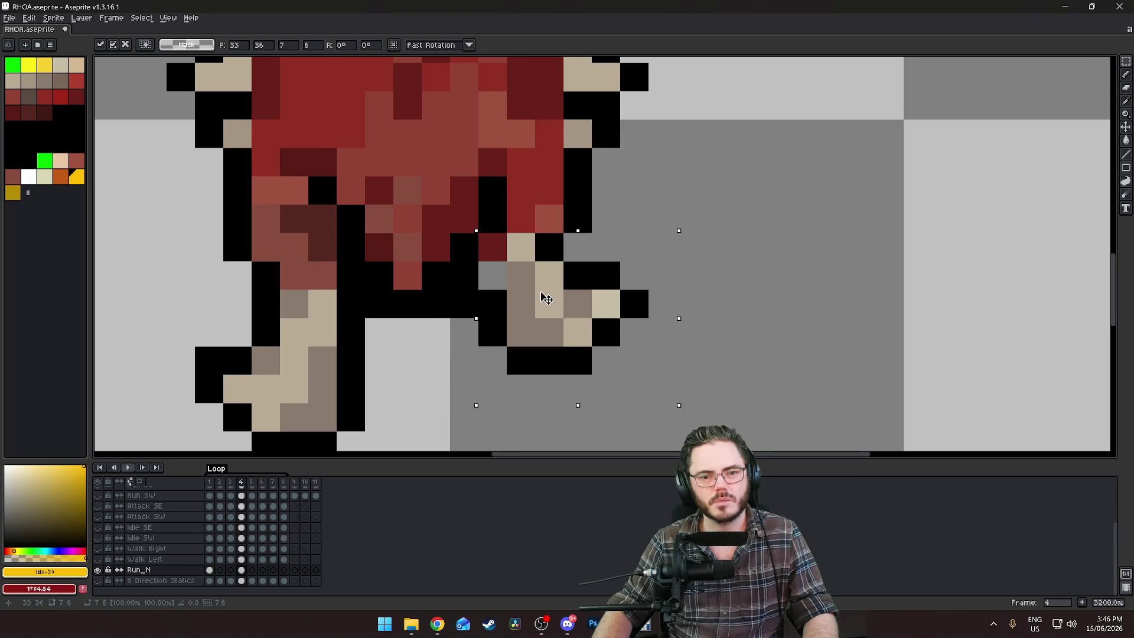
{"action": "key", "text": "Up"}
{"action": "left_click_drag", "start_coordinate": [549, 294], "coordinate": [535, 315]}
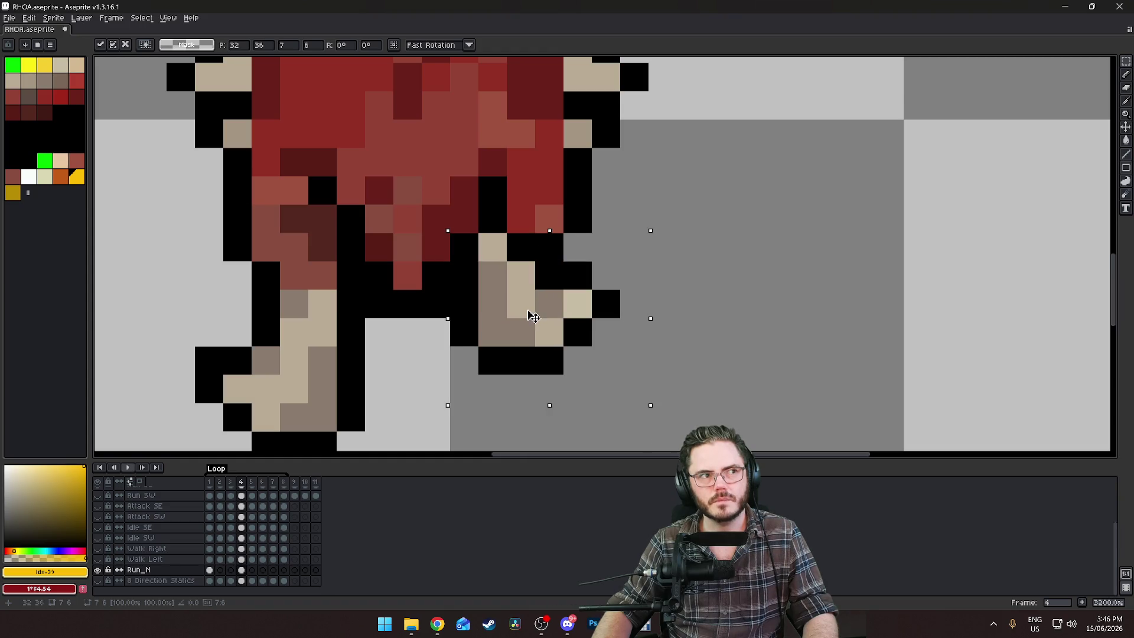
{"action": "left_click_drag", "start_coordinate": [533, 318], "coordinate": [544, 309]}
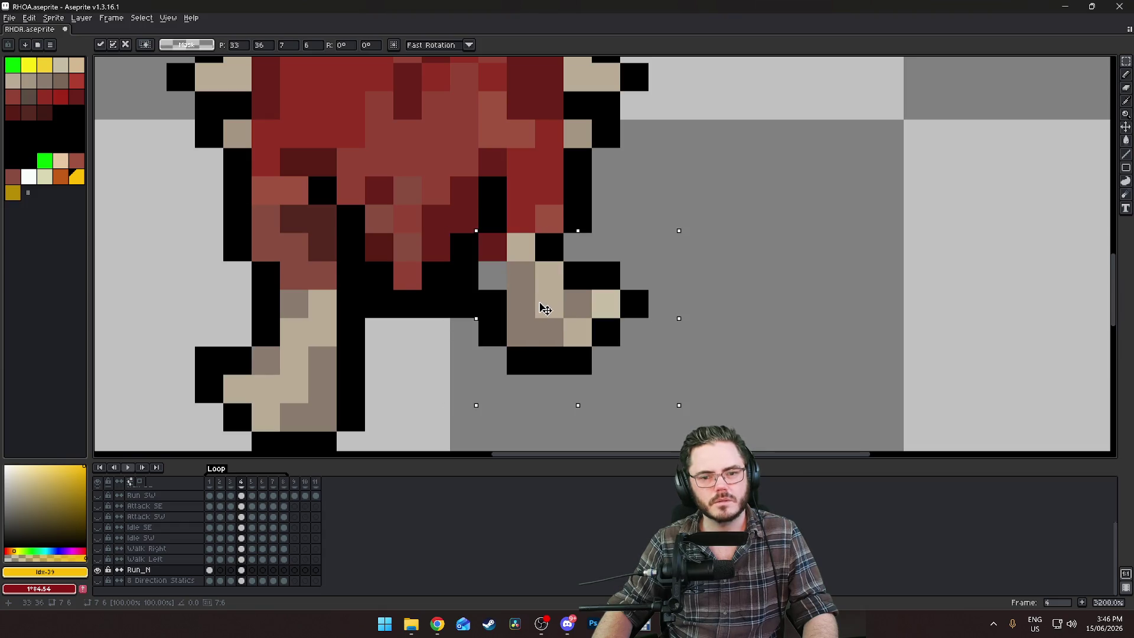
{"action": "key", "text": "ctrl+d"}
{"action": "left_click", "coordinate": [501, 247], "text": "alt"}
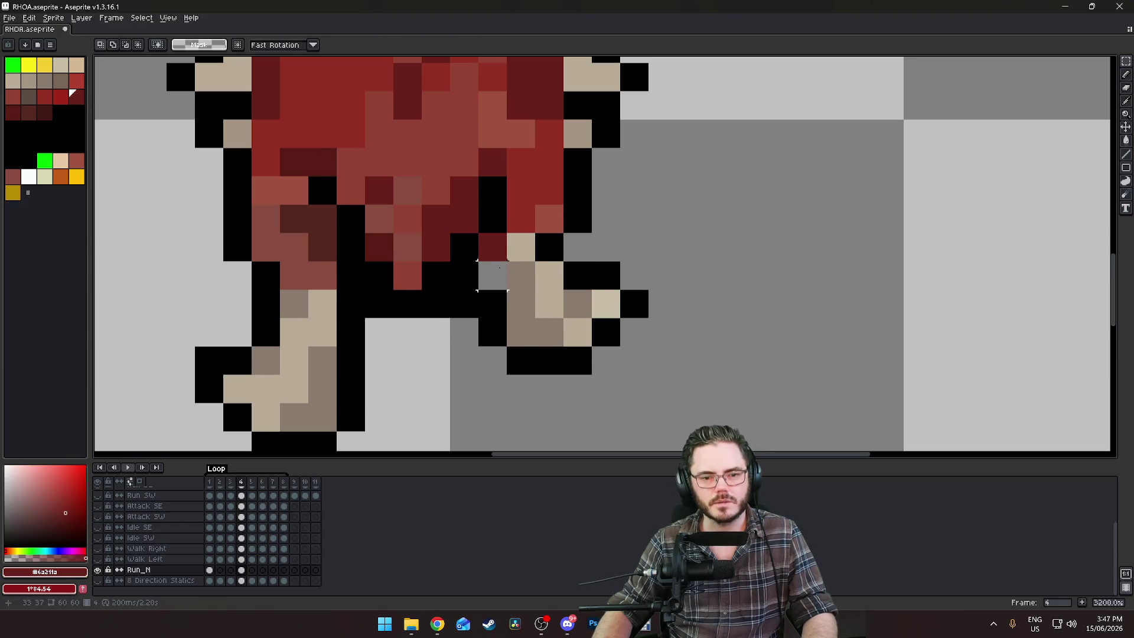
Pick the tan foot colour and play the Run_N animation to preview the run cycle
{"action": "key", "text": "b"}
{"action": "scroll", "coordinate": [497, 274], "scroll_direction": "down", "scroll_amount": 6}
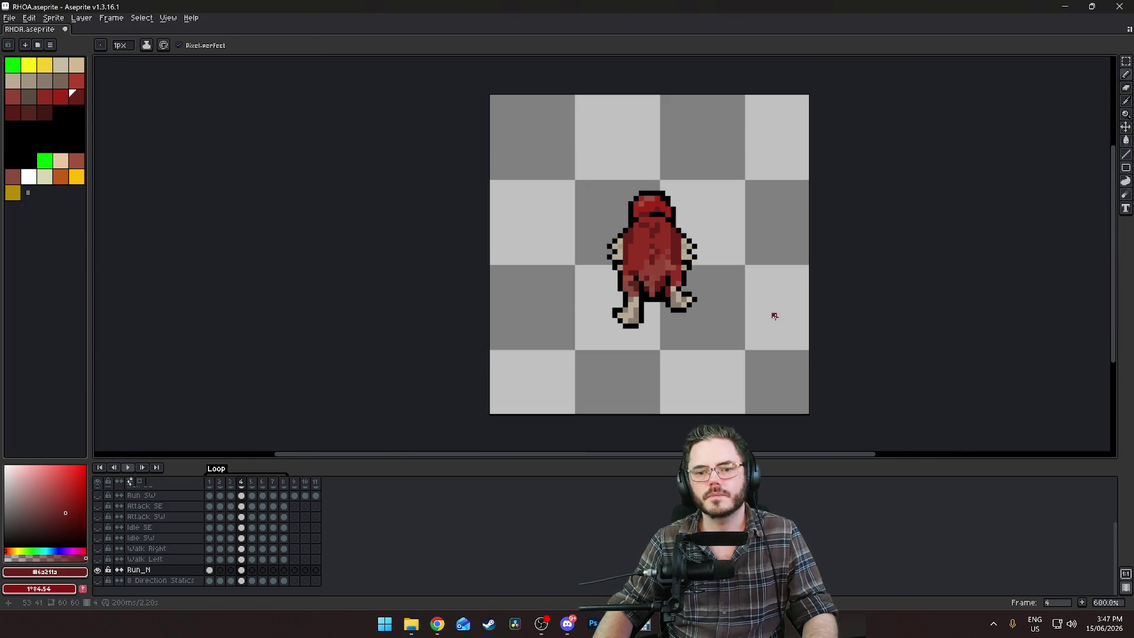
{"action": "scroll", "coordinate": [756, 303], "scroll_direction": "up", "scroll_amount": 4}
{"action": "scroll", "coordinate": [776, 312], "scroll_direction": "down", "scroll_amount": 4}
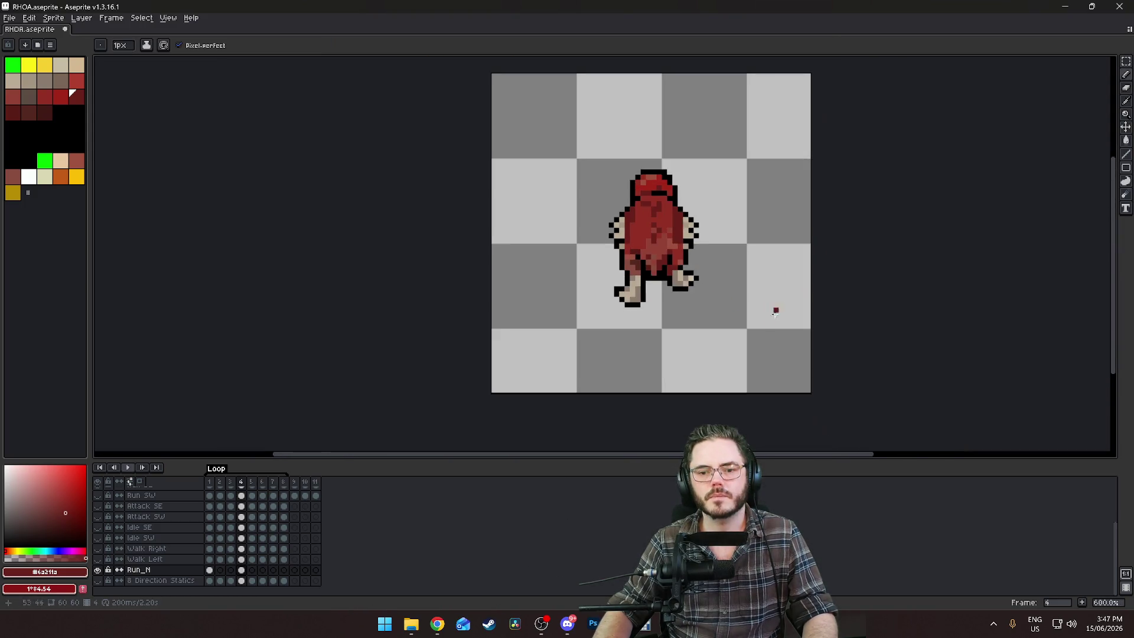
{"action": "scroll", "coordinate": [765, 326], "scroll_direction": "up", "scroll_amount": 4}
{"action": "left_click", "coordinate": [534, 198], "text": "alt"}
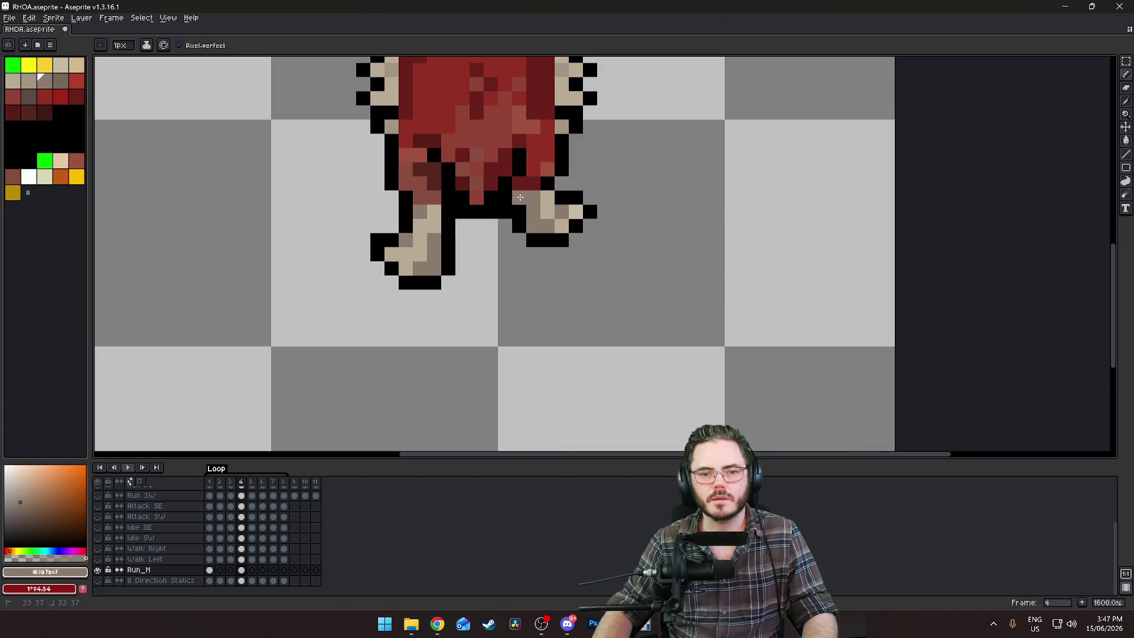
{"action": "scroll", "coordinate": [718, 291], "scroll_direction": "down", "scroll_amount": 6}
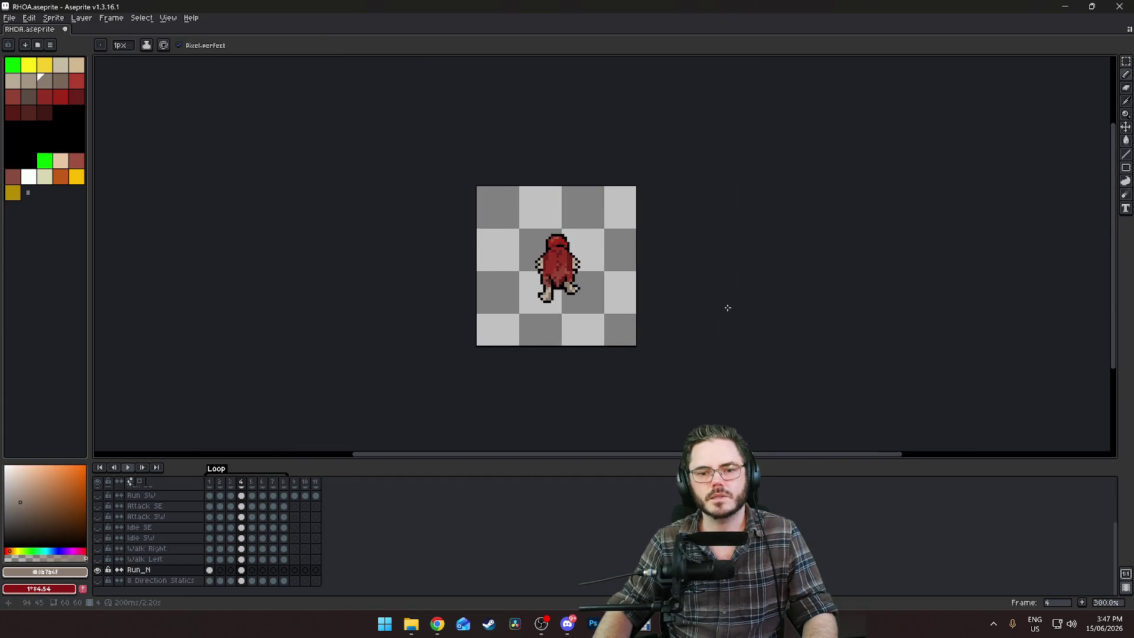
{"action": "key", "text": "Return"}
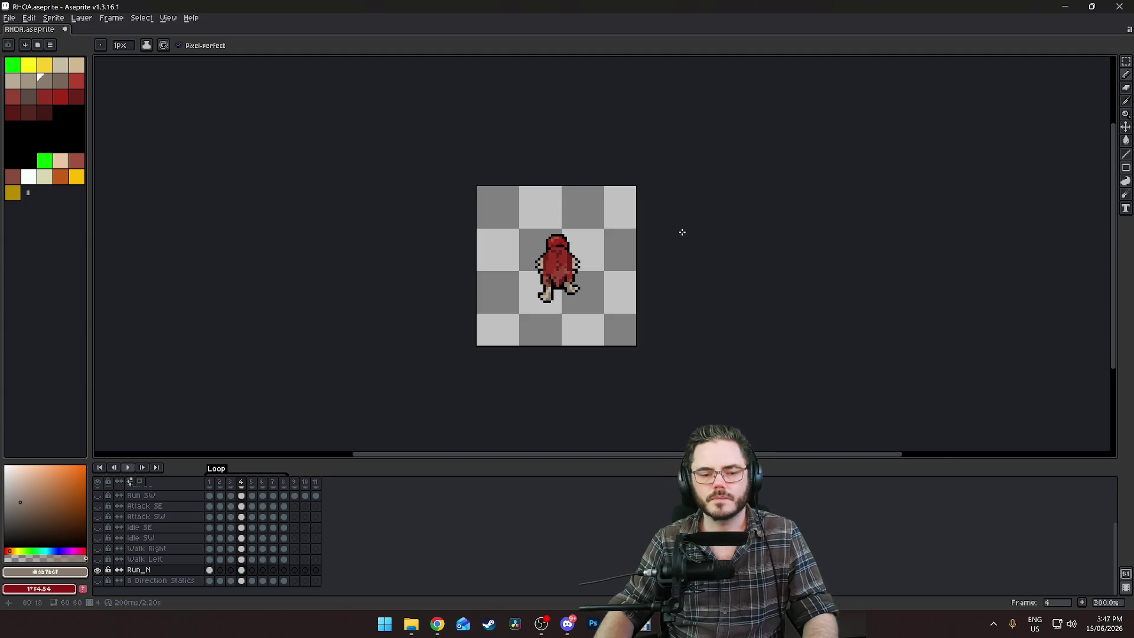
Switch to the Eraser and save RHOA.aseprite
{"action": "scroll", "coordinate": [679, 233], "scroll_direction": "up", "scroll_amount": 3}
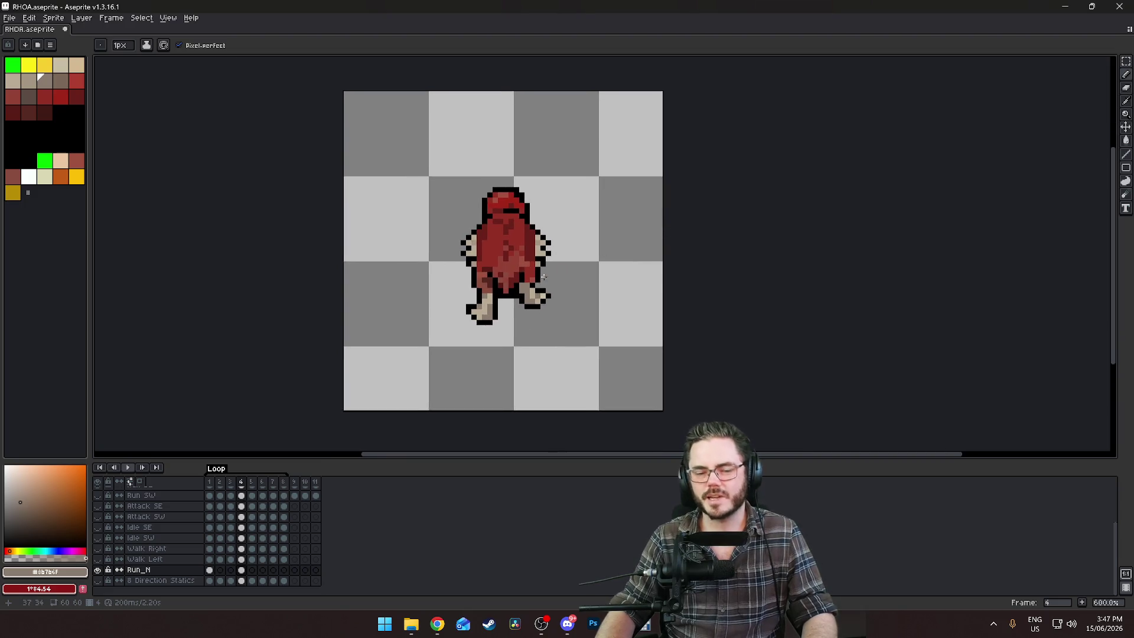
{"action": "scroll", "coordinate": [543, 277], "scroll_direction": "up", "scroll_amount": 3}
{"action": "scroll", "coordinate": [481, 312], "scroll_direction": "up", "scroll_amount": 1}
{"action": "key", "text": "e"}
{"action": "scroll", "coordinate": [609, 389], "scroll_direction": "down", "scroll_amount": 6}
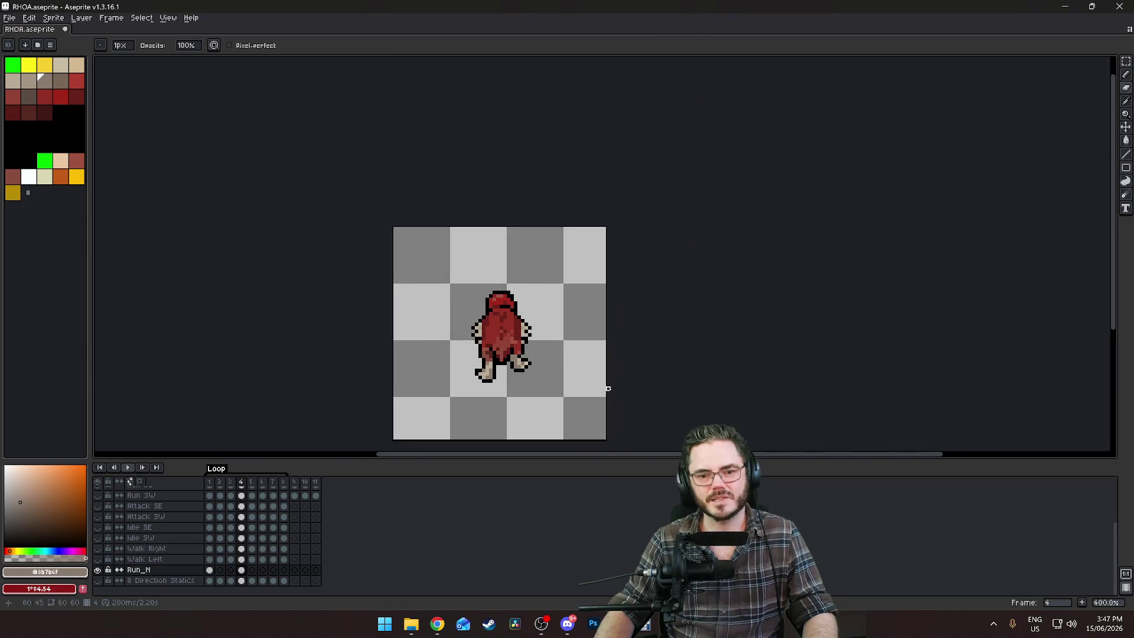
{"action": "scroll", "coordinate": [511, 400], "scroll_direction": "up", "scroll_amount": 6}
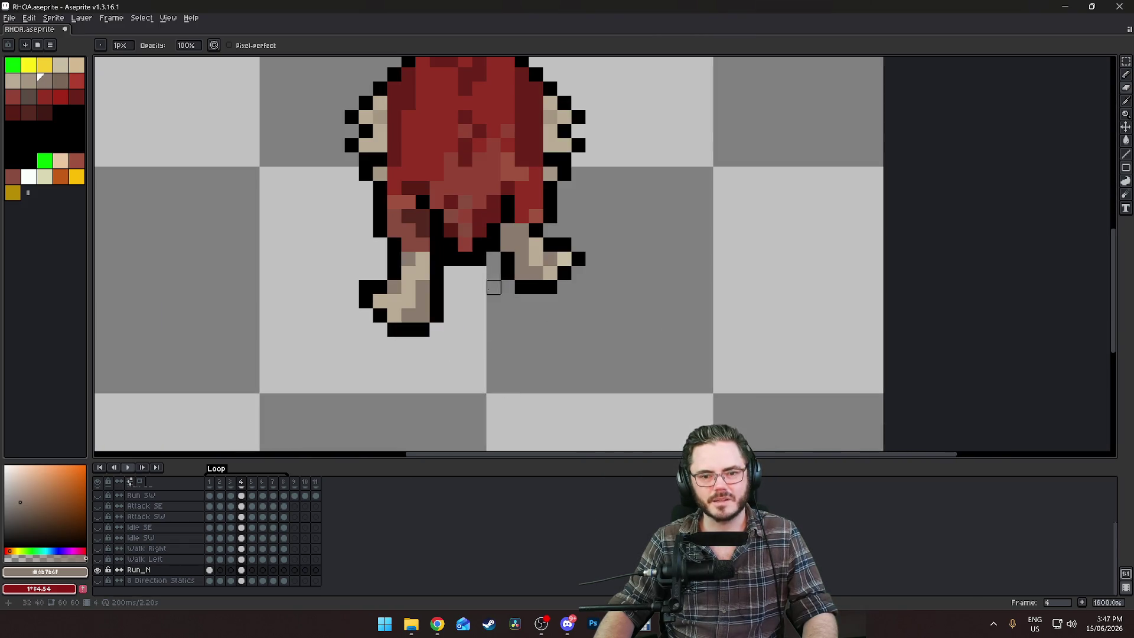
{"action": "scroll", "coordinate": [493, 288], "scroll_direction": "down", "scroll_amount": 6}
{"action": "key", "text": "ctrl+s"}
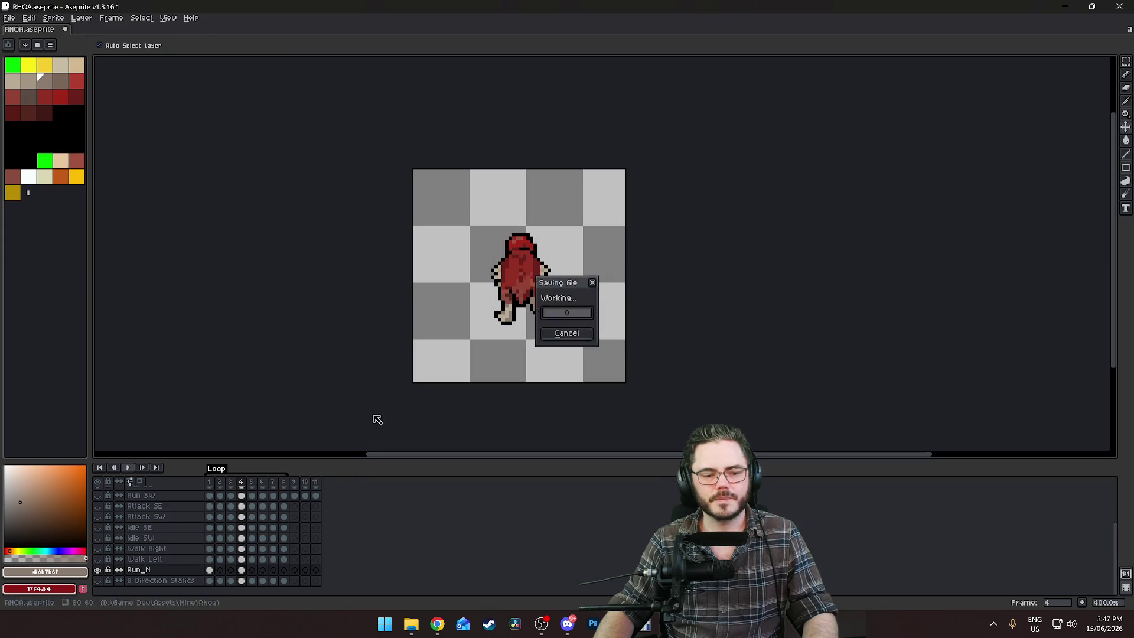
Go to Run_N frame 2 and show neighbouring frames as onion-skin ghosts
{"action": "left_click", "coordinate": [210, 571]}
{"action": "left_click", "coordinate": [242, 571]}
{"action": "left_click", "coordinate": [215, 571]}
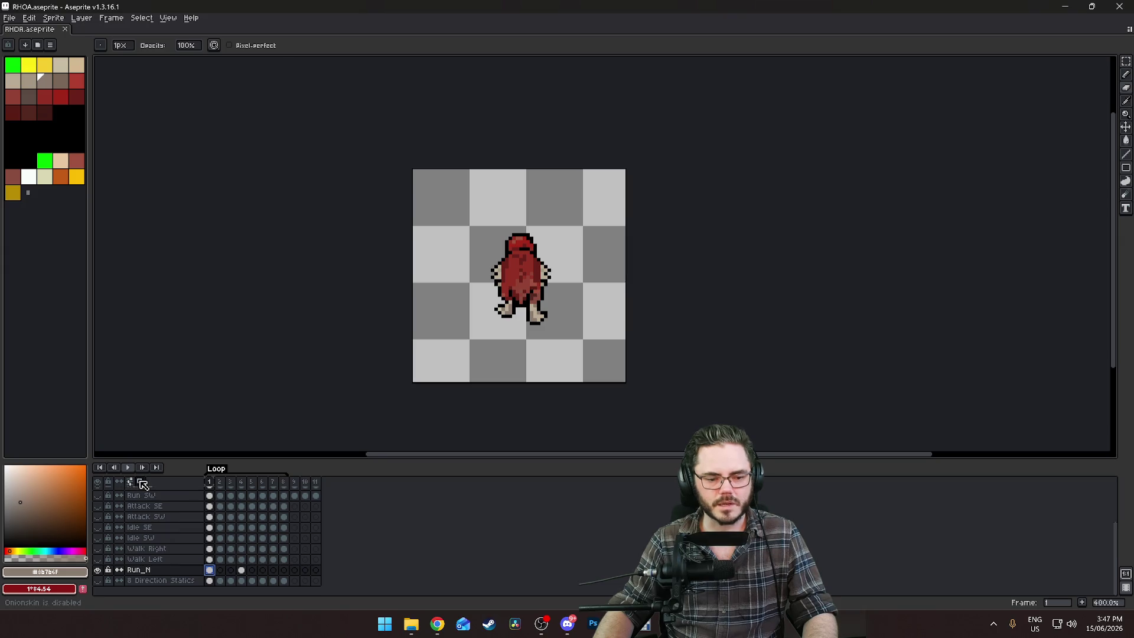
{"action": "left_click", "coordinate": [221, 570]}
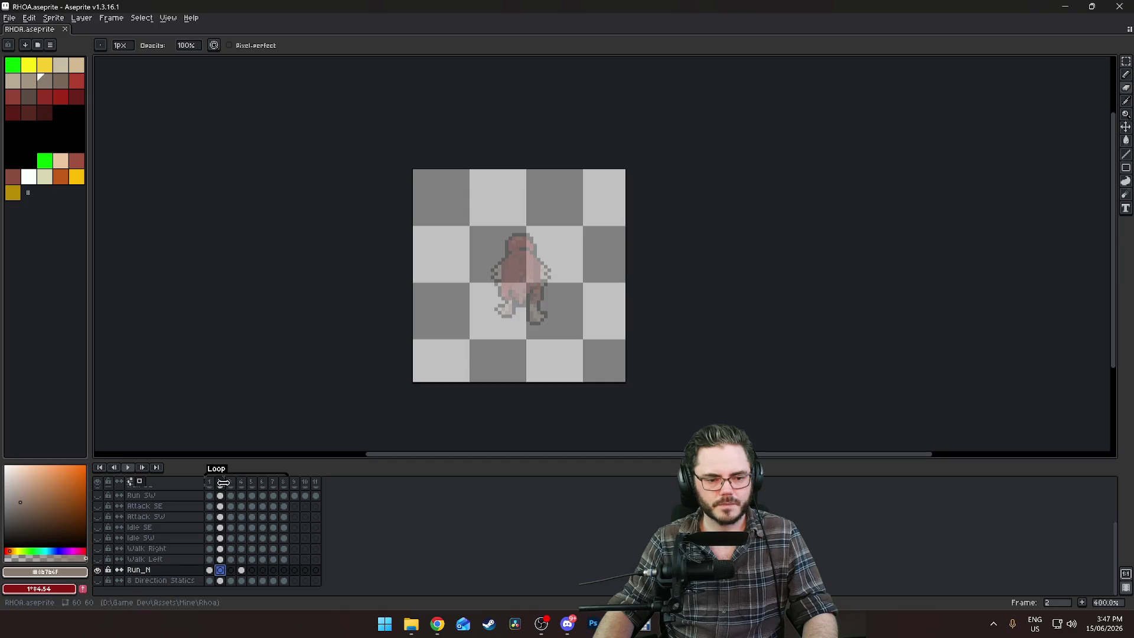
{"action": "left_click_drag", "start_coordinate": [223, 482], "coordinate": [245, 483]}
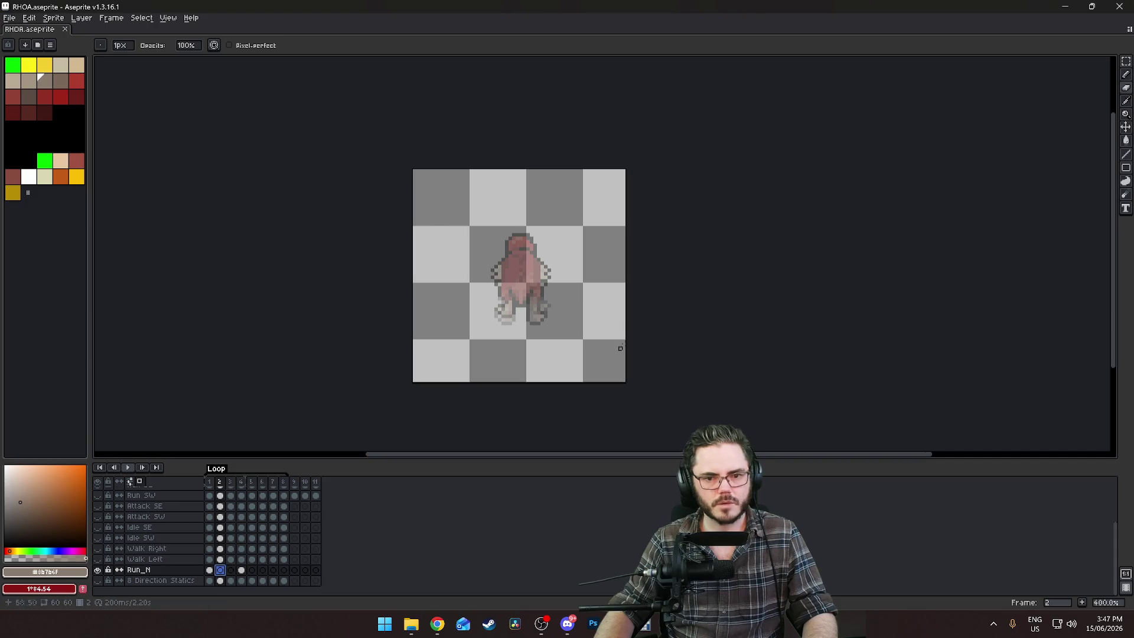
{"action": "scroll", "coordinate": [618, 347], "scroll_direction": "up", "scroll_amount": 3}
{"action": "left_click", "coordinate": [138, 481]}
{"action": "left_click", "coordinate": [138, 481]}
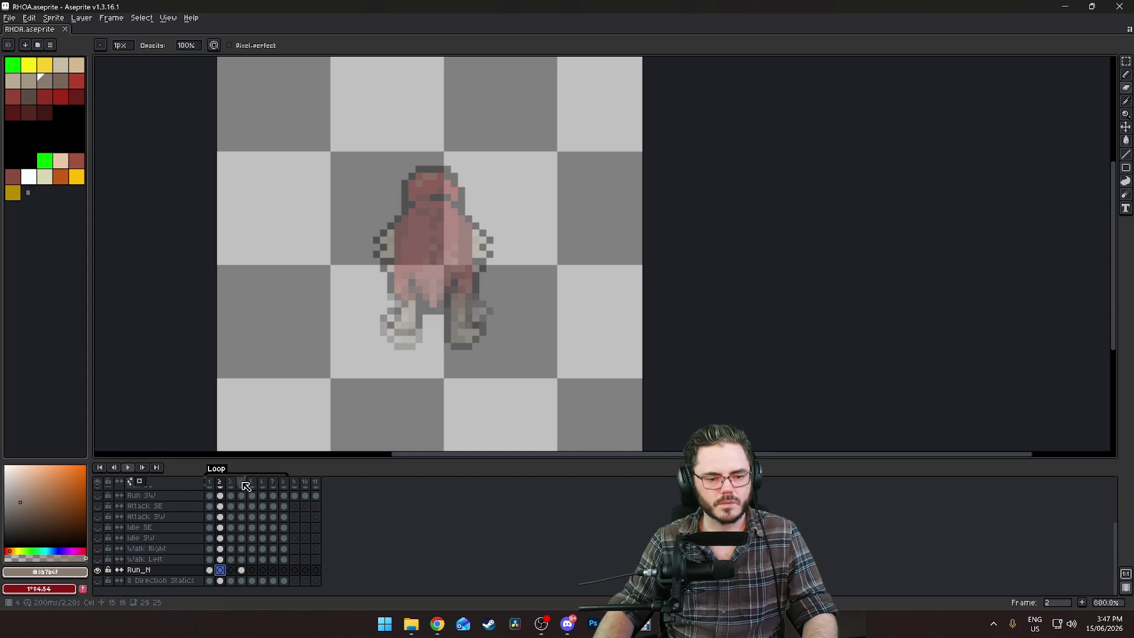
{"action": "left_click_drag", "start_coordinate": [206, 483], "coordinate": [220, 481]}
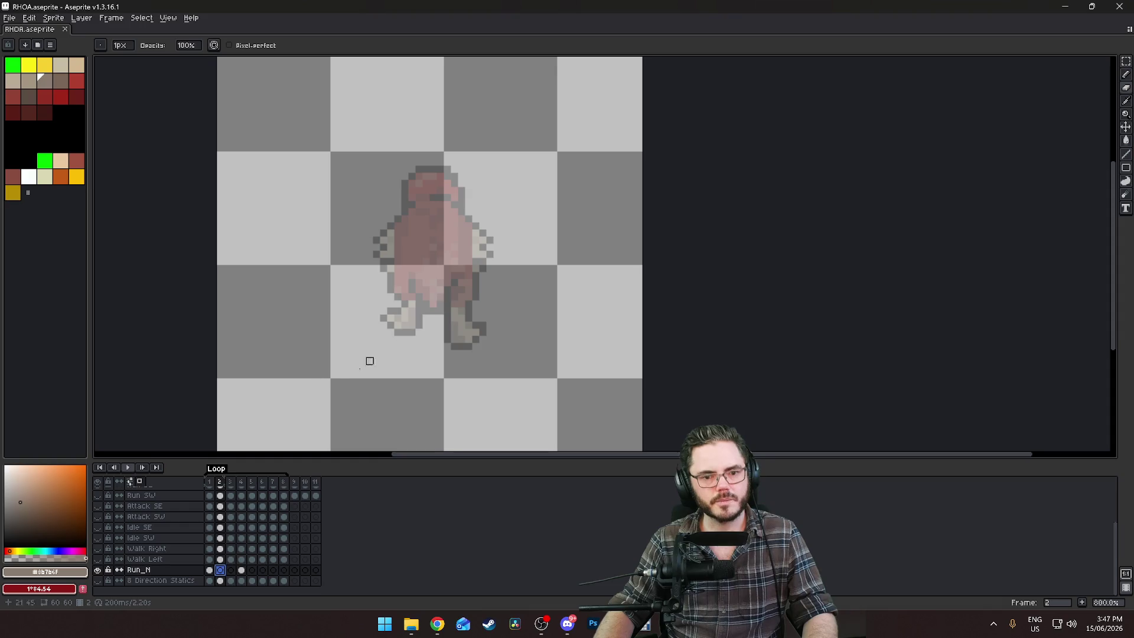
Paste the creature into empty frame 2 and lift its right foot one pixel
{"action": "left_click", "coordinate": [210, 571]}
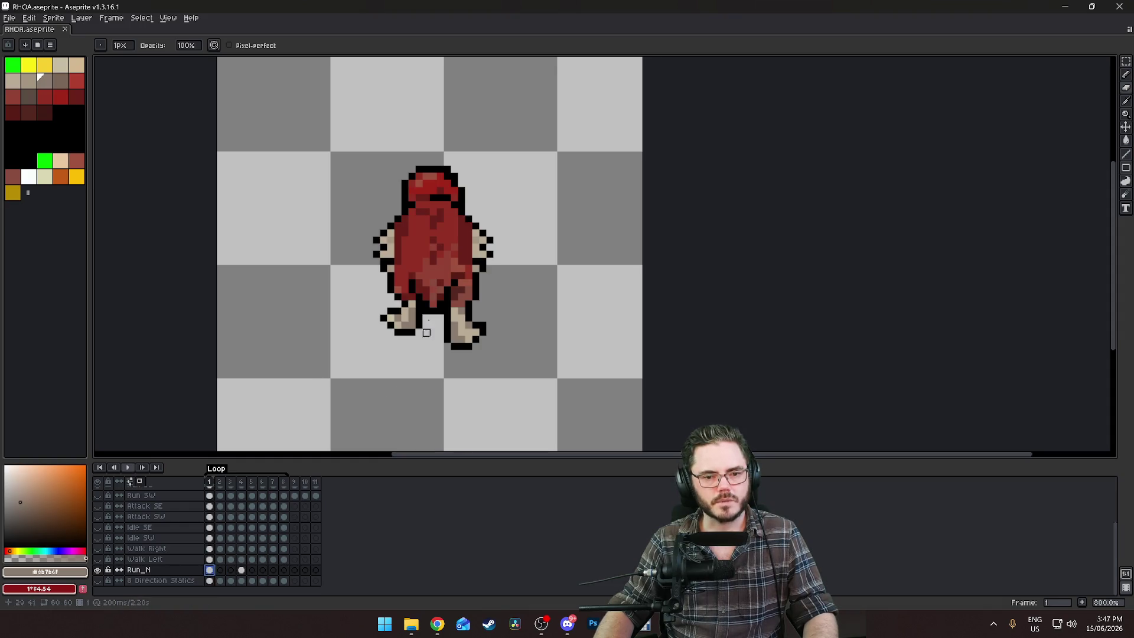
{"action": "left_click", "coordinate": [220, 570]}
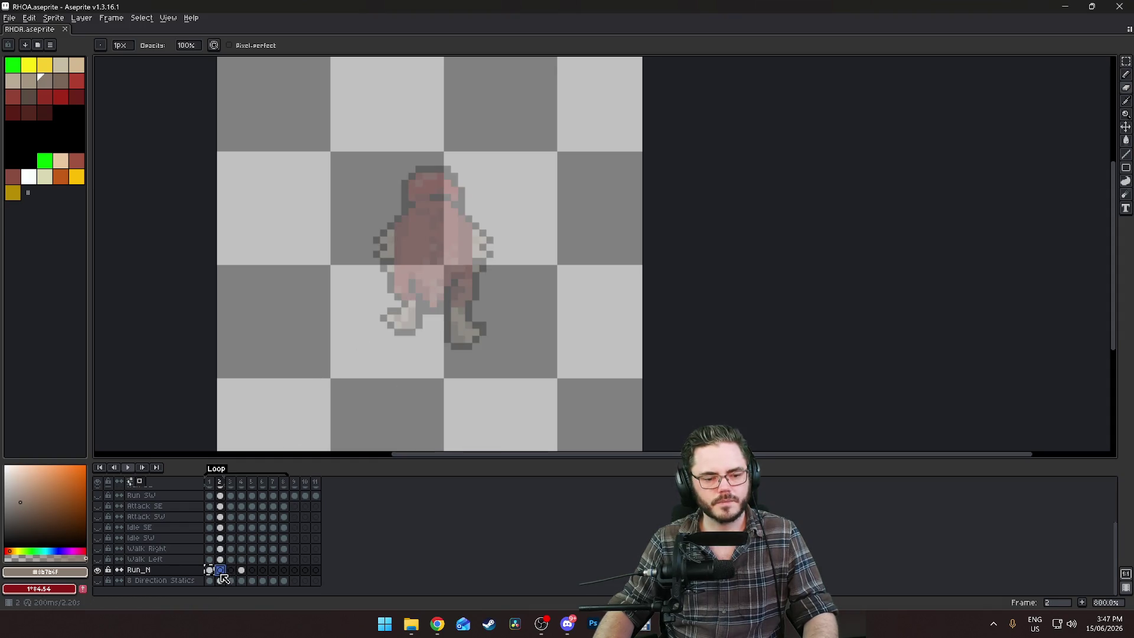
{"action": "key", "text": "ctrl+v"}
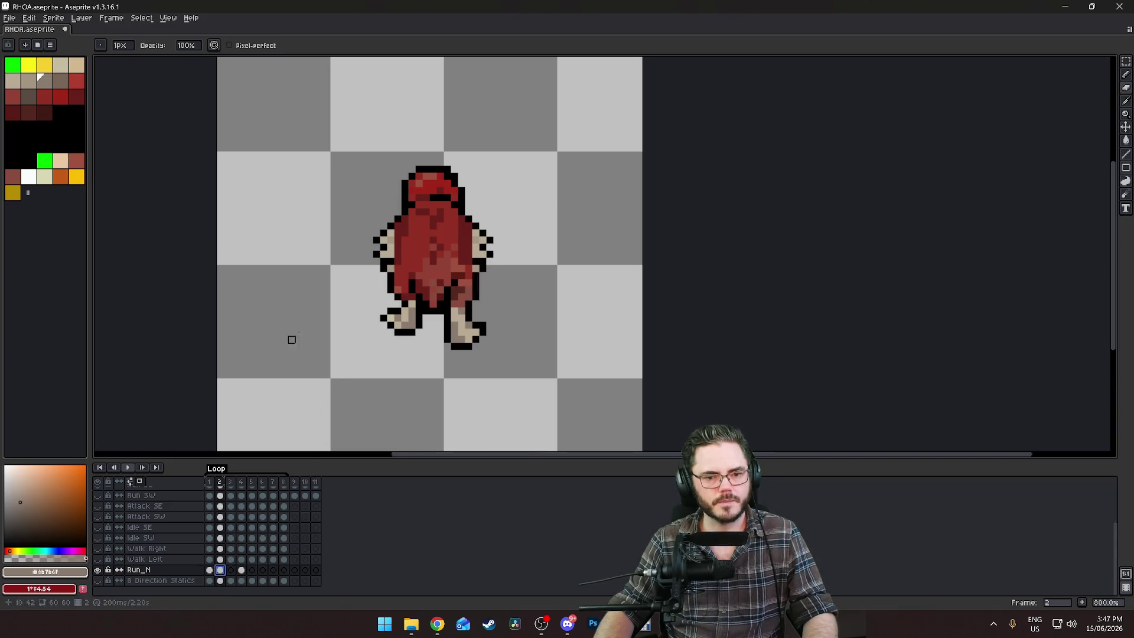
{"action": "key", "text": "m"}
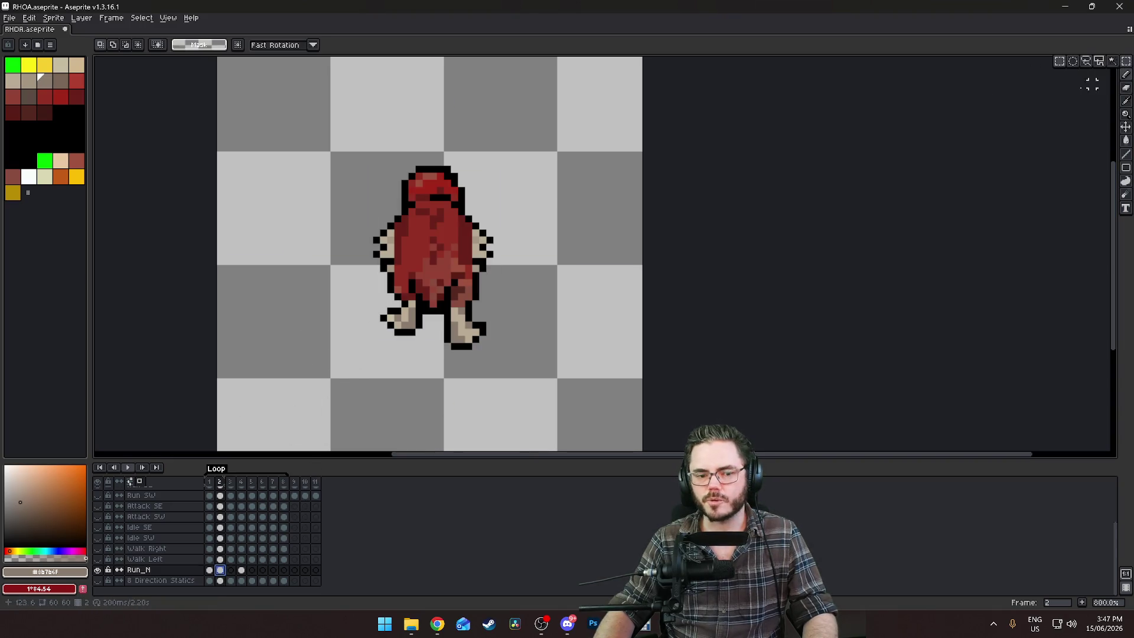
{"action": "mouse_move", "coordinate": [431, 377]}
{"action": "left_mouse_down"}
{"action": "mouse_move", "coordinate": [503, 324]}
{"action": "mouse_move", "coordinate": [507, 303]}
{"action": "left_mouse_up"}
{"action": "scroll", "coordinate": [452, 365], "scroll_direction": "up", "scroll_amount": 4}
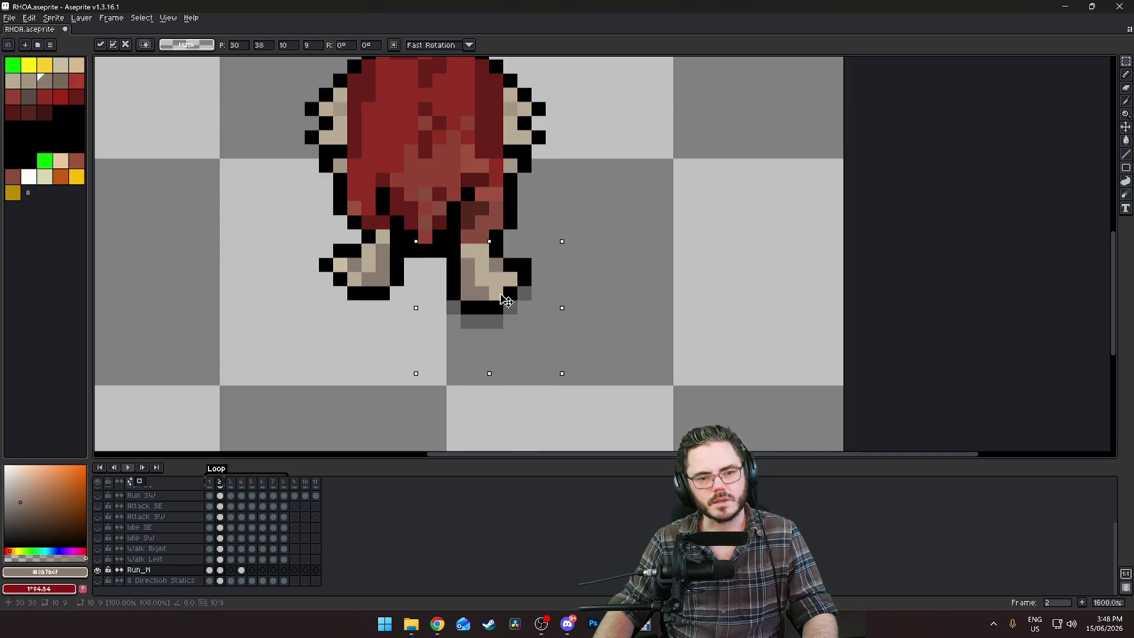
{"action": "left_click_drag", "start_coordinate": [506, 301], "coordinate": [506, 288]}
{"action": "left_click", "coordinate": [594, 279]}
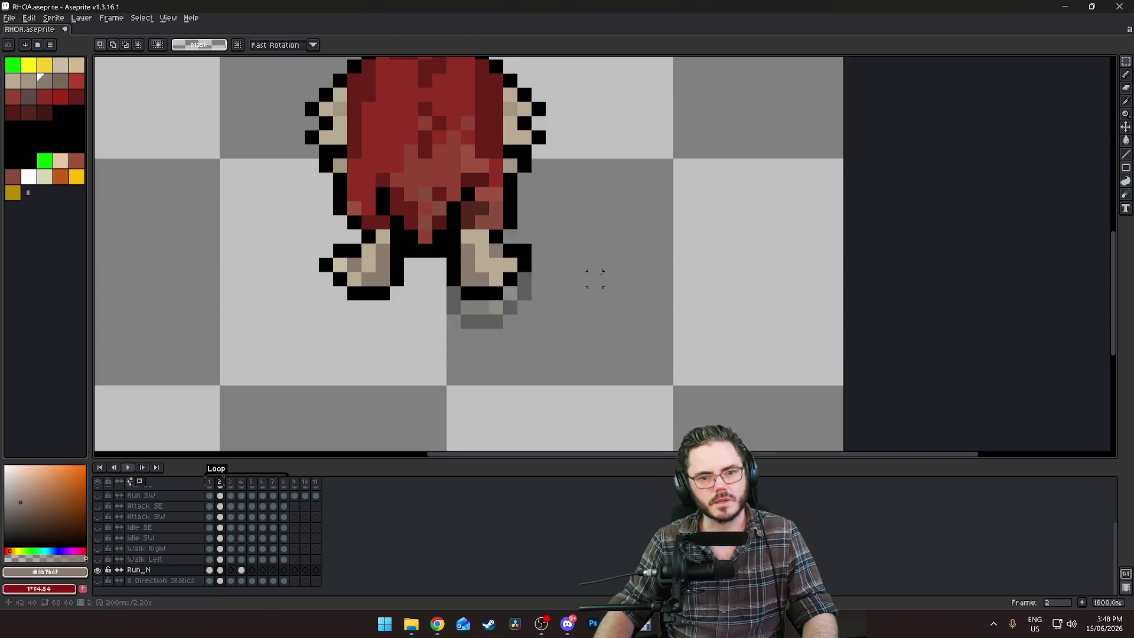
Compare frame 2 with Run_N frames 1 and 4, then marquee the left foot
{"action": "left_click", "coordinate": [242, 570]}
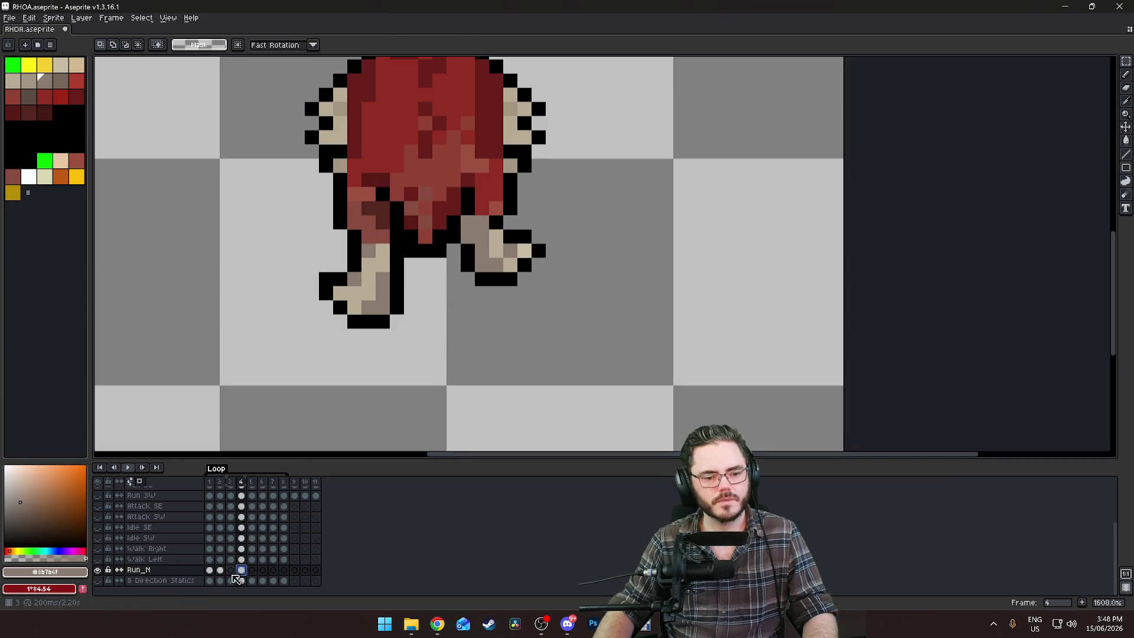
{"action": "left_click", "coordinate": [220, 581]}
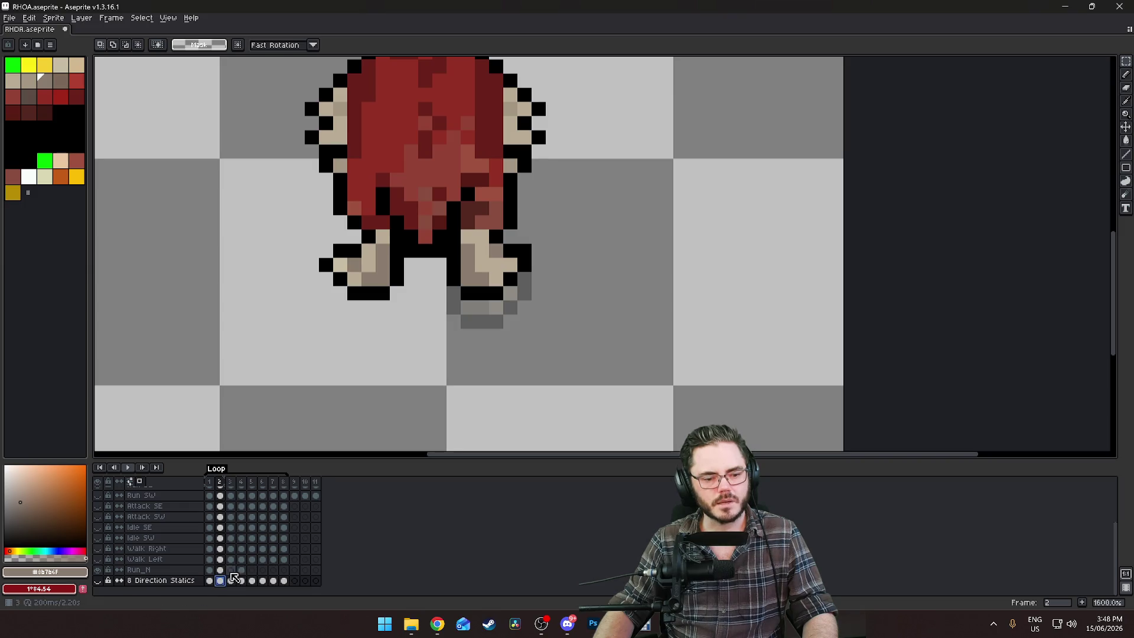
{"action": "left_click", "coordinate": [242, 570]}
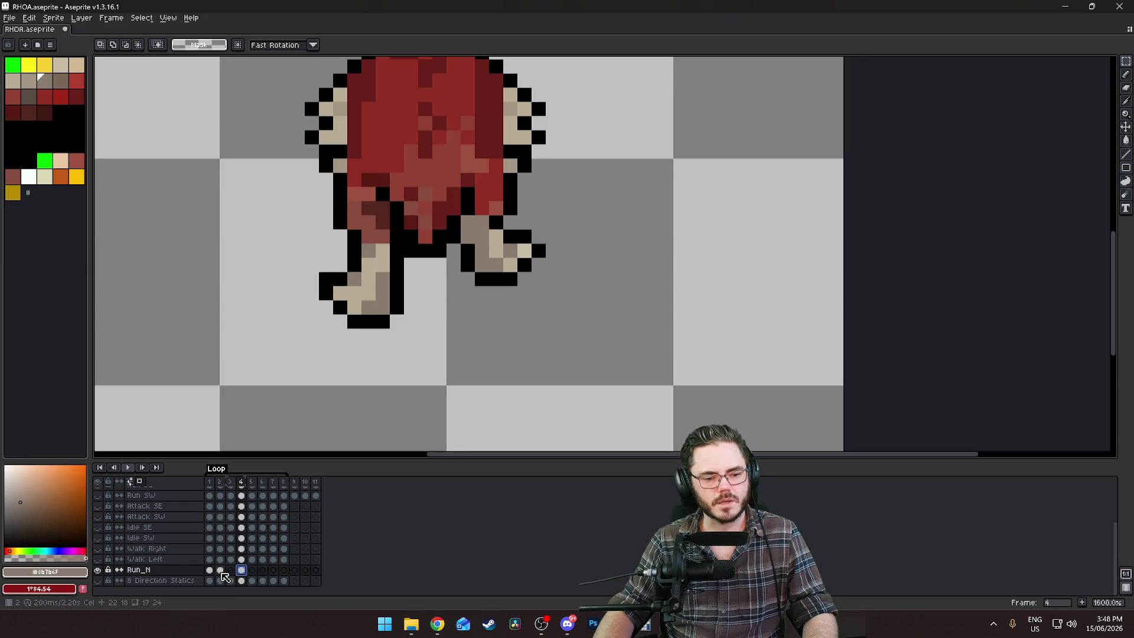
{"action": "left_click", "coordinate": [220, 570]}
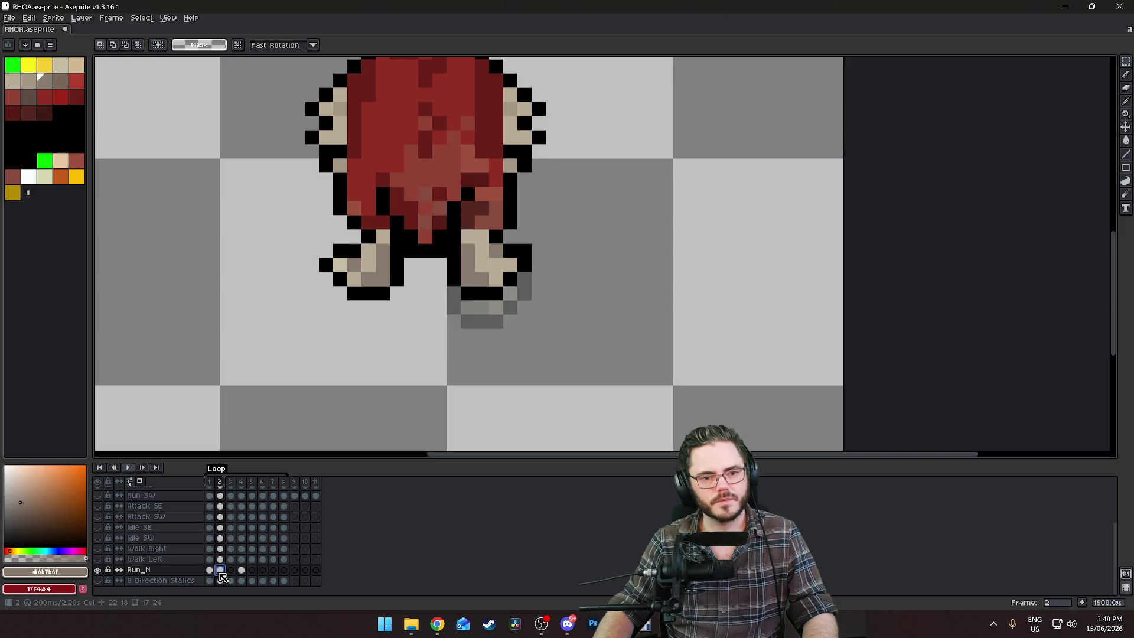
{"action": "left_click", "coordinate": [209, 571]}
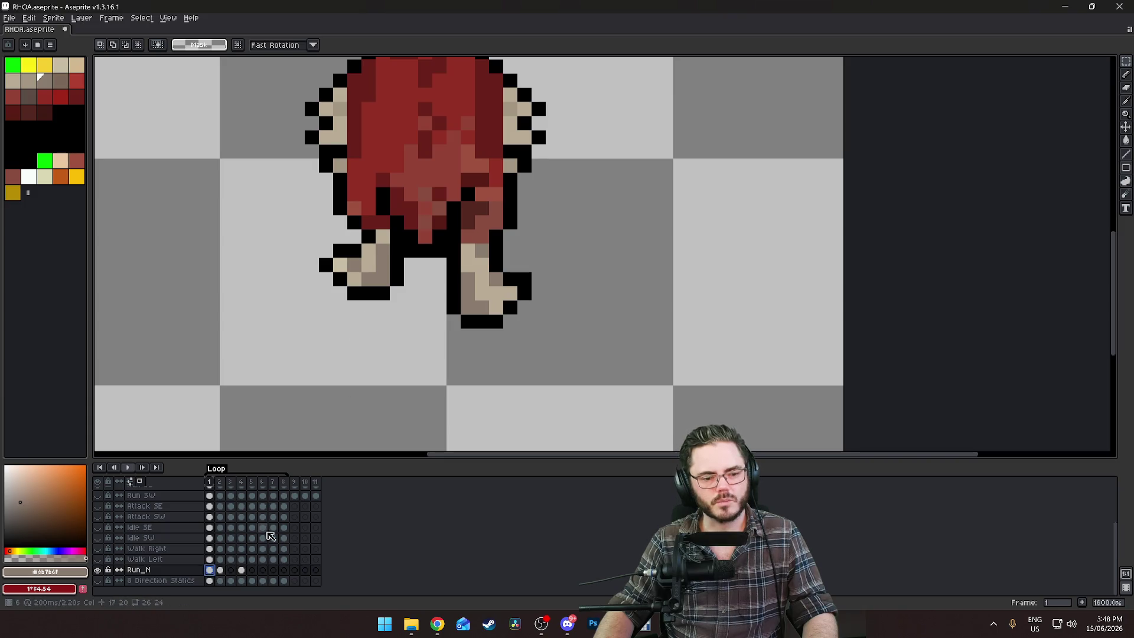
{"action": "left_click", "coordinate": [221, 570]}
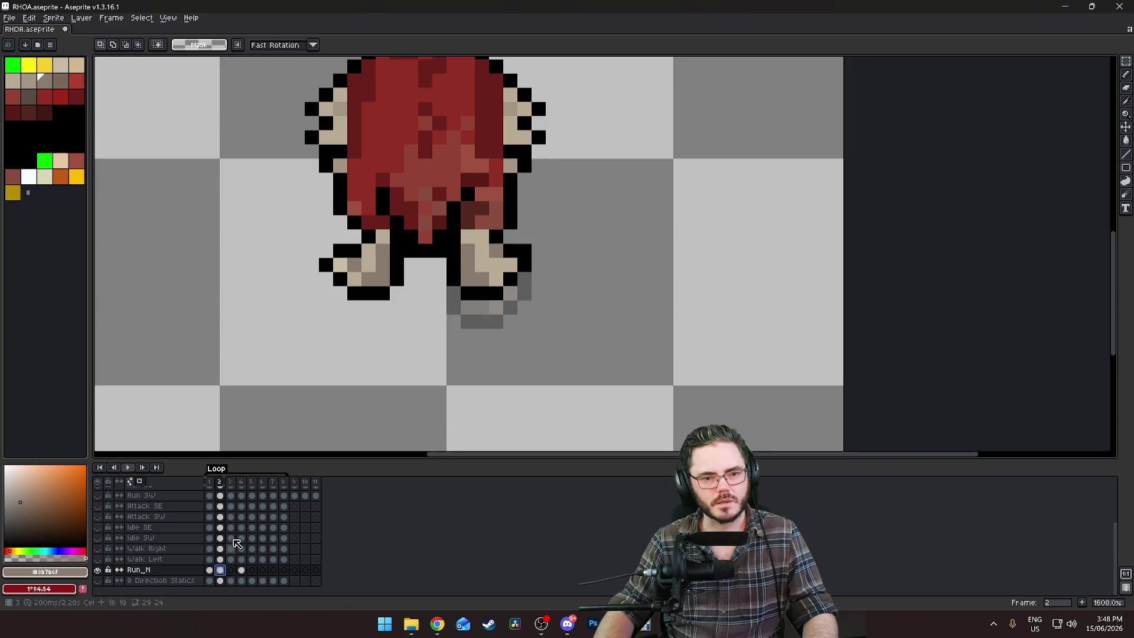
{"action": "left_click", "coordinate": [1126, 61]}
{"action": "mouse_move", "coordinate": [322, 245]}
{"action": "left_mouse_down"}
{"action": "mouse_move", "coordinate": [363, 299]}
{"action": "mouse_move", "coordinate": [408, 260]}
{"action": "mouse_move", "coordinate": [418, 266]}
{"action": "left_mouse_up"}
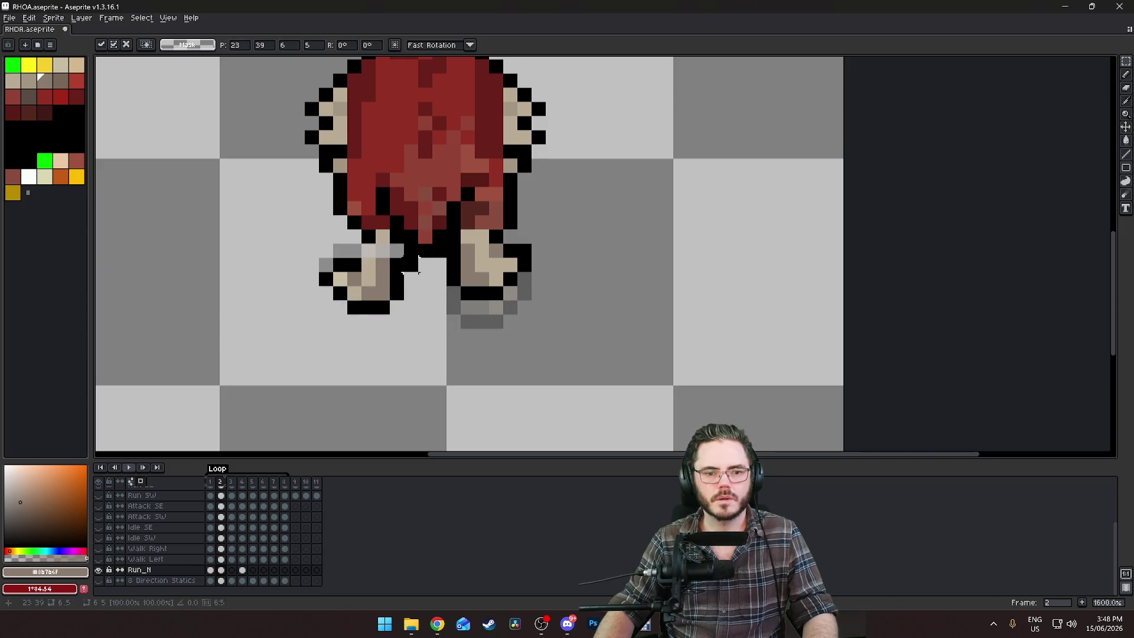
Commit the moved left foot and touch it up with black outline and brown skin pixels
{"action": "key", "text": "Return"}
{"action": "left_click", "coordinate": [368, 254], "text": "alt"}
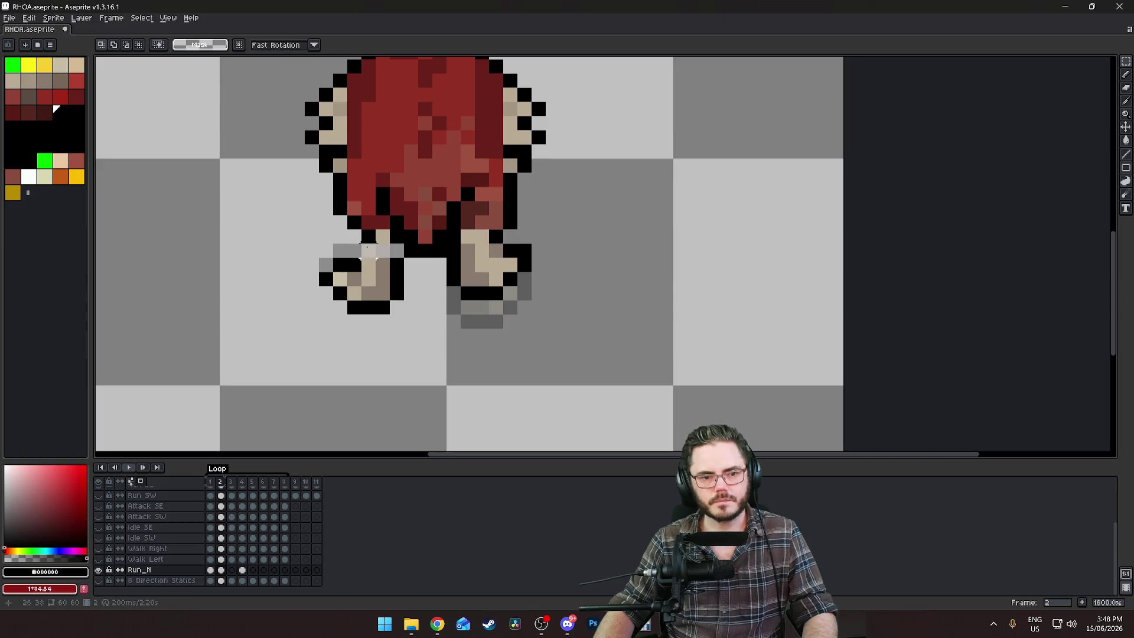
{"action": "key", "text": "b"}
{"action": "left_click", "coordinate": [366, 249]}
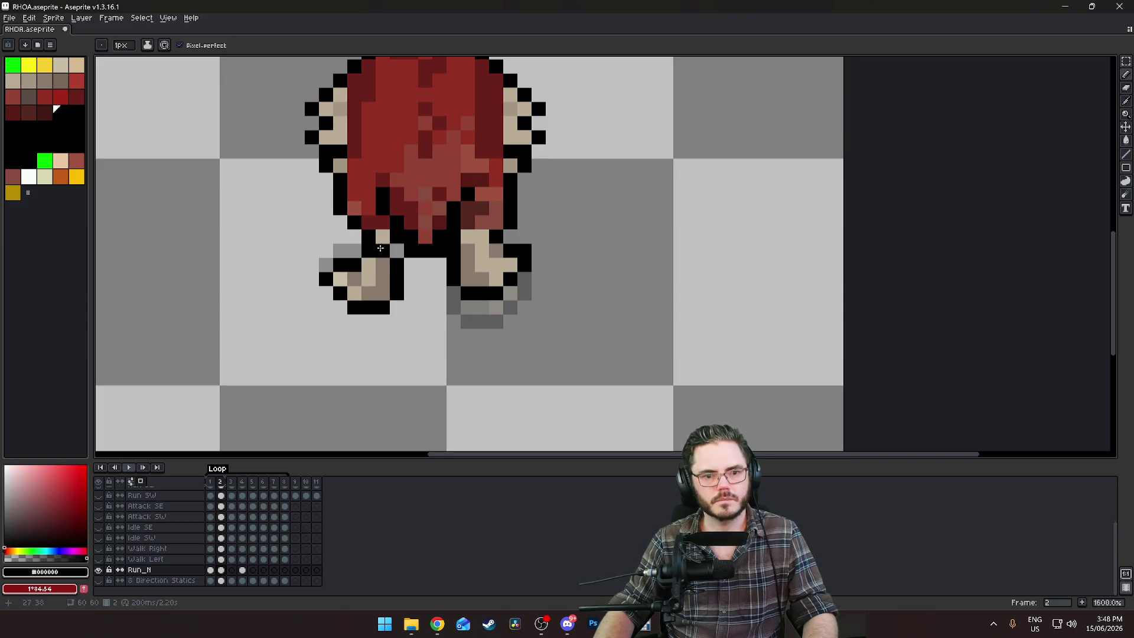
{"action": "left_click", "coordinate": [384, 254], "text": "alt"}
{"action": "left_click_drag", "start_coordinate": [383, 236], "coordinate": [393, 251]}
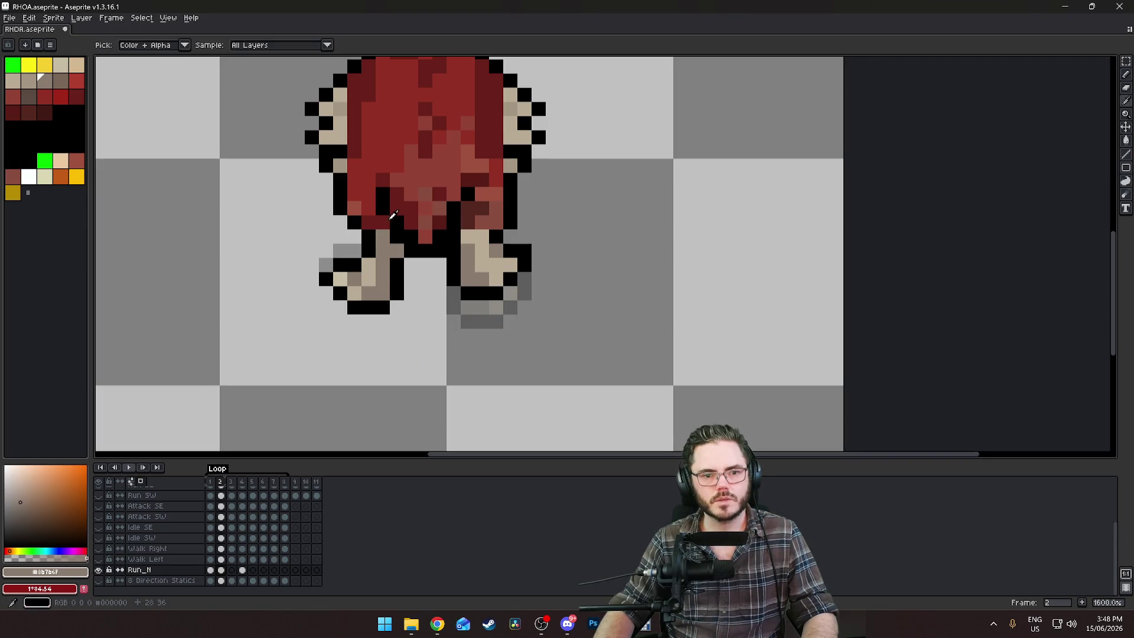
Shade the leg with a darker red and add a black pixel on the left leg
{"action": "left_click", "coordinate": [446, 212], "text": "alt"}
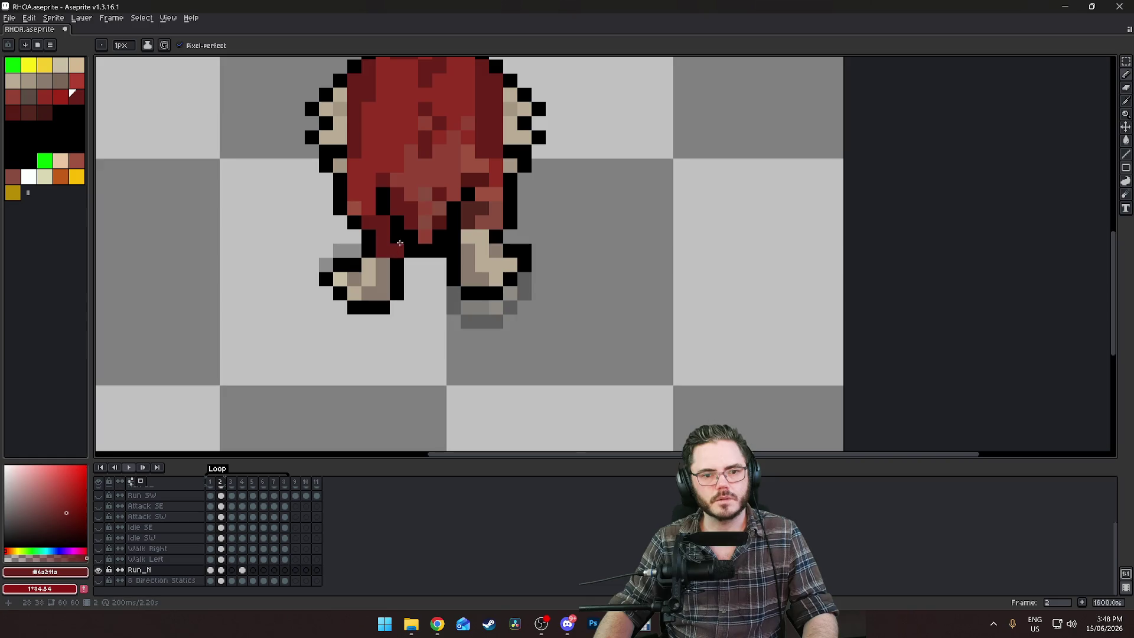
{"action": "left_click", "coordinate": [383, 237], "text": "alt"}
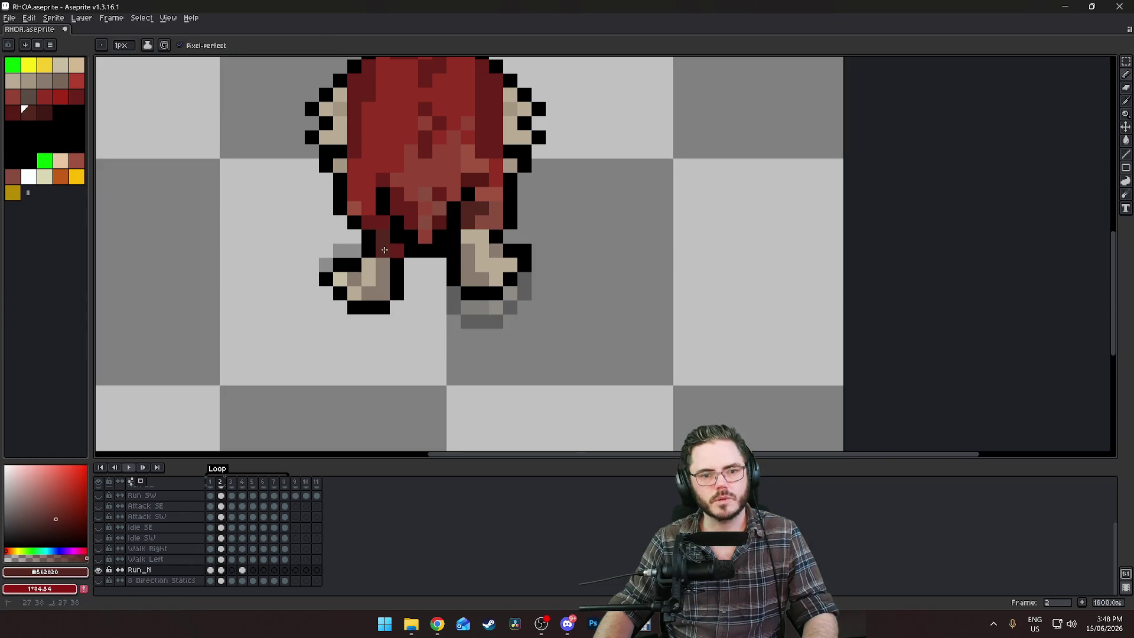
{"action": "scroll", "coordinate": [573, 397], "scroll_direction": "down", "scroll_amount": 2}
{"action": "scroll", "coordinate": [519, 330], "scroll_direction": "up", "scroll_amount": 2}
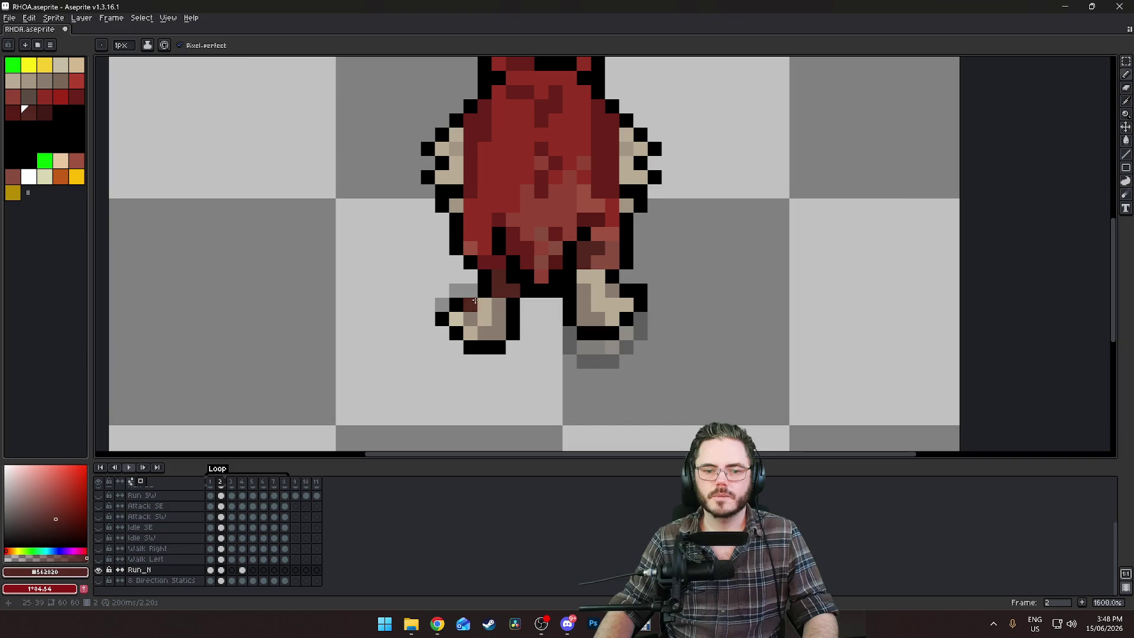
{"action": "scroll", "coordinate": [491, 283], "scroll_direction": "up", "scroll_amount": 1}
{"action": "left_click", "coordinate": [532, 313], "text": "alt"}
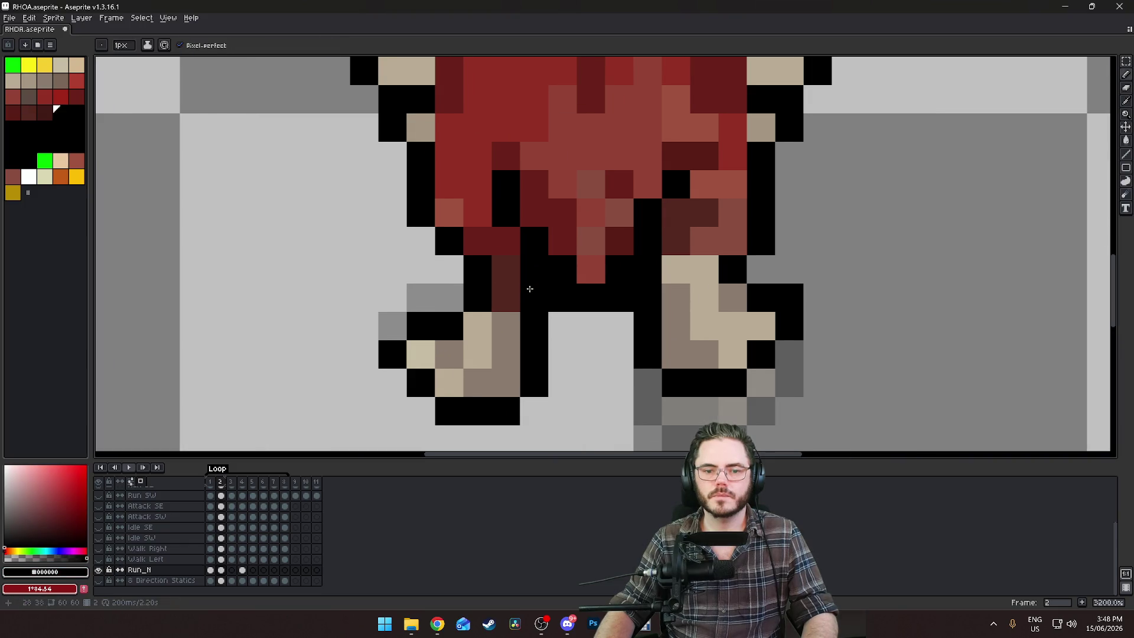
{"action": "left_click", "coordinate": [586, 373]}
{"action": "scroll", "coordinate": [586, 373], "scroll_direction": "down", "scroll_amount": 5}
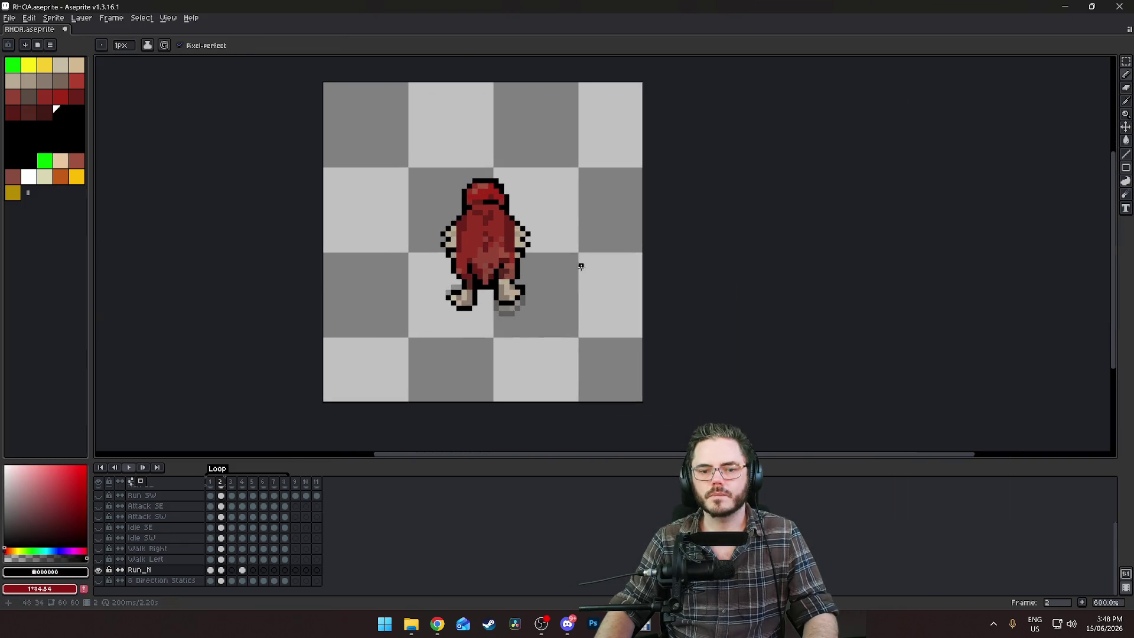
{"action": "scroll", "coordinate": [532, 322], "scroll_direction": "up", "scroll_amount": 2}
{"action": "scroll", "coordinate": [520, 331], "scroll_direction": "down", "scroll_amount": 2}
{"action": "key", "text": "Right"}
{"action": "key", "text": "Left"}
{"action": "key", "text": "Right"}
{"action": "key", "text": "Left"}
{"action": "key", "text": "Left"}
{"action": "key", "text": "Left"}
{"action": "key", "text": "Left"}
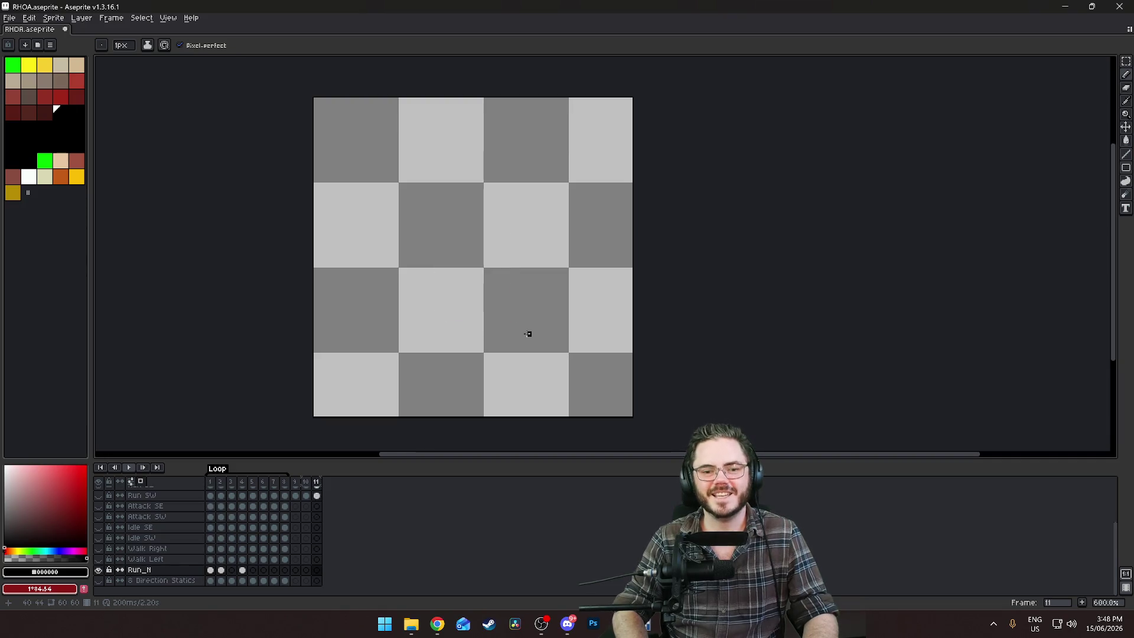
{"action": "key", "text": "Left"}
{"action": "key", "text": "Left"}
{"action": "key", "text": "Left"}
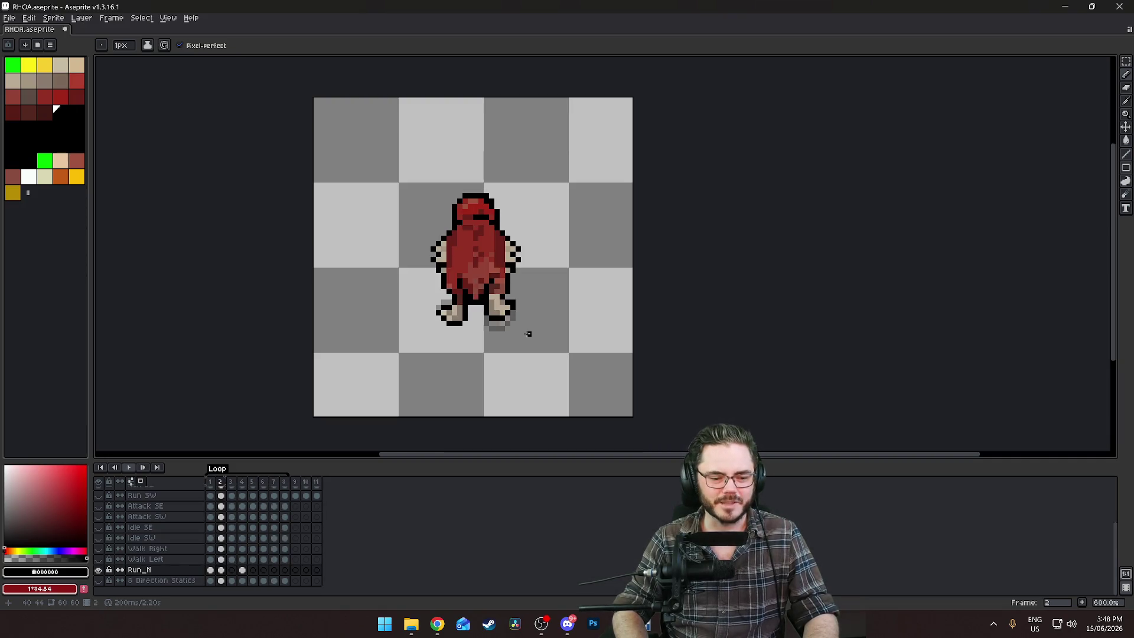
{"action": "scroll", "coordinate": [576, 150], "scroll_direction": "up", "scroll_amount": 3}
{"action": "scroll", "coordinate": [454, 304], "scroll_direction": "down", "scroll_amount": 2}
{"action": "scroll", "coordinate": [453, 304], "scroll_direction": "left", "scroll_amount": 2}
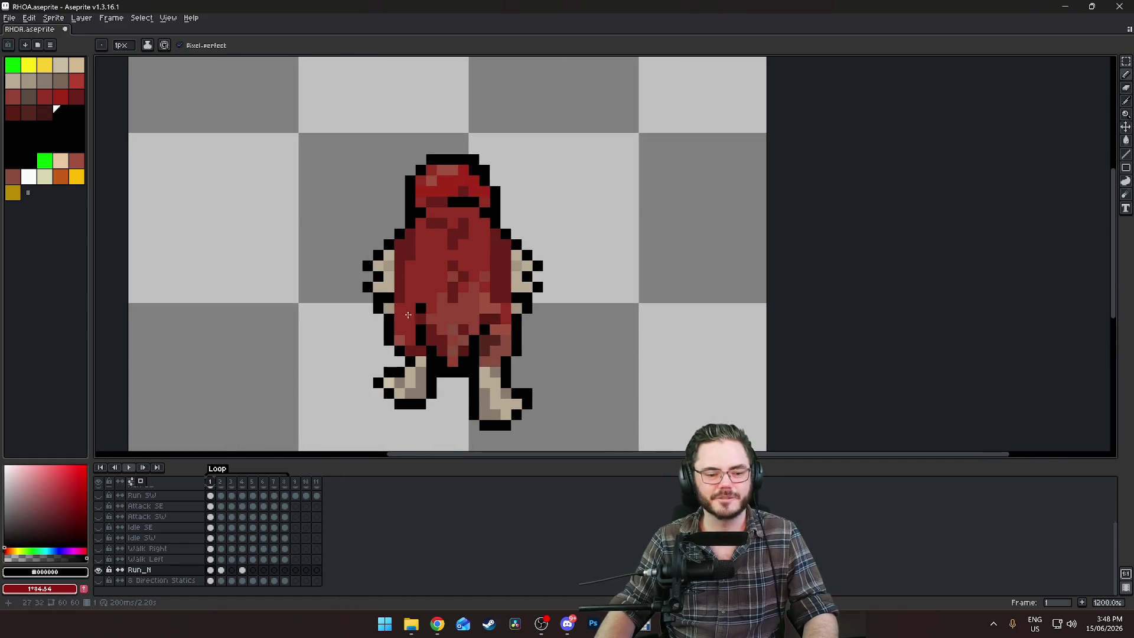
{"action": "key", "text": "Right"}
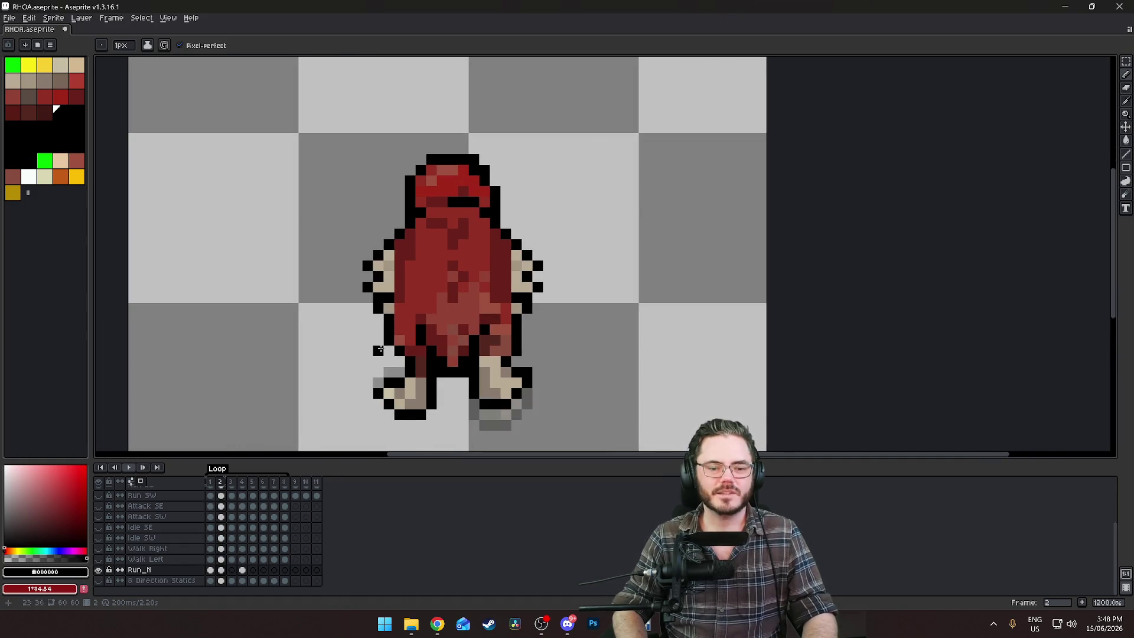
{"action": "key", "text": "Left"}
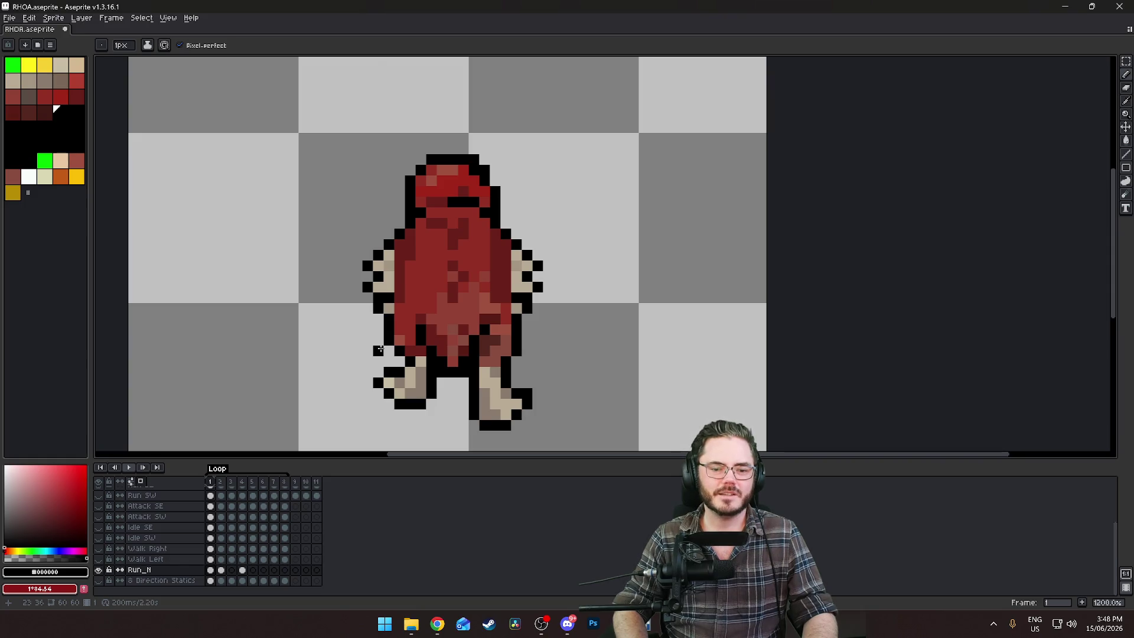
{"action": "key", "text": "Right"}
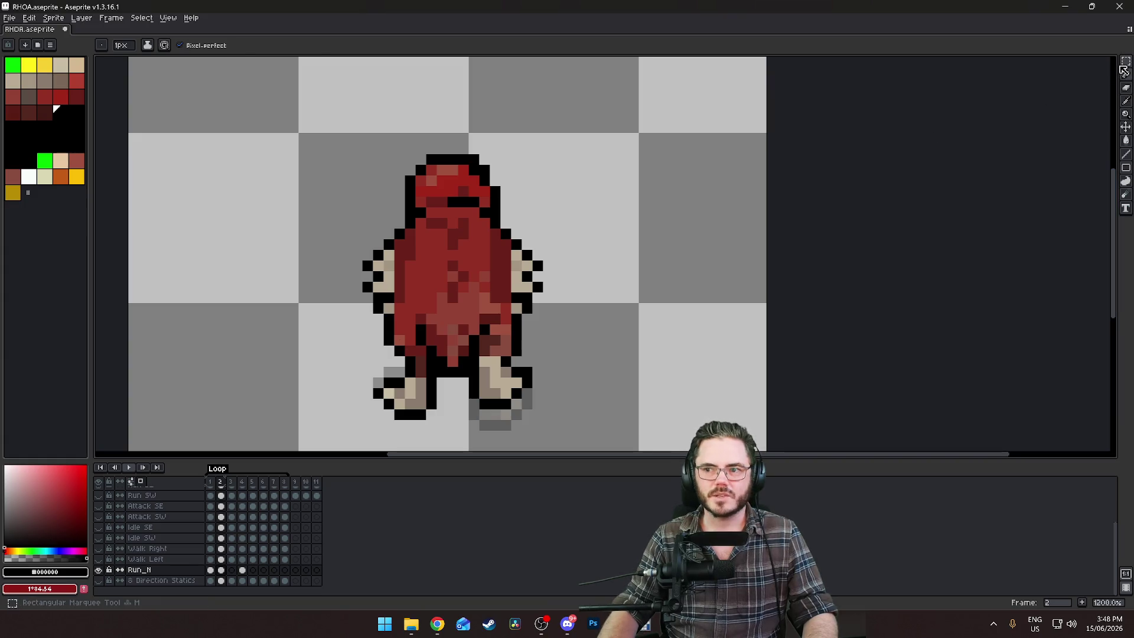
{"action": "key", "text": "m"}
Select the creature's head region and move it, committing the change
{"action": "left_click_drag", "start_coordinate": [381, 131], "coordinate": [535, 199]}
{"action": "left_click", "coordinate": [531, 201]}
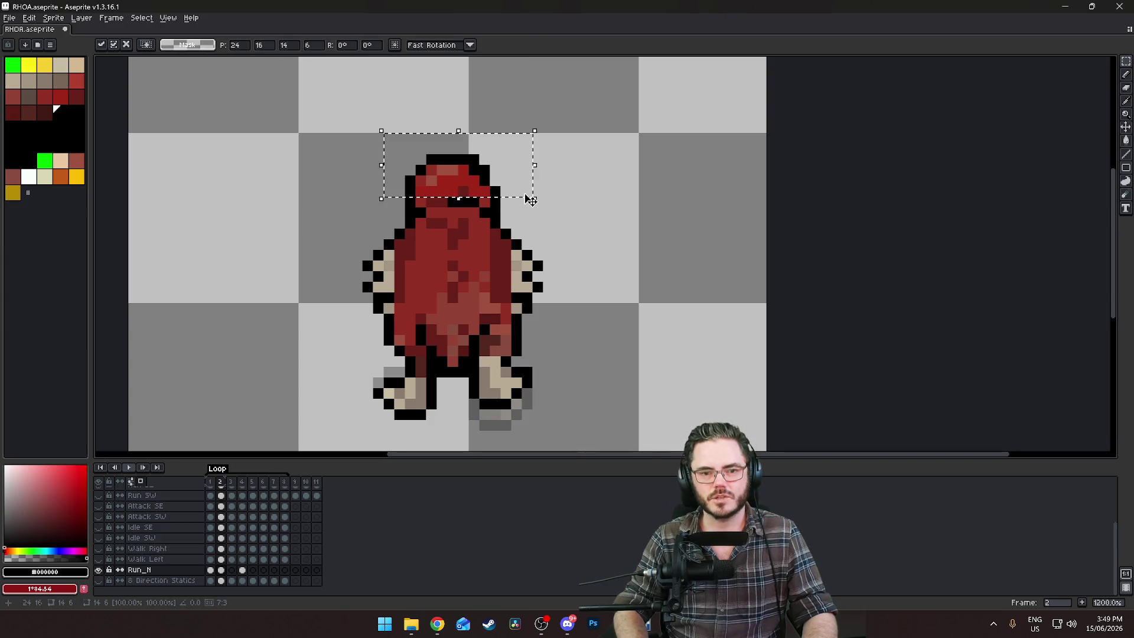
{"action": "left_click", "coordinate": [591, 190]}
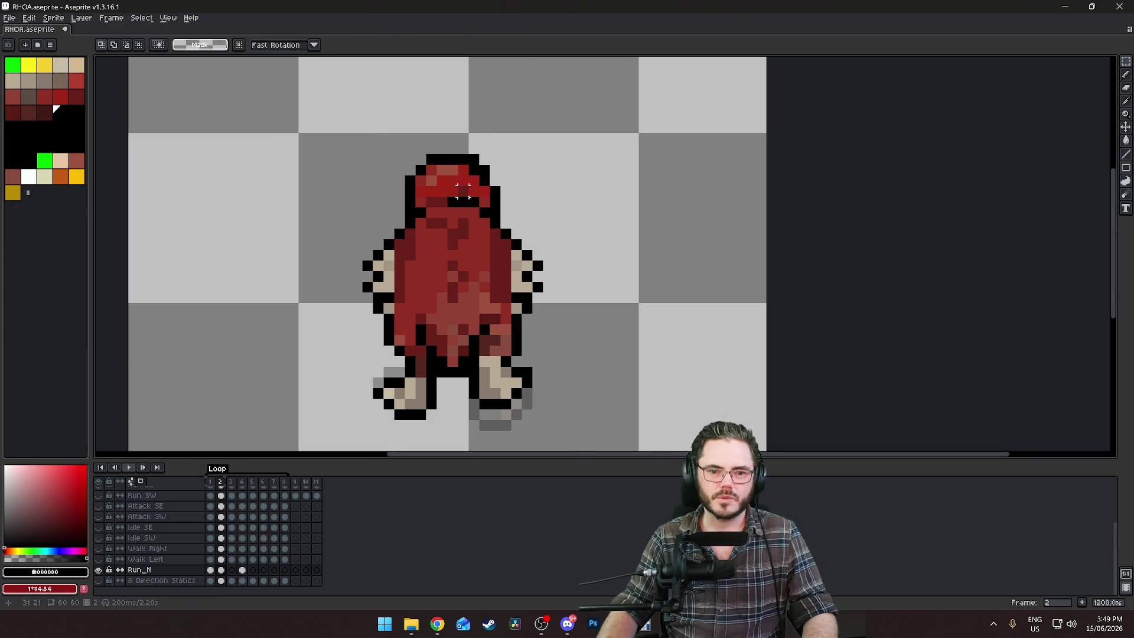
{"action": "mouse_move", "coordinate": [388, 138]}
{"action": "left_mouse_down"}
{"action": "mouse_move", "coordinate": [526, 179]}
{"action": "mouse_move", "coordinate": [530, 199]}
{"action": "left_mouse_up"}
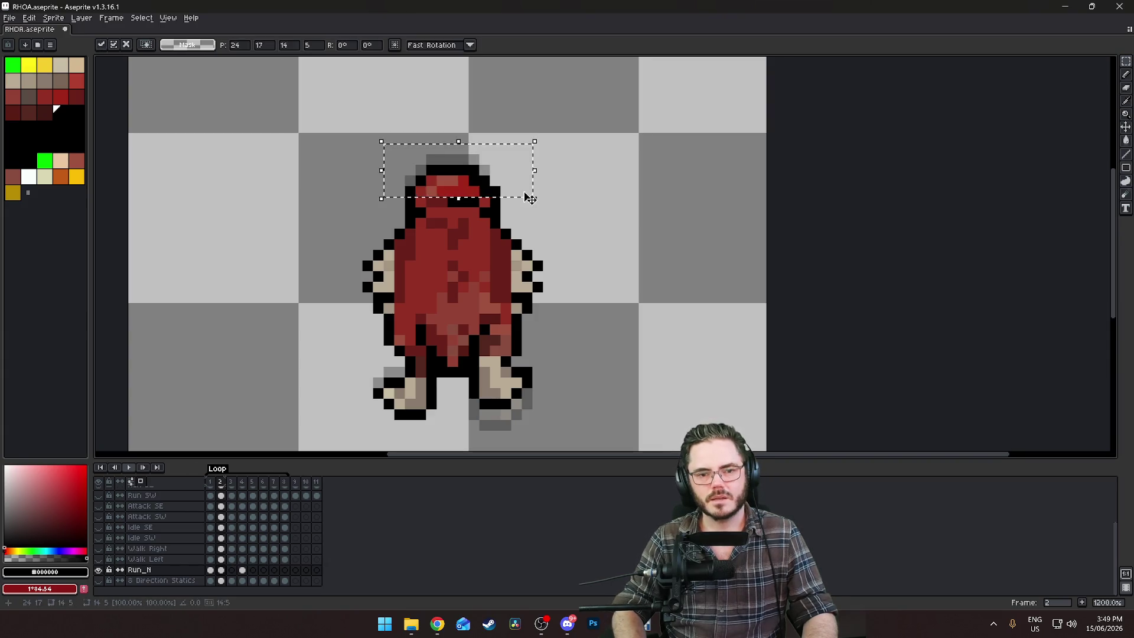
{"action": "left_click", "coordinate": [676, 253]}
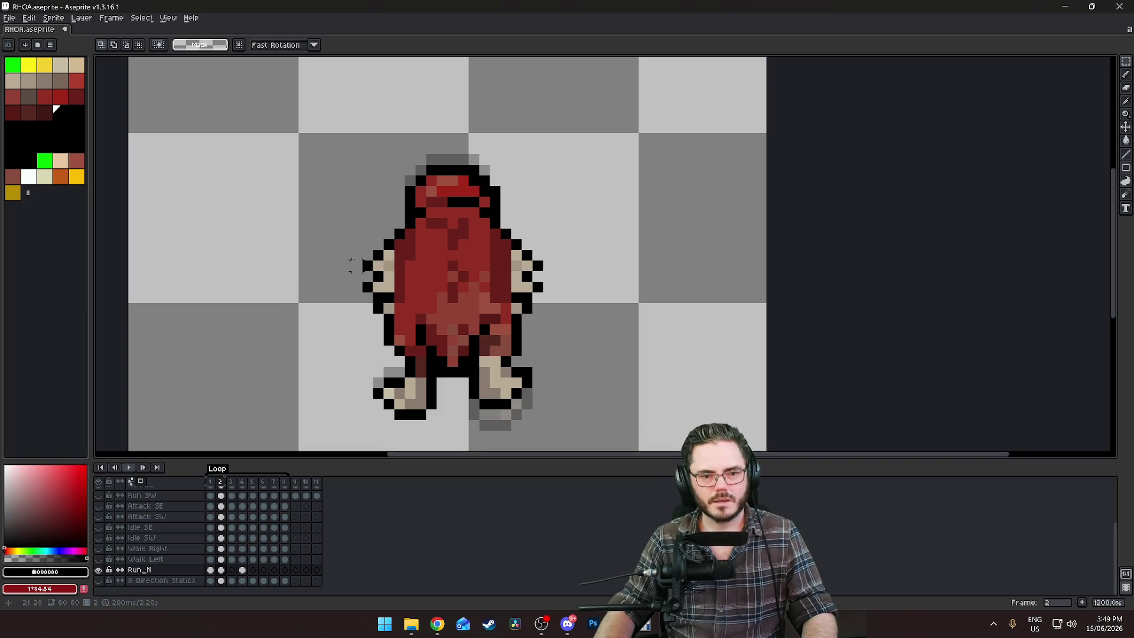
Lower the frame 2 torso by one pixel
{"action": "mouse_move", "coordinate": [428, 236]}
{"action": "left_mouse_down"}
{"action": "mouse_move", "coordinate": [597, 307]}
{"action": "mouse_move", "coordinate": [532, 309]}
{"action": "mouse_move", "coordinate": [564, 316]}
{"action": "left_mouse_up"}
{"action": "left_click", "coordinate": [442, 266]}
{"action": "mouse_move", "coordinate": [343, 231]}
{"action": "left_mouse_down"}
{"action": "mouse_move", "coordinate": [552, 304]}
{"action": "mouse_move", "coordinate": [499, 312]}
{"action": "mouse_move", "coordinate": [583, 322]}
{"action": "left_mouse_up"}
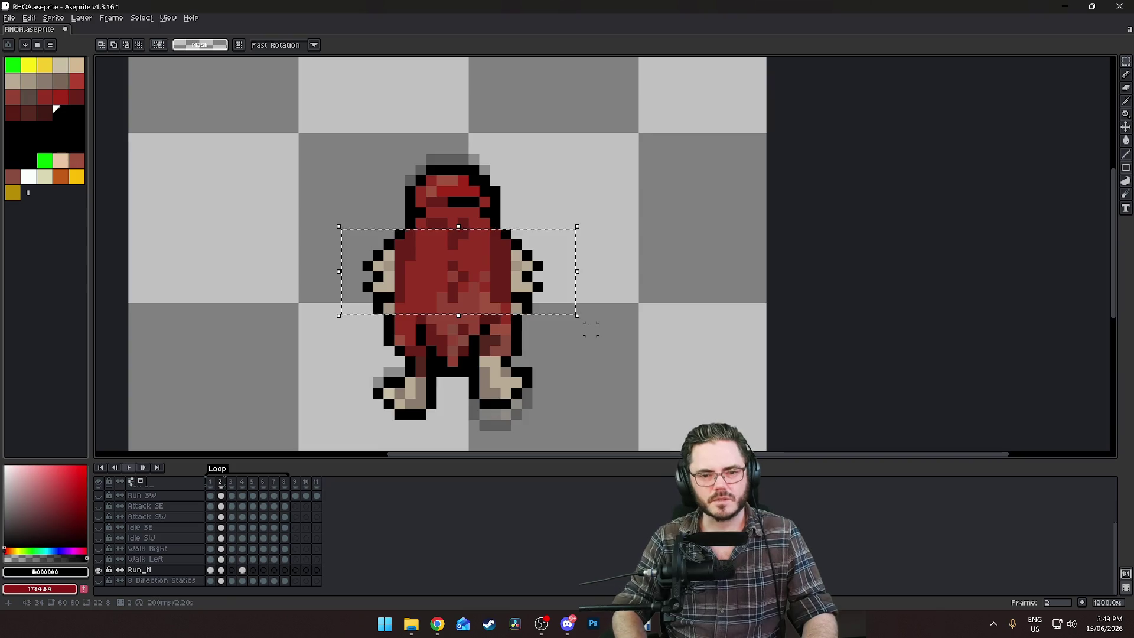
{"action": "key", "text": "Down"}
{"action": "left_click", "coordinate": [495, 266]}
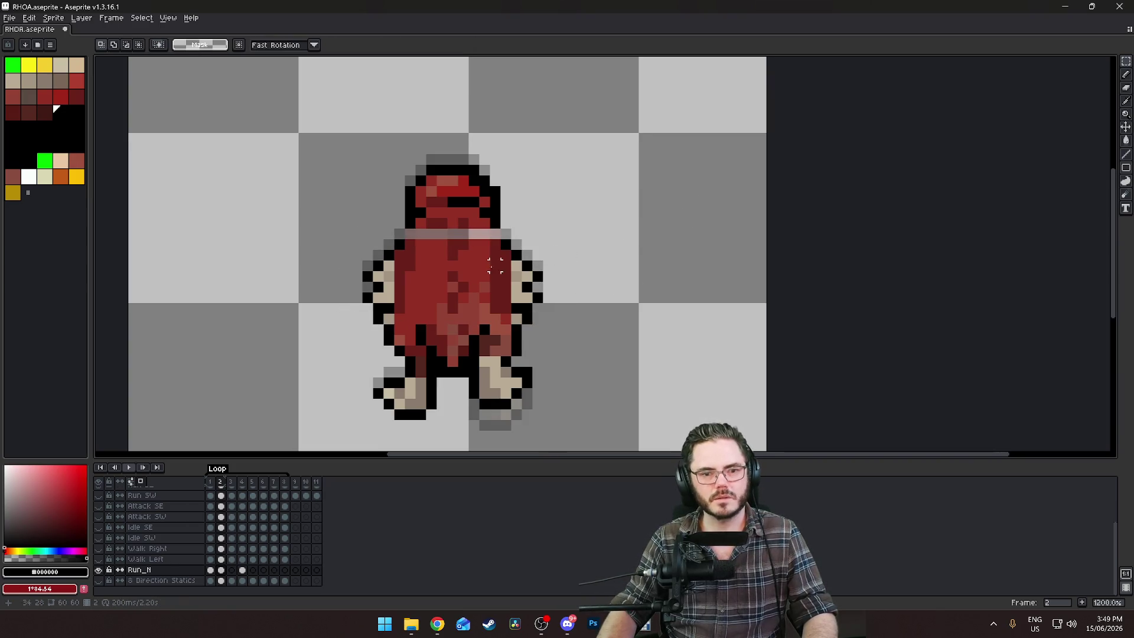
Lower the head by one pixel to match the torso
{"action": "mouse_move", "coordinate": [361, 154]}
{"action": "left_mouse_down"}
{"action": "mouse_move", "coordinate": [494, 223]}
{"action": "mouse_move", "coordinate": [514, 250]}
{"action": "left_mouse_up"}
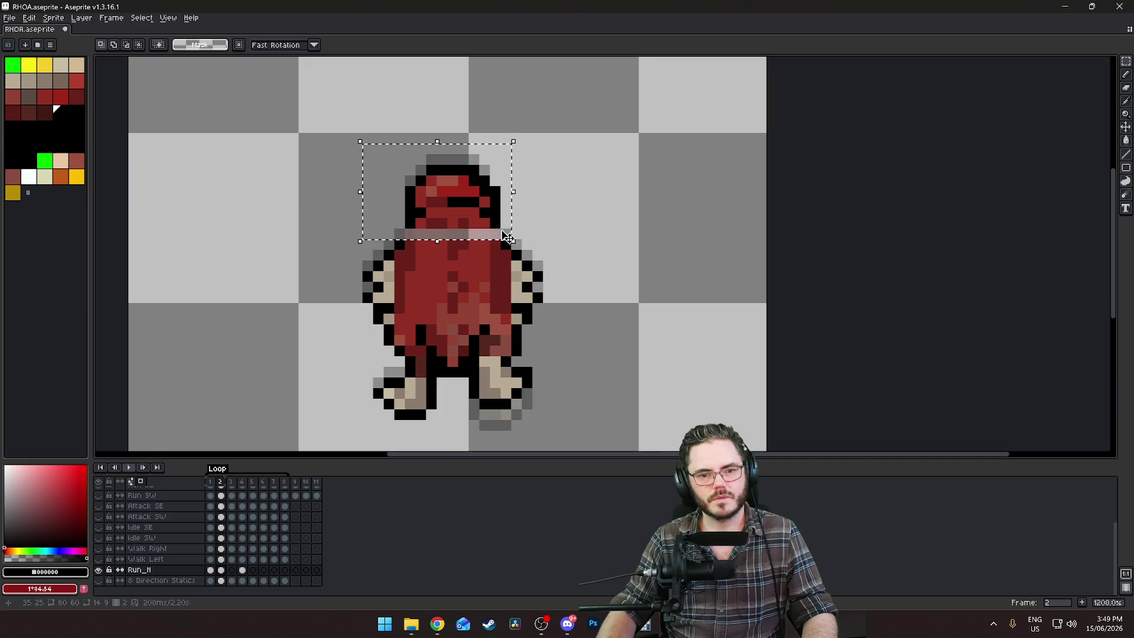
{"action": "key", "text": "Down"}
{"action": "left_click", "coordinate": [608, 210]}
{"action": "scroll", "coordinate": [517, 305], "scroll_direction": "down", "scroll_amount": 5}
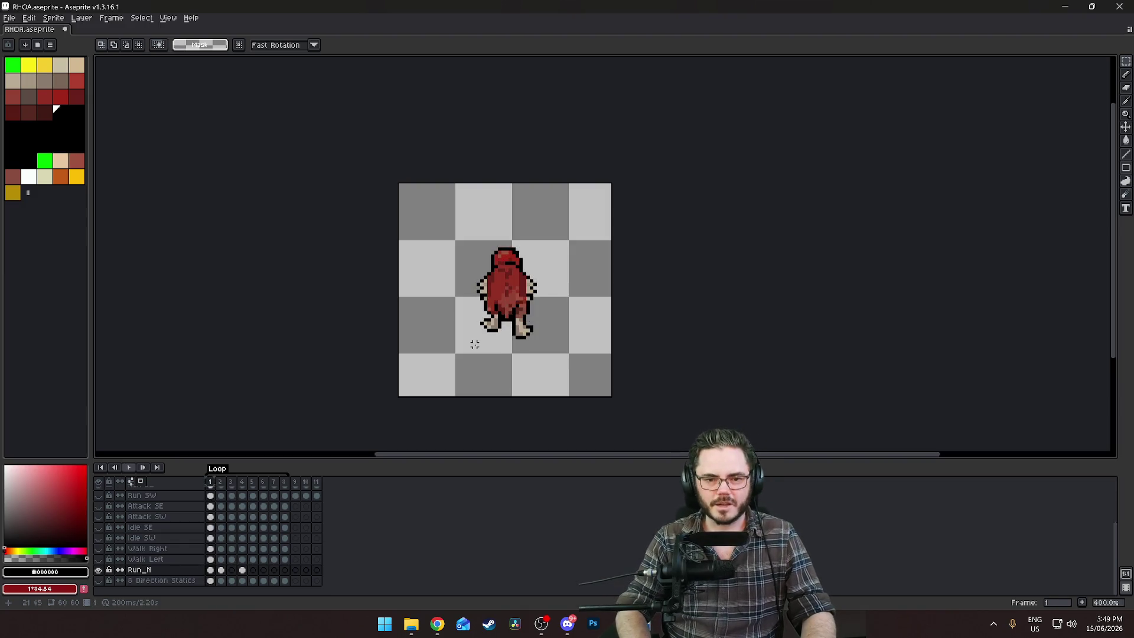
Advance to Run_N frame 3 and centre the sprite on the canvas
{"action": "scroll", "coordinate": [492, 235], "scroll_direction": "up", "scroll_amount": 2}
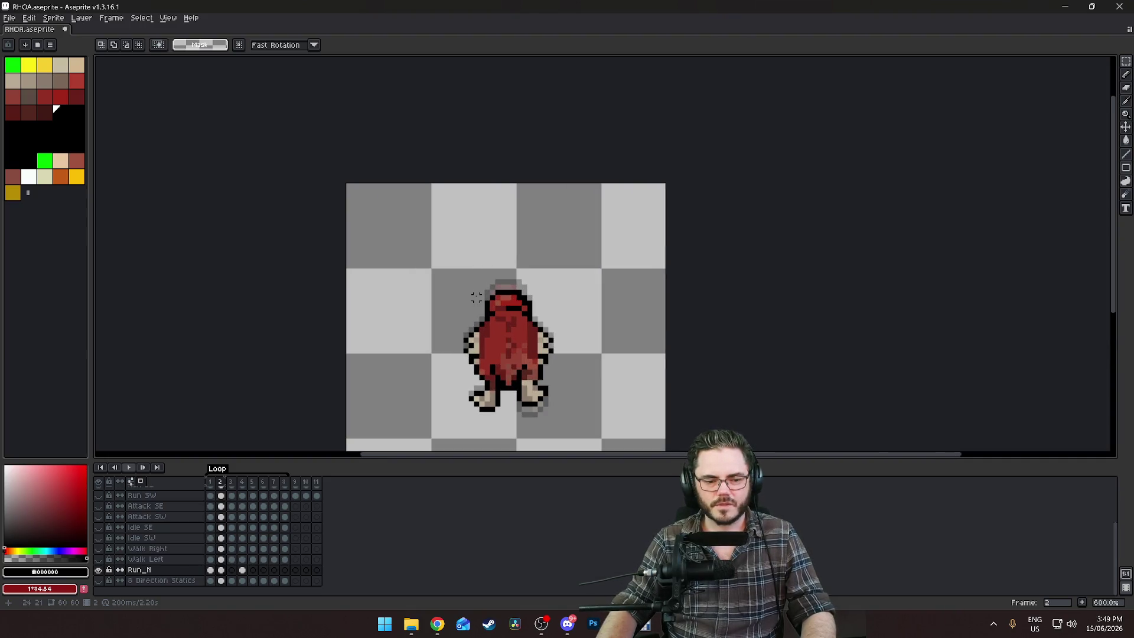
{"action": "scroll", "coordinate": [476, 297], "scroll_direction": "down", "scroll_amount": 2}
{"action": "key", "text": "Right"}
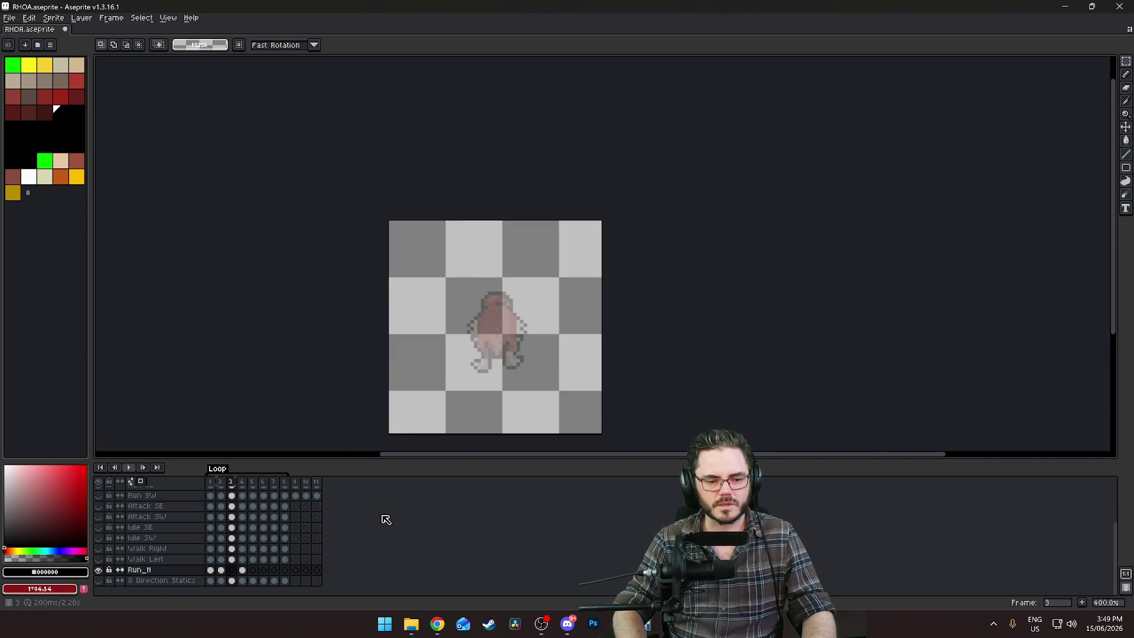
{"action": "scroll", "coordinate": [440, 334], "scroll_direction": "up", "scroll_amount": 2}
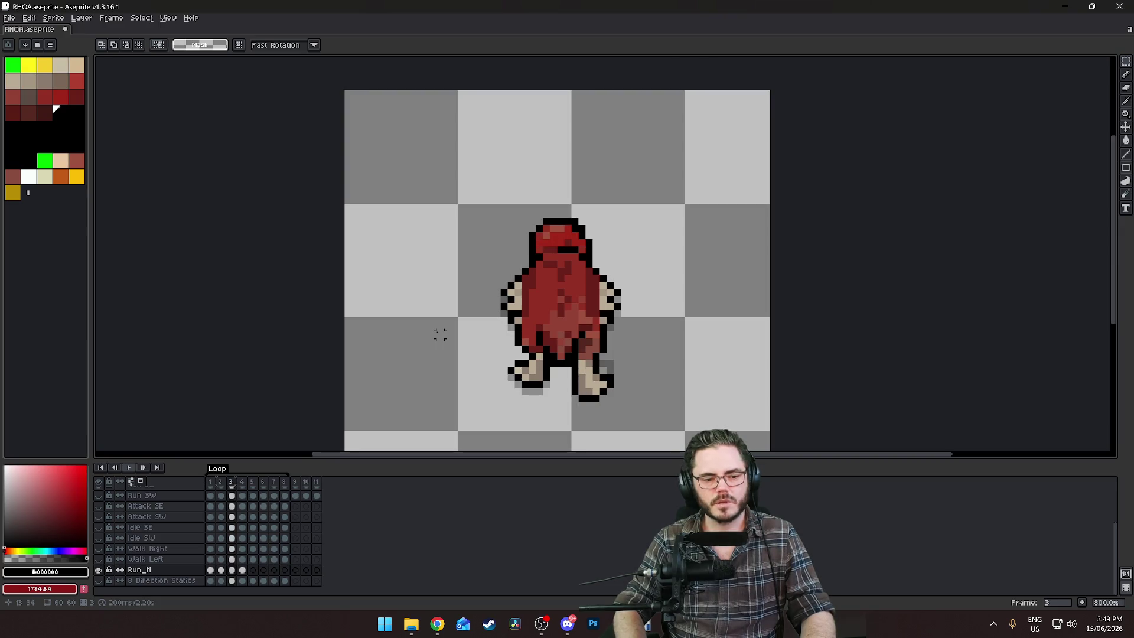
{"action": "left_click", "coordinate": [234, 483]}
{"action": "mouse_move", "coordinate": [667, 400]}
{"action": "left_mouse_down"}
{"action": "mouse_move", "coordinate": [646, 253]}
{"action": "mouse_move", "coordinate": [637, 370]}
{"action": "left_mouse_up"}
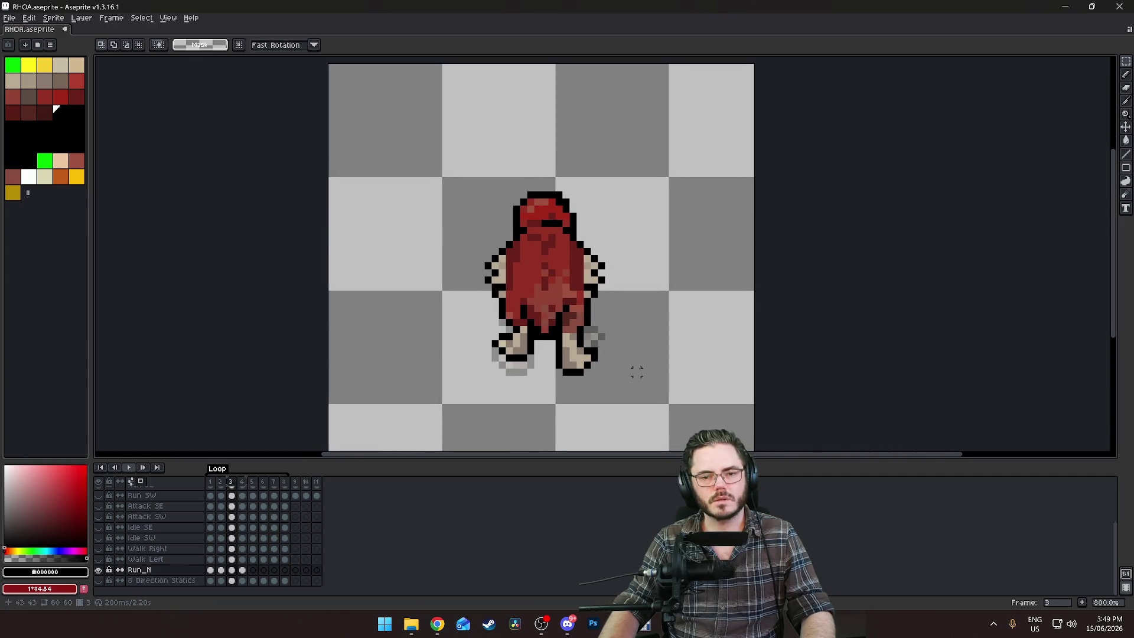
Flip between Run_N frames 1–4 to compare poses, ending on frame 3
{"action": "key", "text": "comma"}
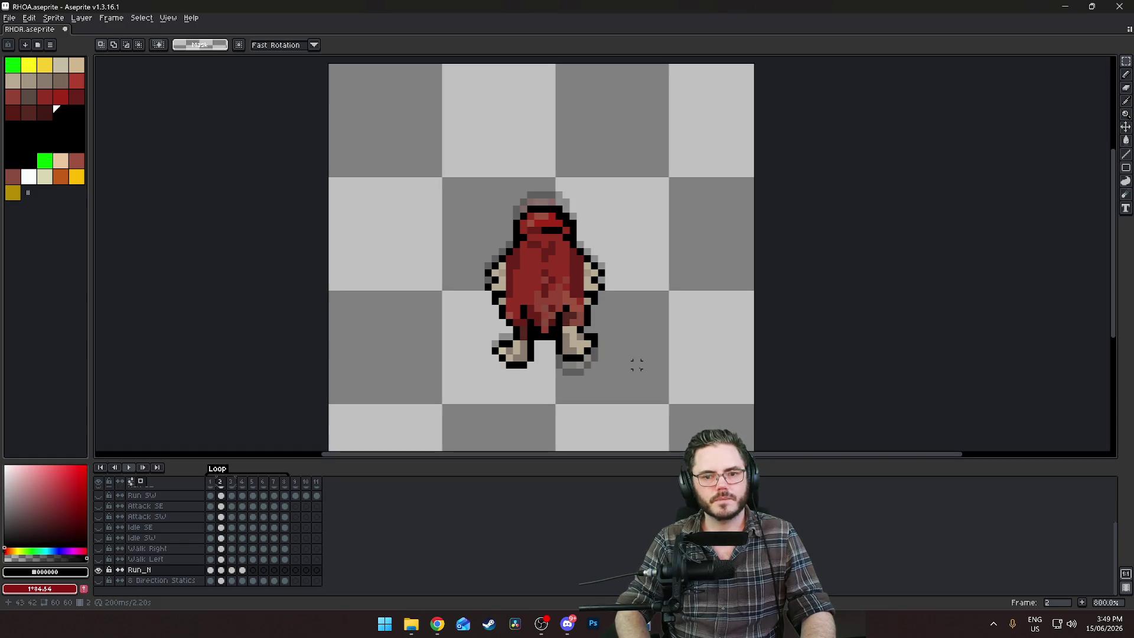
{"action": "key", "text": "comma"}
{"action": "key", "text": "period"}
{"action": "key", "text": "period"}
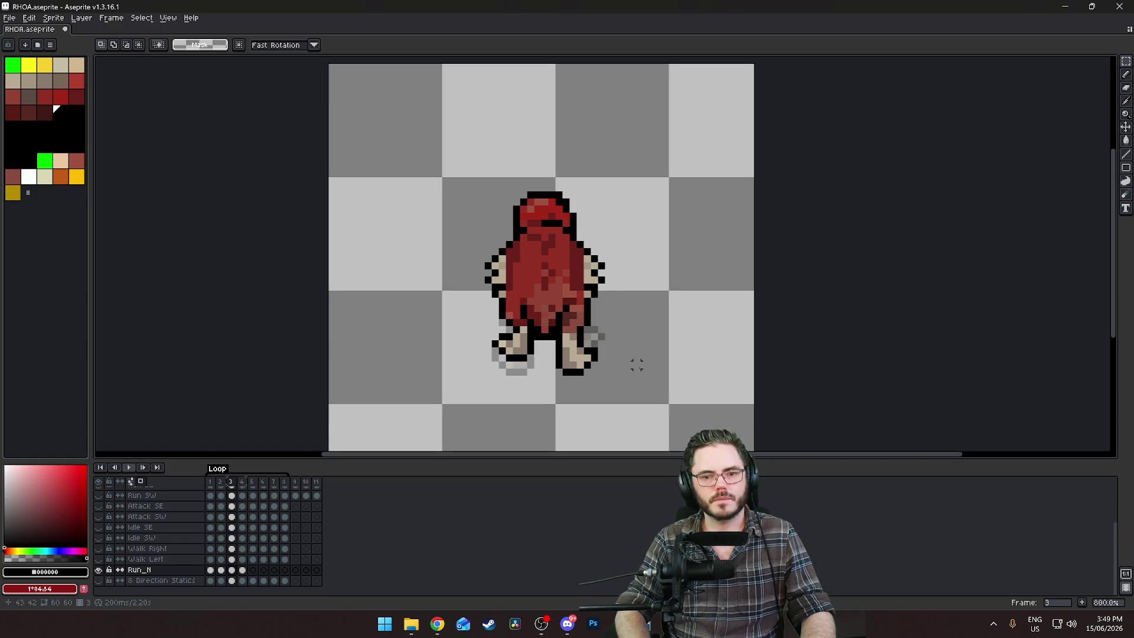
{"action": "key", "text": "period"}
{"action": "key", "text": "comma"}
{"action": "key", "text": "comma"}
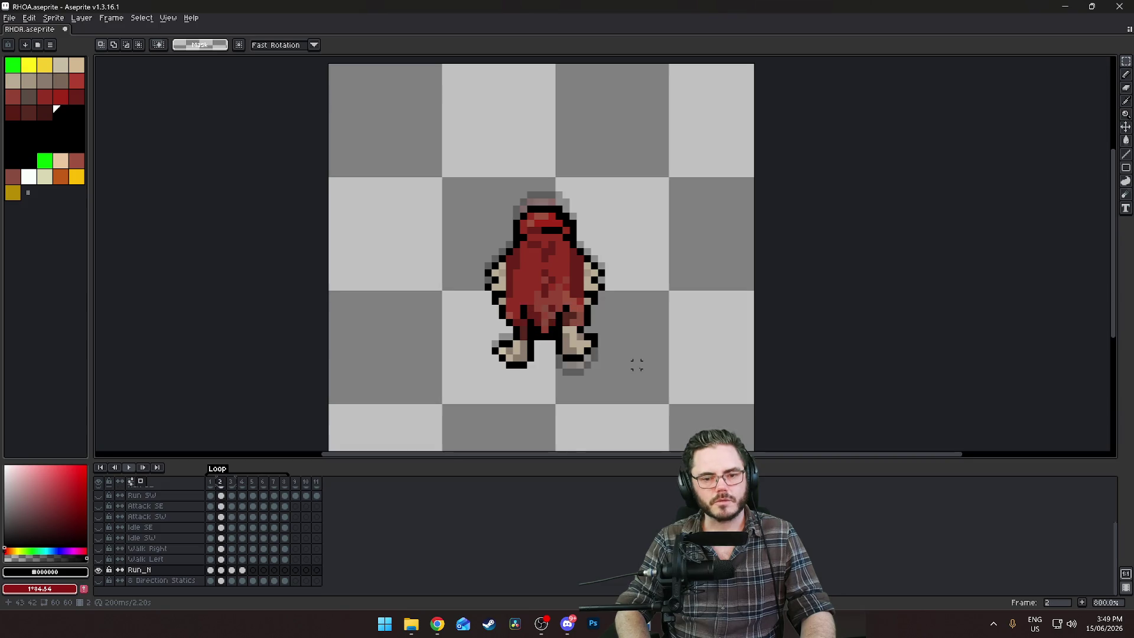
{"action": "left_click", "coordinate": [232, 571]}
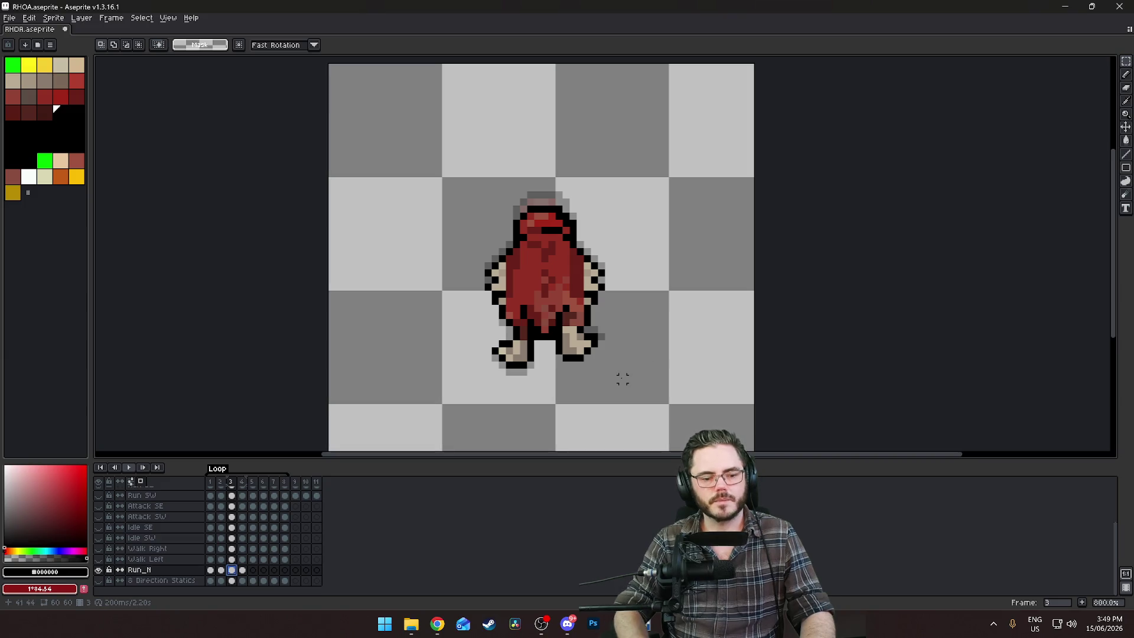
{"action": "key", "text": "comma"}
{"action": "key", "text": "comma"}
{"action": "key", "text": "period"}
{"action": "key", "text": "period"}
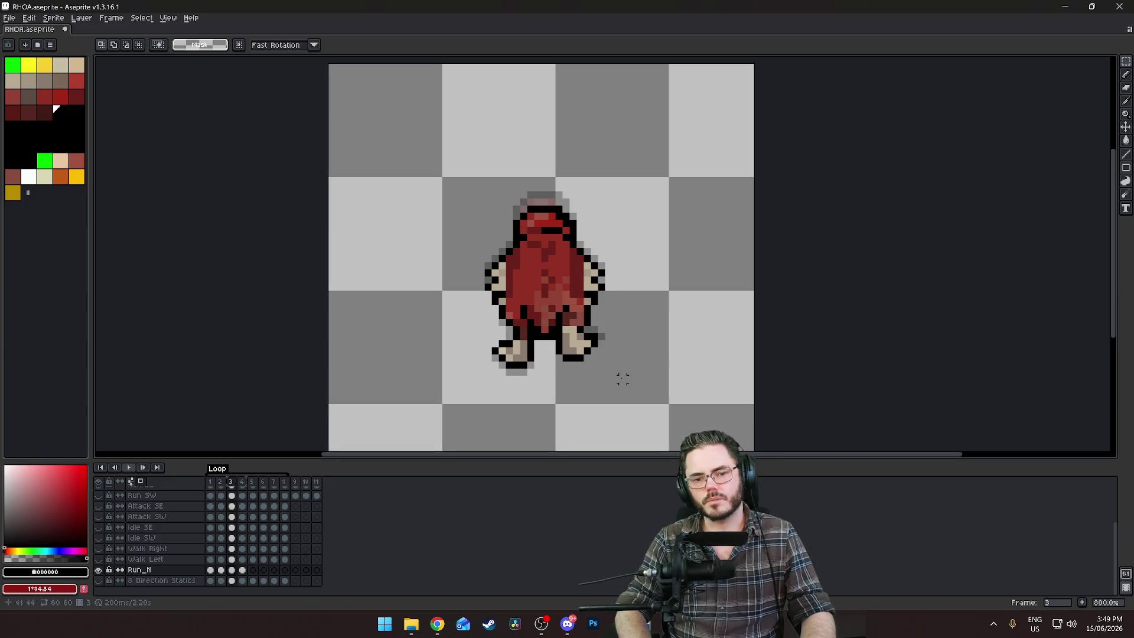
{"action": "key", "text": "comma"}
{"action": "key", "text": "comma"}
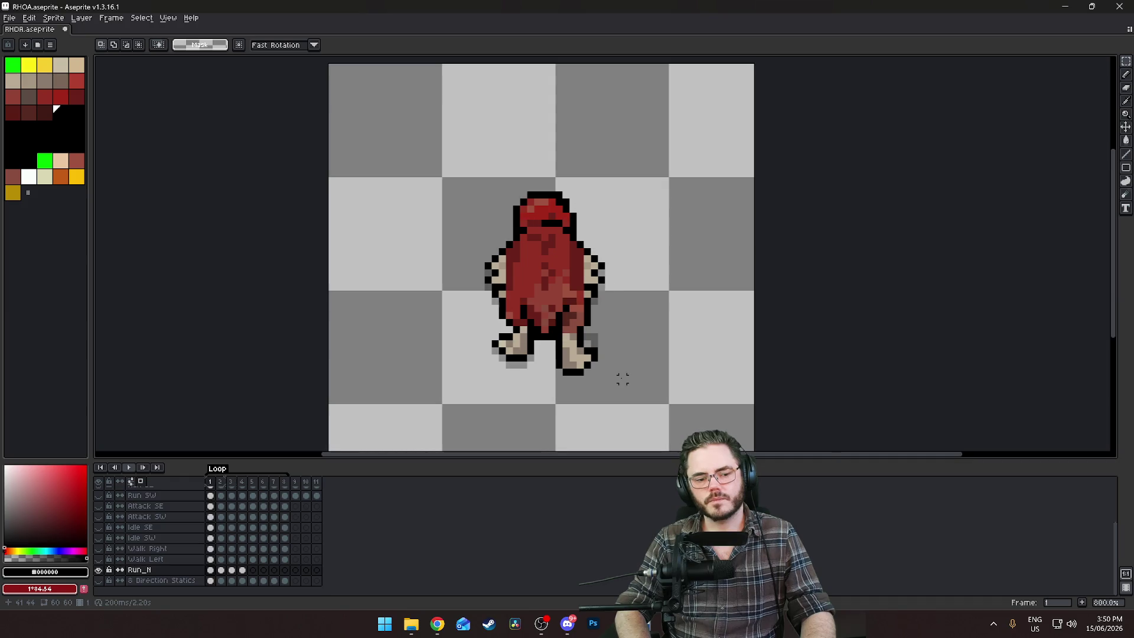
{"action": "key", "text": "period"}
{"action": "key", "text": "period"}
{"action": "key", "text": "period"}
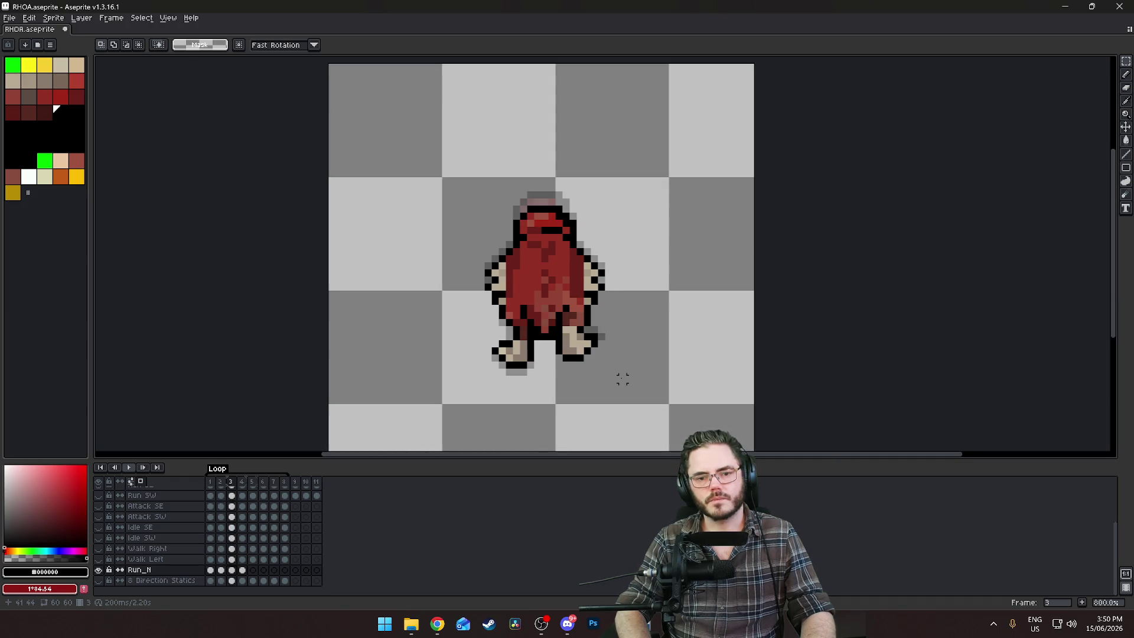
{"action": "key", "text": "comma"}
{"action": "key", "text": "comma"}
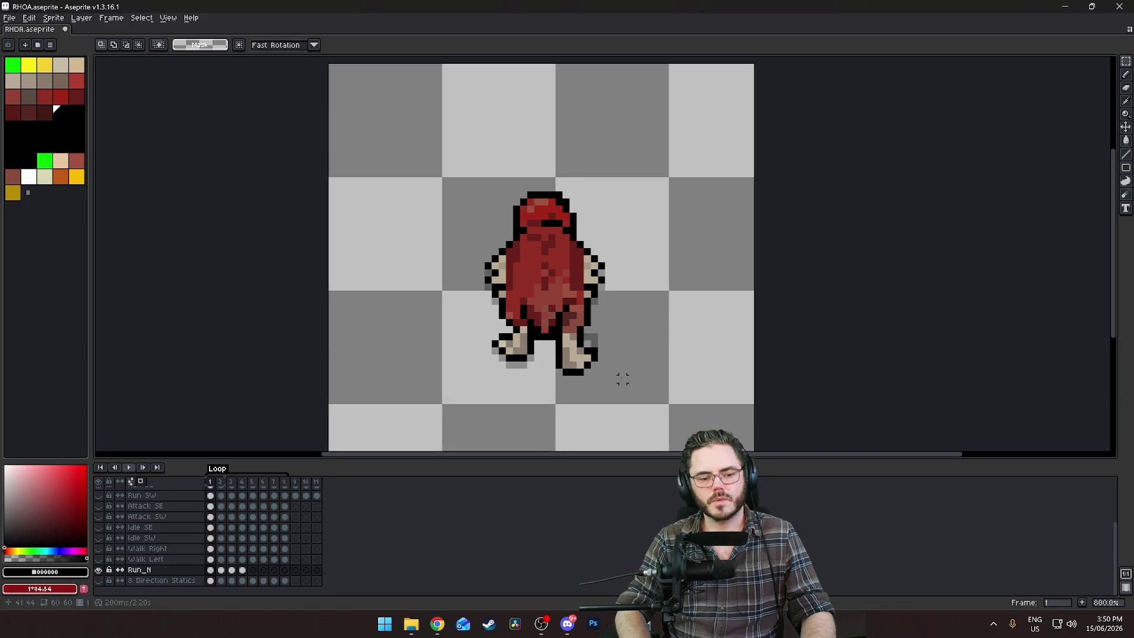
{"action": "key", "text": "period"}
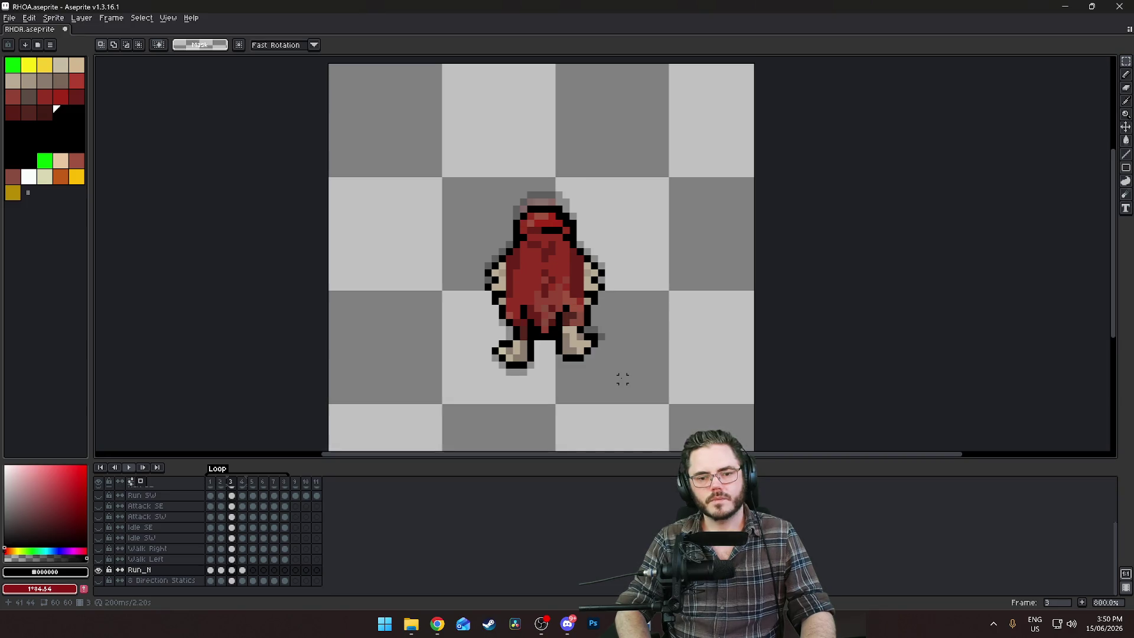
Raise frame 3's right foot one pixel and deselect
{"action": "scroll", "coordinate": [639, 372], "scroll_direction": "up", "scroll_amount": 2}
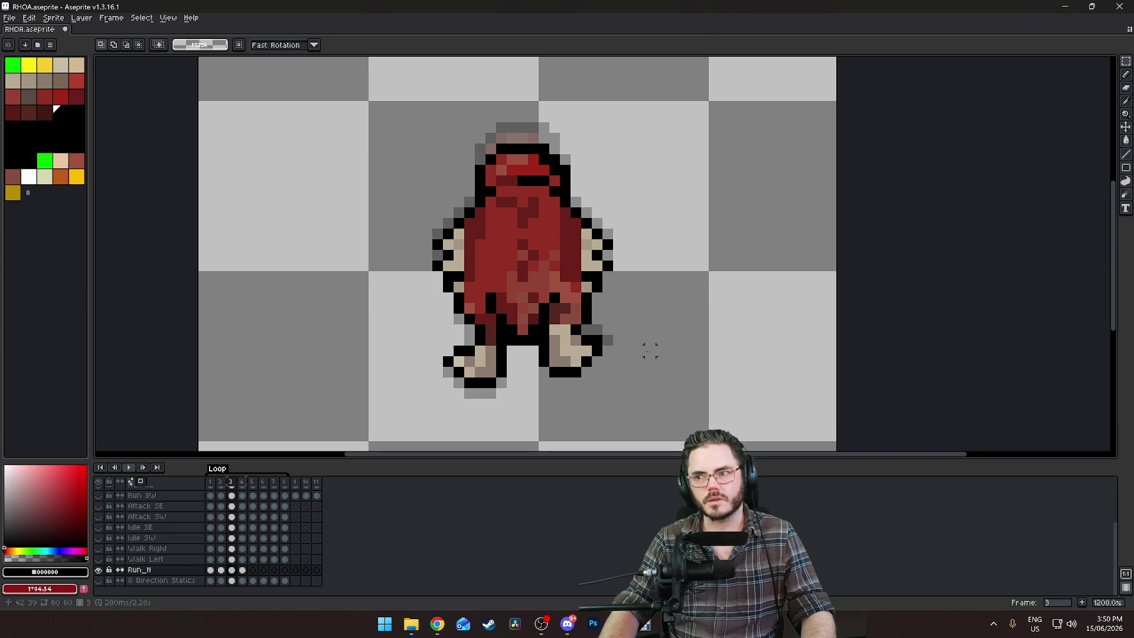
{"action": "scroll", "coordinate": [607, 319], "scroll_direction": "down", "scroll_amount": 3}
{"action": "scroll", "coordinate": [606, 319], "scroll_direction": "up", "scroll_amount": 3}
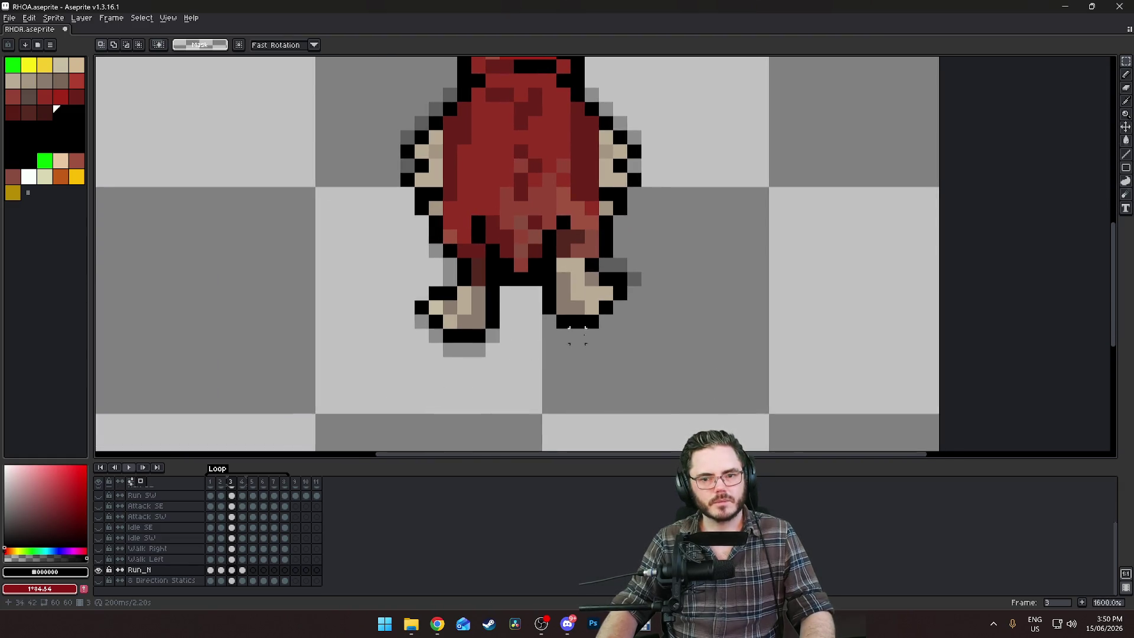
{"action": "left_click_drag", "start_coordinate": [549, 335], "coordinate": [635, 292]}
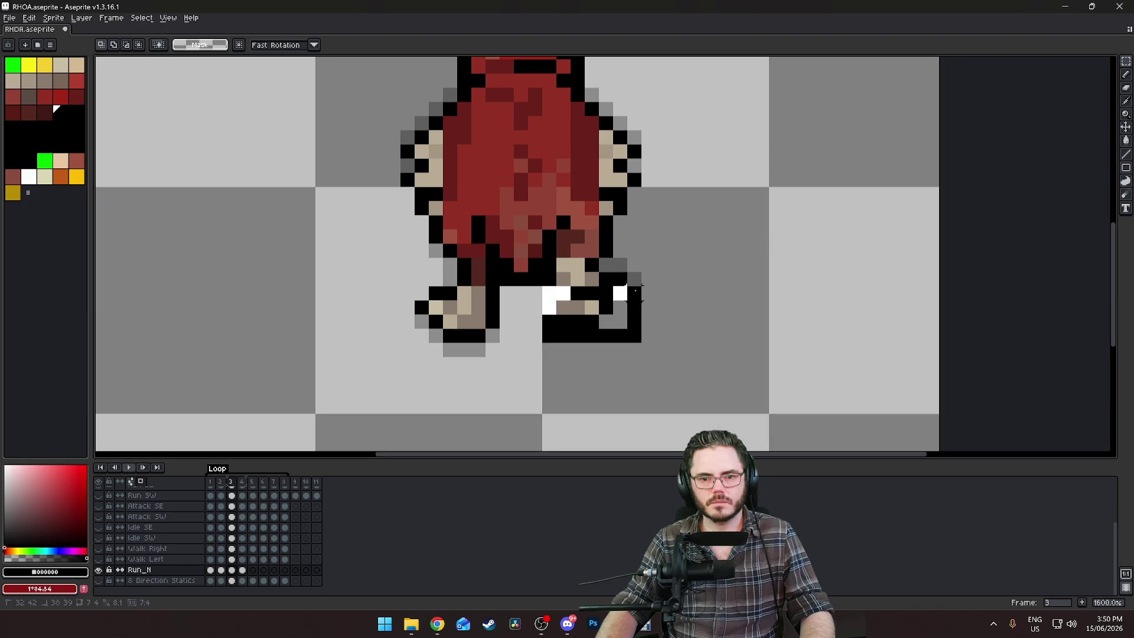
{"action": "key", "text": "Up"}
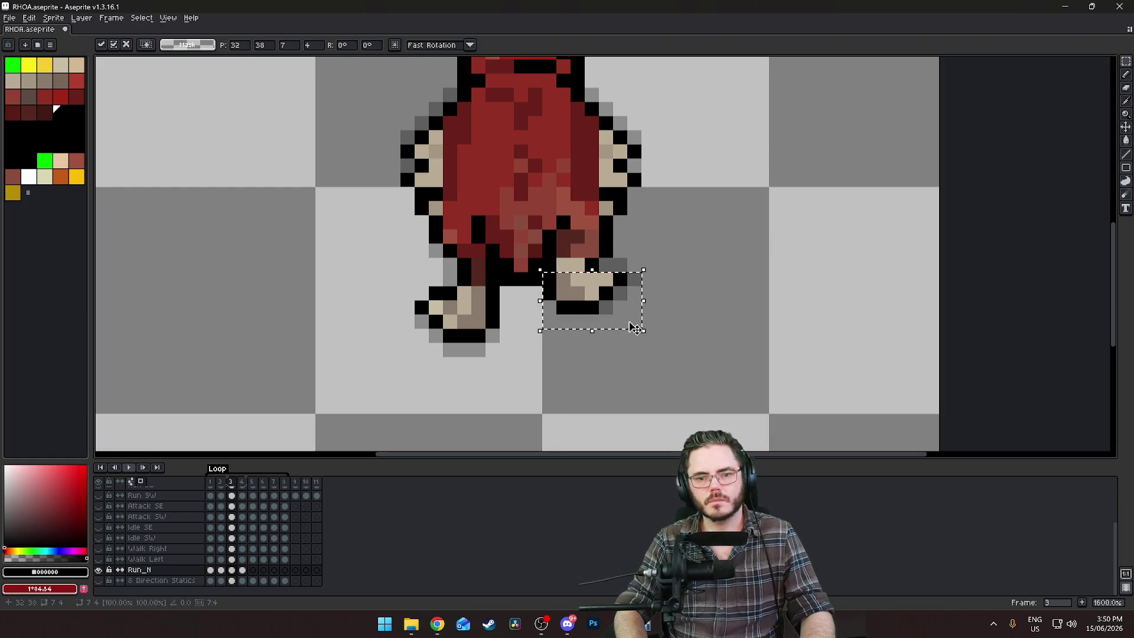
{"action": "key", "text": "ctrl+d"}
Add a black outline pixel at the right foot's corner
{"action": "key", "text": "i"}
{"action": "key", "text": "b"}
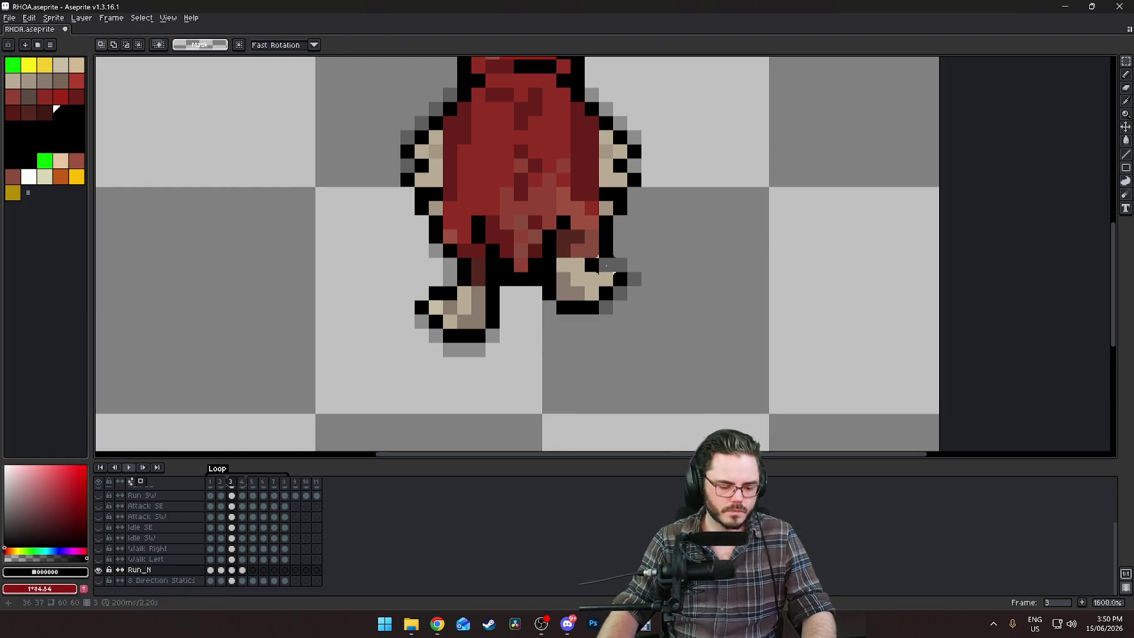
{"action": "left_click", "coordinate": [496, 349]}
{"action": "key", "text": "ctrl+z"}
{"action": "left_click", "coordinate": [496, 328]}
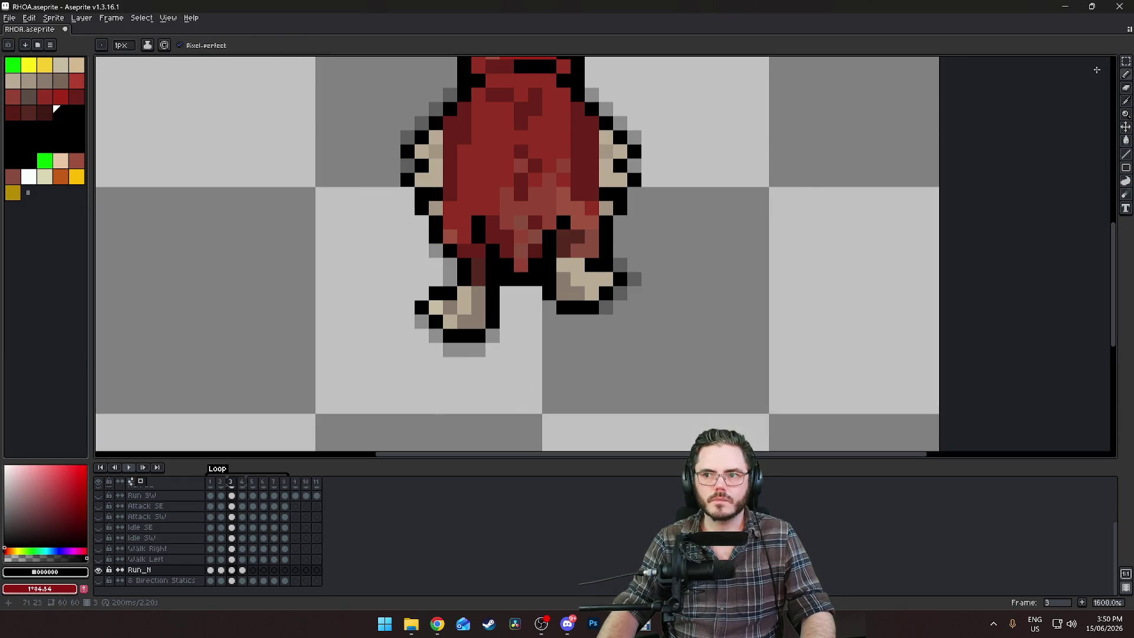
{"action": "left_click", "coordinate": [1125, 61]}
{"action": "scroll", "coordinate": [685, 172], "scroll_direction": "down", "scroll_amount": 1}
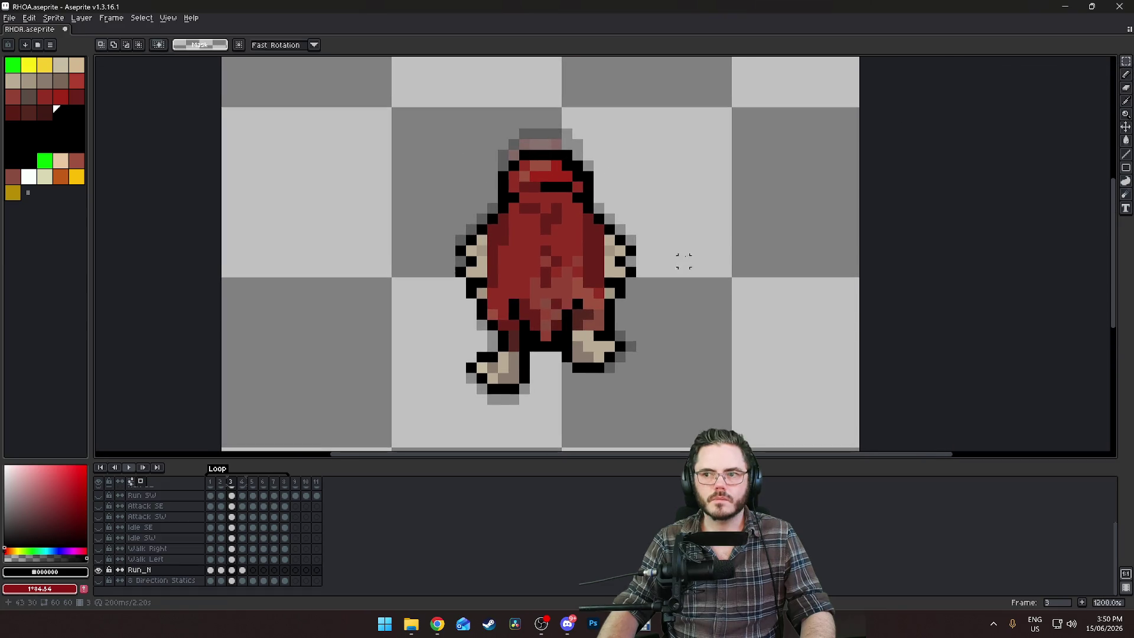
Repaint the hood's light grey head pixels in red shades, sampling the hood's red
{"action": "left_click_drag", "start_coordinate": [482, 122], "coordinate": [623, 184]}
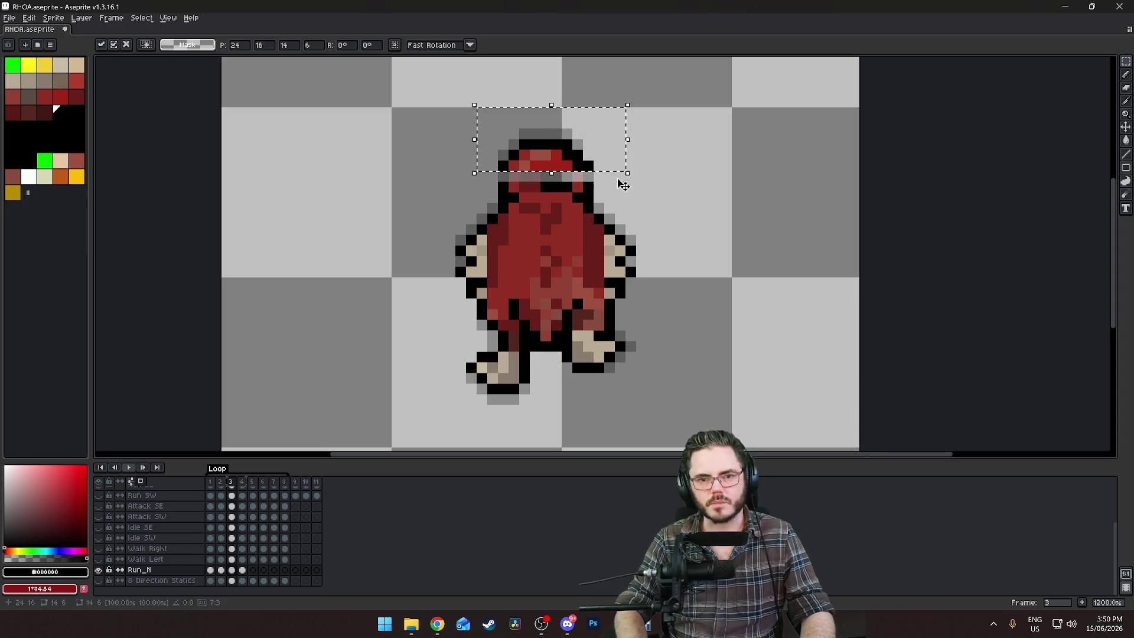
{"action": "key", "text": "ctrl+d"}
{"action": "scroll", "coordinate": [504, 200], "scroll_direction": "up", "scroll_amount": 1}
{"action": "key", "text": "i"}
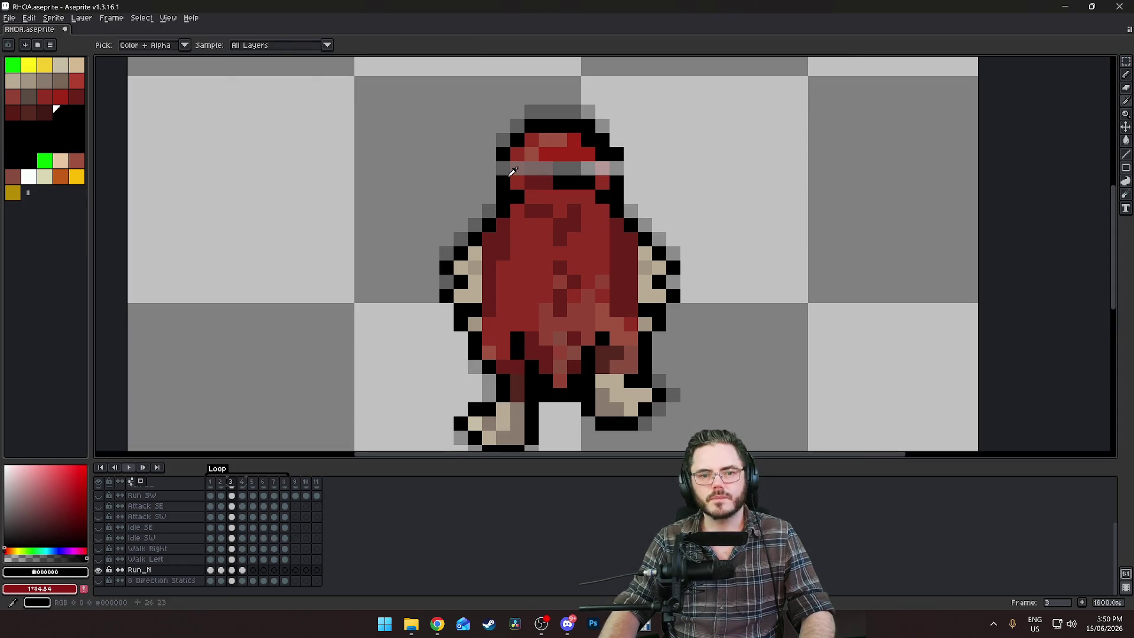
{"action": "key", "text": "b"}
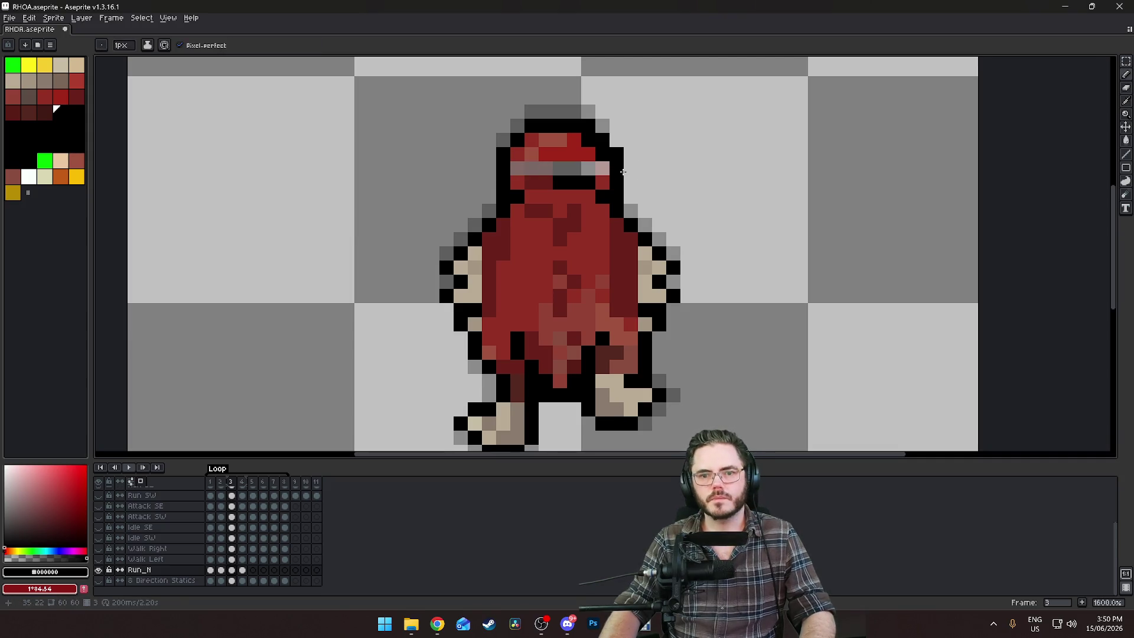
{"action": "left_click", "coordinate": [603, 182], "text": "alt"}
{"action": "left_click", "coordinate": [602, 167]}
{"action": "left_click", "coordinate": [544, 159], "text": "alt"}
{"action": "left_click", "coordinate": [553, 164]}
{"action": "left_click", "coordinate": [528, 170], "text": "alt"}
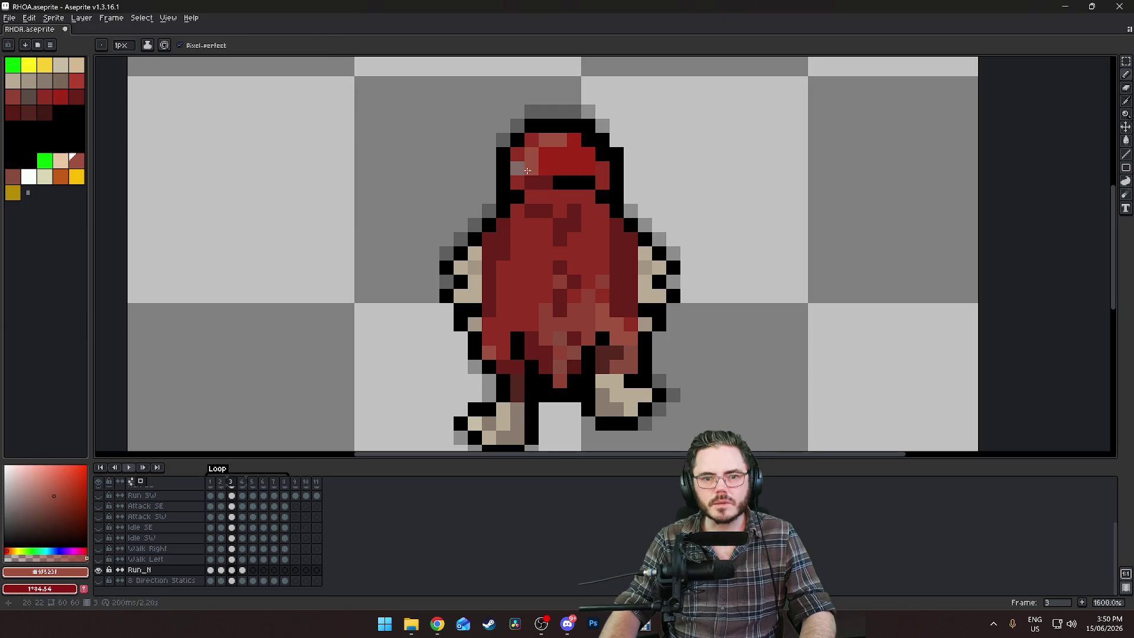
{"action": "left_click", "coordinate": [518, 181], "text": "alt"}
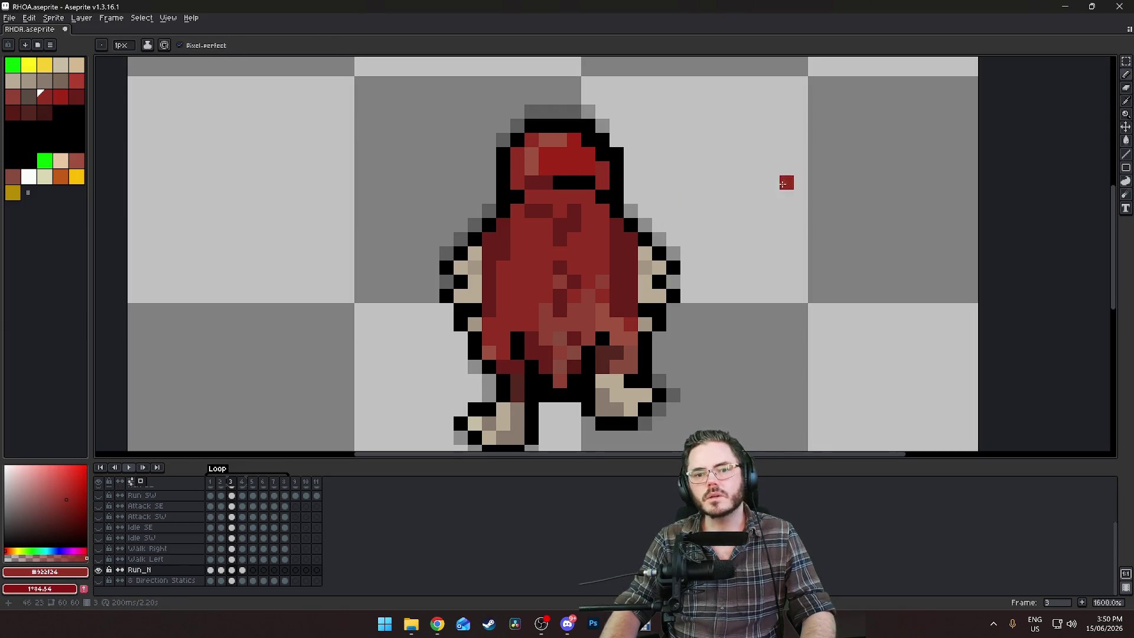
{"action": "scroll", "coordinate": [781, 182], "scroll_direction": "down", "scroll_amount": 3}
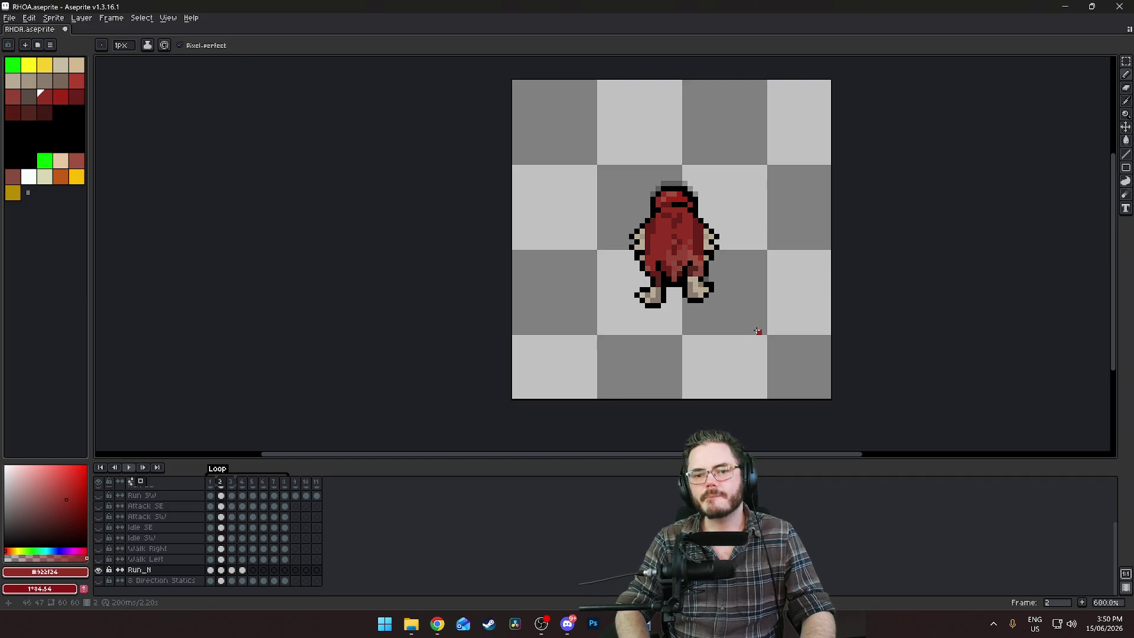
Delete the blank frame so the Run_N Loop tag ends at frame 4
{"action": "key", "text": "Return"}
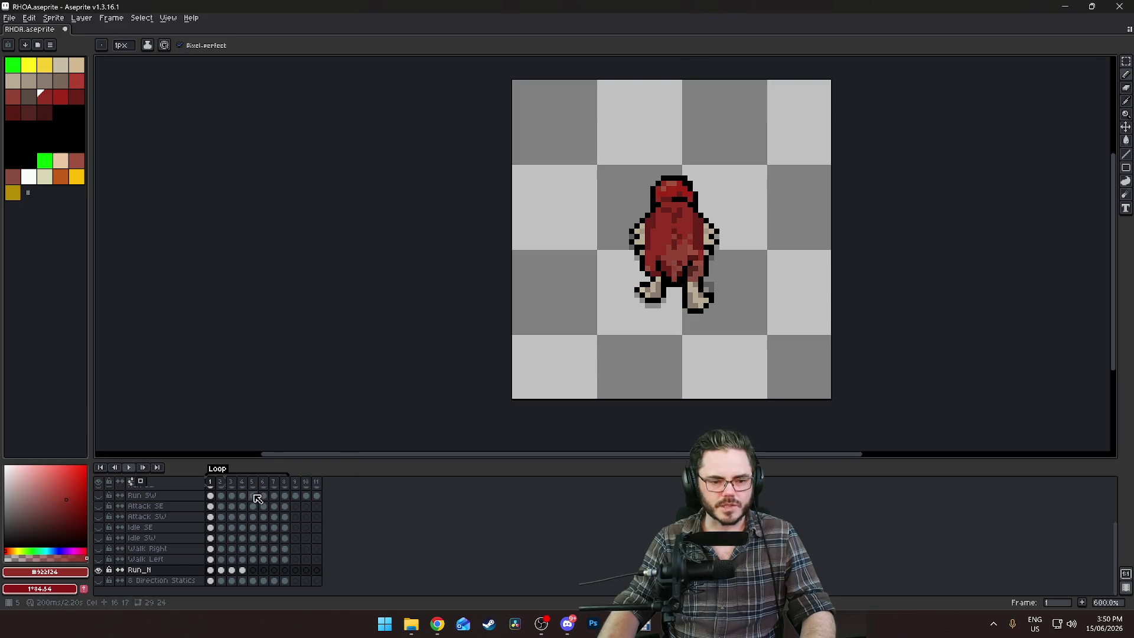
{"action": "left_click", "coordinate": [244, 479]}
{"action": "right_click", "coordinate": [244, 479]}
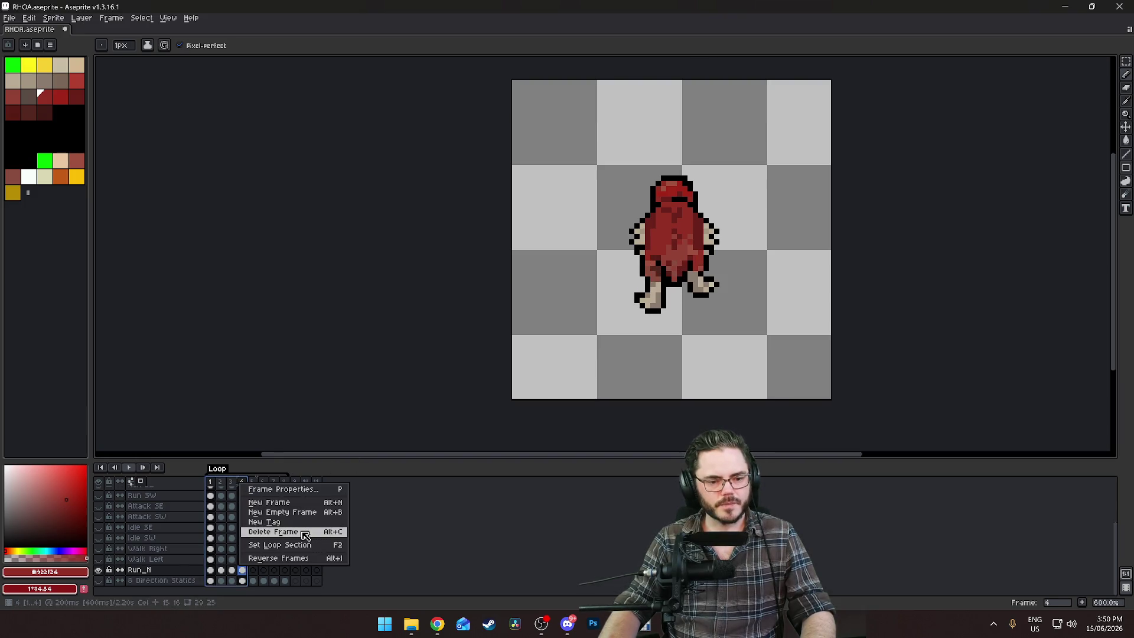
{"action": "left_click", "coordinate": [296, 550]}
Play the four-frame loop and step through frames 3 and 4 to check it
{"action": "left_click", "coordinate": [131, 468]}
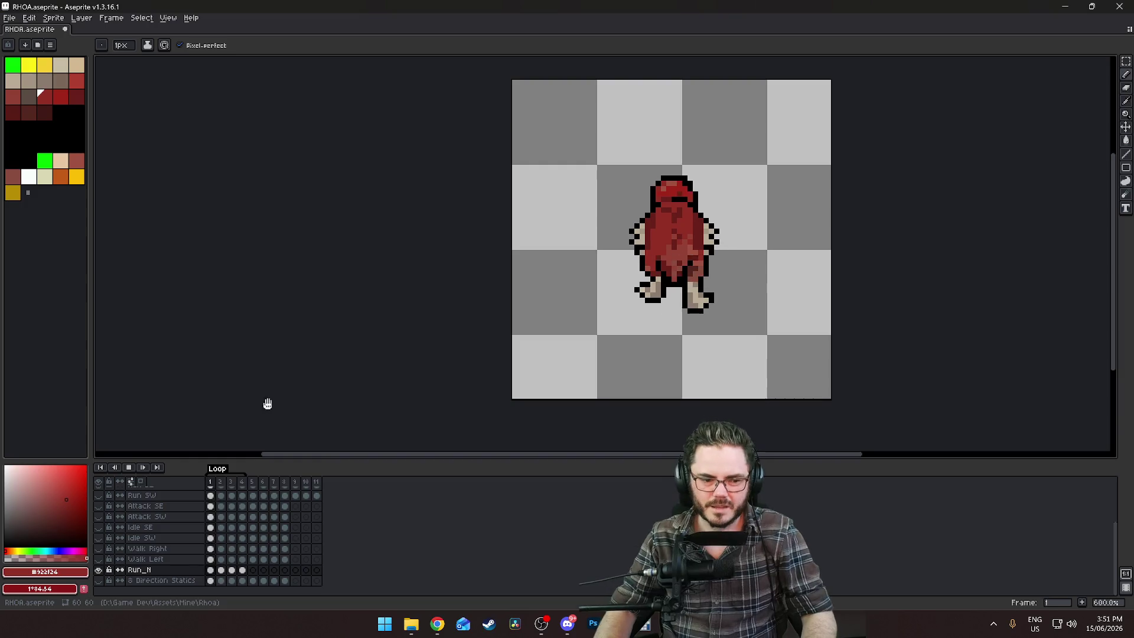
{"action": "key", "text": "Return"}
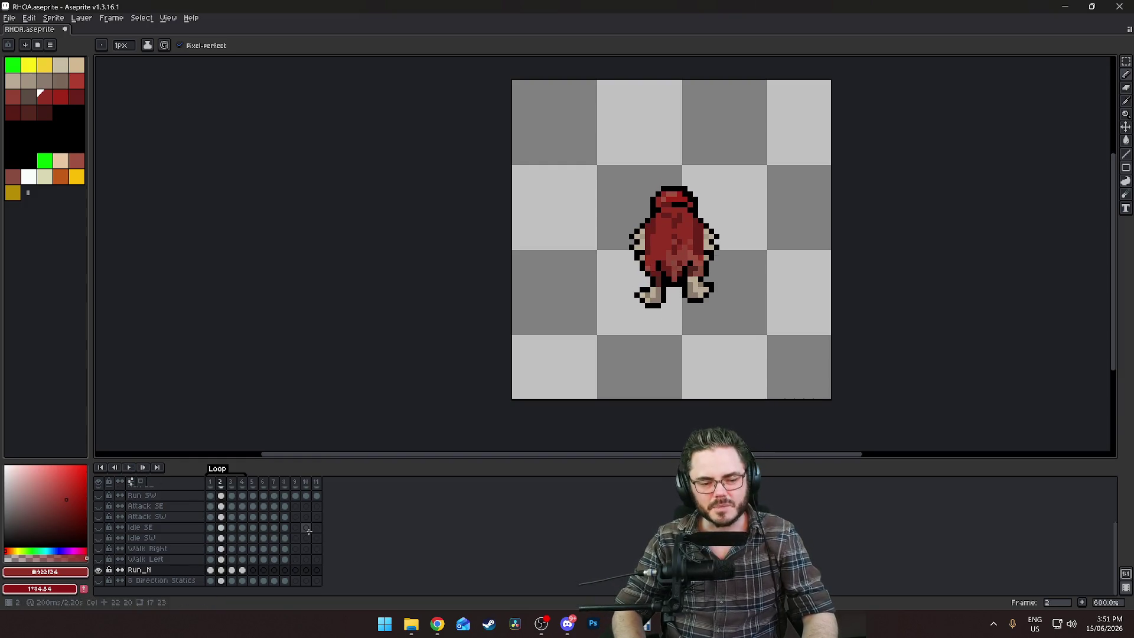
{"action": "key", "text": "Right"}
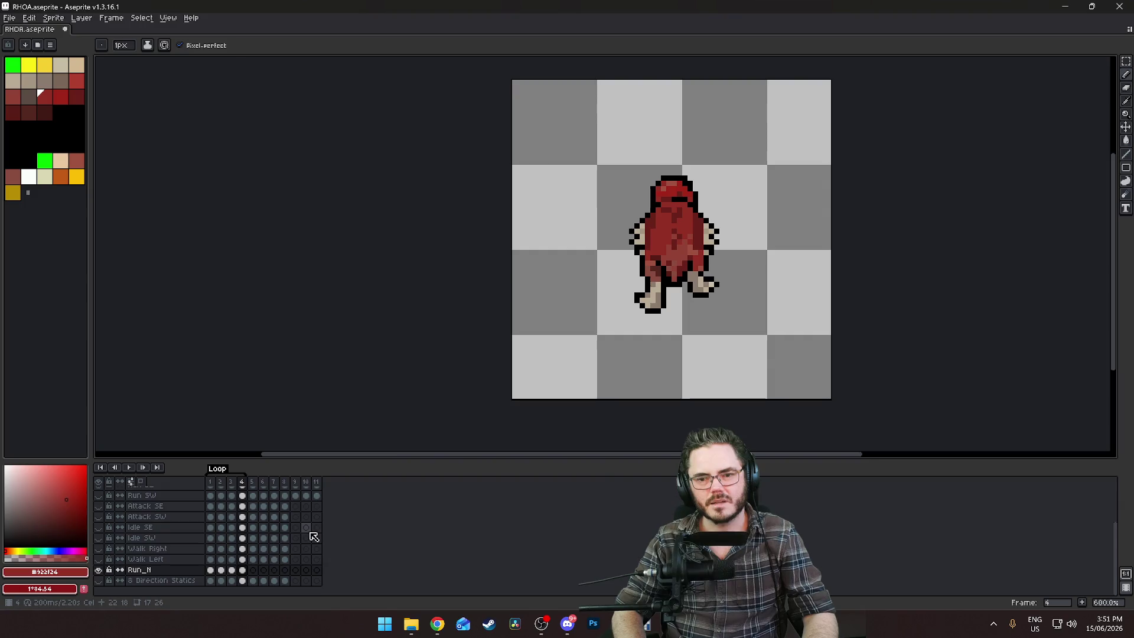
{"action": "key", "text": "Return"}
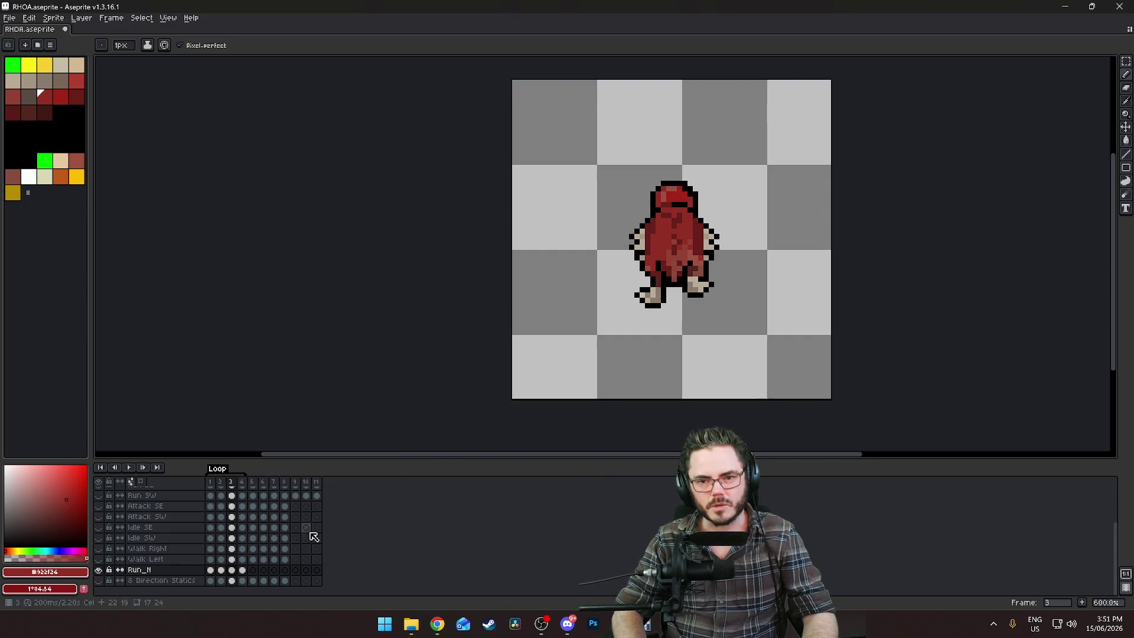
{"action": "key", "text": "Return"}
{"action": "key", "text": "Return"}
{"action": "key", "text": "Return"}
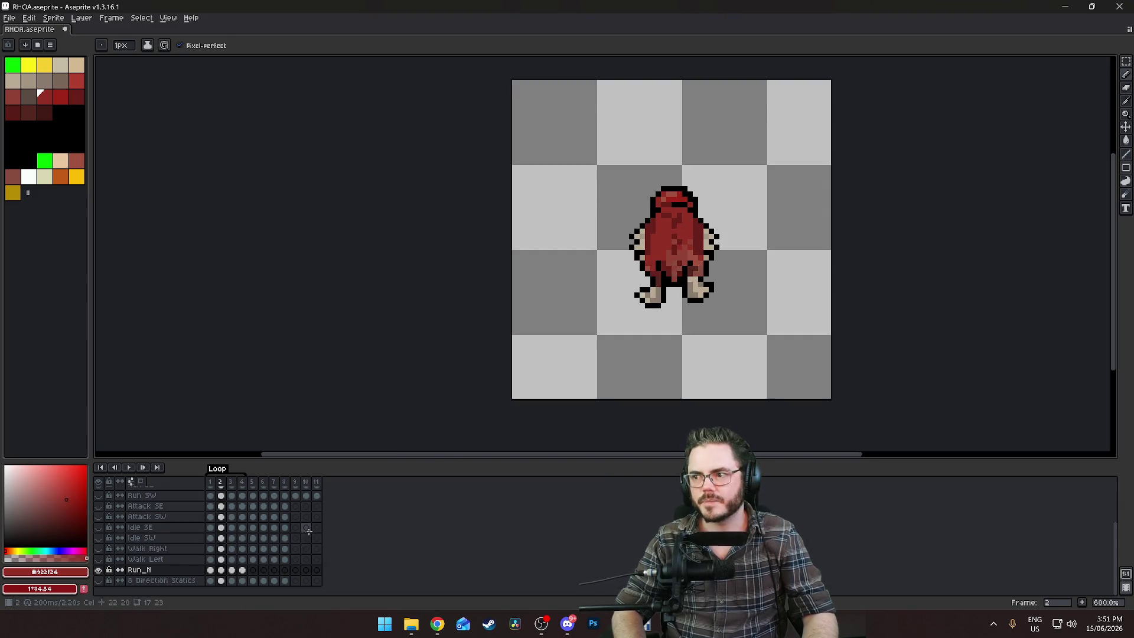
{"action": "key", "text": "Right"}
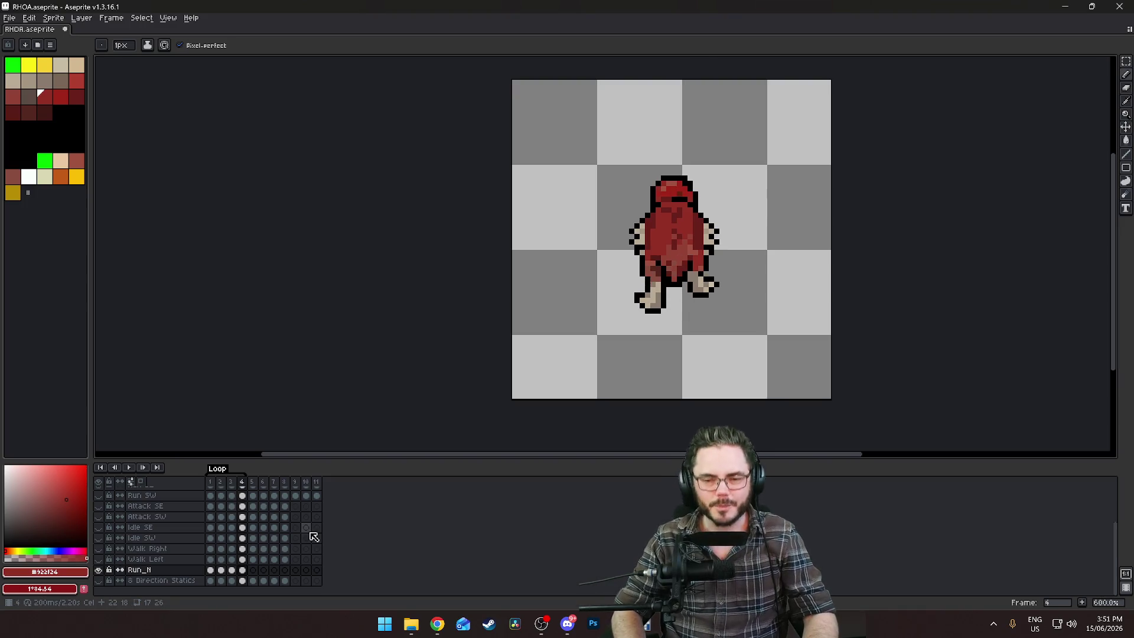
{"action": "key", "text": "Return"}
{"action": "key", "text": "Return"}
{"action": "key", "text": "Return"}
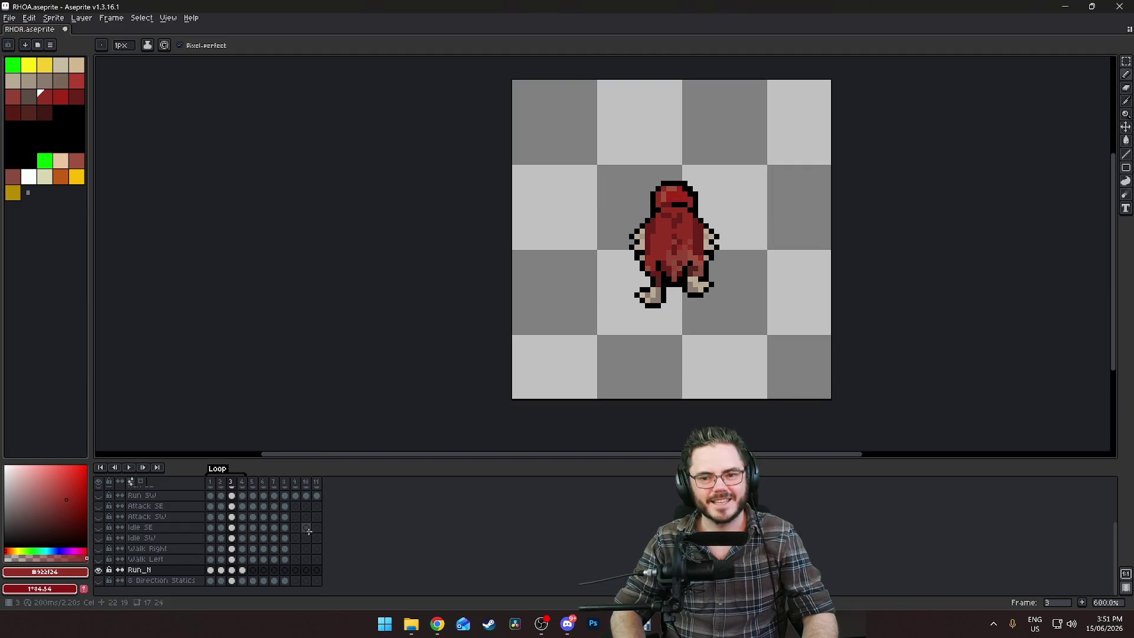
{"action": "key", "text": "Return"}
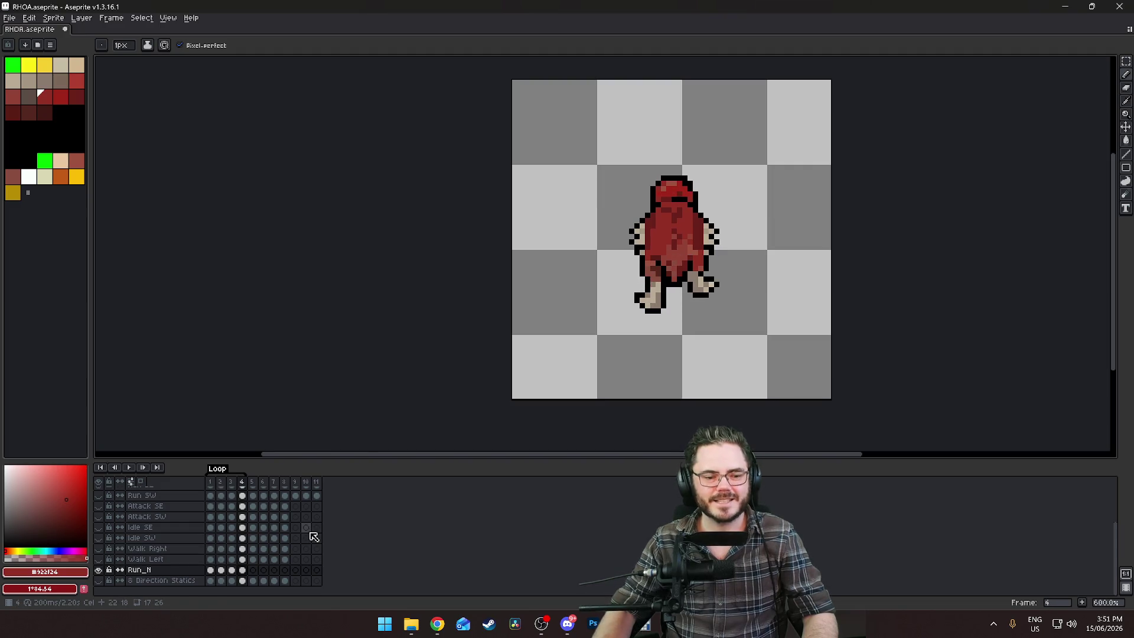
On frame 5, magic-wand the right foot and move it up toward the body and one pixel left
{"action": "left_click", "coordinate": [253, 570]}
{"action": "scroll", "coordinate": [731, 275], "scroll_direction": "up", "scroll_amount": 1}
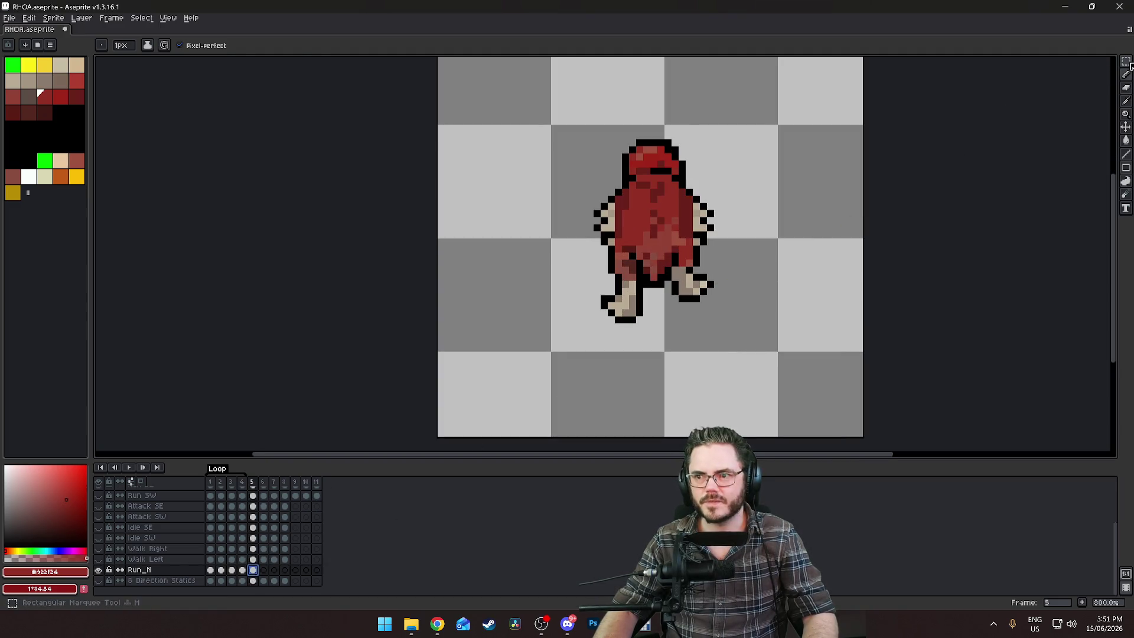
{"action": "key", "text": "w"}
{"action": "scroll", "coordinate": [719, 222], "scroll_direction": "up", "scroll_amount": 1}
{"action": "left_click", "coordinate": [635, 364]}
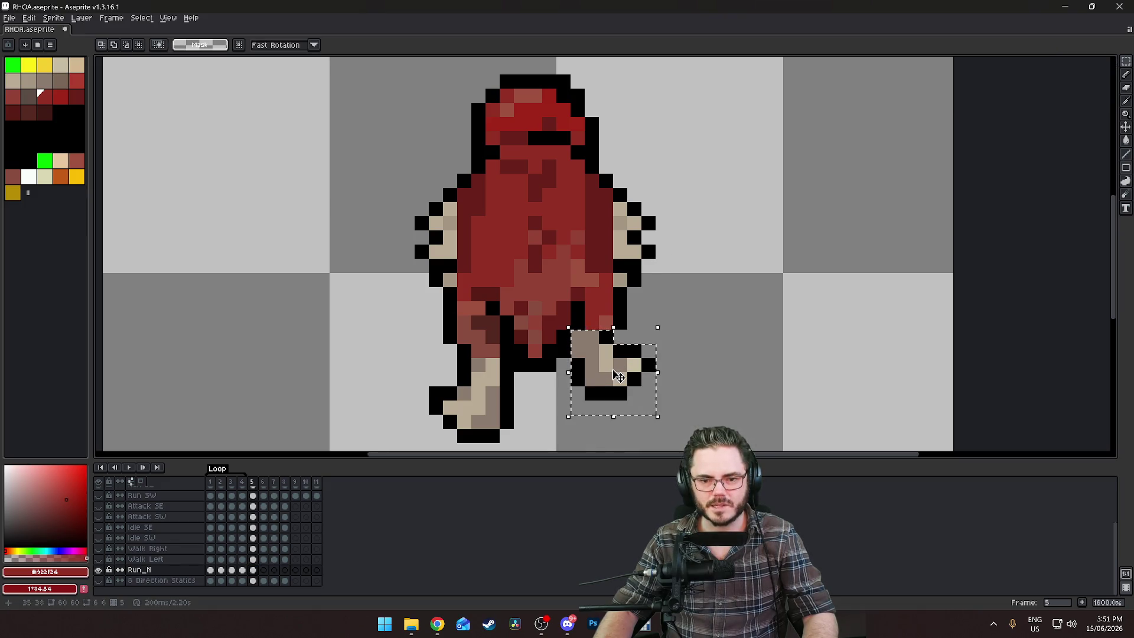
{"action": "left_click", "coordinate": [676, 336]}
{"action": "mouse_move", "coordinate": [677, 336]}
{"action": "left_mouse_down"}
{"action": "mouse_move", "coordinate": [613, 355]}
{"action": "mouse_move", "coordinate": [608, 372]}
{"action": "mouse_move", "coordinate": [634, 368]}
{"action": "mouse_move", "coordinate": [621, 357]}
{"action": "left_mouse_up"}
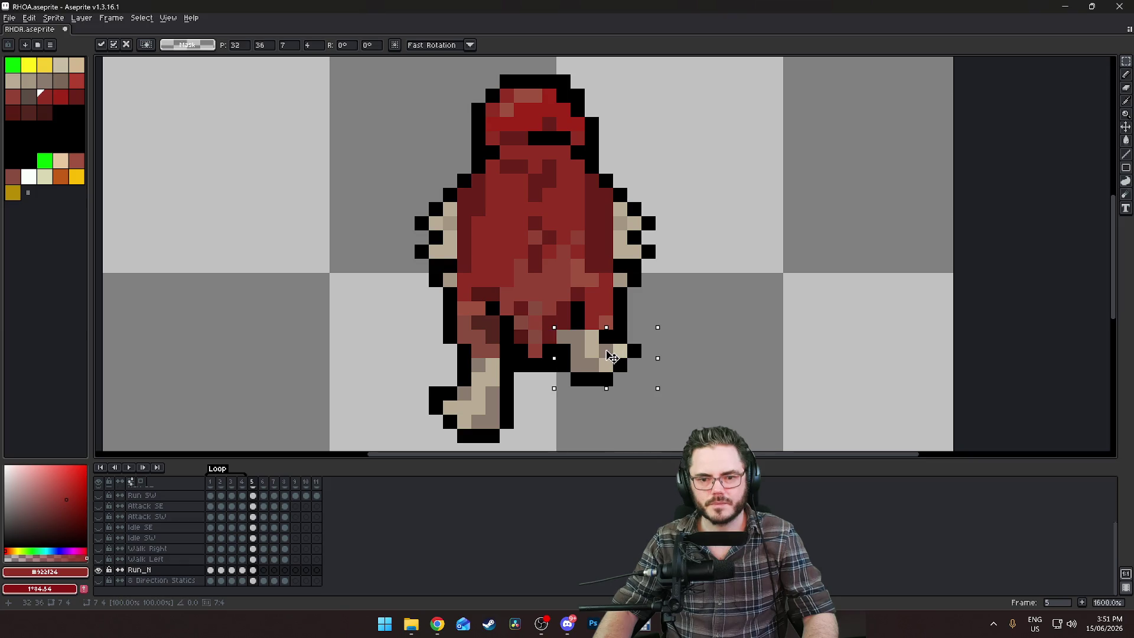
{"action": "left_click", "coordinate": [747, 331]}
{"action": "mouse_move", "coordinate": [568, 327]}
{"action": "left_mouse_down"}
{"action": "mouse_move", "coordinate": [672, 388]}
{"action": "mouse_move", "coordinate": [615, 360]}
{"action": "left_mouse_up"}
{"action": "left_click", "coordinate": [747, 331]}
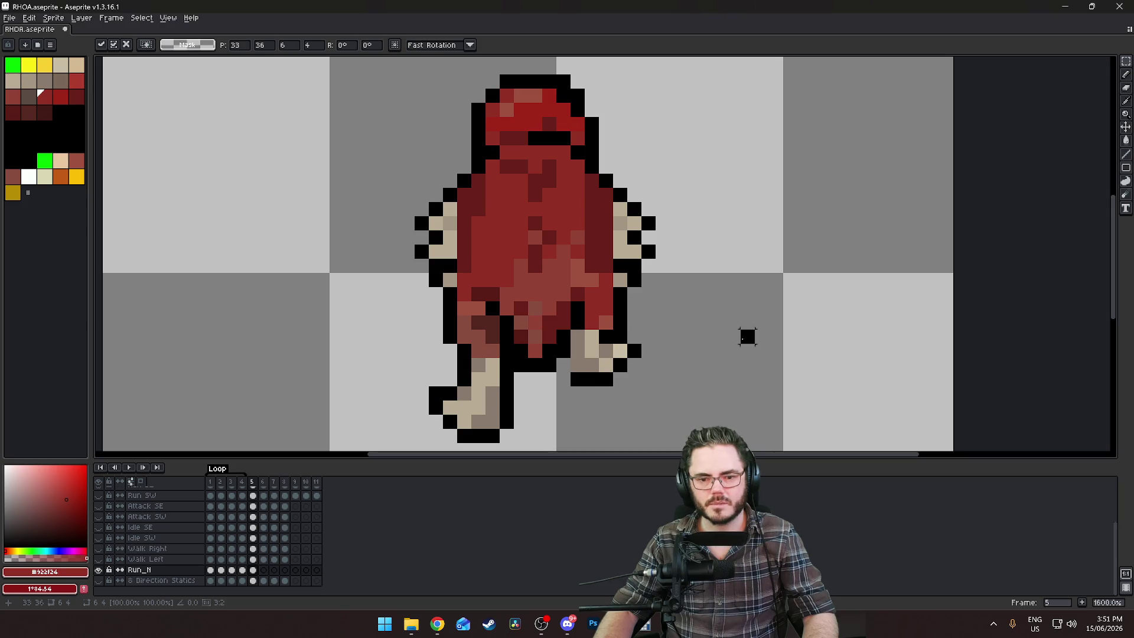
Paint a black pixel below the right foot and compare with frame 3
{"action": "key", "text": "b"}
{"action": "left_click", "coordinate": [566, 367], "text": "alt"}
{"action": "left_click", "coordinate": [607, 408]}
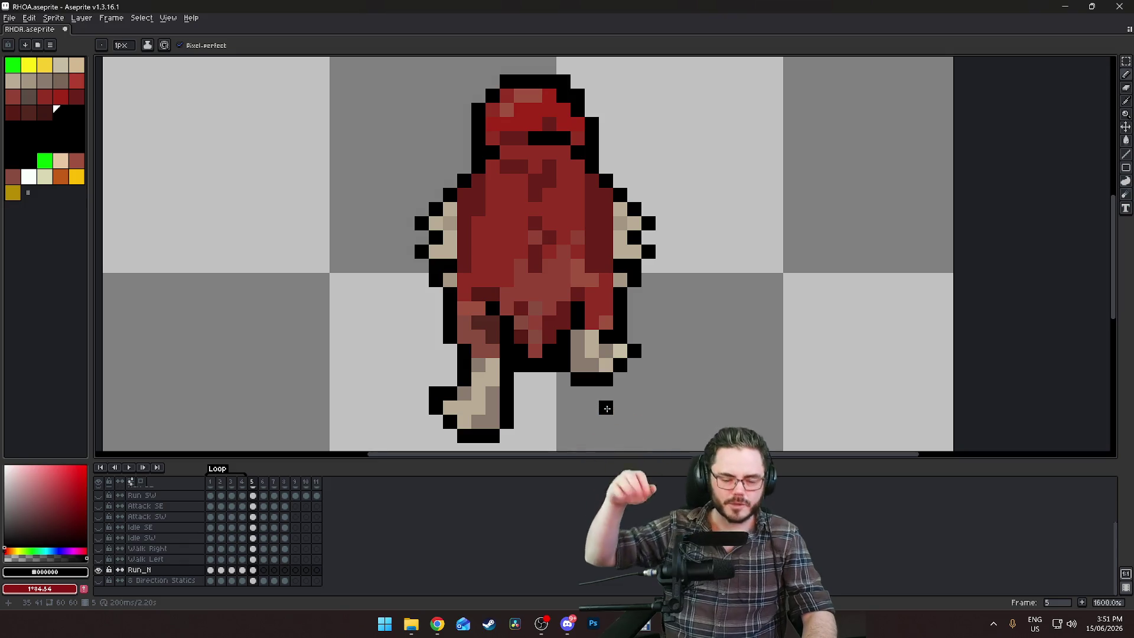
{"action": "scroll", "coordinate": [557, 395], "scroll_direction": "down", "scroll_amount": 2}
{"action": "left_click_drag", "start_coordinate": [556, 396], "coordinate": [554, 277]}
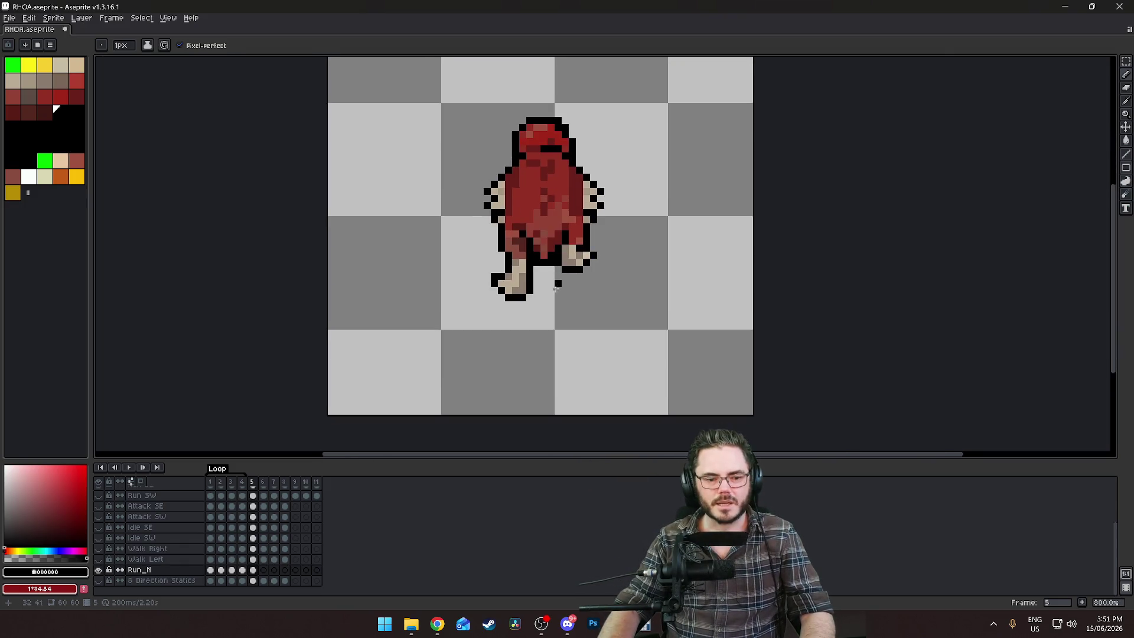
{"action": "key", "text": "Left"}
{"action": "key", "text": "Left"}
{"action": "key", "text": "Right"}
{"action": "key", "text": "Right"}
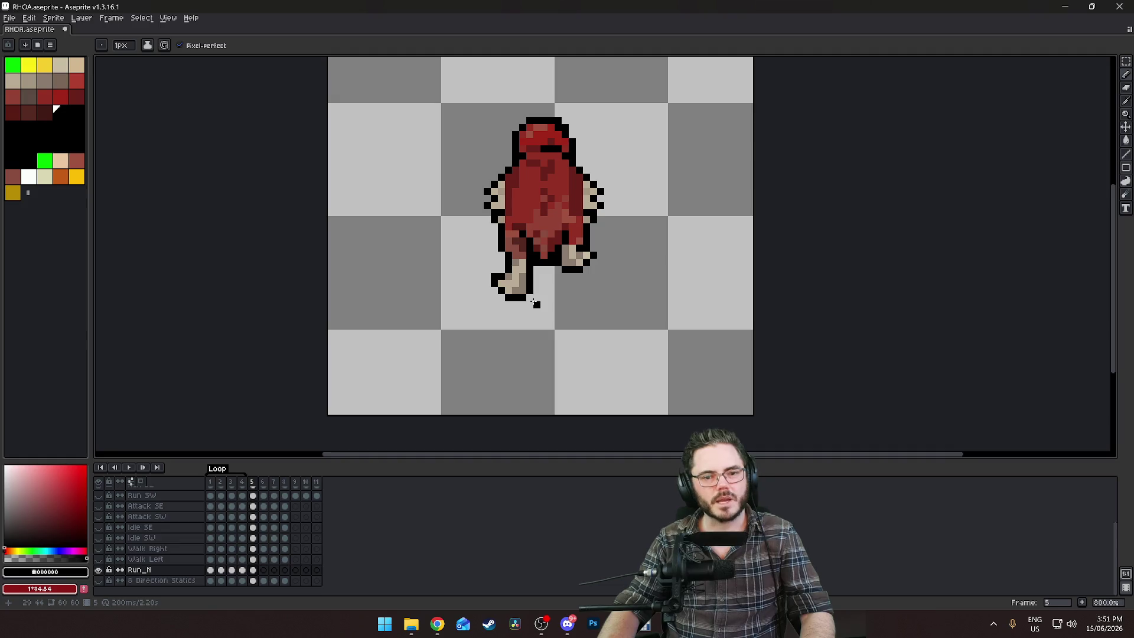
Reshape the left foot's toe with beige and black outline pixels
{"action": "scroll", "coordinate": [503, 283], "scroll_direction": "up", "scroll_amount": 3}
{"action": "left_click_drag", "start_coordinate": [484, 276], "coordinate": [476, 383]}
{"action": "left_click", "coordinate": [505, 369], "text": "alt"}
{"action": "left_click", "coordinate": [489, 354], "text": "alt"}
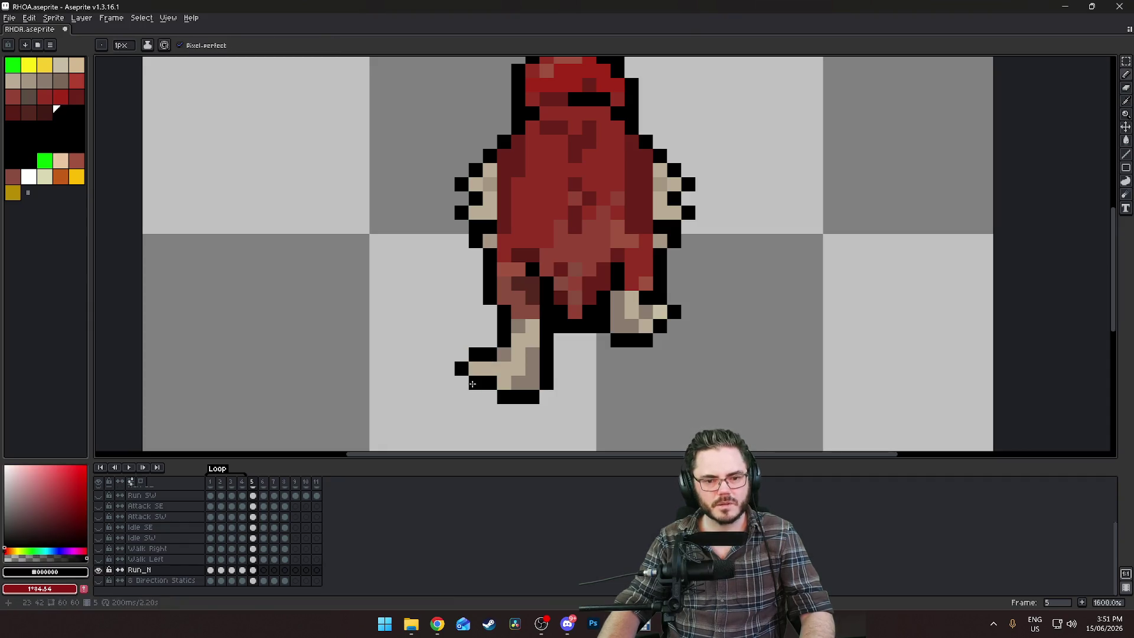
{"action": "left_click", "coordinate": [490, 411]}
{"action": "scroll", "coordinate": [569, 383], "scroll_direction": "down", "scroll_amount": 6}
{"action": "key", "text": "Left"}
{"action": "key", "text": "Left"}
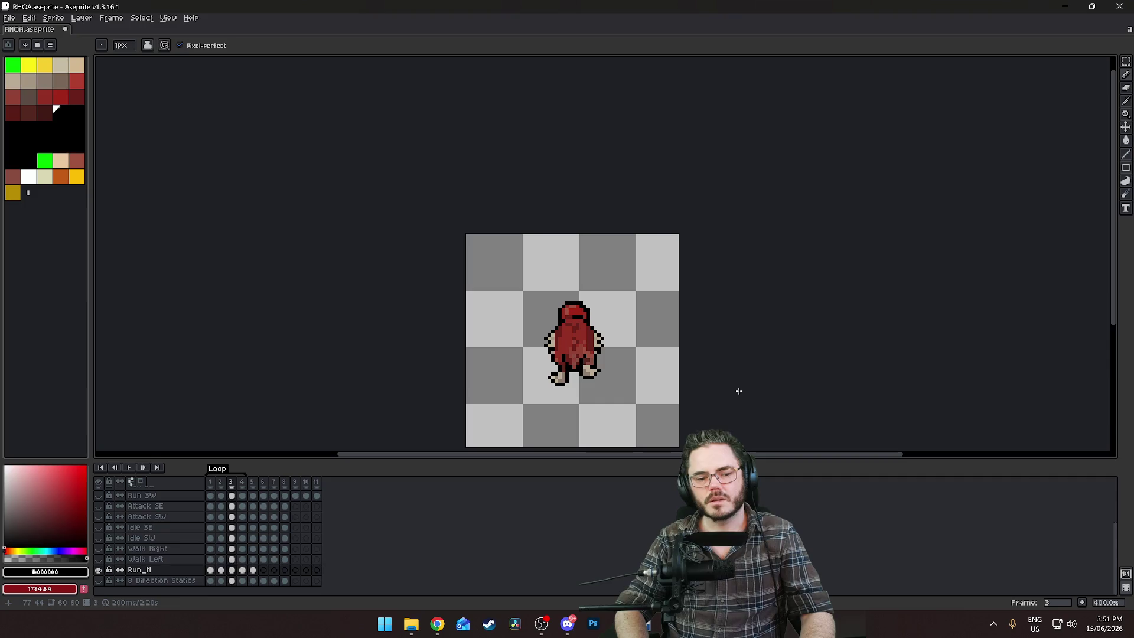
Flip between Run_N frames 4 and 5 to compare the creature's poses
{"action": "key", "text": "Right"}
{"action": "key", "text": "Right"}
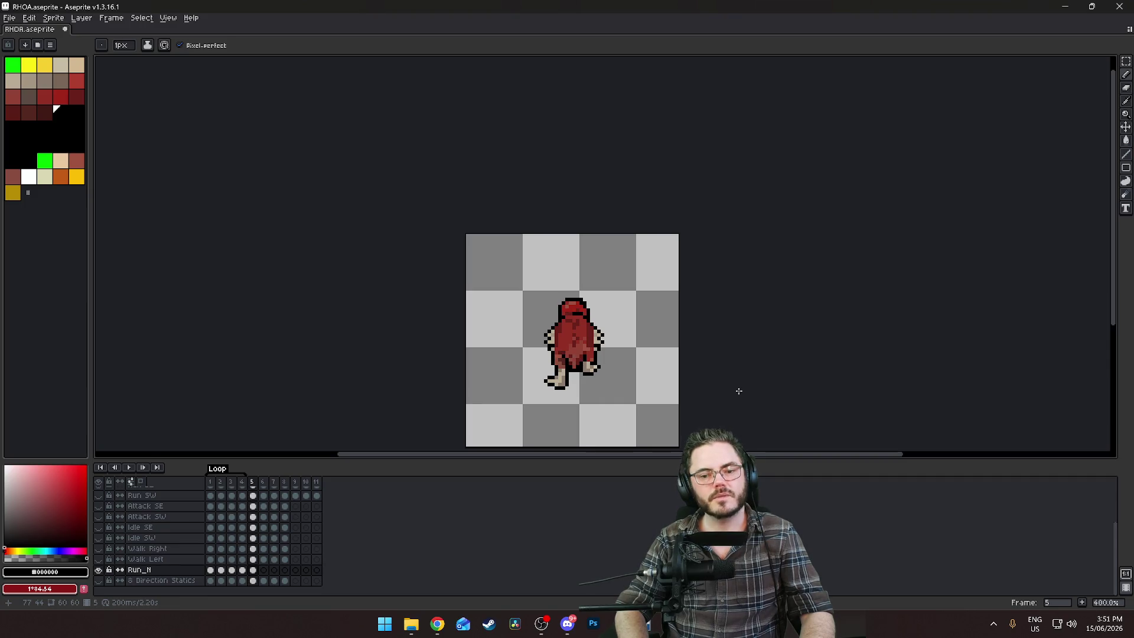
{"action": "key", "text": "Left"}
{"action": "key", "text": "Left"}
{"action": "key", "text": "Right"}
{"action": "key", "text": "Right"}
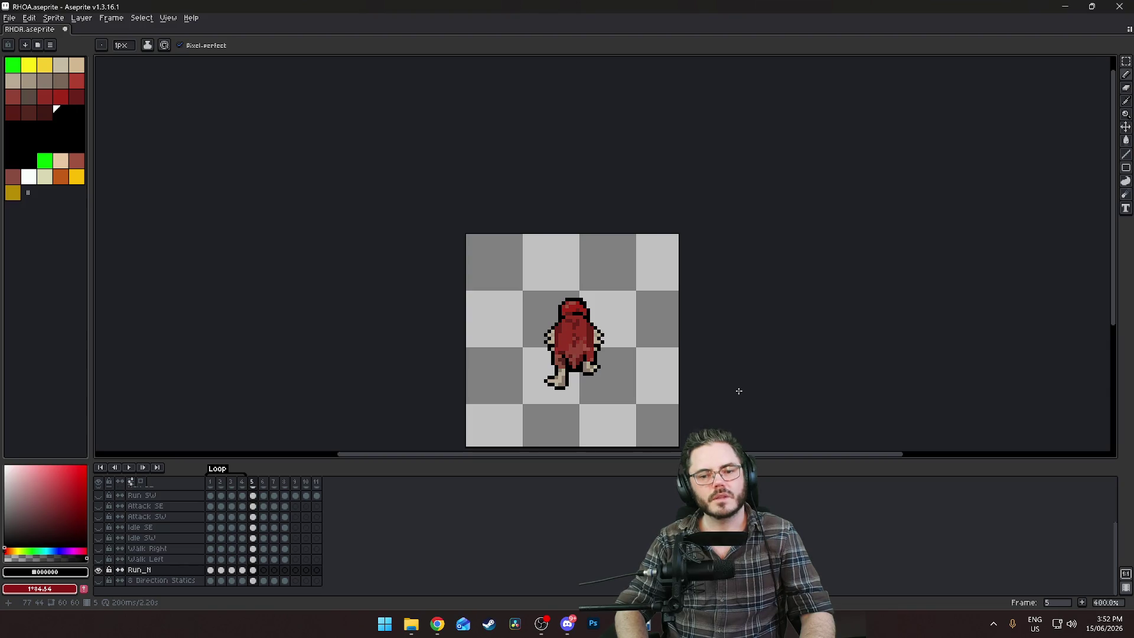
Enable onion skinning and view frame 5 with its neighbour's grey ghost near the raised right foot
{"action": "scroll", "coordinate": [653, 398], "scroll_direction": "up", "scroll_amount": 2}
{"action": "left_click", "coordinate": [148, 486]}
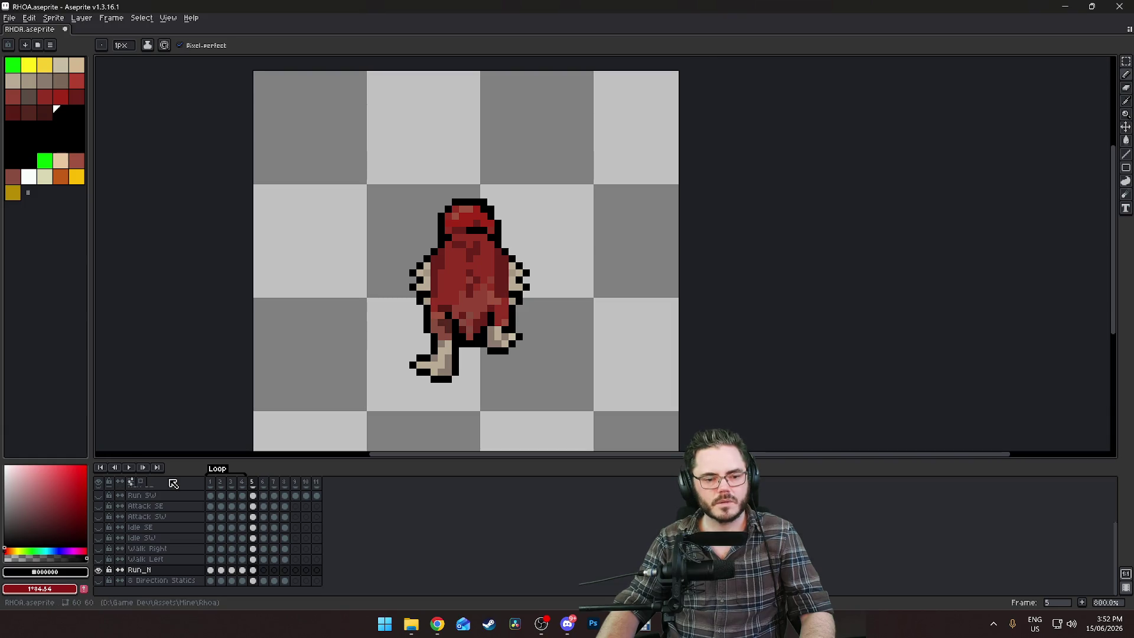
{"action": "left_click", "coordinate": [248, 481]}
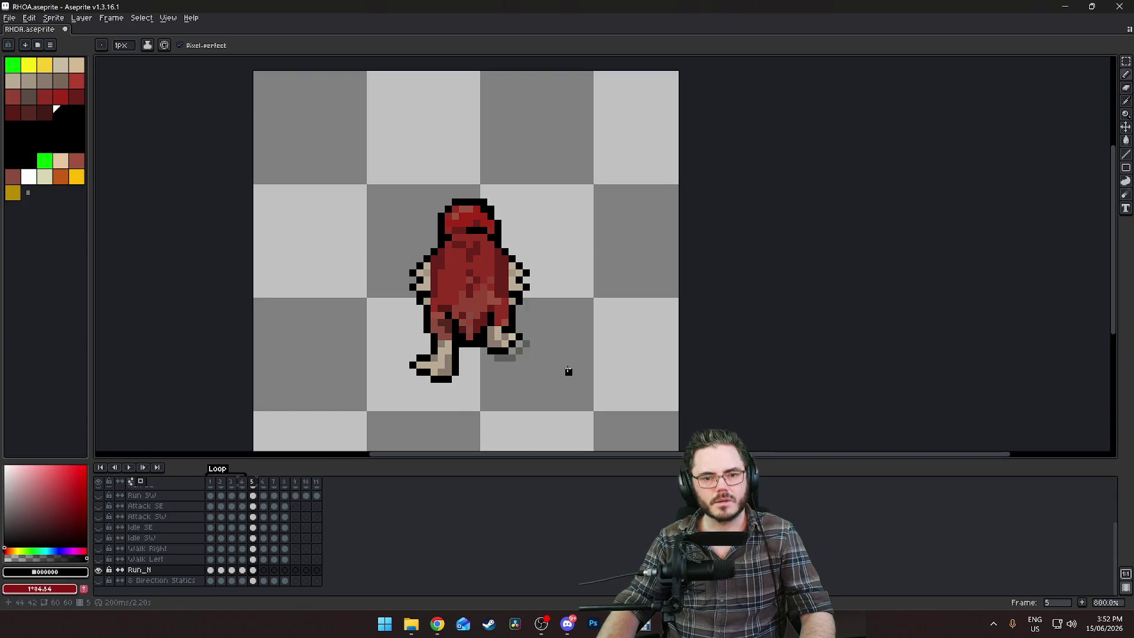
{"action": "scroll", "coordinate": [568, 371], "scroll_direction": "down", "scroll_amount": 2}
{"action": "scroll", "coordinate": [572, 370], "scroll_direction": "up", "scroll_amount": 2}
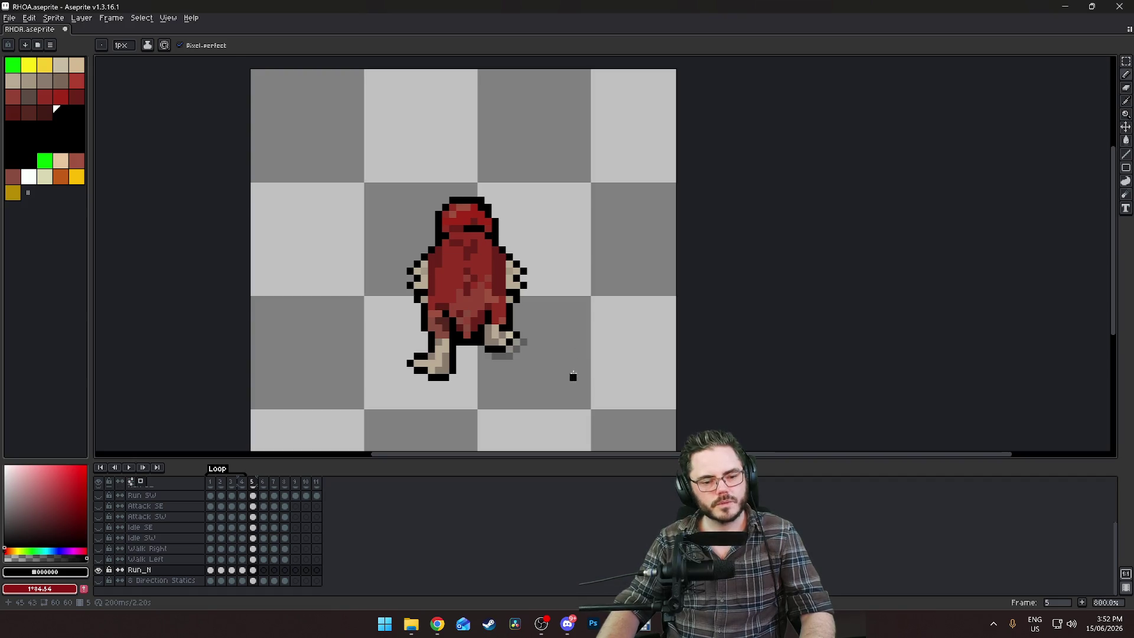
{"action": "scroll", "coordinate": [573, 377], "scroll_direction": "up", "scroll_amount": 1}
{"action": "scroll", "coordinate": [571, 378], "scroll_direction": "down", "scroll_amount": 2}
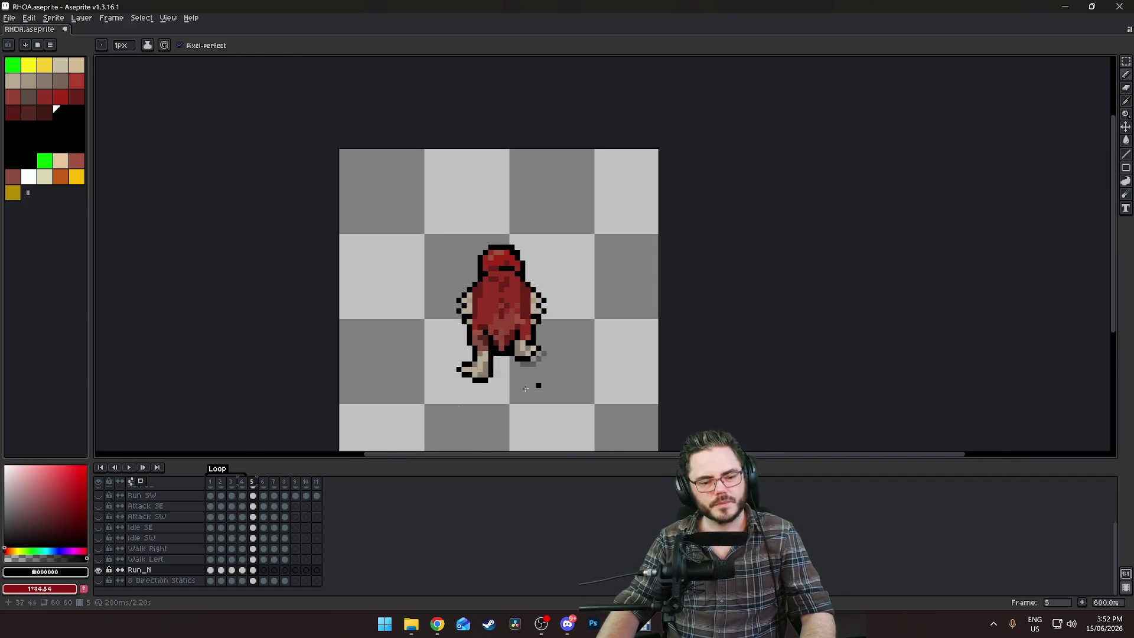